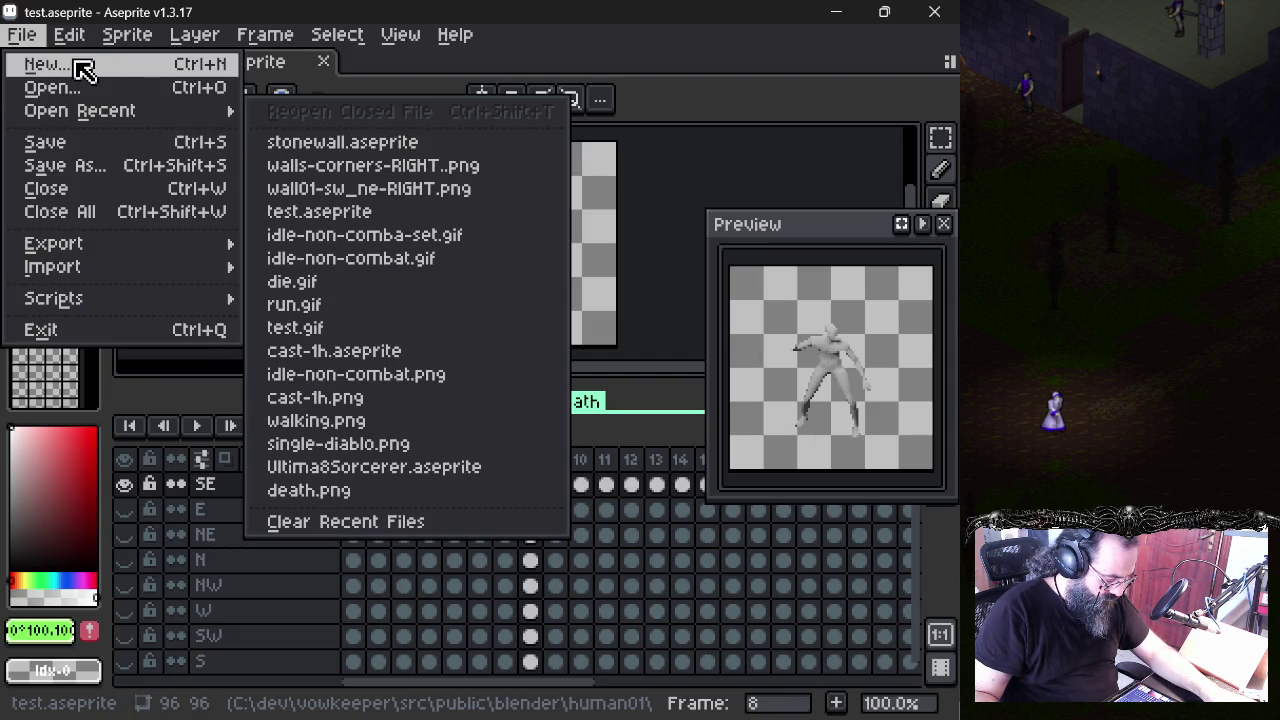
- Create a new transparent sprite 64 px wide by 32 px high (Sprite-0001)
left_click(84, 68)
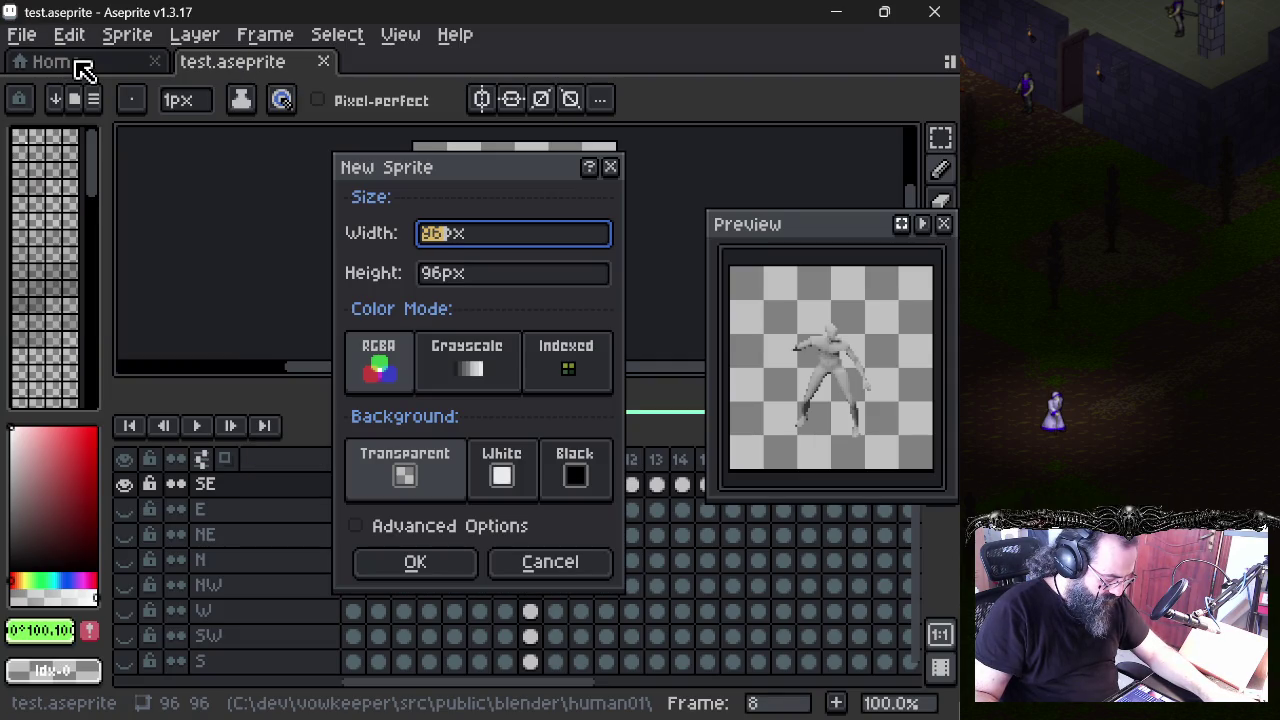
type("6")
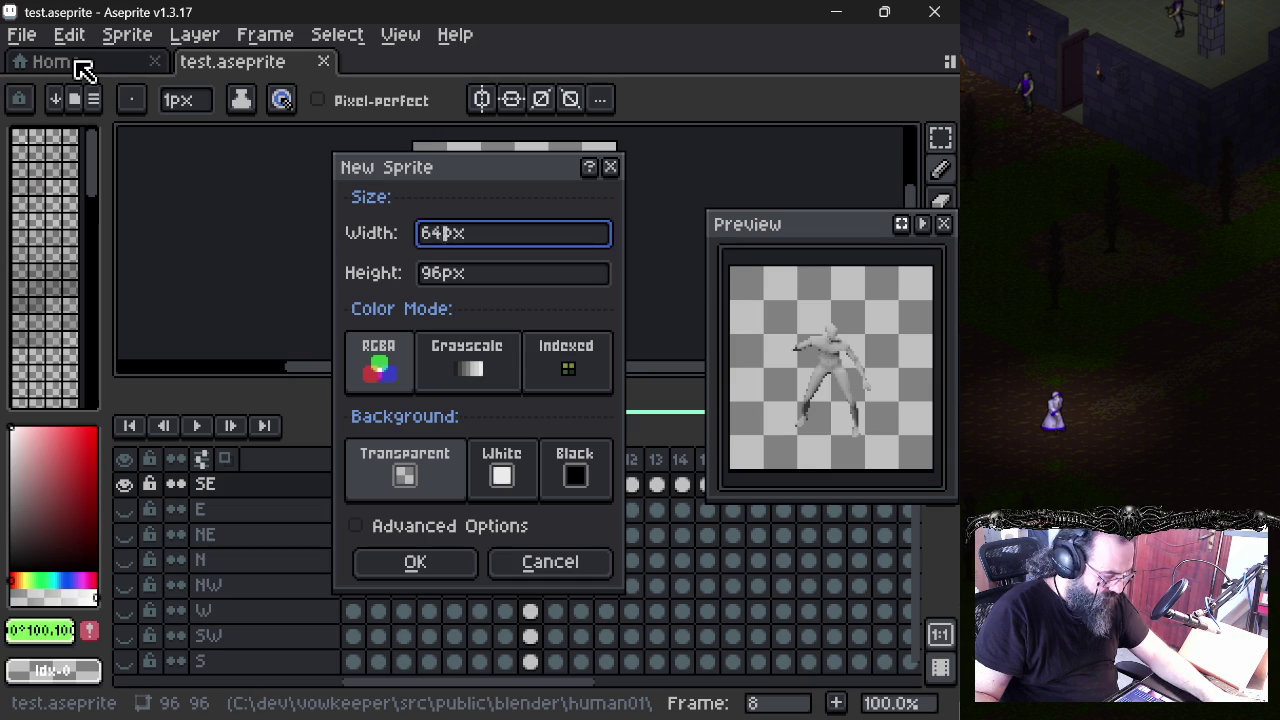
left_click(448, 278)
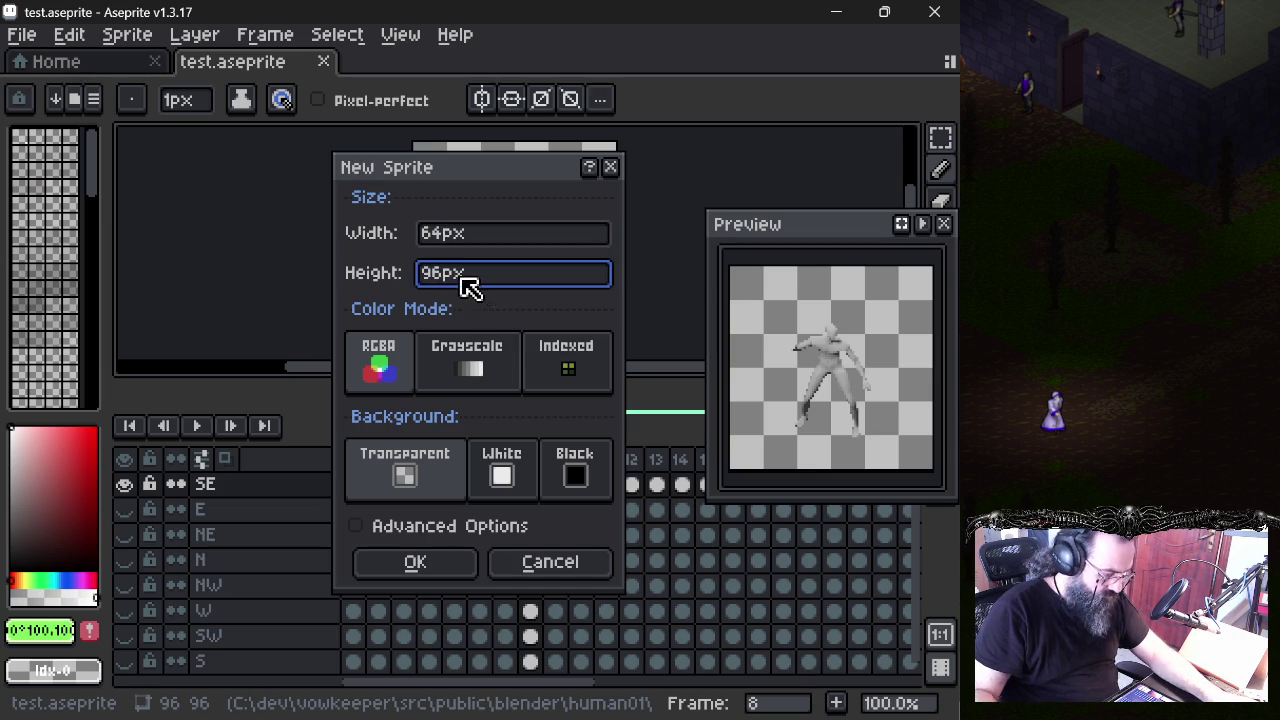
double_click(470, 286)
type("6")
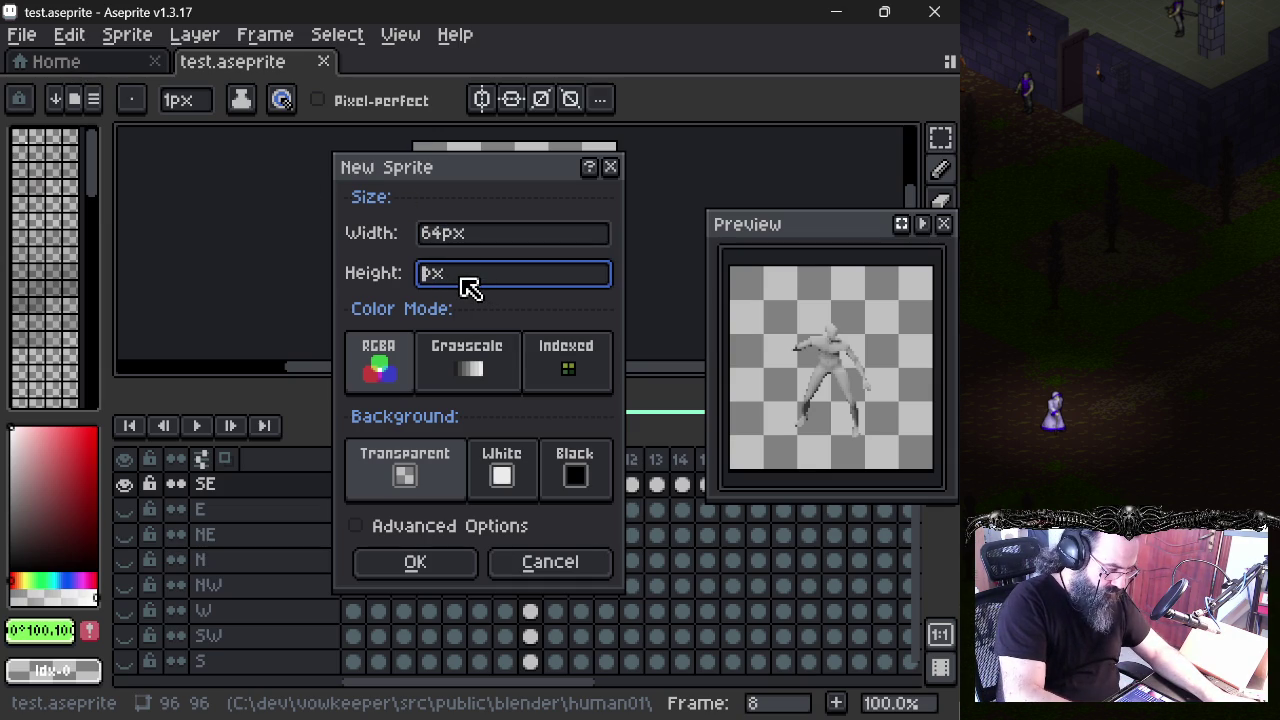
type("32")
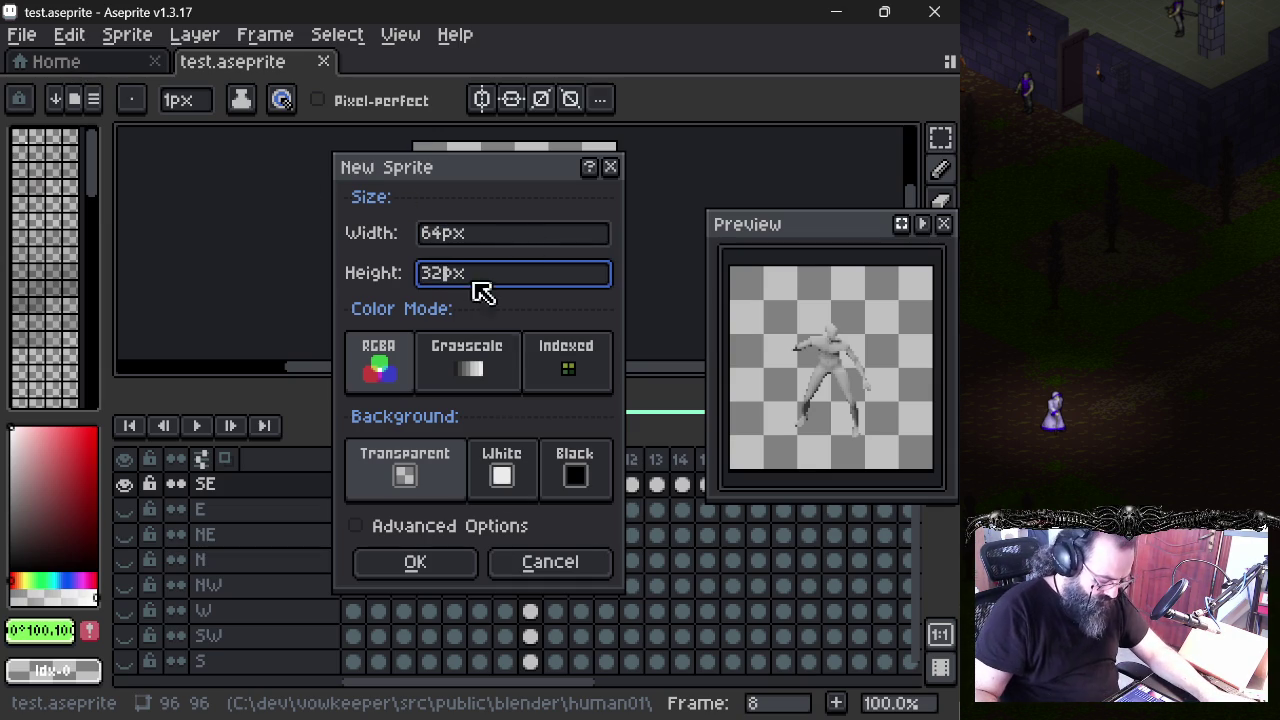
left_click(443, 580)
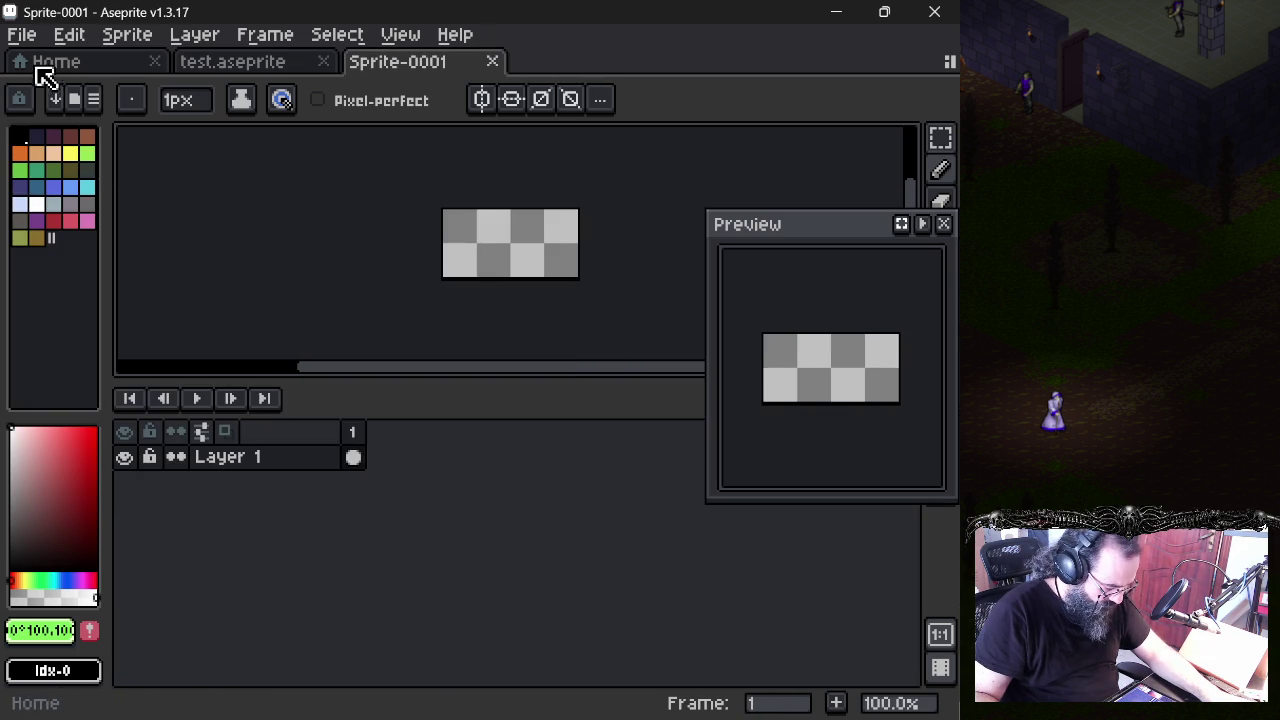
- Start an Import Sprite Sheet and bring up its file picker
left_click(30, 40)
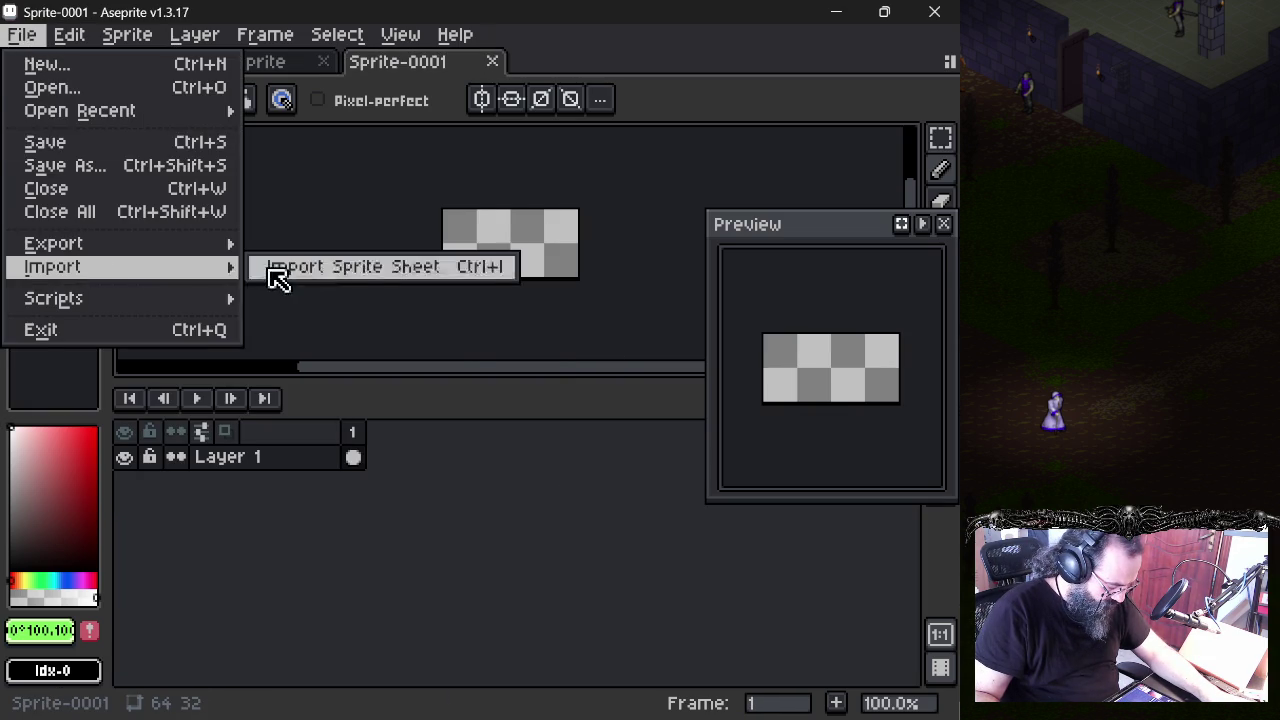
left_click(275, 274)
left_click_drag(838, 258, 517, 258)
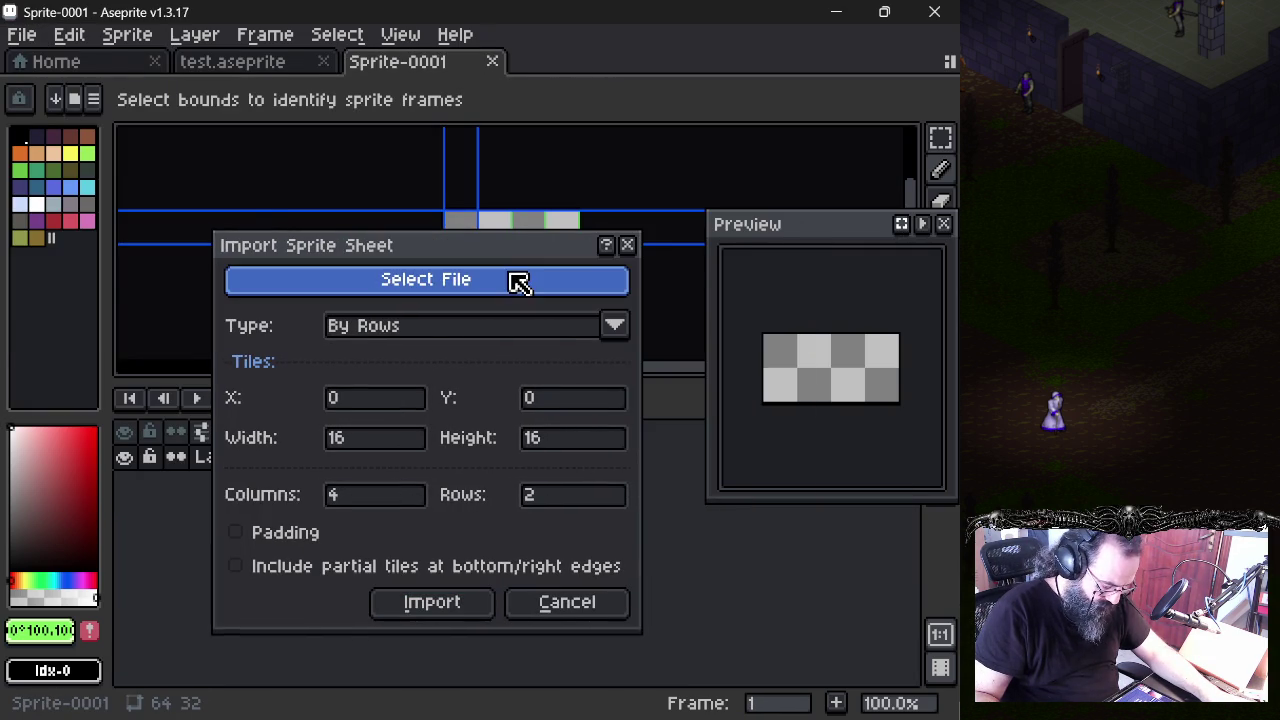
left_click(512, 280)
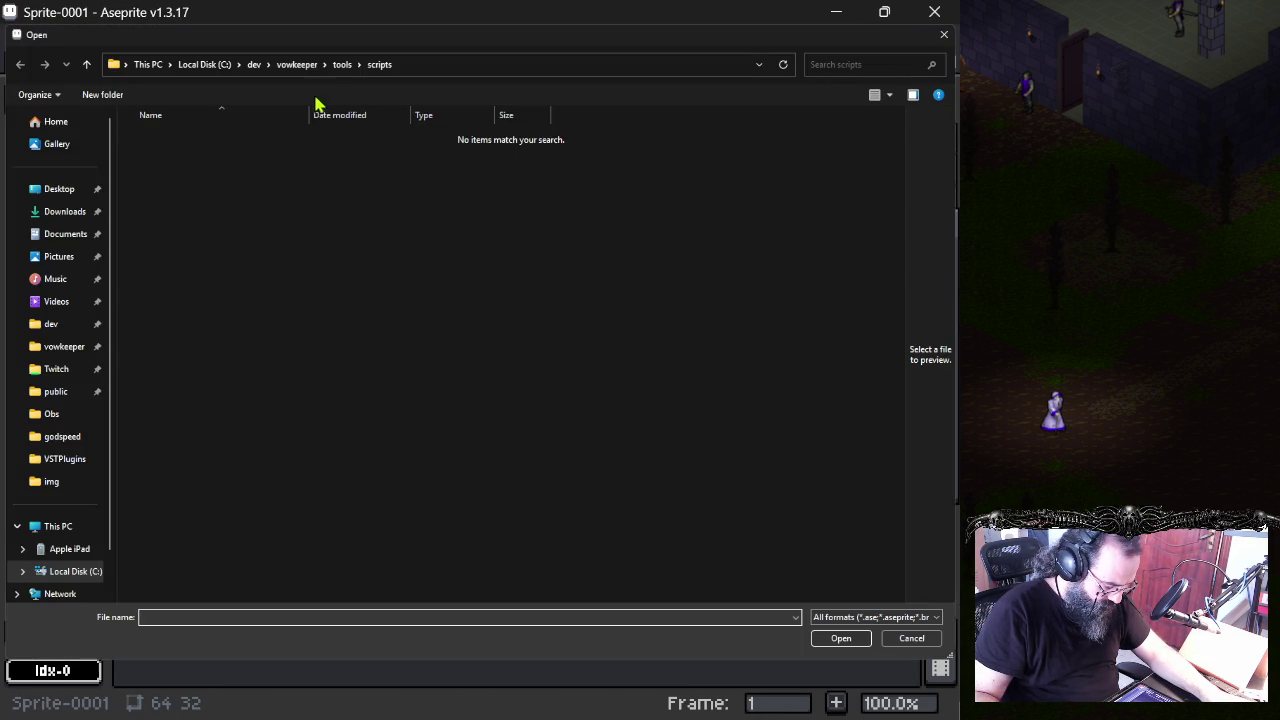
- Navigate to vowkeeper\src\public\images and scroll through its .aseprite and PNG files
left_click(298, 64)
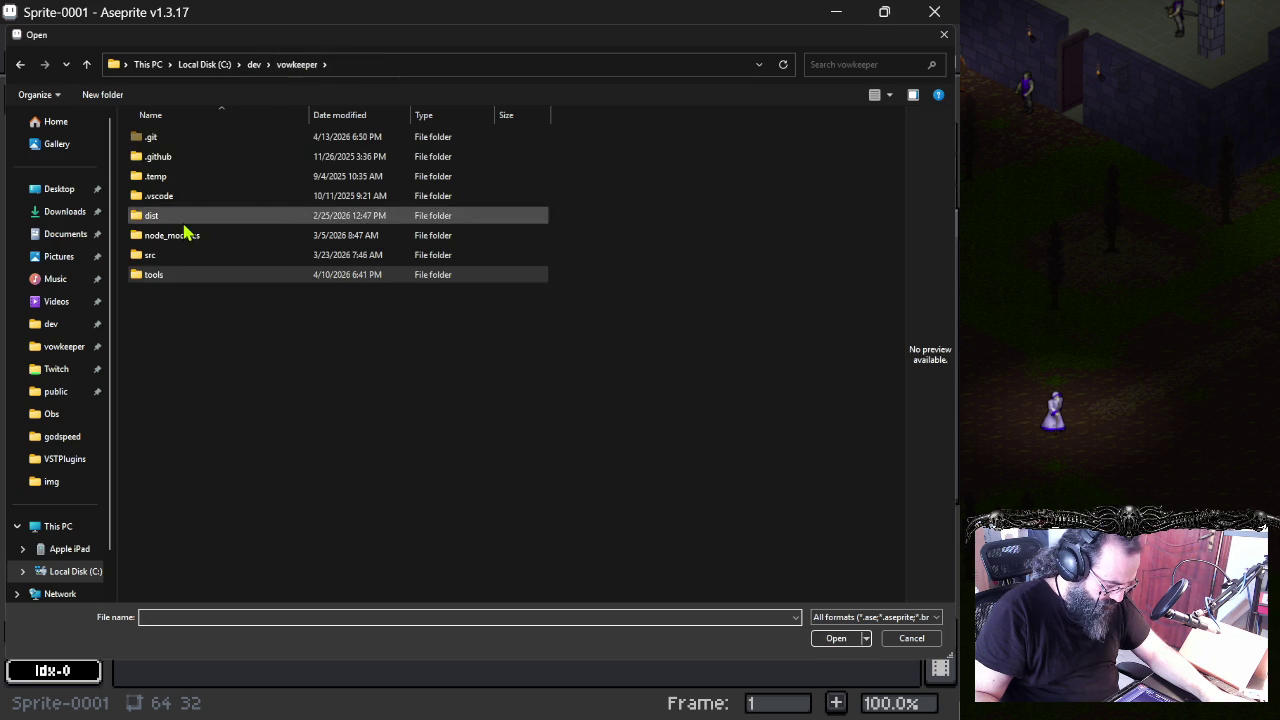
double_click(180, 255)
double_click(177, 216)
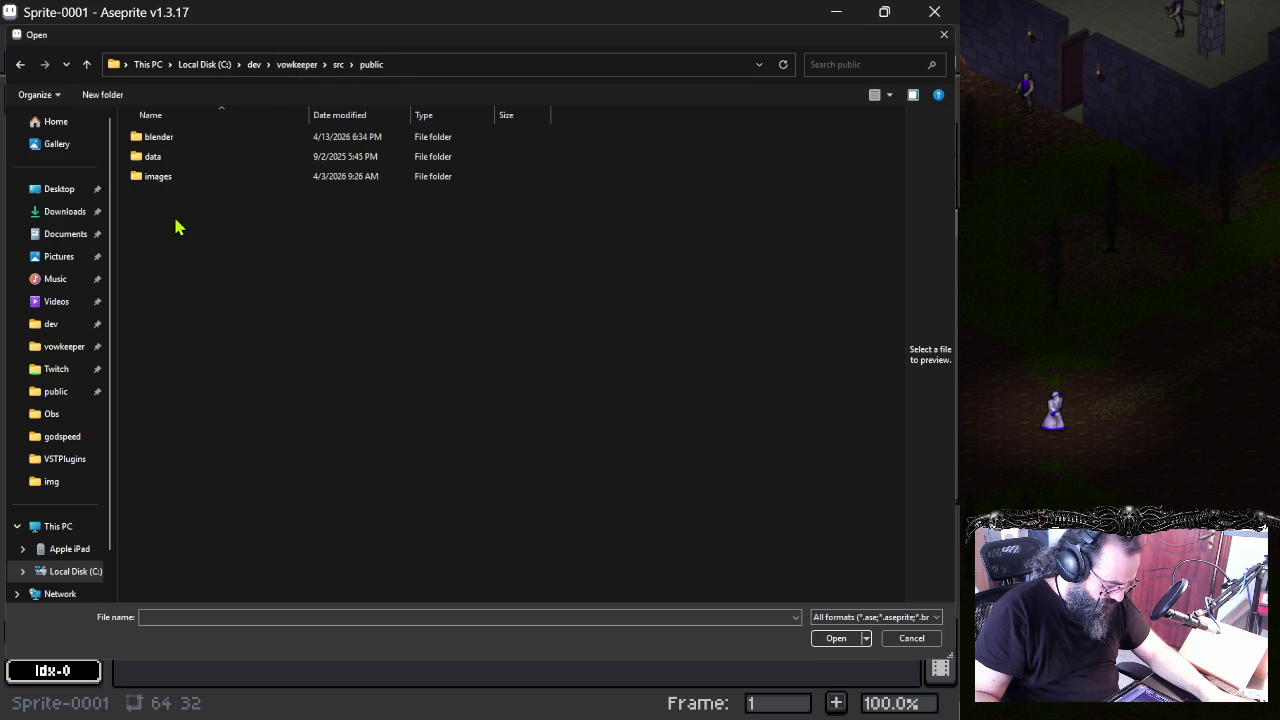
double_click(190, 177)
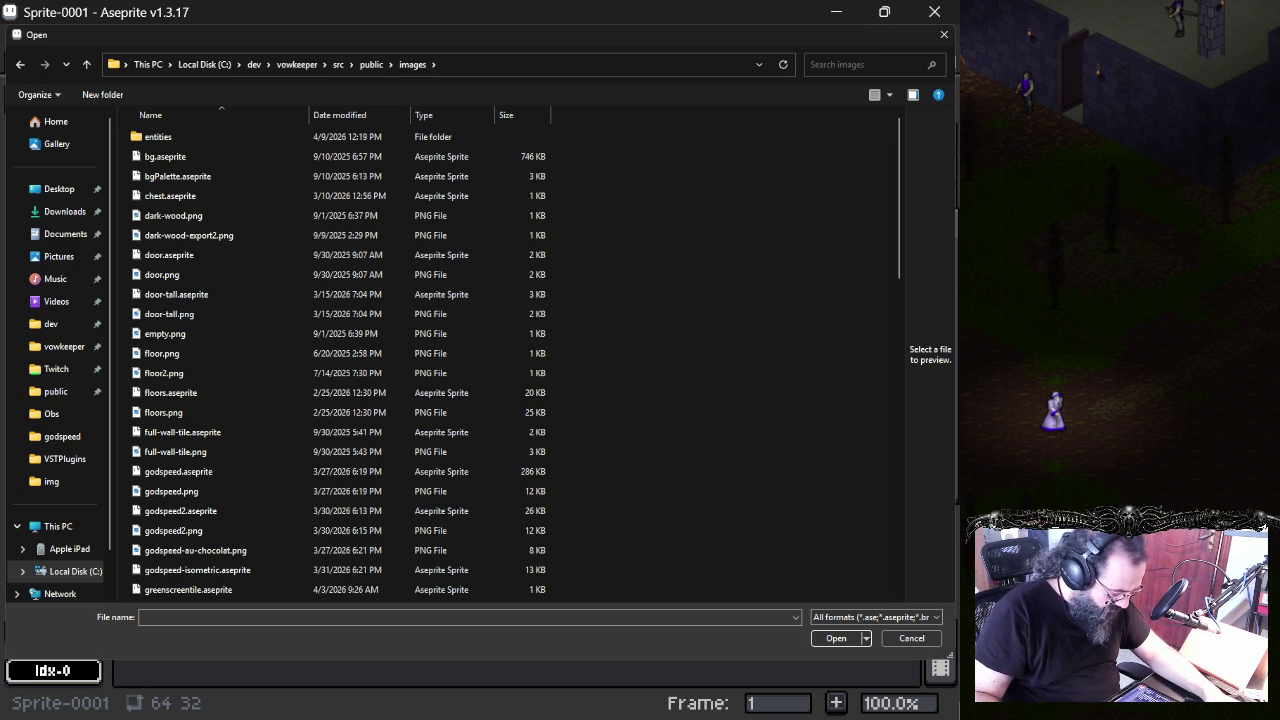
scroll(192, 480, "down", 2)
scroll(195, 510, "down", 4)
scroll(195, 512, "down", 4)
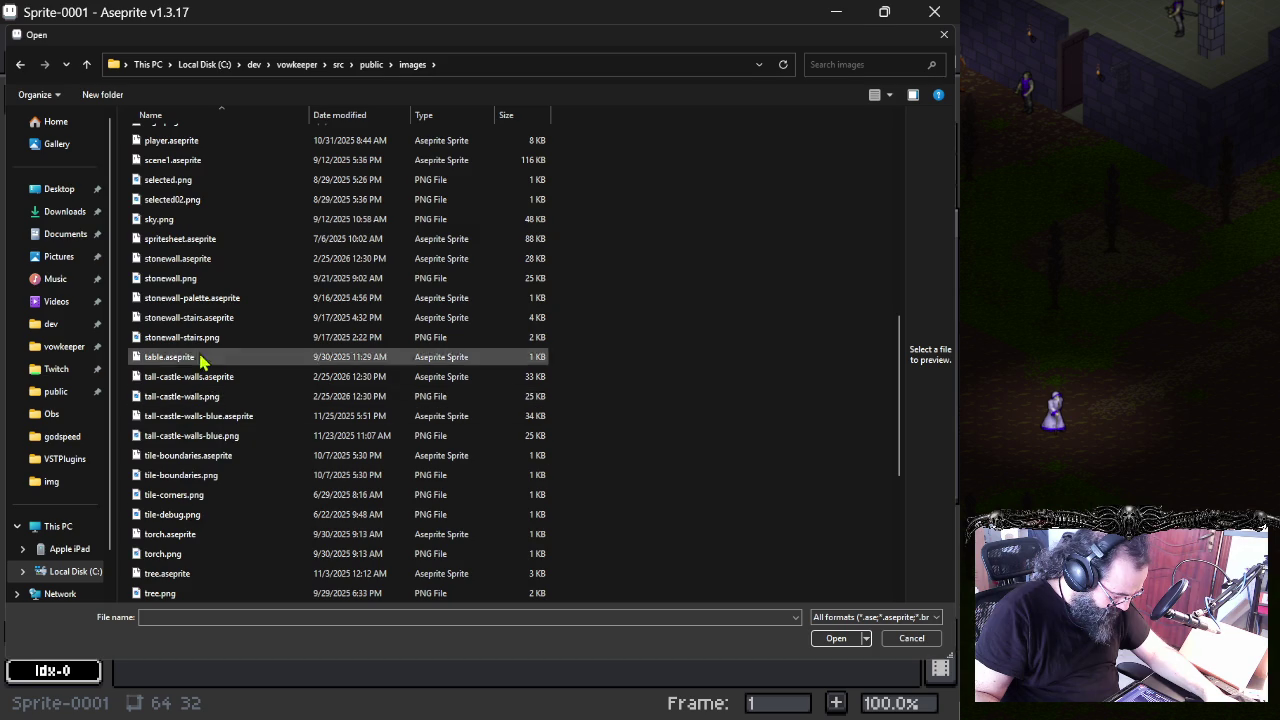
scroll(195, 310, "up", 5)
scroll(194, 308, "up", 5)
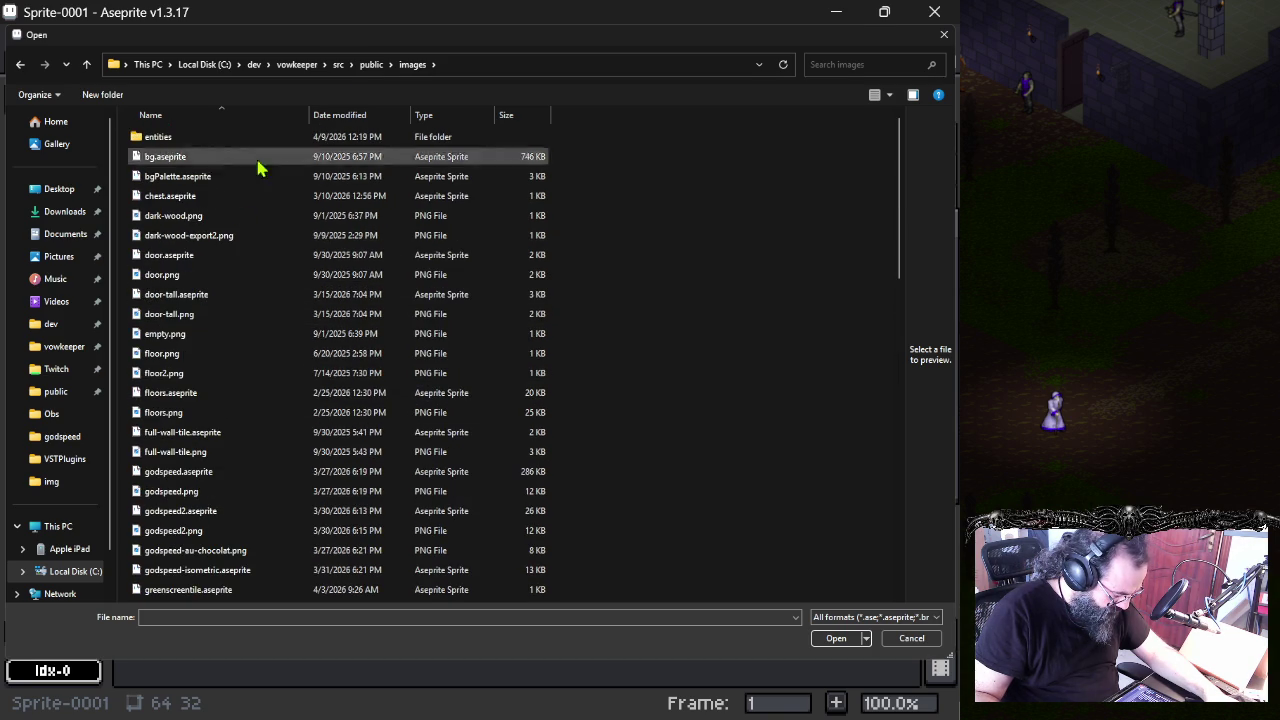
scroll(200, 294, "down", 6)
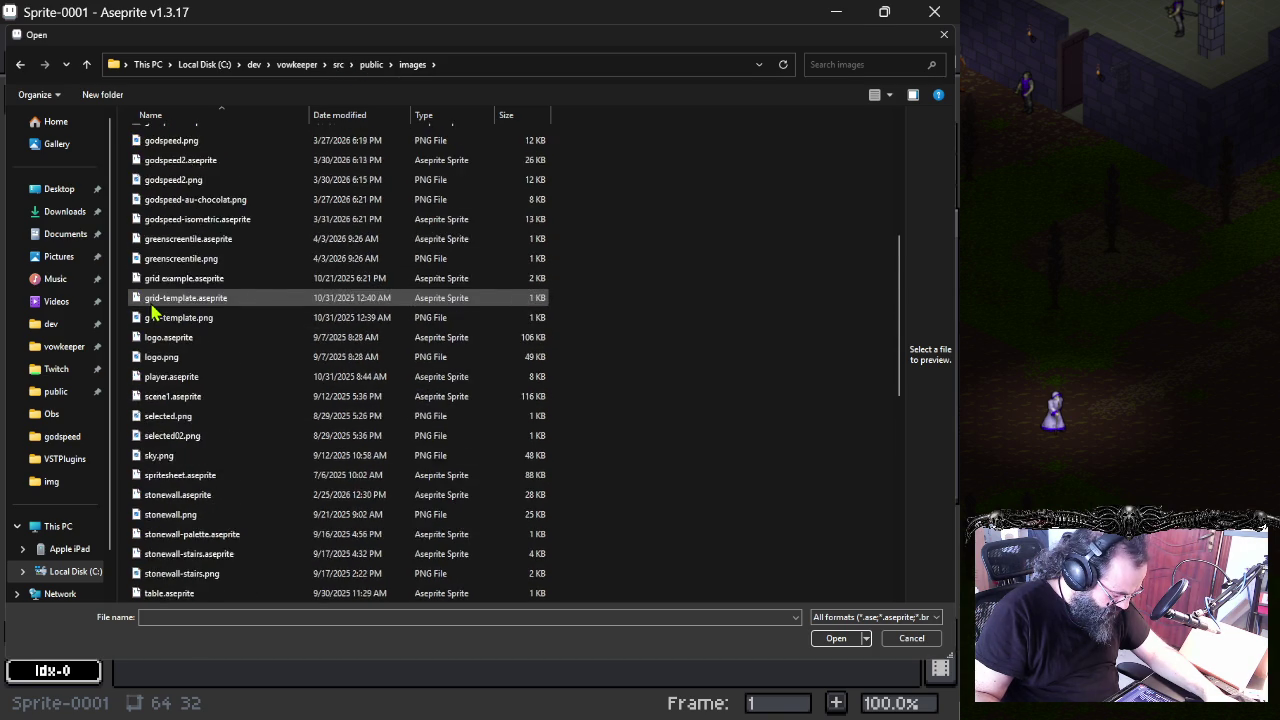
scroll(180, 300, "down", 4)
scroll(185, 318, "up", 1)
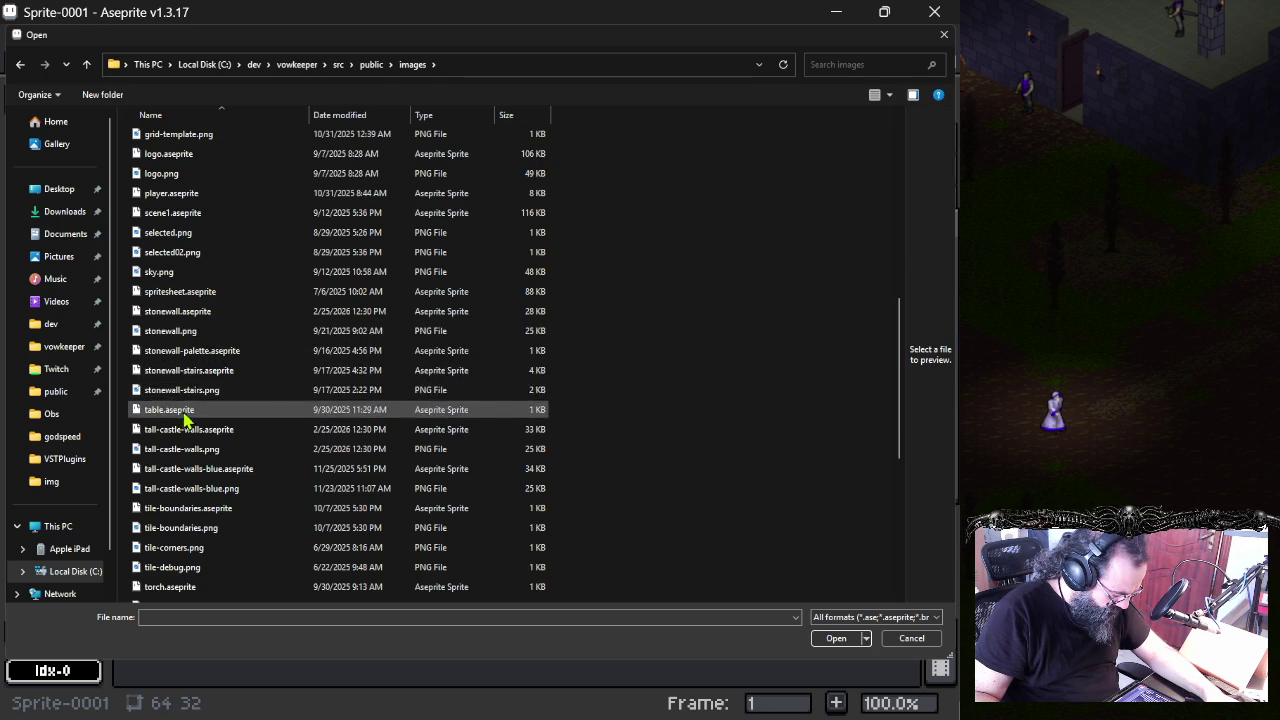
scroll(185, 225, "up", 1)
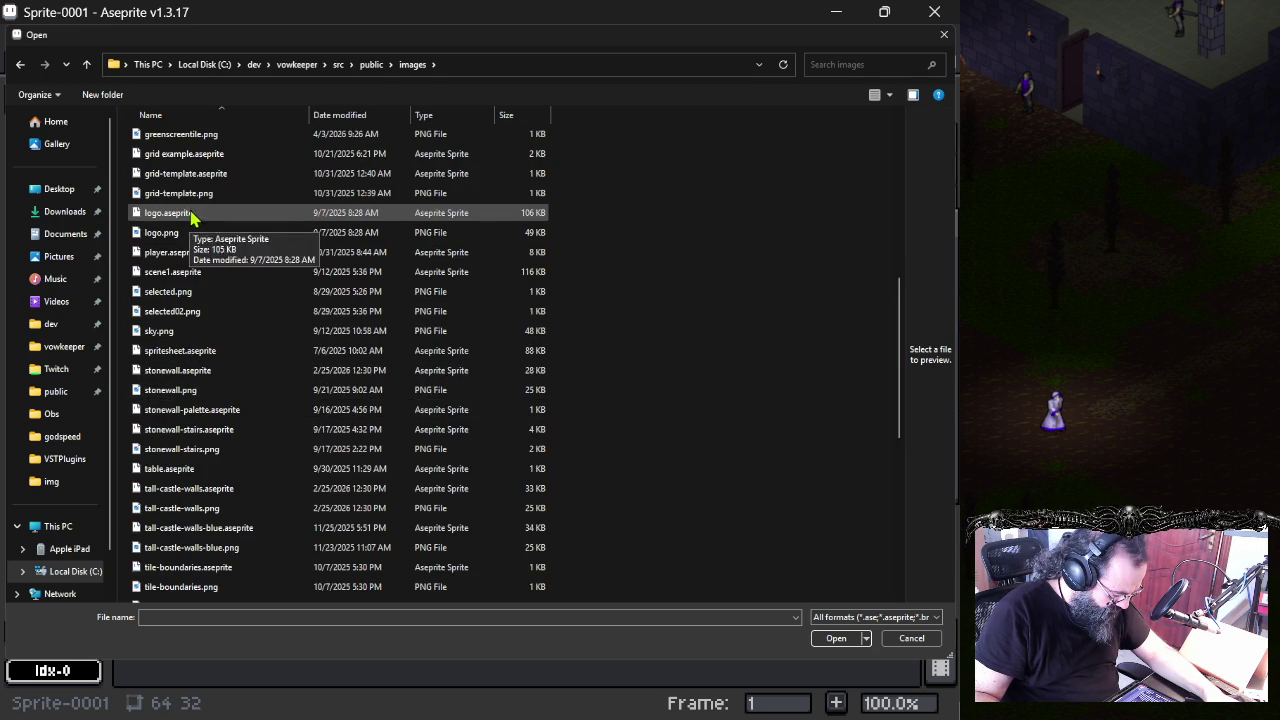
scroll(200, 480, "down", 1)
scroll(203, 484, "down", 3)
scroll(203, 484, "down", 3)
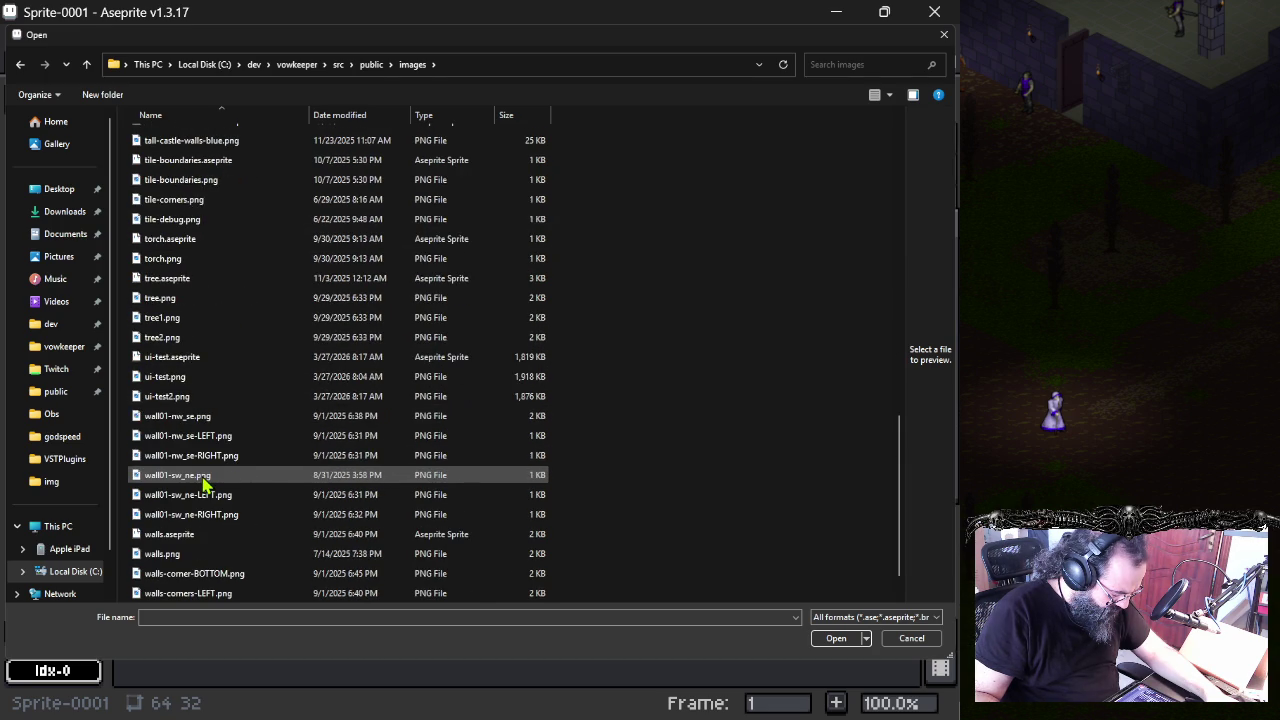
scroll(205, 484, "down", 1)
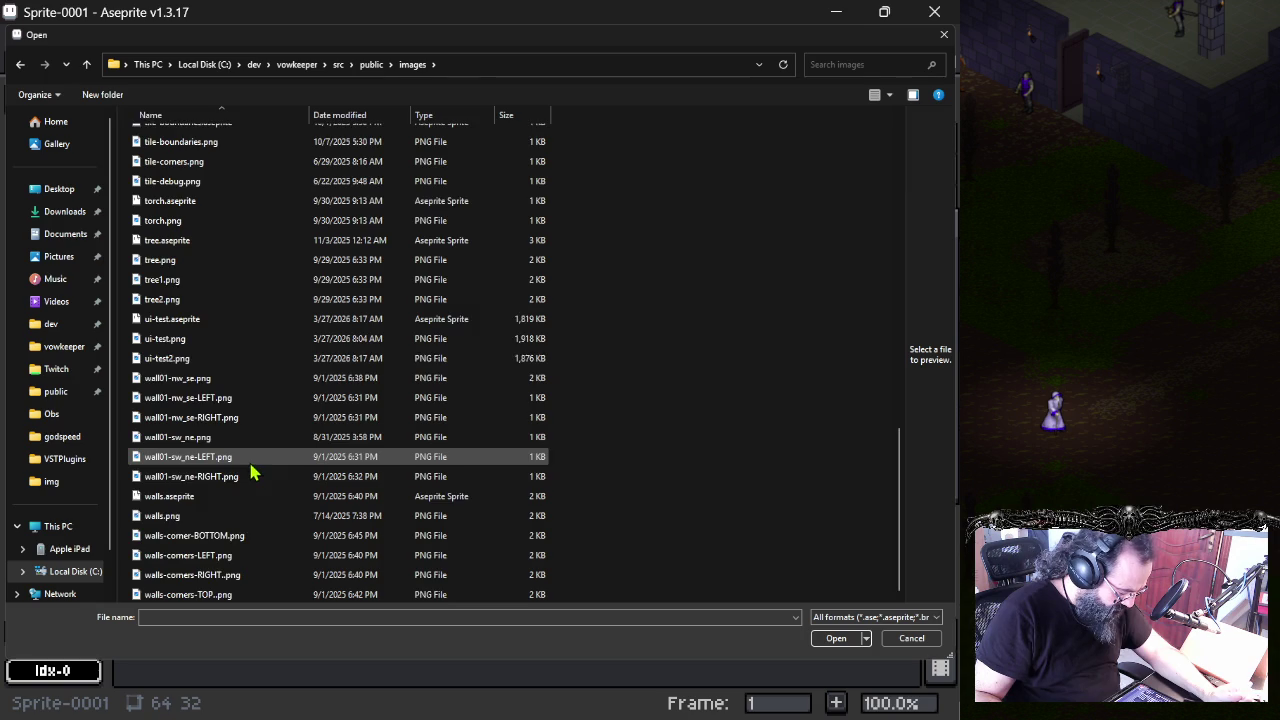
scroll(253, 467, "up", 1)
scroll(253, 467, "up", 1)
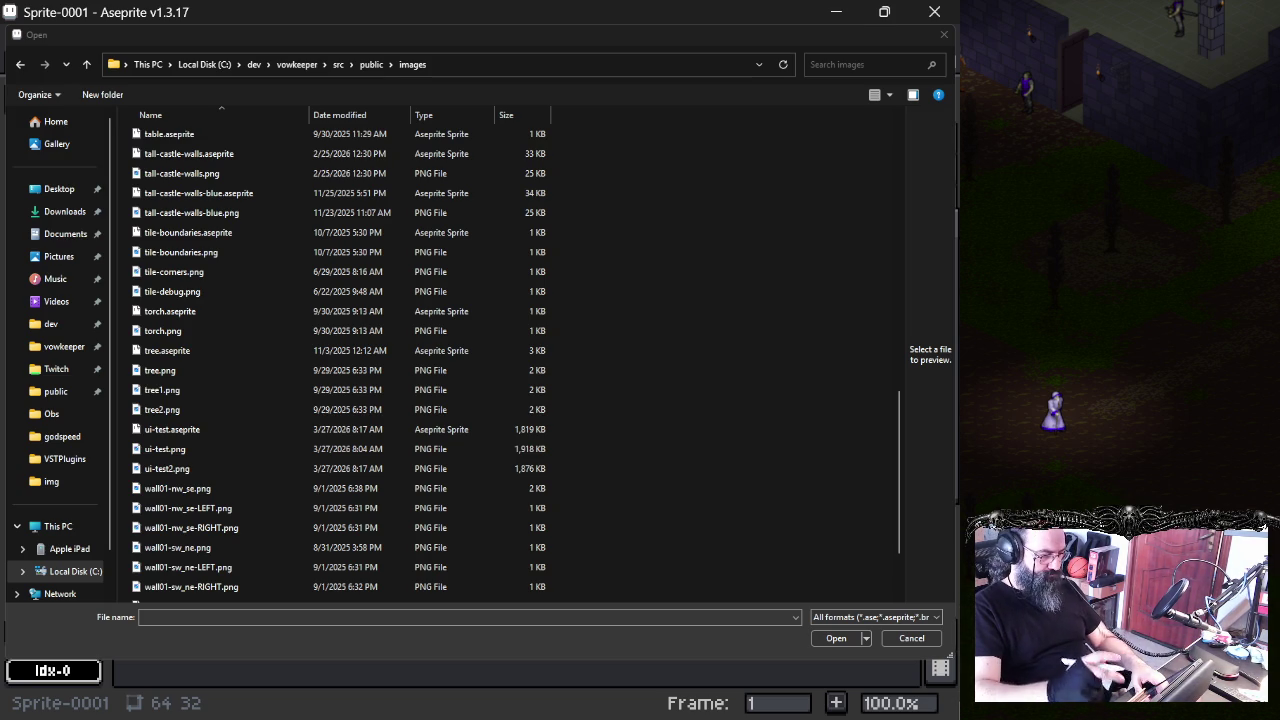
scroll(340, 360, "up", 1)
- Look inside public\data\tilesets, then return to the images folder
scroll(340, 360, "up", 1)
scroll(340, 360, "up", 1)
scroll(340, 360, "up", 2)
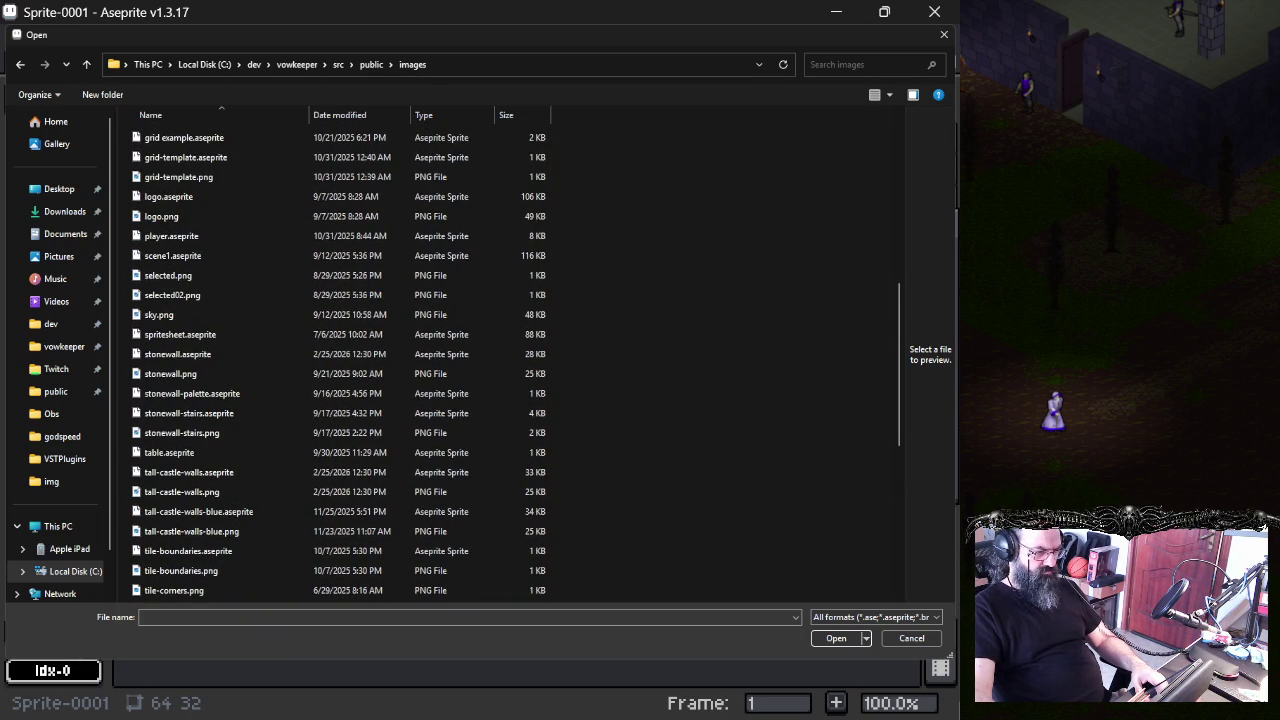
scroll(400, 229, "up", 4)
scroll(398, 229, "up", 4)
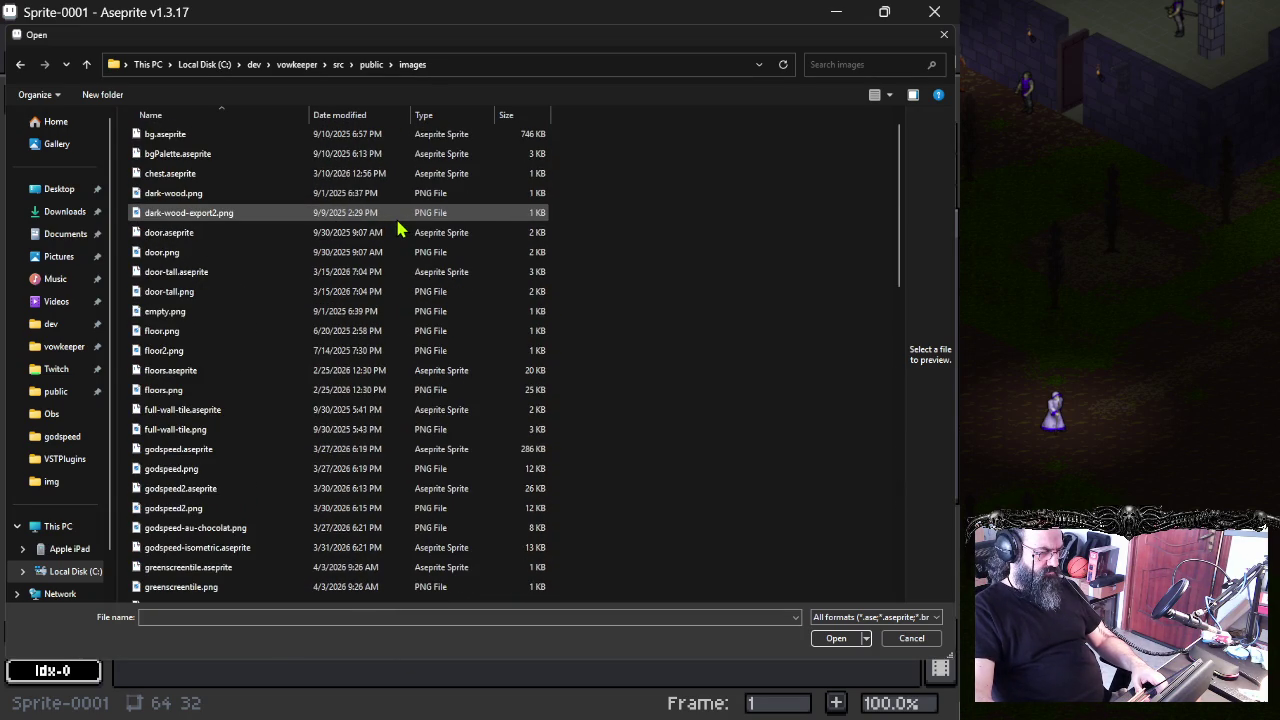
scroll(255, 240, "up", 1)
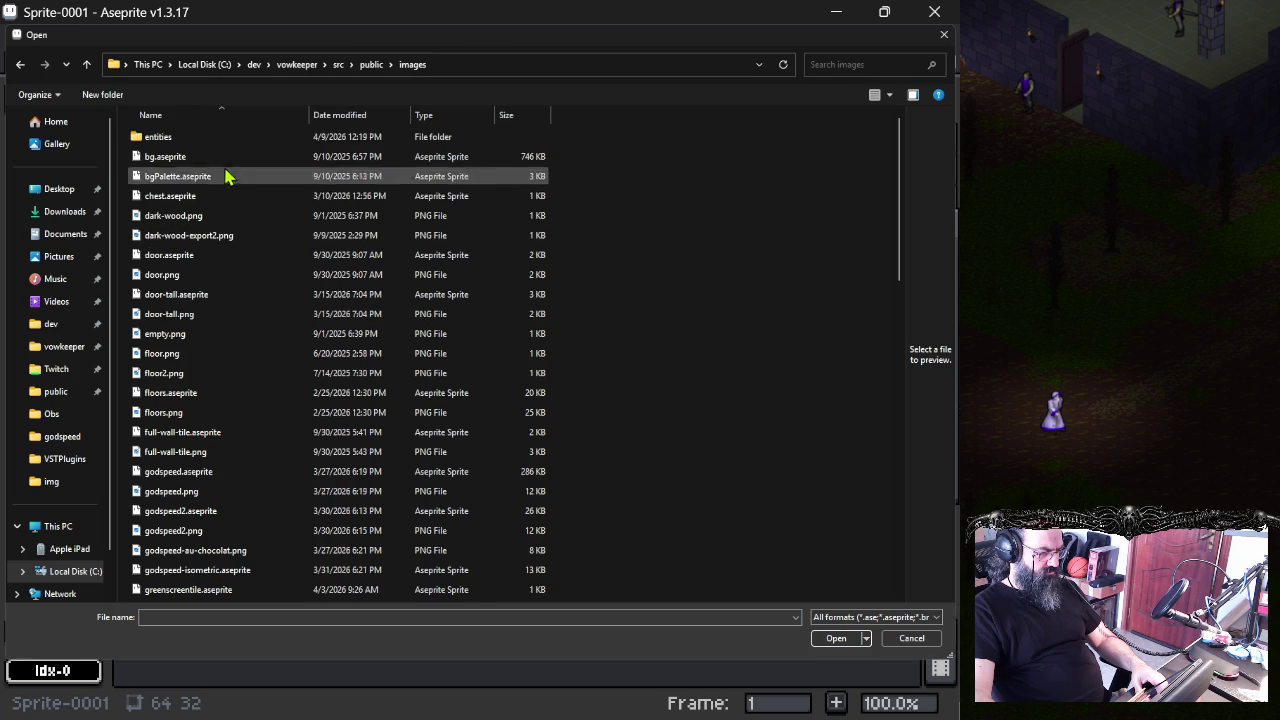
left_click(371, 64)
double_click(205, 156)
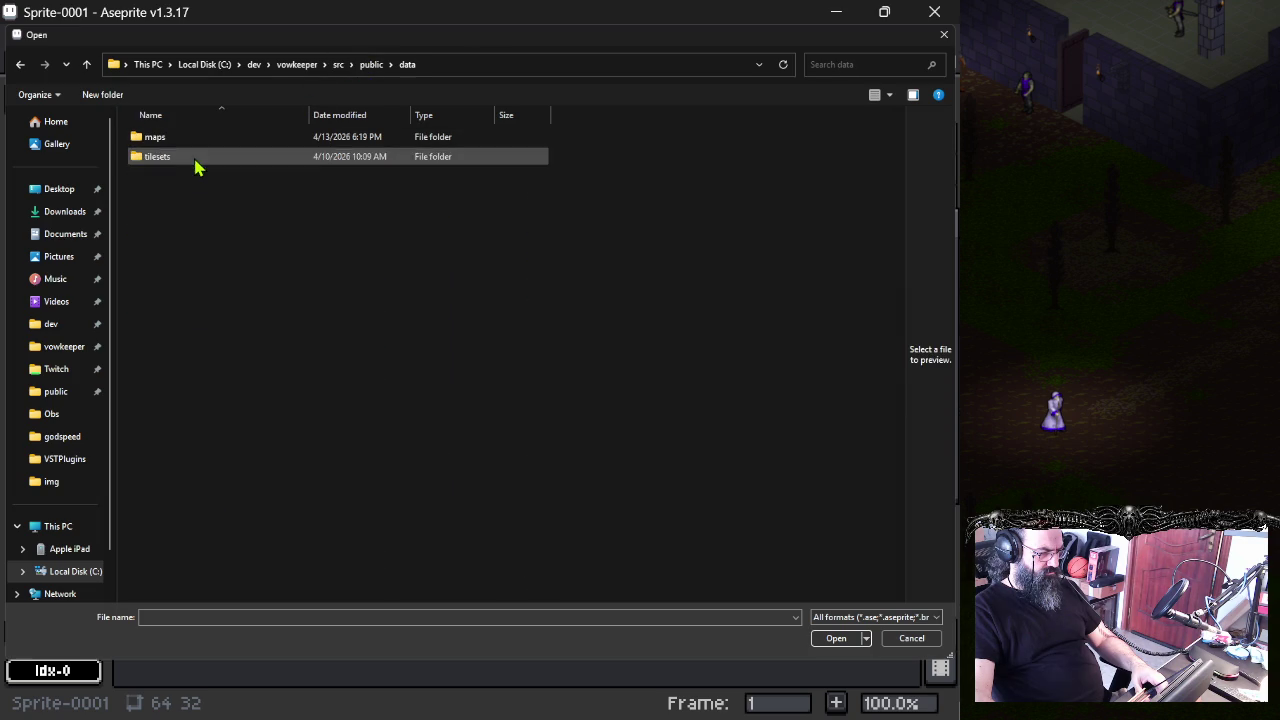
double_click(252, 160)
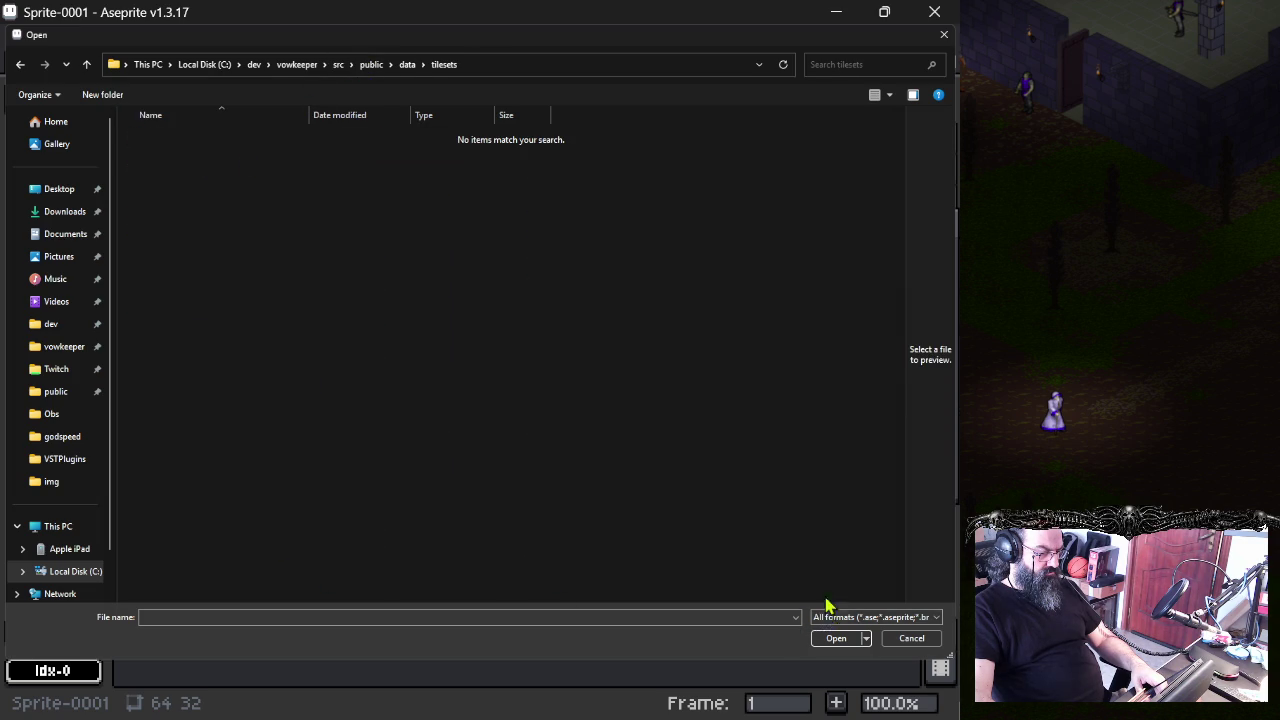
key("alt+Up")
key("alt+Up")
double_click(262, 180)
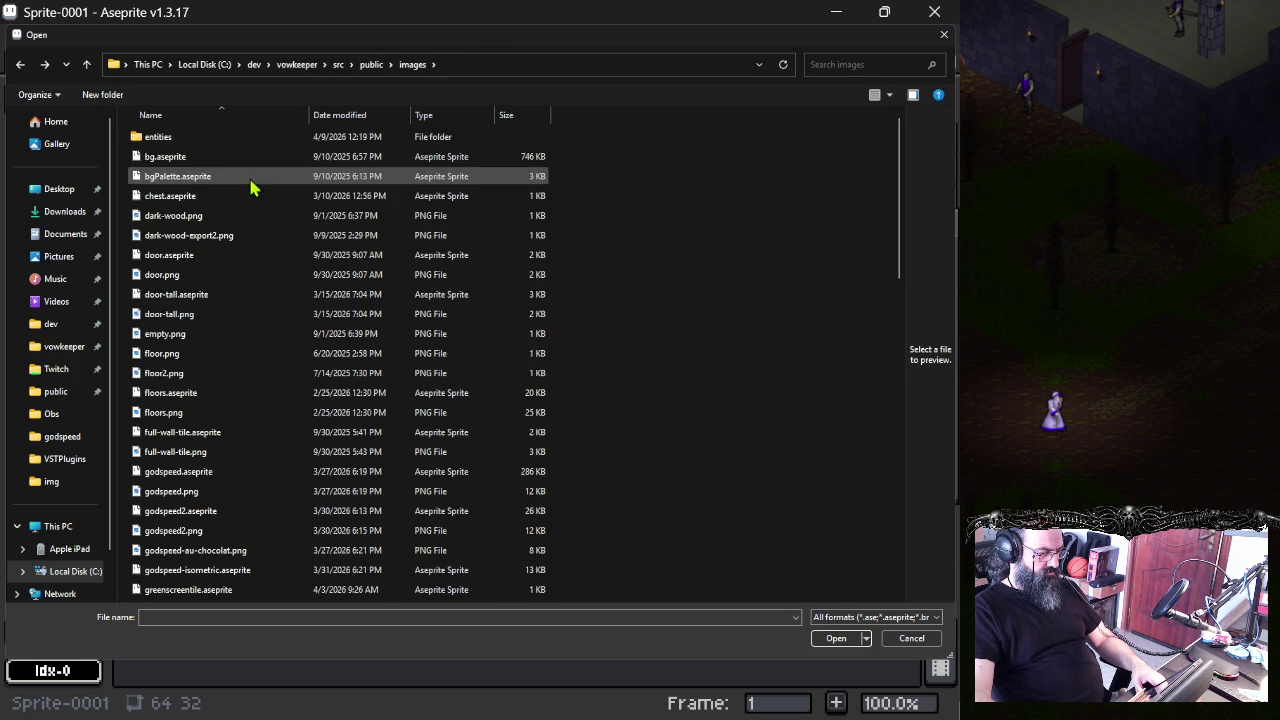
- Choose floors.aseprite, after considering floor.png and floor2.png, and open it
left_click(189, 360)
left_click(193, 377)
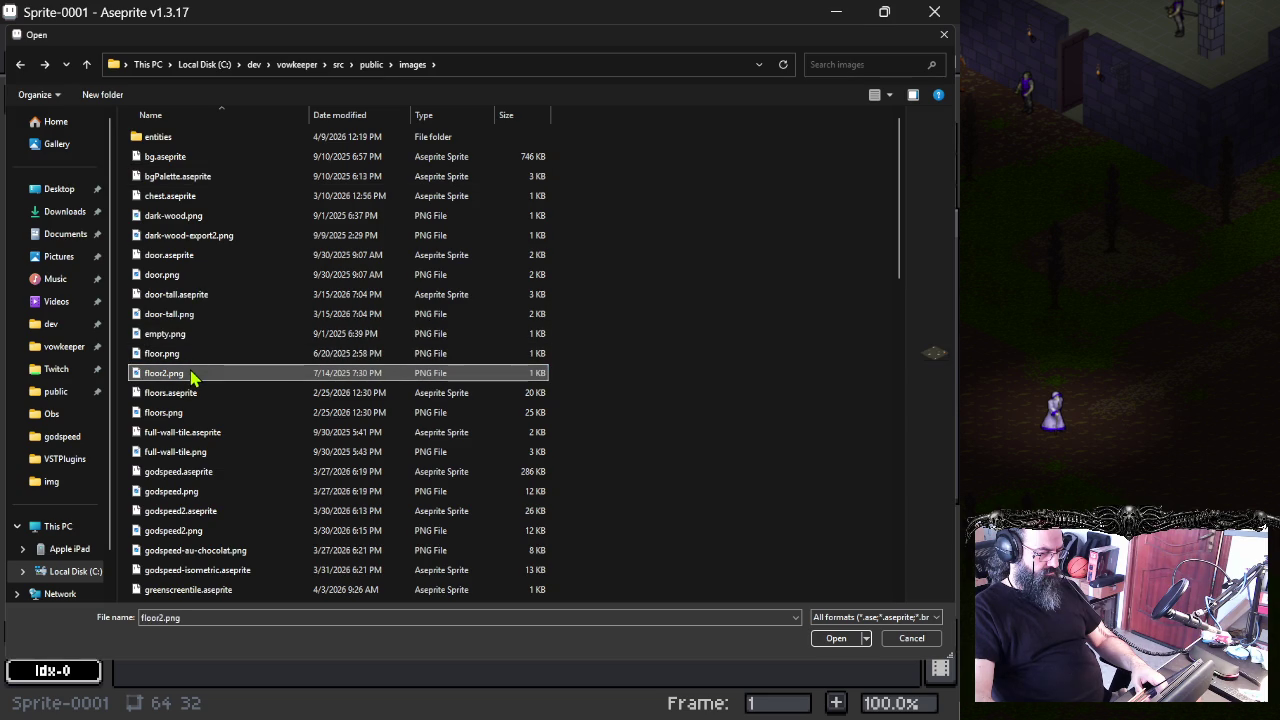
left_click(200, 392)
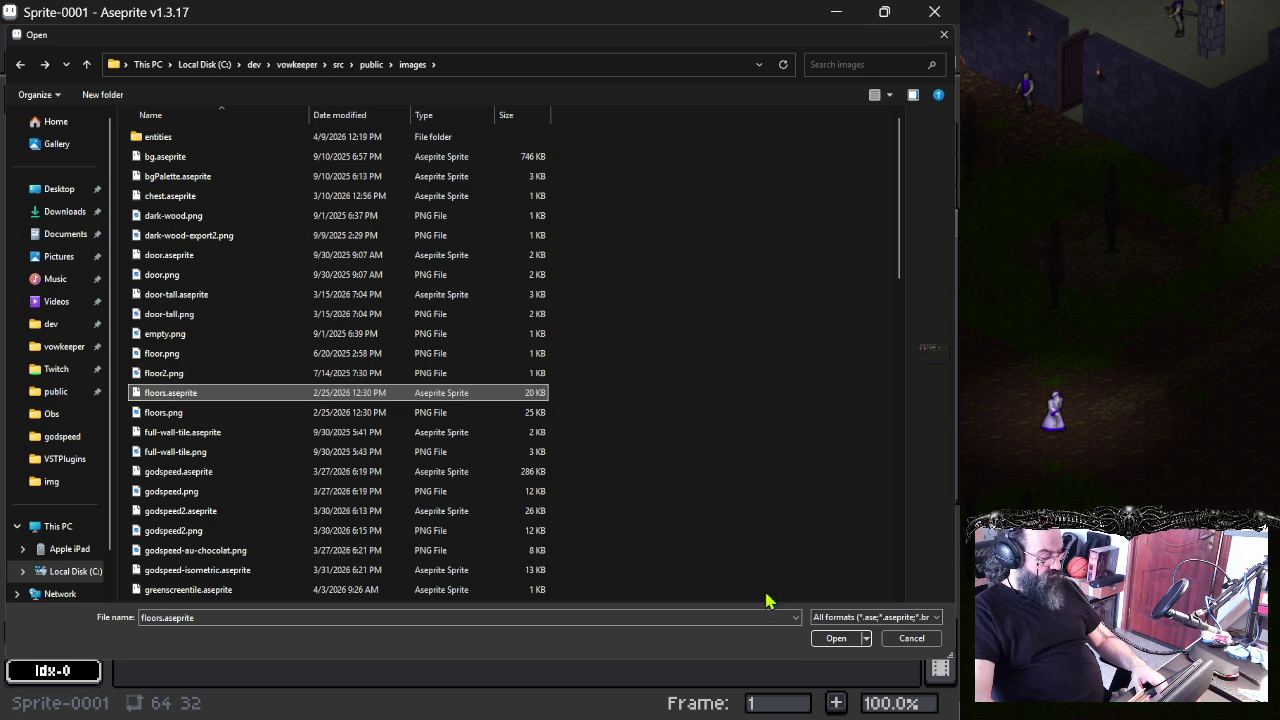
left_click(818, 640)
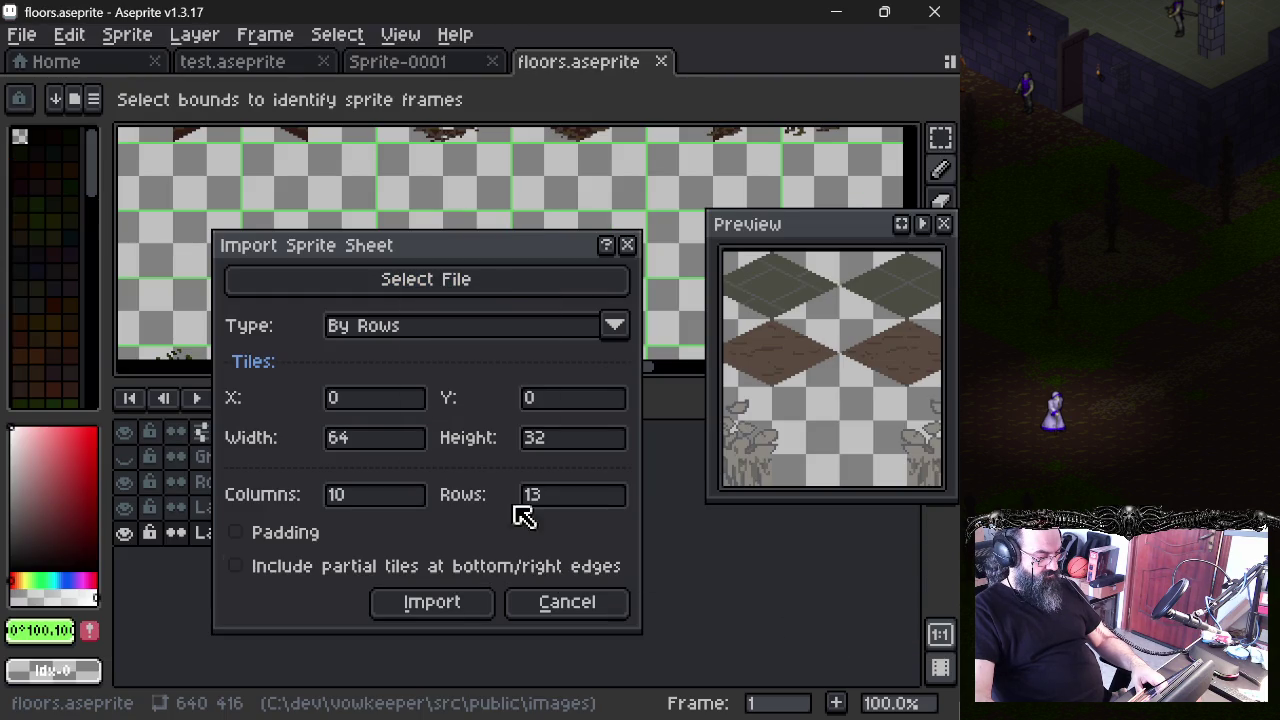
- Set the sheet Type to By Rows after briefly trying Horizontal Strip
mouse_move(483, 251)
left_mouse_down()
mouse_move(569, 229)
mouse_move(597, 197)
mouse_move(527, 193)
left_mouse_up()
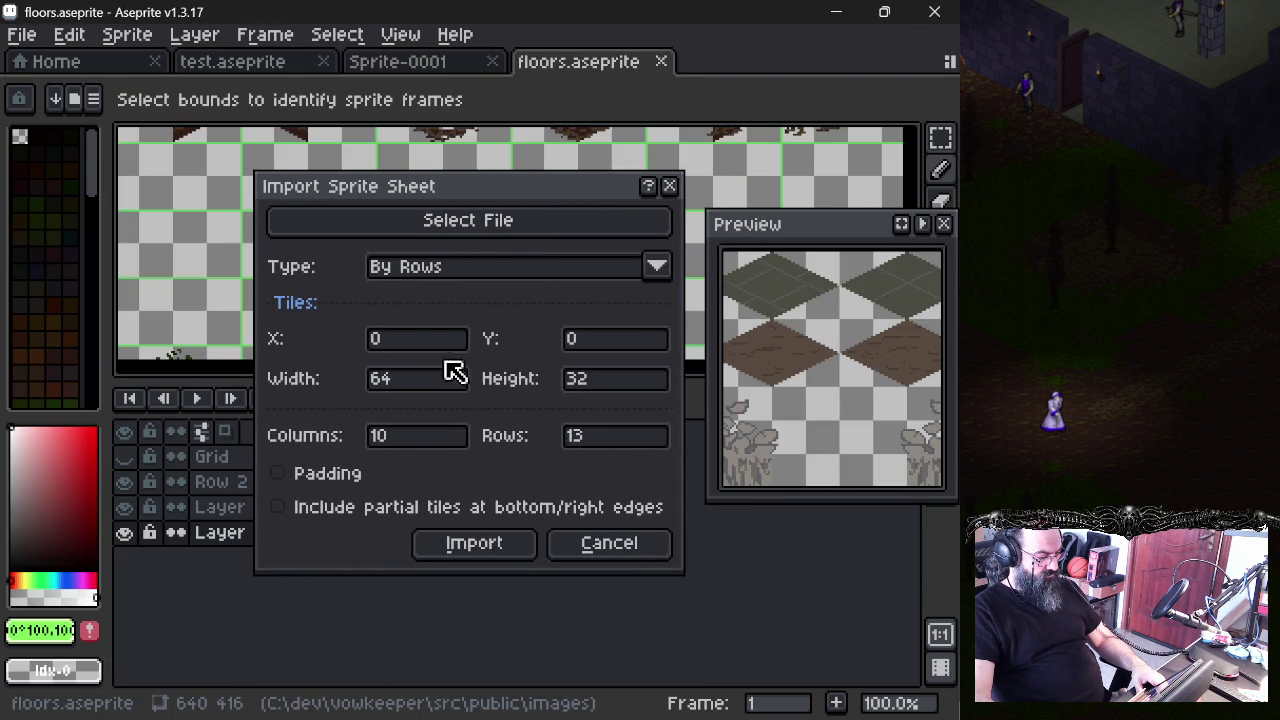
left_click(412, 272)
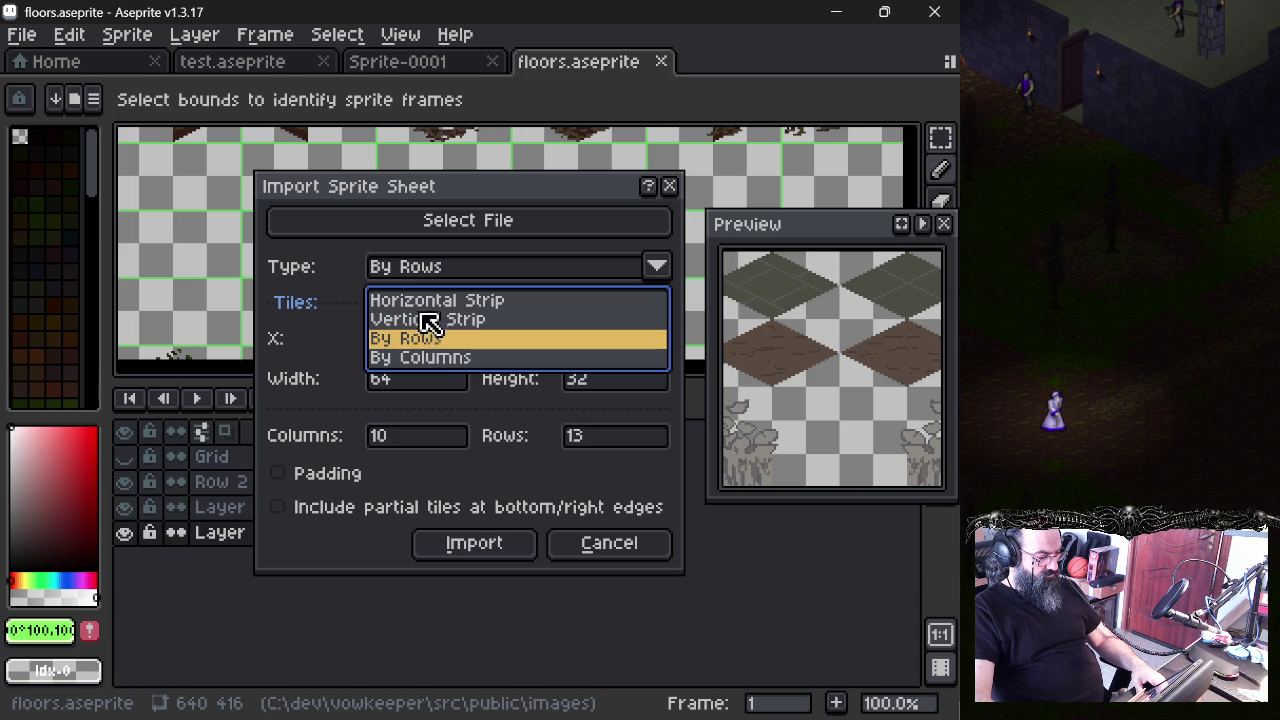
left_click(437, 301)
left_click(572, 268)
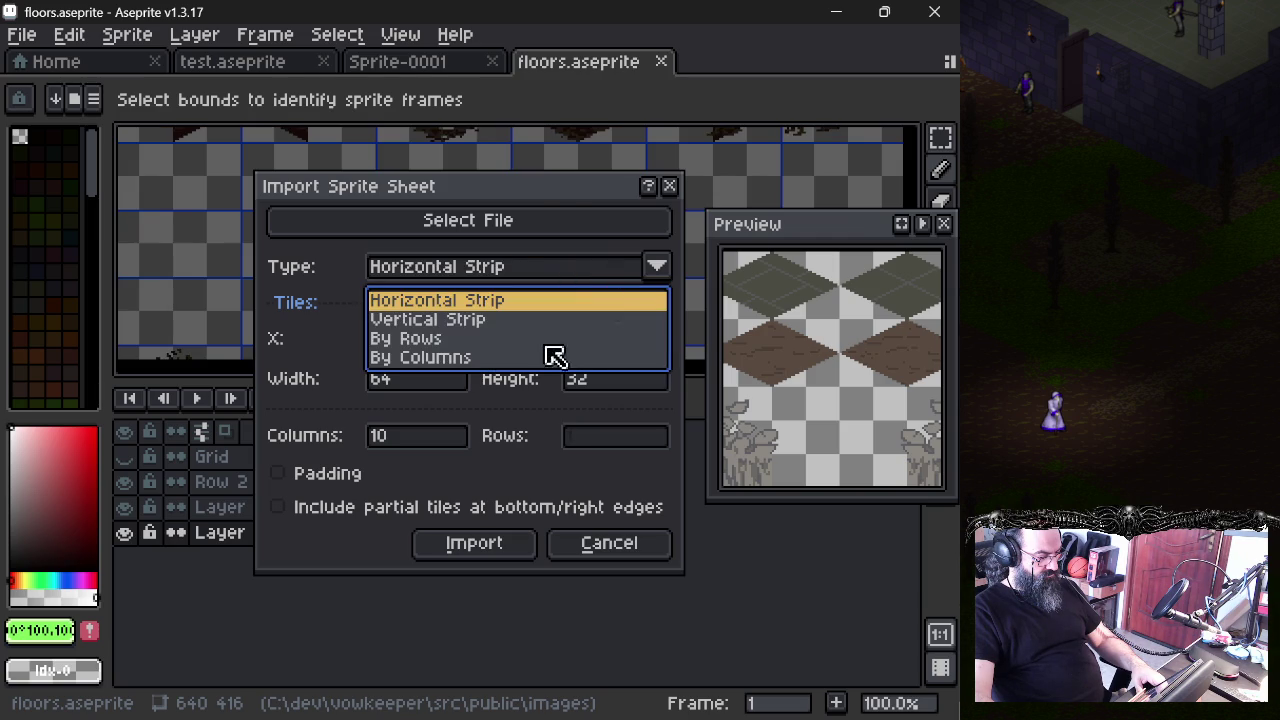
left_click(553, 338)
left_click(586, 266)
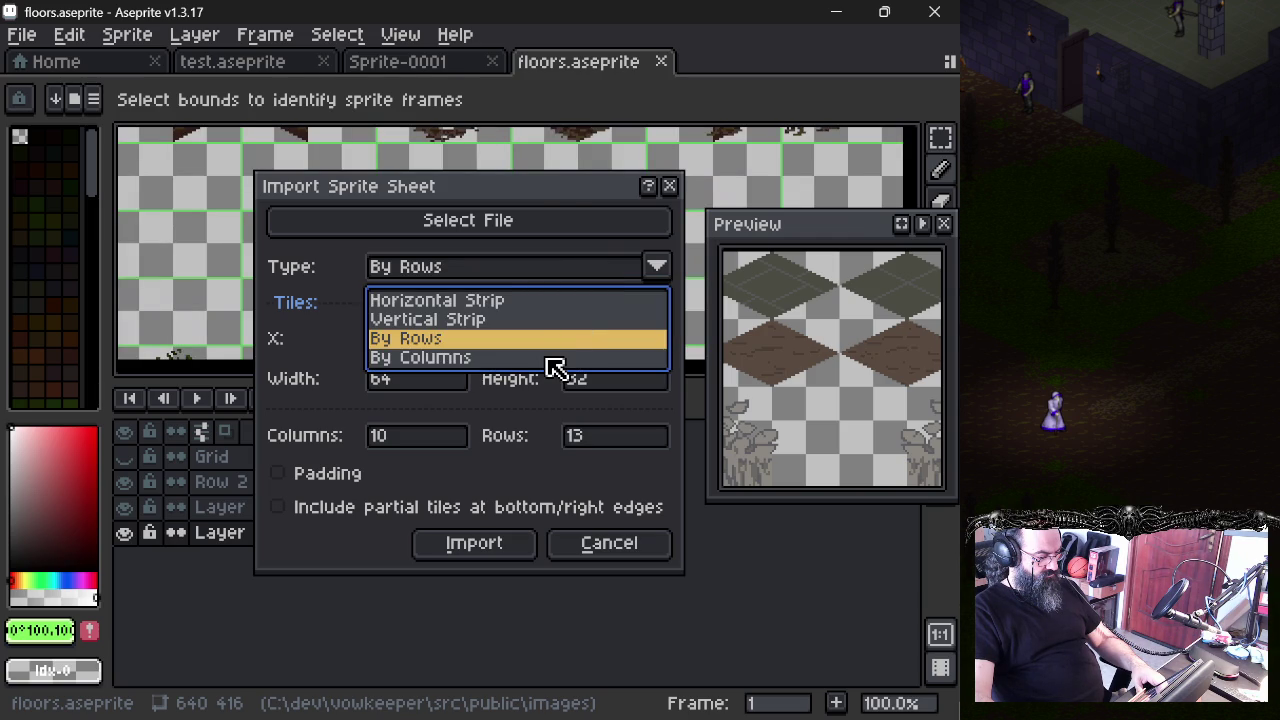
left_click(588, 262)
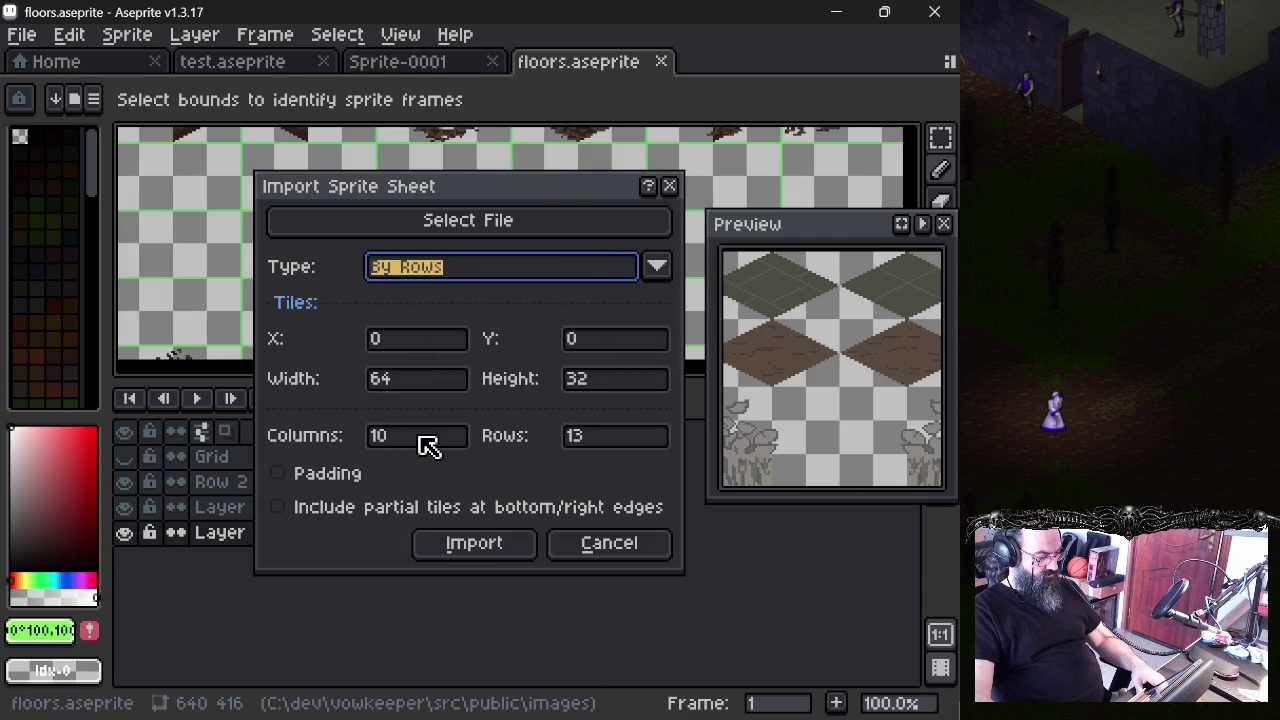
- Include partial edge tiles and import the sheet as 64×32 frames, 10 columns by 13 rows
left_click(340, 474)
left_click(338, 508)
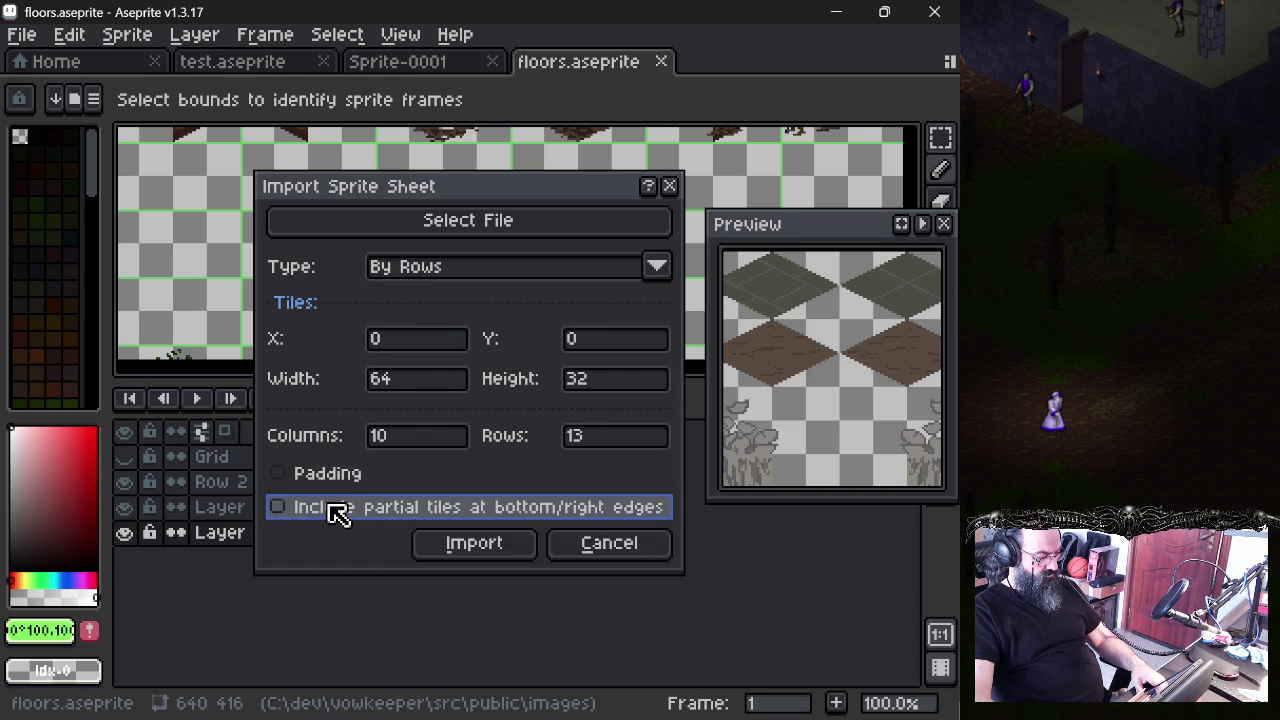
left_click_drag(567, 197, 449, 207)
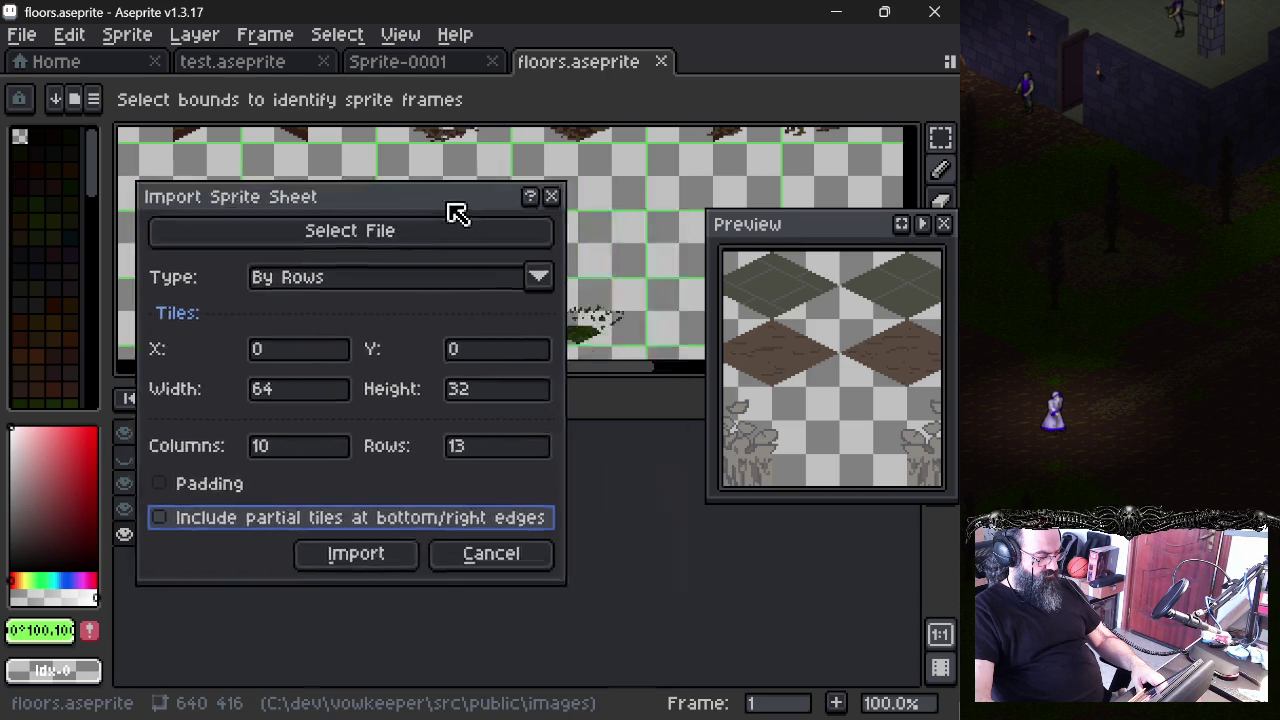
scroll(817, 309, "down", 4)
scroll(766, 331, "up", 2)
mouse_move(622, 193)
left_mouse_down()
mouse_move(395, 173)
mouse_move(600, 196)
mouse_move(477, 257)
mouse_move(392, 223)
left_mouse_up()
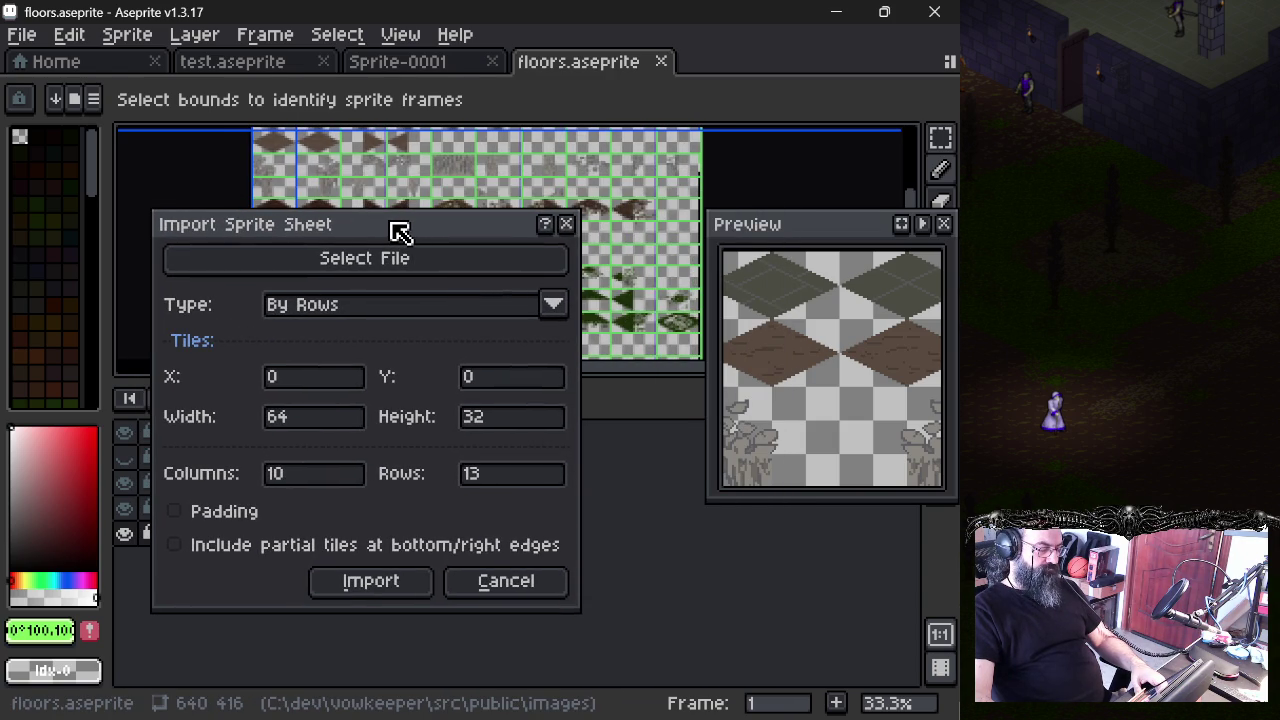
left_click_drag(400, 231, 414, 229)
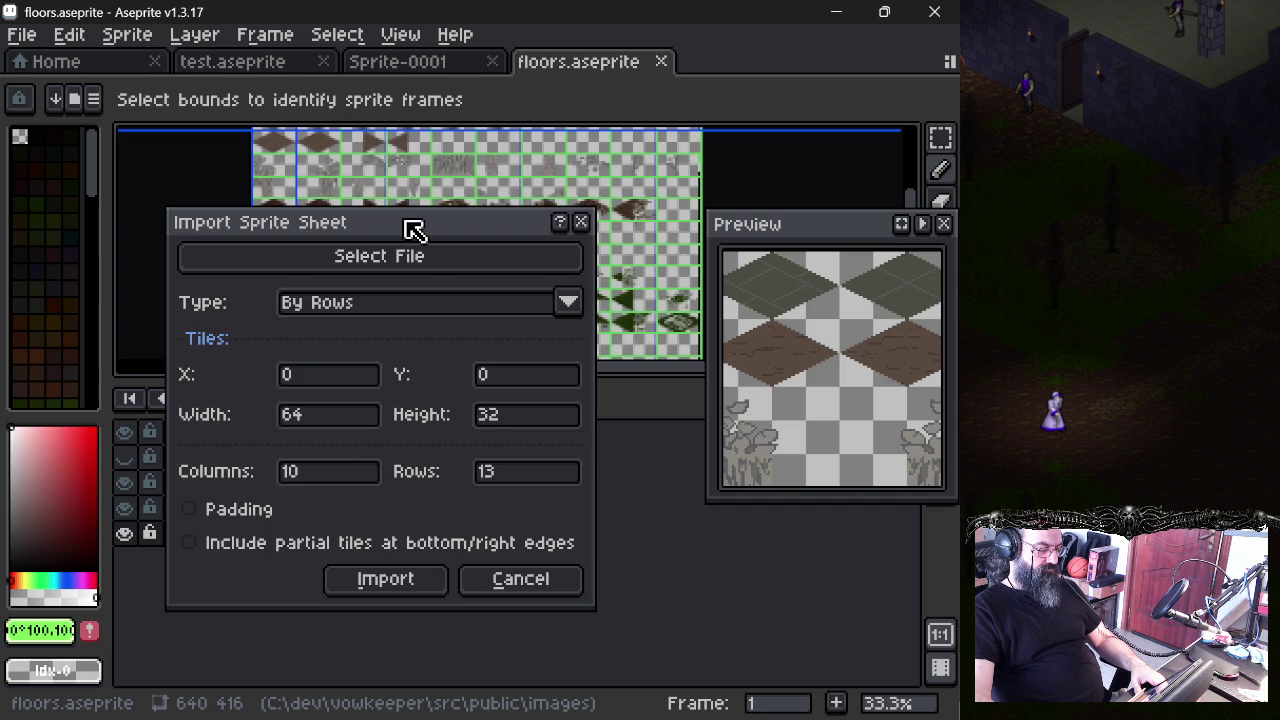
left_click(386, 580)
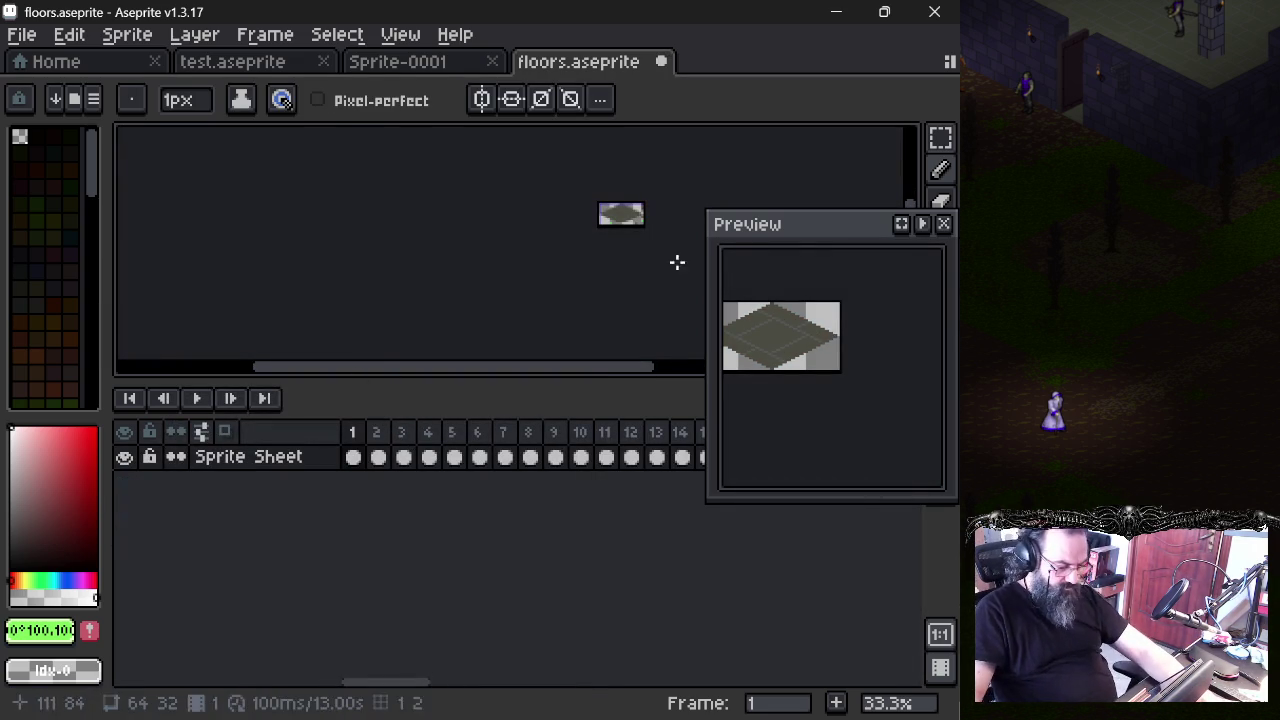
- Move the Preview window left, play the floor tile frames, and finish on frame 101
mouse_move(791, 234)
left_mouse_down()
mouse_move(220, 218)
mouse_move(125, 157)
left_mouse_up()
key("Right")
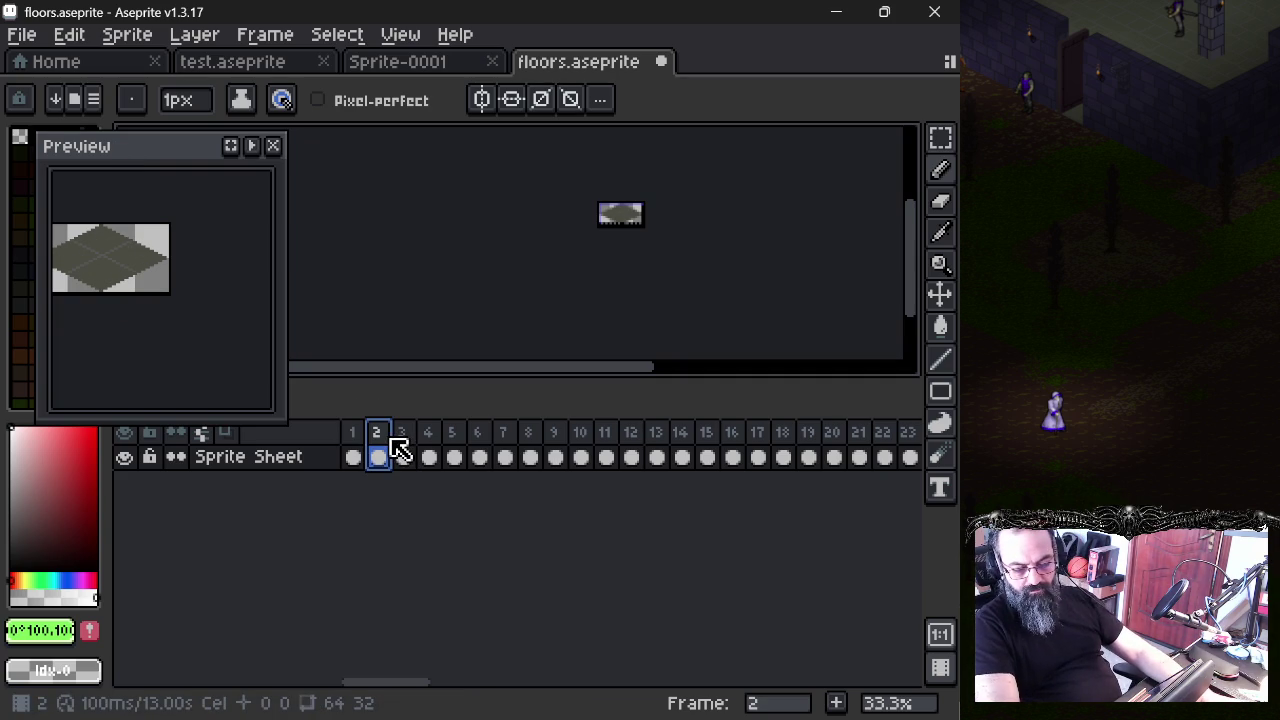
key("Return")
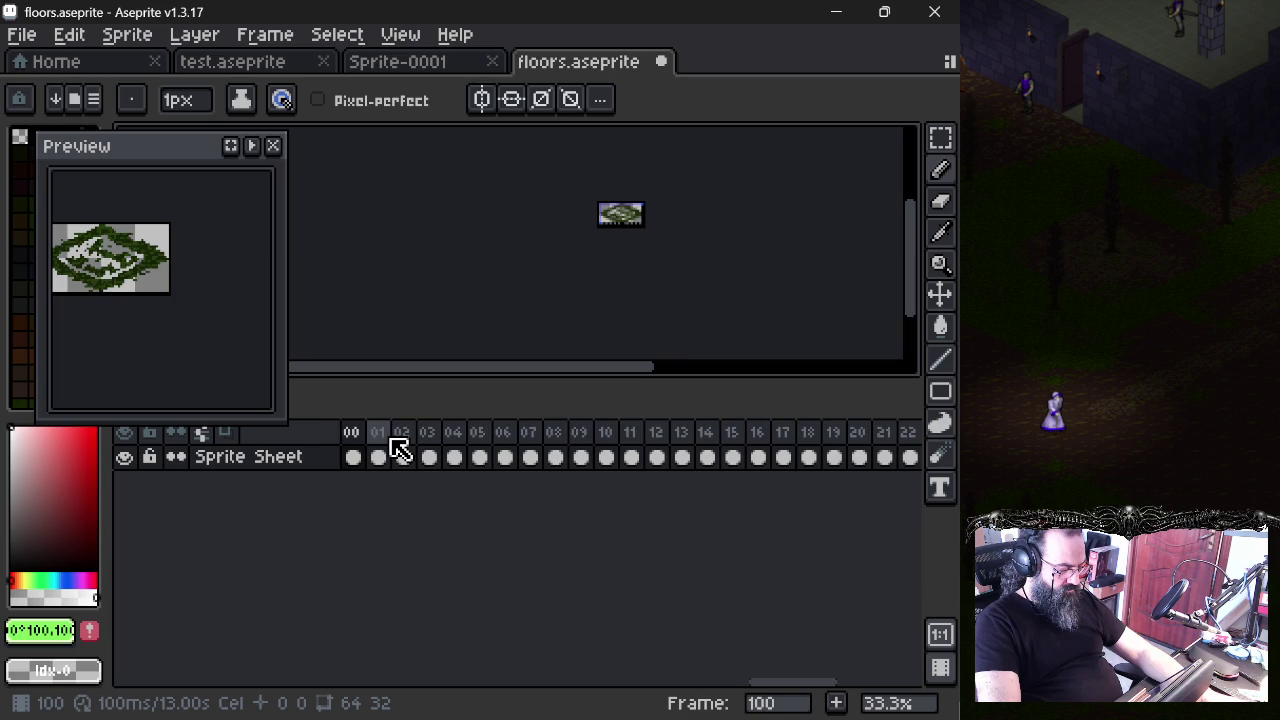
left_click(393, 440)
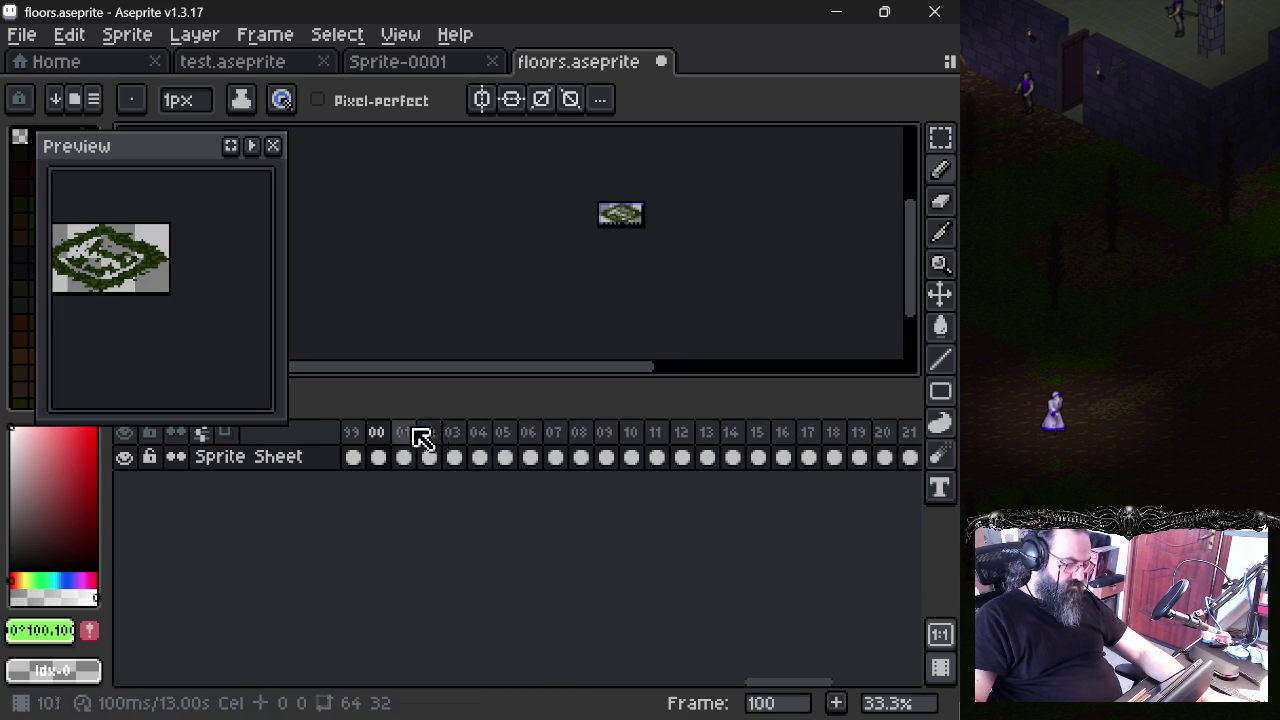
left_click(414, 432)
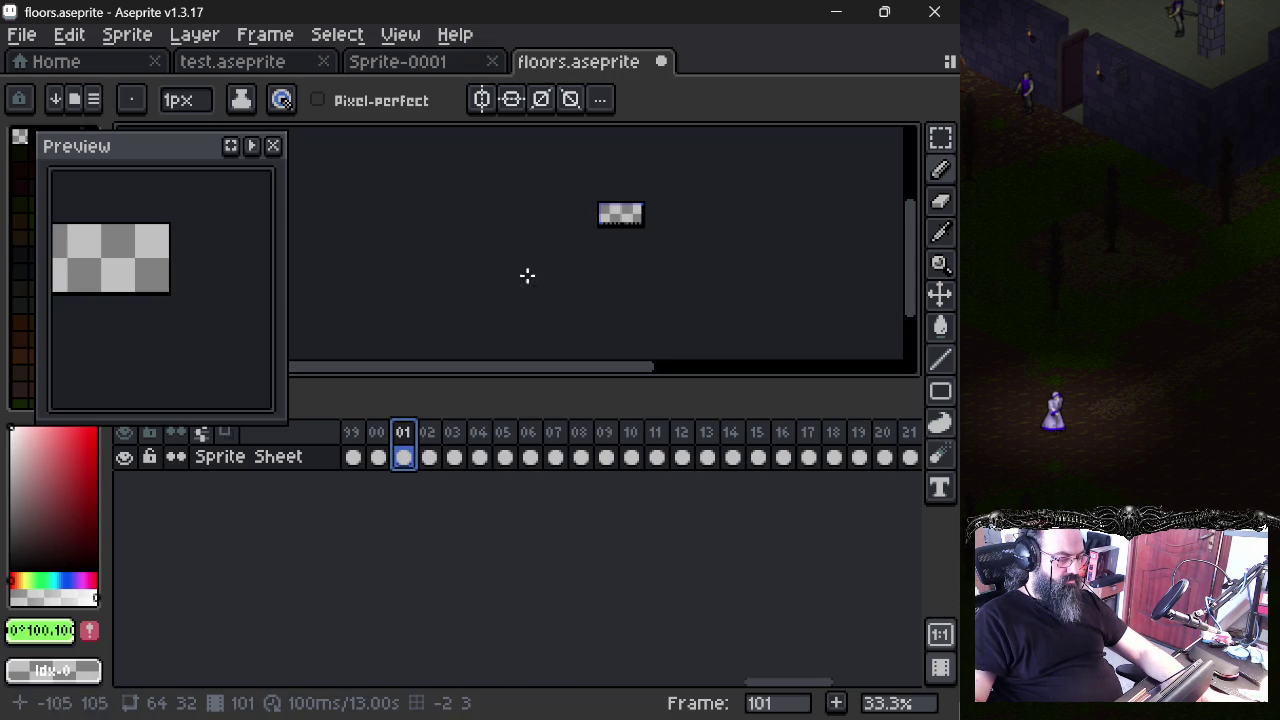
- Zoom to 200% and play the frames from 105 in the Preview window
left_click_drag(551, 231, 480, 257)
scroll(505, 250, "up", 1)
left_click(428, 440)
left_click(488, 445)
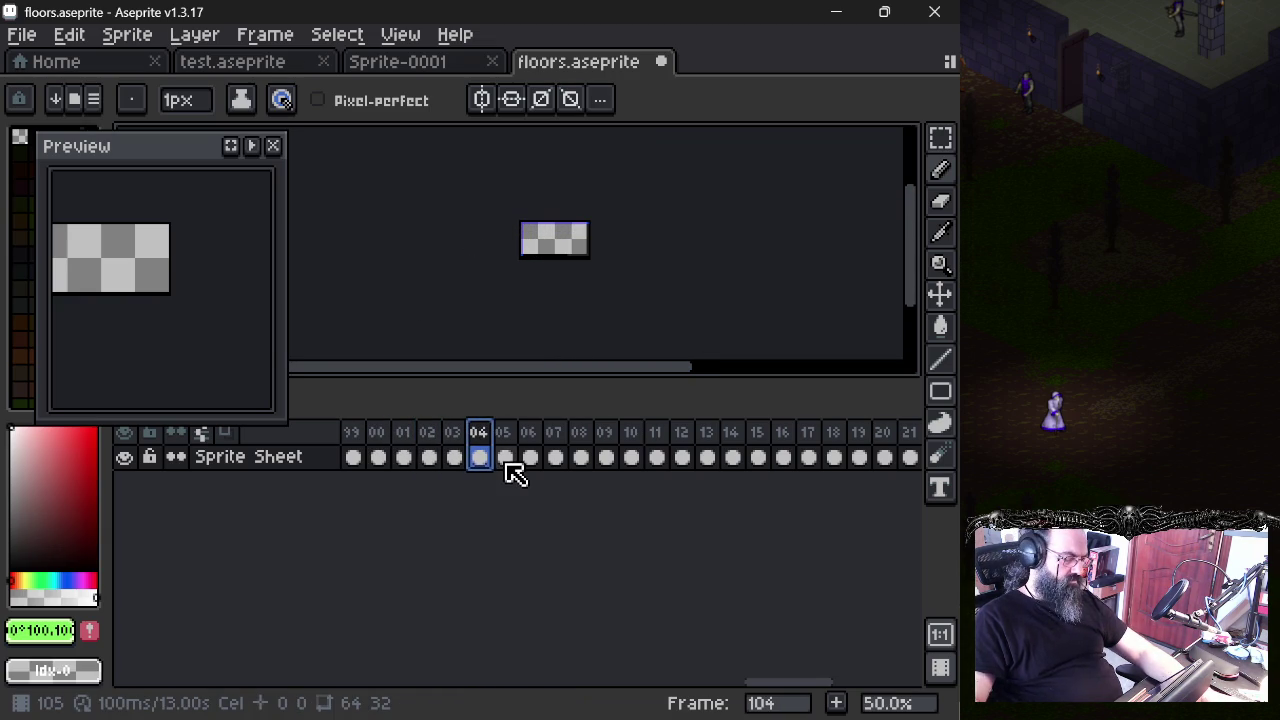
left_click(507, 466)
key("Return")
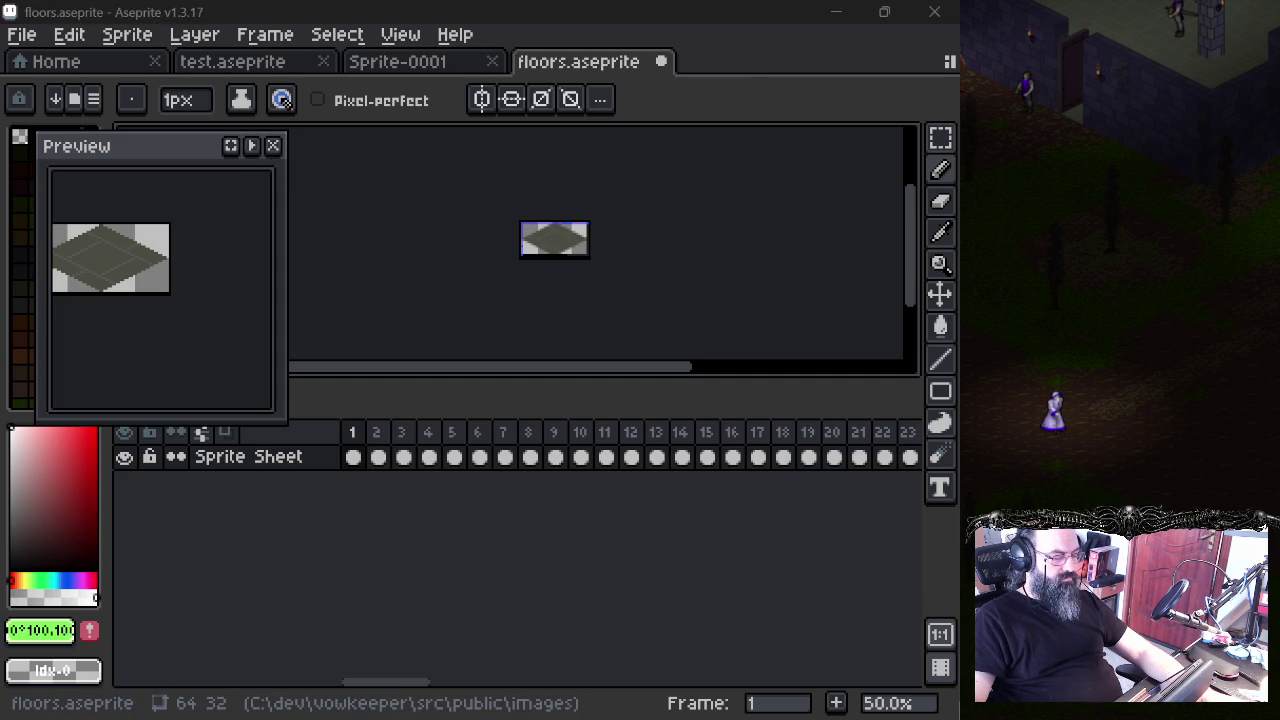
left_click(449, 10)
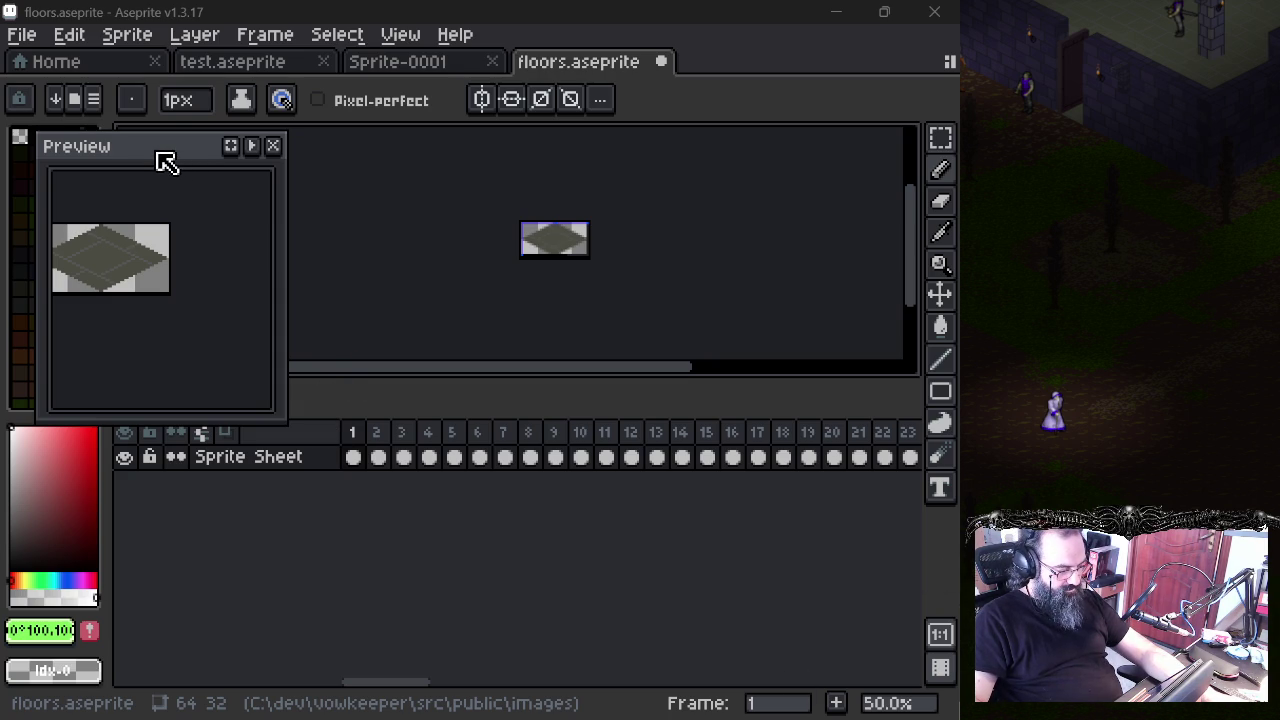
left_click_drag(165, 162, 146, 156)
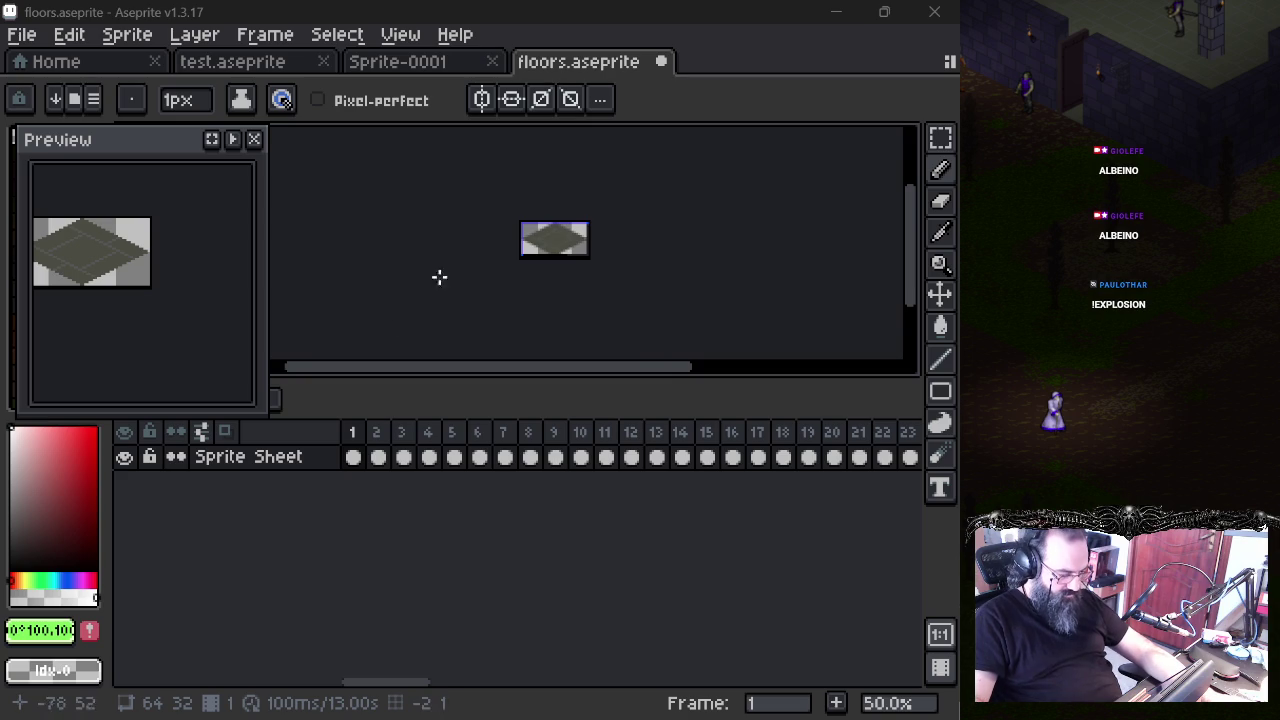
scroll(440, 277, "up", 5)
scroll(563, 237, "down", 2)
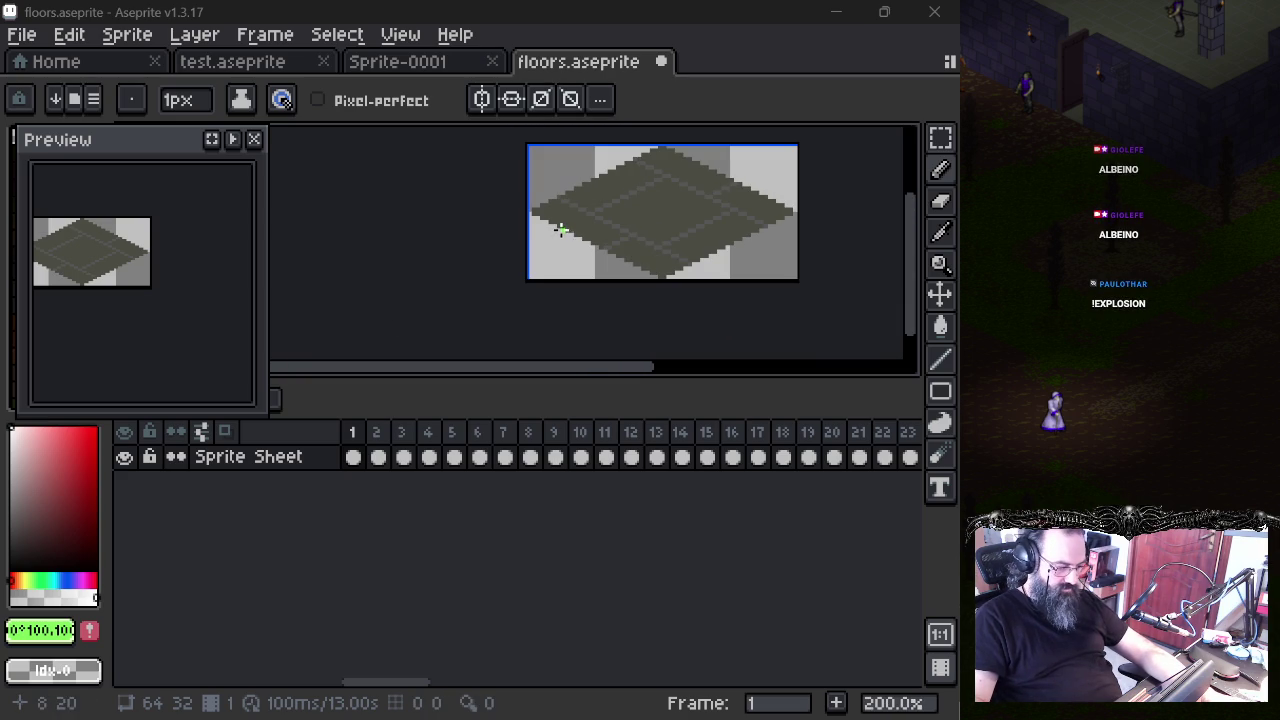
- View floor frames 1 through 9 one by one in the floors sheet
left_click(360, 452)
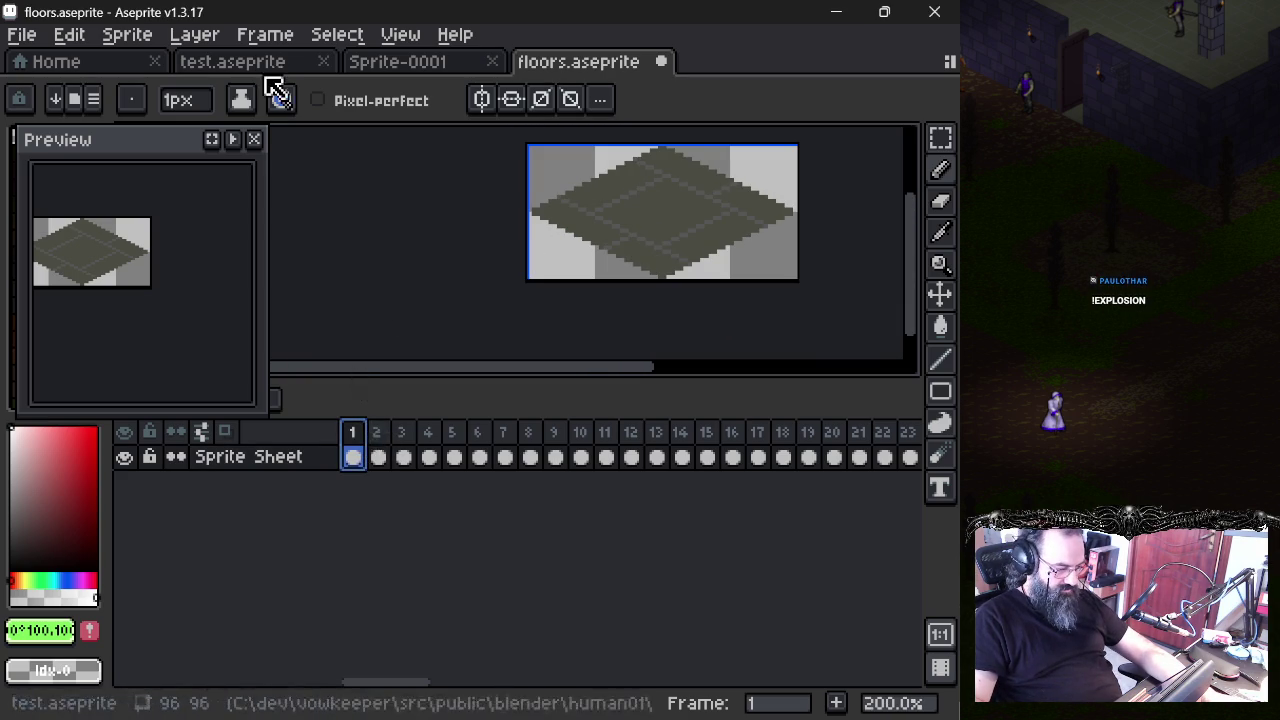
left_click(386, 68)
left_click(600, 61)
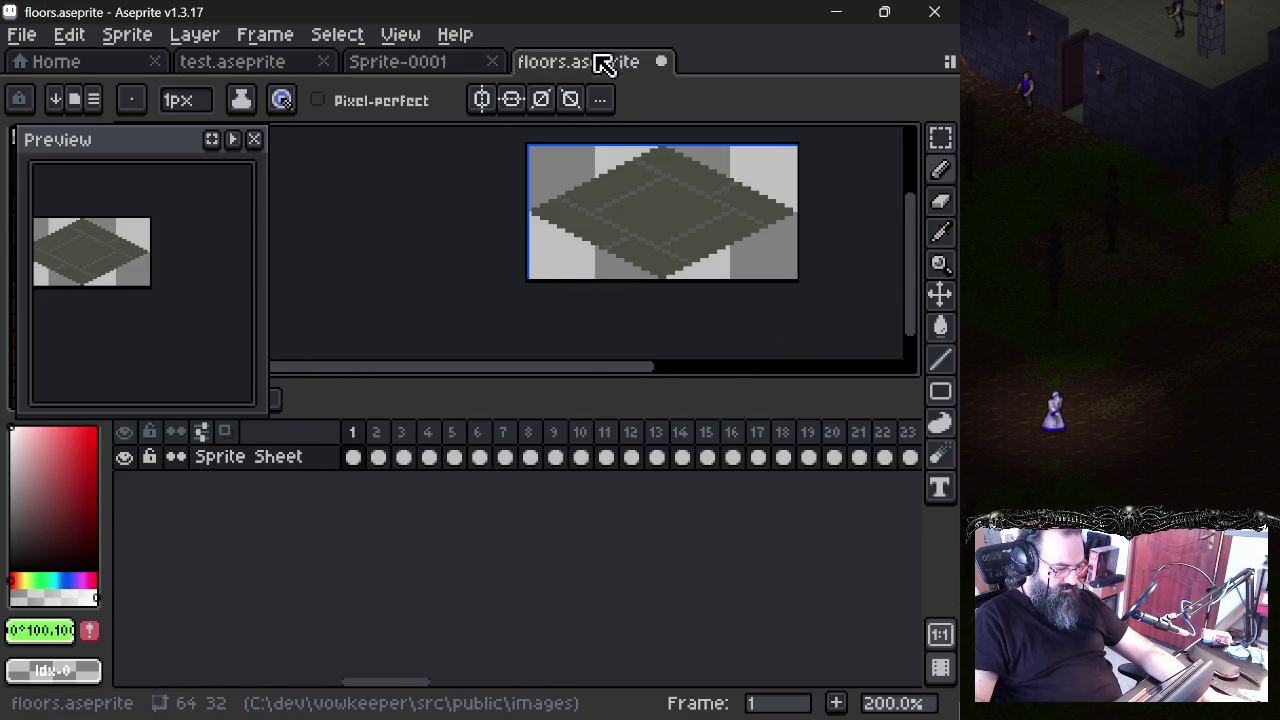
left_click(362, 436)
left_click(383, 440)
left_click(403, 438)
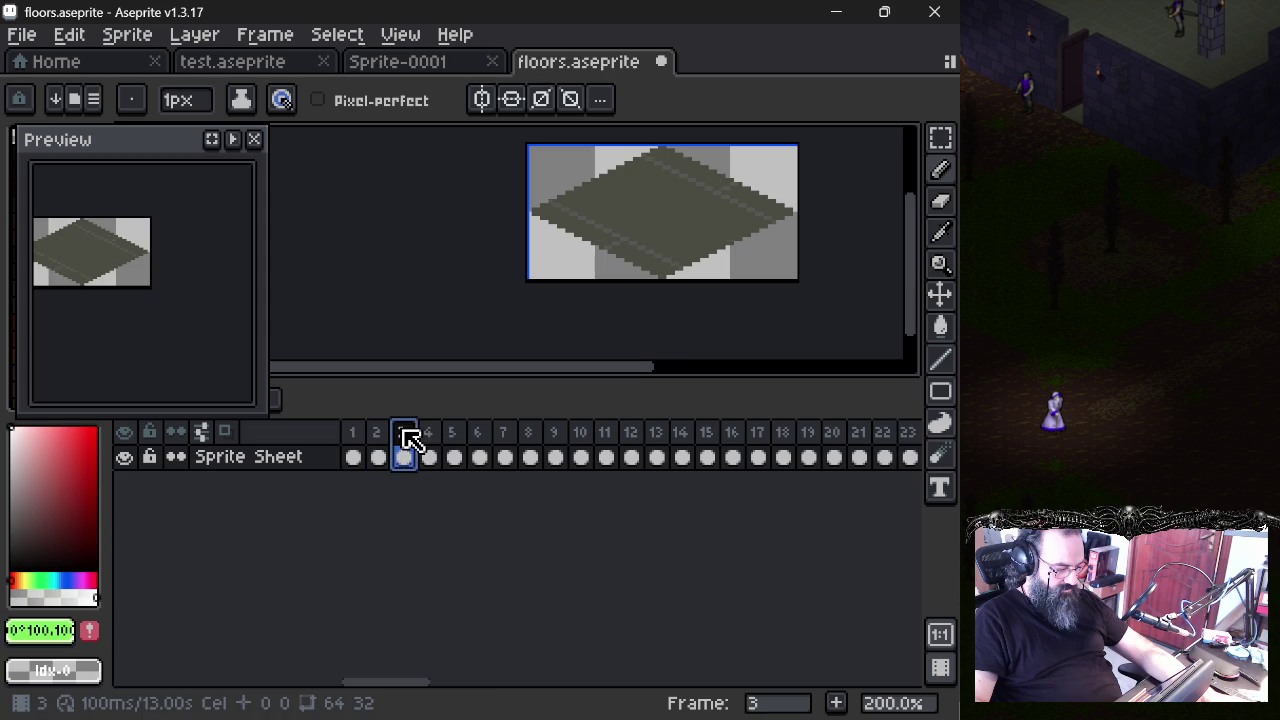
left_click(428, 437)
left_click(479, 440)
left_click(529, 443)
left_click(556, 446)
- Step back and forth around frames 6 and 7 to find where stone tiles end
key("Right")
key("Right")
key("Right")
key("Left")
key("Left")
key("Left")
key("Left")
key("Left")
key("Right")
key("Right")
key("Right")
key("Right")
key("Left")
key("Left")
key("Left")
key("Left")
key("Left")
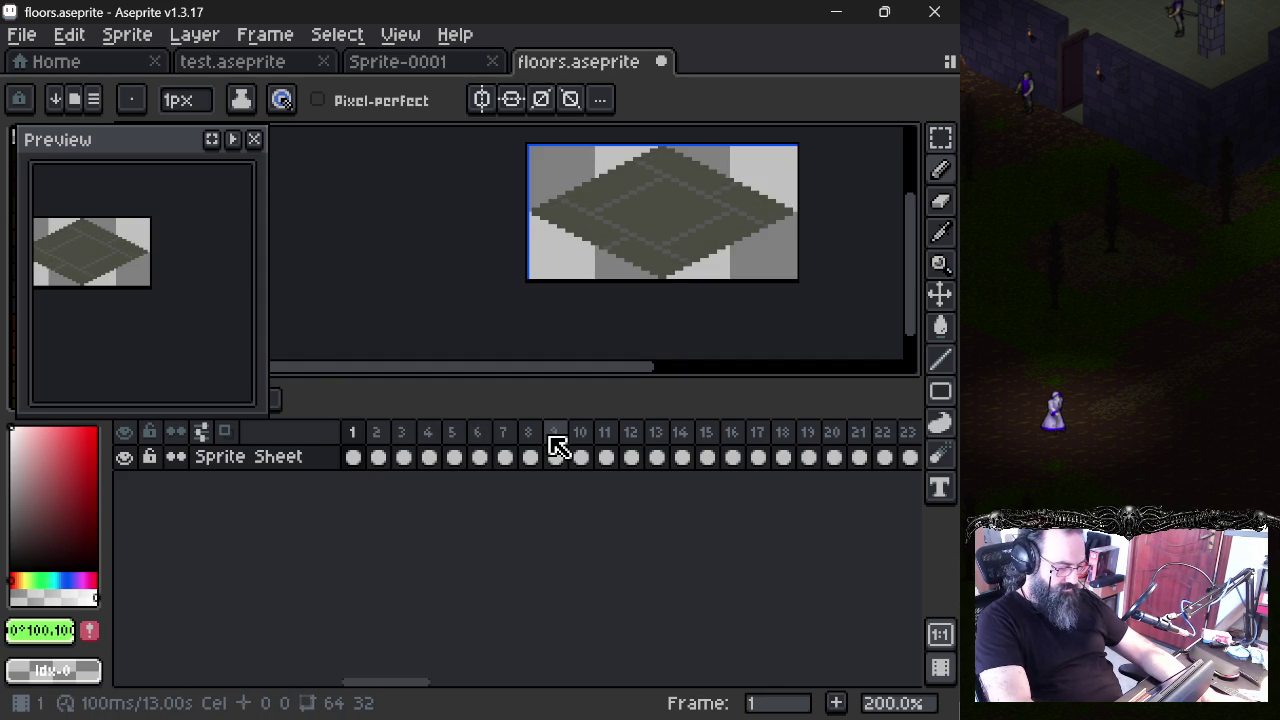
key("Right")
key("Right")
key("Right")
key("Right")
key("Right")
key("Right")
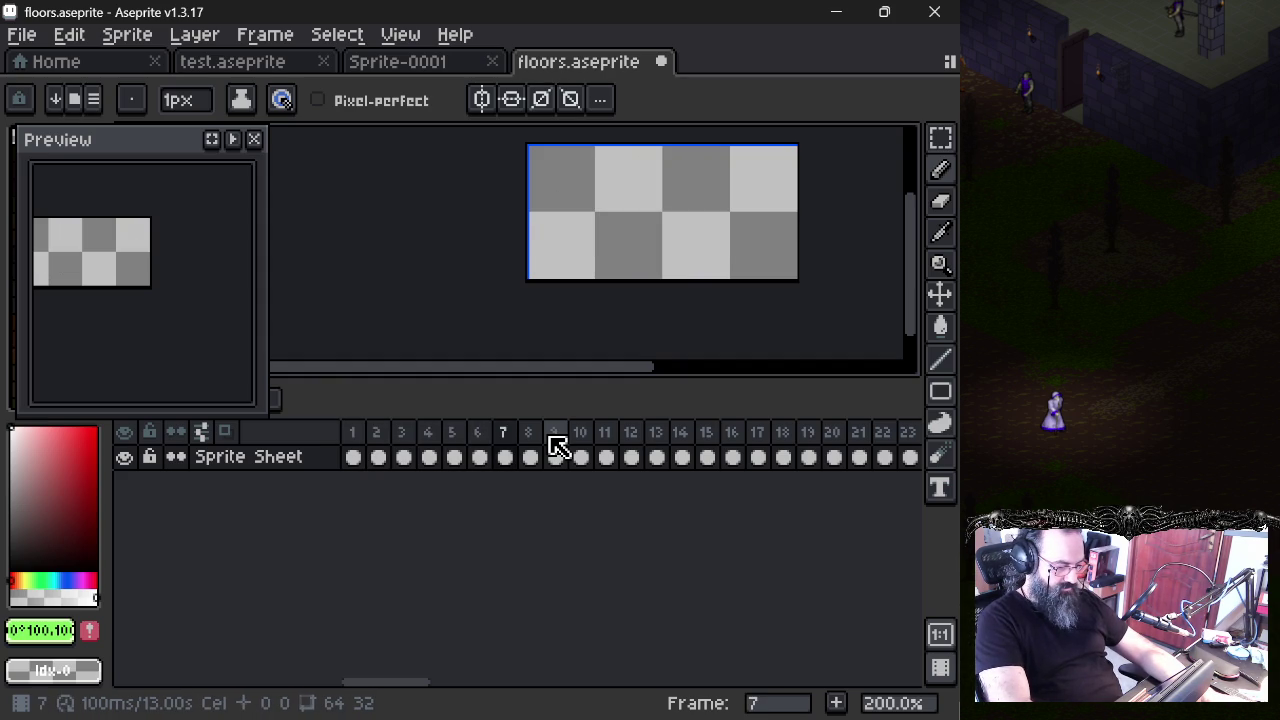
key("Left")
- Copy floor frames 1–6 and paste them into Sprite-0001
left_click_drag(355, 431, 480, 437)
key("ctrl+c")
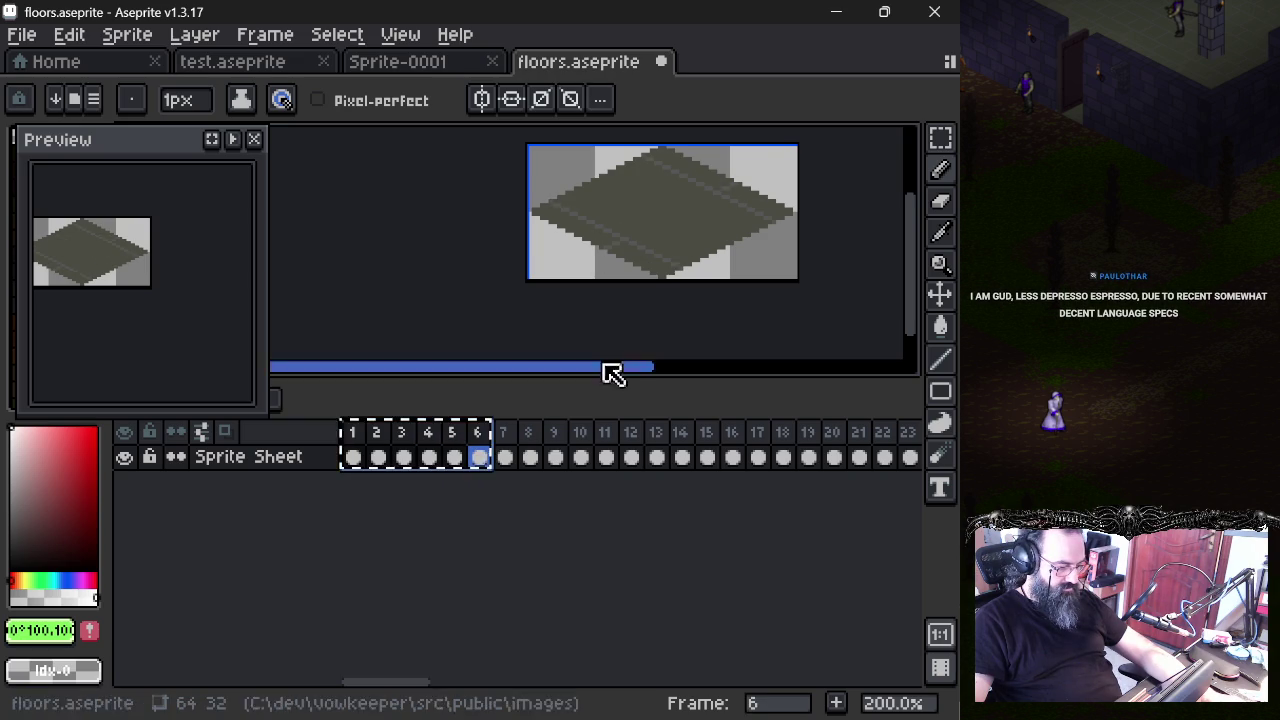
left_click(440, 62)
key("ctrl+v")
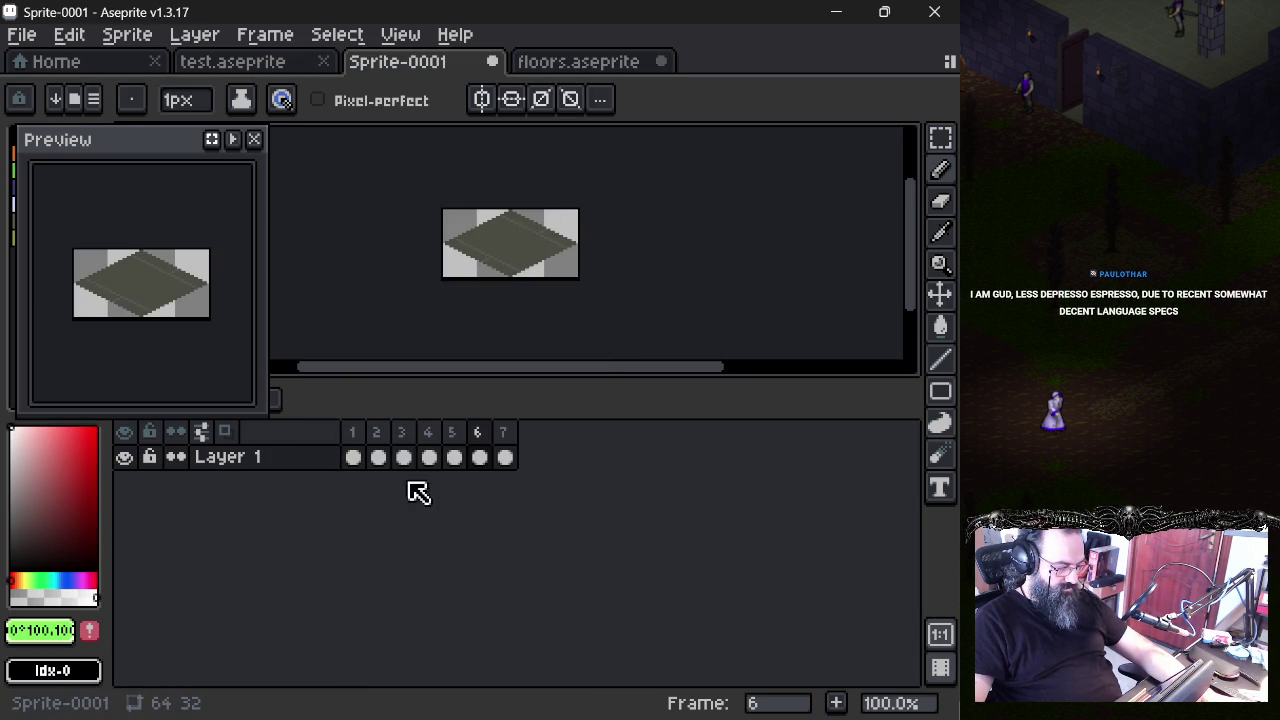
- Save Sprite-0001 as pavements01.aseprite in the images folder
key("ctrl+s")
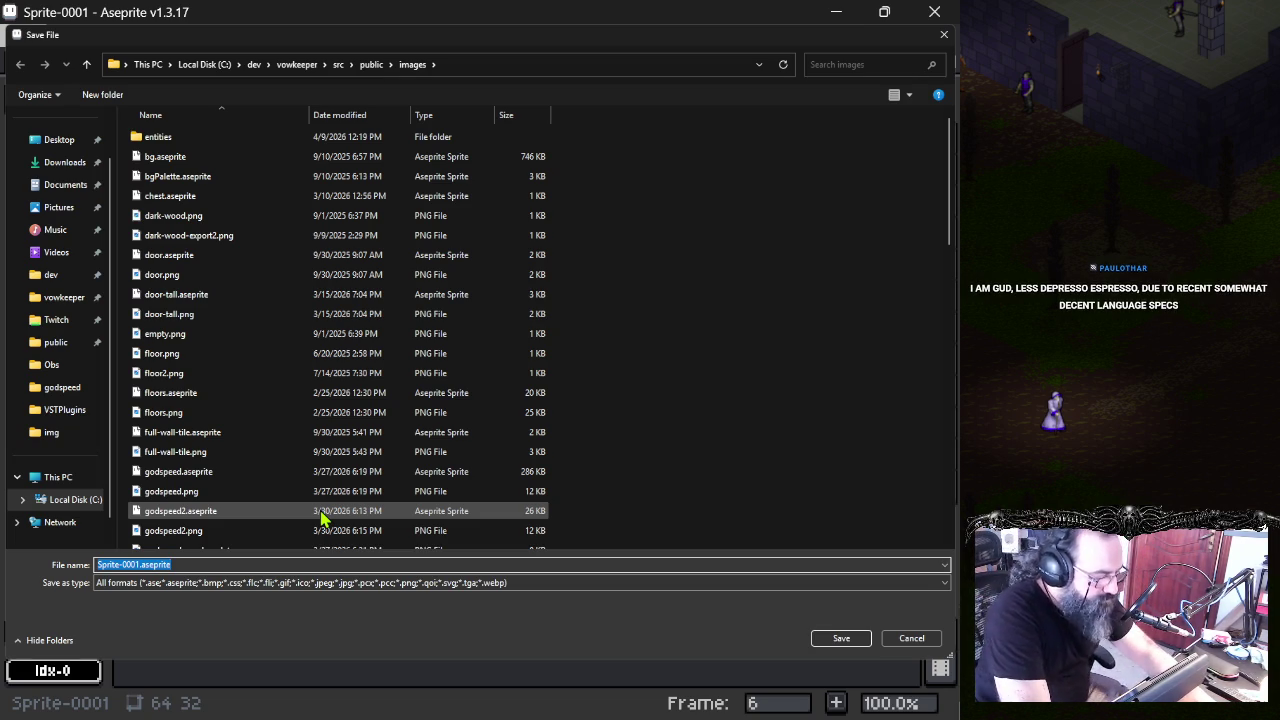
type("pavements")
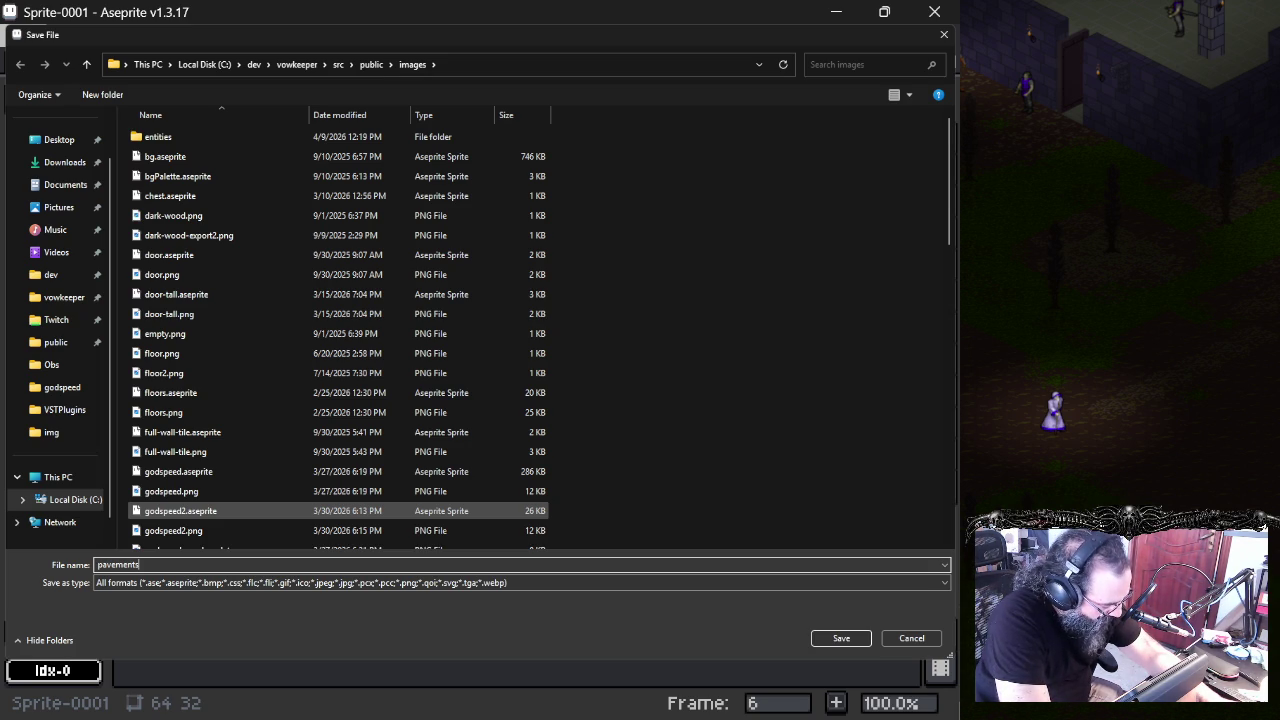
key("Return")
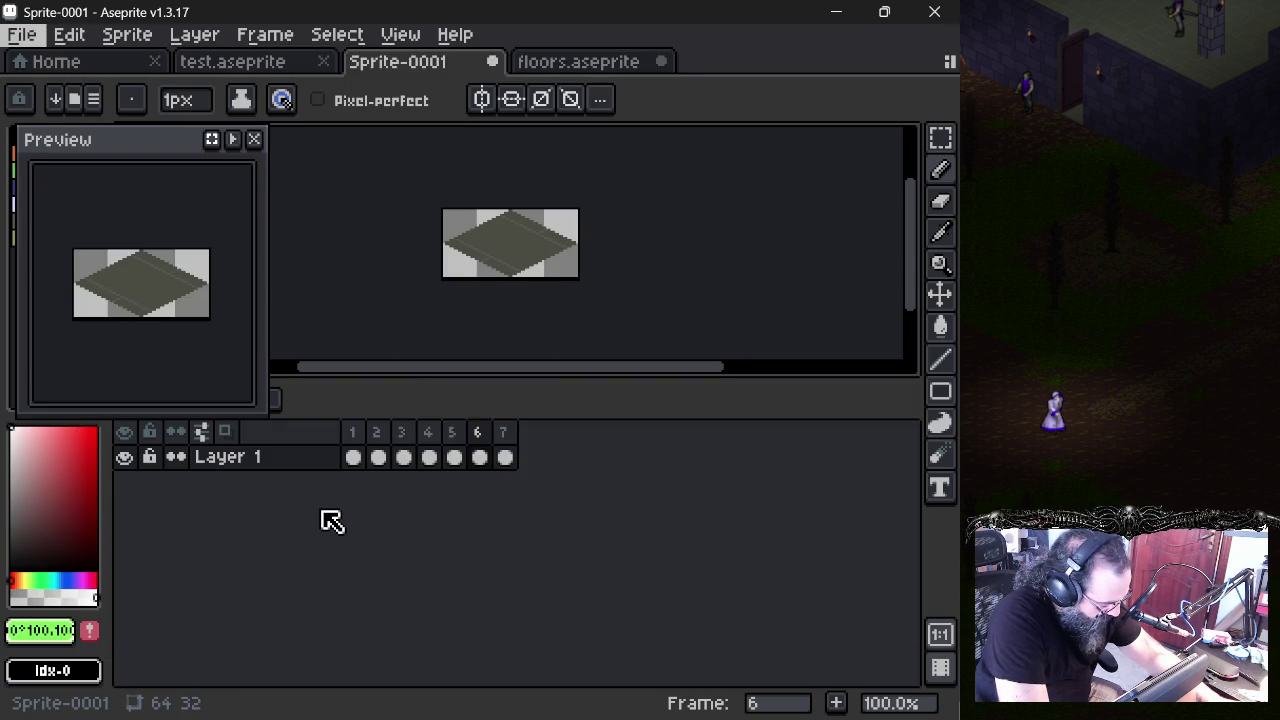
- Switch back to floors.aseprite and save it with Ctrl+S
left_click(565, 62)
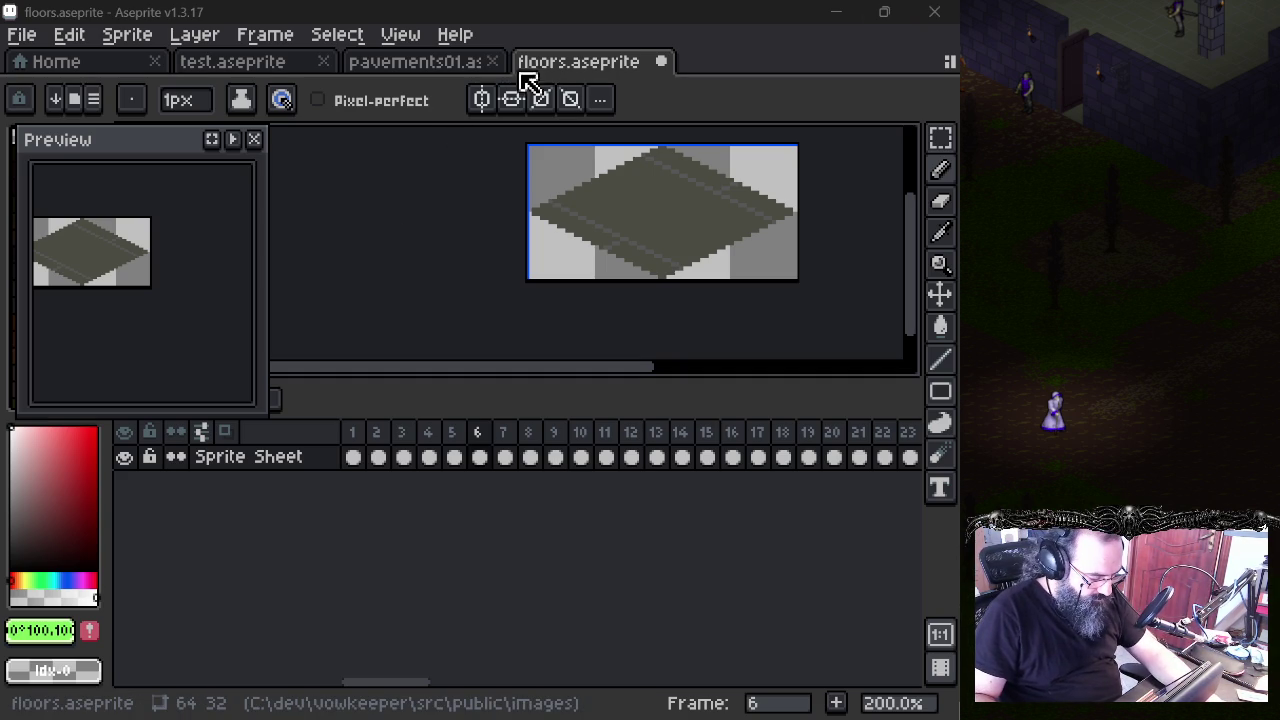
key("ctrl+s")
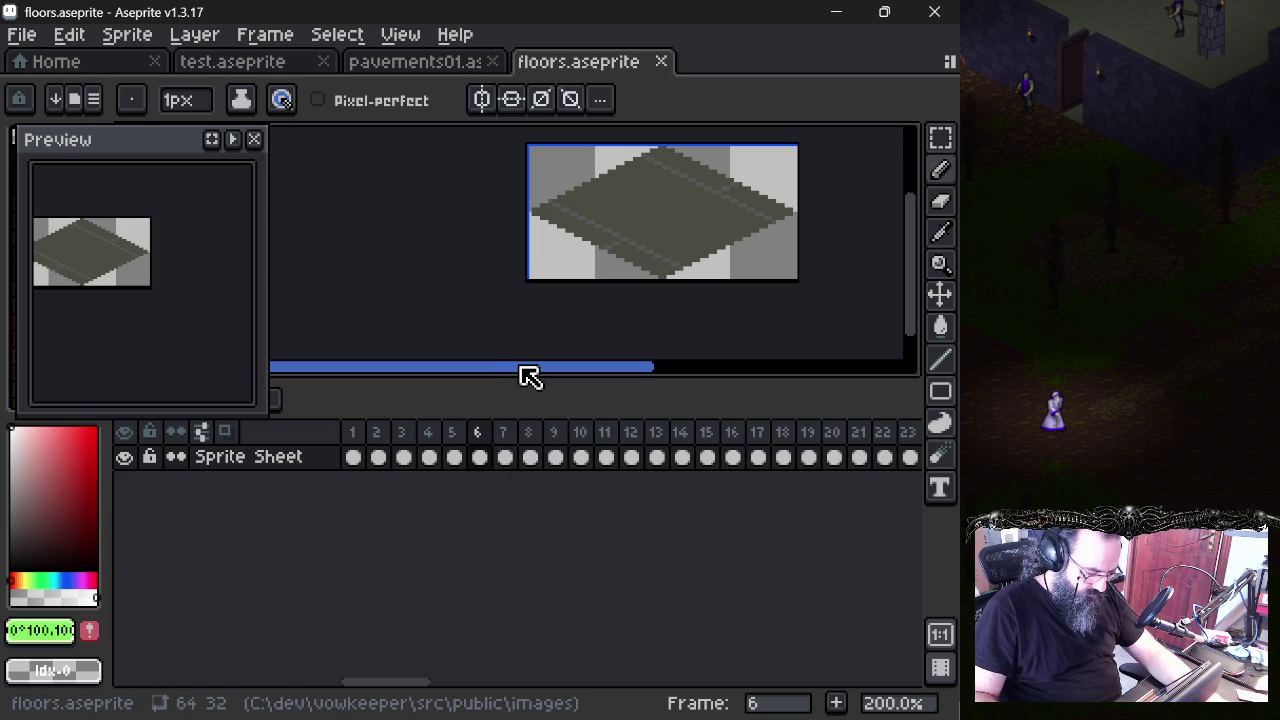
- Revisit frames 7, 1 and 6, then step onward through the stone floor tiles
left_click(507, 447)
left_click(354, 445)
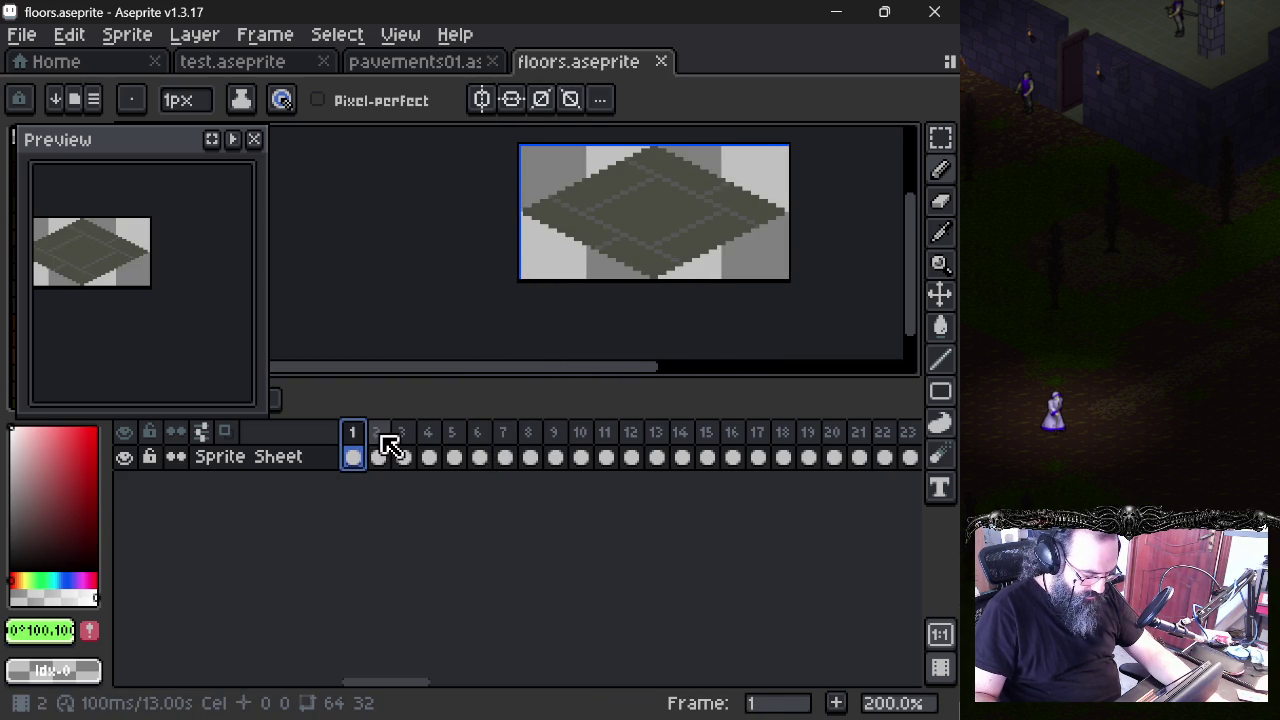
left_click(403, 447)
left_click(428, 447)
left_click(478, 447)
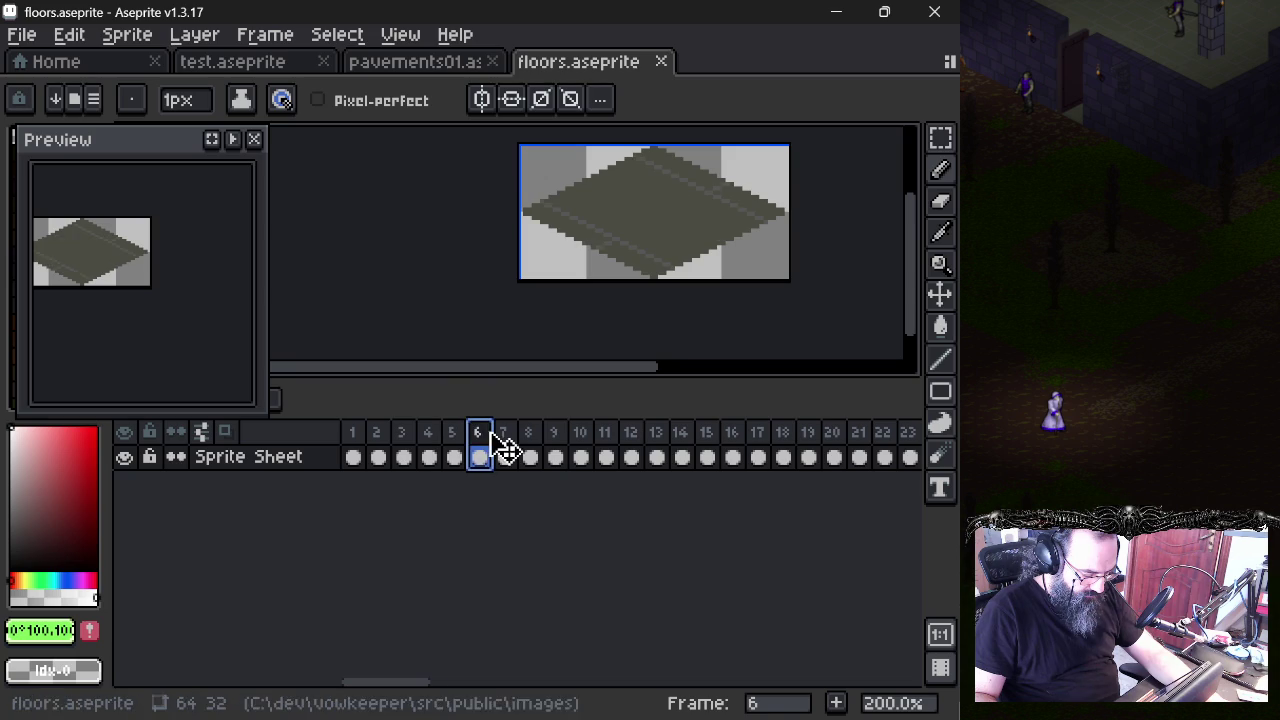
left_click(505, 447)
left_click(555, 447)
- Continue through later tile frames up to empty frame 18, then bring up the File menu
left_click(580, 447)
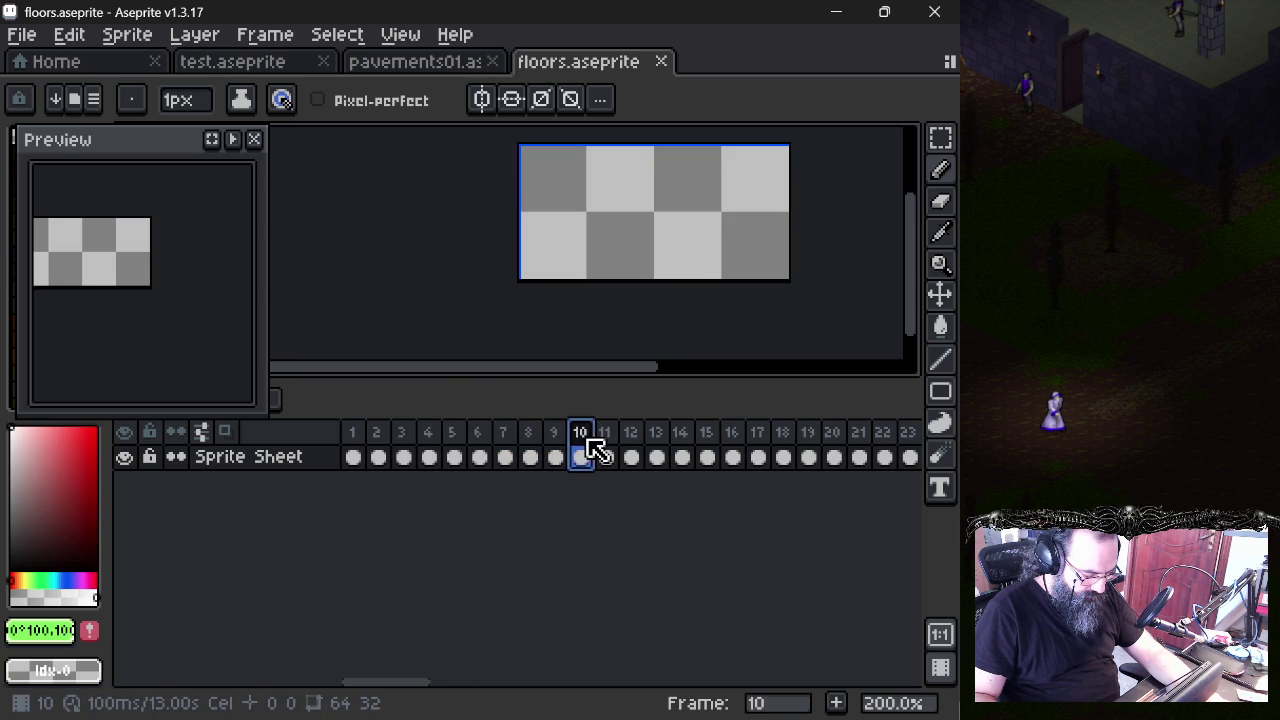
left_click(631, 447)
left_click(656, 447)
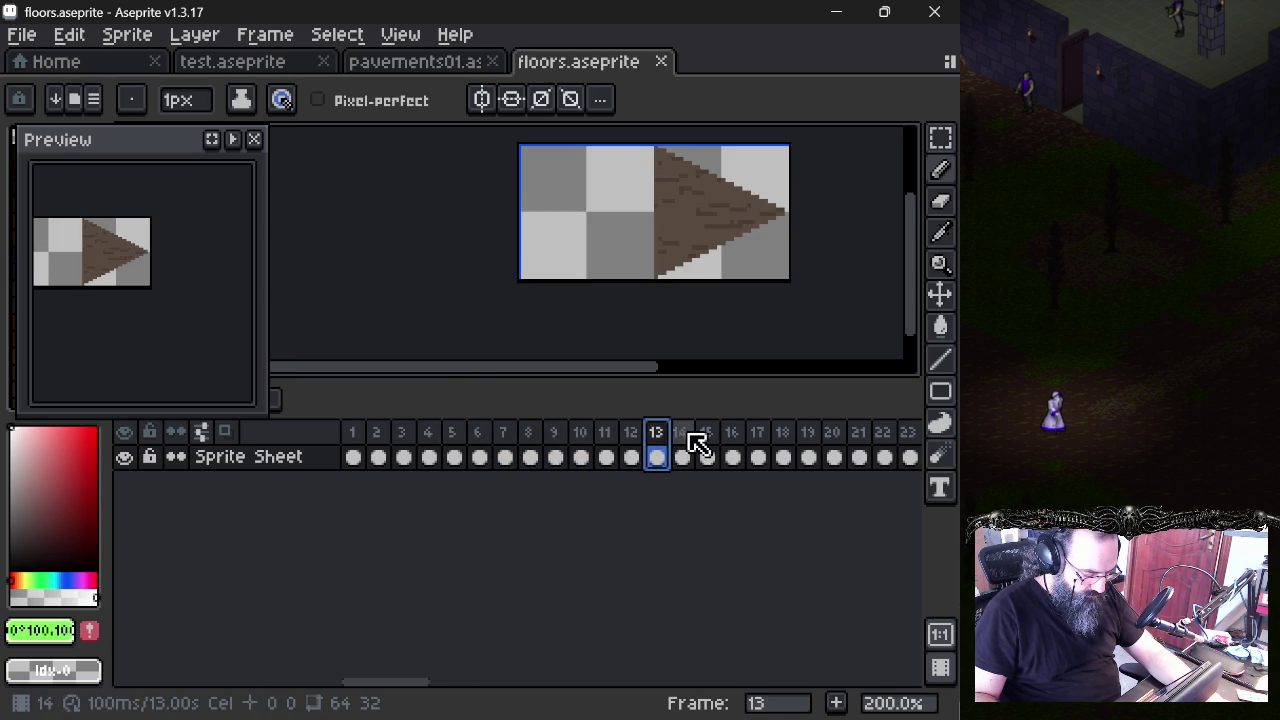
left_click(707, 447)
left_click(757, 447)
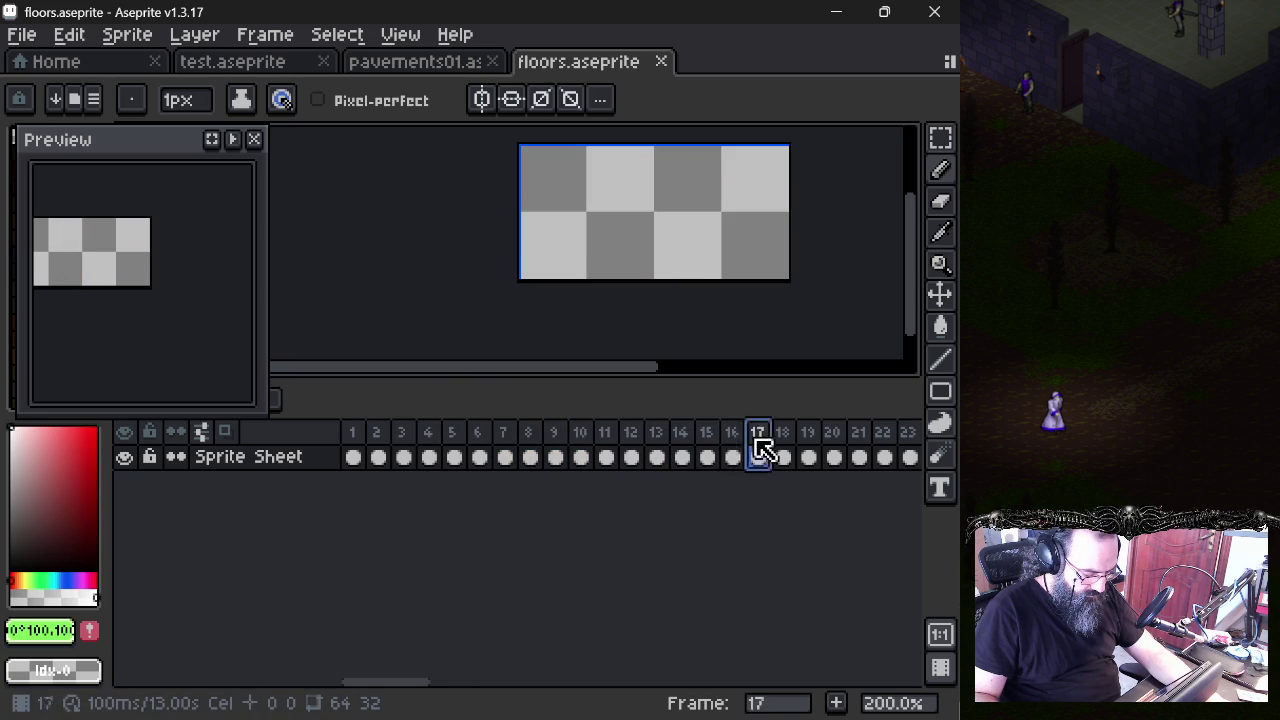
left_click(783, 452)
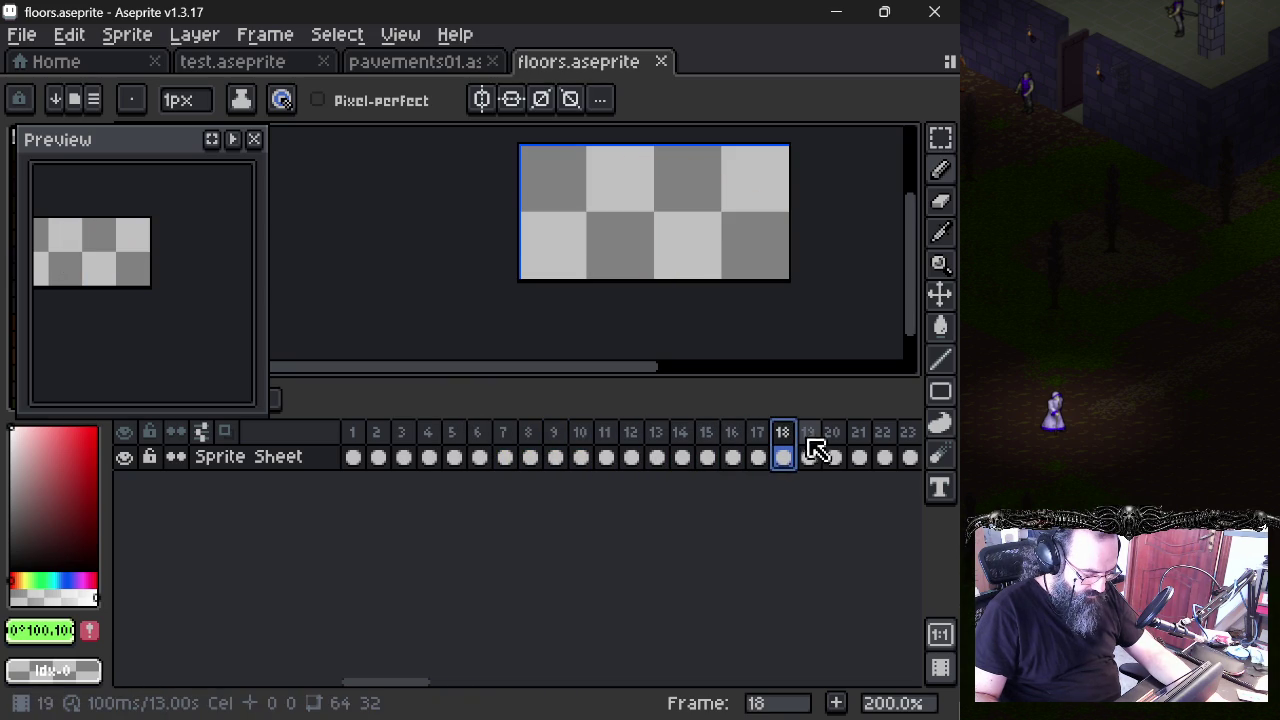
left_click(30, 38)
mouse_move(53, 243)
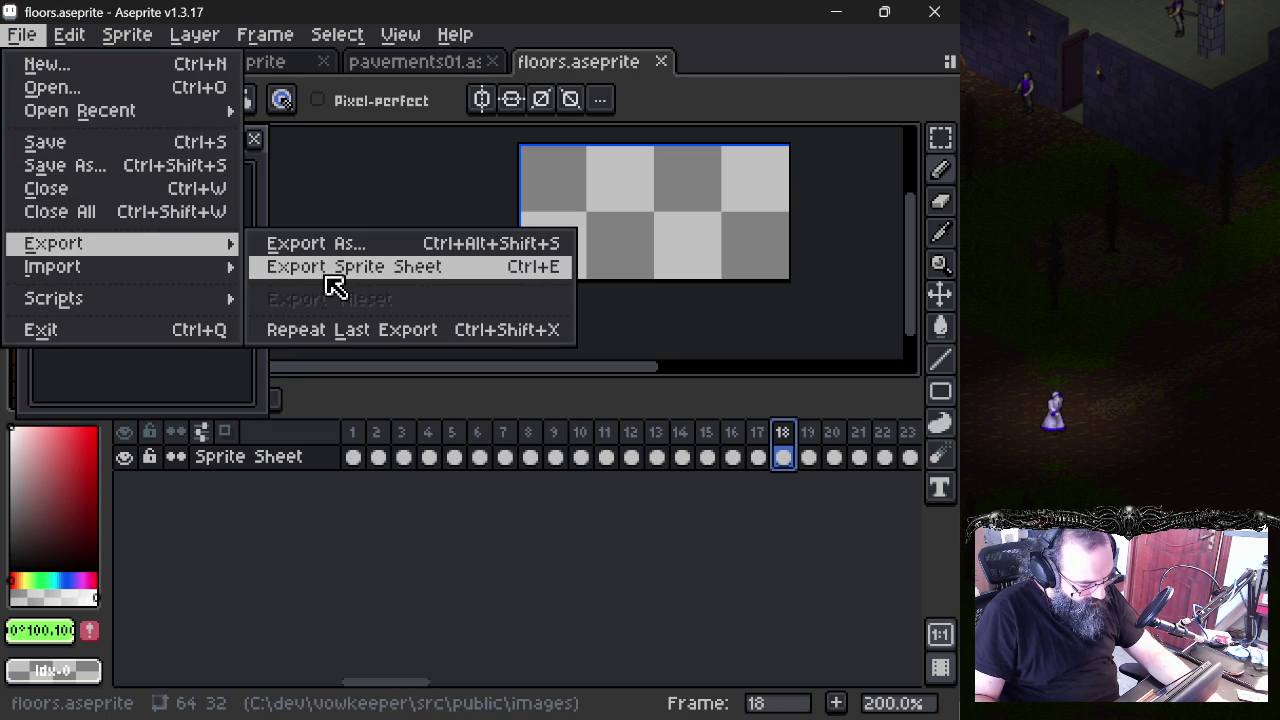
- Set up Export Sprite Sheet with the Packed layout and Ignore Empty ticked
left_click(335, 285)
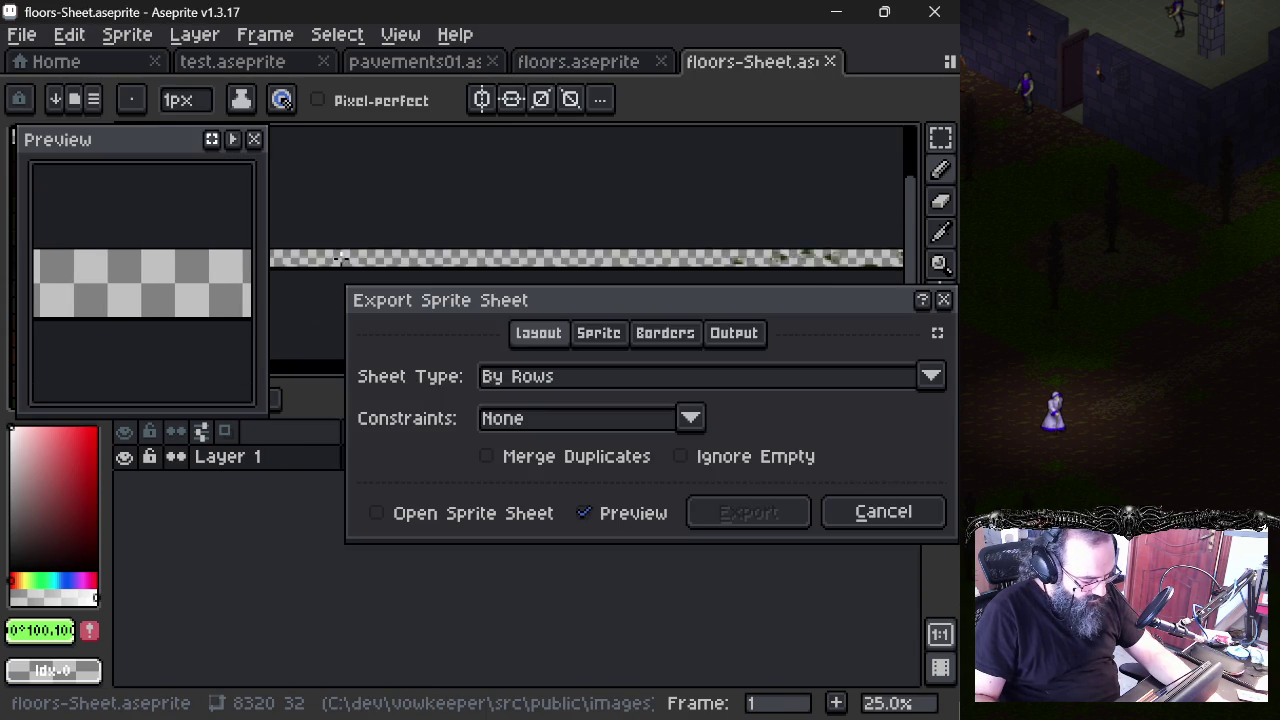
left_click(558, 380)
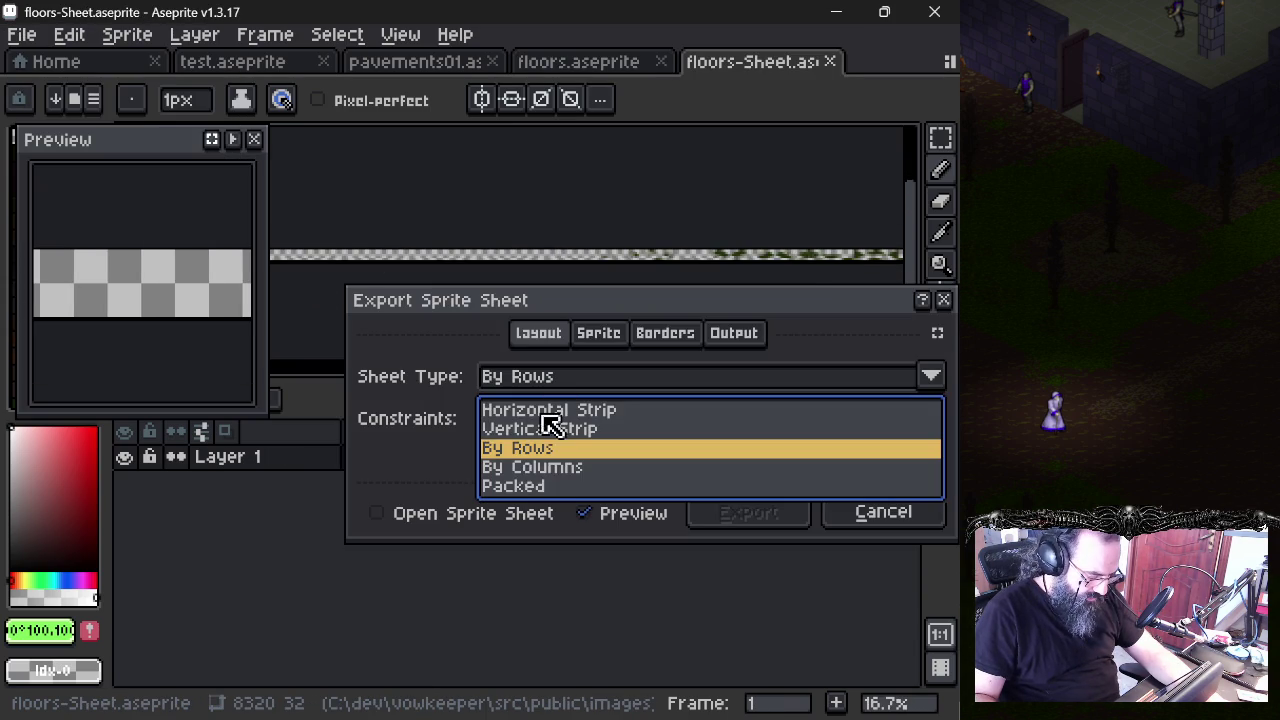
left_click(555, 486)
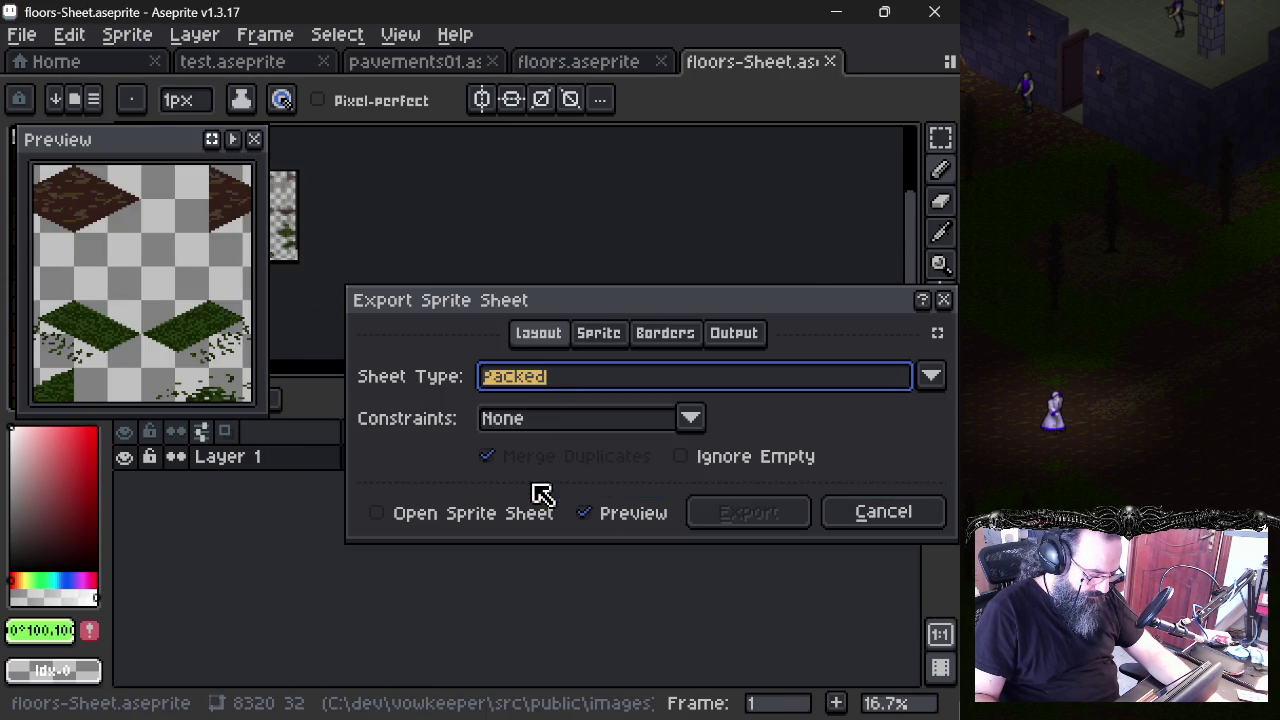
scroll(494, 244, "up", 3)
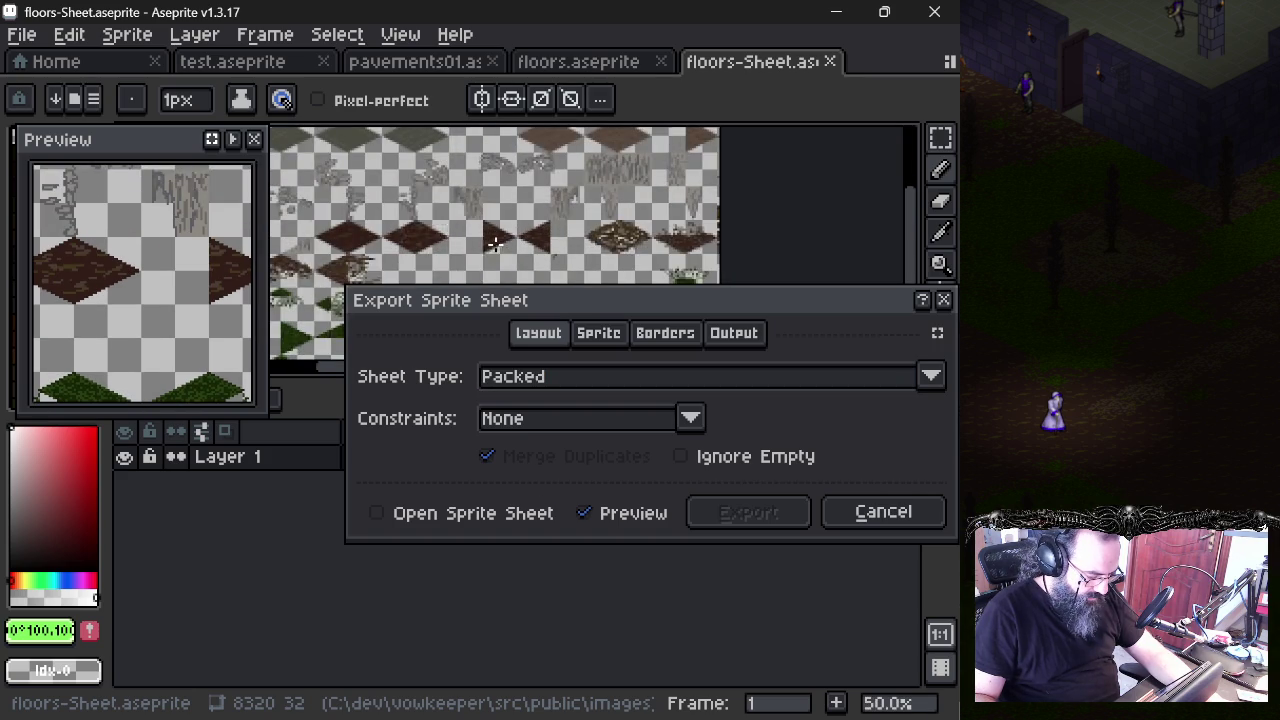
scroll(594, 177, "up", 1)
scroll(591, 229, "up", 1)
scroll(585, 245, "down", 1)
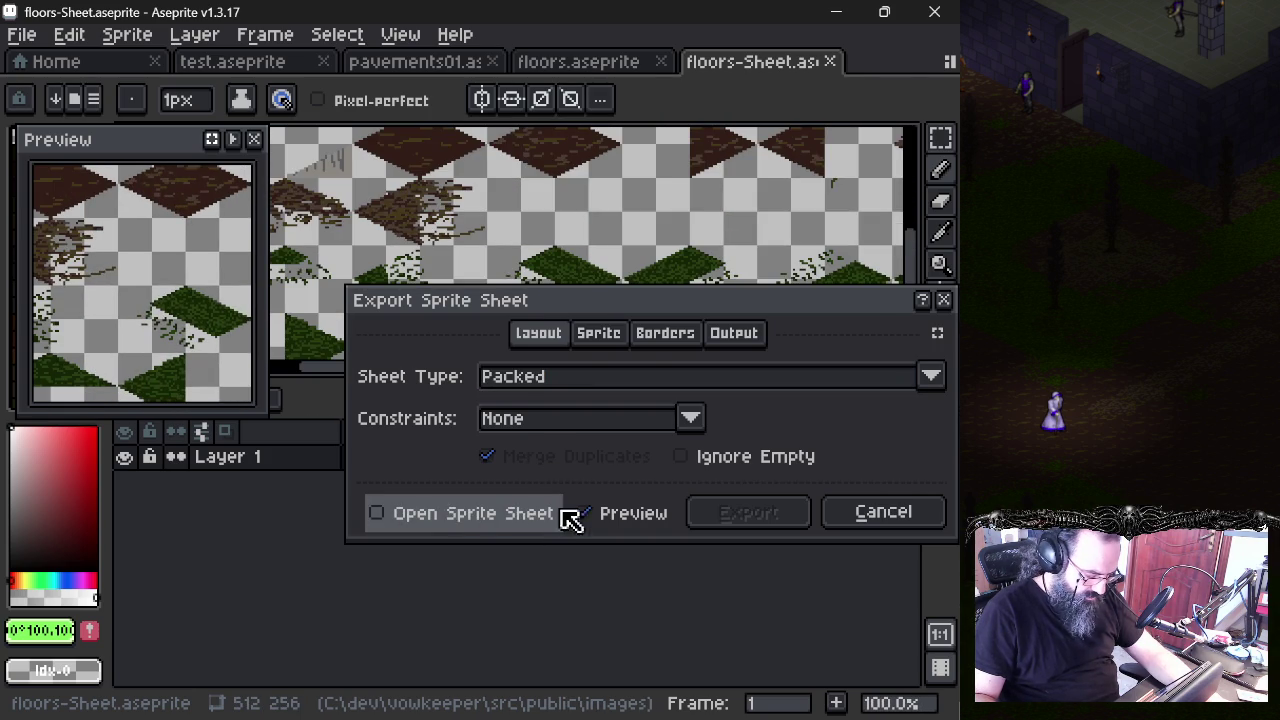
left_click(713, 464)
- Inspect the packed floor-tile preview, then cancel the export with Escape
scroll(556, 195, "down", 2)
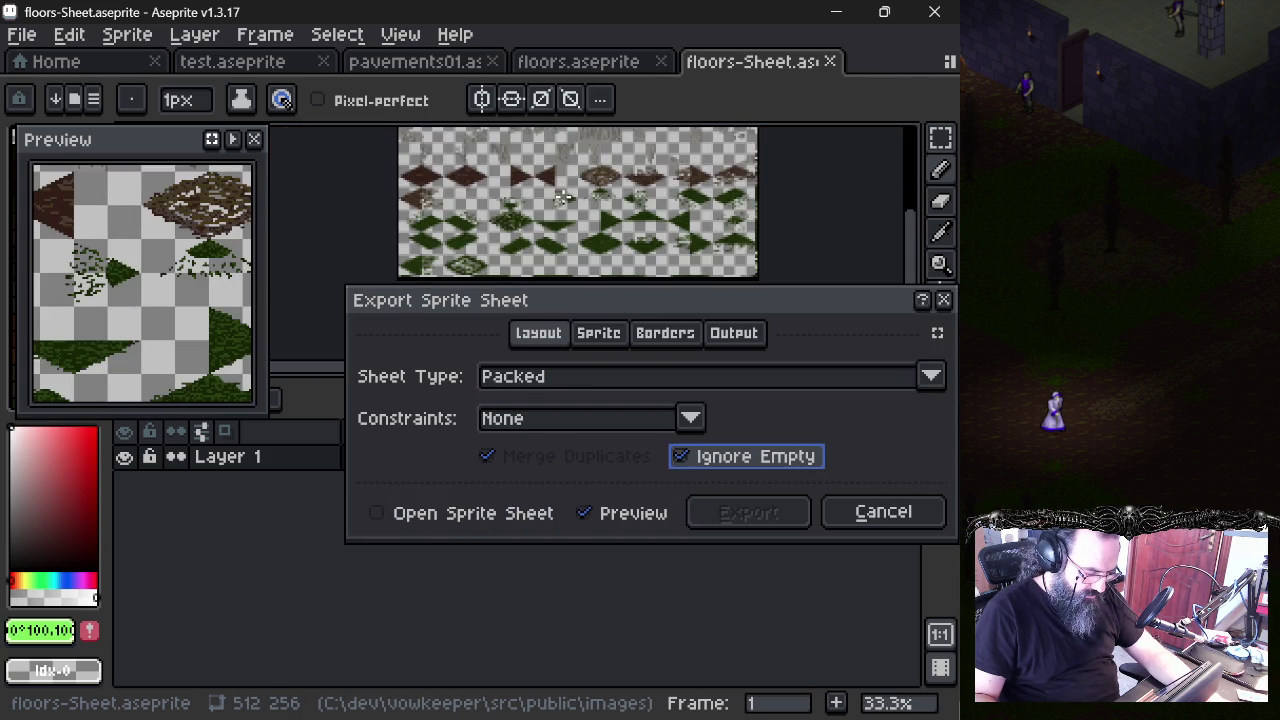
scroll(548, 245, "up", 2)
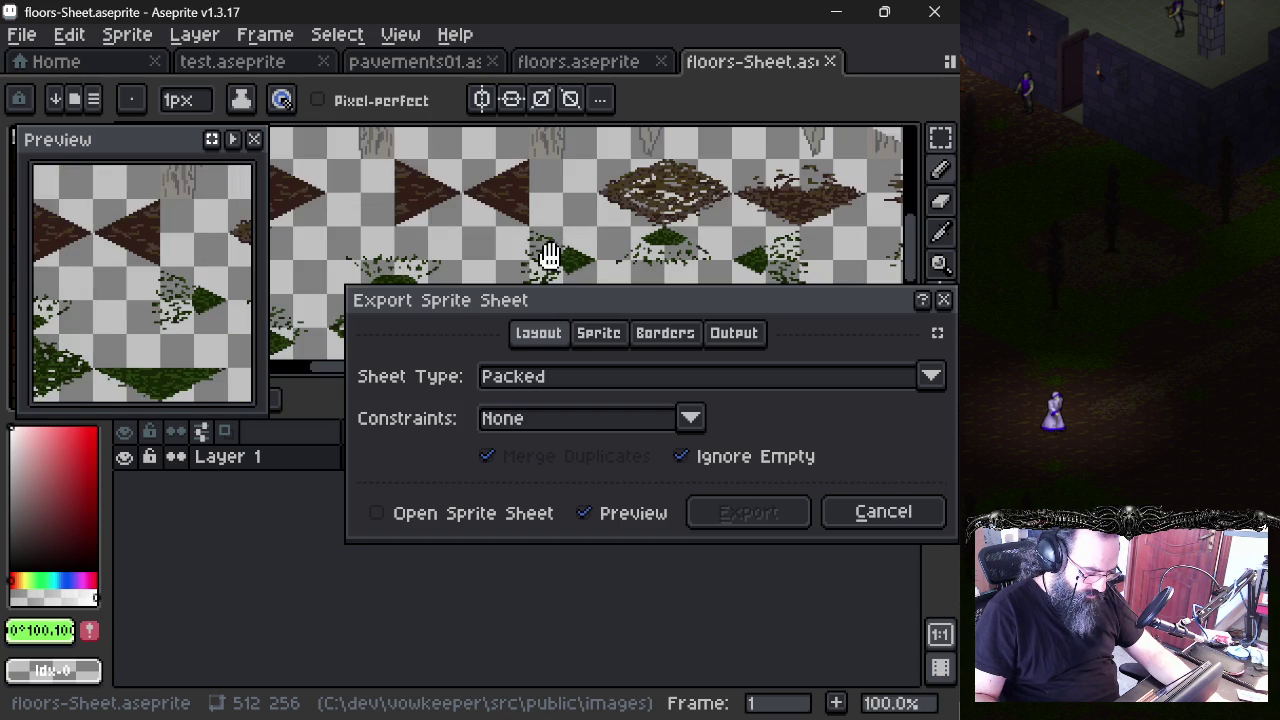
scroll(543, 234, "down", 2)
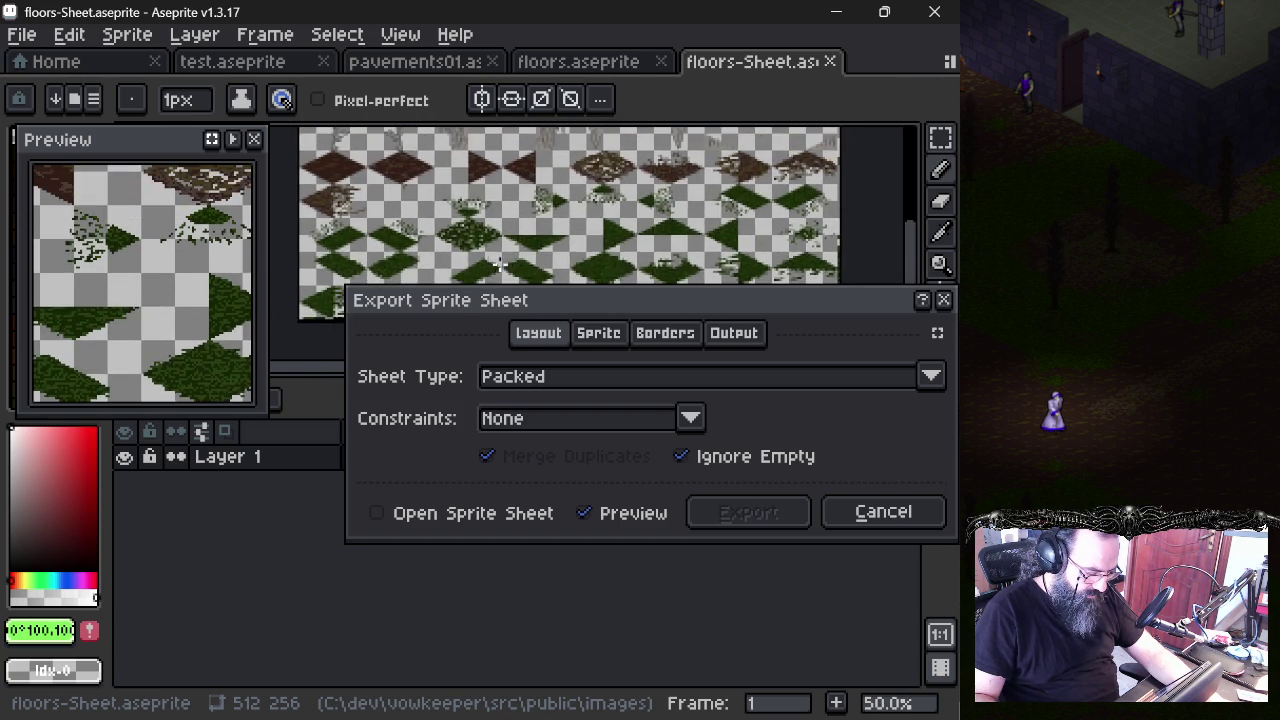
scroll(430, 252, "up", 1)
scroll(377, 245, "up", 1)
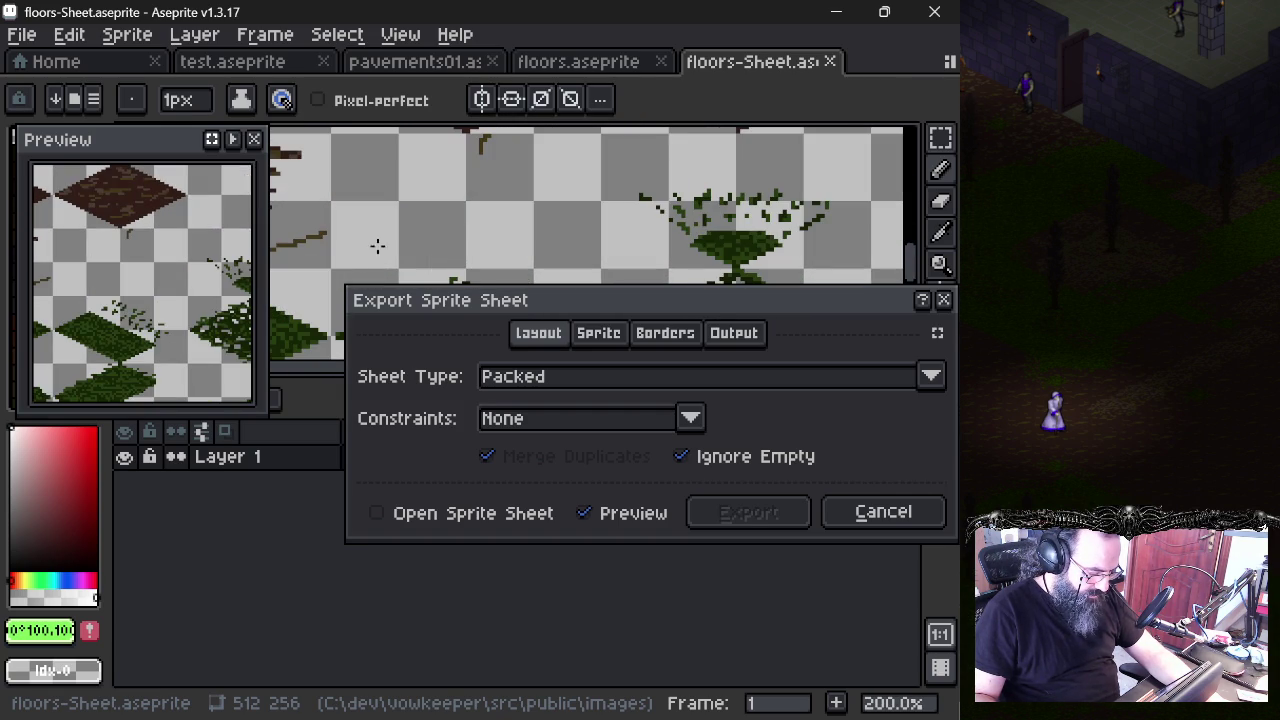
left_click_drag(478, 162, 489, 205)
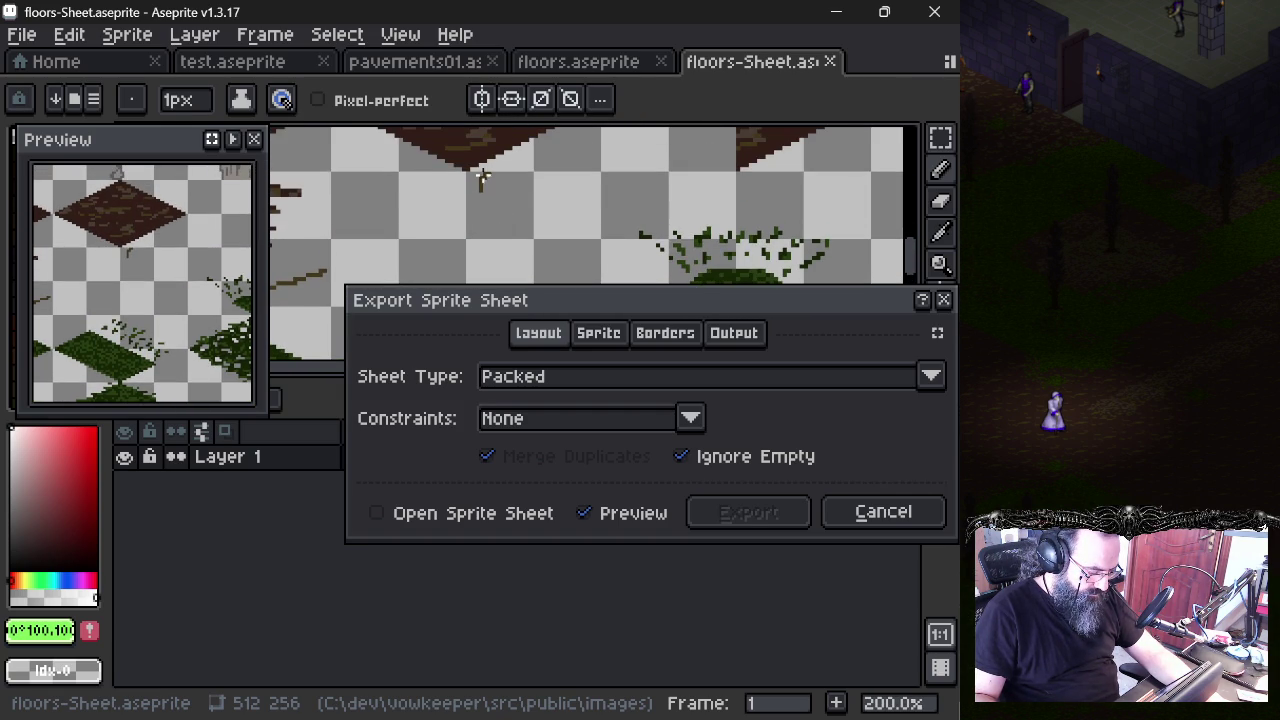
scroll(510, 215, "down", 1)
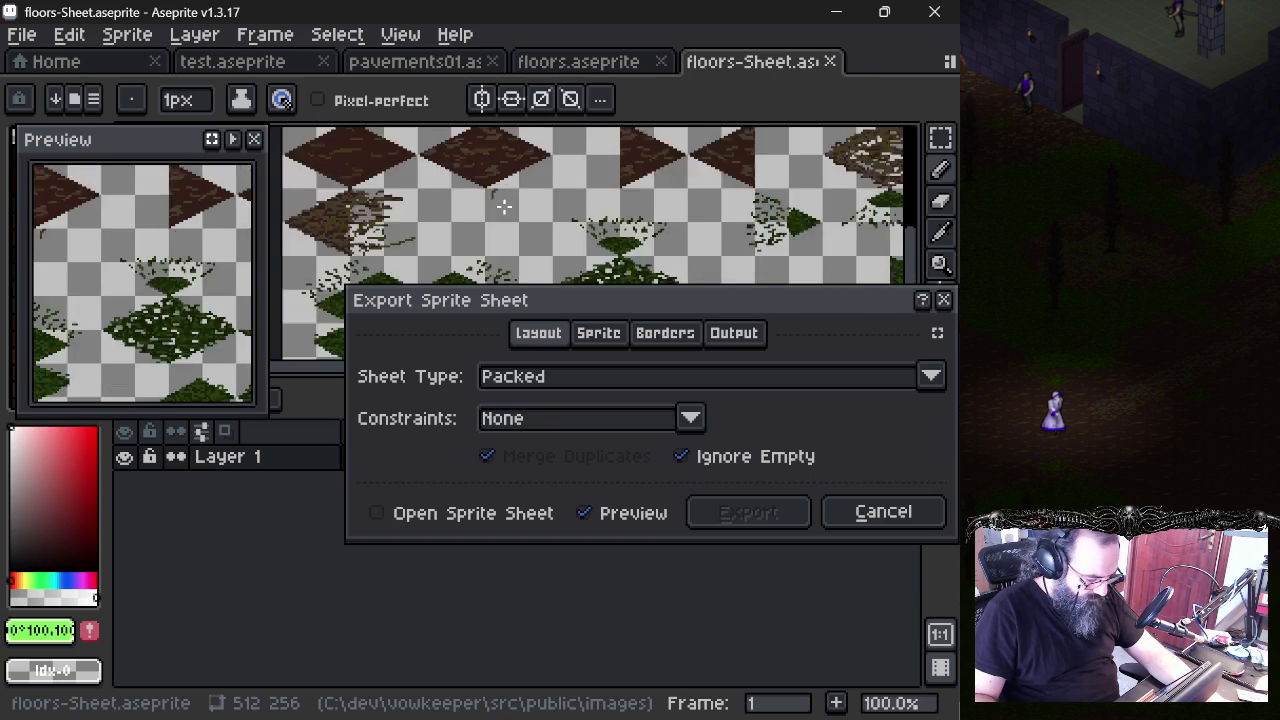
scroll(500, 205, "down", 2)
key("Escape")
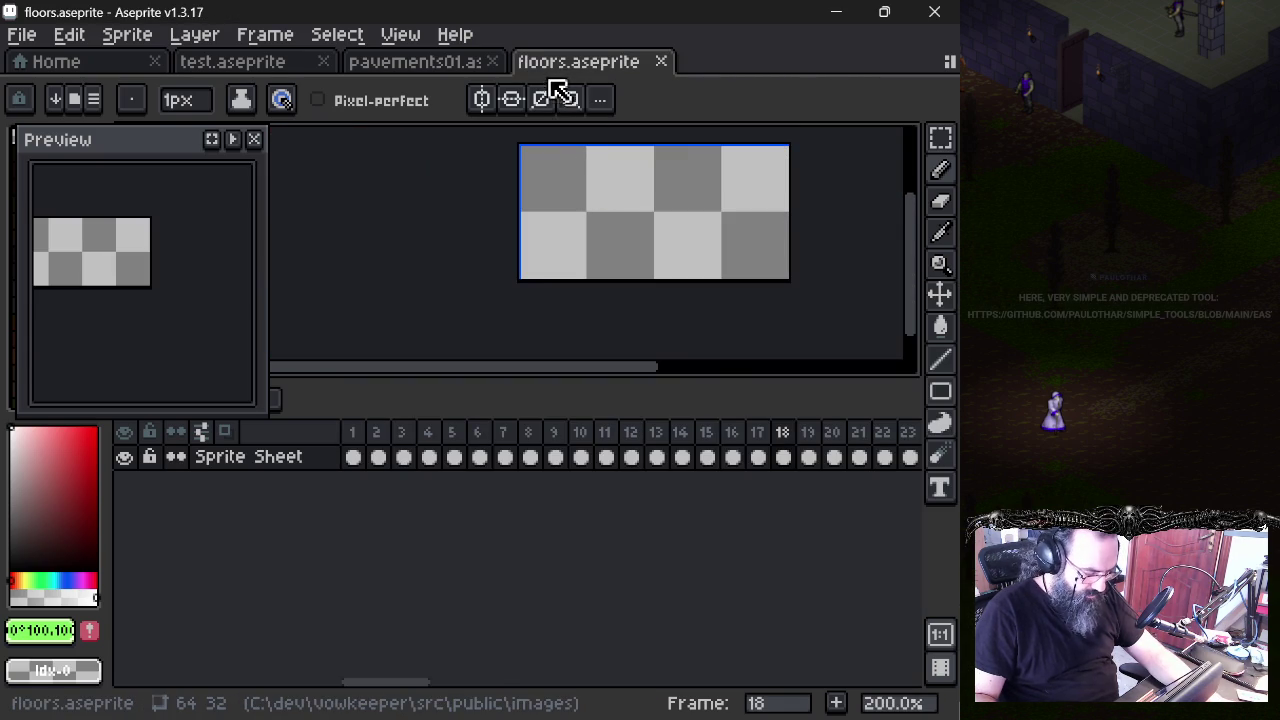
- Close the floors sprite and the Home tab, go back to frame 1, and list recent files
key("ctrl+w")
key("ctrl+w")
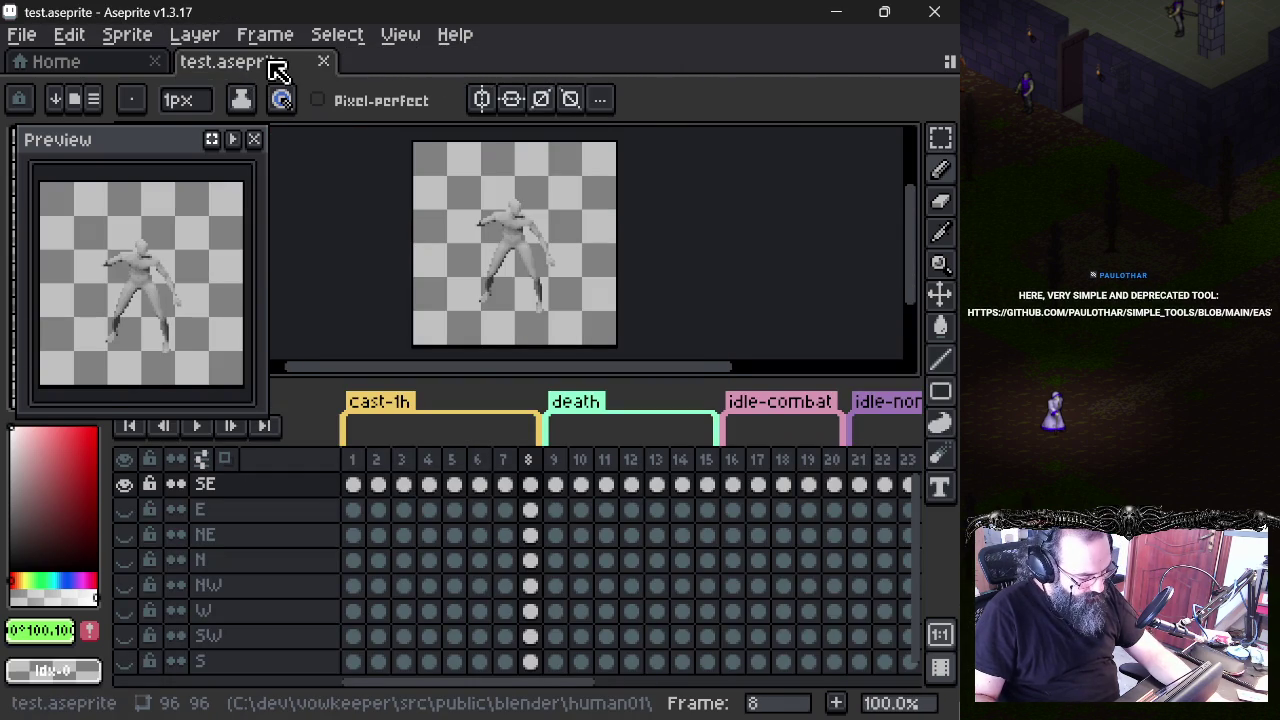
left_click(356, 460)
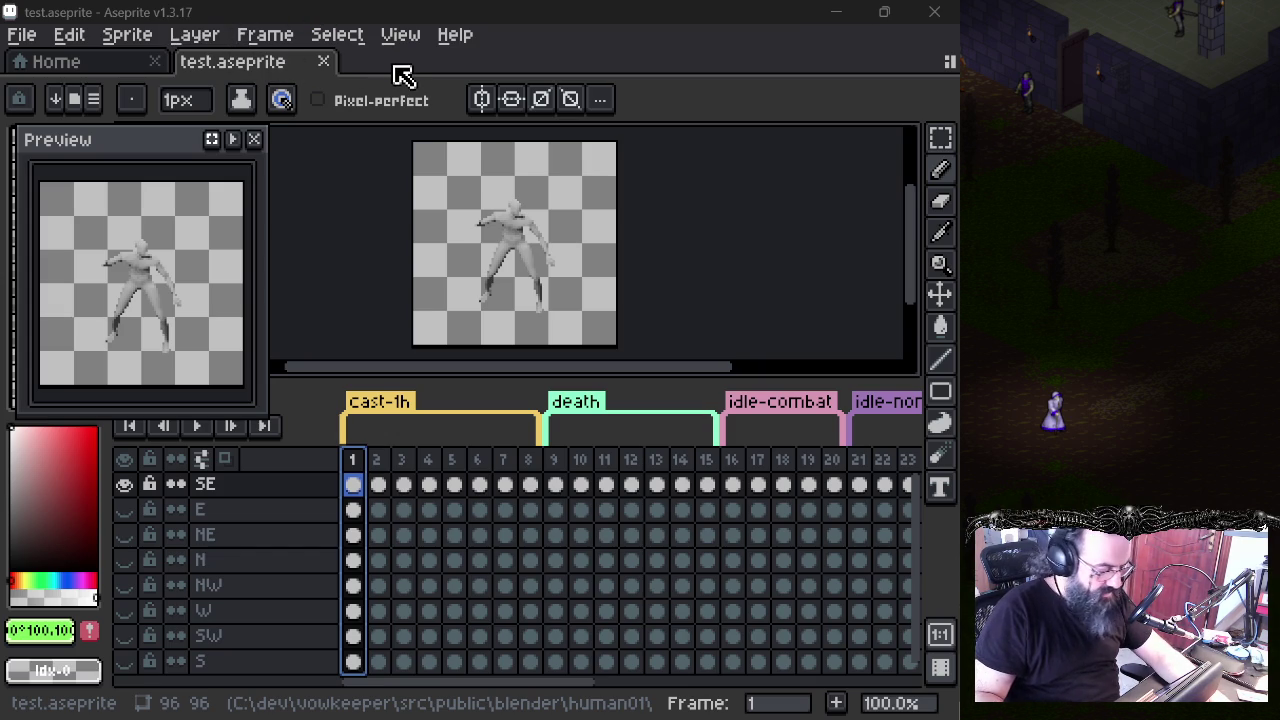
left_click(155, 62)
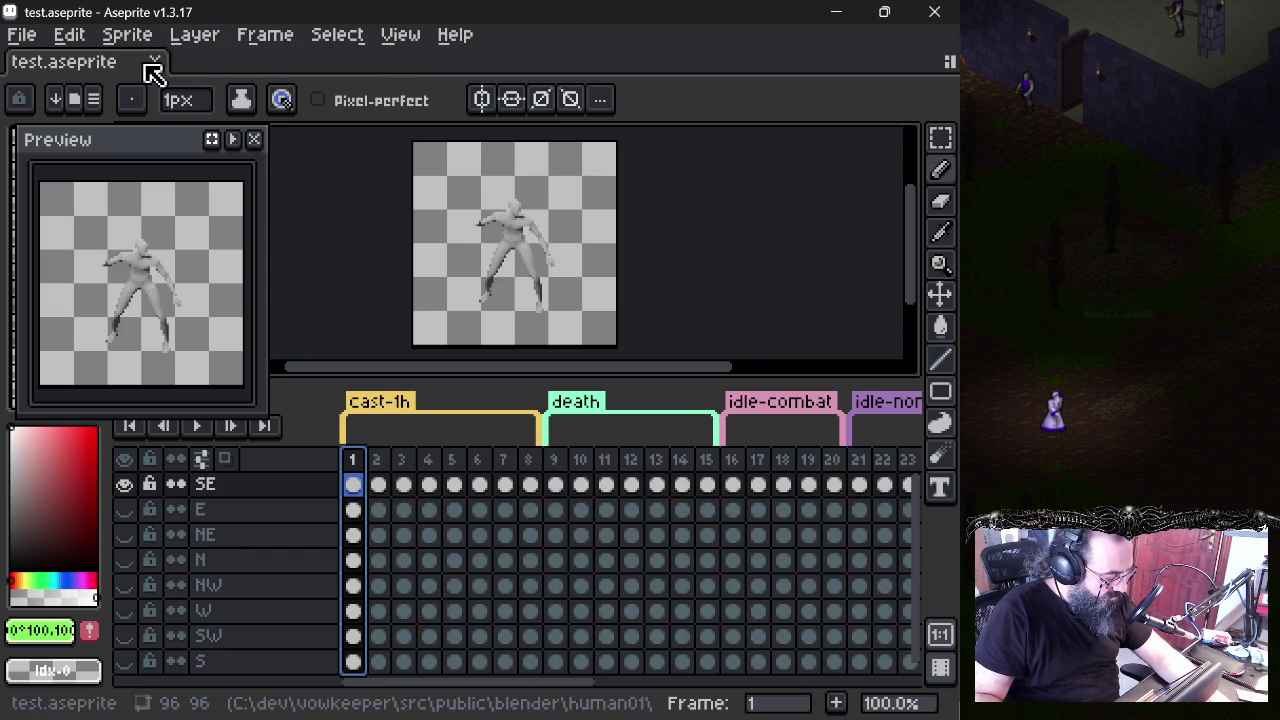
left_click(35, 40)
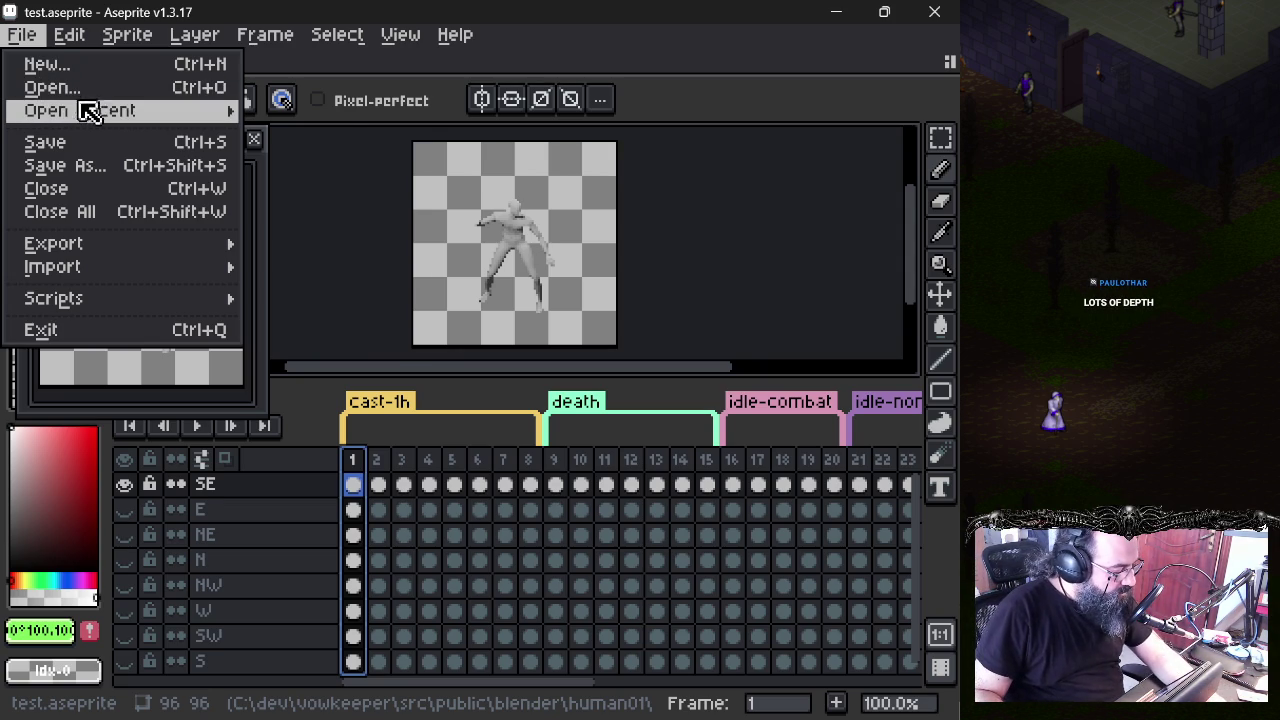
mouse_move(80, 111)
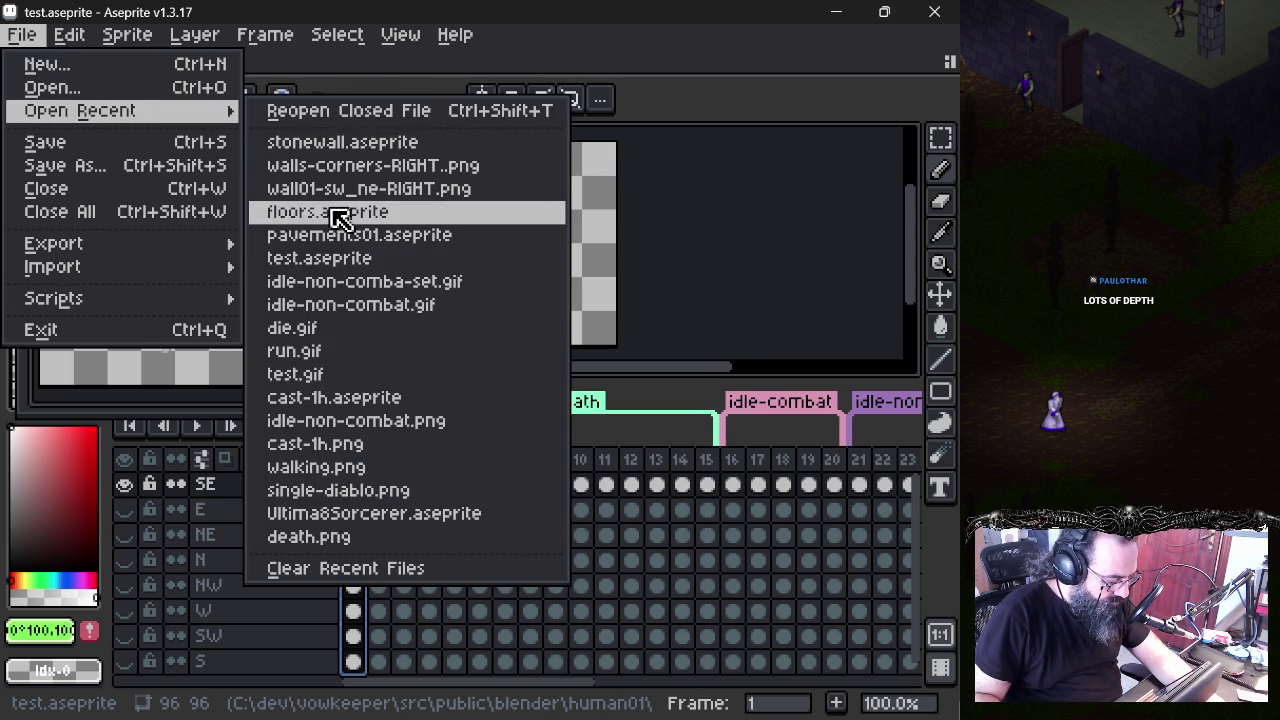
- Dismiss the recent-files menu, then start and cancel a New Sprite dialog
key("Escape")
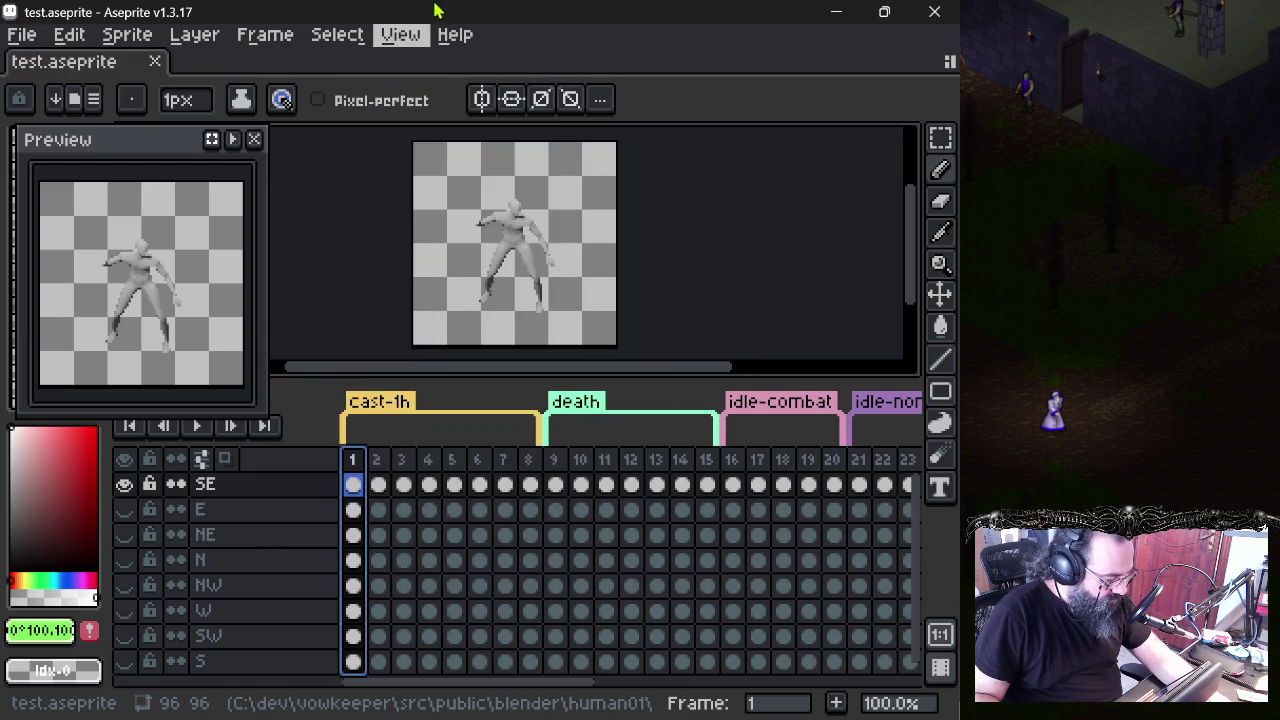
key("ctrl+n")
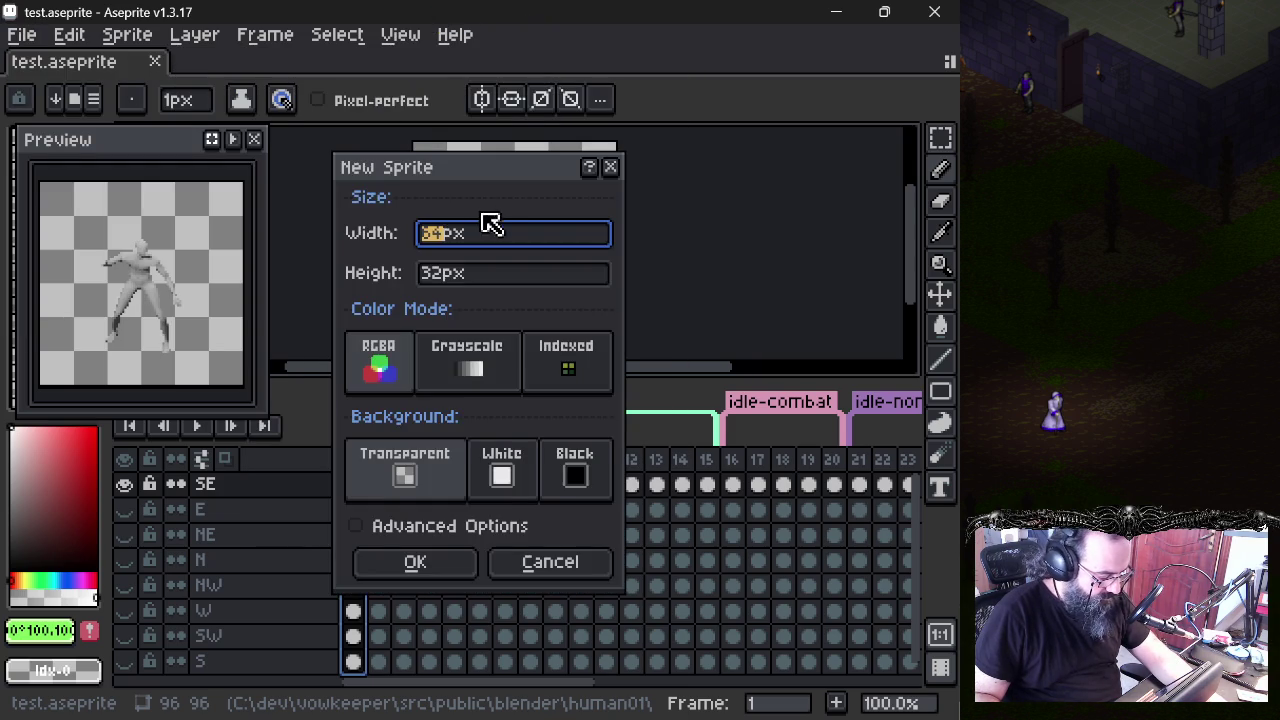
key("Escape")
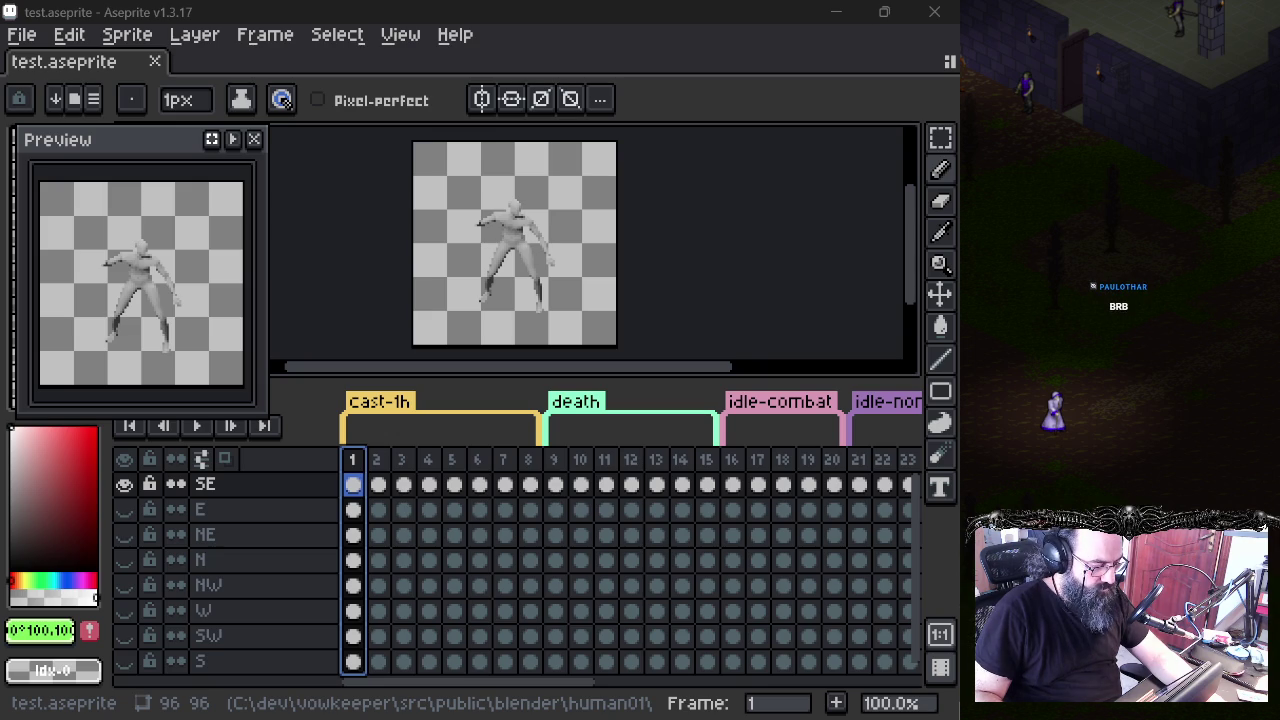
mouse_move(548, 262)
left_mouse_down()
mouse_move(227, 95)
mouse_move(226, 57)
left_mouse_up()
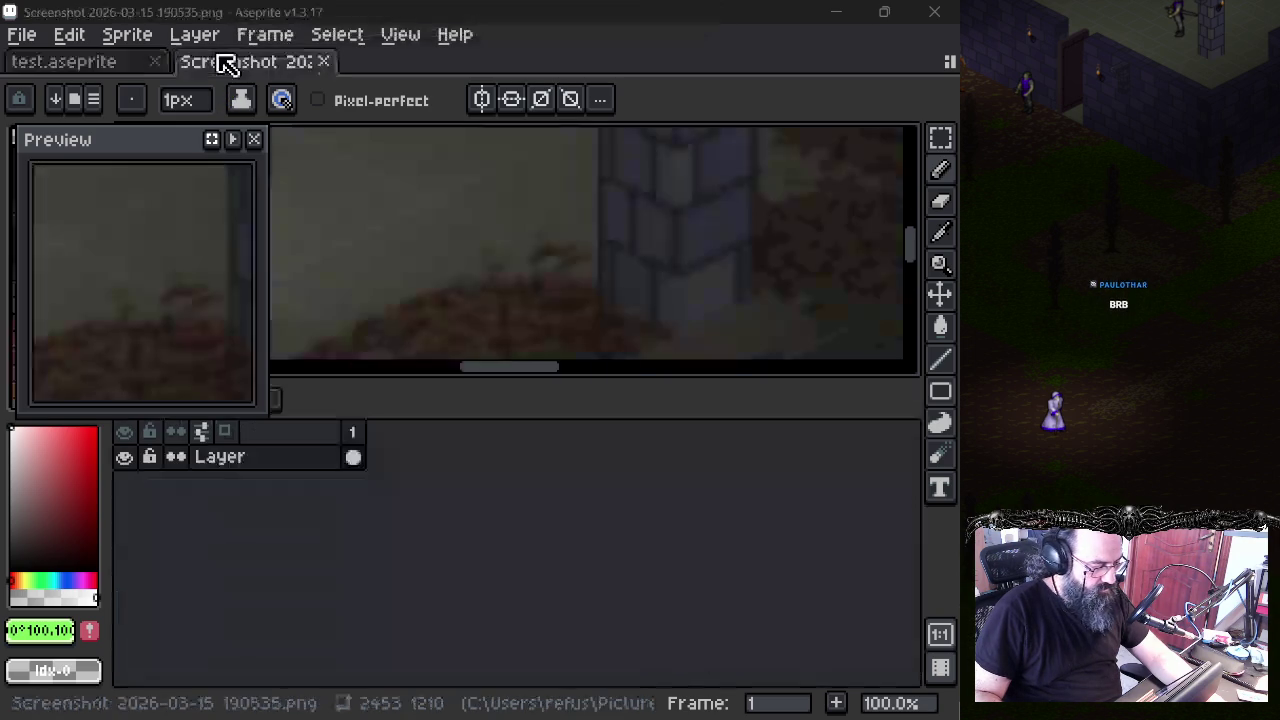
- Look over the first game screenshot, then close it
scroll(412, 238, "down", 4)
scroll(414, 240, "down", 1)
scroll(423, 240, "down", 1)
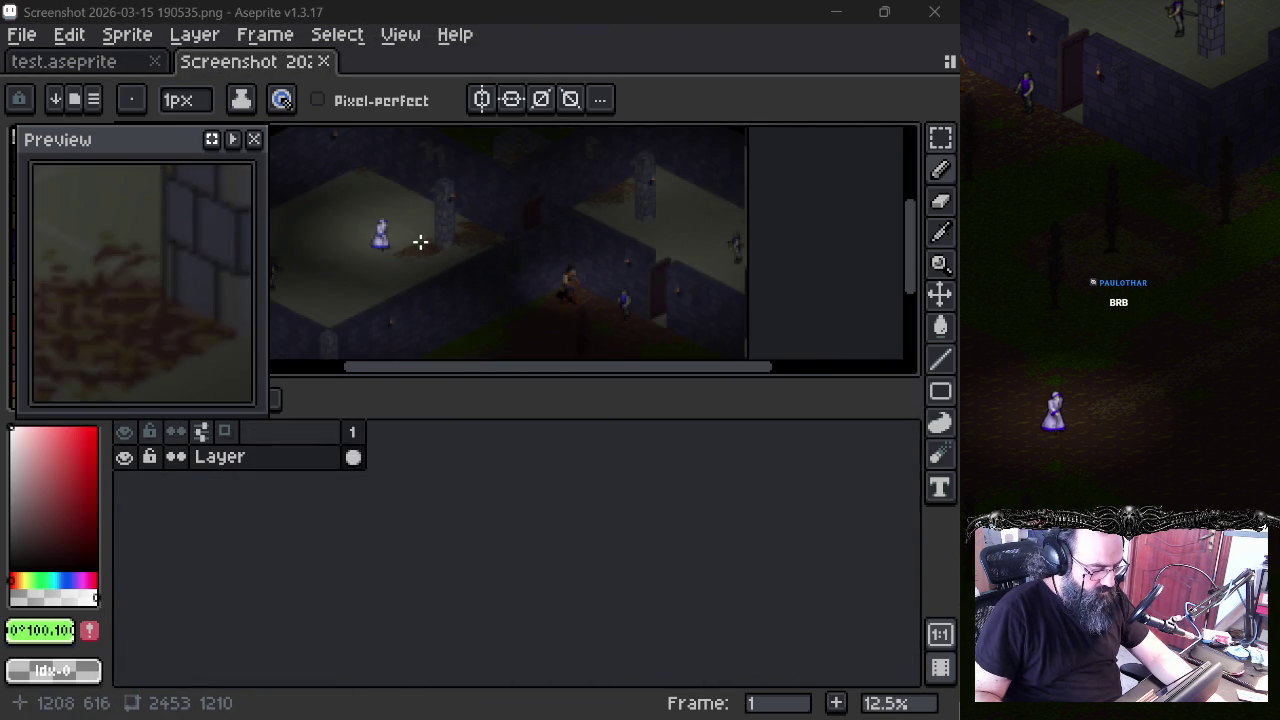
scroll(429, 251, "down", 1)
left_click_drag(429, 251, 512, 214)
scroll(514, 216, "up", 2)
scroll(500, 211, "up", 1)
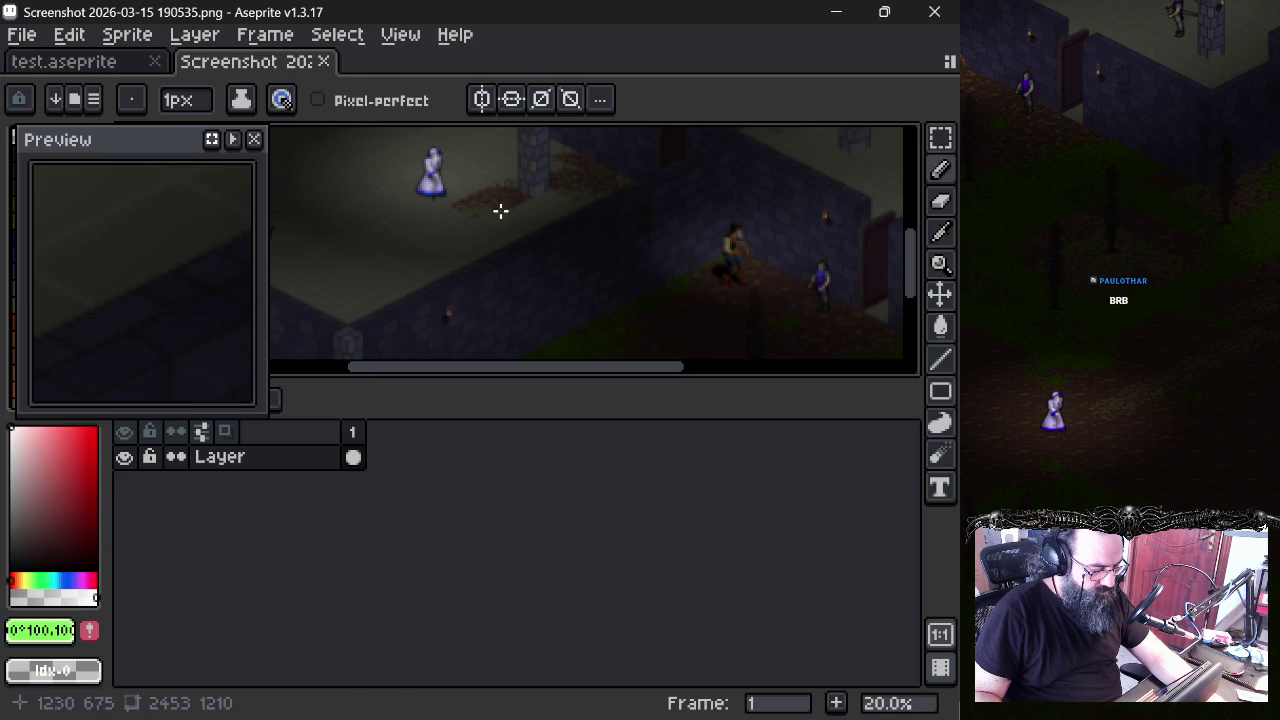
middle_click(292, 64)
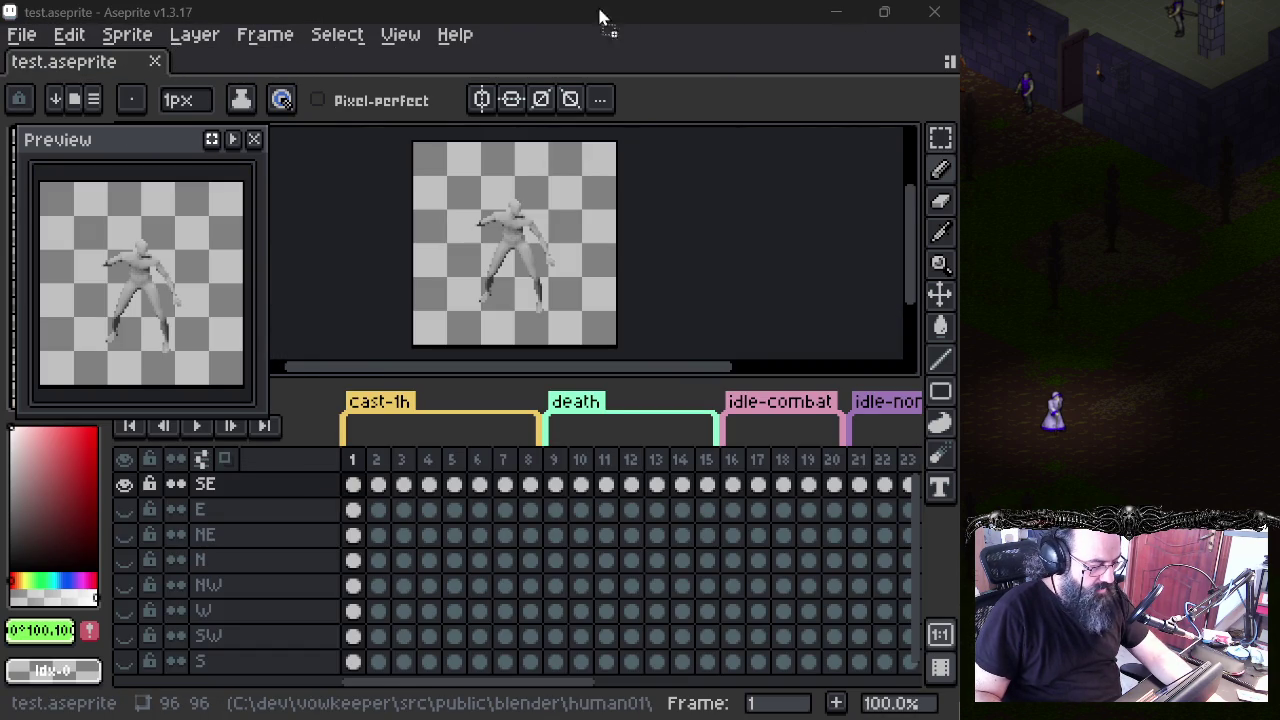
- Open another game screenshot, look around it, and close the older screenshot
left_click_drag(600, 17, 208, 74)
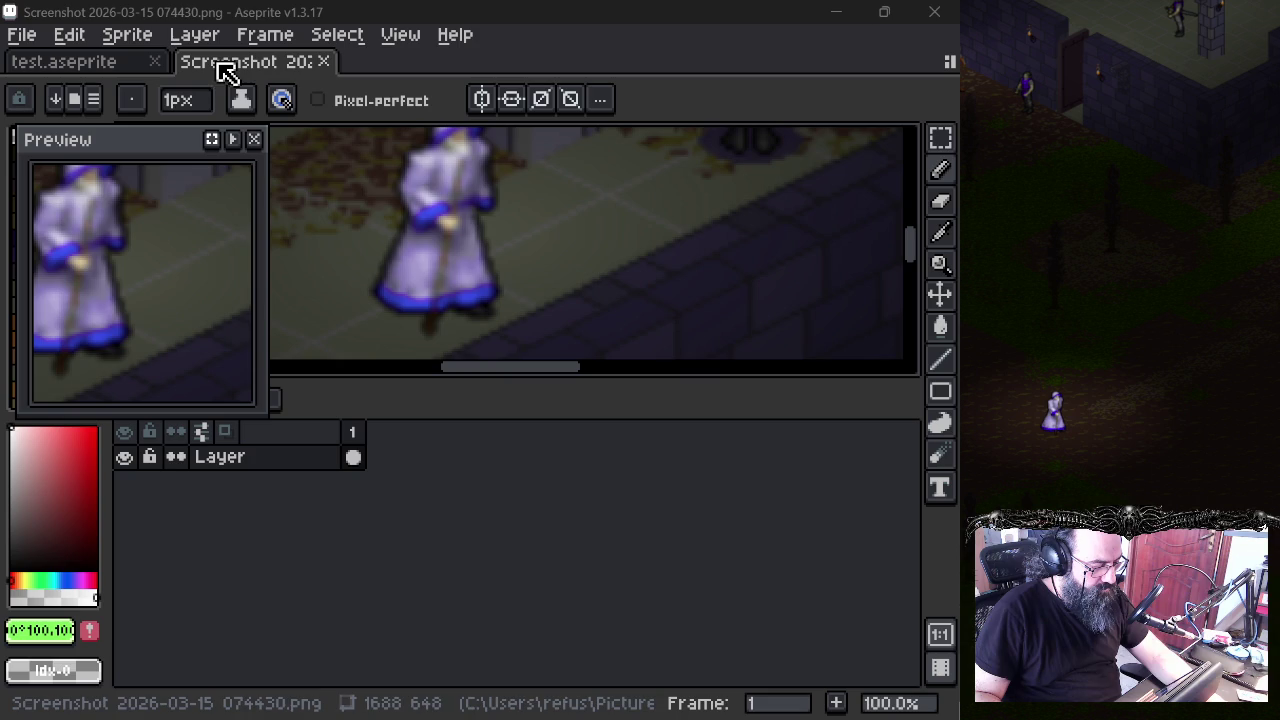
scroll(405, 245, "down", 2)
scroll(420, 241, "down", 1)
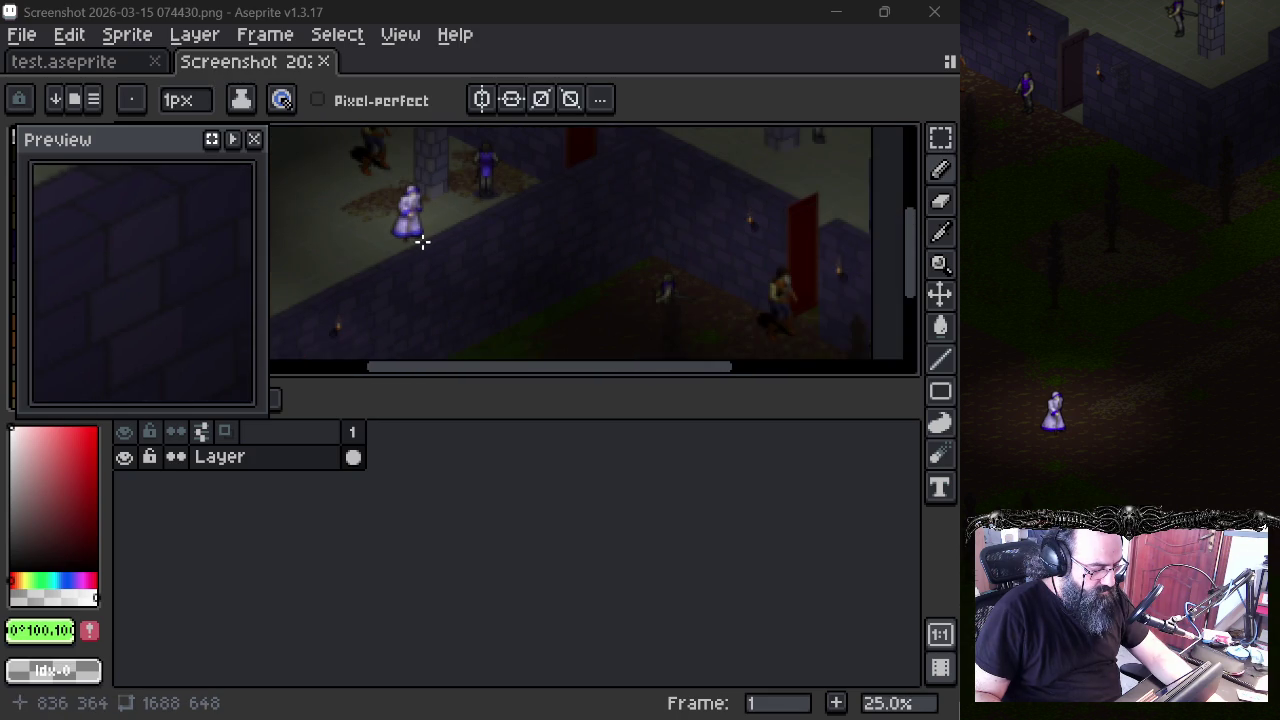
left_click_drag(421, 241, 537, 291)
scroll(537, 291, "down", 1)
scroll(537, 291, "down", 1)
scroll(537, 291, "up", 1)
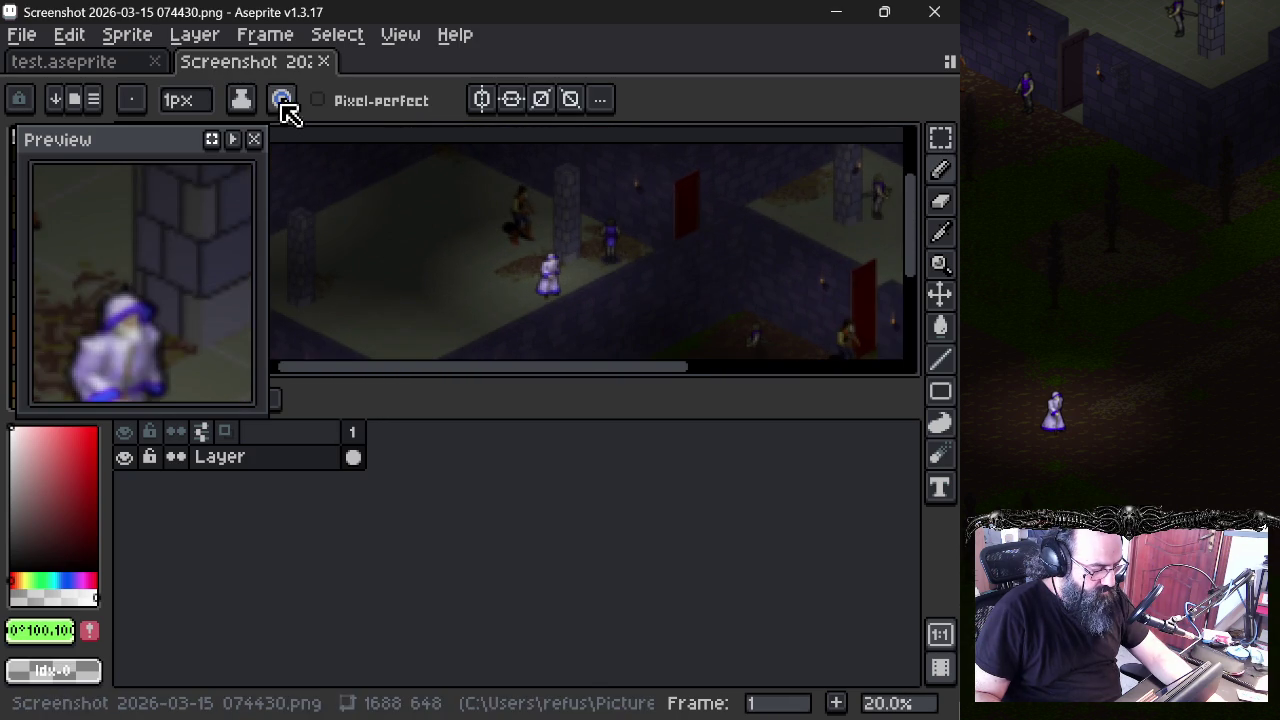
left_click(323, 61)
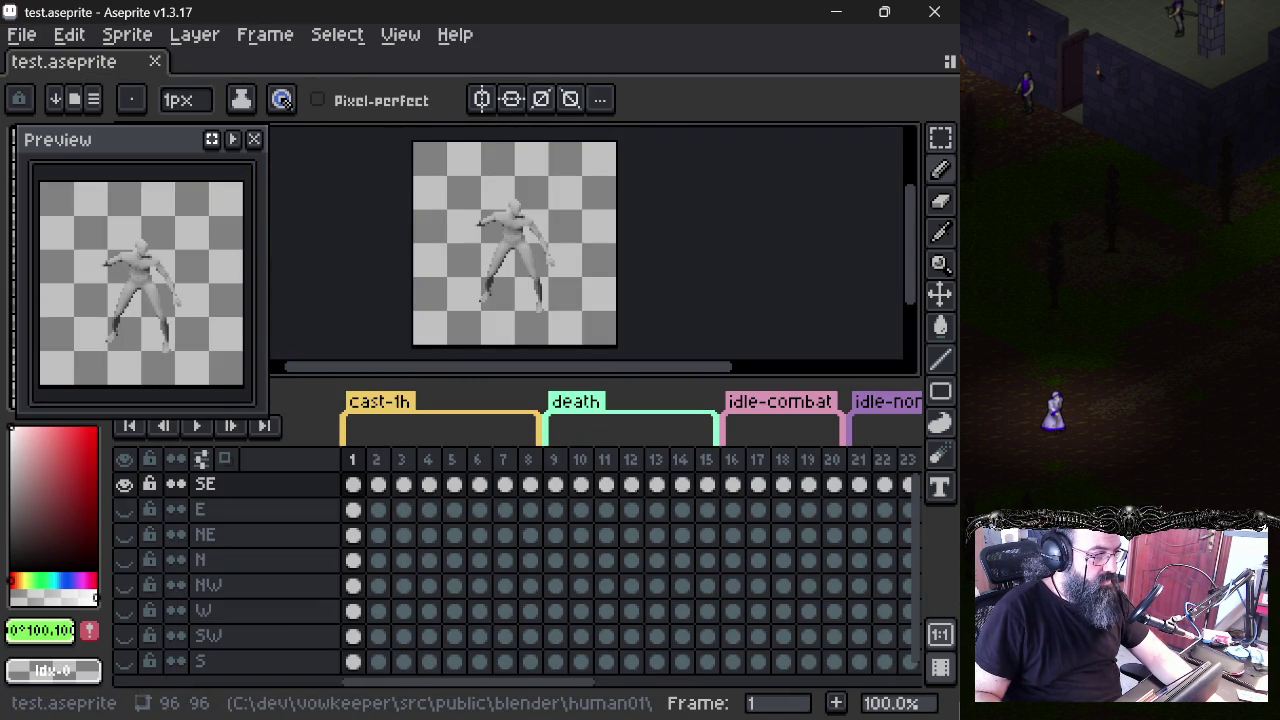
- Bring in the newer screenshot, locate the standing figure, and enlarge the canvas area over the timeline
mouse_move(0, 426)
left_mouse_down()
mouse_move(224, 97)
mouse_move(217, 65)
left_mouse_up()
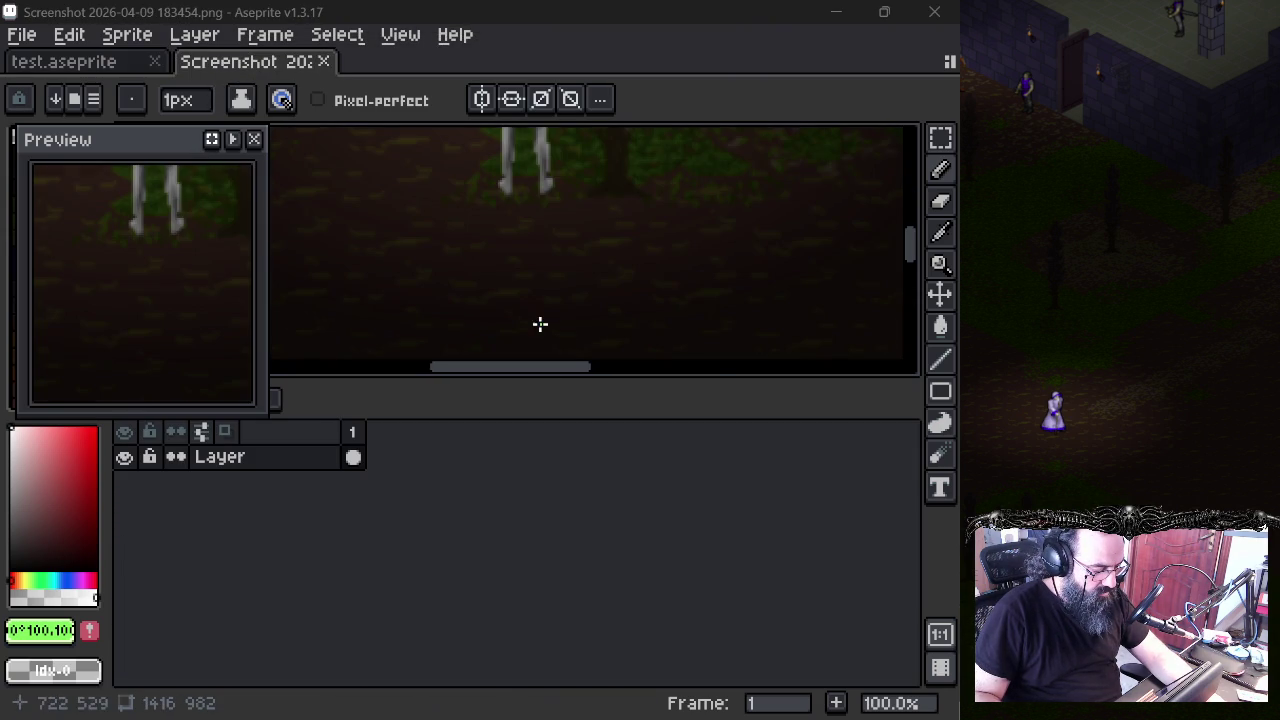
scroll(543, 194, "down", 1)
scroll(514, 226, "up", 1)
scroll(495, 230, "down", 3)
scroll(526, 200, "up", 1)
scroll(529, 209, "up", 1)
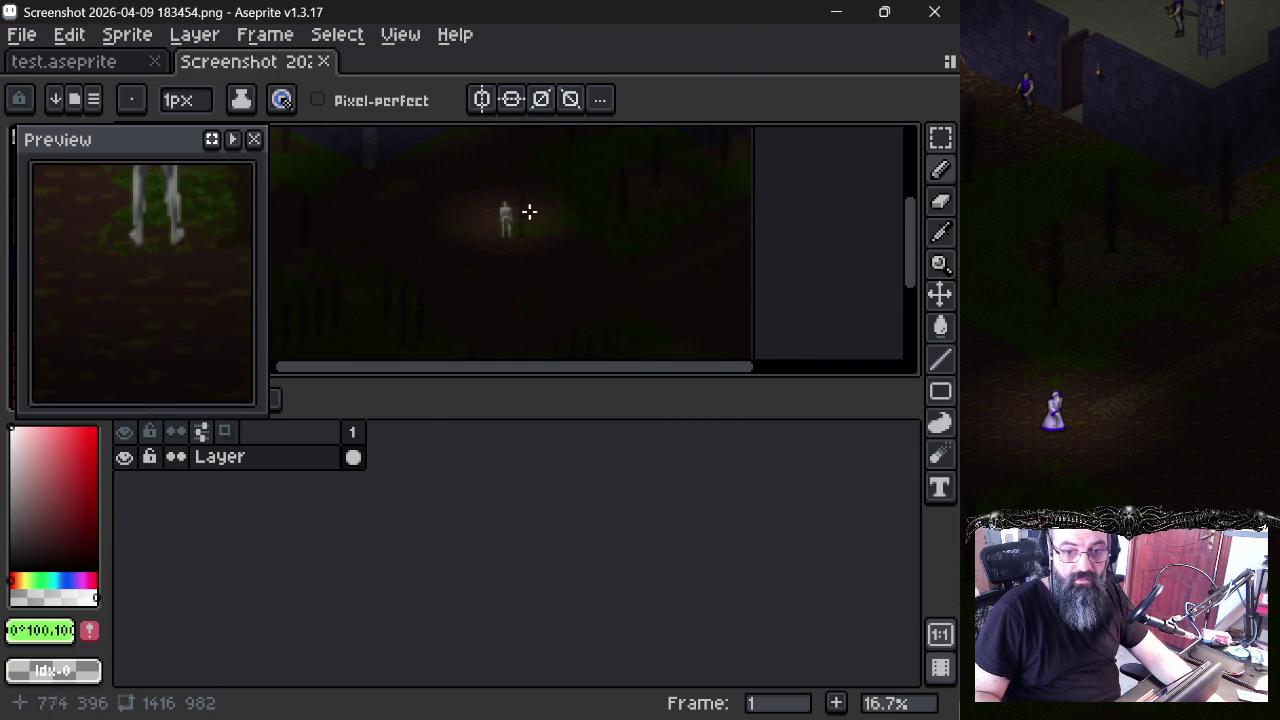
left_click_drag(526, 249, 516, 291)
scroll(521, 288, "up", 1)
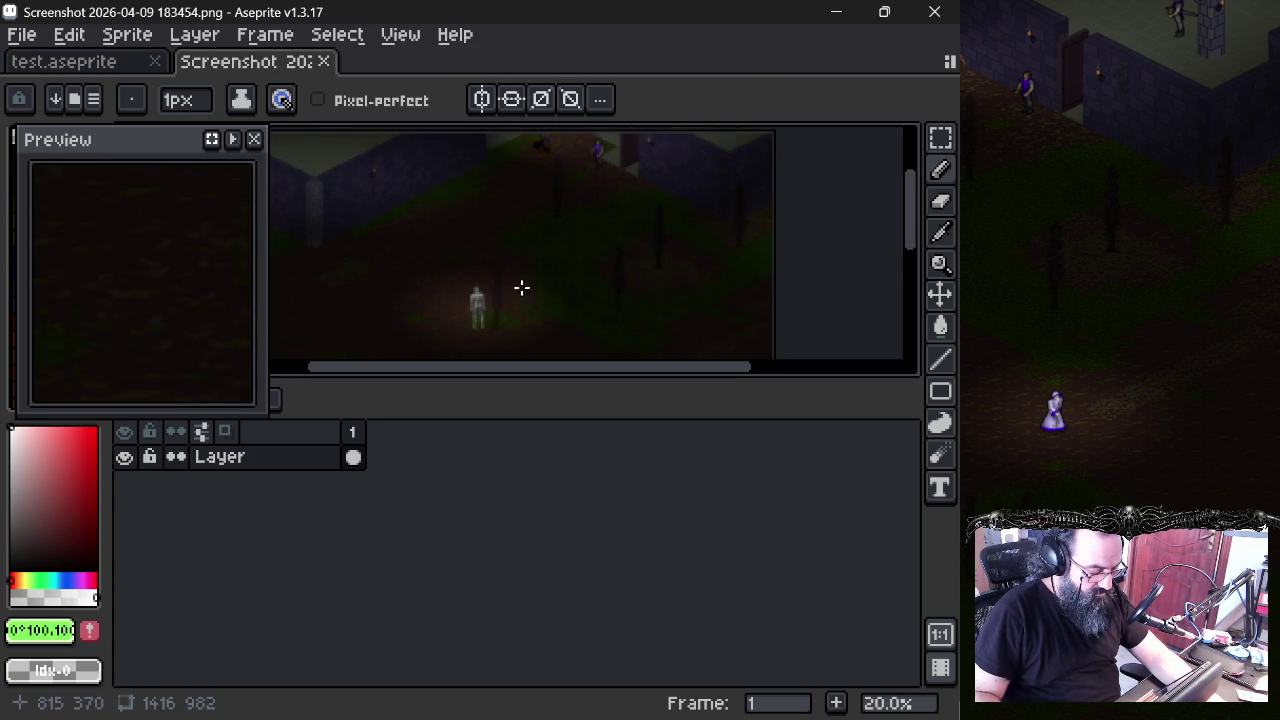
scroll(655, 250, "up", 3)
scroll(643, 263, "up", 1)
scroll(636, 267, "down", 2)
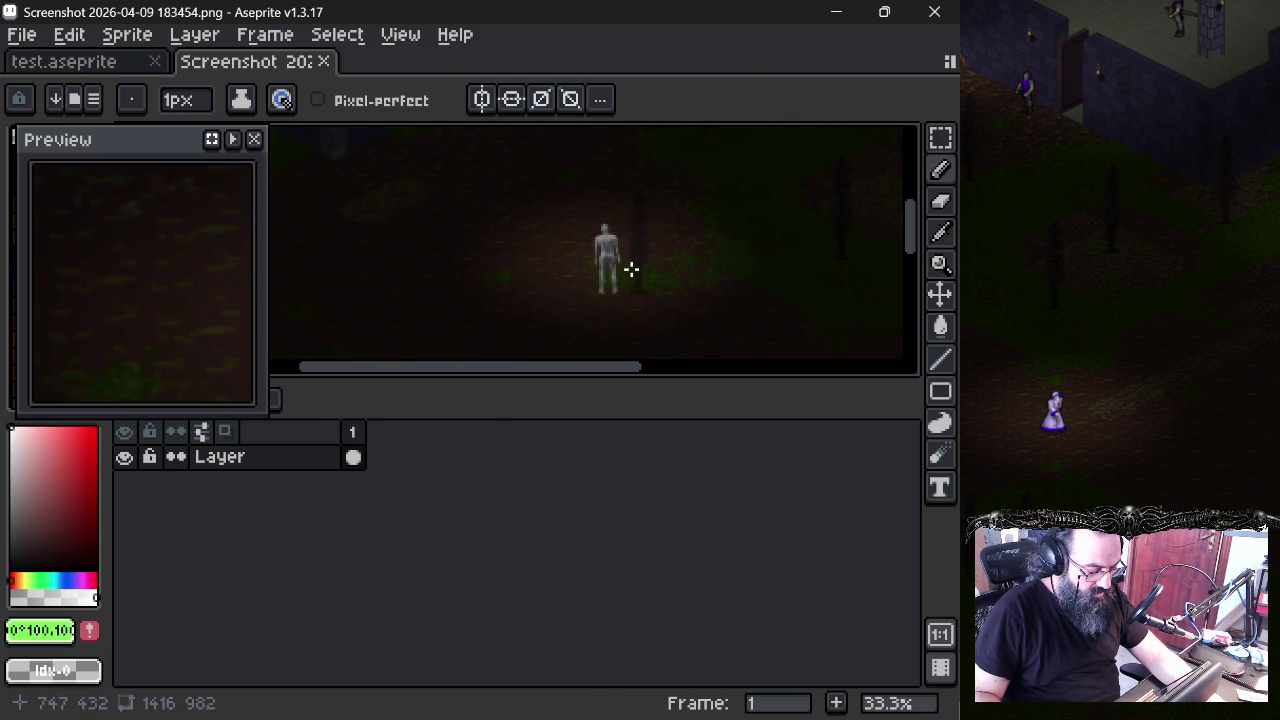
scroll(630, 271, "up", 2)
left_click_drag(591, 380, 580, 592)
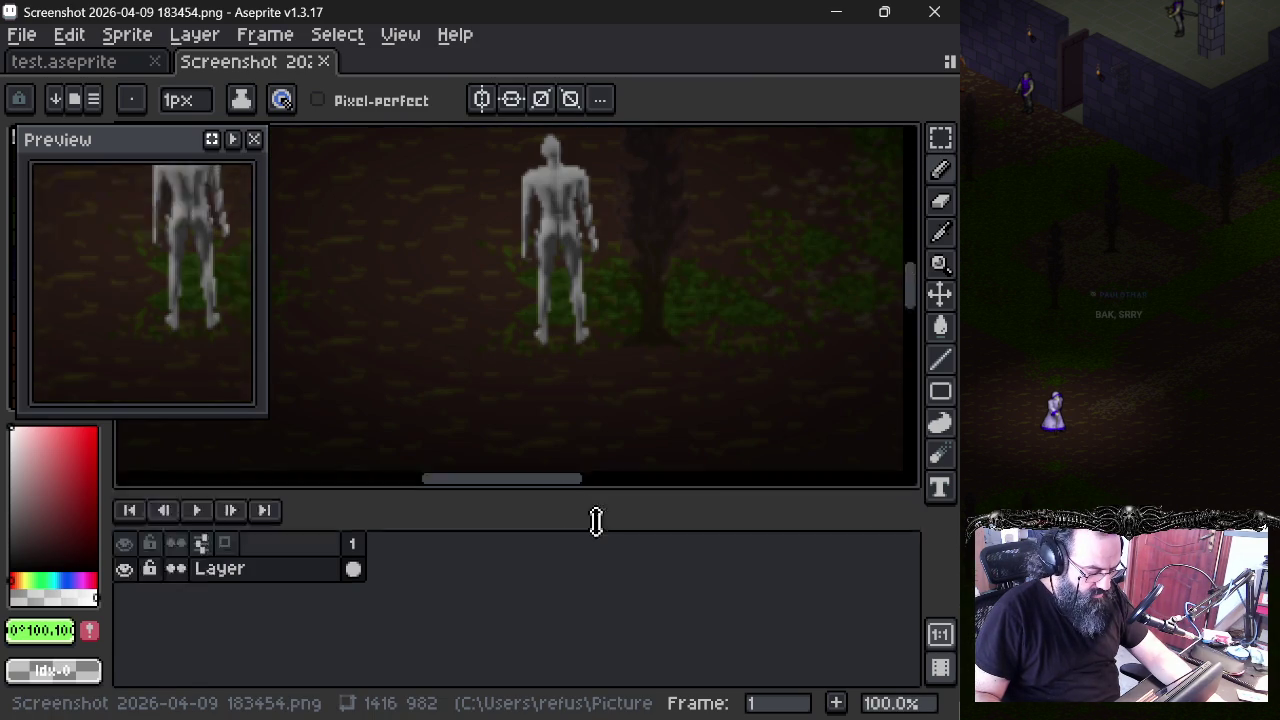
- Check the newer screenshot's canvas size without changing it, then follow the figure
left_click(127, 34)
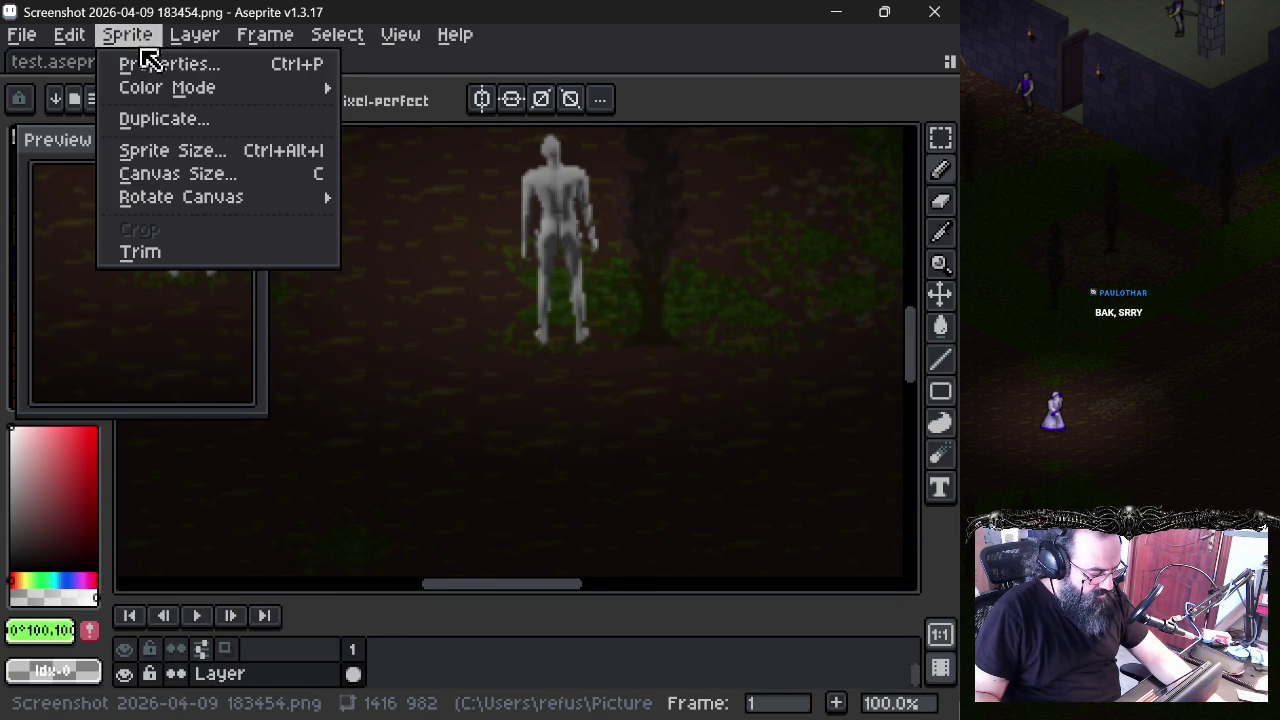
left_click(165, 174)
key("Escape")
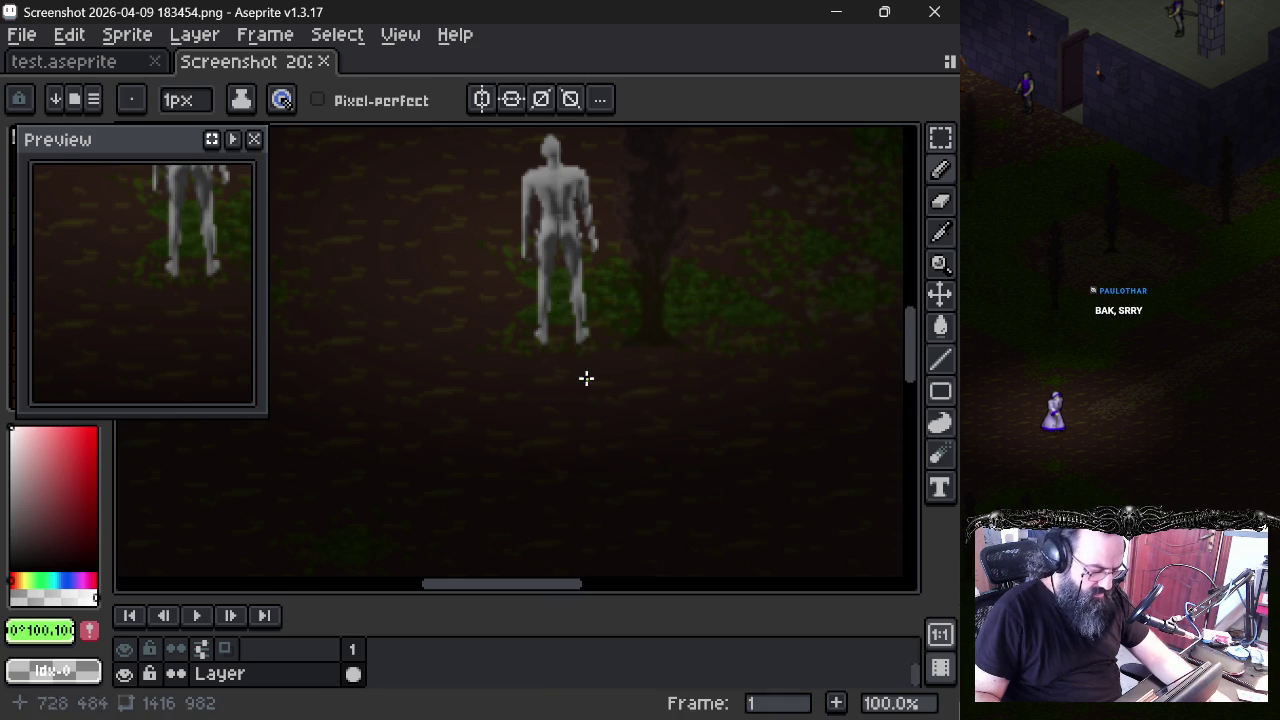
scroll(400, 303, "down", 1)
mouse_move(417, 306)
left_mouse_down()
mouse_move(466, 374)
mouse_move(485, 368)
mouse_move(540, 408)
left_mouse_up()
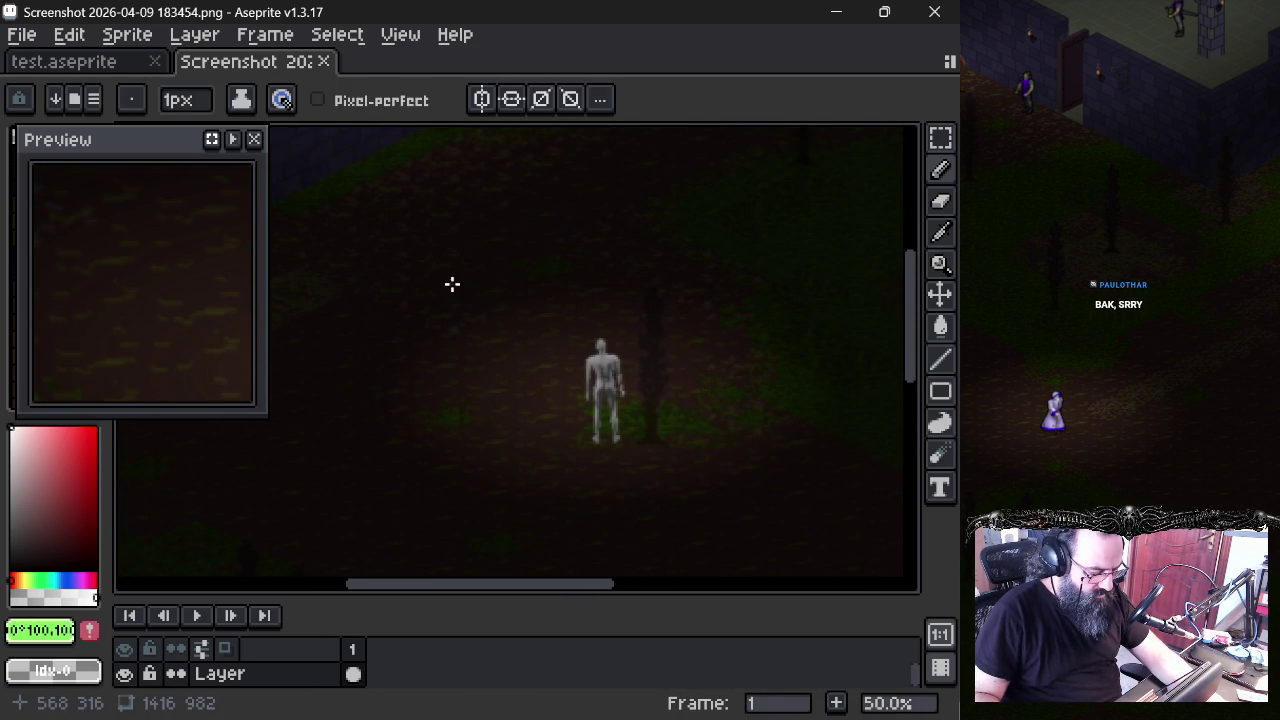
left_click_drag(451, 283, 423, 269)
scroll(427, 271, "down", 1)
scroll(437, 298, "up", 1)
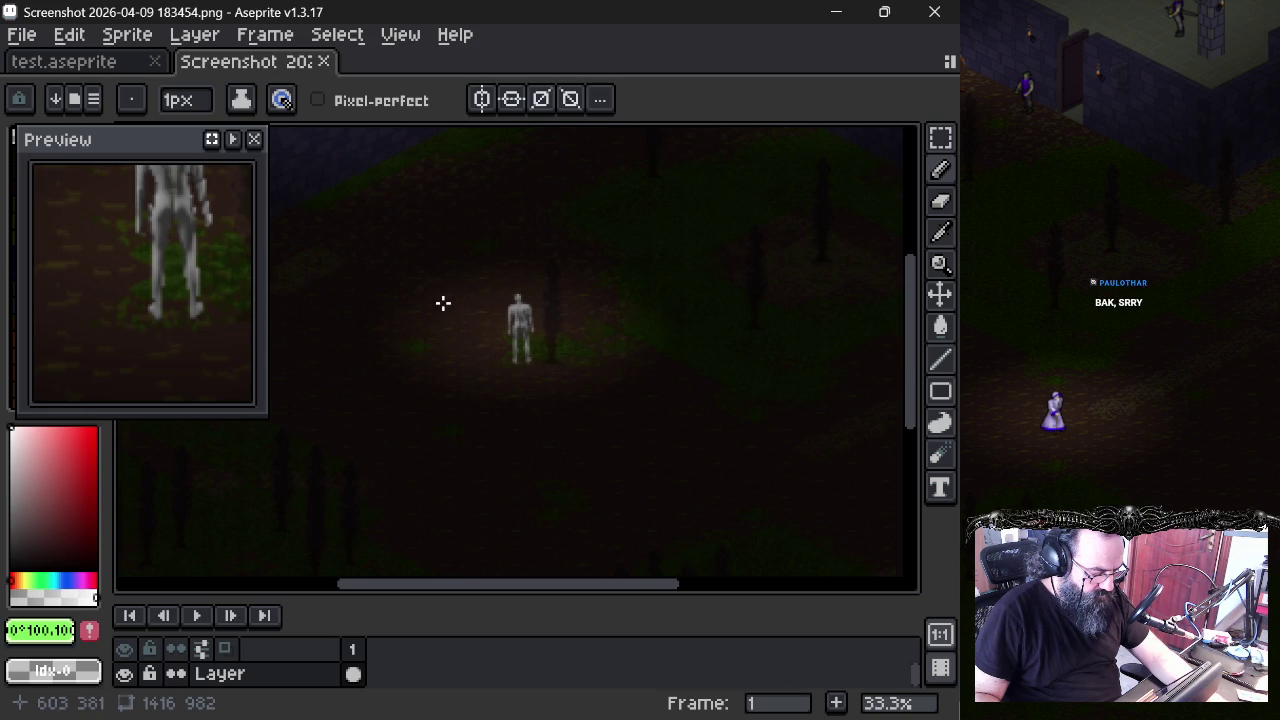
mouse_move(471, 295)
left_mouse_down()
mouse_move(449, 358)
mouse_move(469, 320)
mouse_move(451, 451)
left_mouse_up()
- Centre the figure in view, then close the newer screenshot
mouse_move(700, 269)
left_mouse_down()
mouse_move(563, 334)
mouse_move(487, 323)
left_mouse_up()
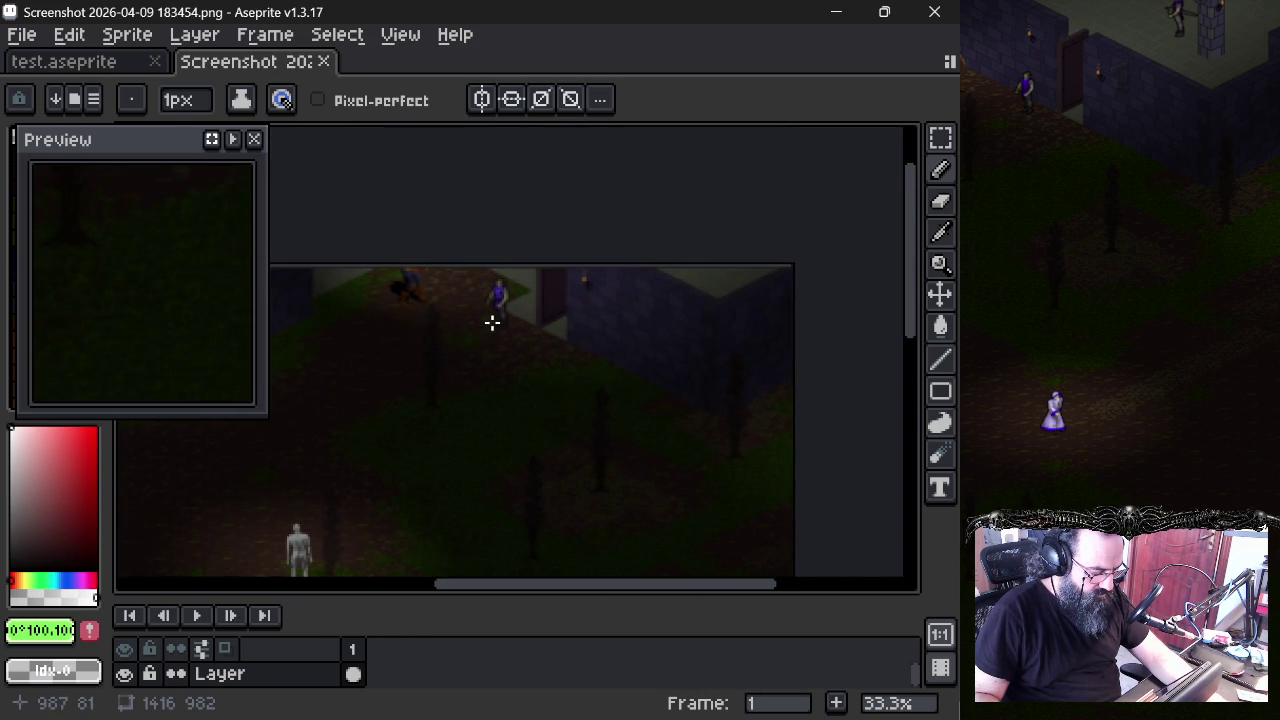
scroll(492, 322, "down", 2)
scroll(409, 420, "up", 2)
left_click_drag(400, 443, 520, 286)
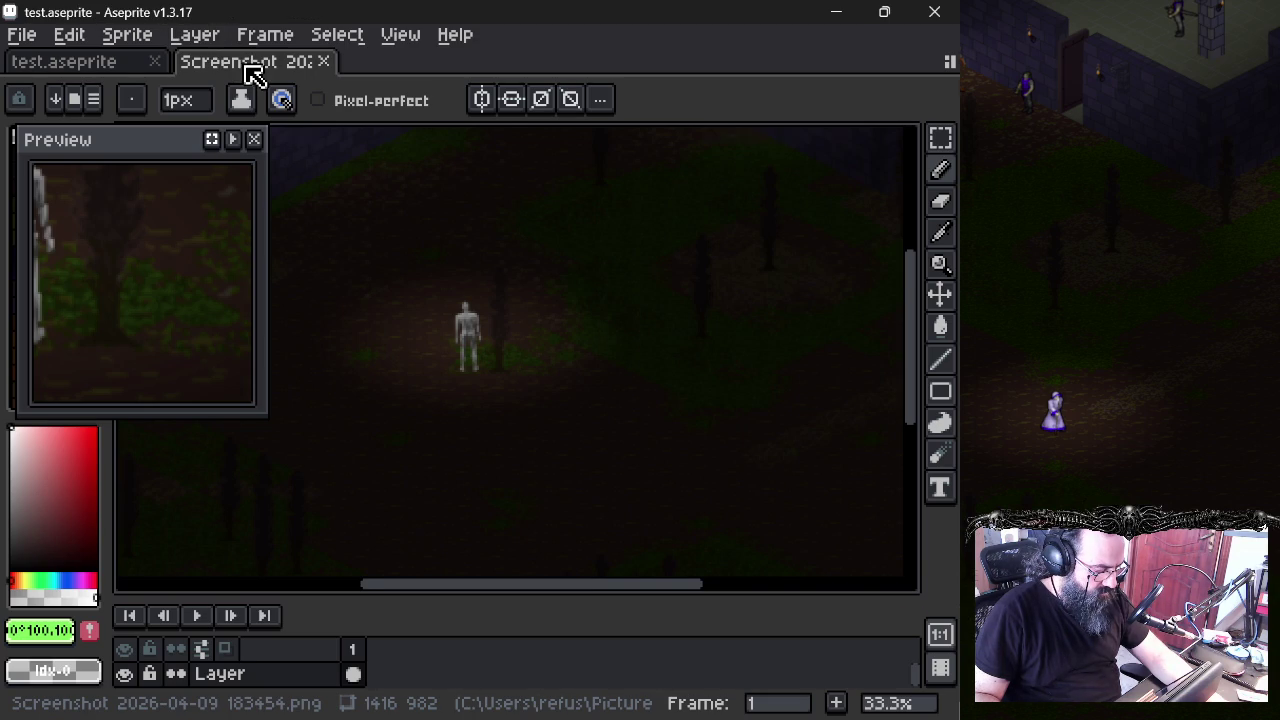
middle_click(253, 72)
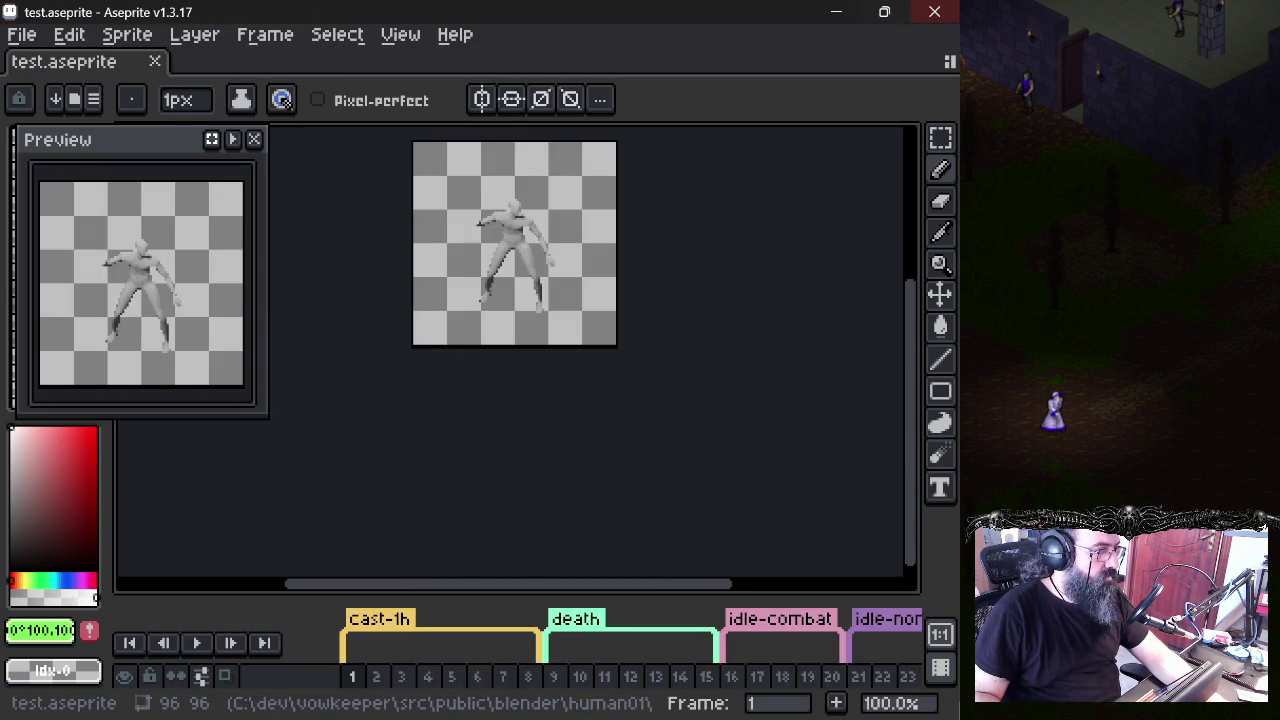
- Glance at the screenshots folder, lower the sprite in view, then go to the browser image search
key("super+e")
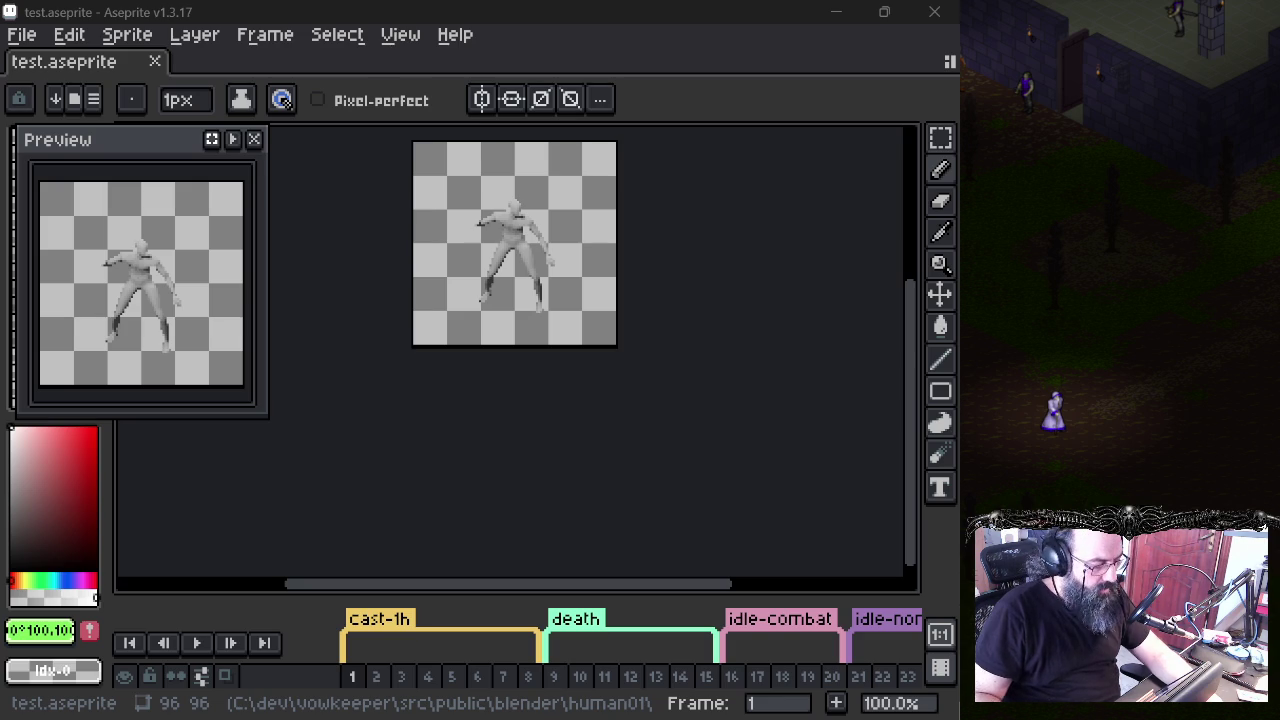
mouse_move(457, 261)
left_mouse_down()
mouse_move(471, 306)
mouse_move(435, 350)
left_mouse_up()
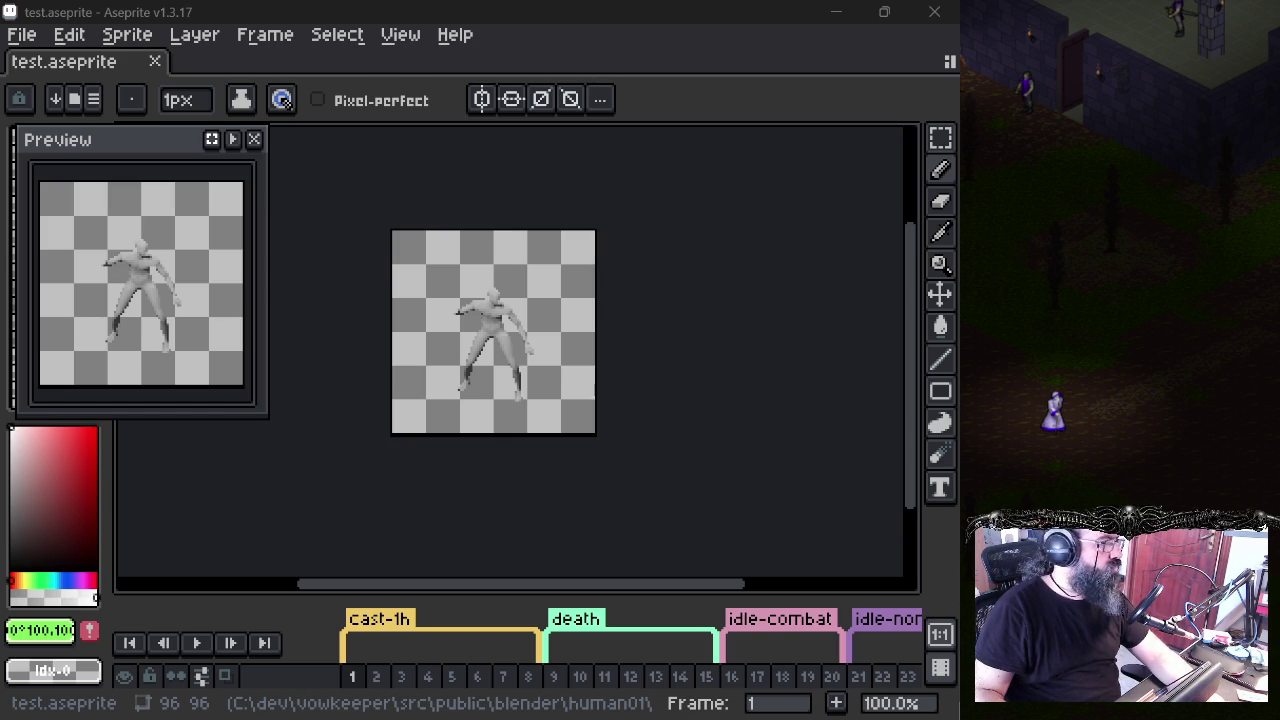
key("alt+Tab")
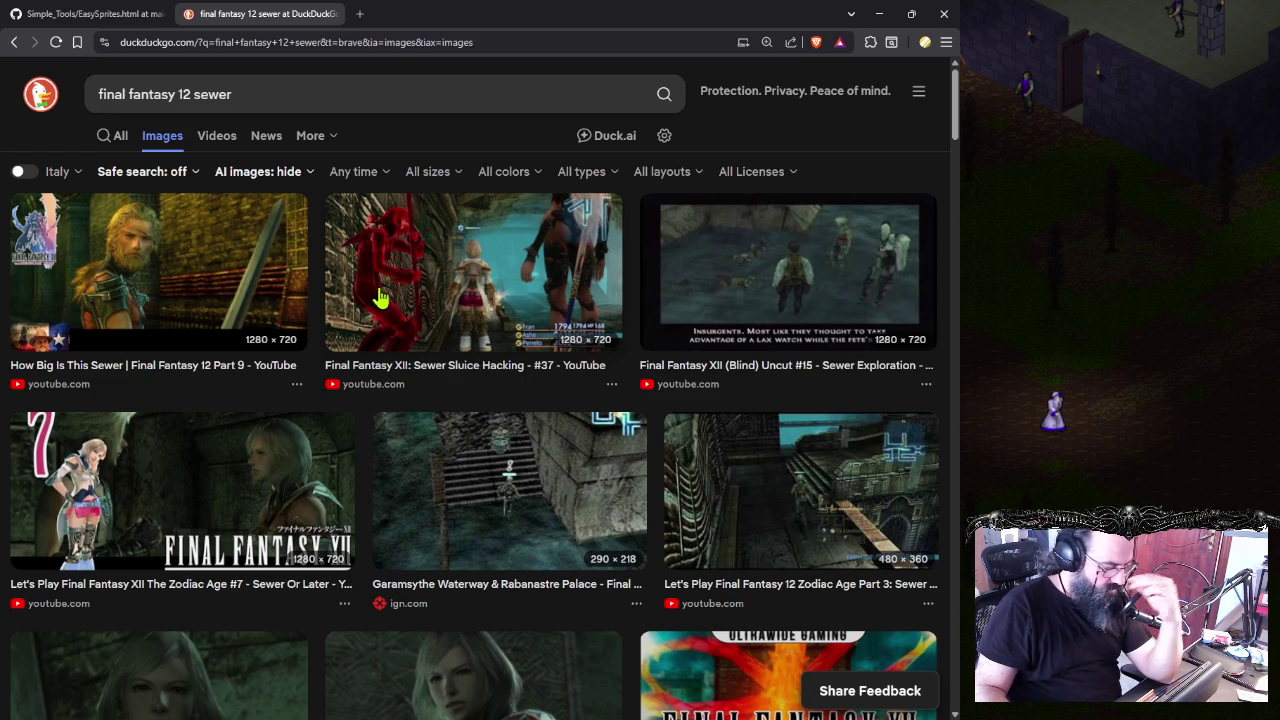
- Preview the first sewer, Sewer Sluice Hacking, Garamsythe Waterway and Blind Uncut #15 results
left_click(284, 285)
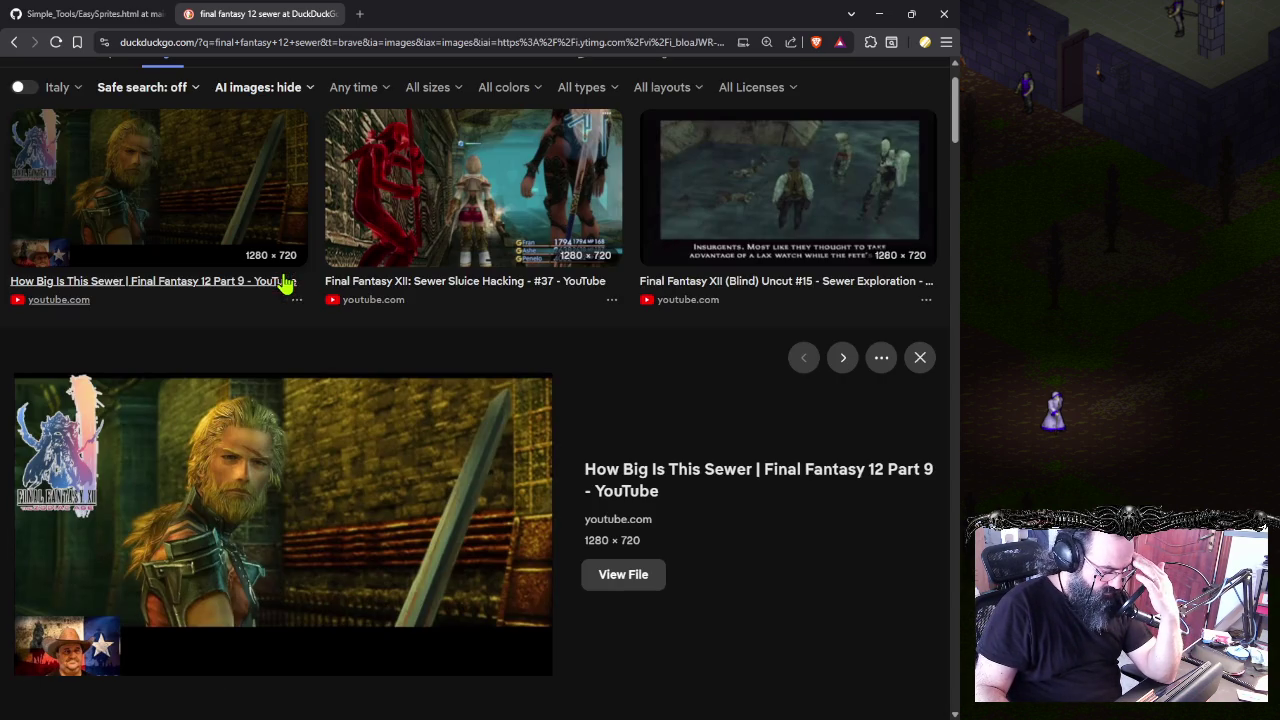
left_click(480, 245)
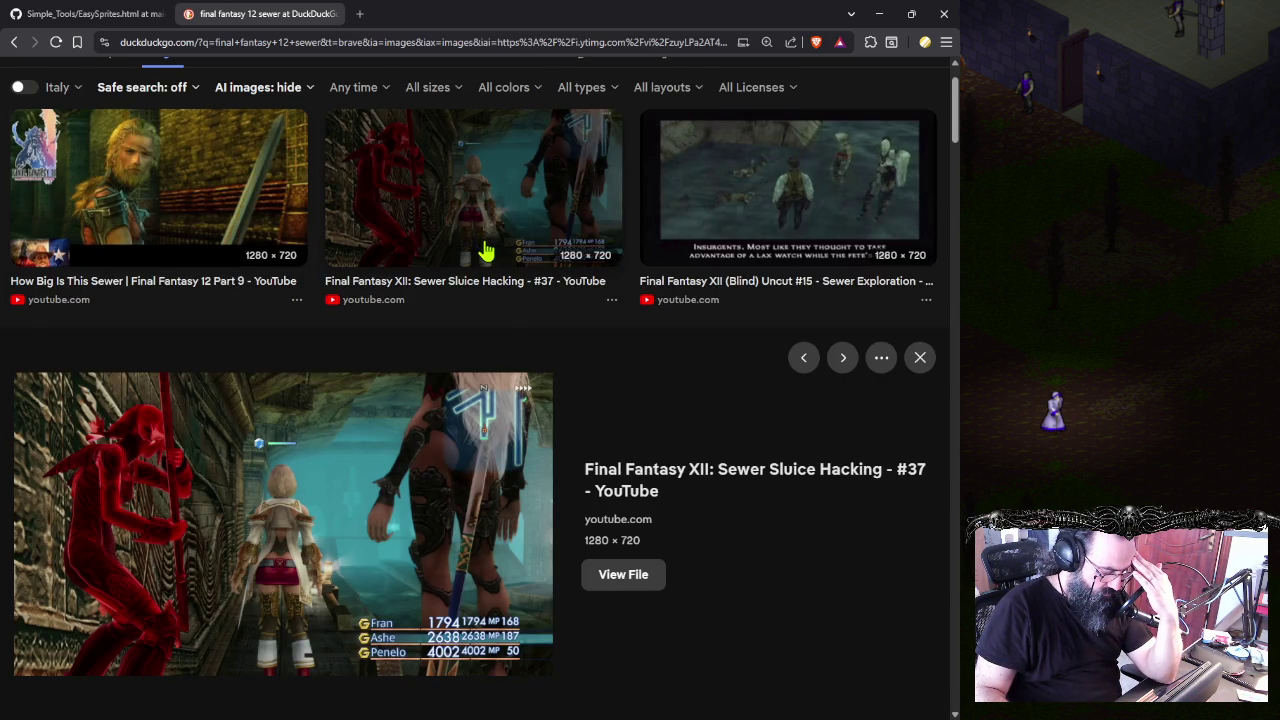
scroll(478, 250, "down", 1)
scroll(280, 305, "down", 1)
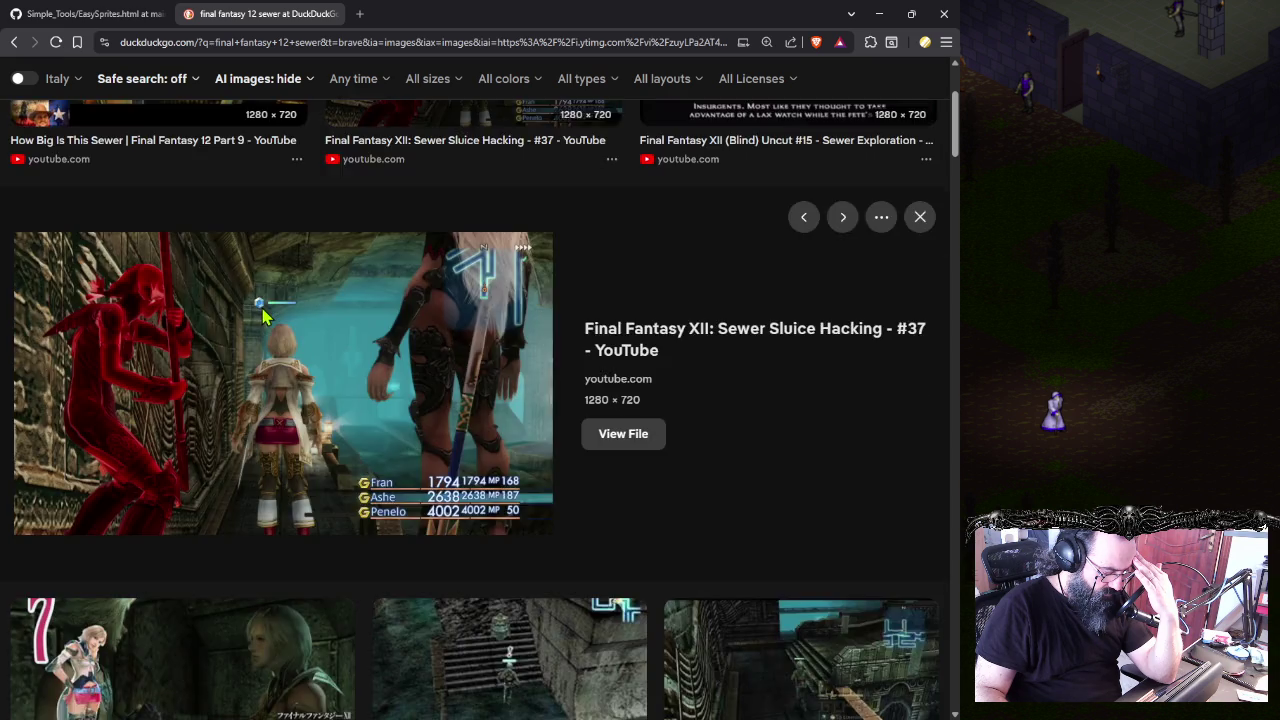
scroll(280, 305, "down", 5)
left_click(474, 315)
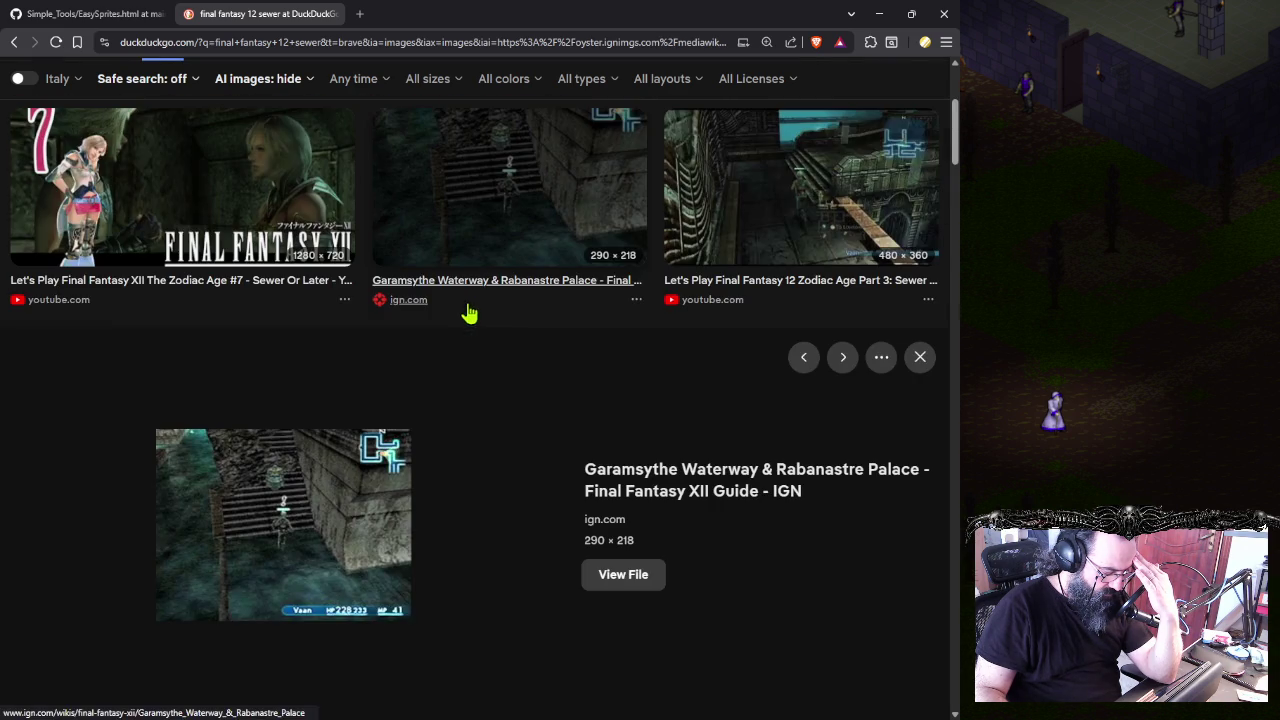
scroll(443, 303, "up", 1)
scroll(443, 303, "up", 1)
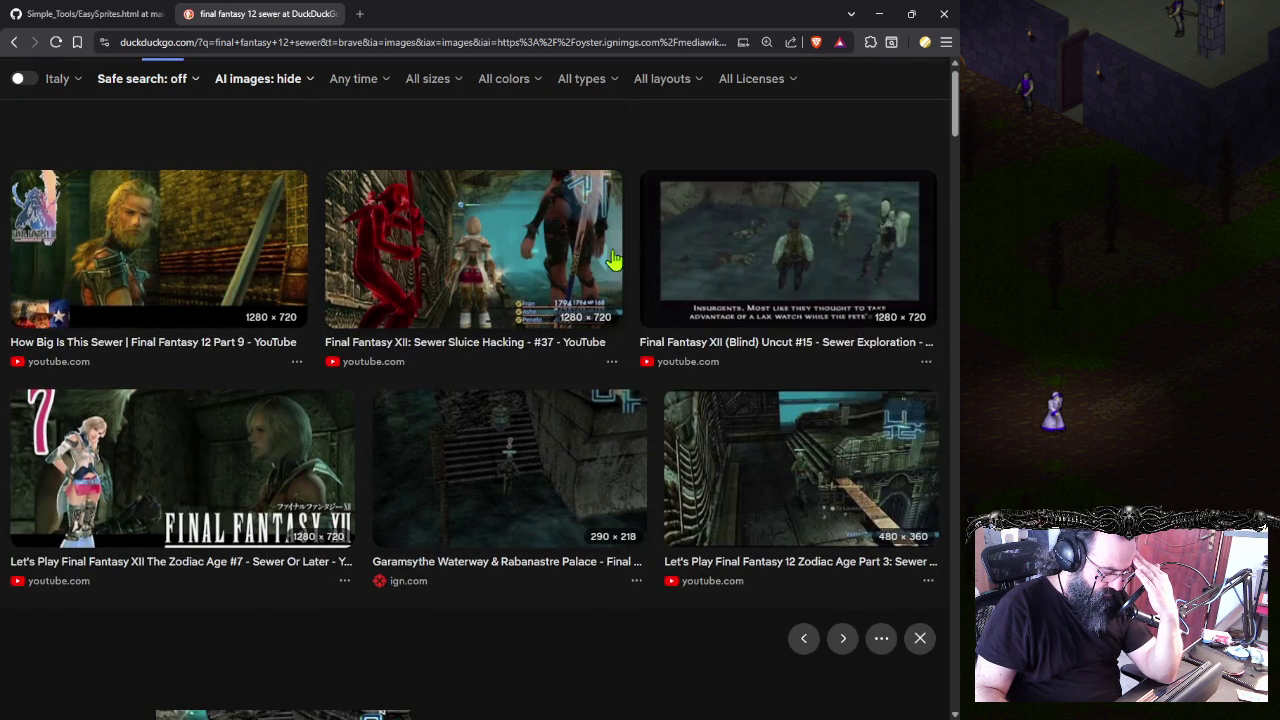
left_click(698, 250)
left_click(498, 190)
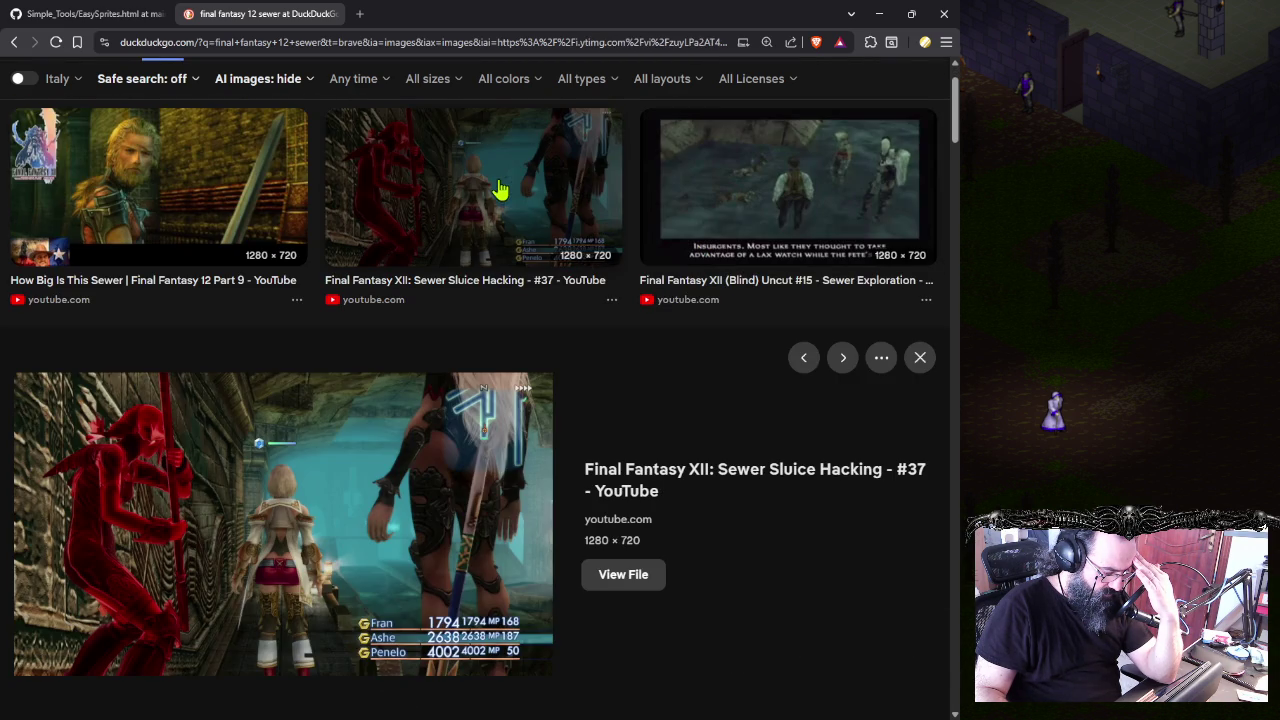
- Preview the RPG index Final Fantasy XII, Final Fantasy VII sewer and grassy-field battle images
scroll(355, 450, "down", 1)
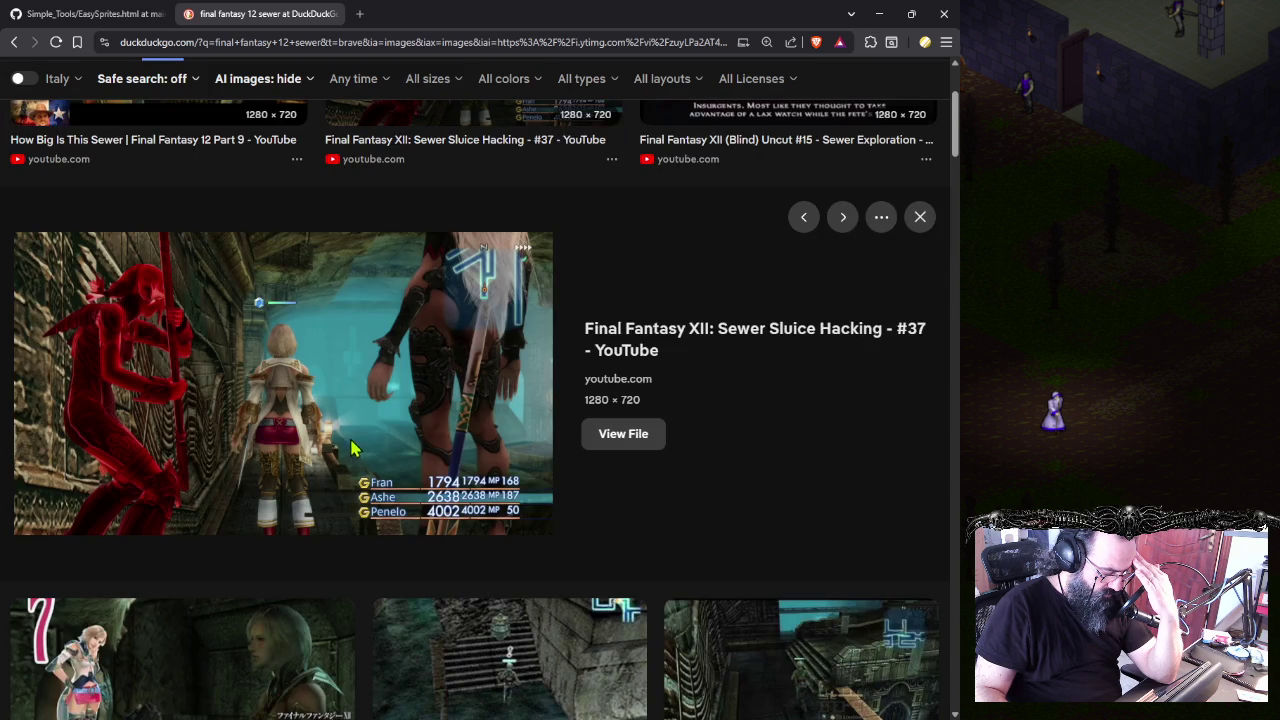
scroll(358, 420, "down", 3)
scroll(283, 412, "down", 2)
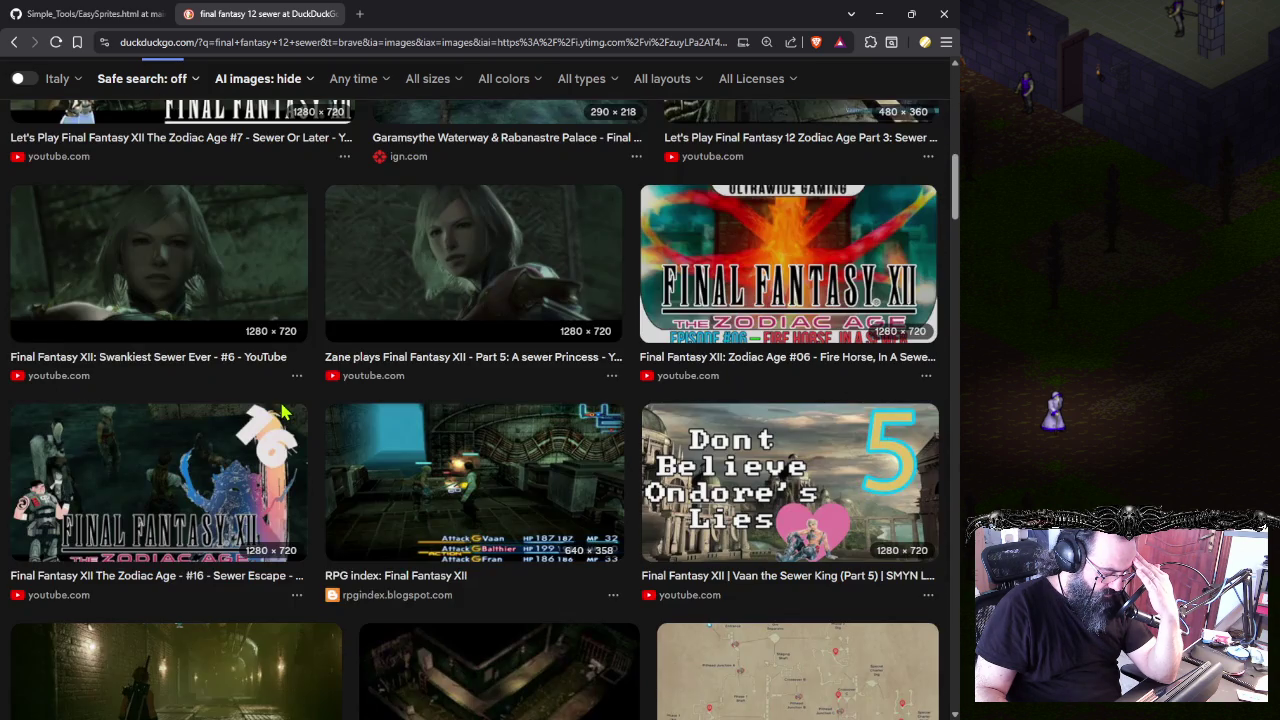
scroll(283, 412, "down", 2)
left_click(423, 340)
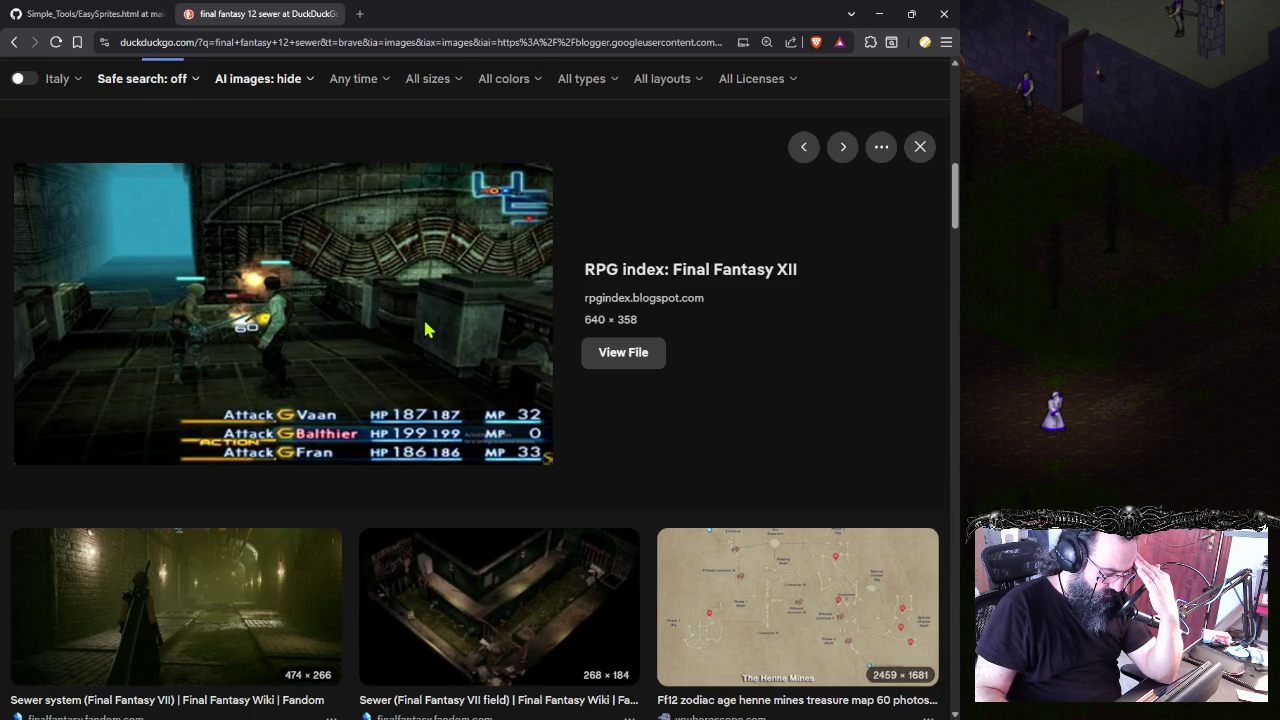
scroll(205, 340, "down", 3)
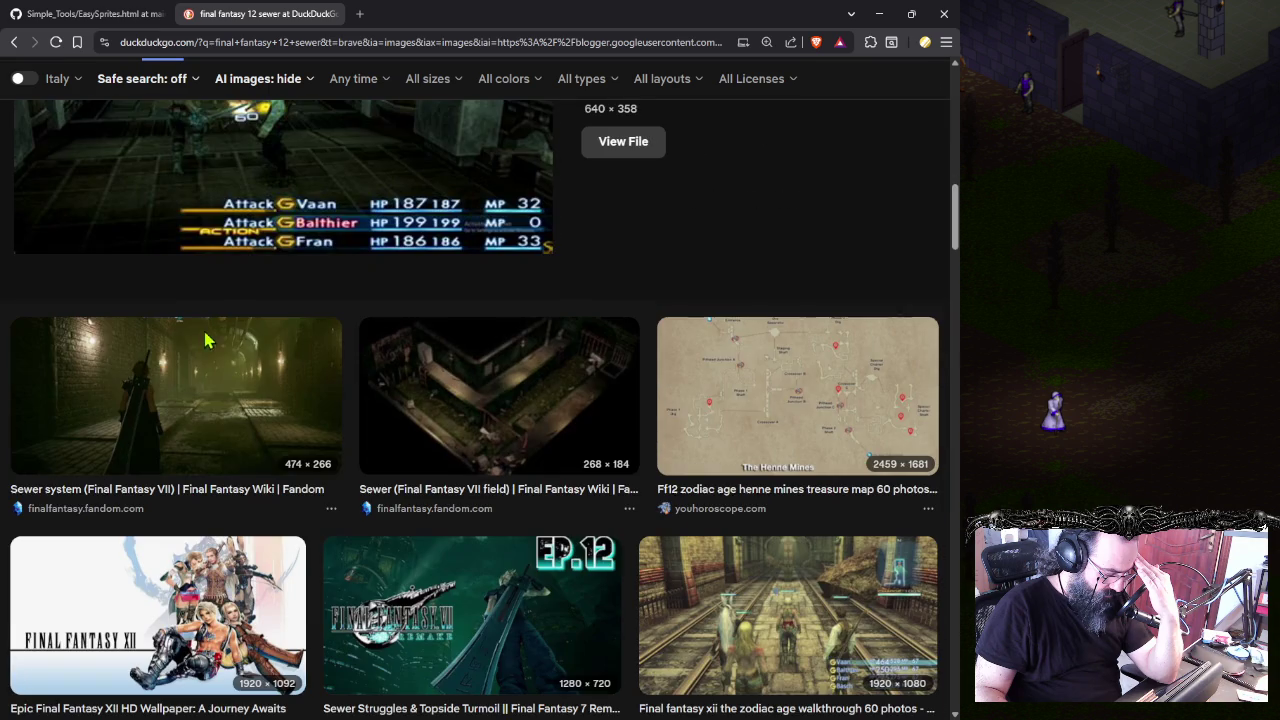
left_click(200, 418)
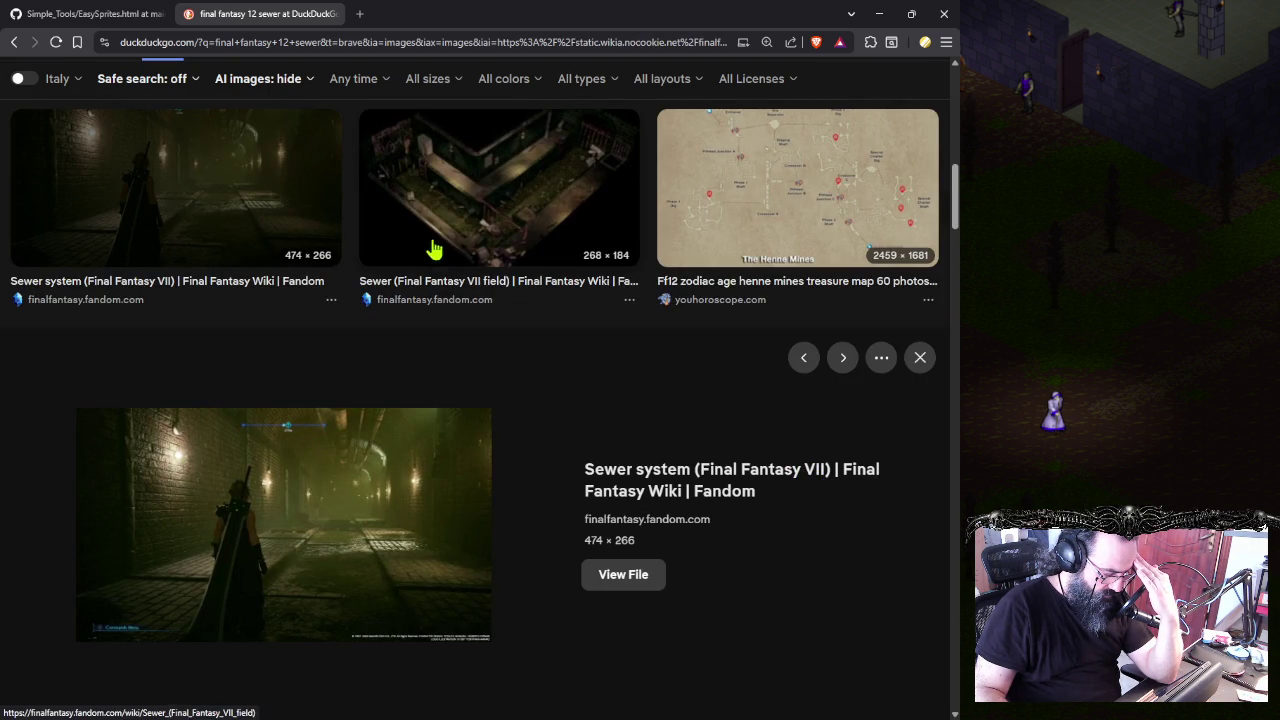
scroll(460, 214, "down", 5)
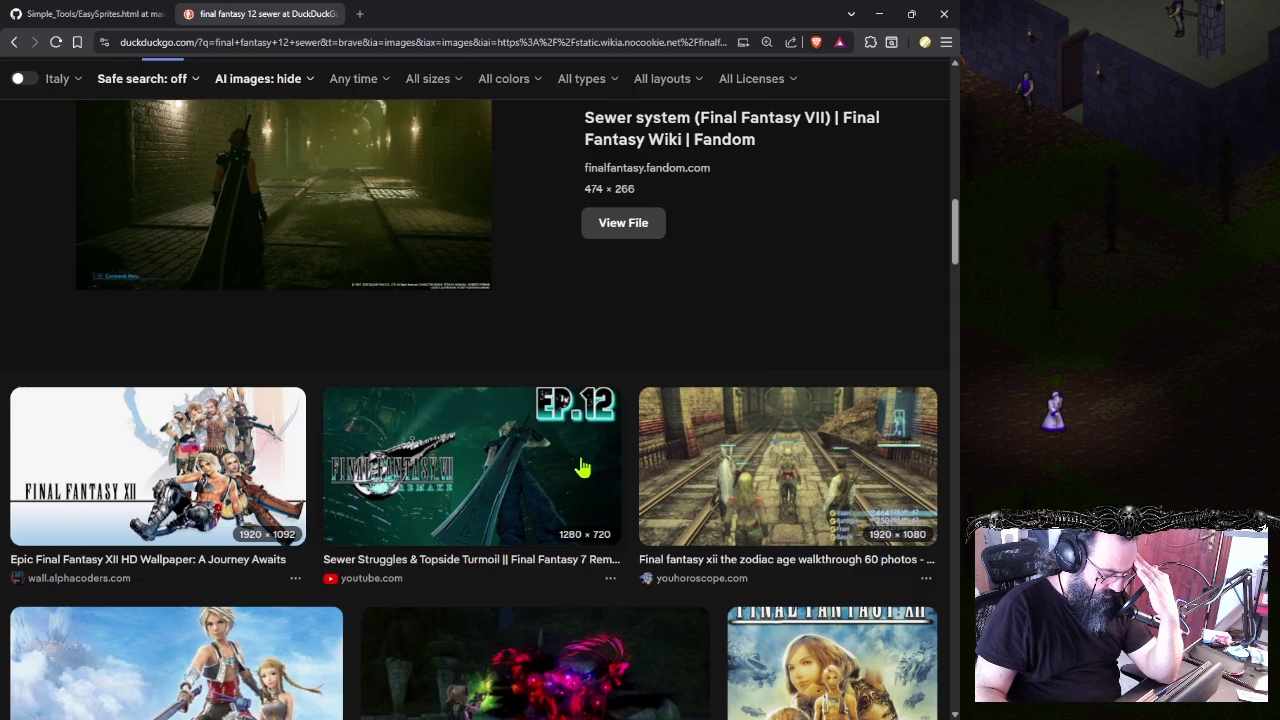
scroll(418, 479, "down", 4)
scroll(374, 363, "down", 3)
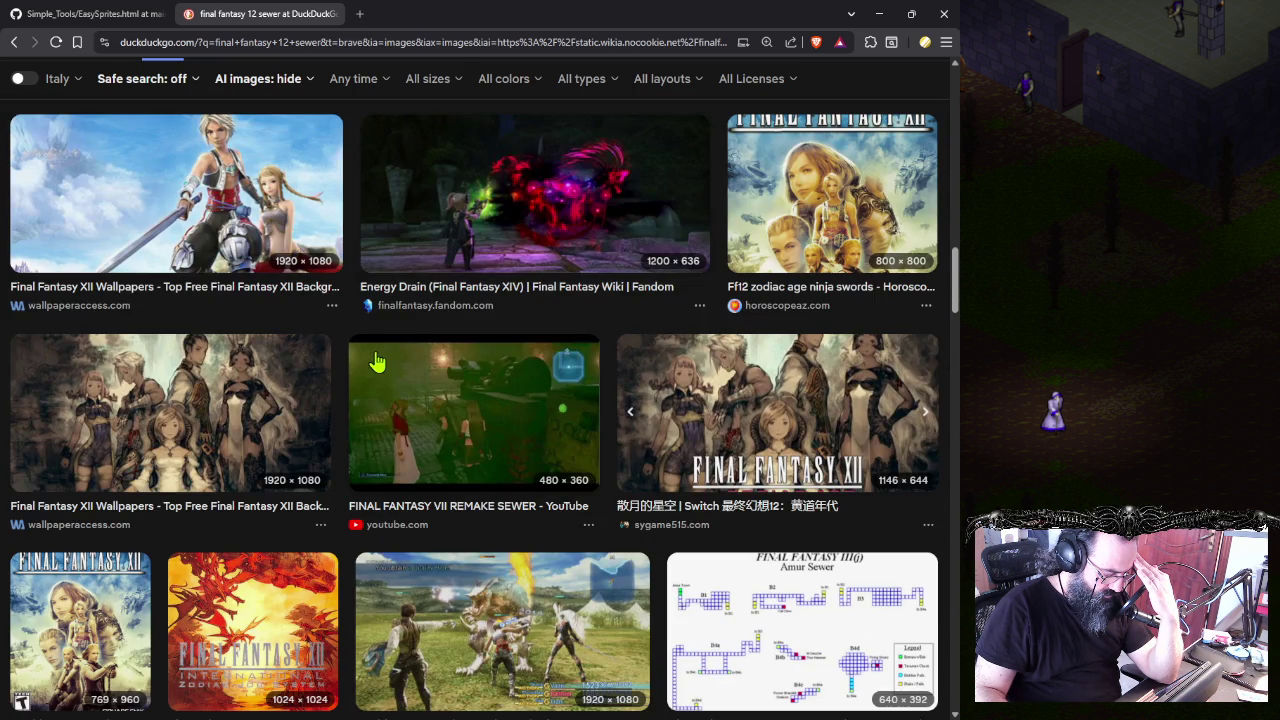
scroll(378, 360, "down", 1)
scroll(440, 430, "down", 1)
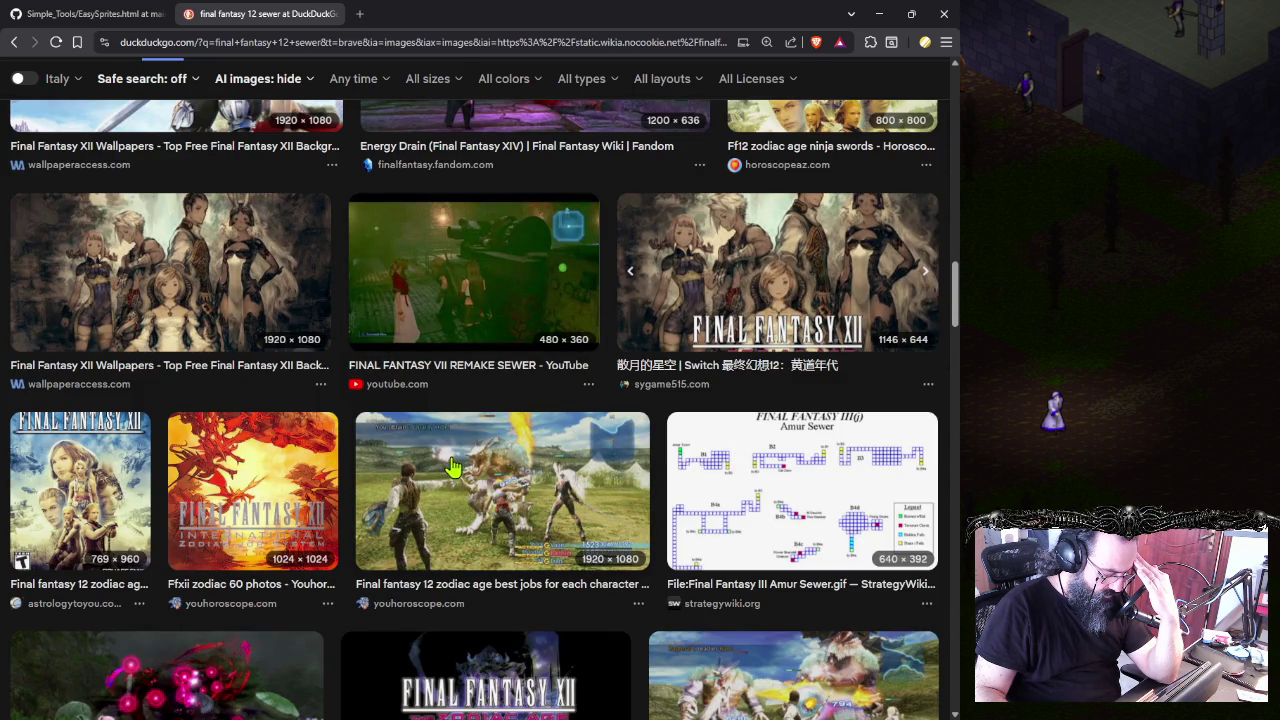
left_click(443, 468)
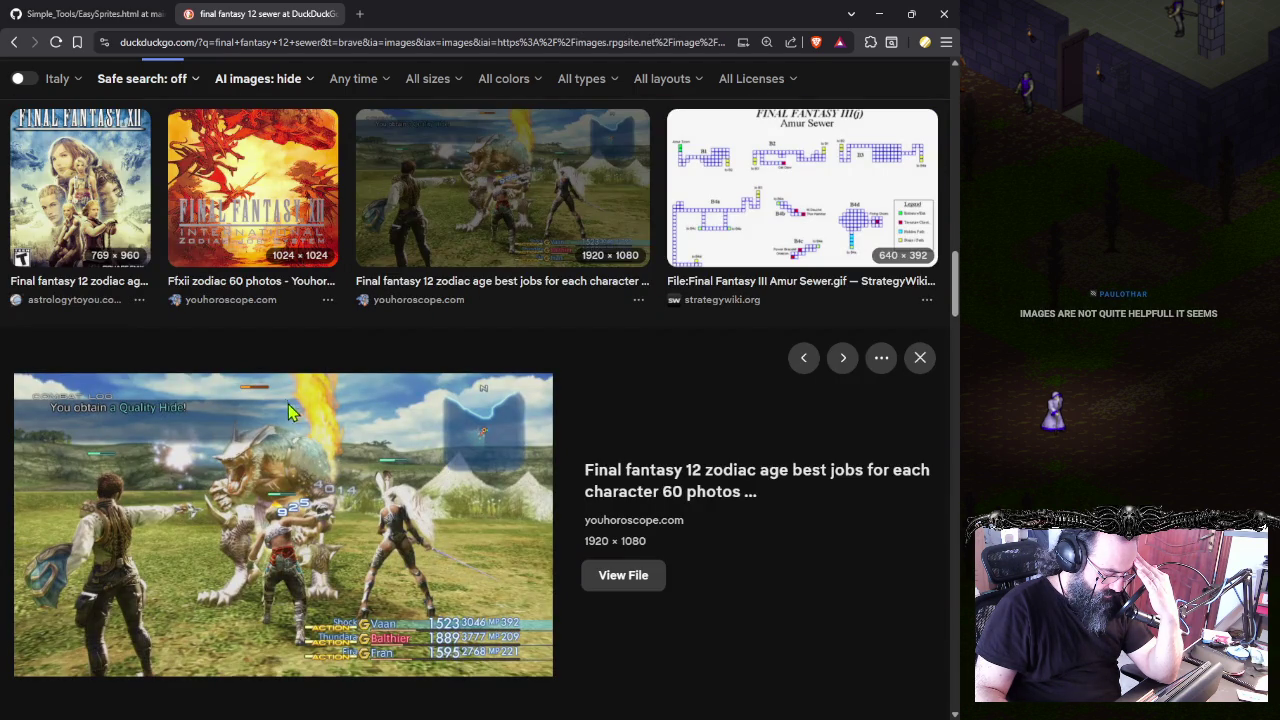
- Preview the 10 Best RPGs and Final Fantasy XII images, then close the image search tab
scroll(280, 400, "down", 1)
scroll(280, 400, "down", 2)
scroll(282, 395, "down", 2)
scroll(283, 390, "down", 1)
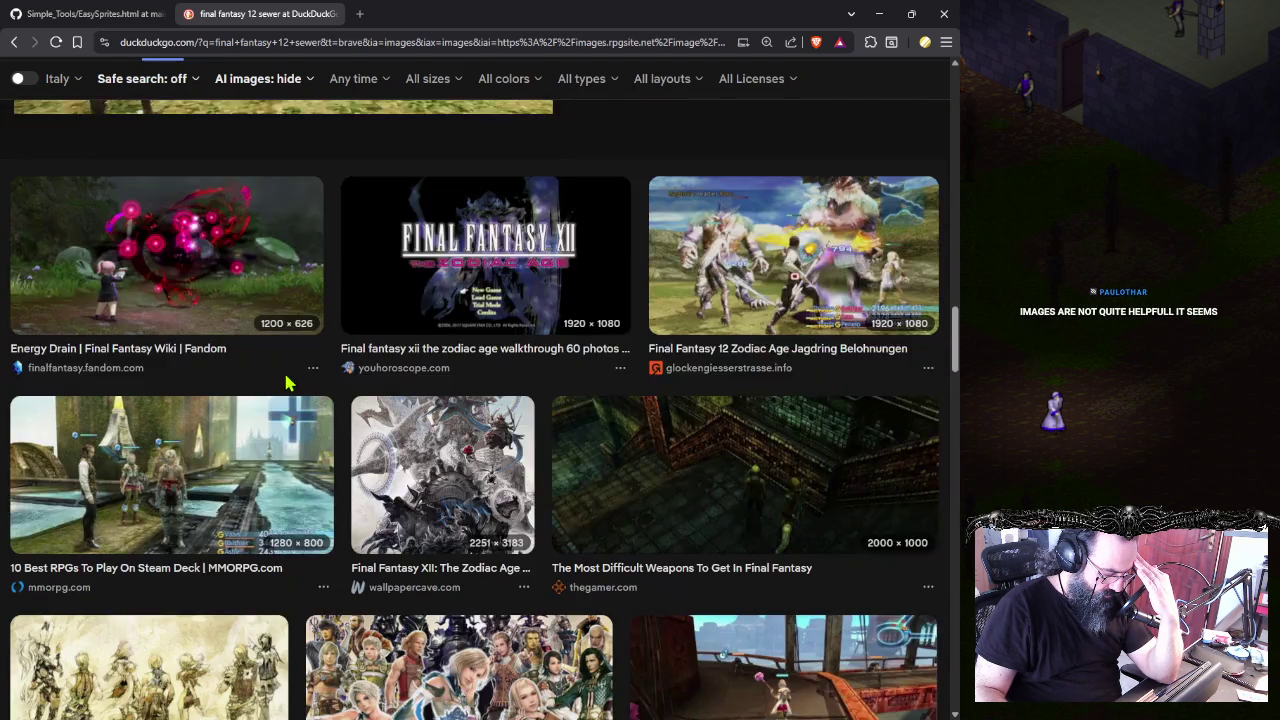
scroll(285, 382, "down", 2)
left_click(243, 366)
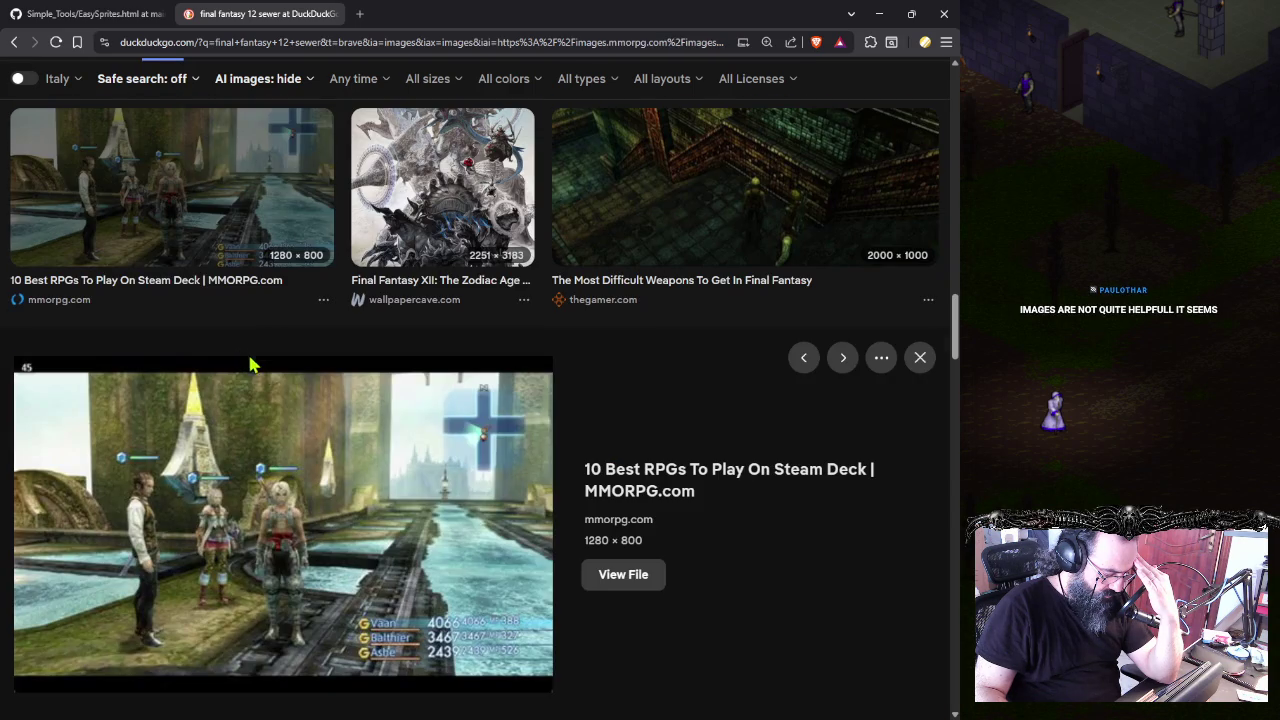
scroll(278, 386, "down", 5)
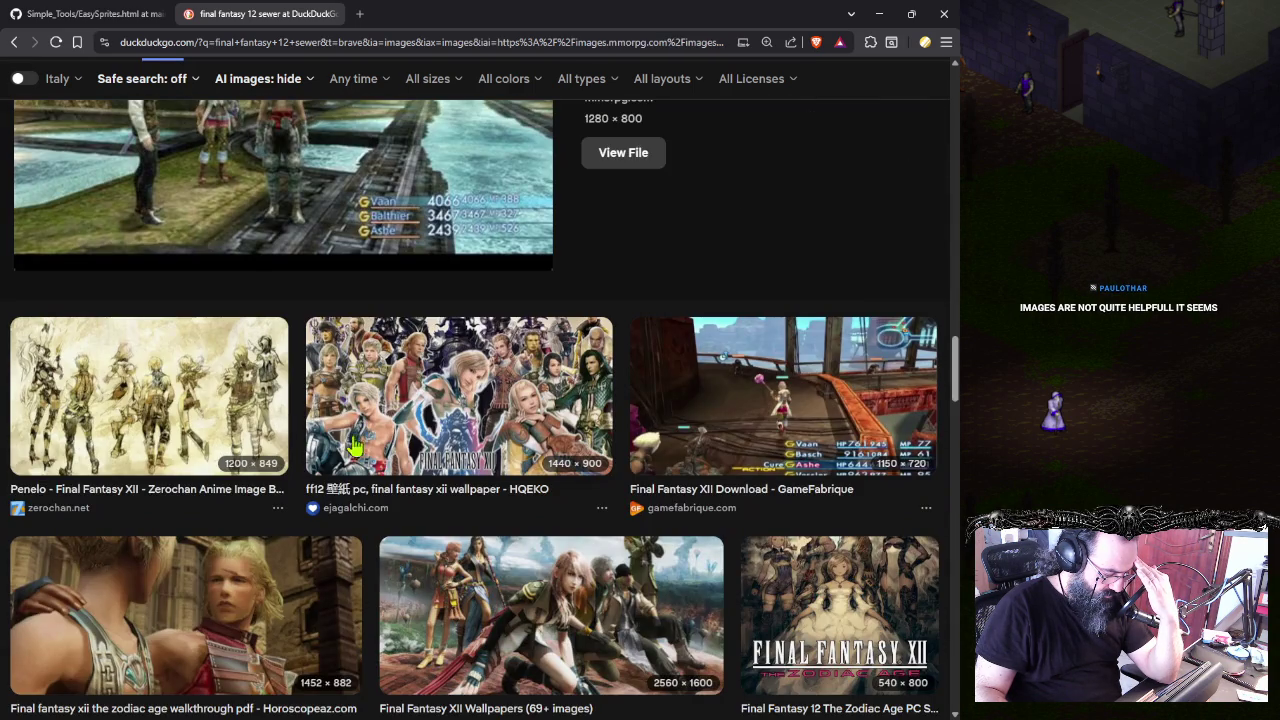
scroll(352, 452, "down", 3)
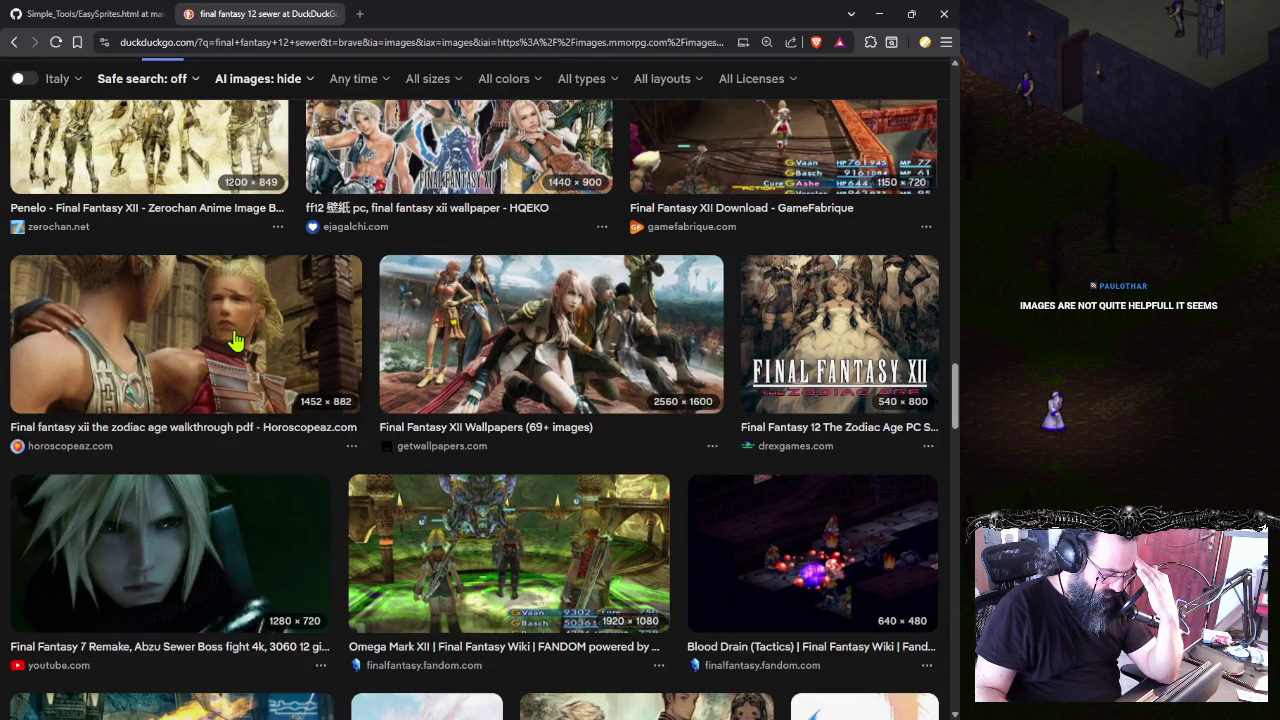
scroll(245, 343, "down", 4)
scroll(448, 460, "down", 3)
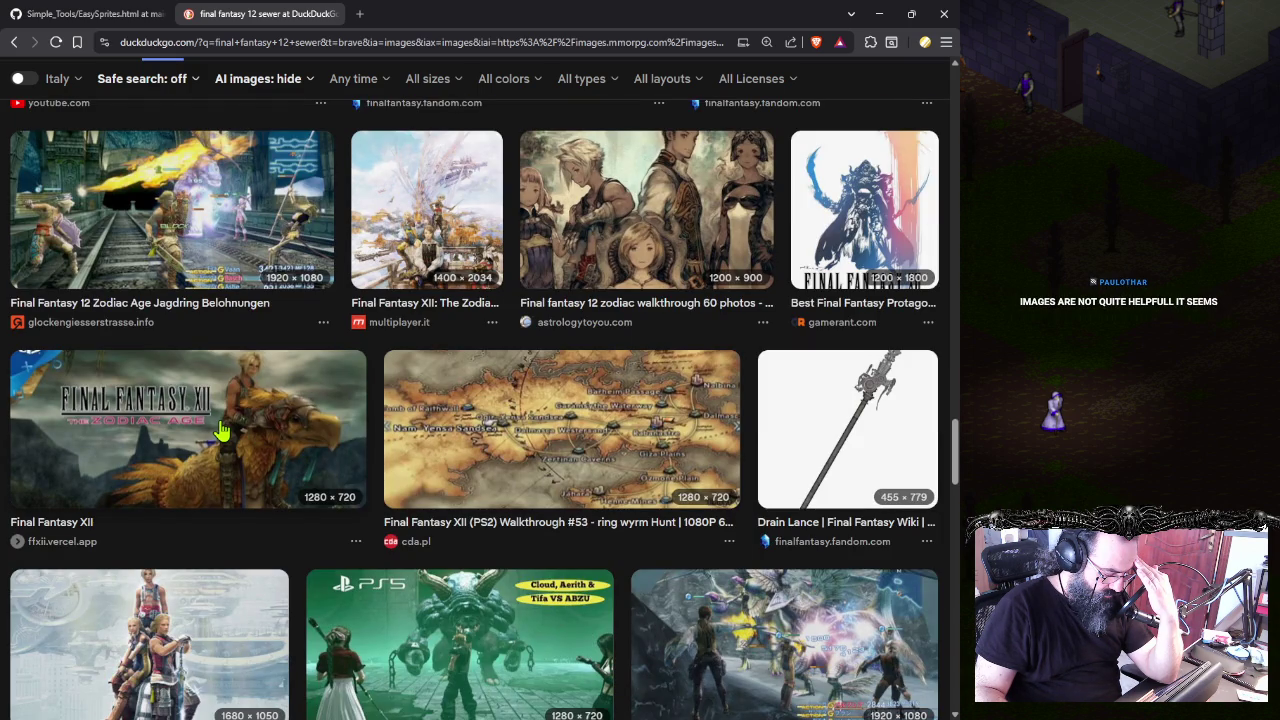
left_click(222, 428)
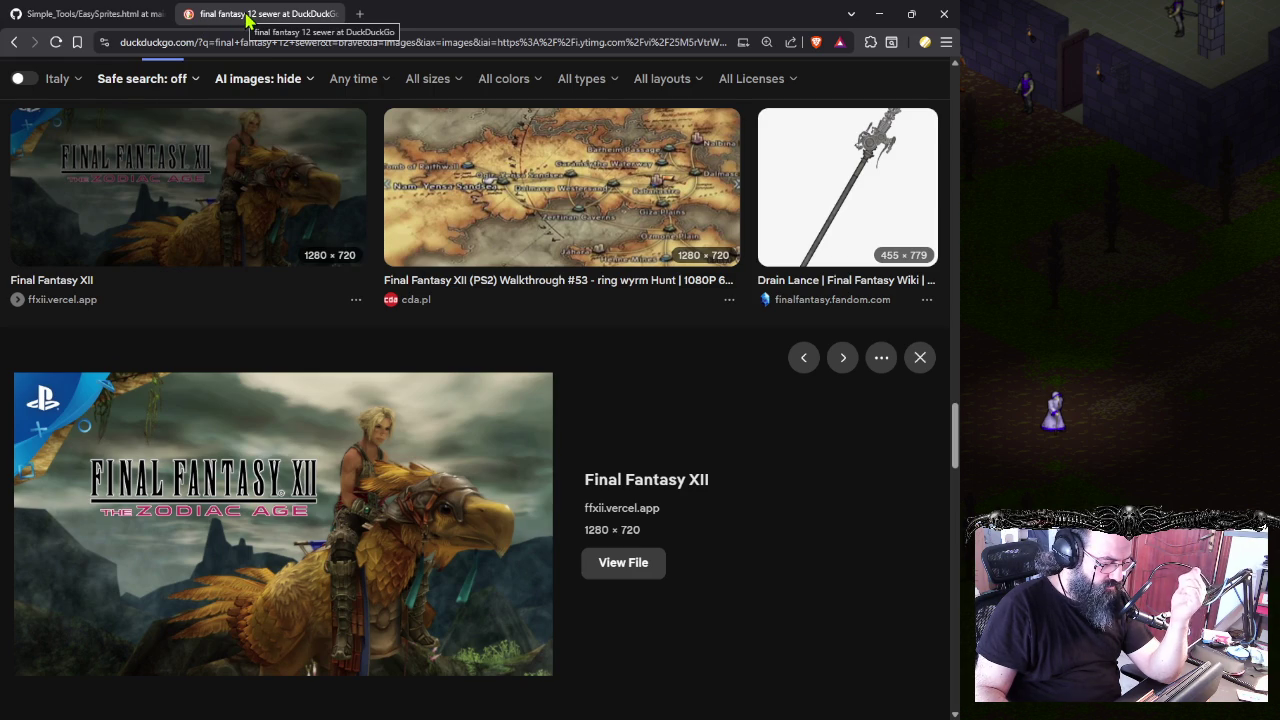
middle_click(250, 14)
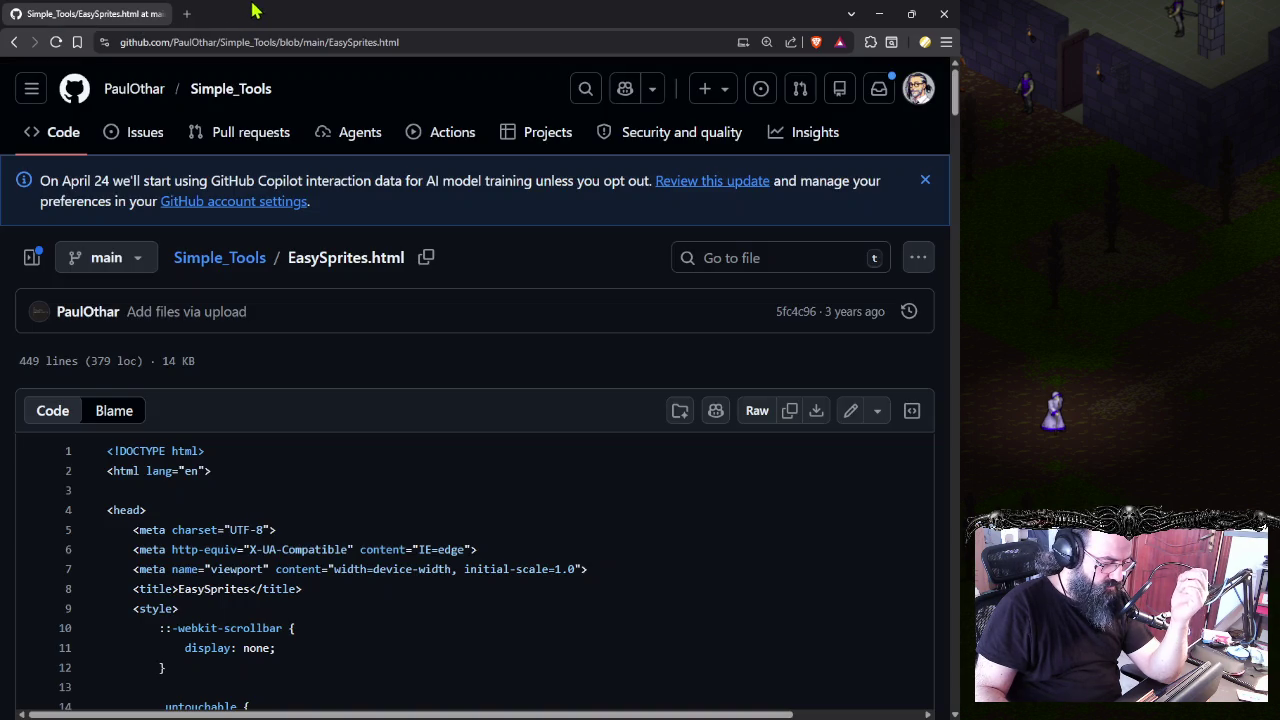
- Minimize the browser and drag Screenshot 2025-09-17 110715.png into Aseprite
left_click(875, 16)
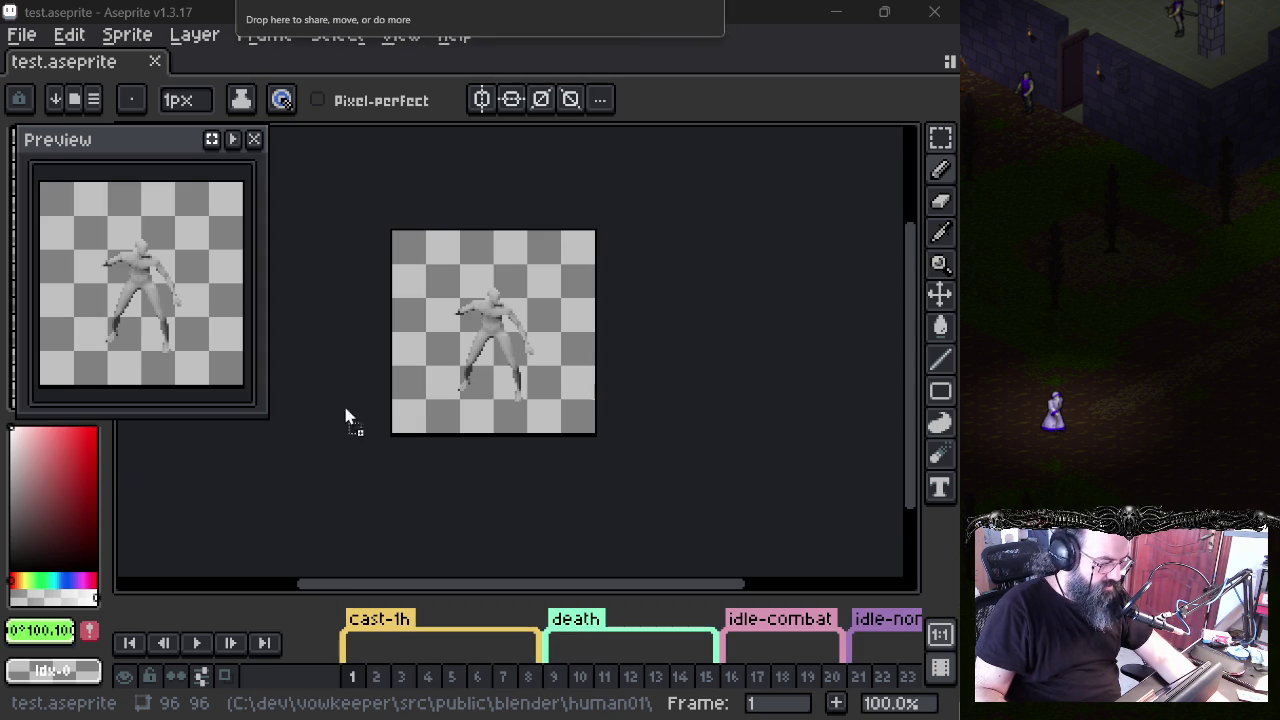
left_click_drag(346, 417, 243, 77)
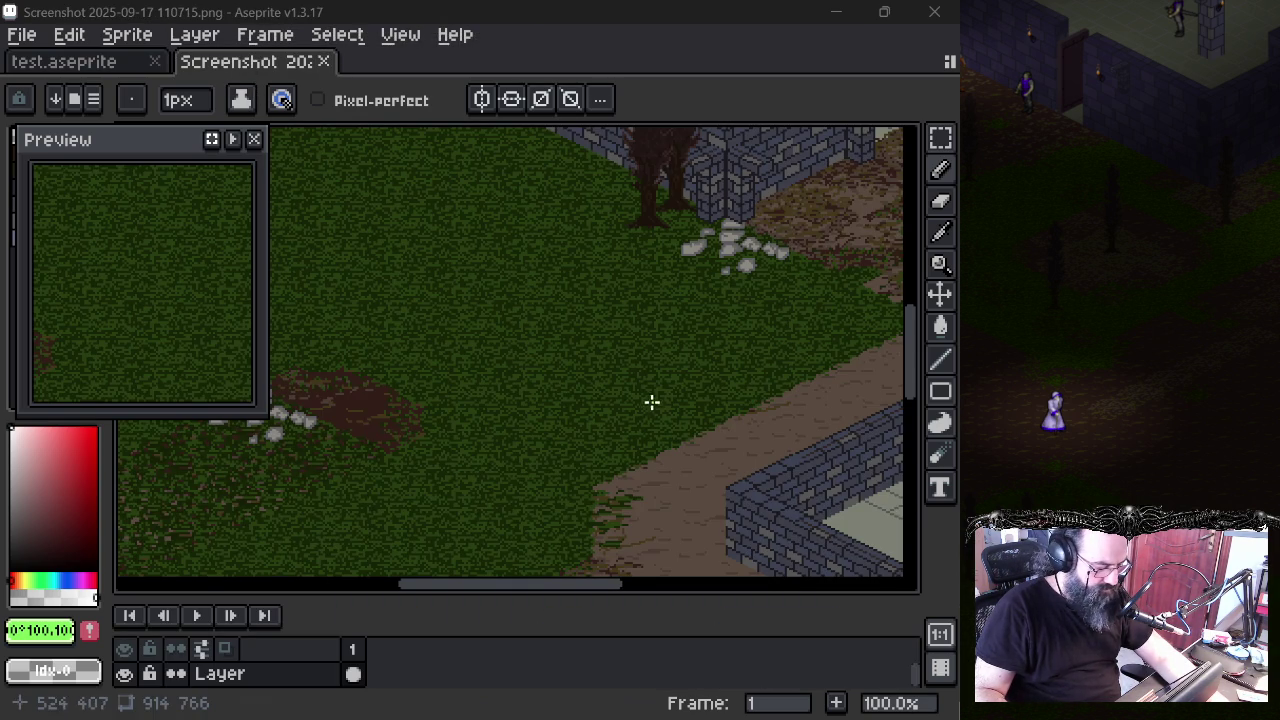
- Survey the map's grass, waterfall, stone buildings and dirt path
mouse_move(658, 338)
left_mouse_down()
mouse_move(414, 471)
mouse_move(614, 277)
left_mouse_up()
scroll(429, 423, "down", 1)
scroll(423, 427, "down", 1)
scroll(423, 427, "up", 1)
mouse_move(403, 457)
left_mouse_down()
mouse_move(654, 323)
mouse_move(663, 294)
mouse_move(450, 433)
left_mouse_up()
scroll(450, 433, "down", 1)
left_click_drag(600, 406, 494, 357)
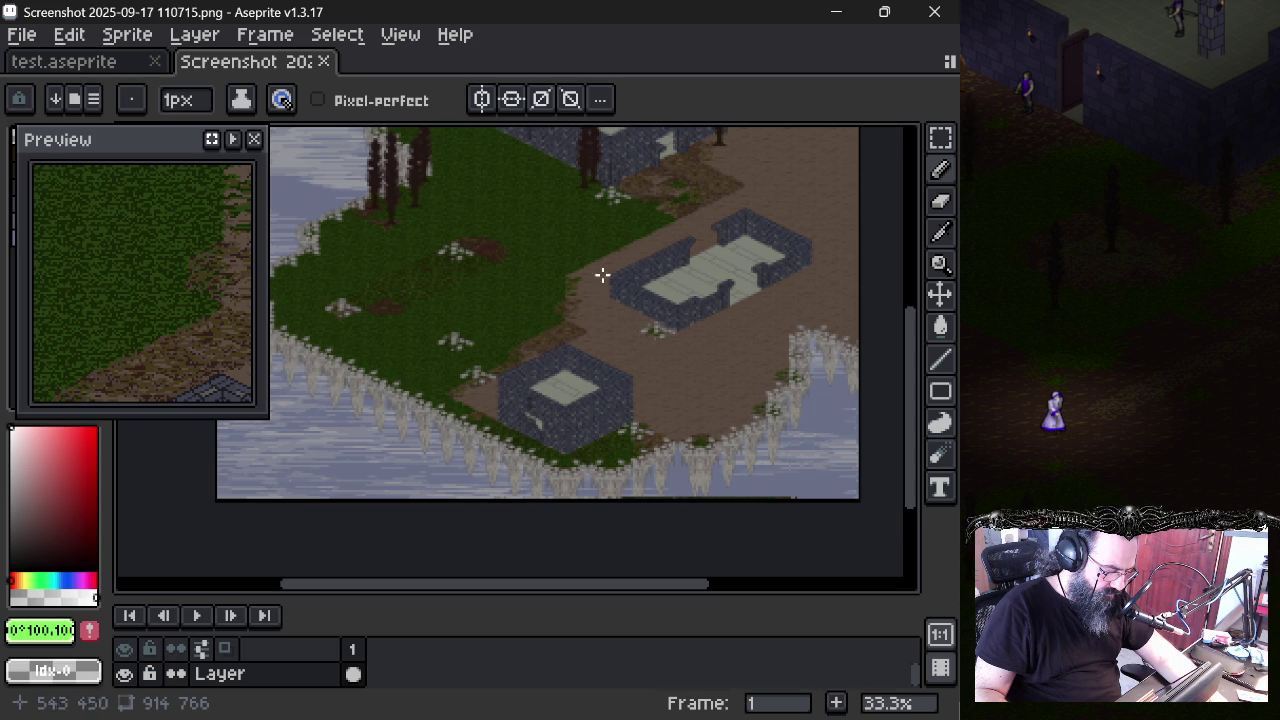
- Study the top buildings and cliff edge close-up, then return to the browser
mouse_move(549, 303)
left_mouse_down()
mouse_move(571, 303)
mouse_move(491, 357)
mouse_move(530, 402)
left_mouse_up()
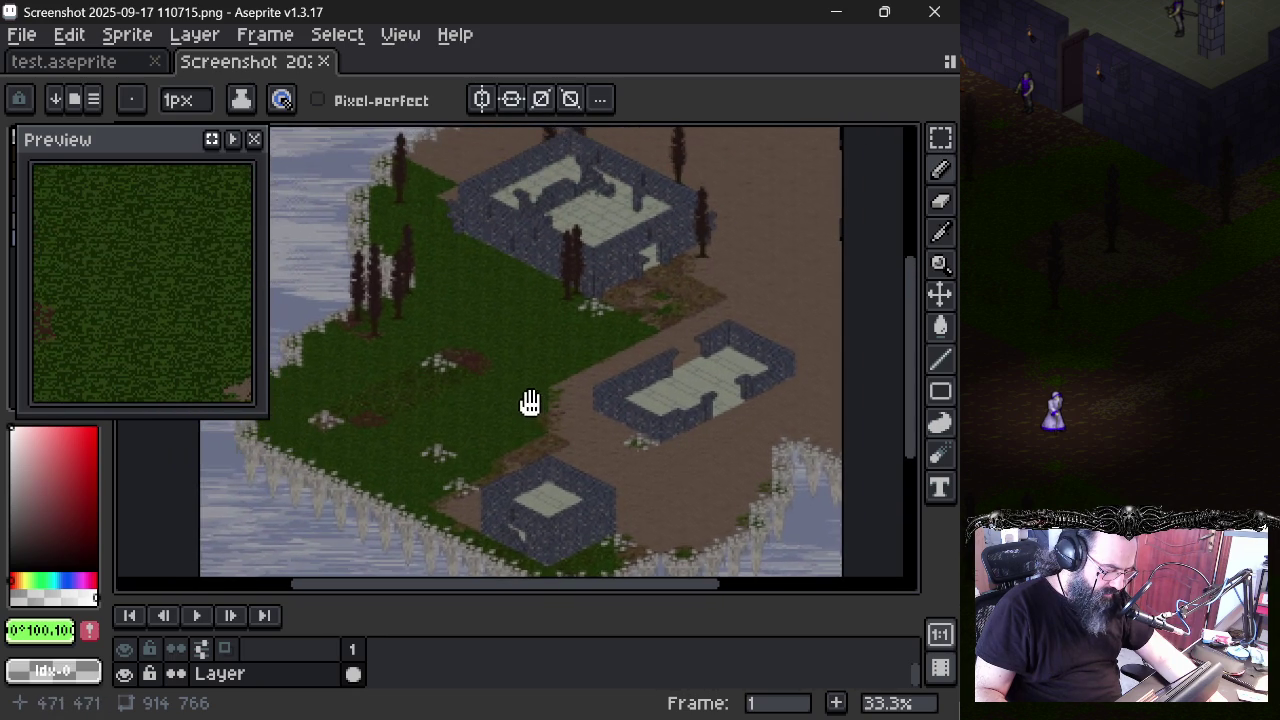
scroll(522, 351, "down", 1)
scroll(522, 351, "up", 1)
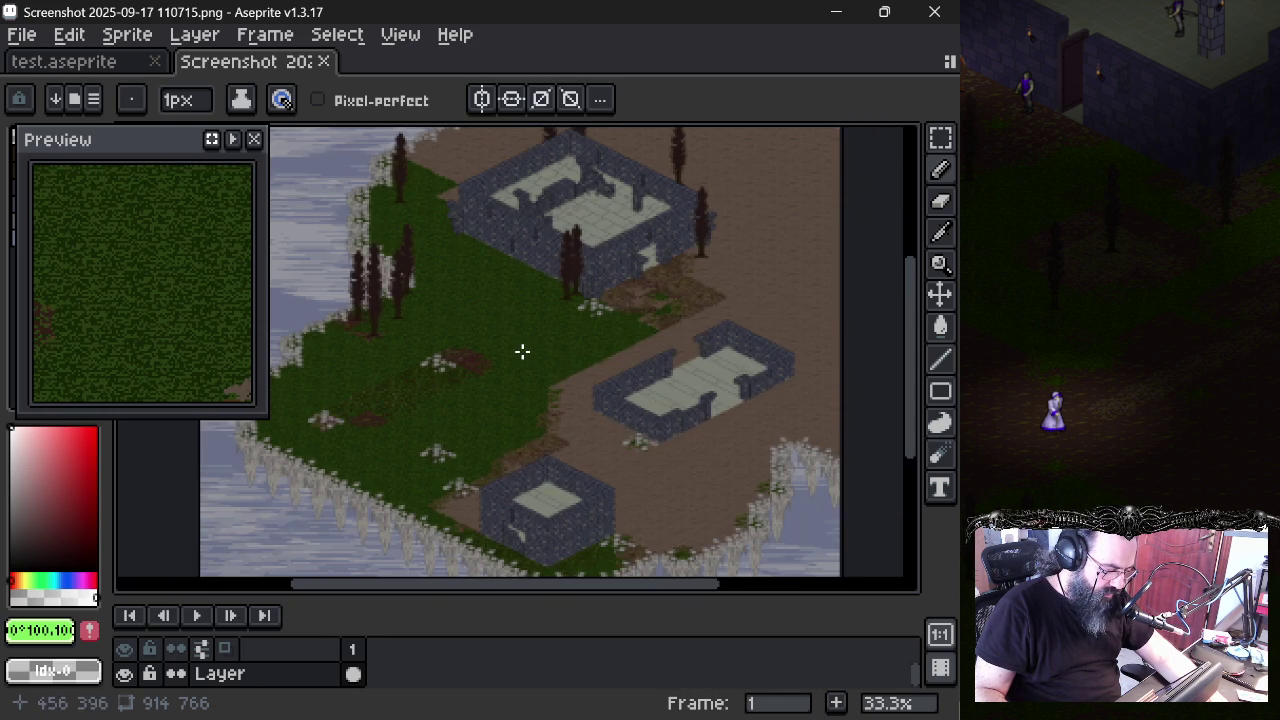
scroll(512, 377, "up", 1)
mouse_move(486, 406)
left_mouse_down()
mouse_move(566, 363)
mouse_move(551, 403)
mouse_move(462, 455)
left_mouse_up()
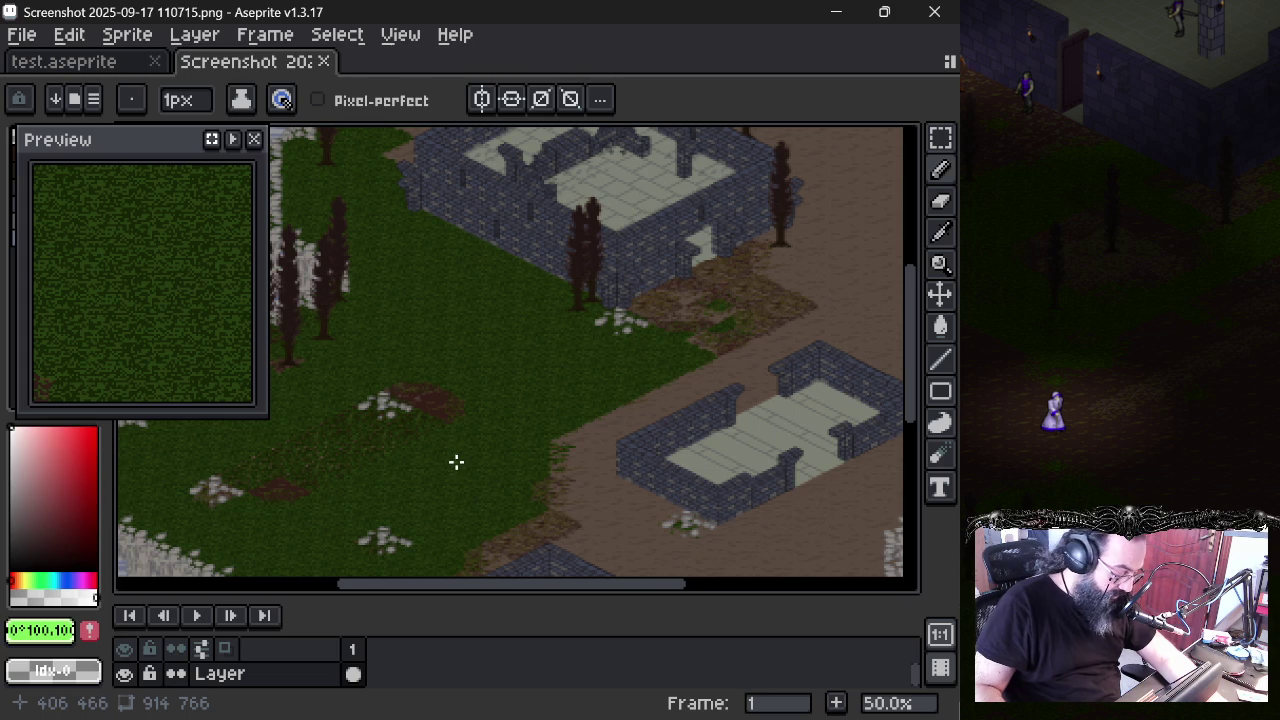
scroll(480, 420, "down", 1)
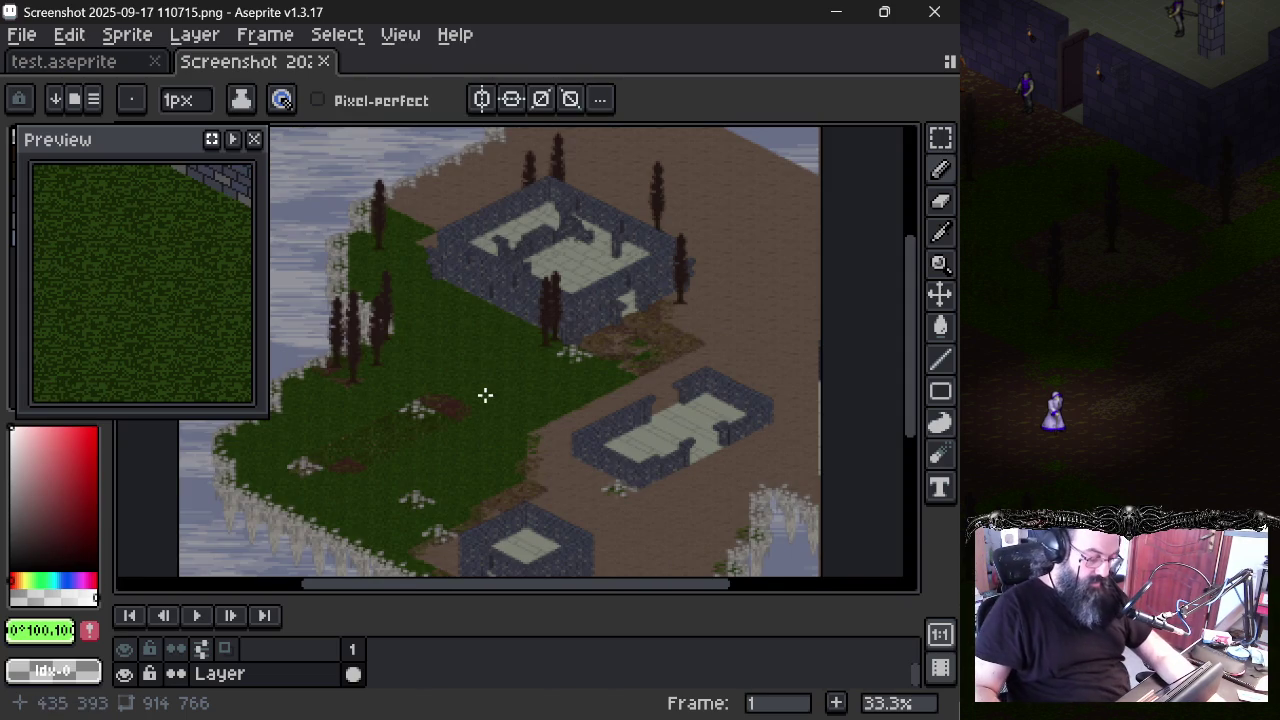
scroll(475, 355, "down", 1)
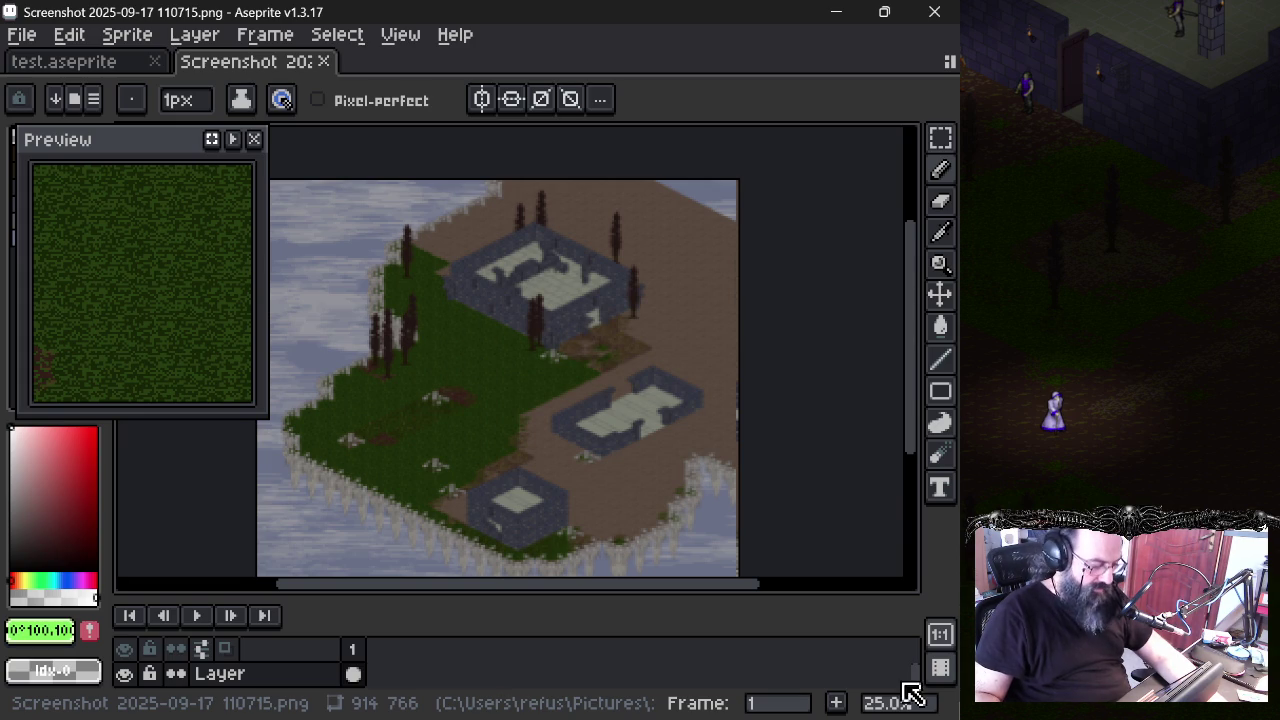
scroll(440, 355, "up", 1)
scroll(442, 366, "up", 2)
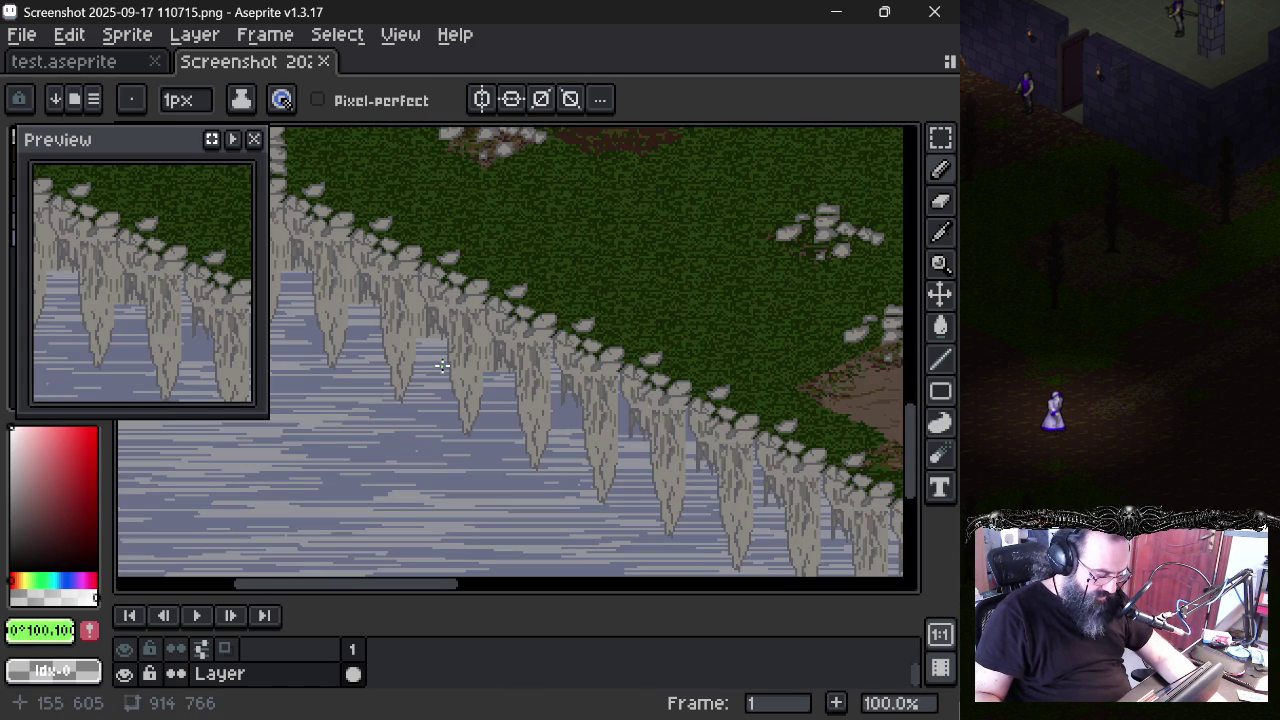
mouse_move(520, 297)
left_mouse_down()
mouse_move(594, 220)
mouse_move(474, 306)
left_mouse_up()
mouse_move(486, 380)
left_mouse_down()
mouse_move(651, 274)
mouse_move(637, 277)
mouse_move(638, 308)
mouse_move(531, 337)
mouse_move(526, 297)
mouse_move(505, 350)
left_mouse_up()
scroll(434, 334, "down", 1)
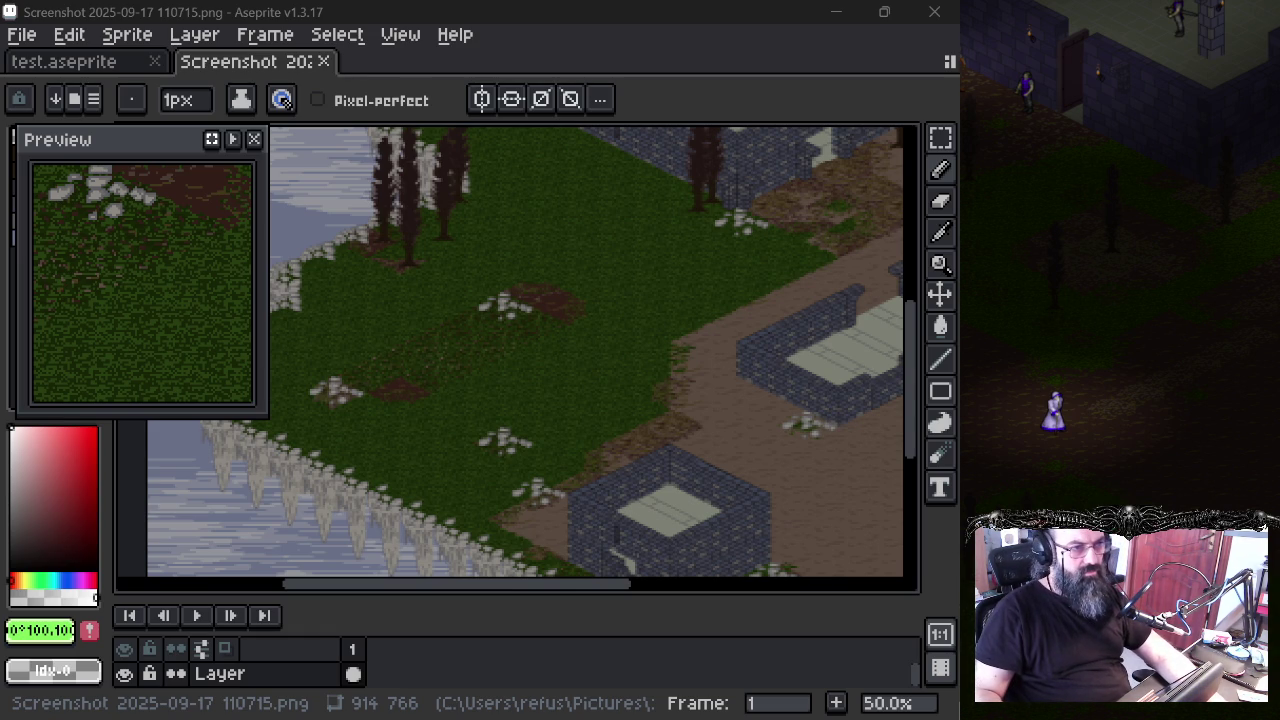
key("alt+Tab")
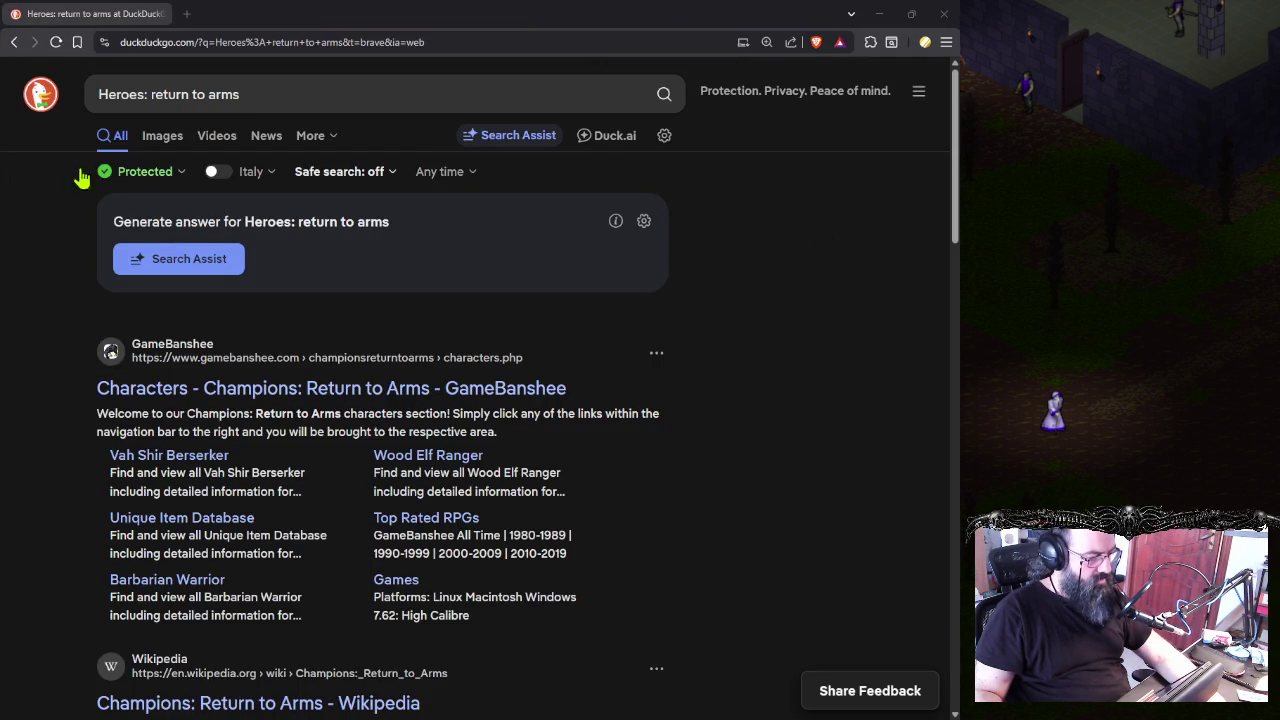
- Browse the image results for 'Heroes: return to arms'
left_click(164, 150)
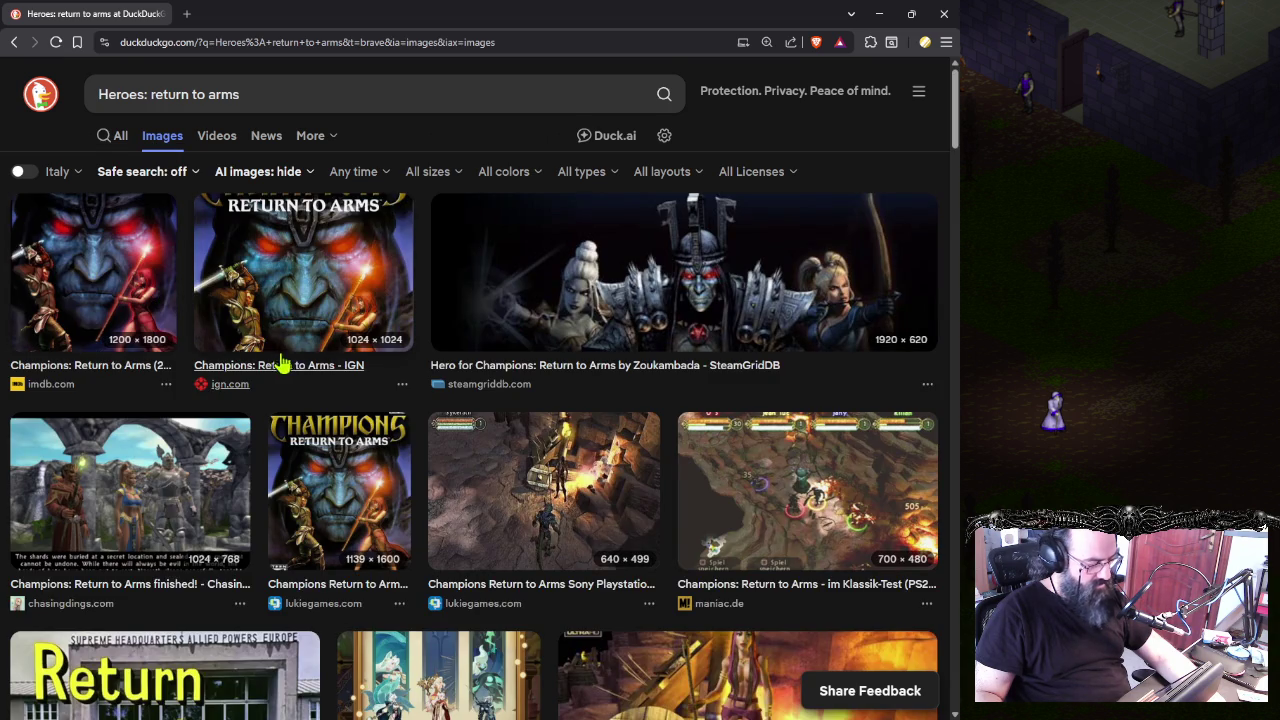
scroll(283, 378, "down", 1)
scroll(283, 378, "down", 1)
scroll(280, 380, "down", 2)
scroll(275, 382, "down", 2)
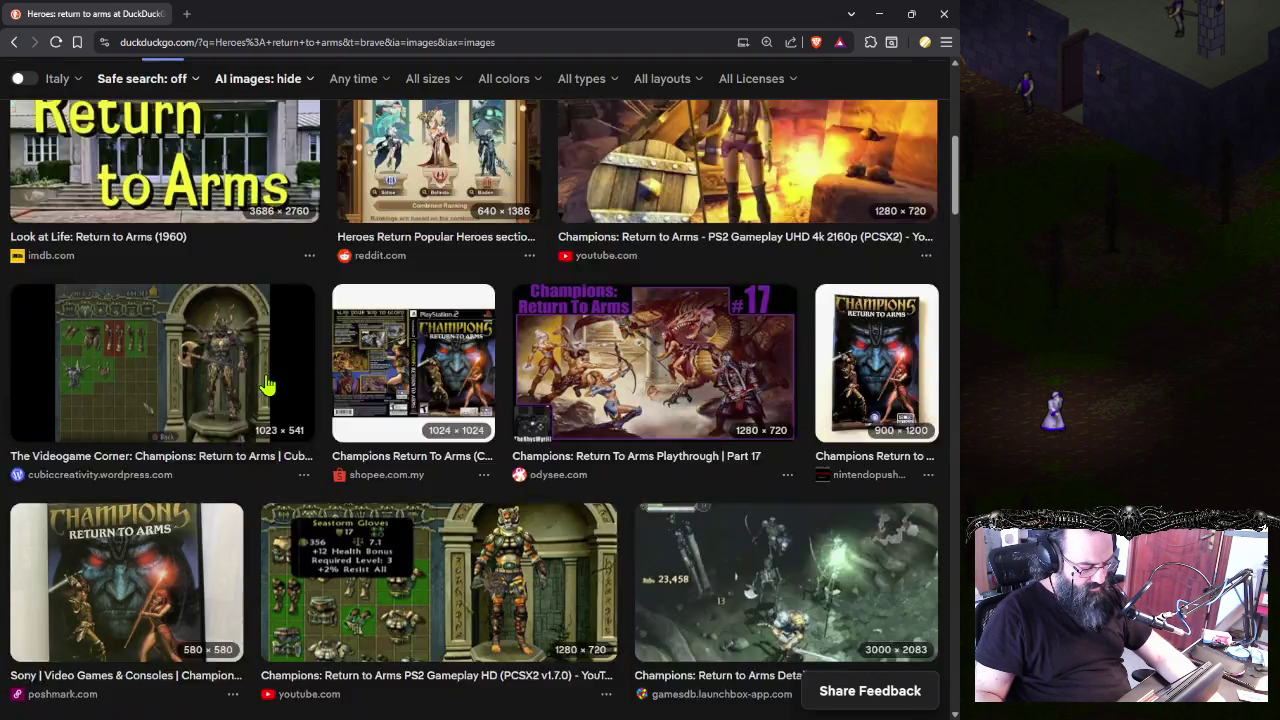
scroll(268, 385, "down", 1)
scroll(268, 385, "down", 1)
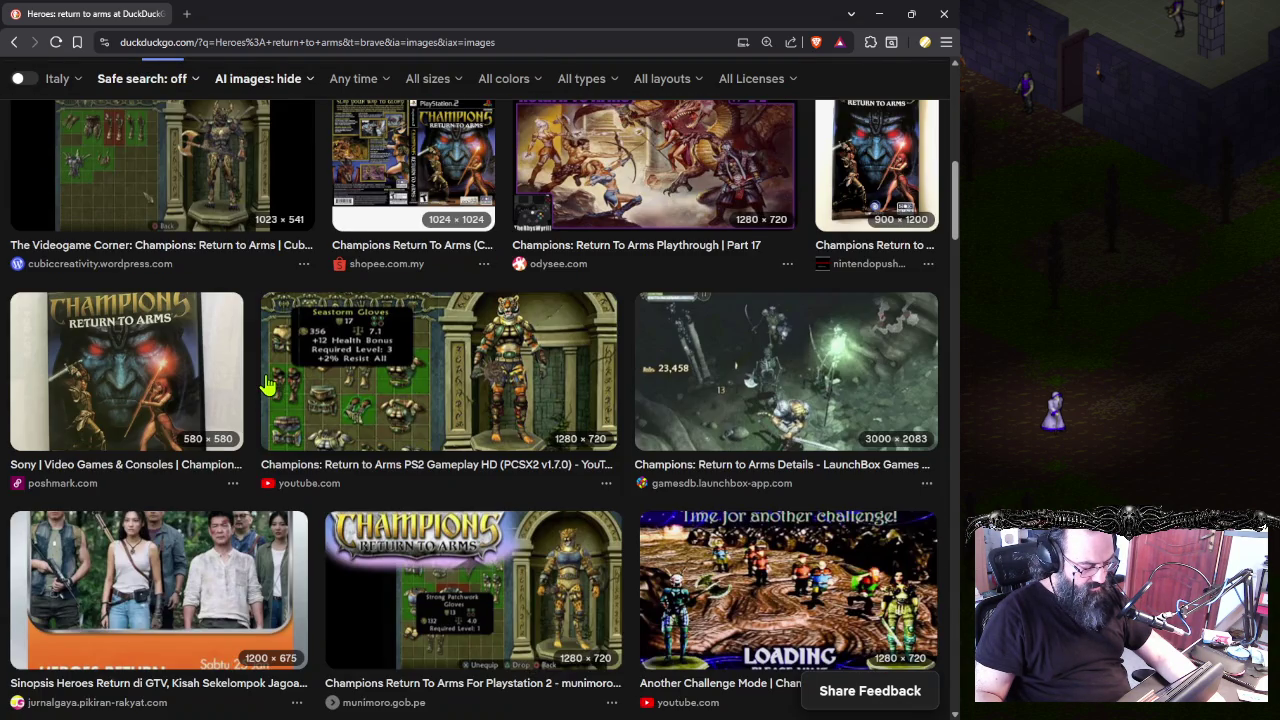
scroll(268, 385, "down", 1)
scroll(320, 368, "down", 1)
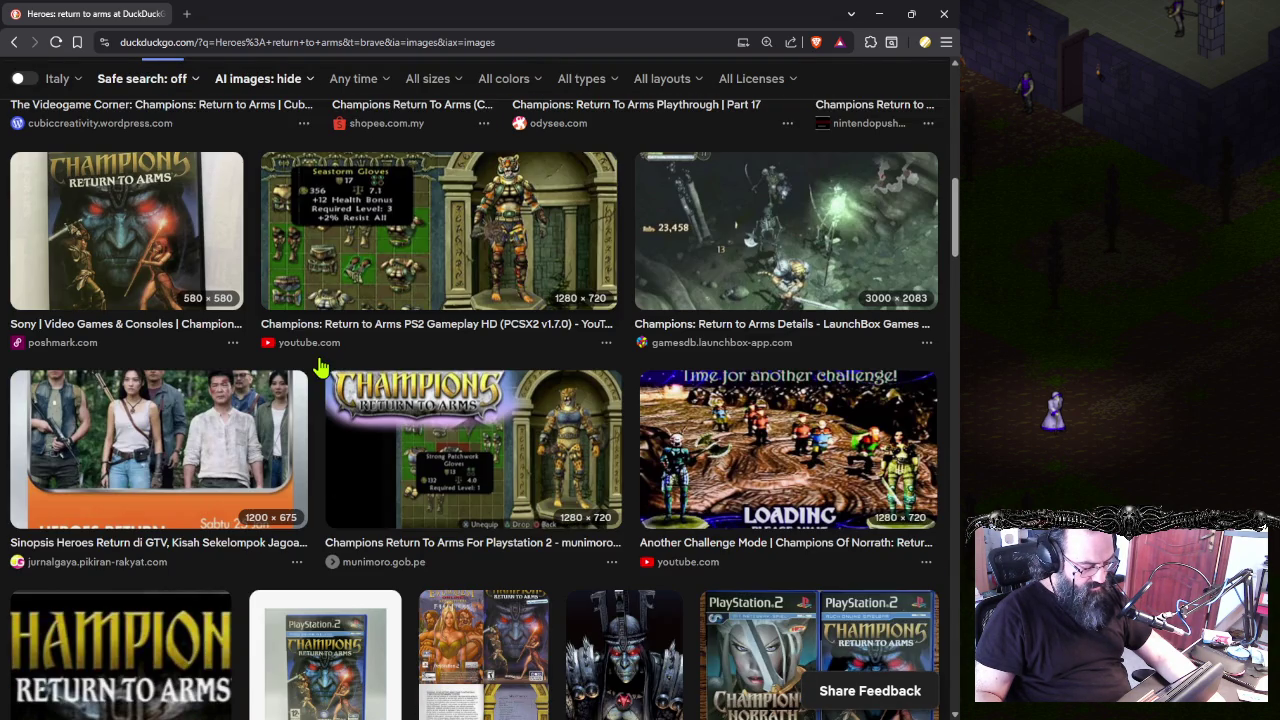
scroll(336, 408, "up", 5)
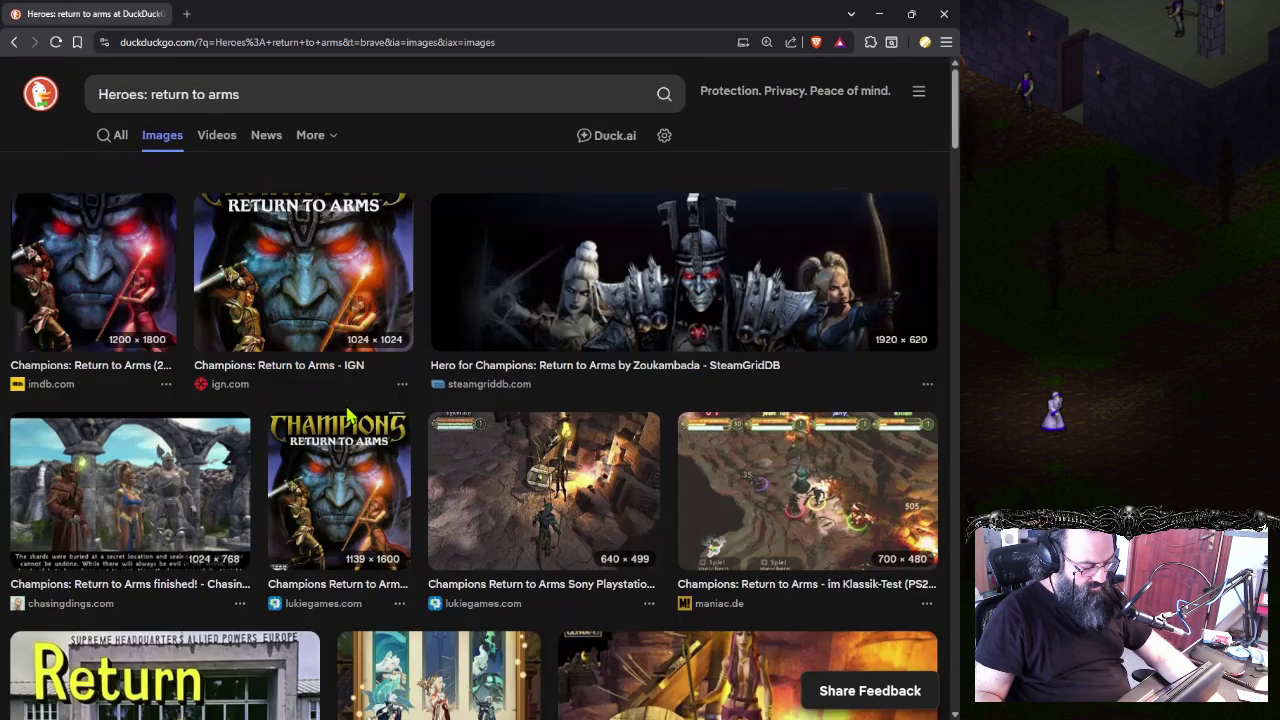
scroll(342, 407, "down", 6)
scroll(342, 407, "up", 1)
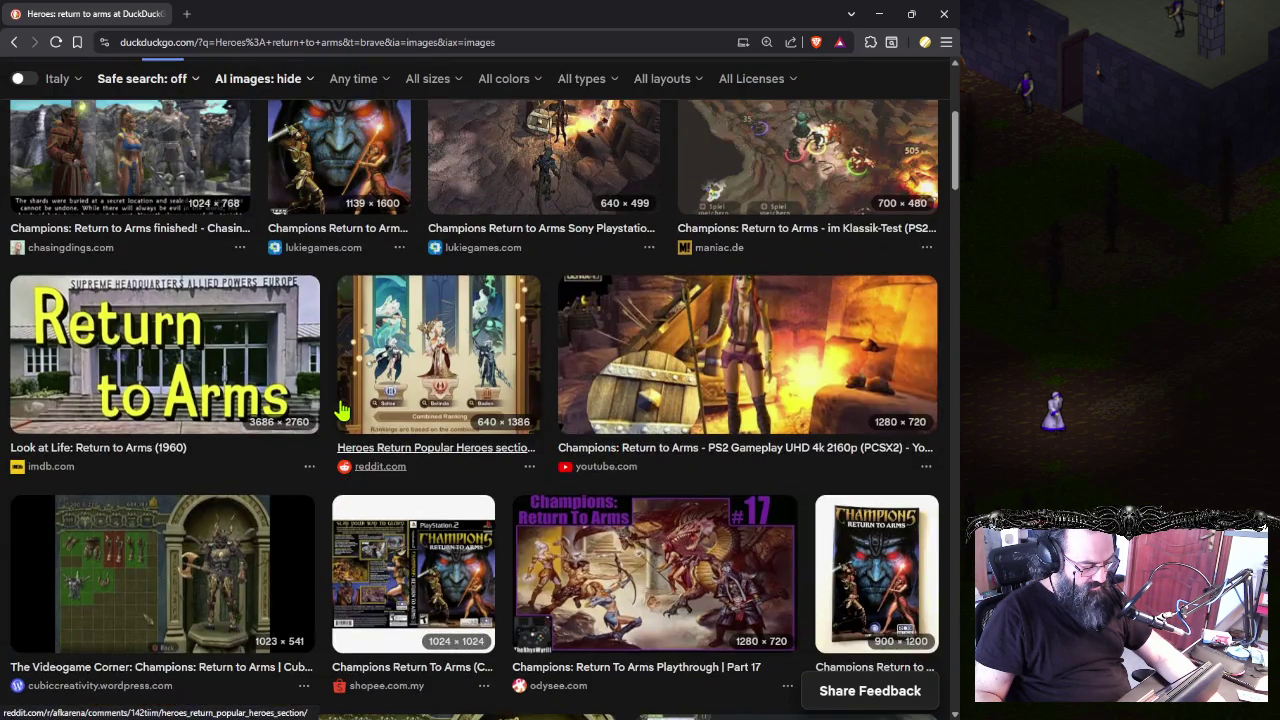
scroll(342, 407, "up", 3)
scroll(344, 300, "up", 2)
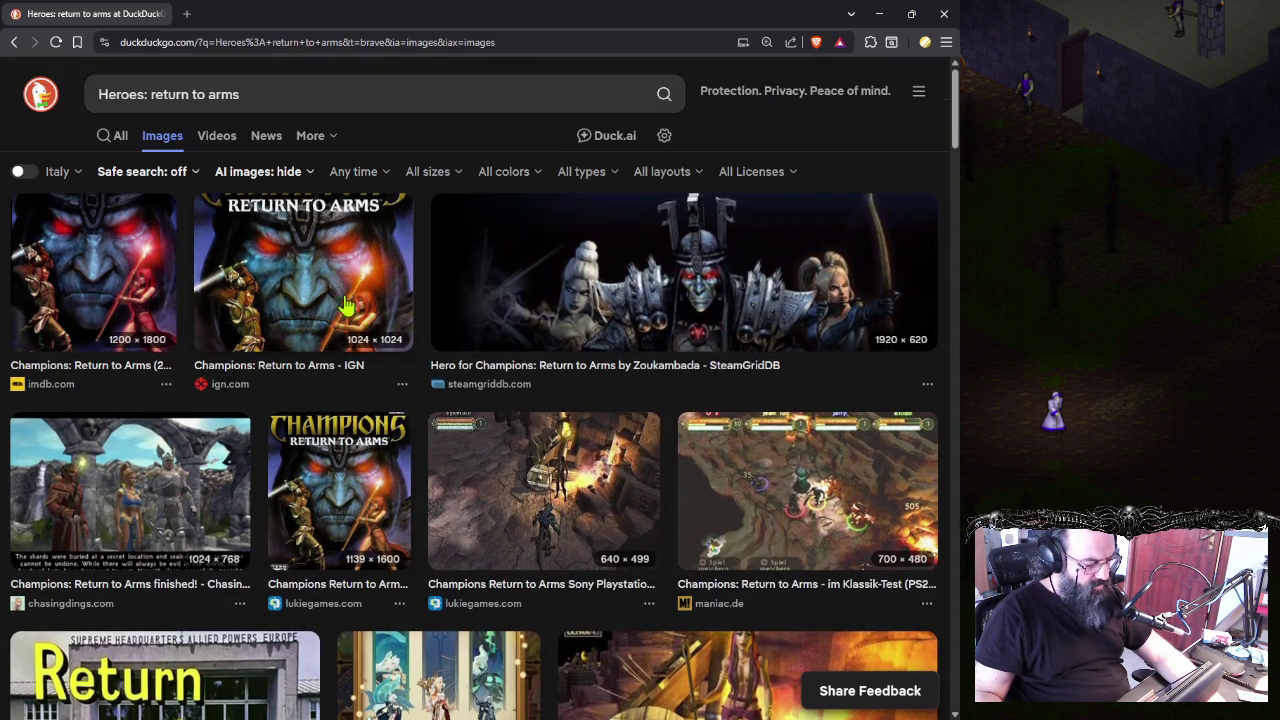
- Change the search to 'champions return to arms characters' and run it
double_click(147, 93)
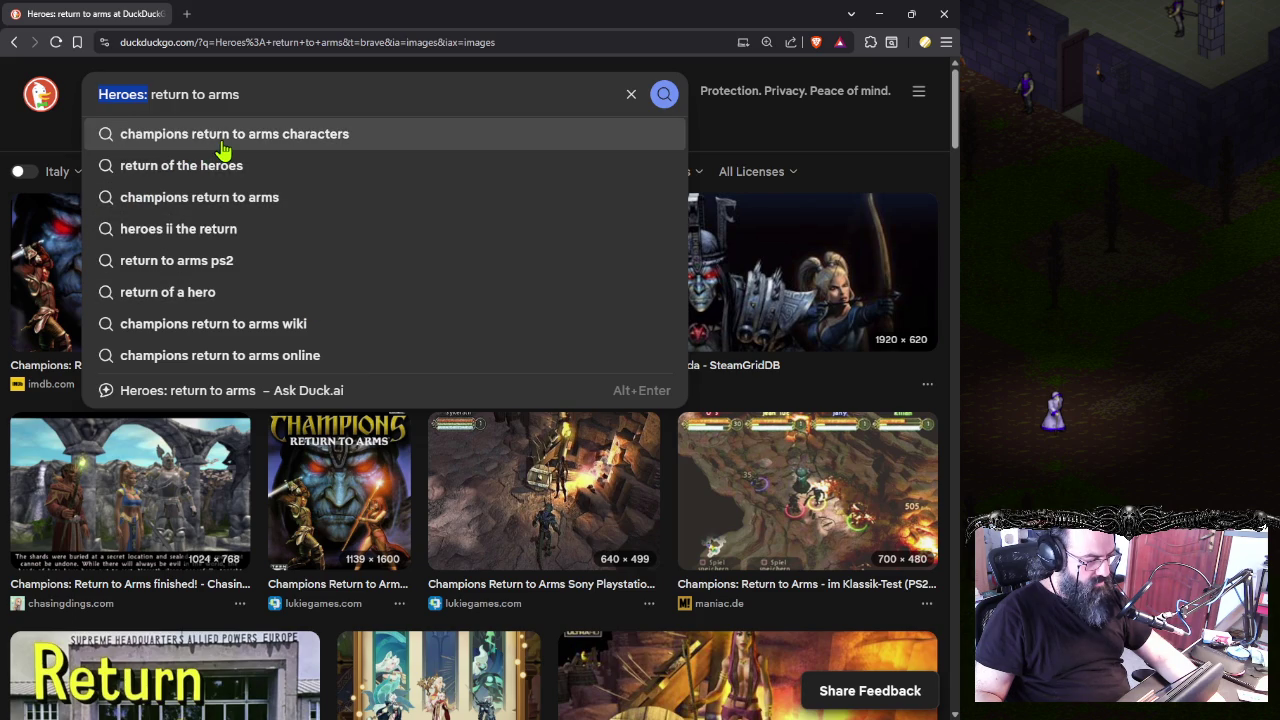
key("Escape")
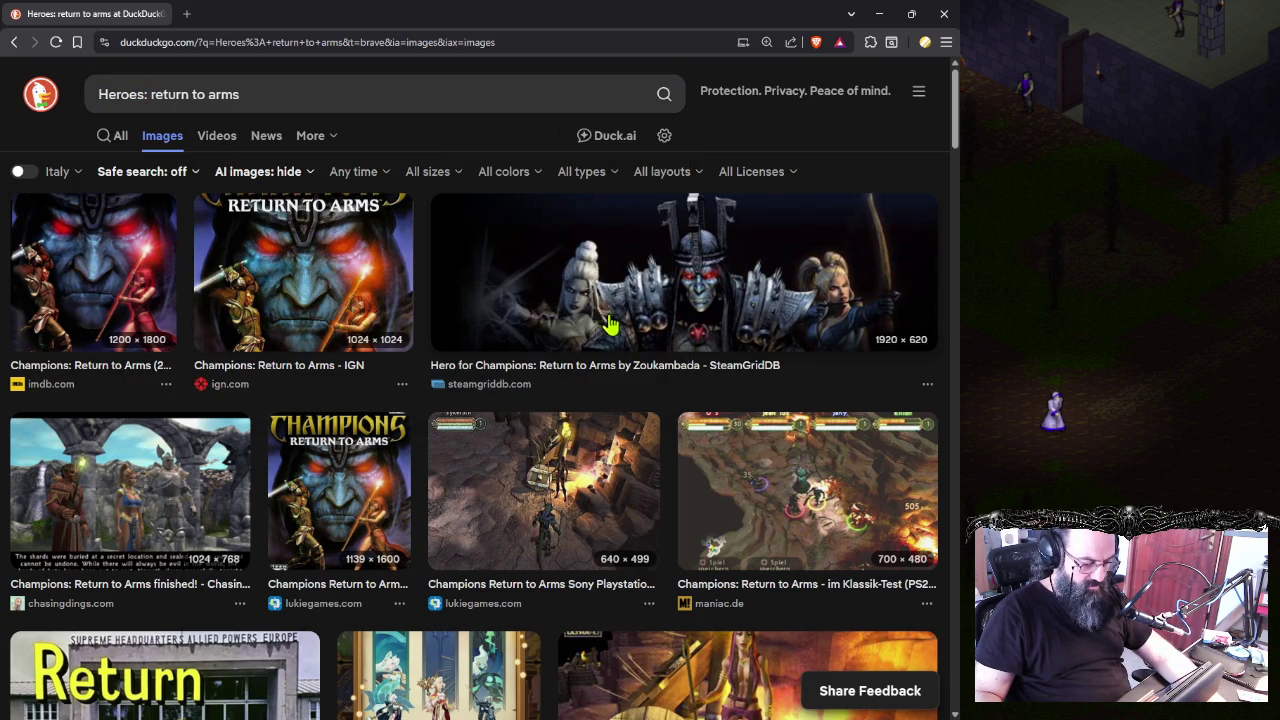
scroll(620, 372, "down", 4)
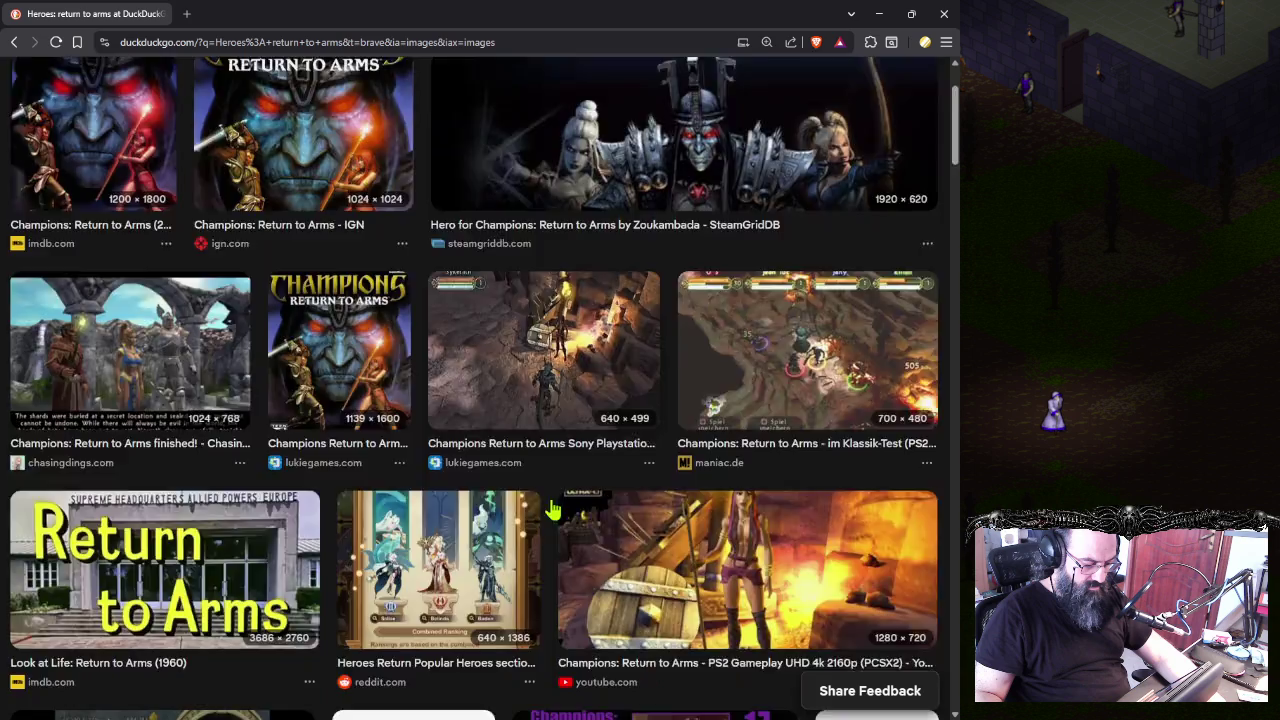
scroll(185, 445, "down", 3)
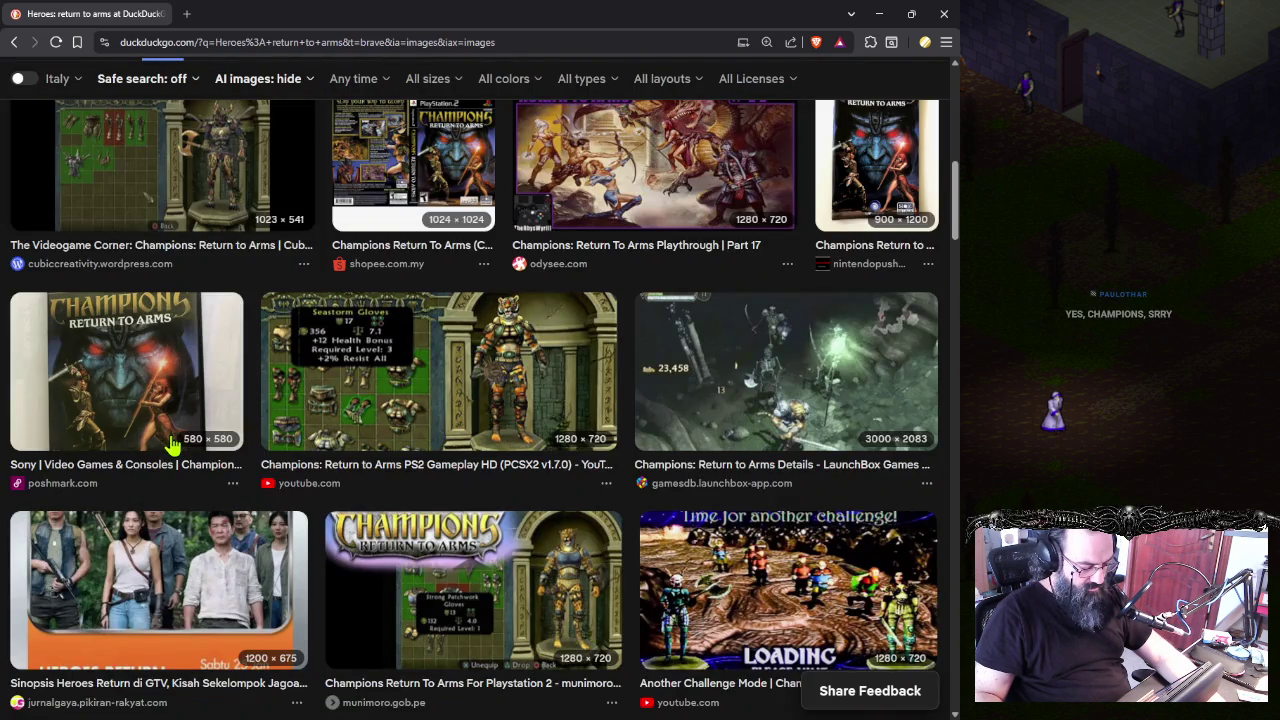
scroll(200, 455, "up", 8)
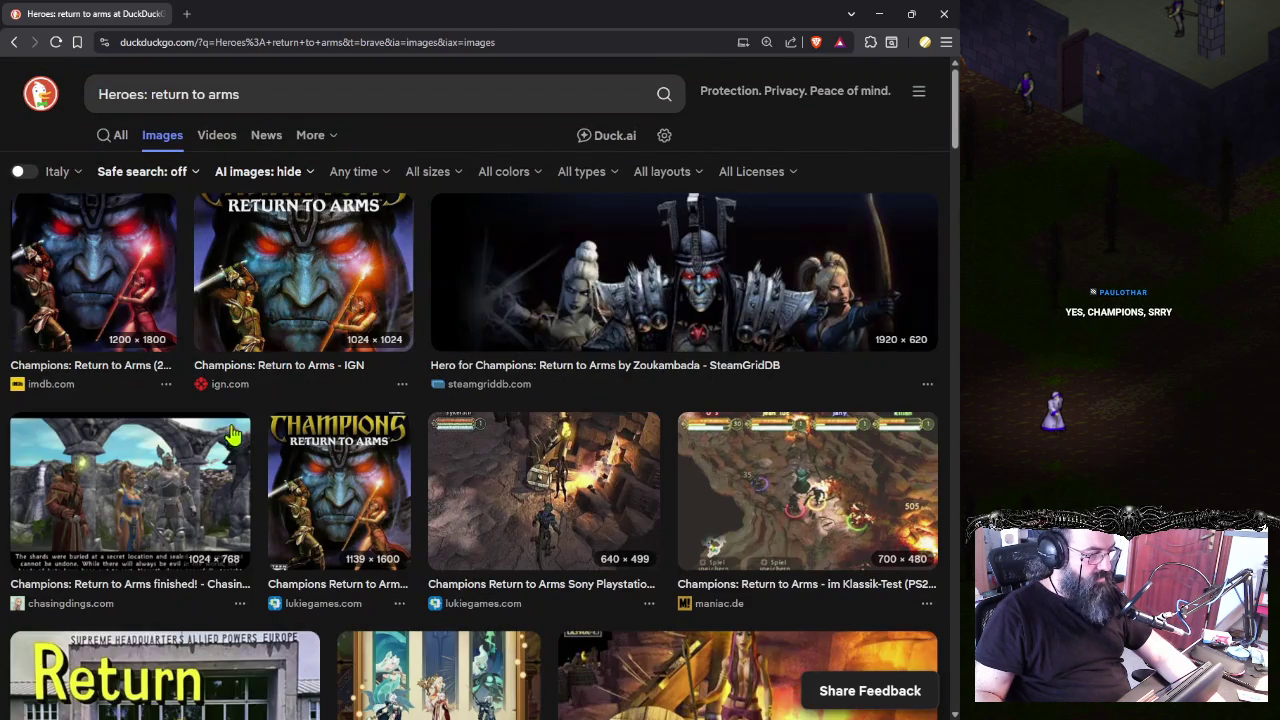
left_click(275, 95)
left_click(340, 132)
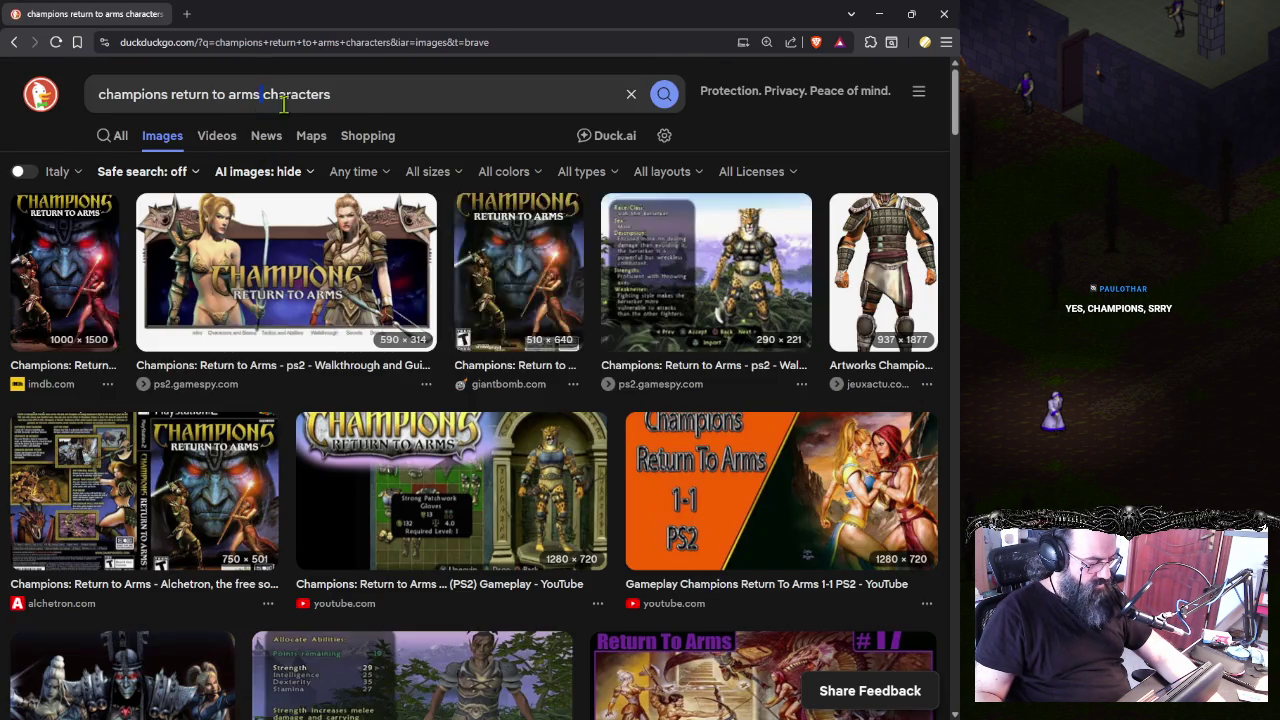
- Remove 'characters' from the query and search images for champions return to arms
double_click(295, 94)
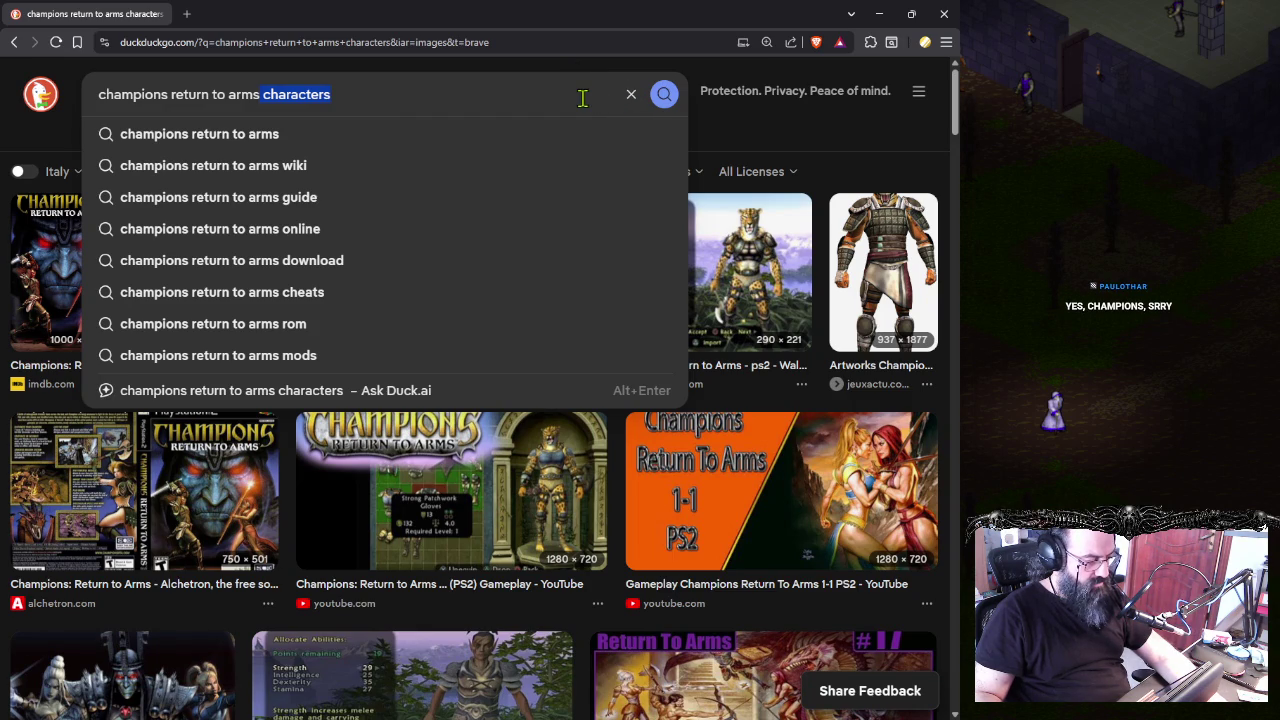
key("BackSpace")
key("BackSpace")
type("x")
key("BackSpace")
key("Return")
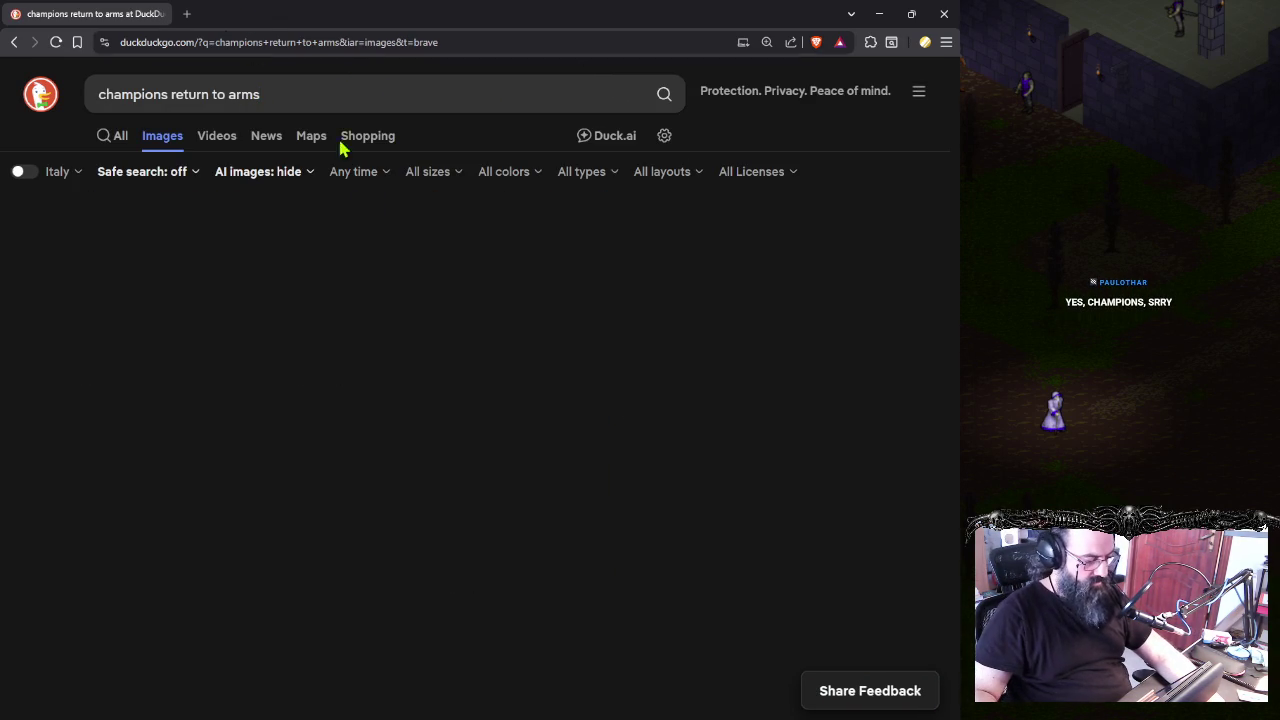
- Preview the Old Games Download, Trailer 1 USA and GameFabrique gameplay image results
scroll(327, 284, "down", 1)
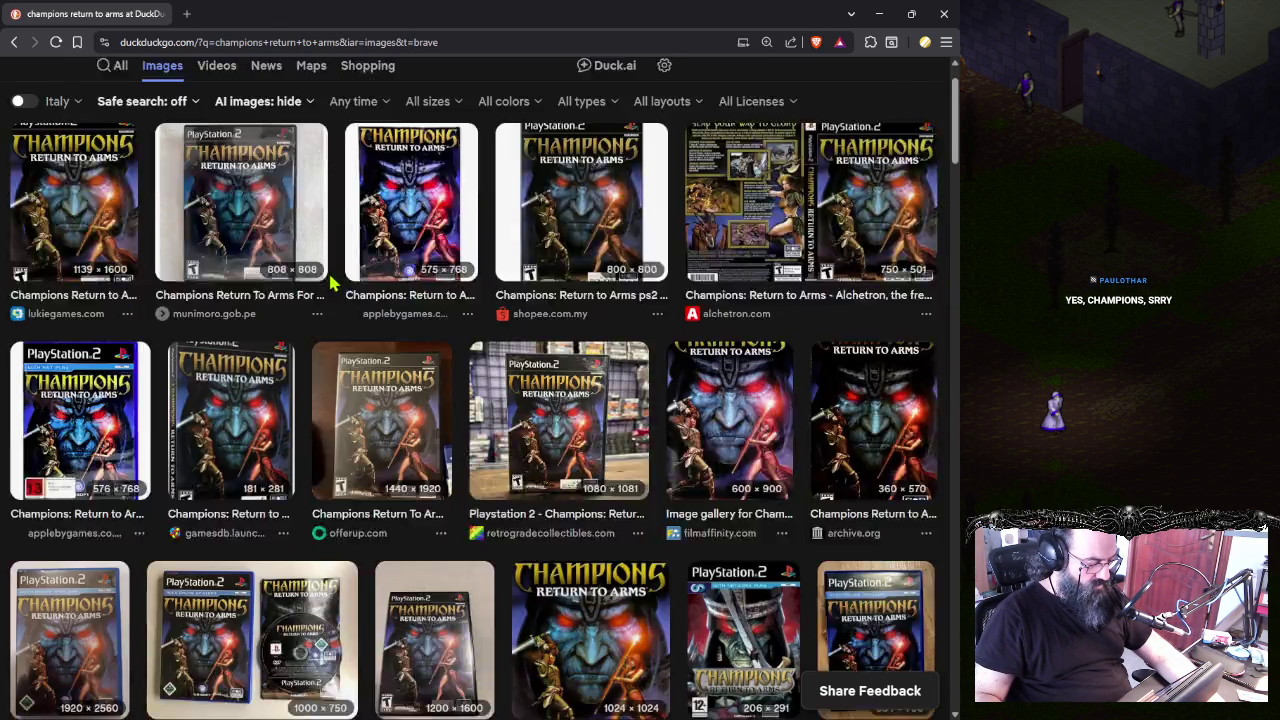
scroll(334, 282, "down", 5)
scroll(336, 282, "down", 5)
scroll(336, 282, "down", 4)
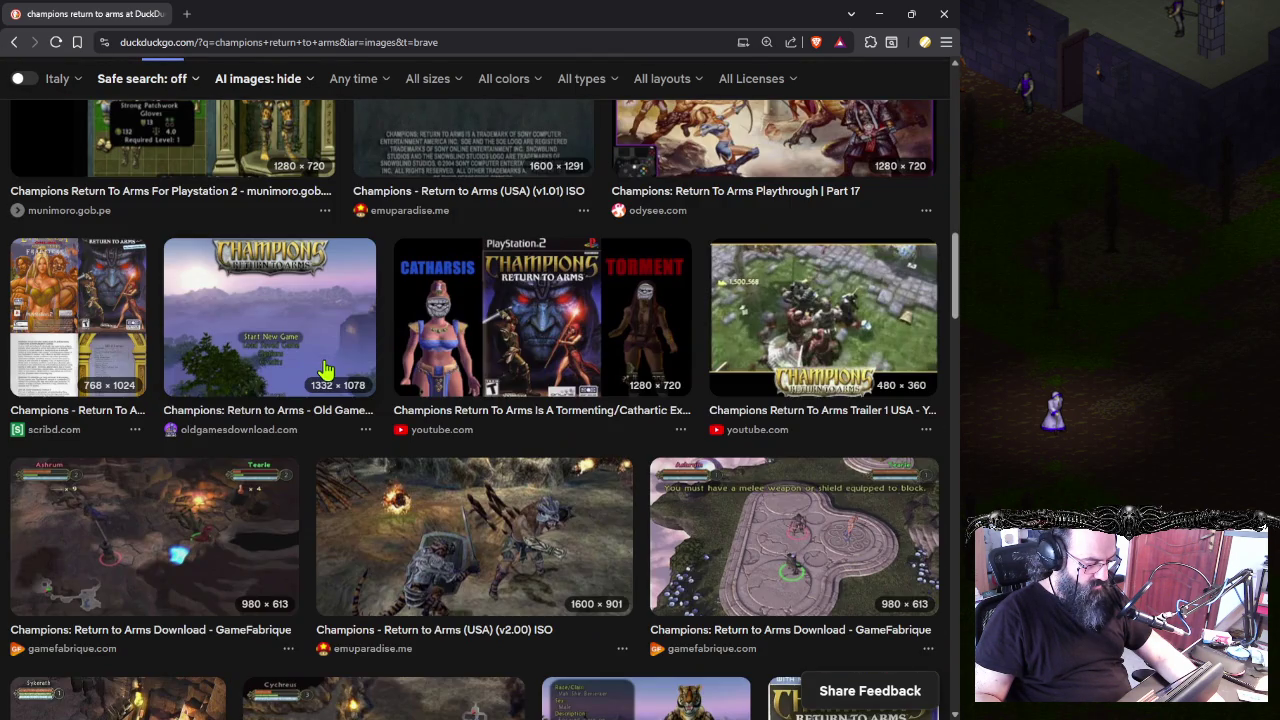
left_click(333, 326)
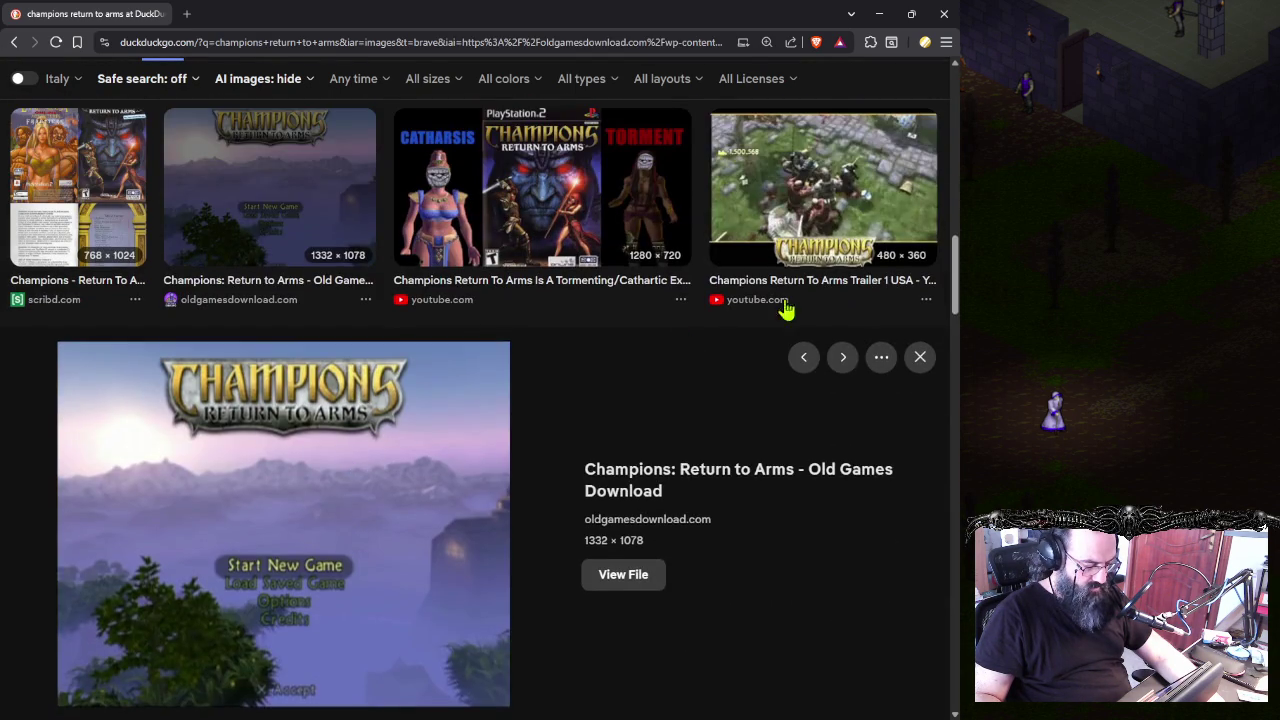
left_click(846, 197)
scroll(338, 403, "down", 2)
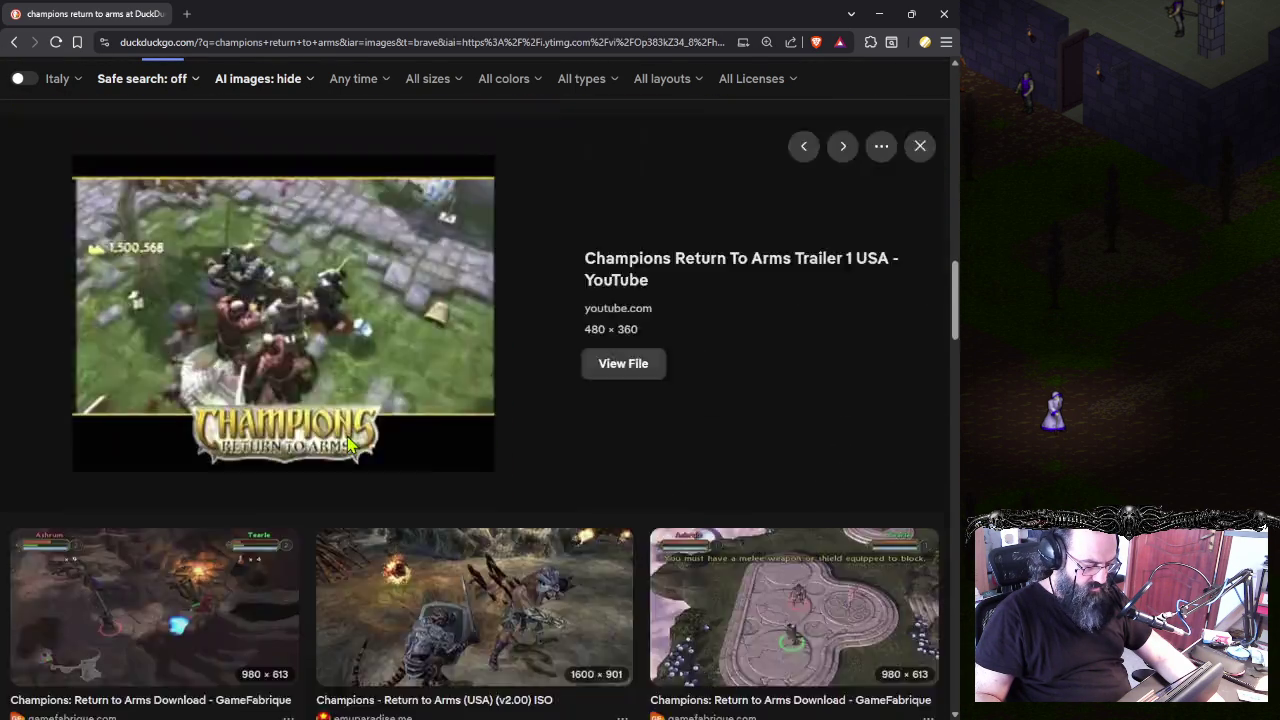
scroll(338, 403, "down", 2)
left_click(729, 385)
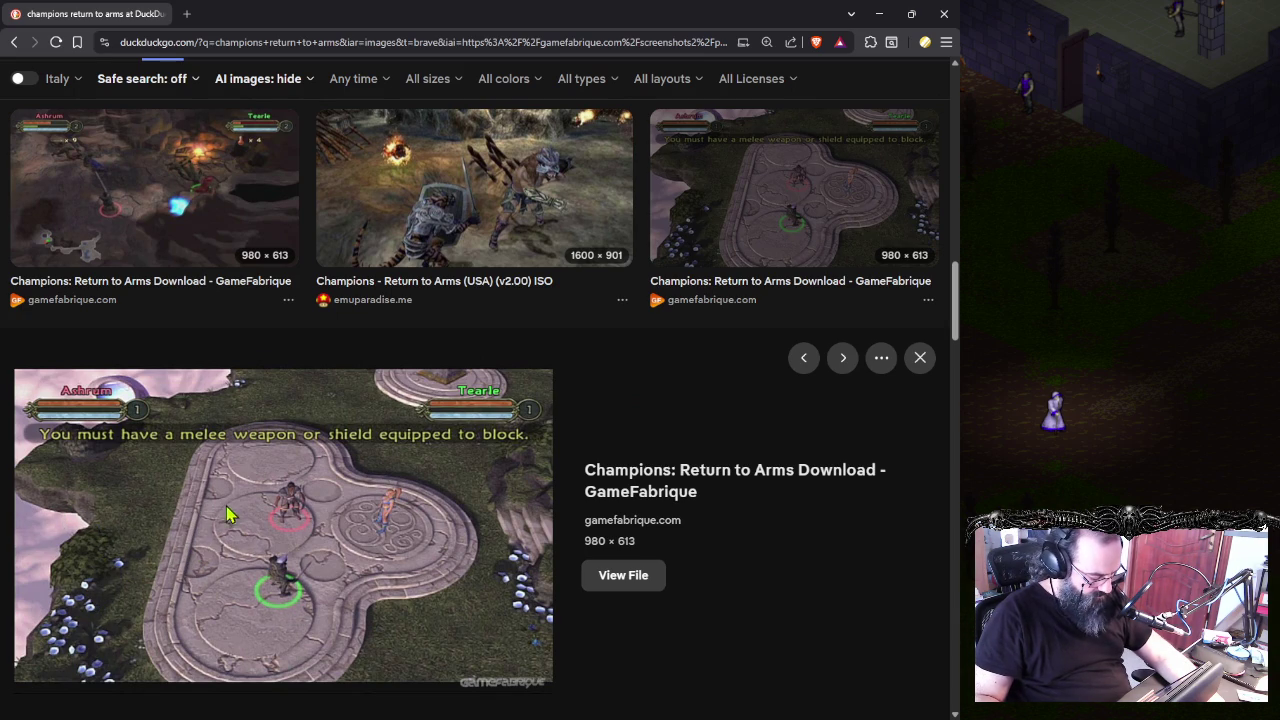
- Scroll through more Champions: Return to Arms images, then return to Aseprite
scroll(278, 513, "down", 5)
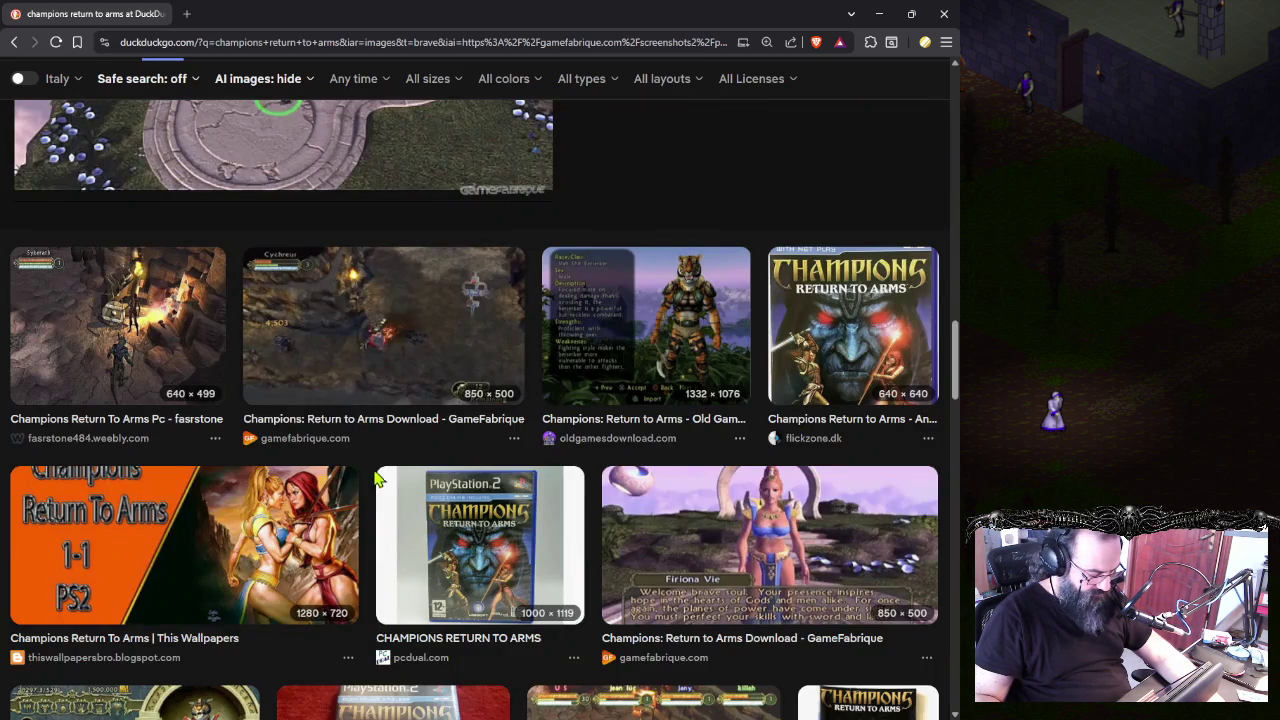
scroll(368, 455, "down", 4)
scroll(378, 463, "down", 3)
scroll(380, 460, "down", 1)
scroll(385, 455, "down", 6)
scroll(390, 450, "down", 2)
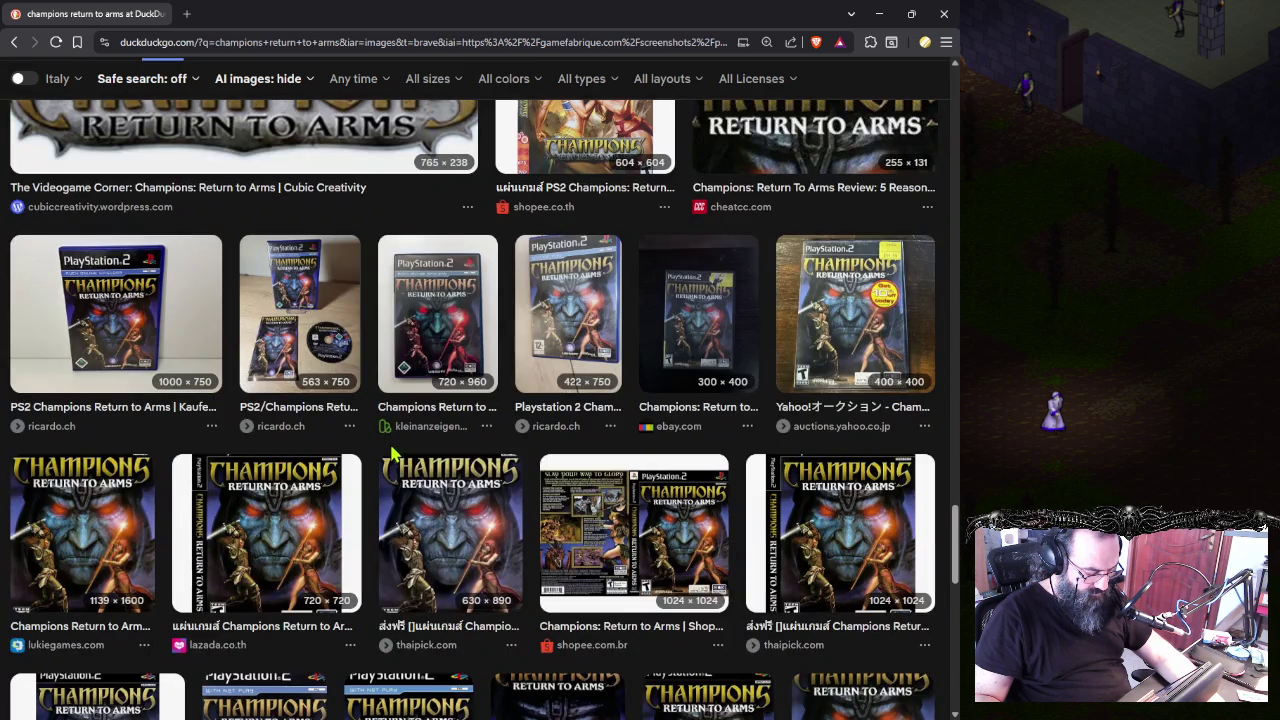
scroll(395, 457, "down", 4)
scroll(400, 460, "down", 3)
scroll(410, 465, "down", 2)
scroll(440, 485, "up", 12)
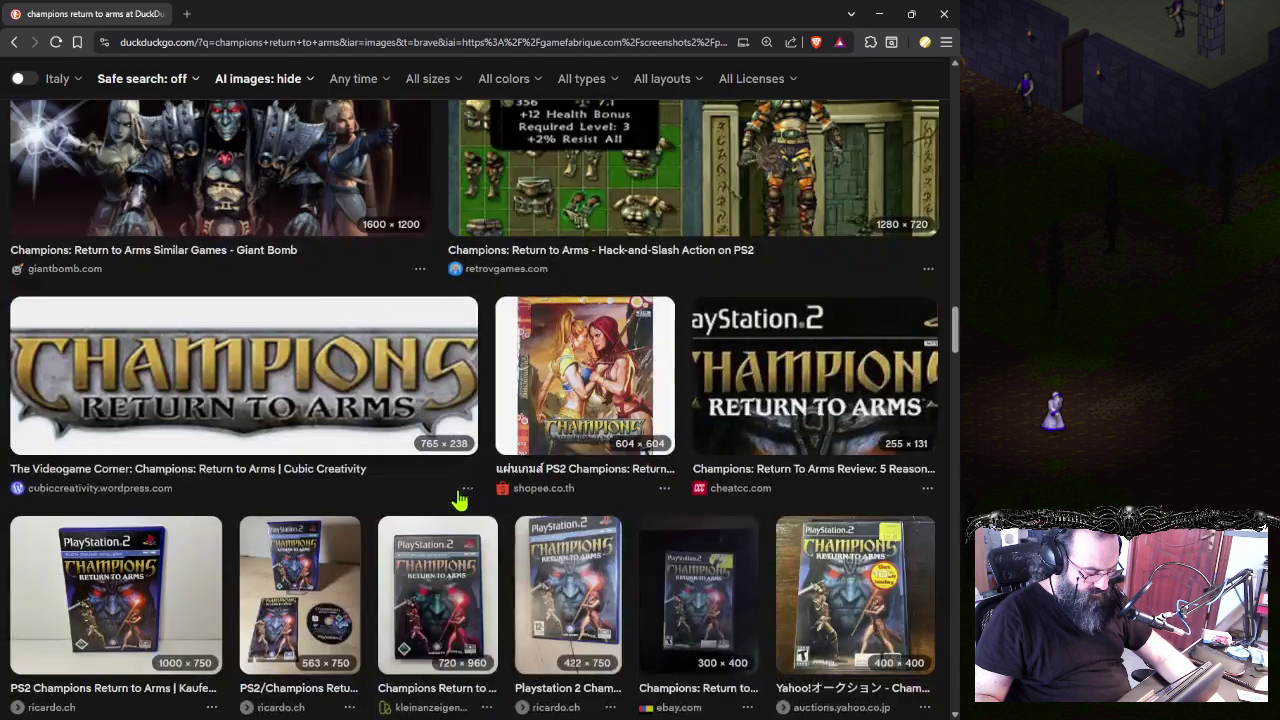
scroll(455, 470, "up", 5)
scroll(440, 420, "up", 5)
scroll(425, 360, "up", 5)
scroll(440, 365, "up", 5)
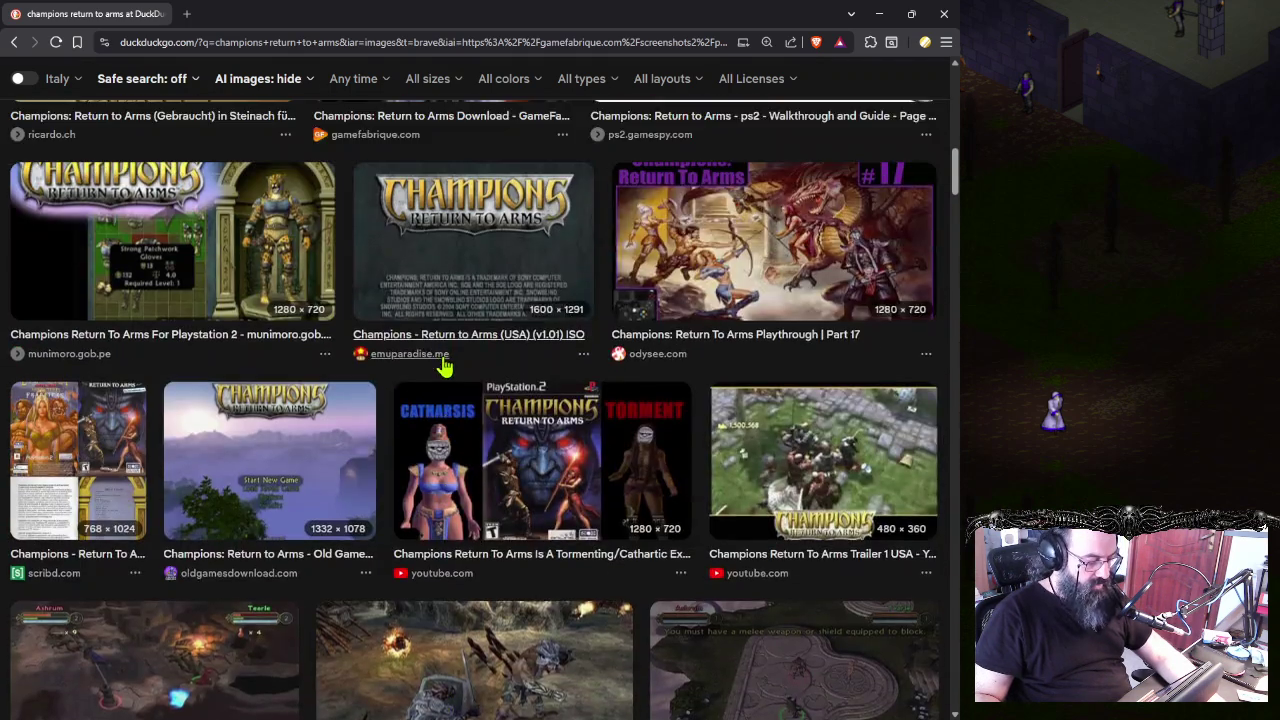
scroll(443, 366, "up", 5)
scroll(443, 370, "up", 5)
scroll(445, 382, "up", 1)
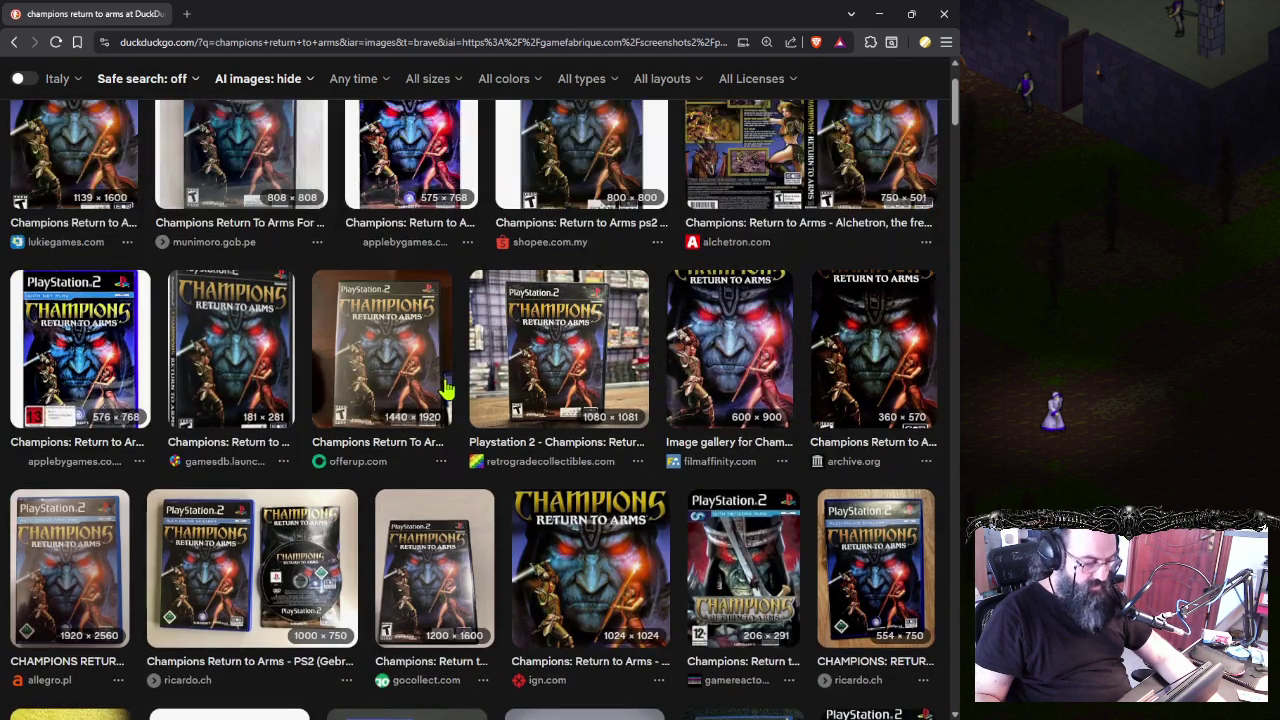
key("alt+Tab")
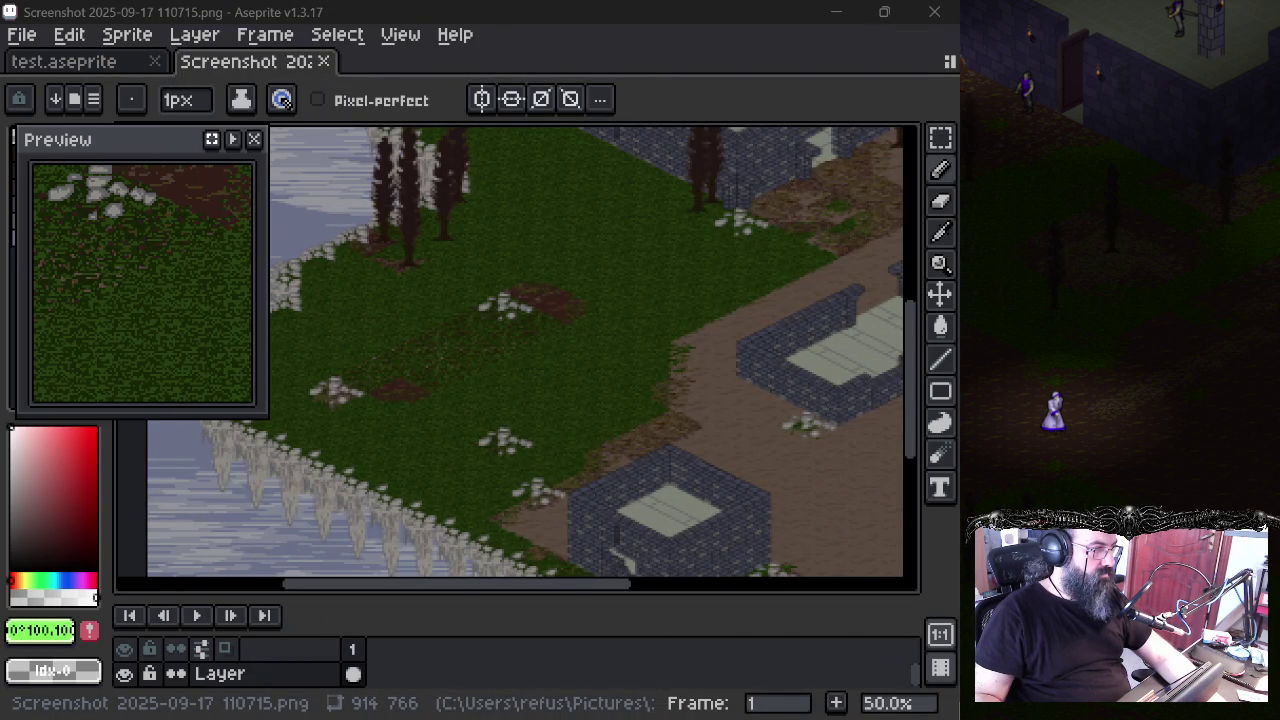
- Zoom and pan the castle screenshot to inspect the grassy cliff edges up close
scroll(537, 283, "down", 1)
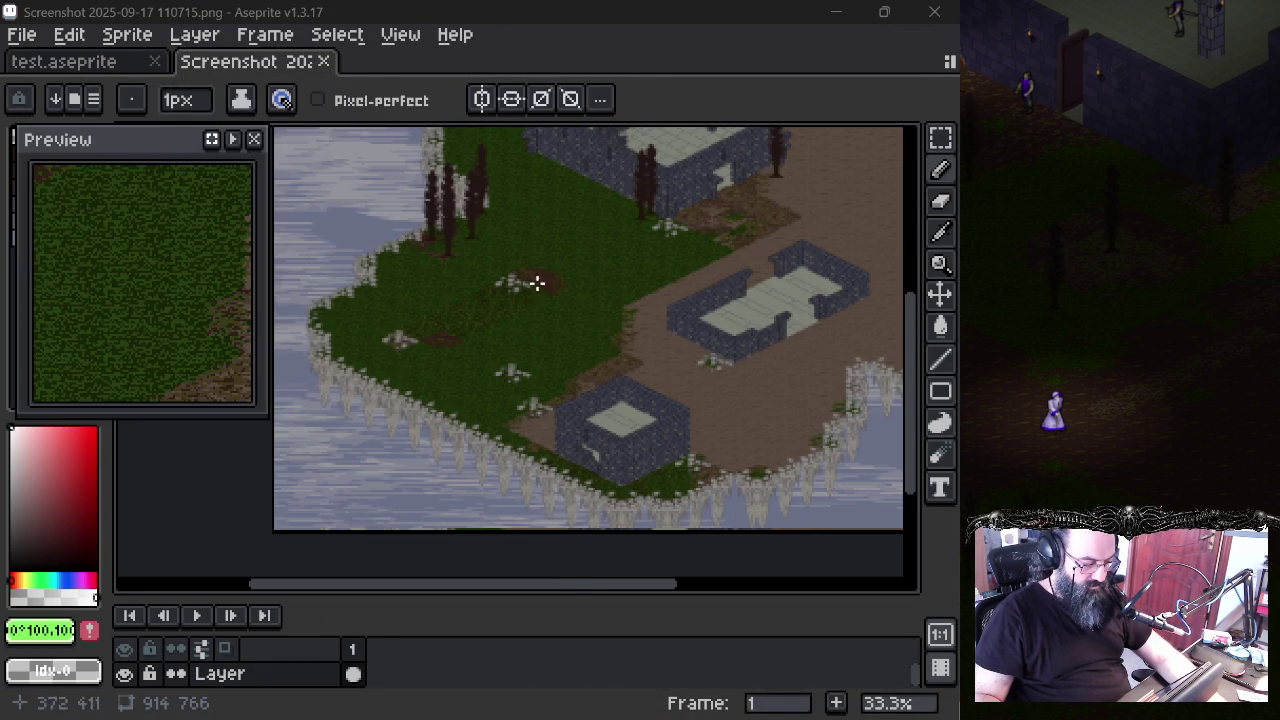
mouse_move(620, 307)
left_mouse_down()
mouse_move(486, 329)
mouse_move(517, 271)
mouse_move(666, 263)
left_mouse_up()
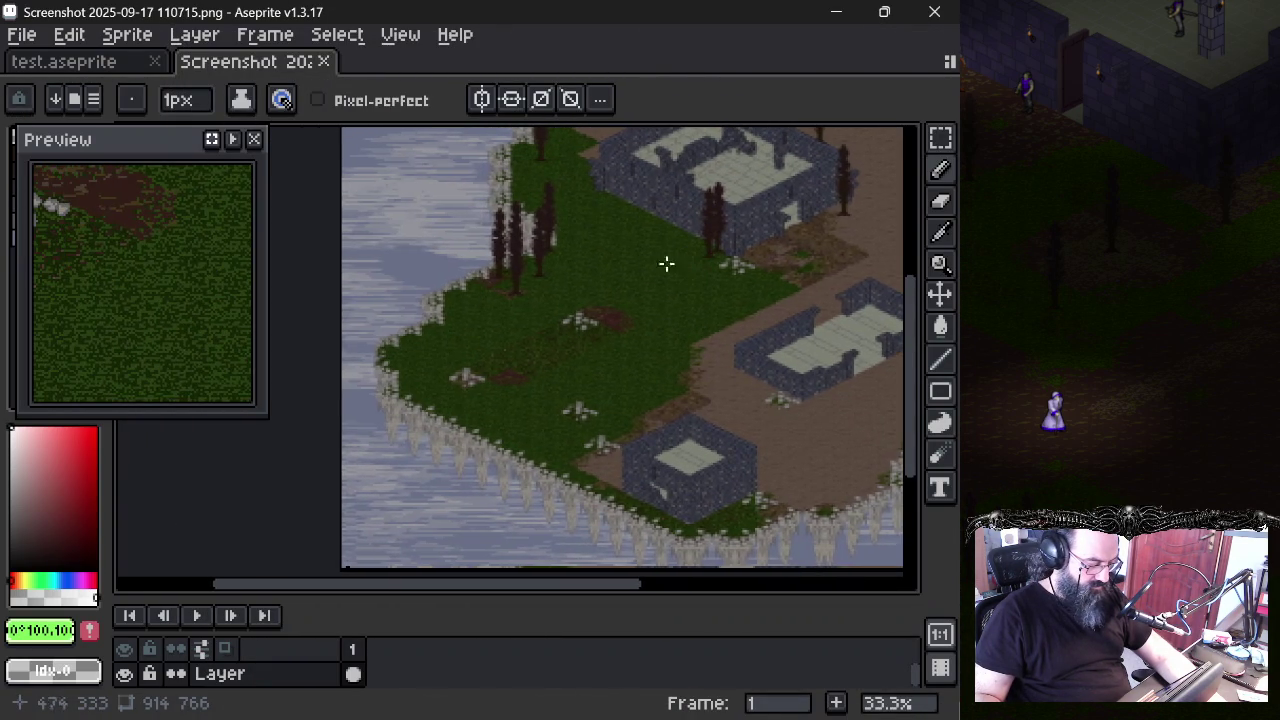
scroll(436, 377, "up", 4)
left_click_drag(386, 386, 486, 417)
scroll(702, 410, "down", 1)
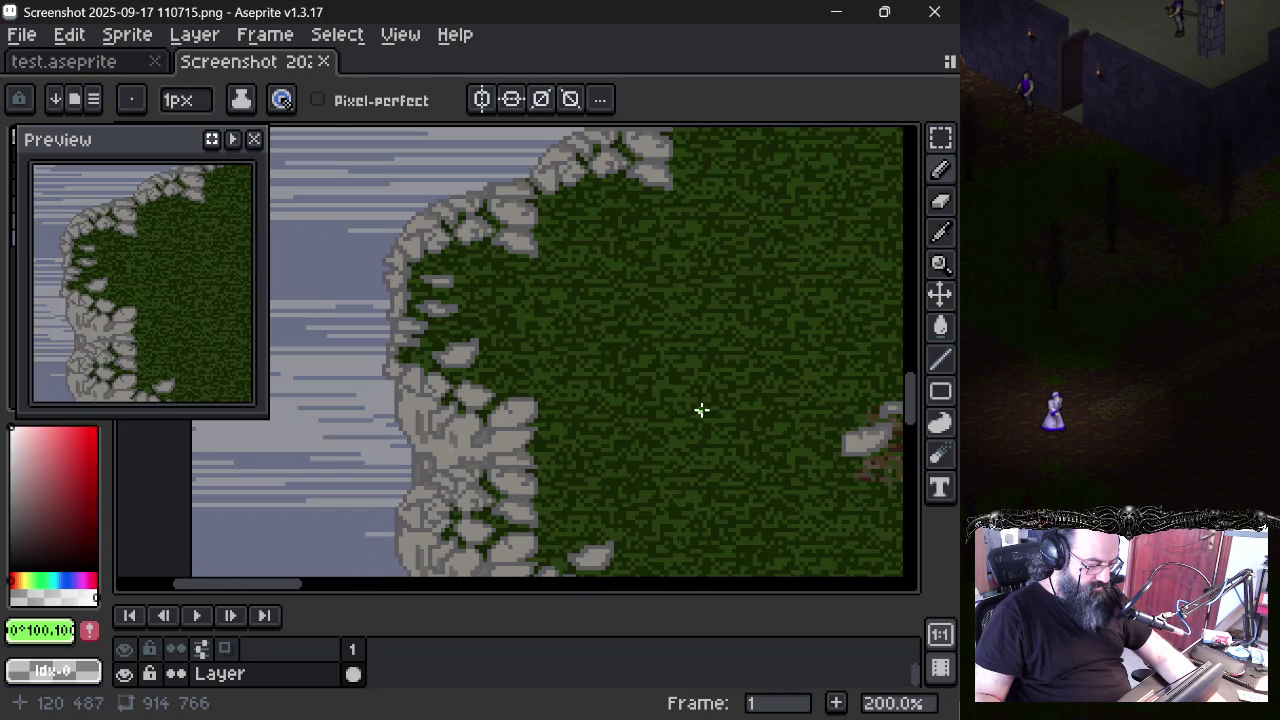
scroll(698, 405, "down", 1)
scroll(694, 402, "up", 1)
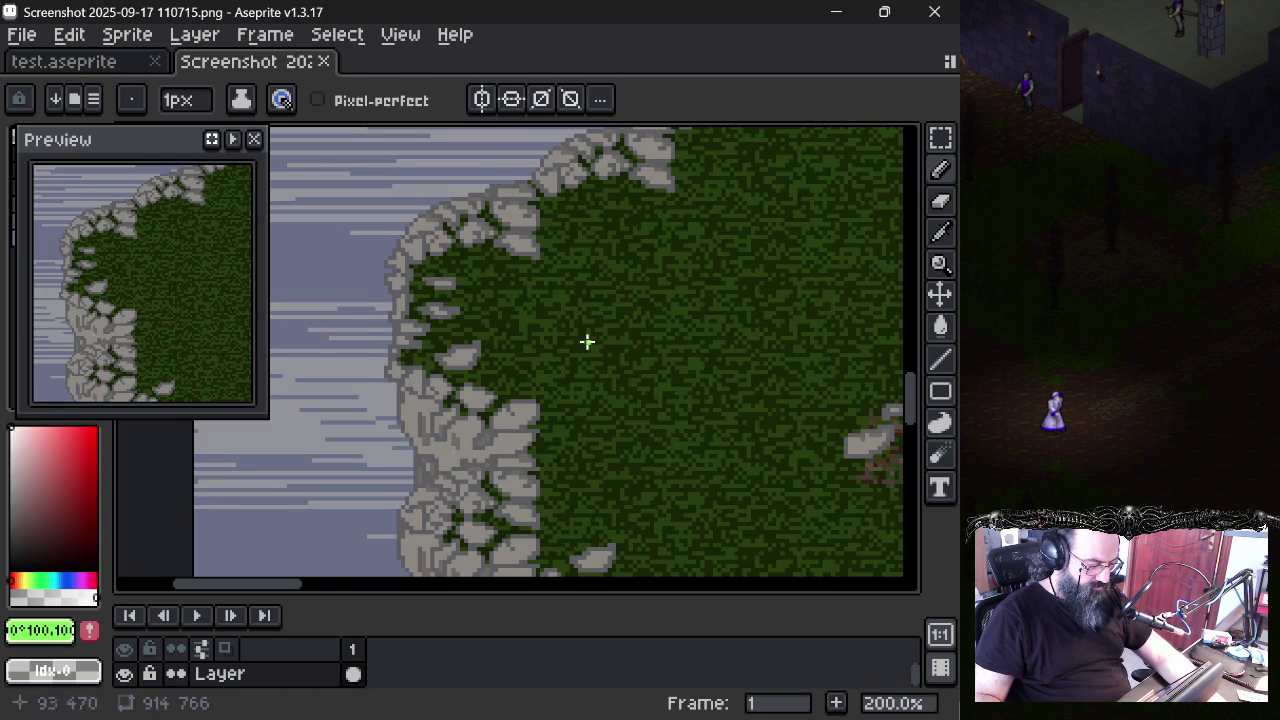
left_click_drag(587, 342, 523, 329)
scroll(504, 322, "down", 1)
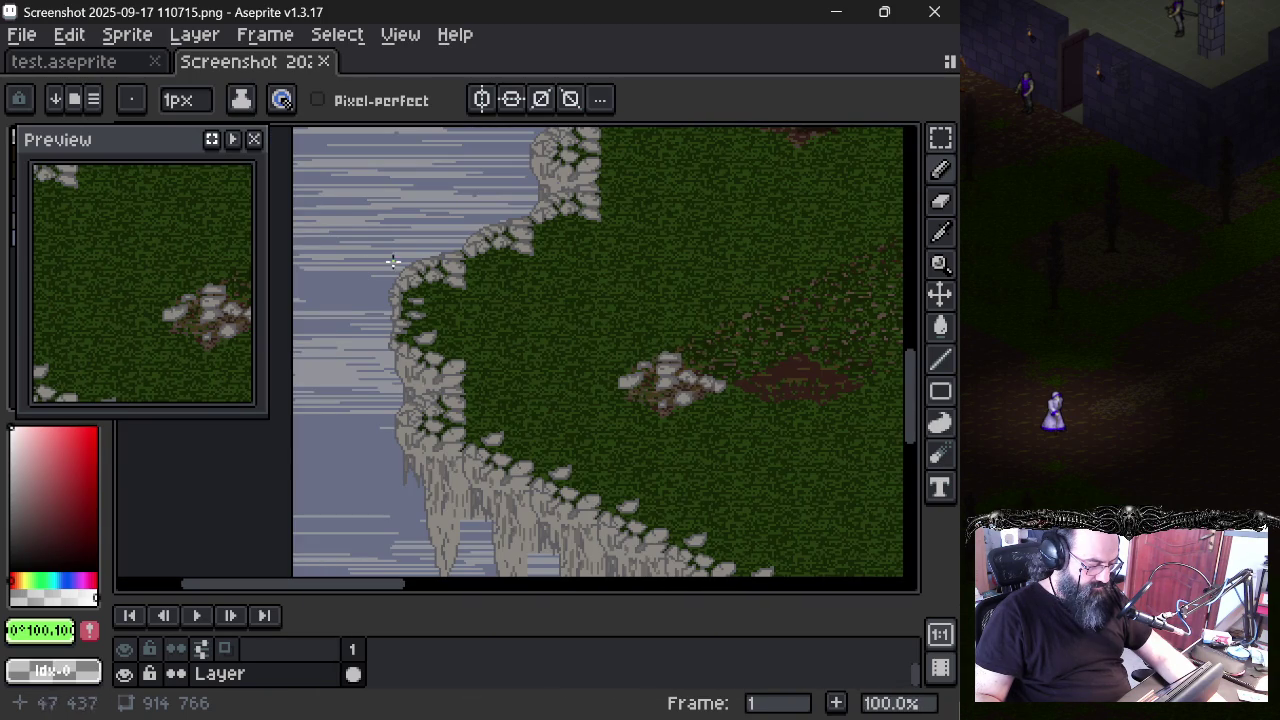
- Glance at test.aseprite, return to the screenshot, and start a new sprite
left_click(110, 64)
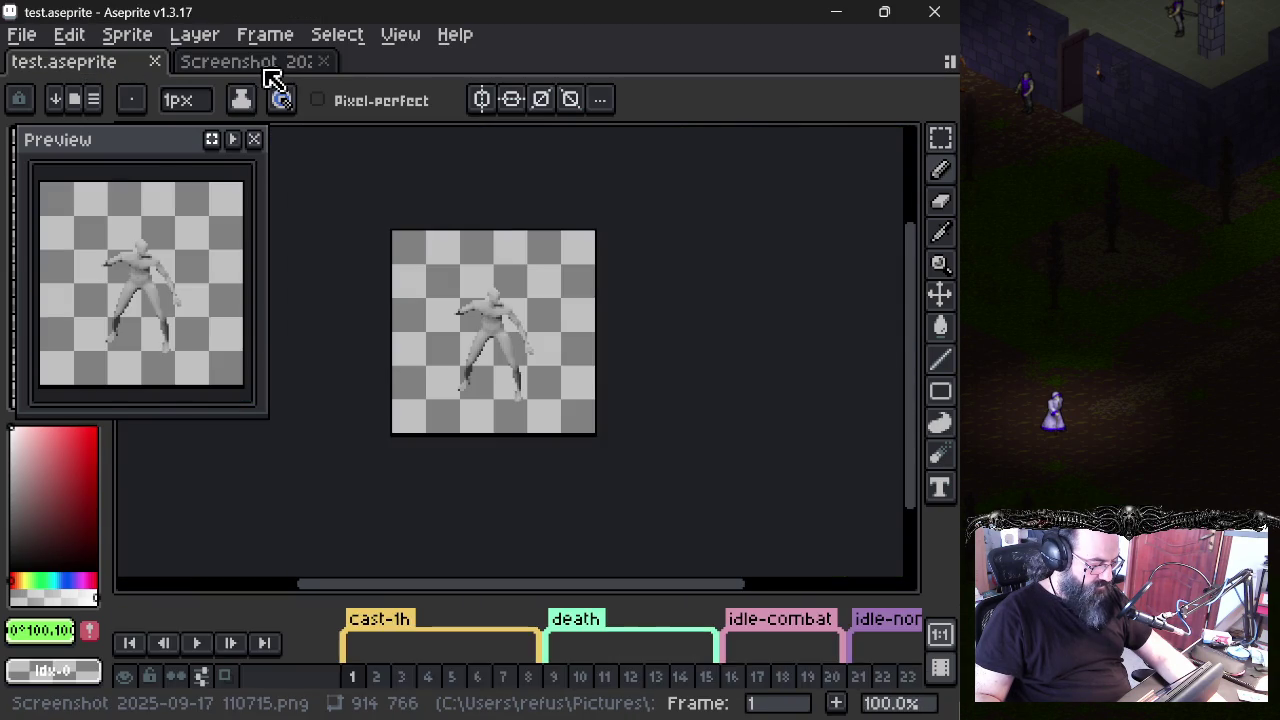
left_click(275, 66)
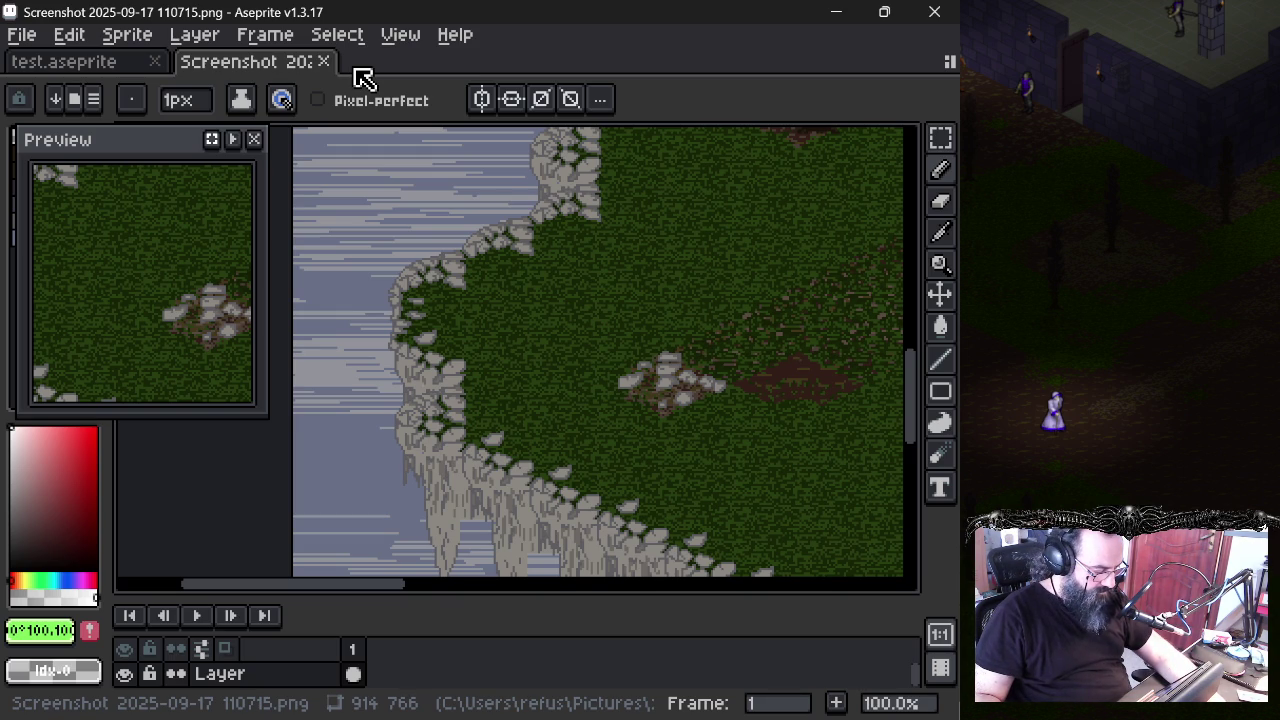
key("ctrl+n")
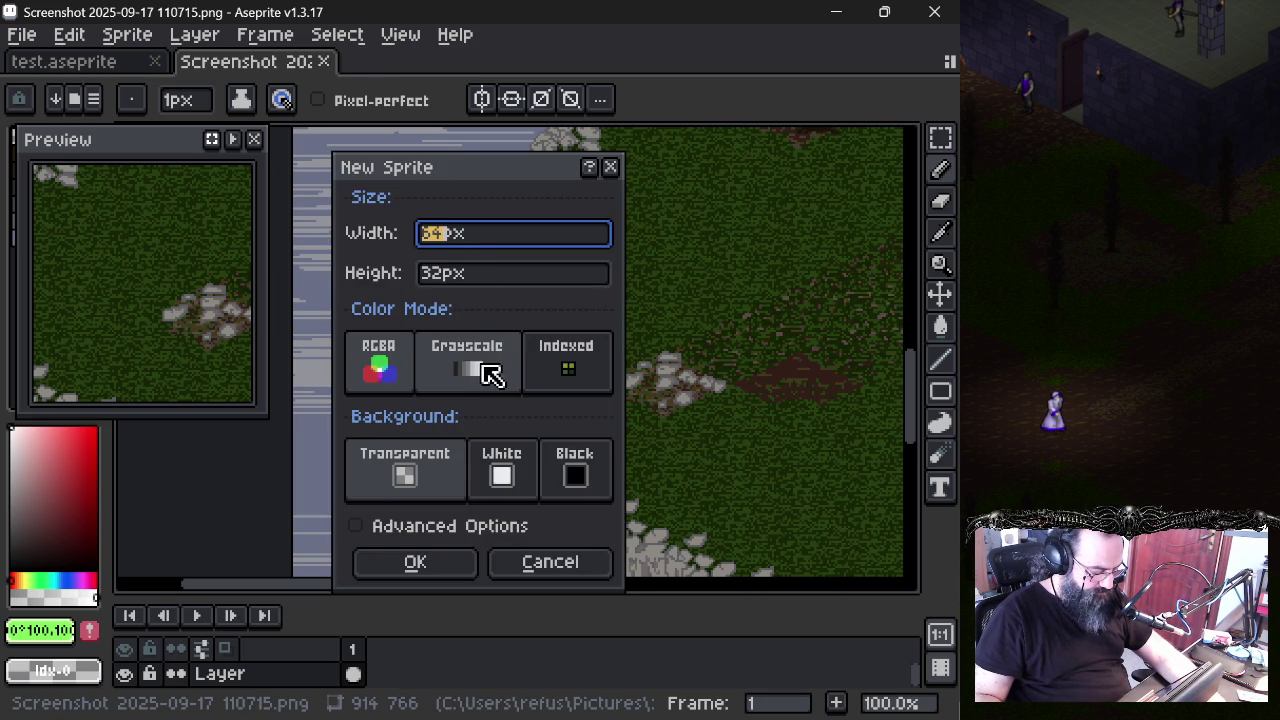
left_click(610, 167)
scroll(647, 268, "down", 1)
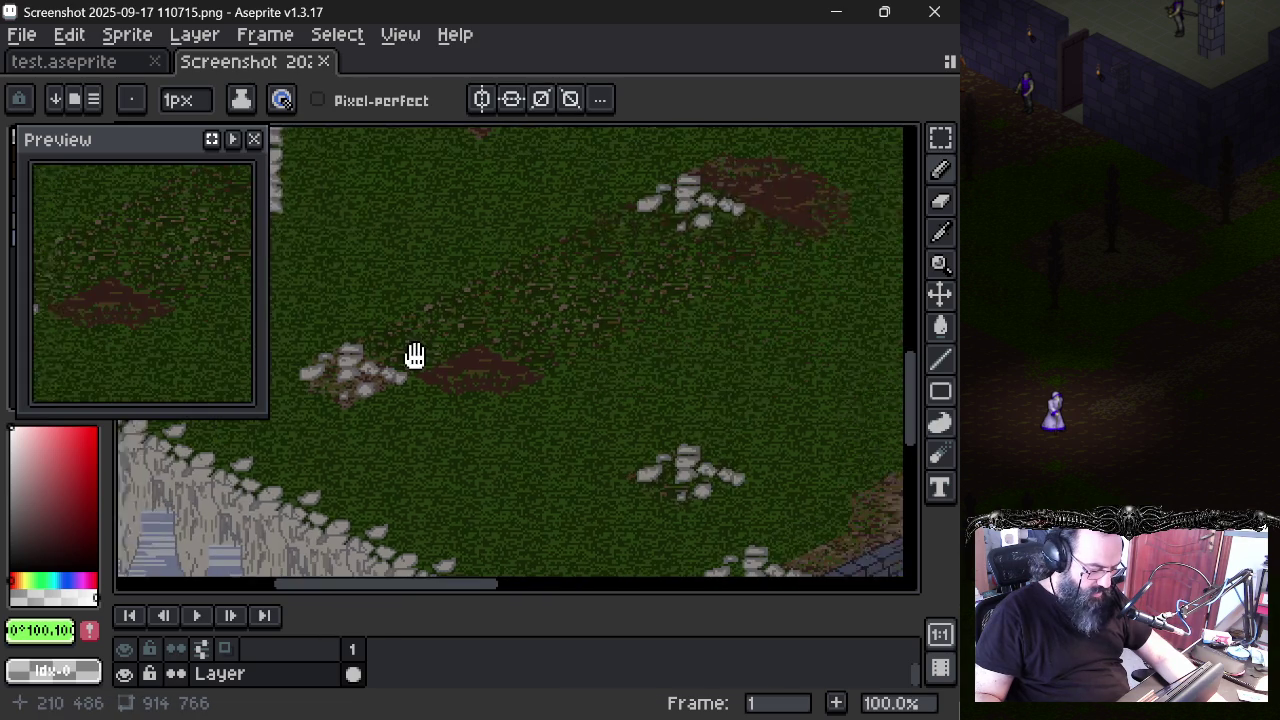
mouse_move(646, 343)
left_mouse_down()
mouse_move(334, 374)
mouse_move(591, 366)
mouse_move(660, 311)
mouse_move(660, 451)
mouse_move(680, 497)
mouse_move(651, 449)
mouse_move(709, 331)
mouse_move(660, 289)
mouse_move(514, 300)
mouse_move(242, 572)
mouse_move(629, 220)
mouse_move(400, 397)
mouse_move(409, 197)
mouse_move(396, 495)
mouse_move(603, 306)
mouse_move(666, 123)
mouse_move(483, 343)
mouse_move(551, 337)
mouse_move(543, 249)
mouse_move(423, 414)
mouse_move(399, 318)
mouse_move(363, 380)
mouse_move(423, 477)
mouse_move(431, 286)
mouse_move(351, 308)
mouse_move(640, 466)
mouse_move(490, 482)
left_mouse_up()
scroll(591, 366, "up", 1)
left_click_drag(616, 340, 516, 365)
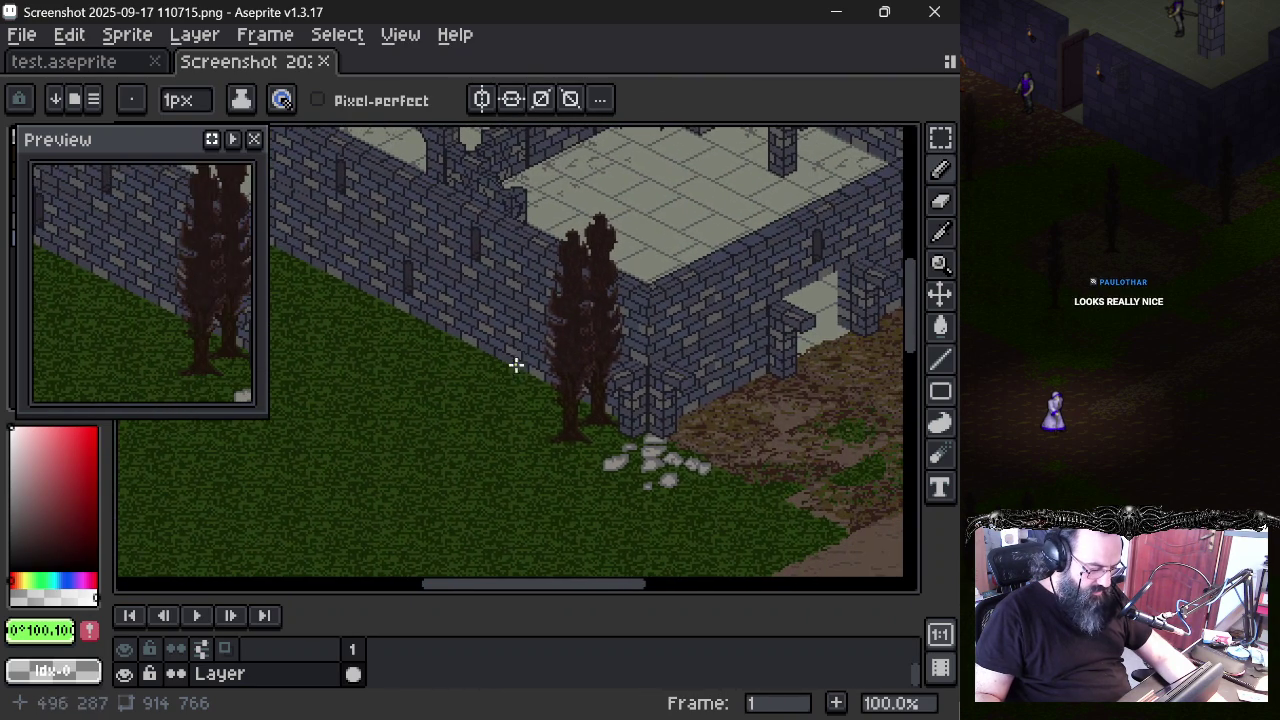
- Pan and zoom around the castle screenshot to study its floor and walls
left_click_drag(604, 401, 465, 457)
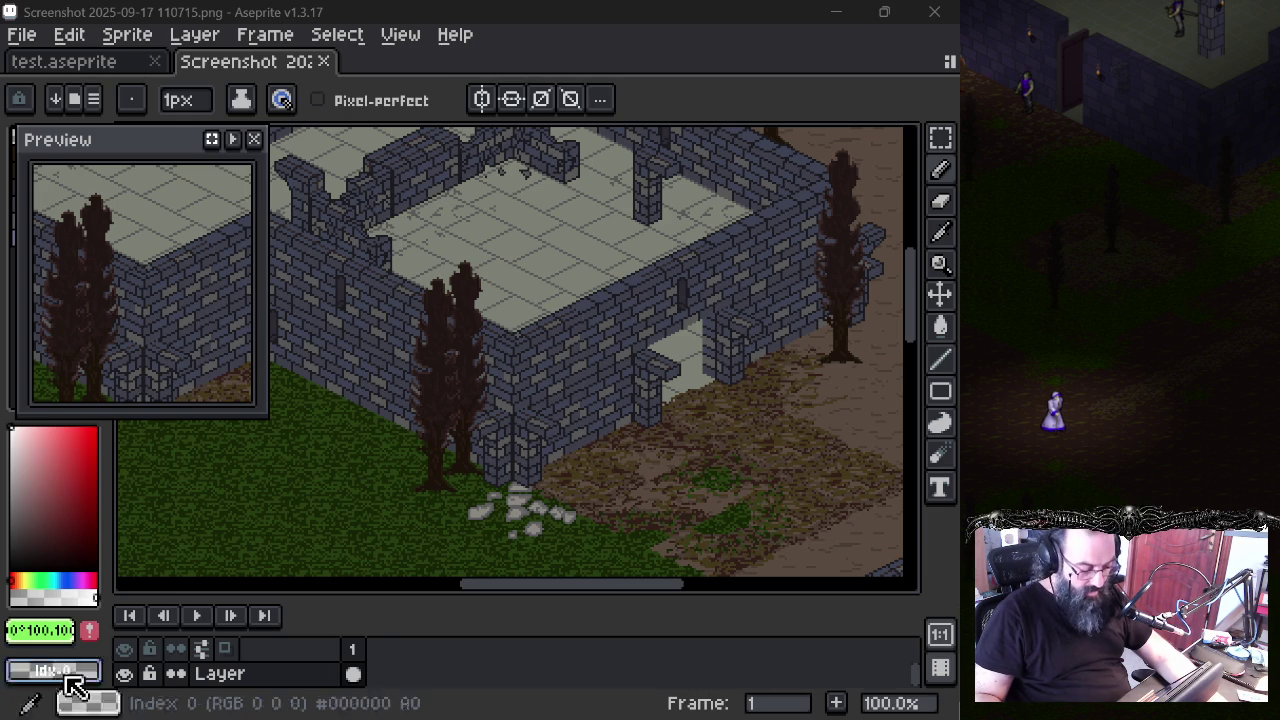
mouse_move(514, 443)
left_mouse_down()
mouse_move(474, 404)
mouse_move(582, 335)
left_mouse_up()
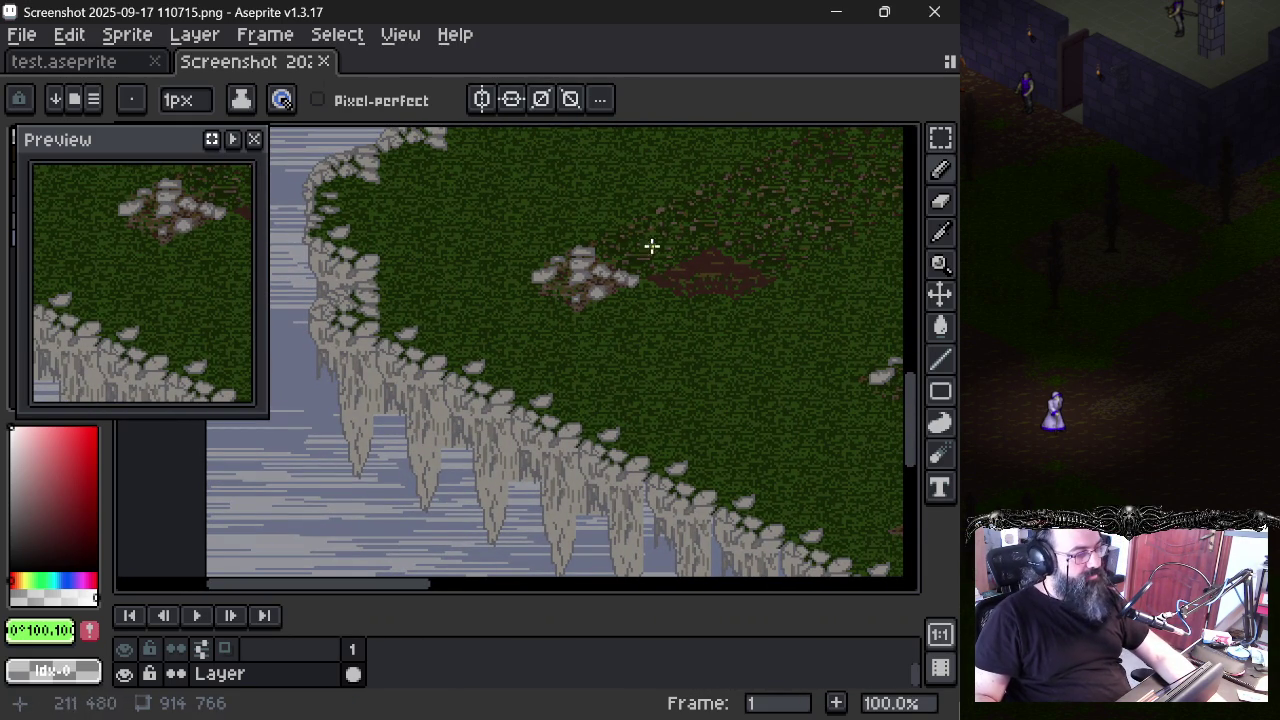
left_click_drag(729, 277, 510, 330)
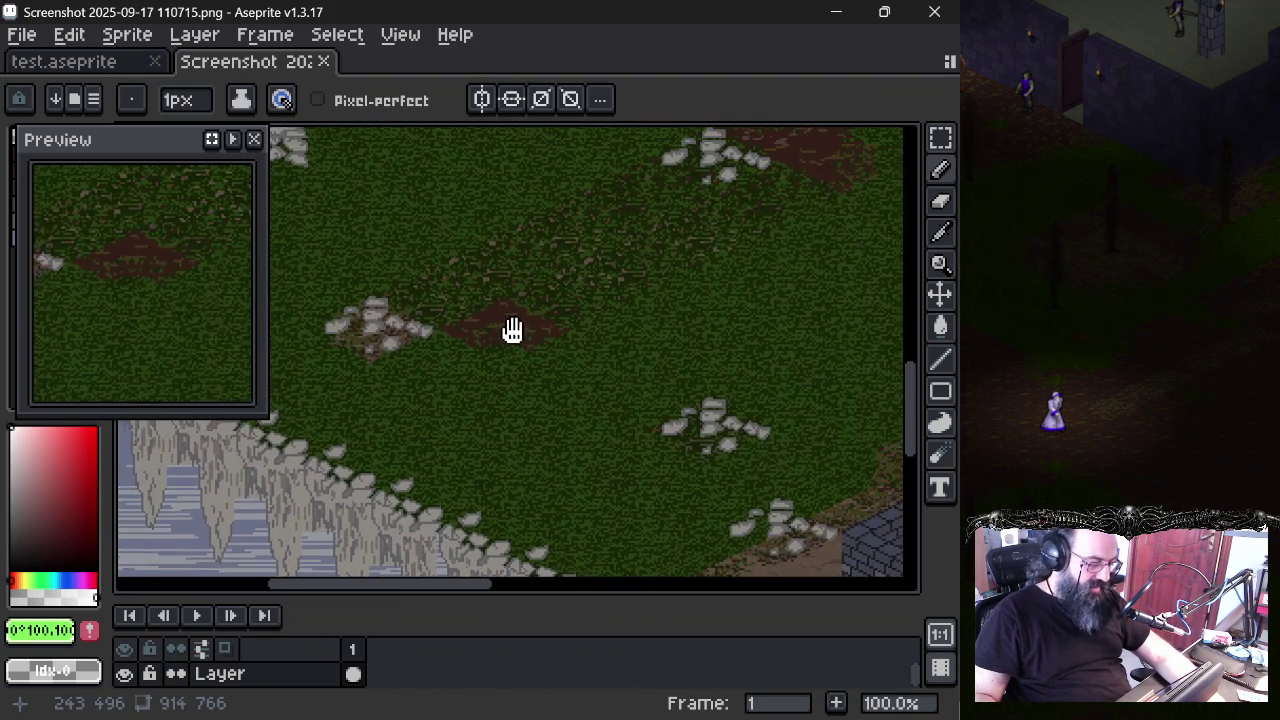
left_click_drag(697, 220, 377, 328)
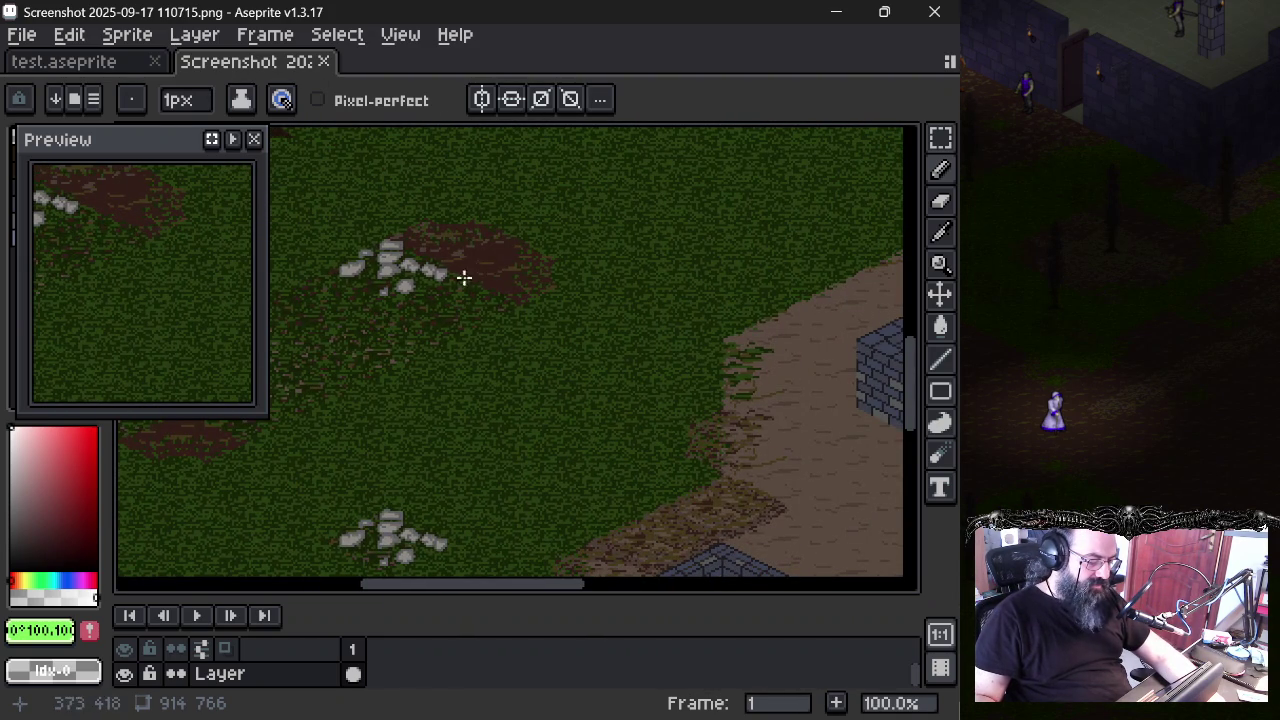
mouse_move(477, 287)
left_mouse_down()
mouse_move(551, 289)
mouse_move(740, 335)
left_mouse_up()
mouse_move(427, 400)
left_mouse_down()
mouse_move(517, 360)
mouse_move(526, 351)
mouse_move(443, 371)
mouse_move(576, 265)
mouse_move(431, 354)
mouse_move(467, 370)
left_mouse_up()
left_click_drag(674, 398, 432, 420)
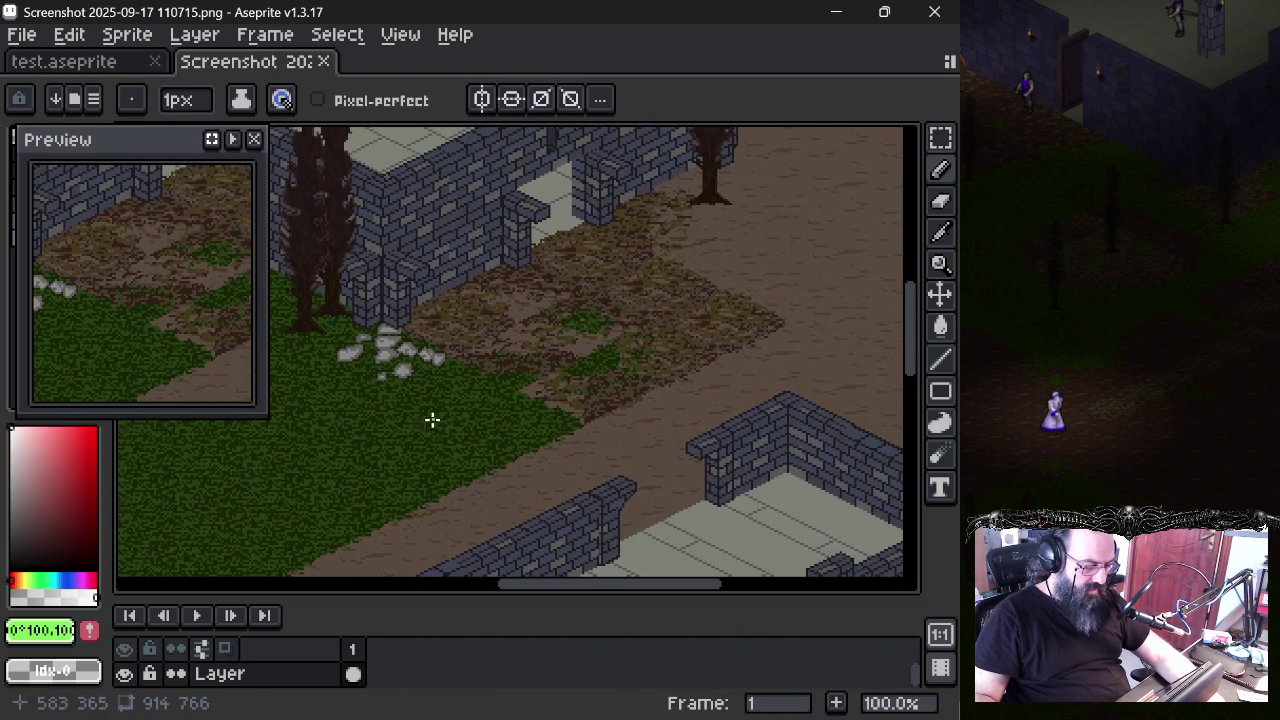
scroll(534, 426, "up", 2)
scroll(551, 431, "down", 1)
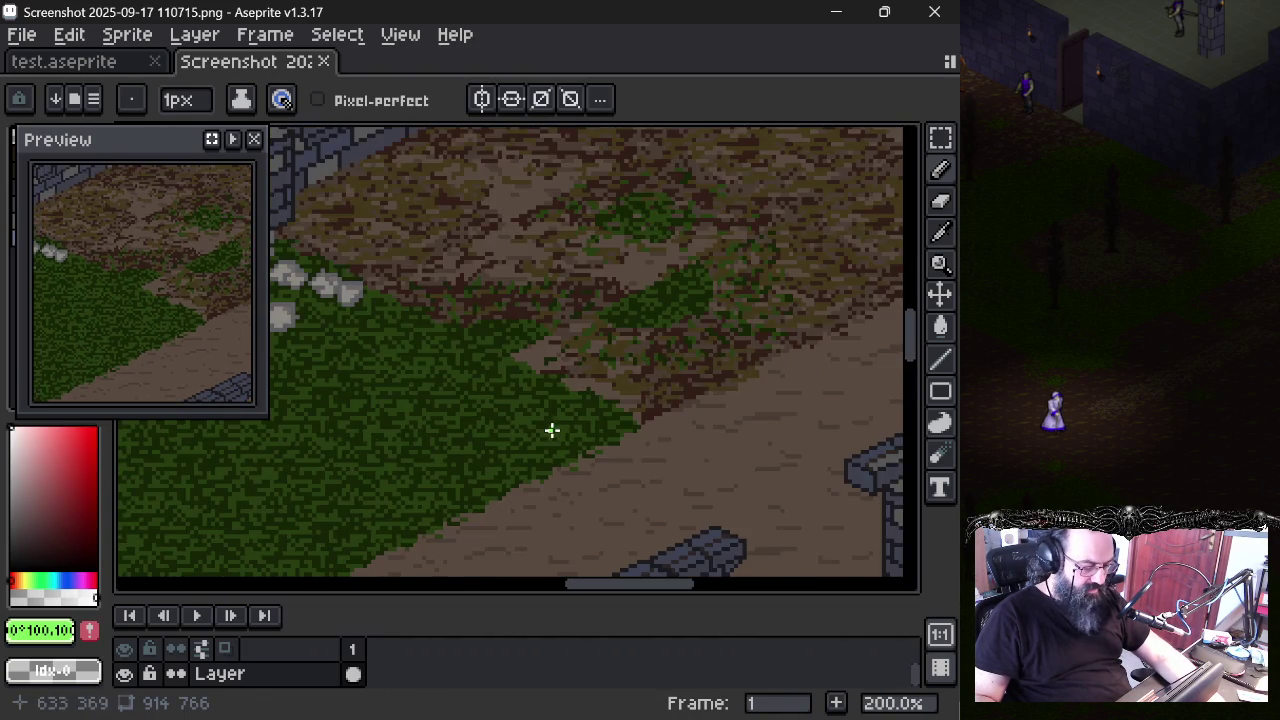
scroll(523, 451, "down", 2)
scroll(446, 482, "up", 1)
left_click_drag(447, 469, 618, 411)
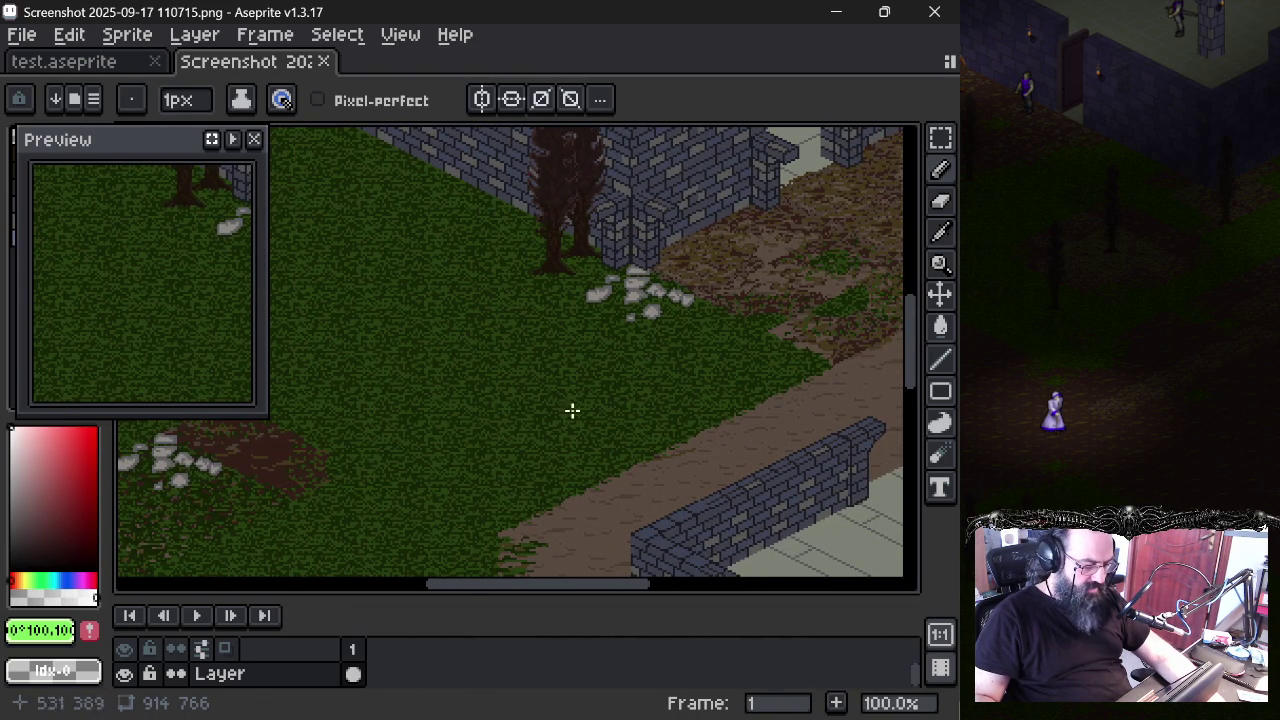
left_click_drag(266, 462, 437, 434)
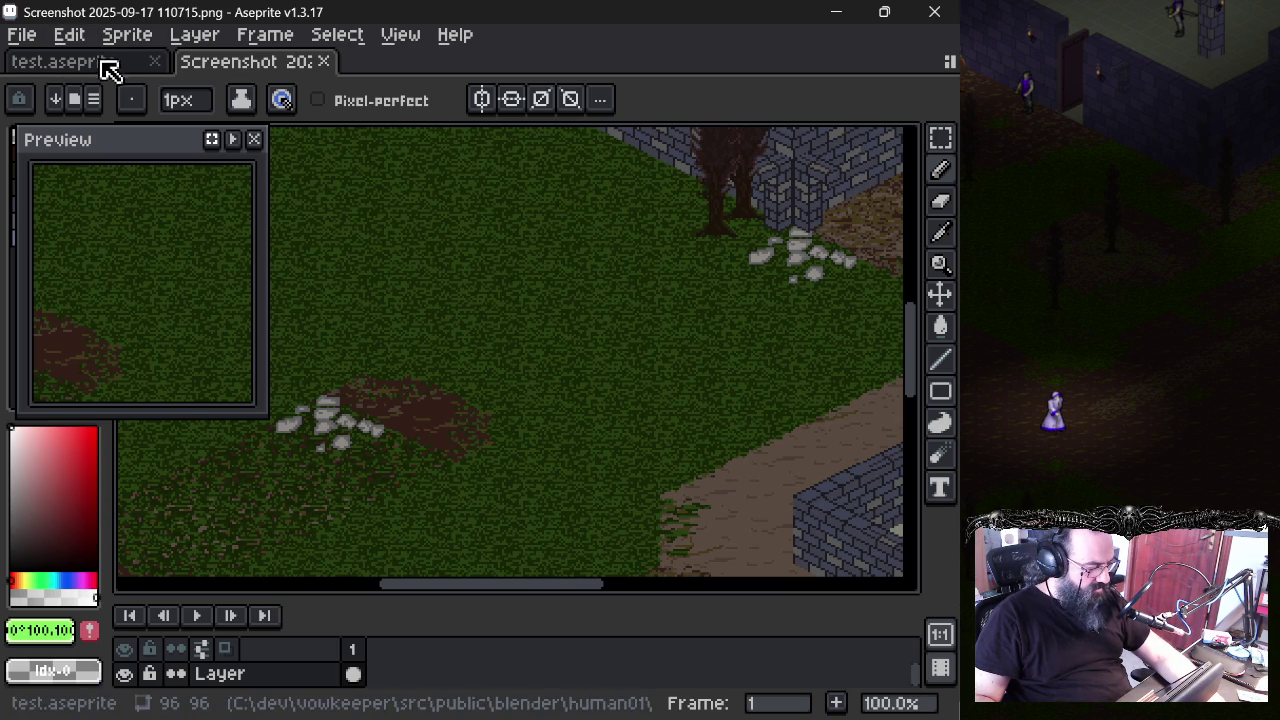
- Switch to the test.aseprite sprite and show the recent-files list
left_click(24, 37)
left_click(60, 68)
left_click(24, 35)
mouse_move(80, 110)
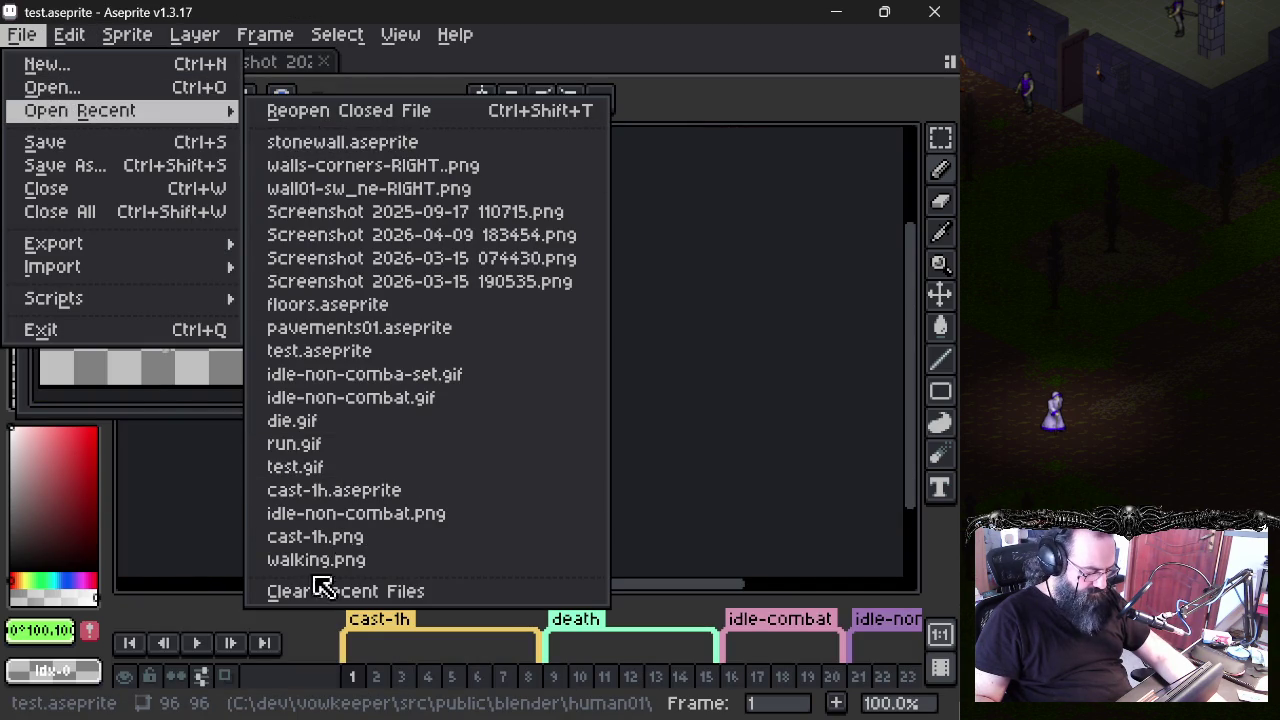
- Open pavements01.aseprite from recents, then floors.aseprite from the images folder
left_click(340, 333)
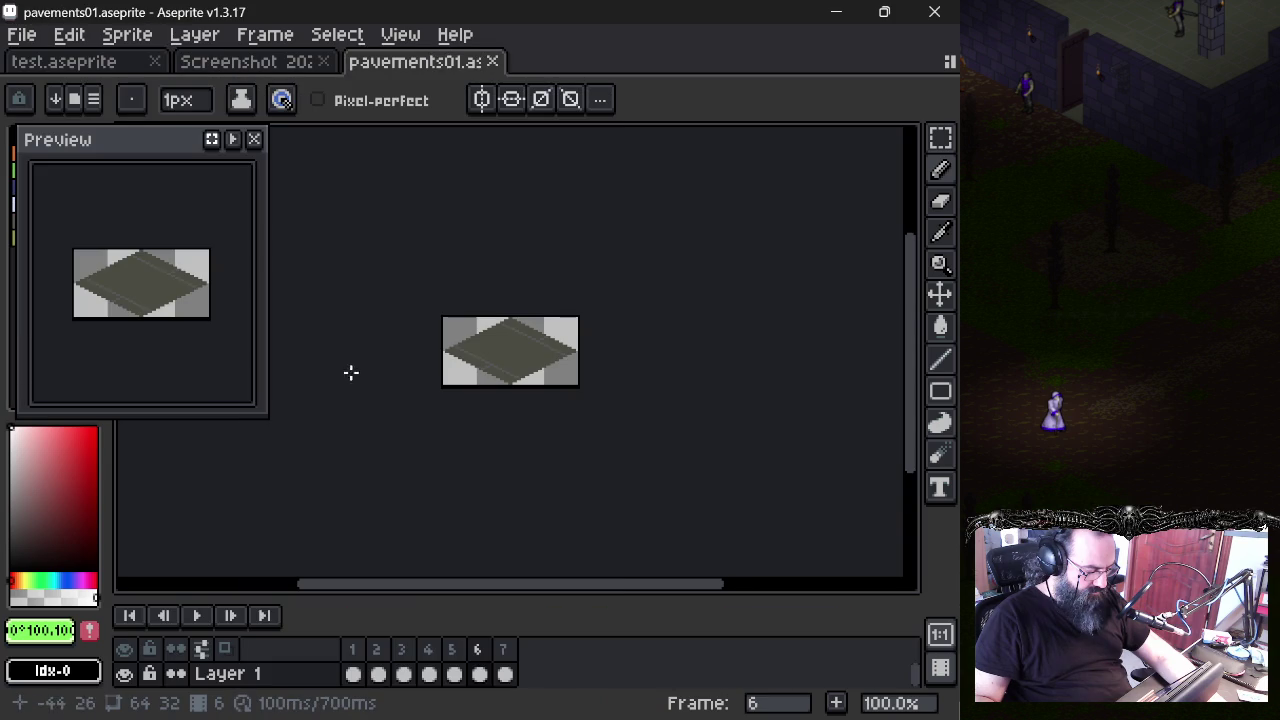
left_click(250, 61)
left_click(22, 35)
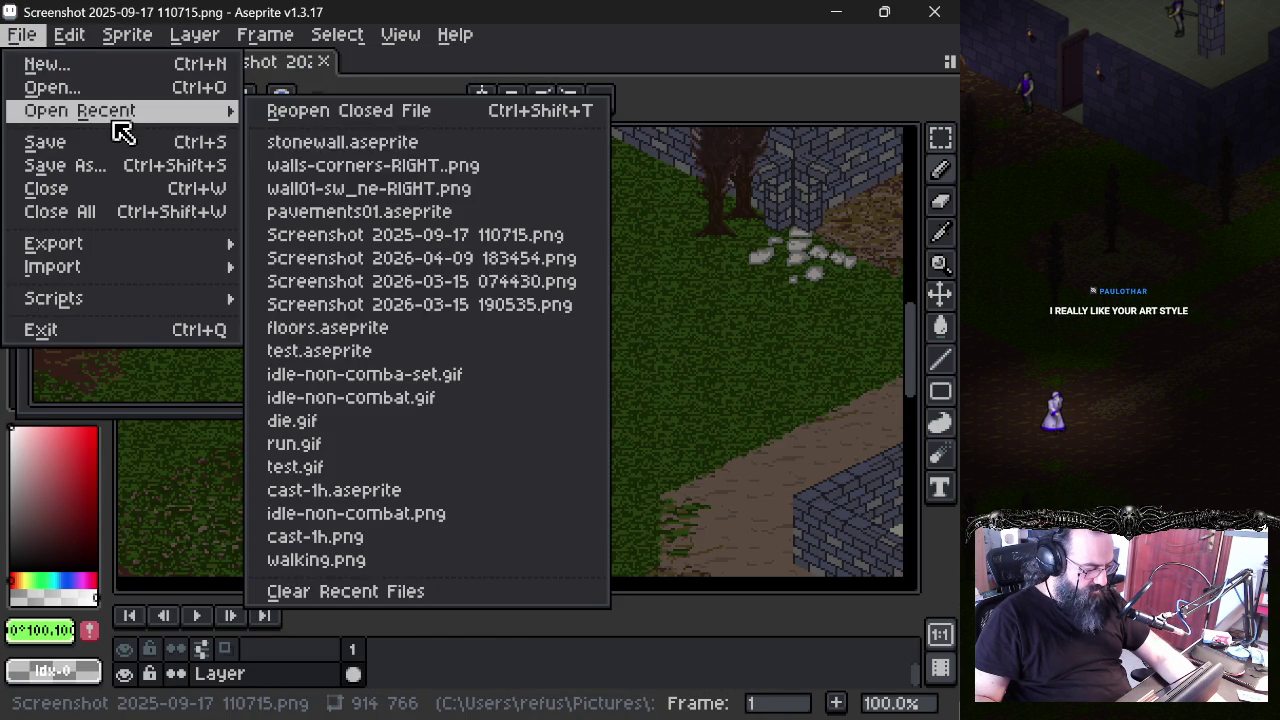
mouse_move(80, 111)
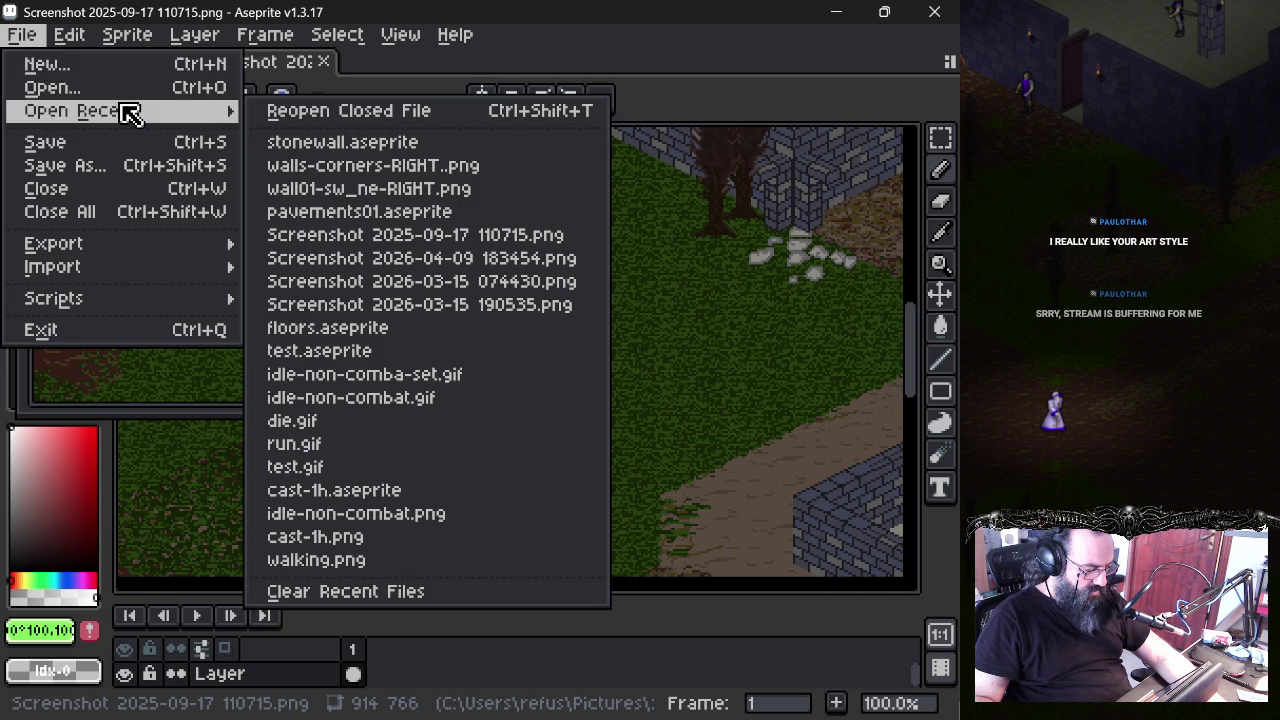
key("Return")
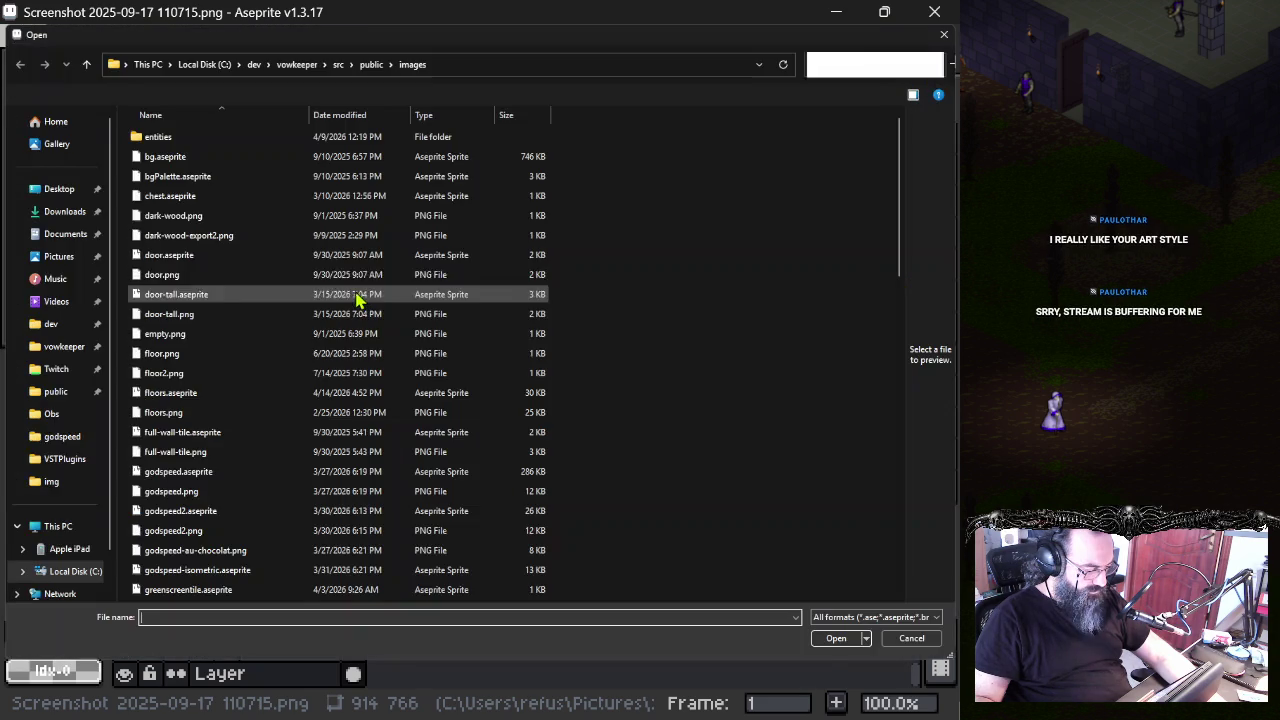
left_click(195, 373)
left_click(193, 395)
double_click(193, 393)
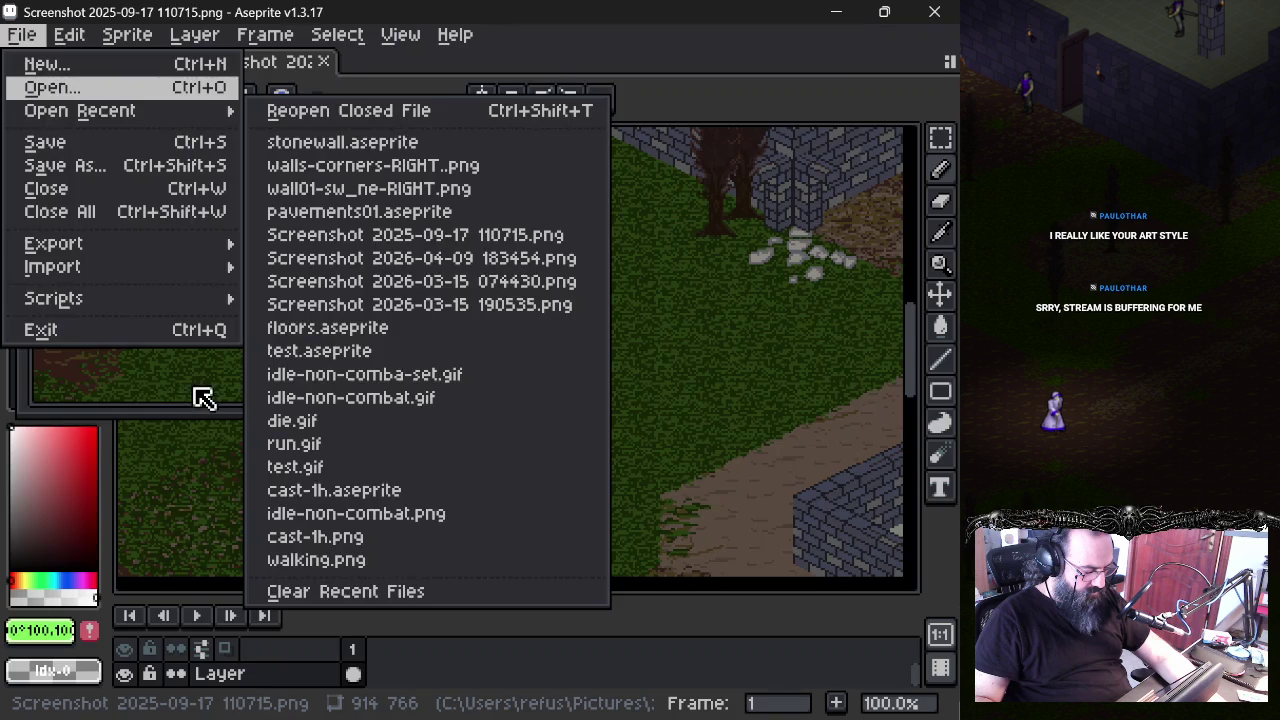
- Step through floors.aseprite frames 9, 21 and onward, then return to the castle screenshot
left_click(553, 660)
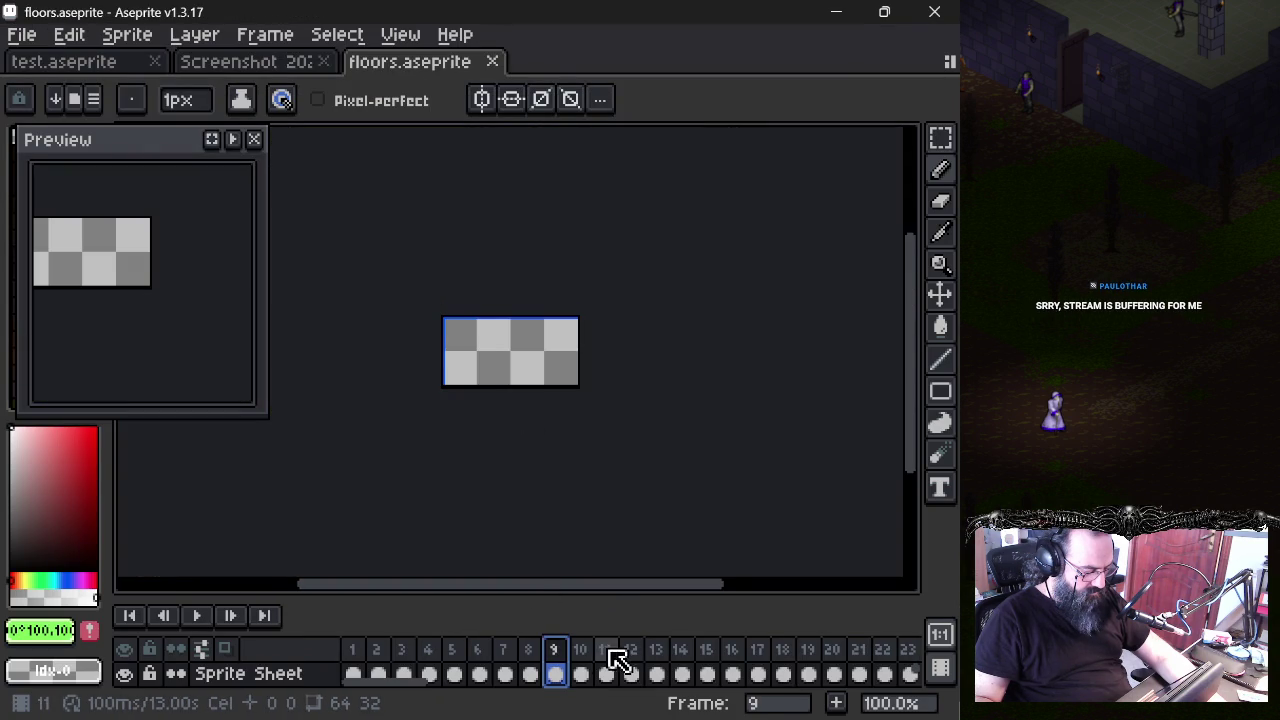
left_click(860, 660)
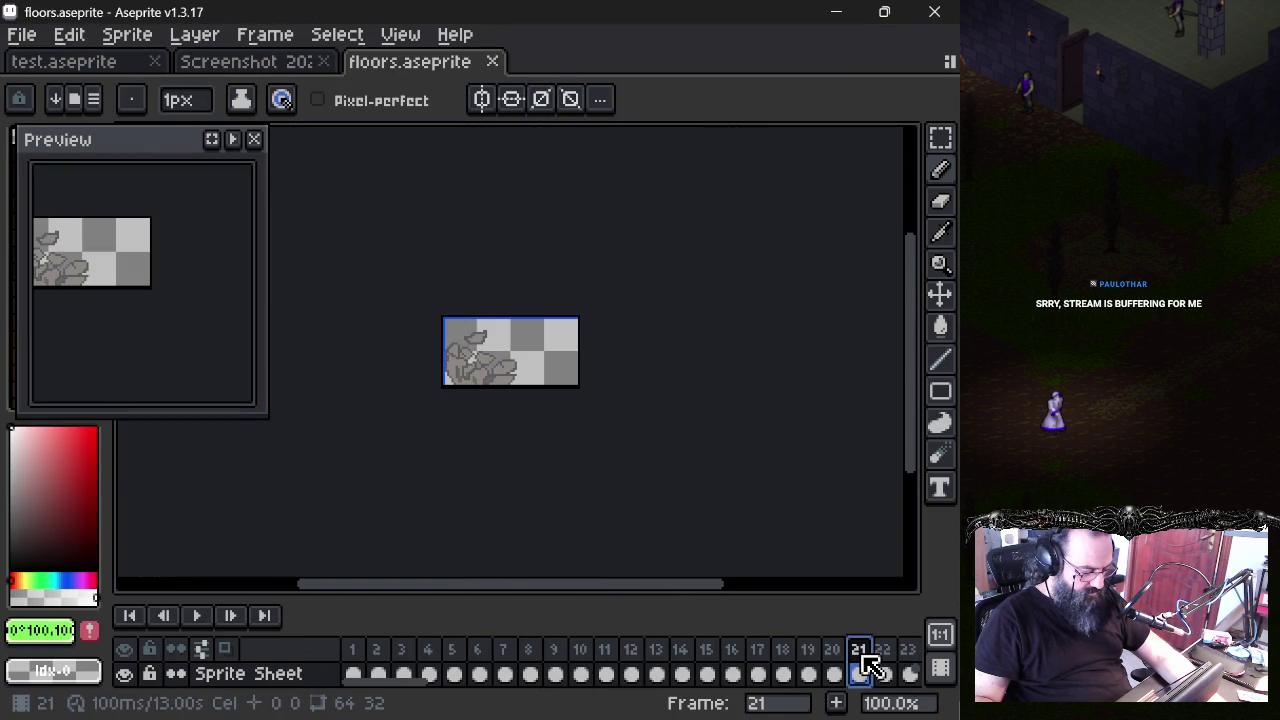
key("d")
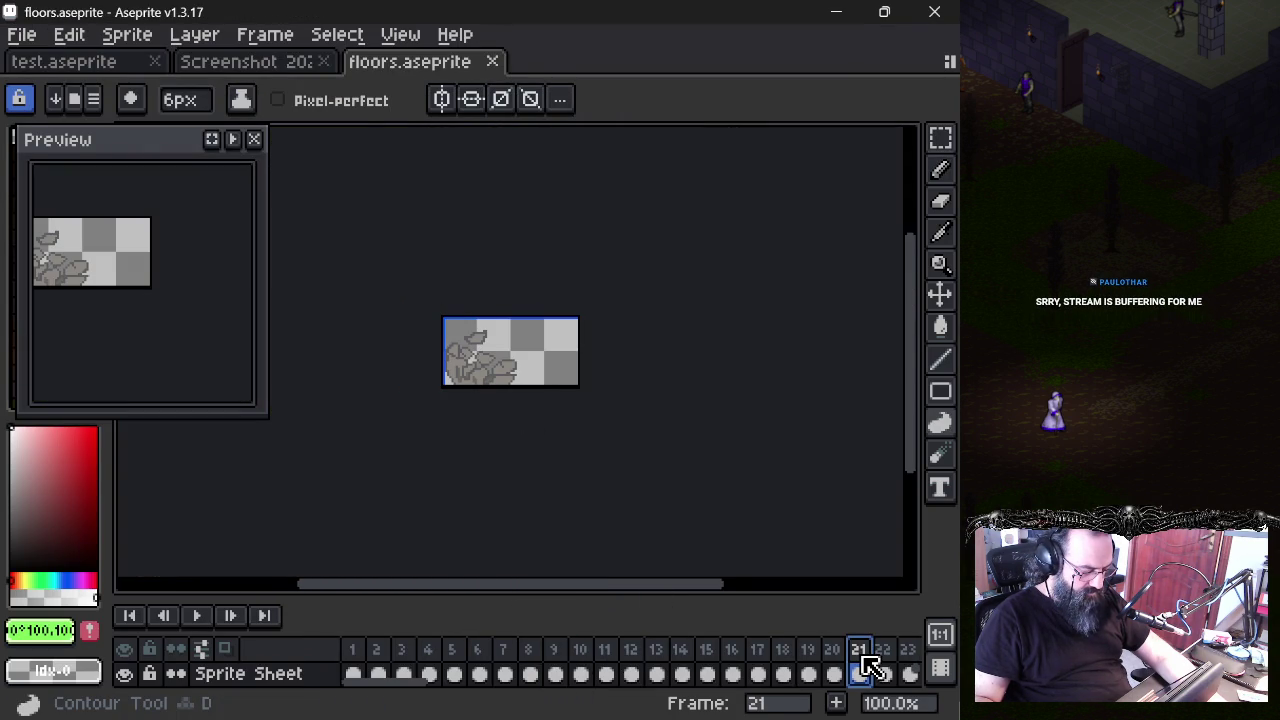
key("Right")
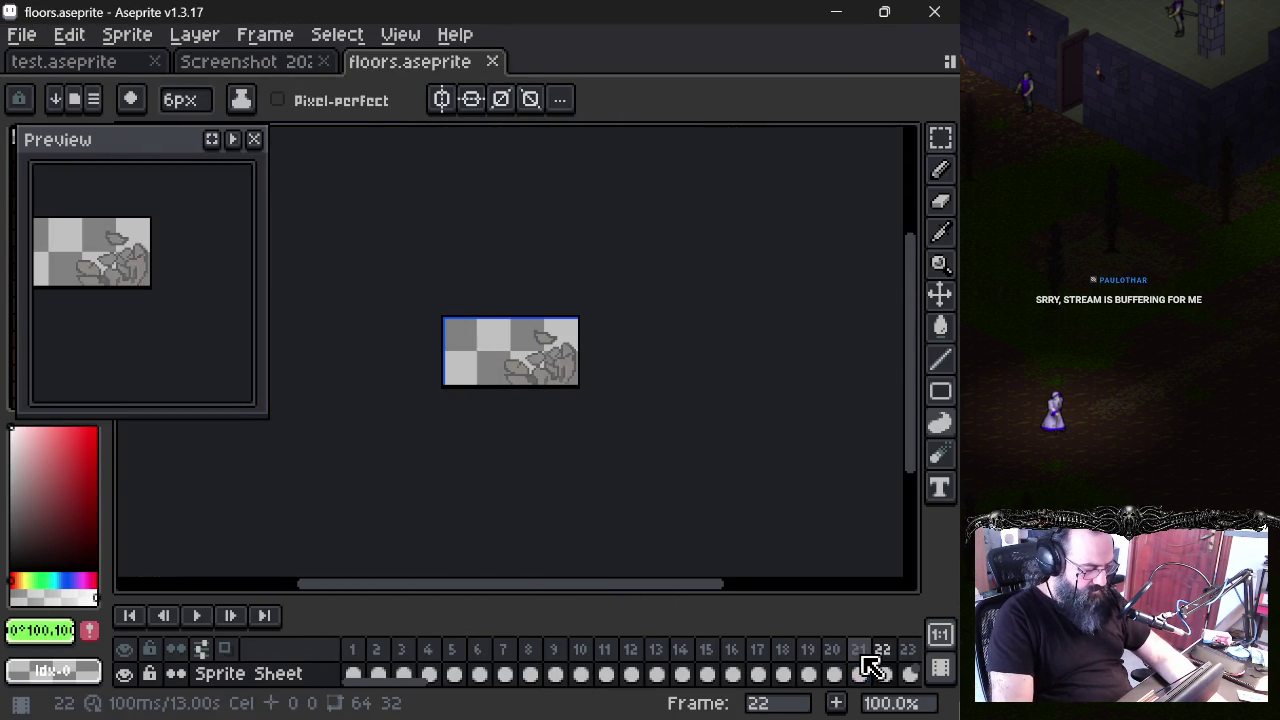
key("Right")
key("Right")
key("Right")
key("Right")
key("Right")
key("Right")
key("Right")
key("Right")
key("Right")
key("Right")
key("Right")
key("Right")
key("Right")
key("ctrl+shift+Tab")
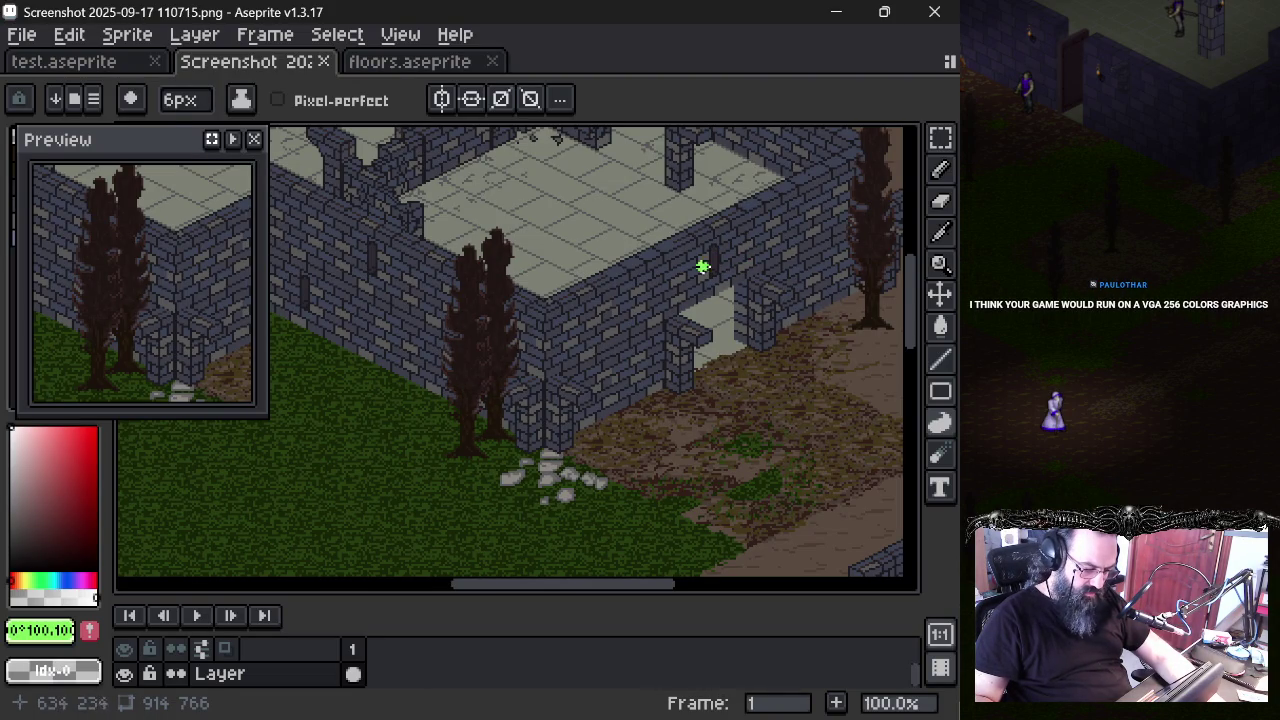
scroll(700, 266, "down", 6)
scroll(707, 285, "up", 4)
scroll(707, 285, "up", 1)
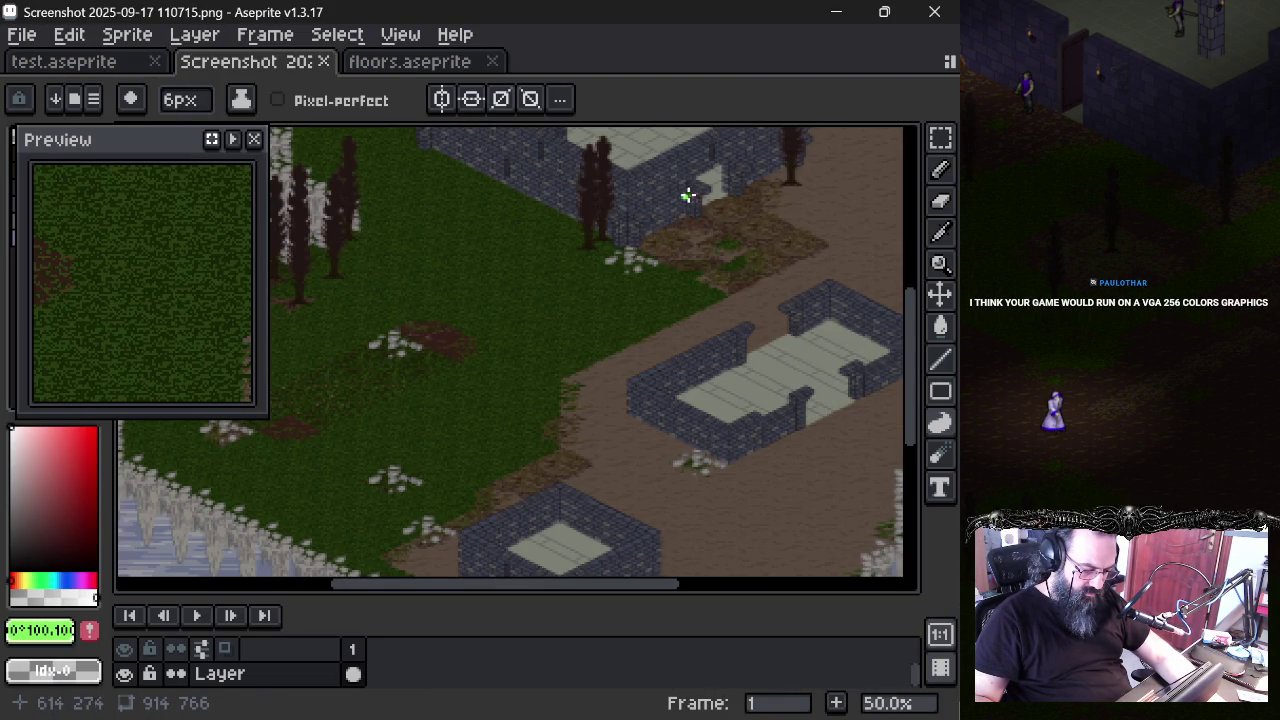
scroll(683, 231, "down", 2)
scroll(683, 231, "up", 5)
scroll(666, 229, "down", 2)
scroll(629, 297, "up", 1)
scroll(631, 301, "down", 1)
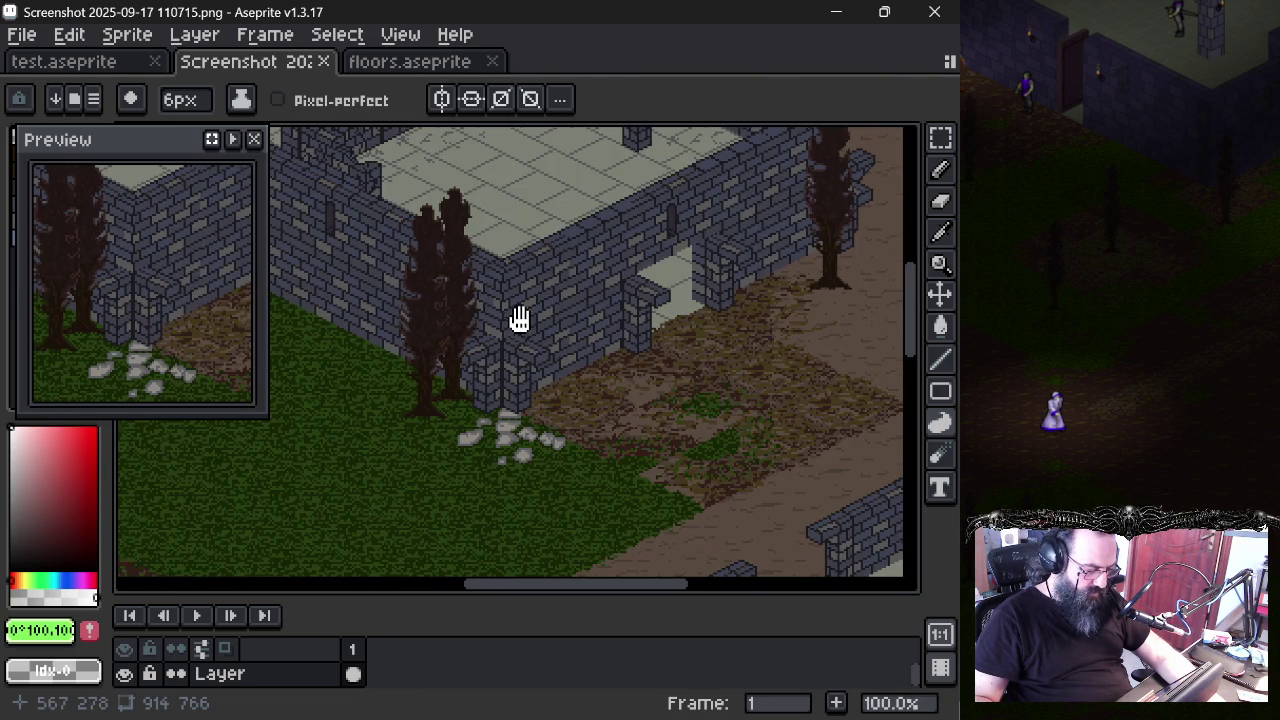
left_click_drag(519, 318, 559, 328)
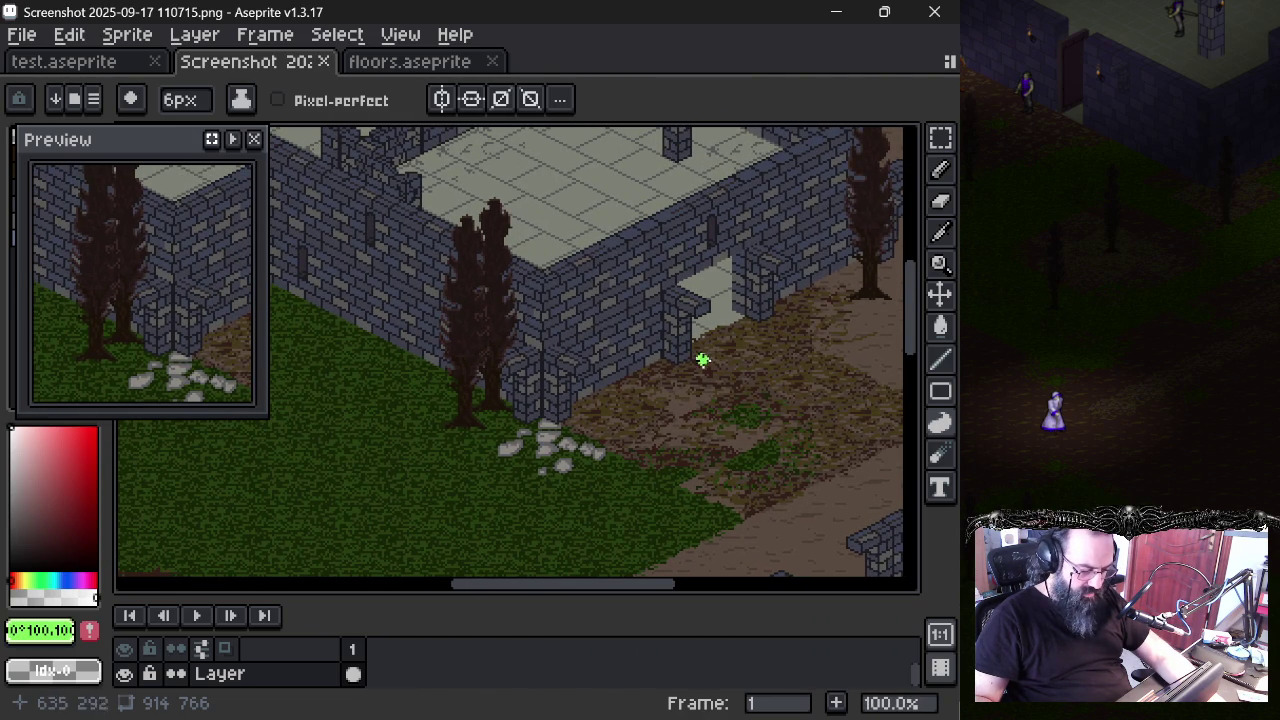
left_click_drag(703, 368, 558, 363)
mouse_move(549, 441)
left_mouse_down()
mouse_move(520, 343)
mouse_move(609, 143)
mouse_move(577, 297)
mouse_move(435, 202)
mouse_move(506, 171)
mouse_move(589, 394)
mouse_move(537, 271)
mouse_move(401, 237)
mouse_move(486, 266)
mouse_move(517, 323)
left_mouse_up()
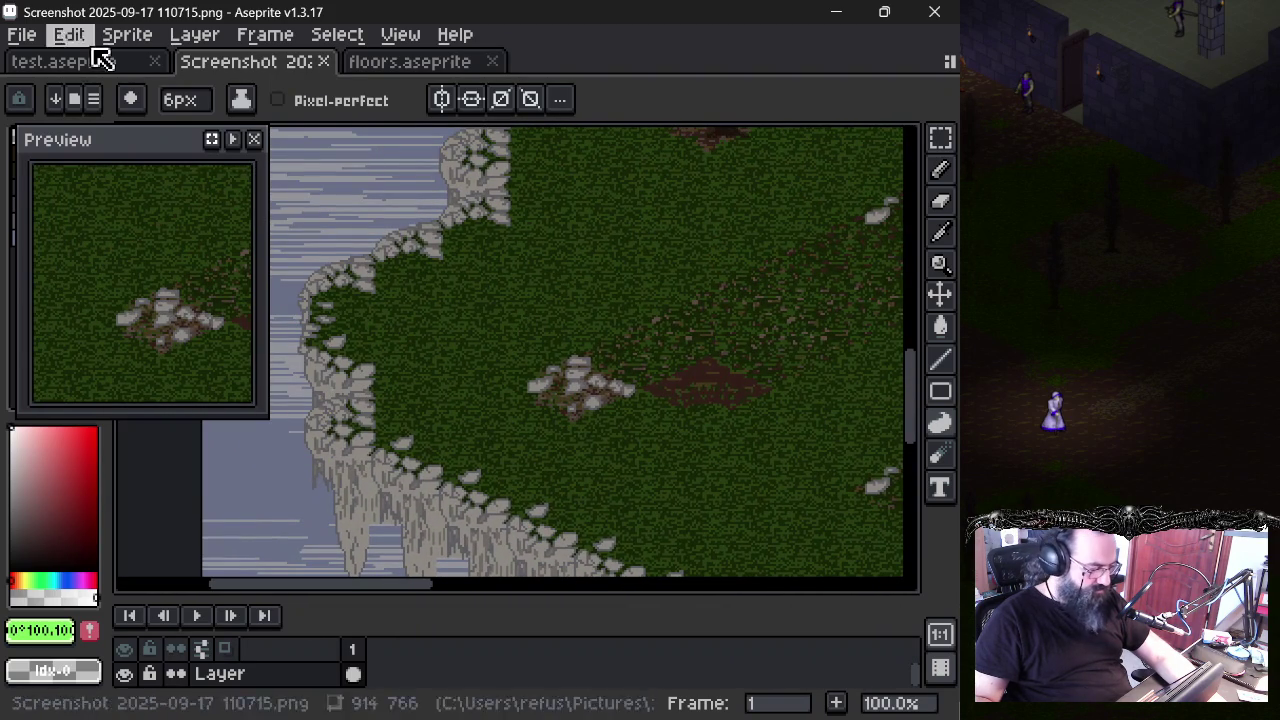
- Glance between floors.aseprite and test.aseprite, ending on floors.aseprite
left_click(400, 62)
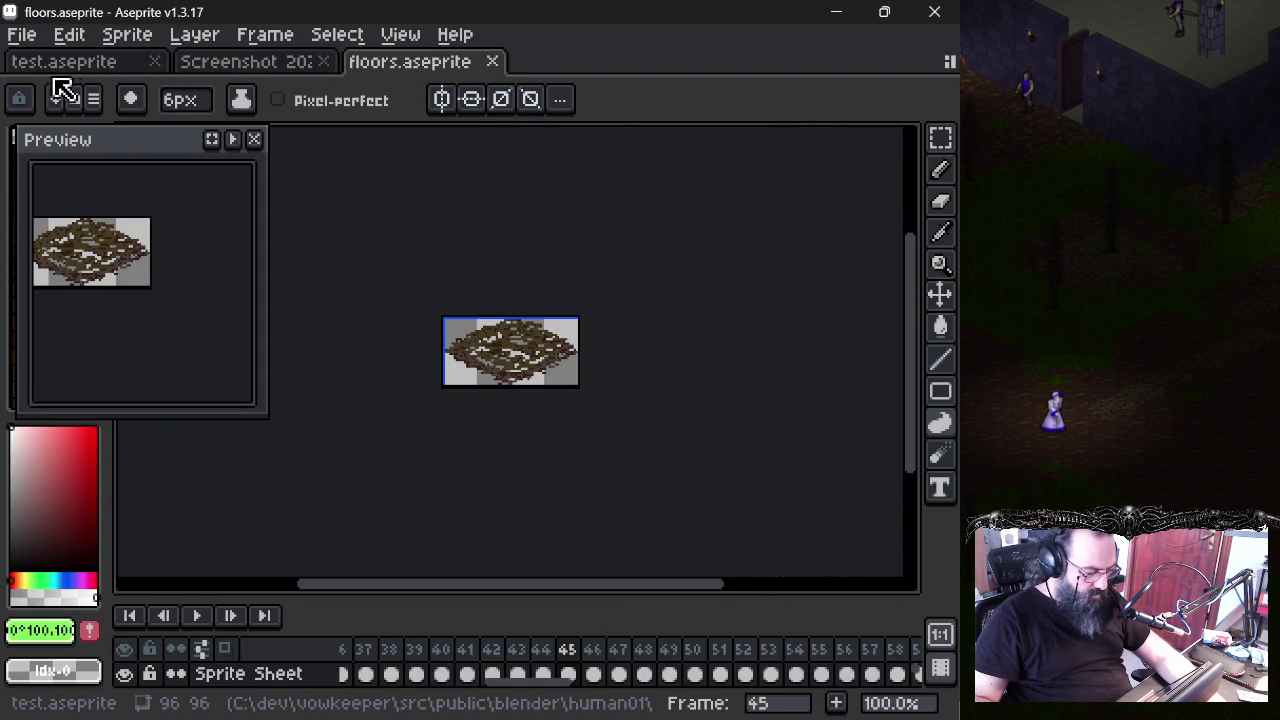
left_click(50, 64)
left_click(400, 64)
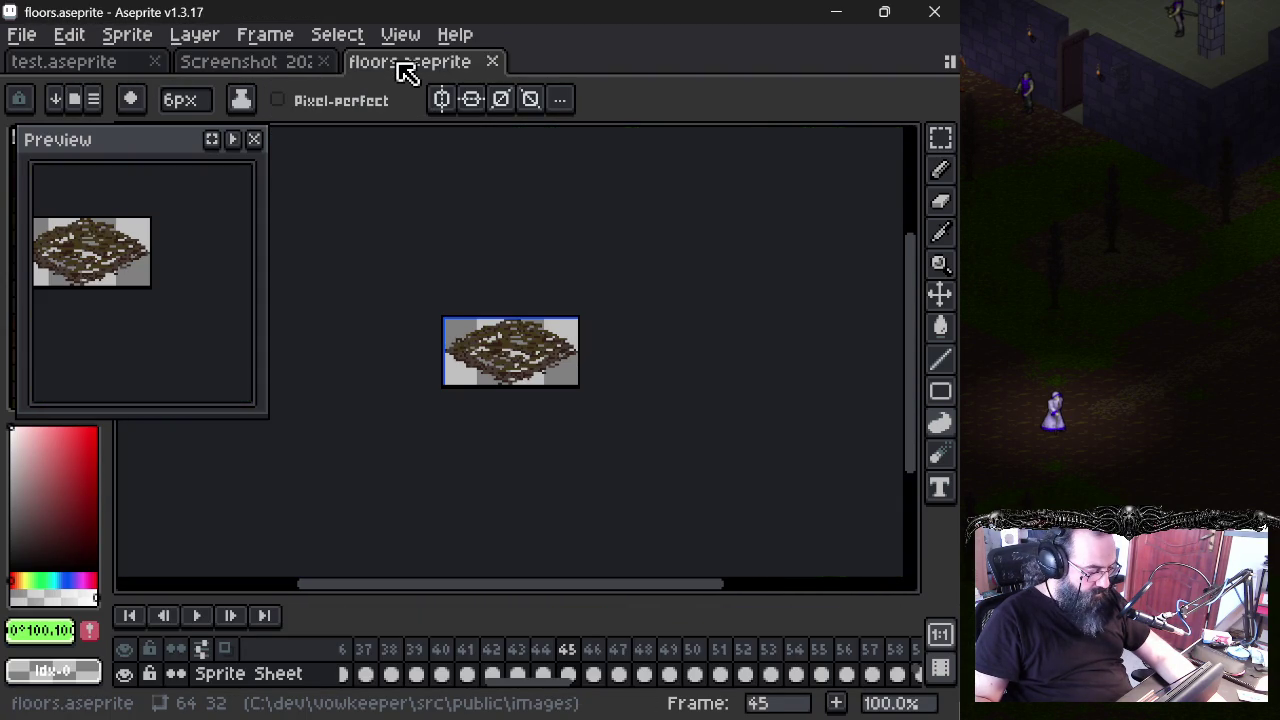
- Create a new blank sprite 64 px wide and 96 px tall
left_click(24, 36)
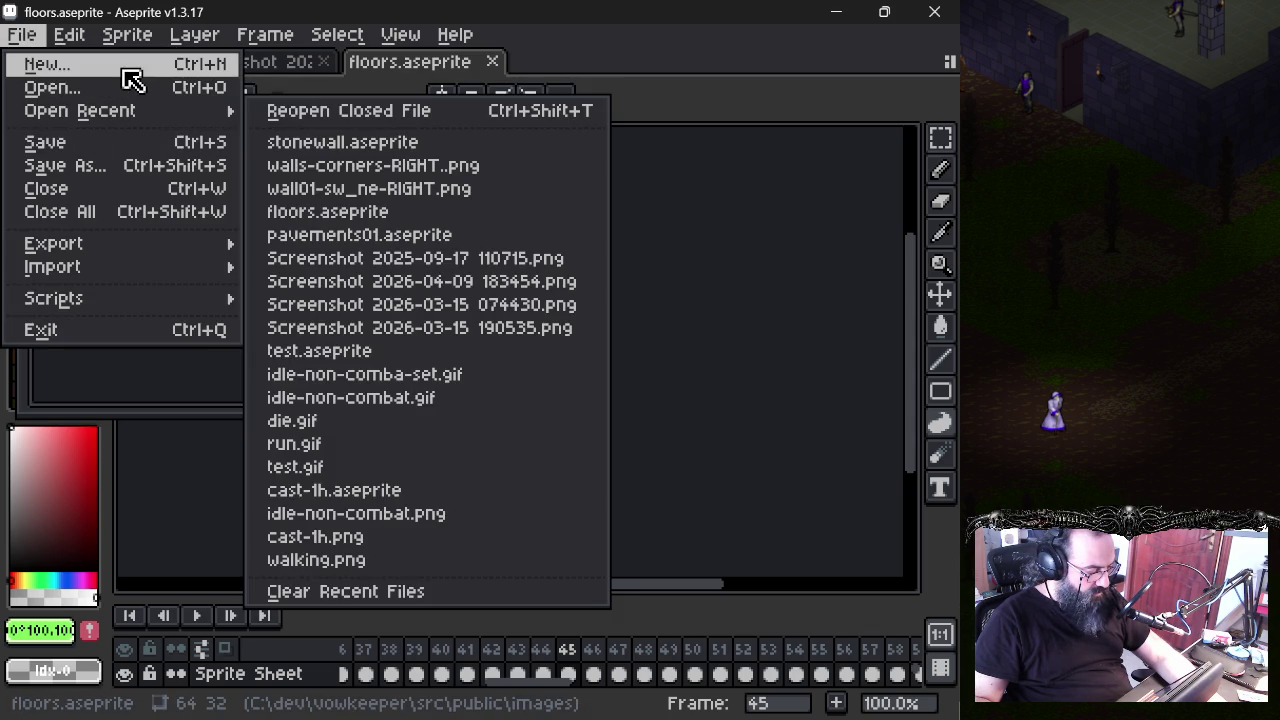
left_click(133, 70)
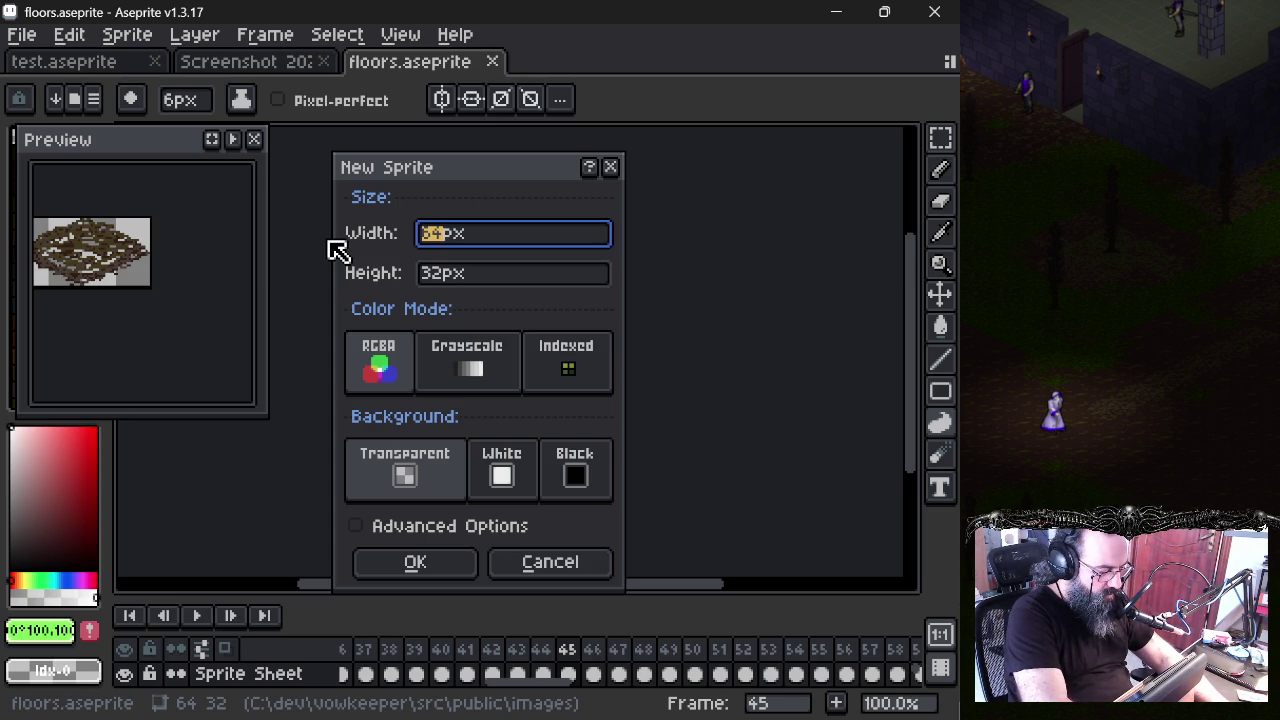
type("64")
key("Tab")
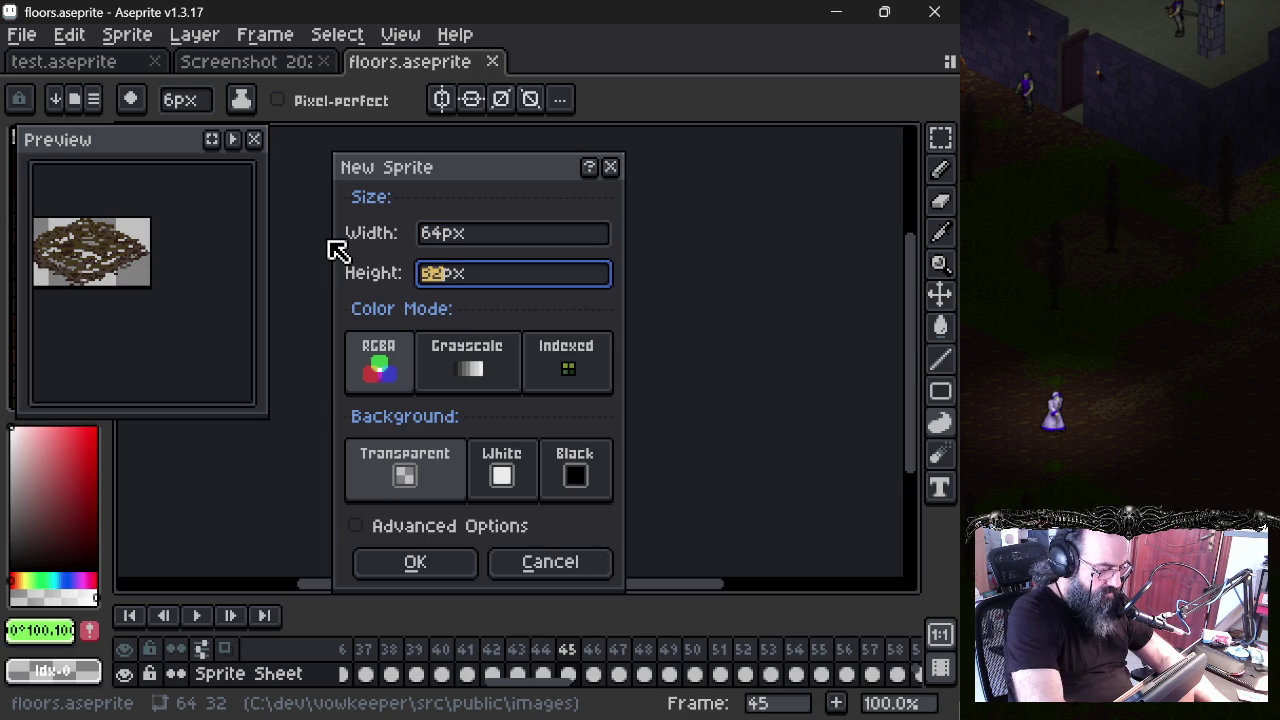
type("96")
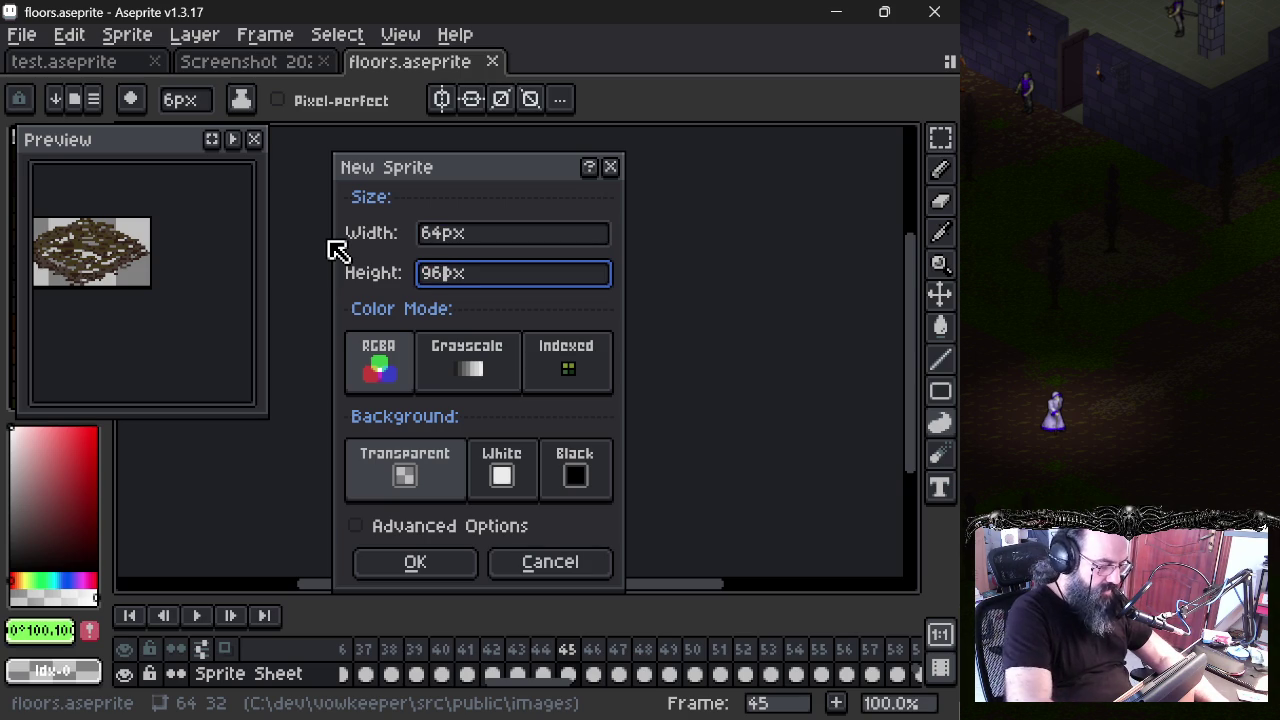
key("Return")
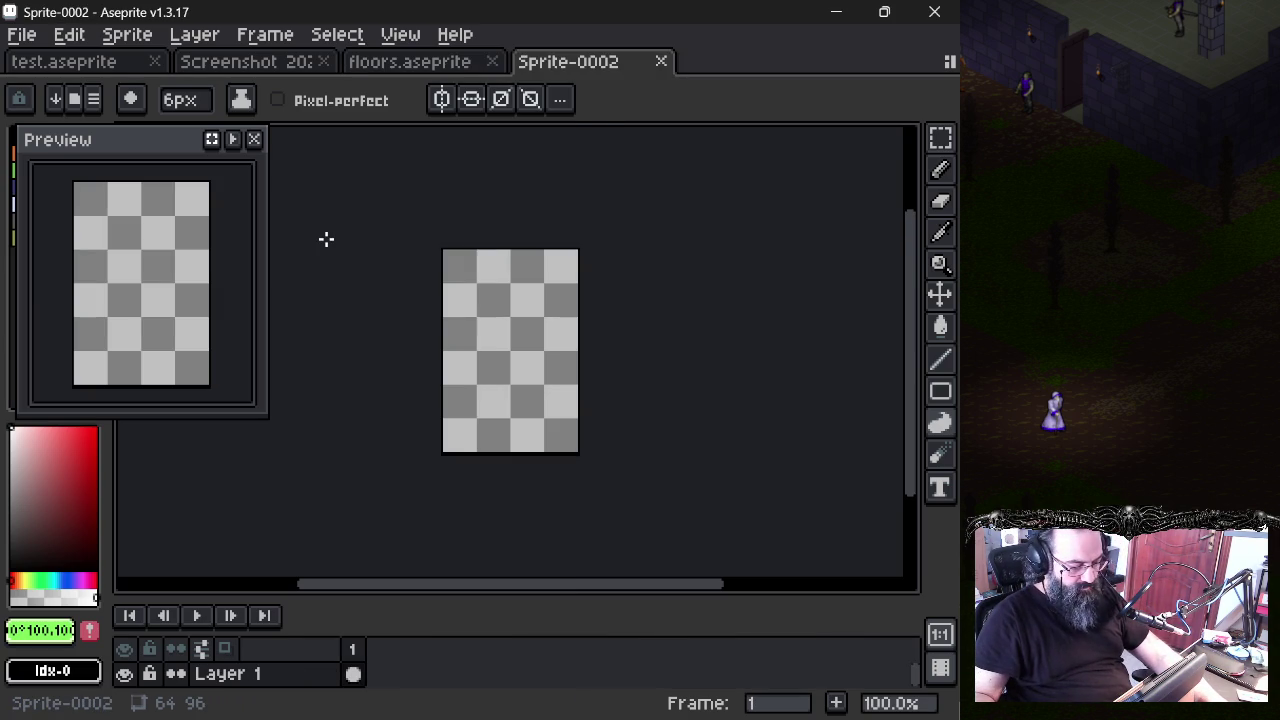
- Open grid-template.aseprite and select its whole isometric tile image
left_click(22, 36)
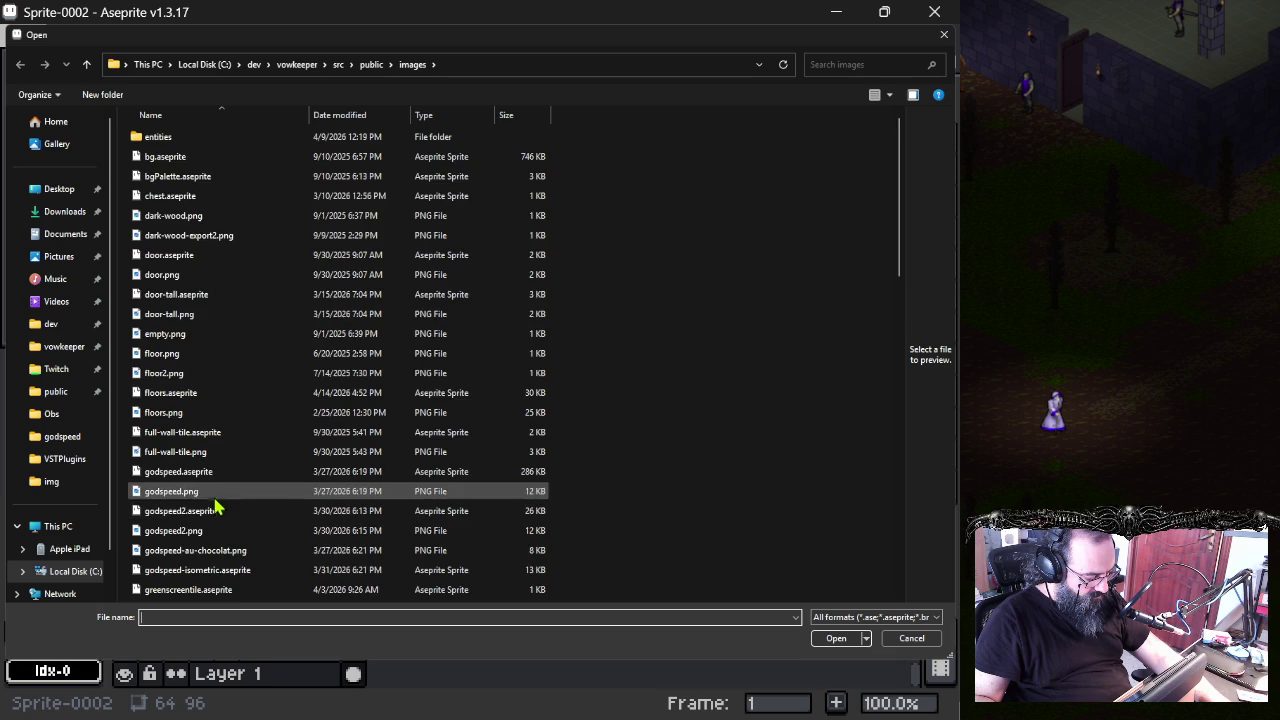
scroll(214, 508, "down", 1)
scroll(209, 505, "down", 1)
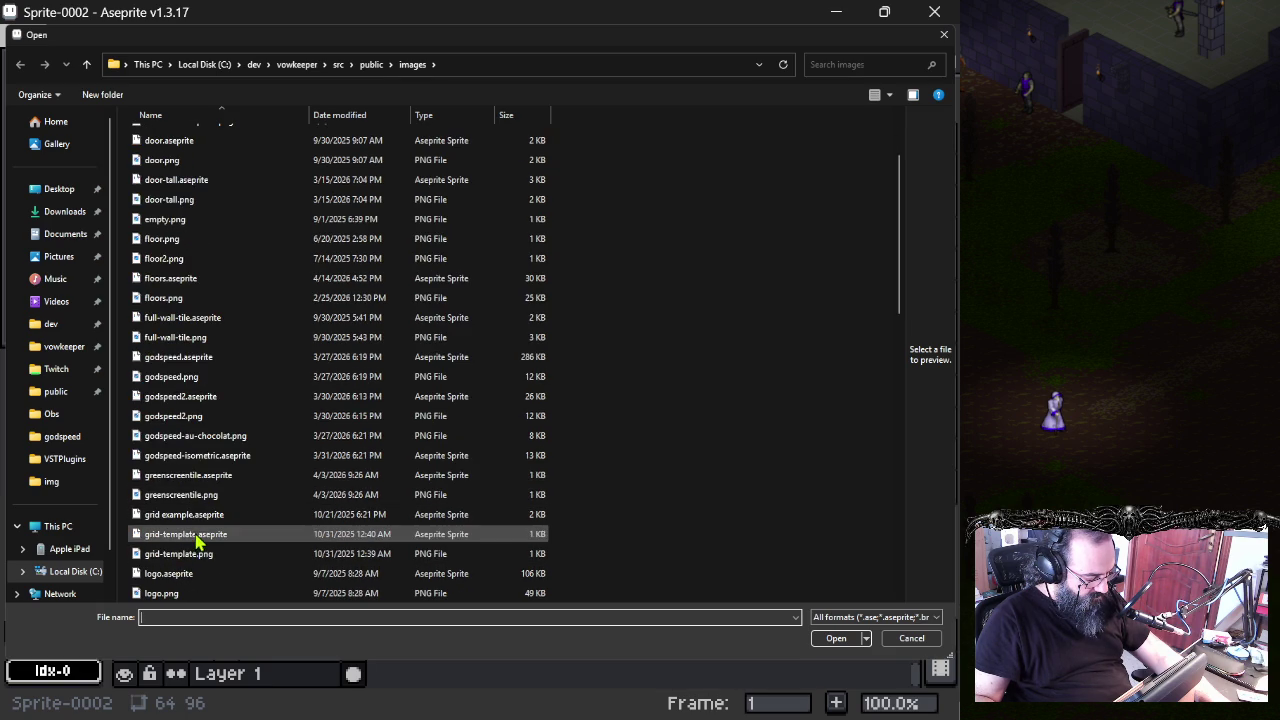
left_click(197, 538)
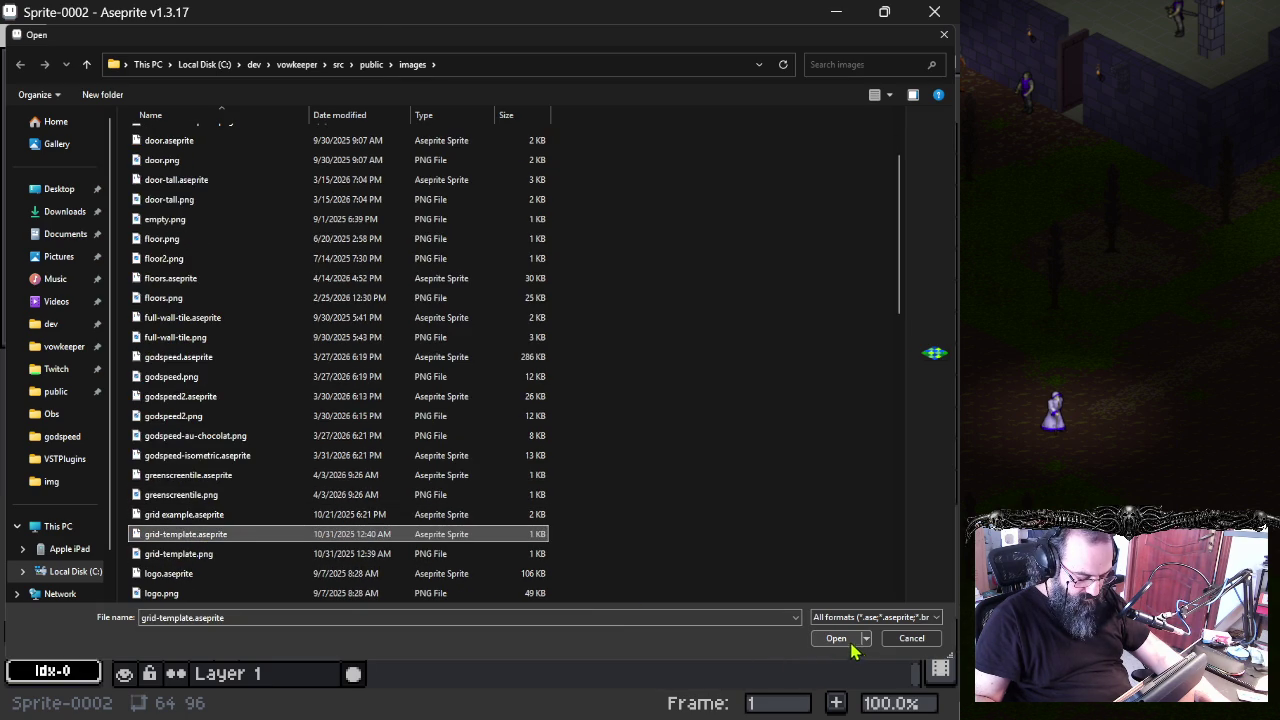
left_click(851, 645)
key("ctrl+a")
- Add a layer named 'grid' to Sprite-0002 and paste the tile at the canvas bottom
left_click(590, 62)
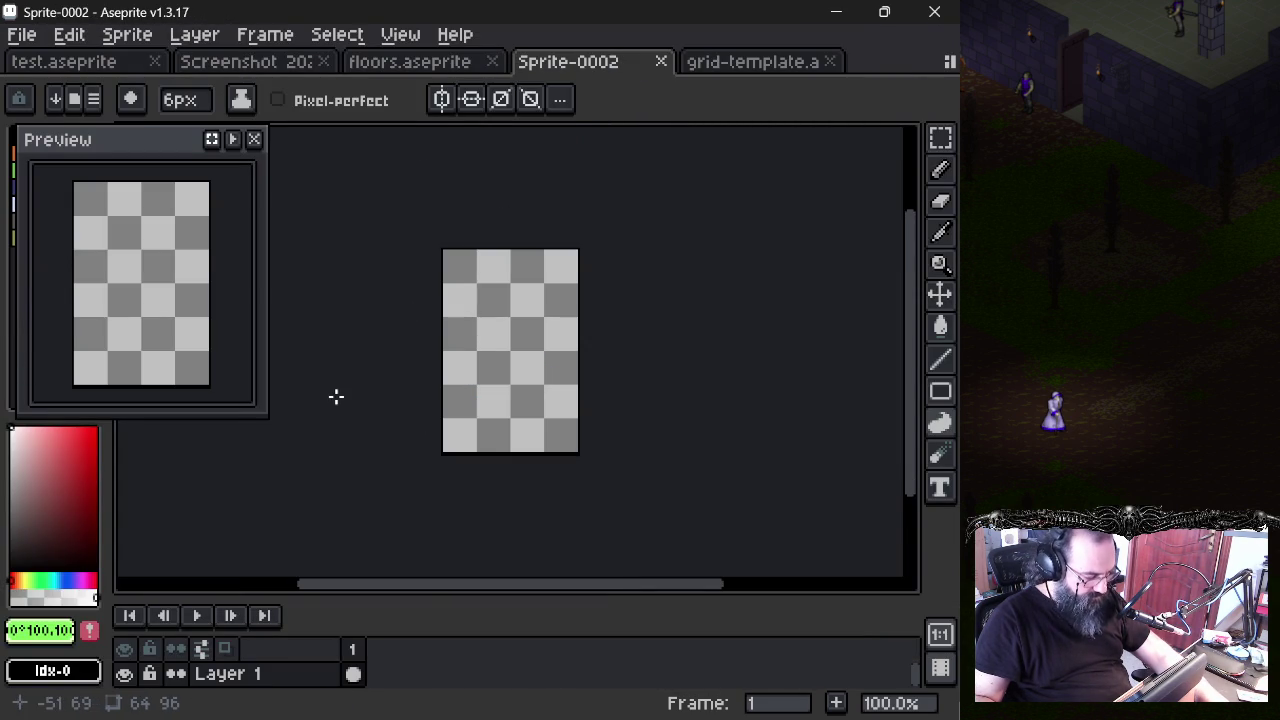
key("shift+n")
key("shift+p")
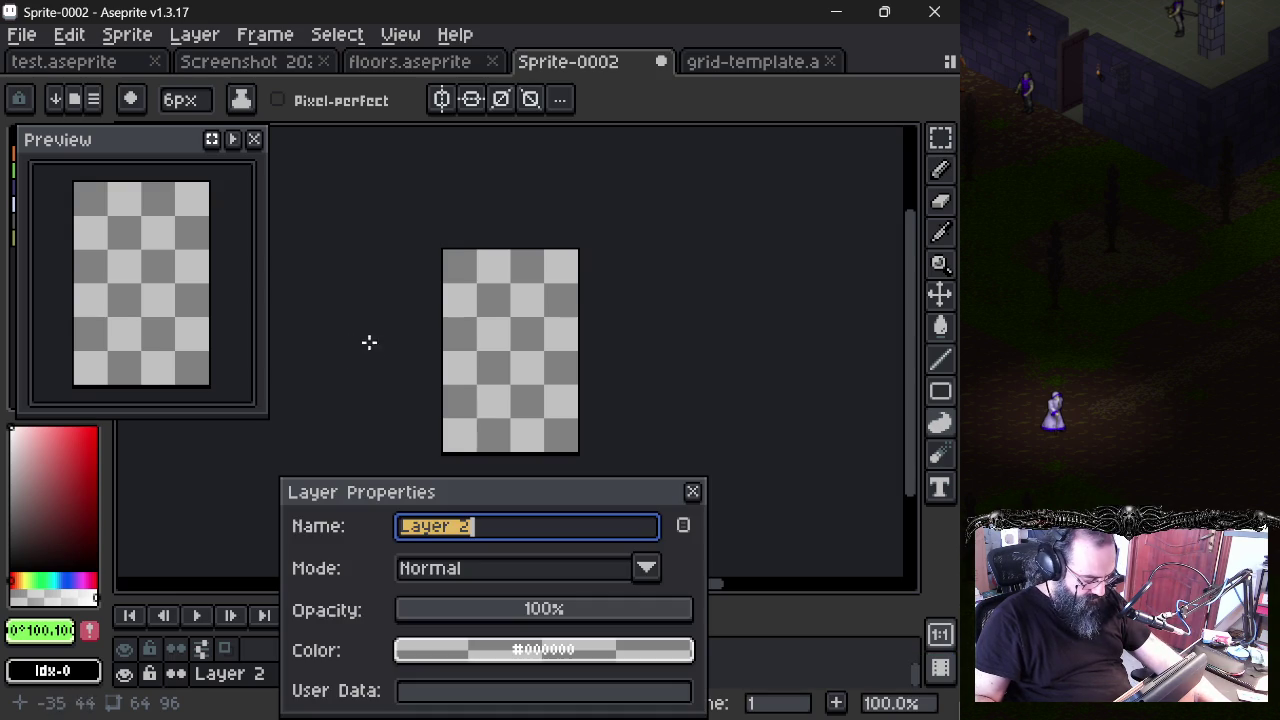
type("grid")
key("Return")
key("ctrl+v")
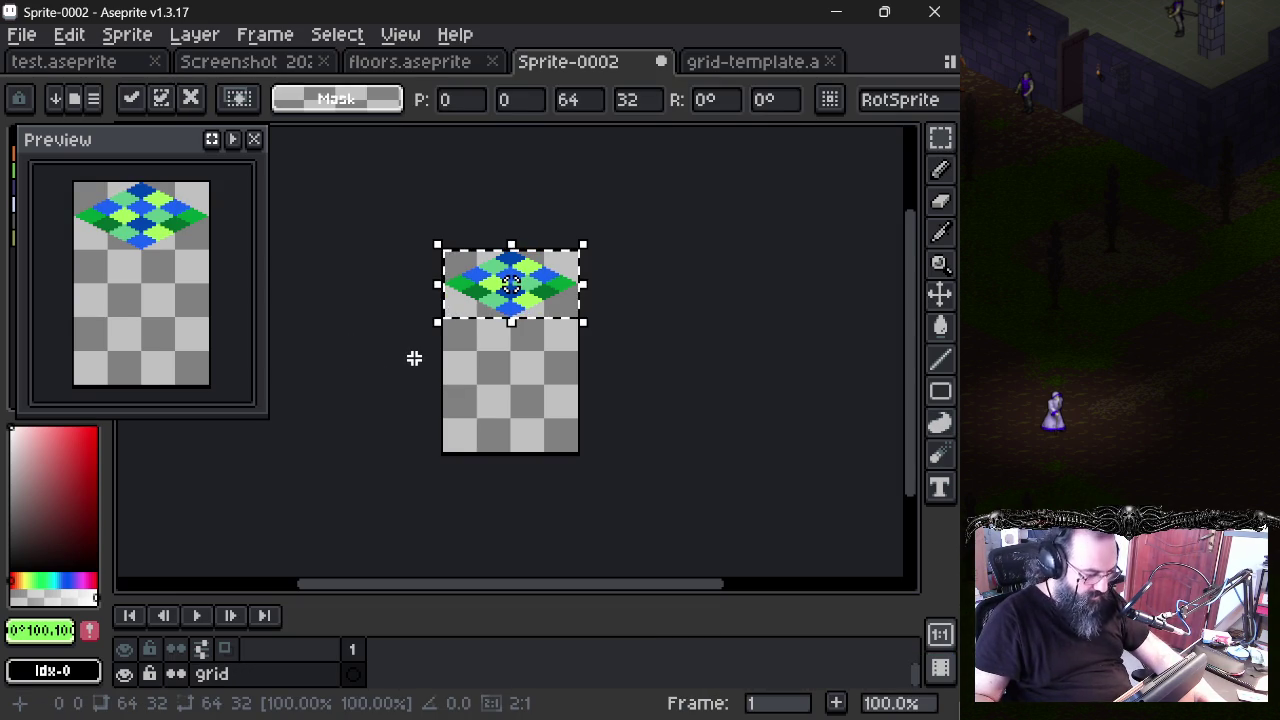
key("shift+Down")
key("shift+Down")
key("shift+Down")
key("shift+Down")
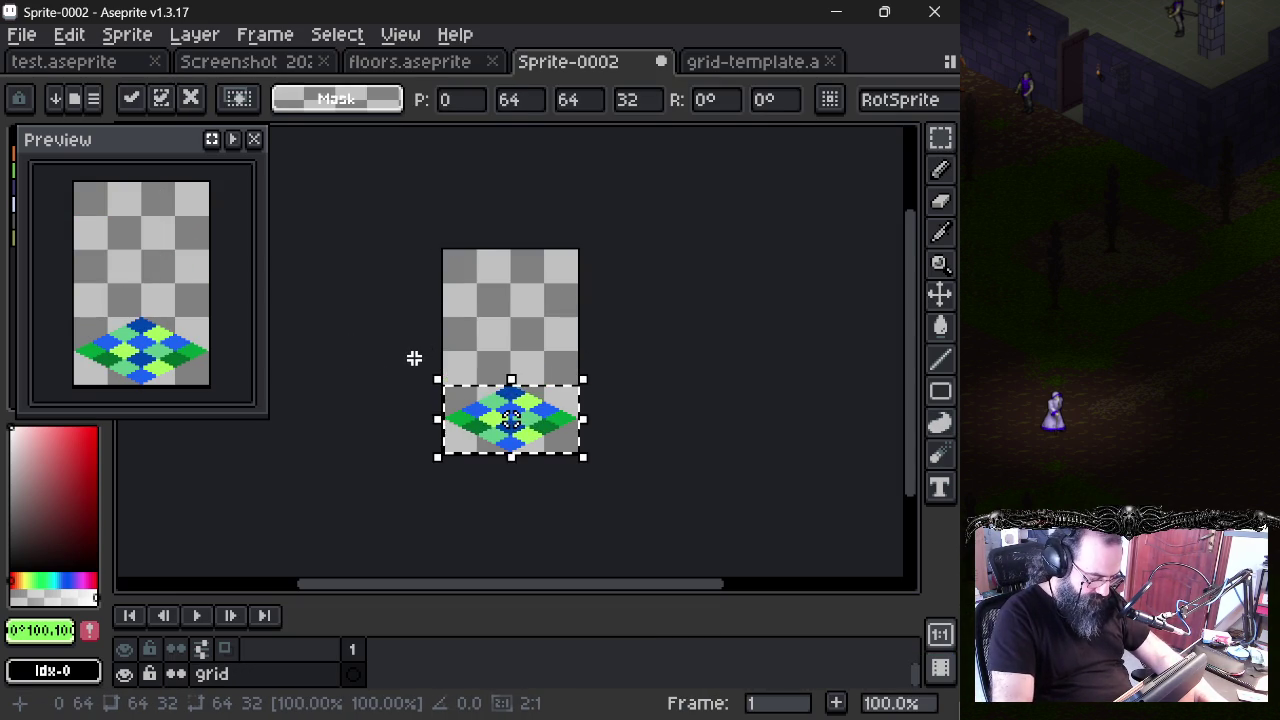
key("Return")
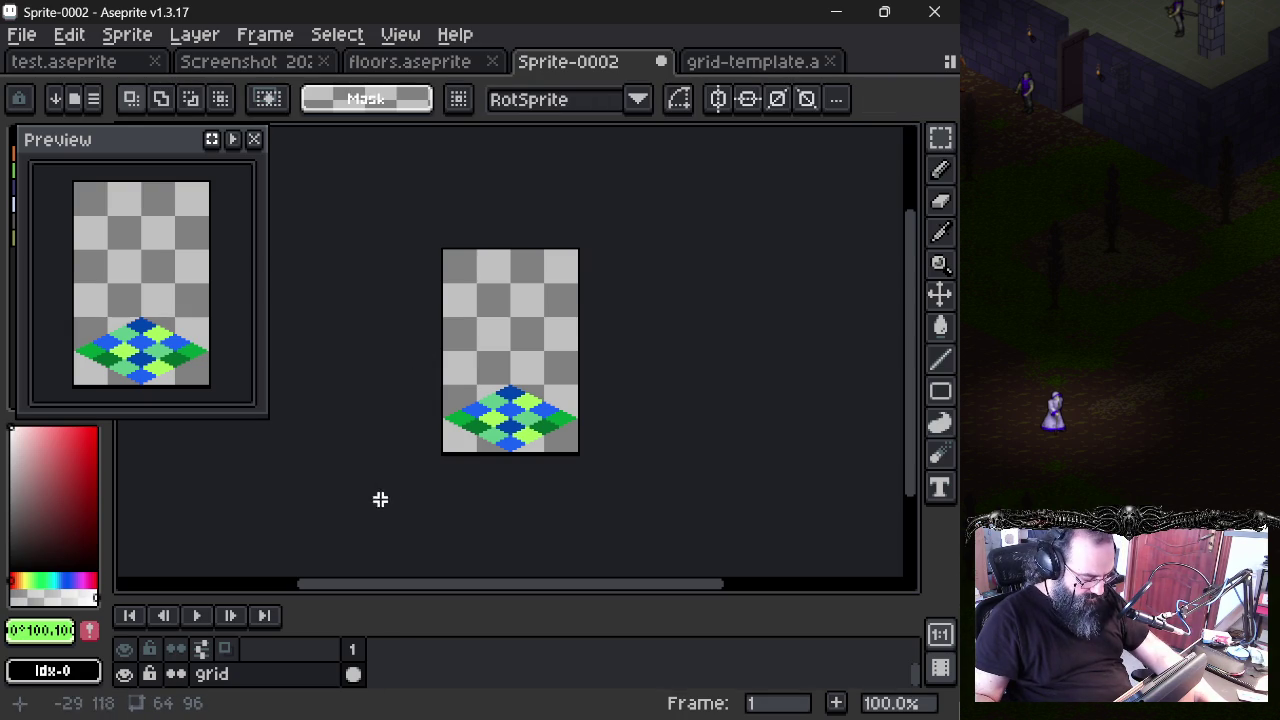
- Enlarge the layers panel and try reordering grid relative to Layer 1
left_click_drag(417, 598, 417, 528)
left_click_drag(317, 600, 230, 630)
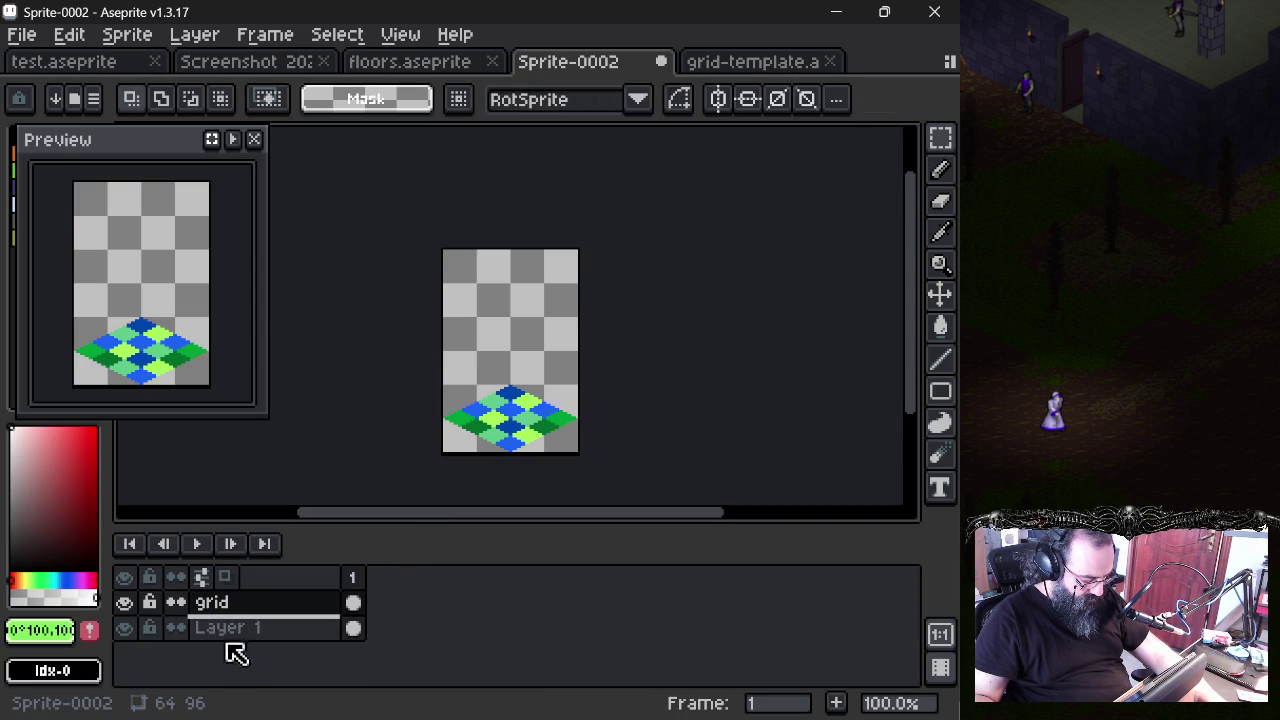
left_click(234, 636)
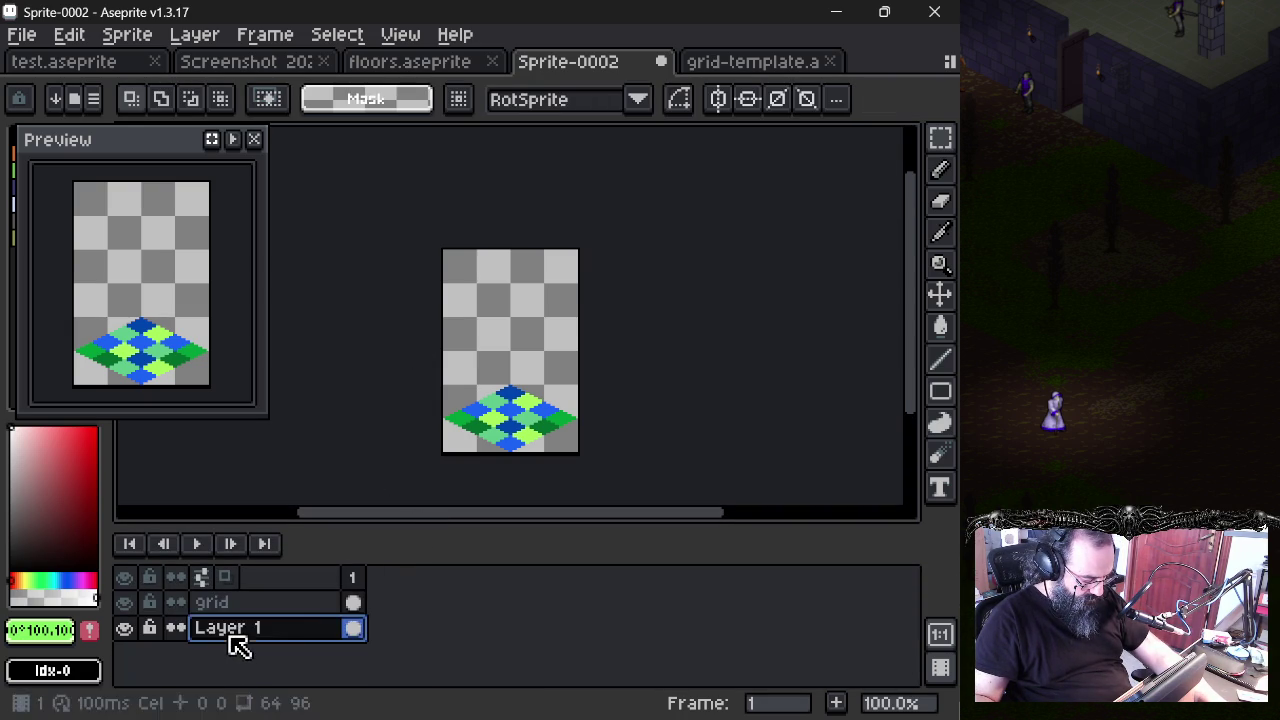
right_click(306, 632)
left_click(276, 628)
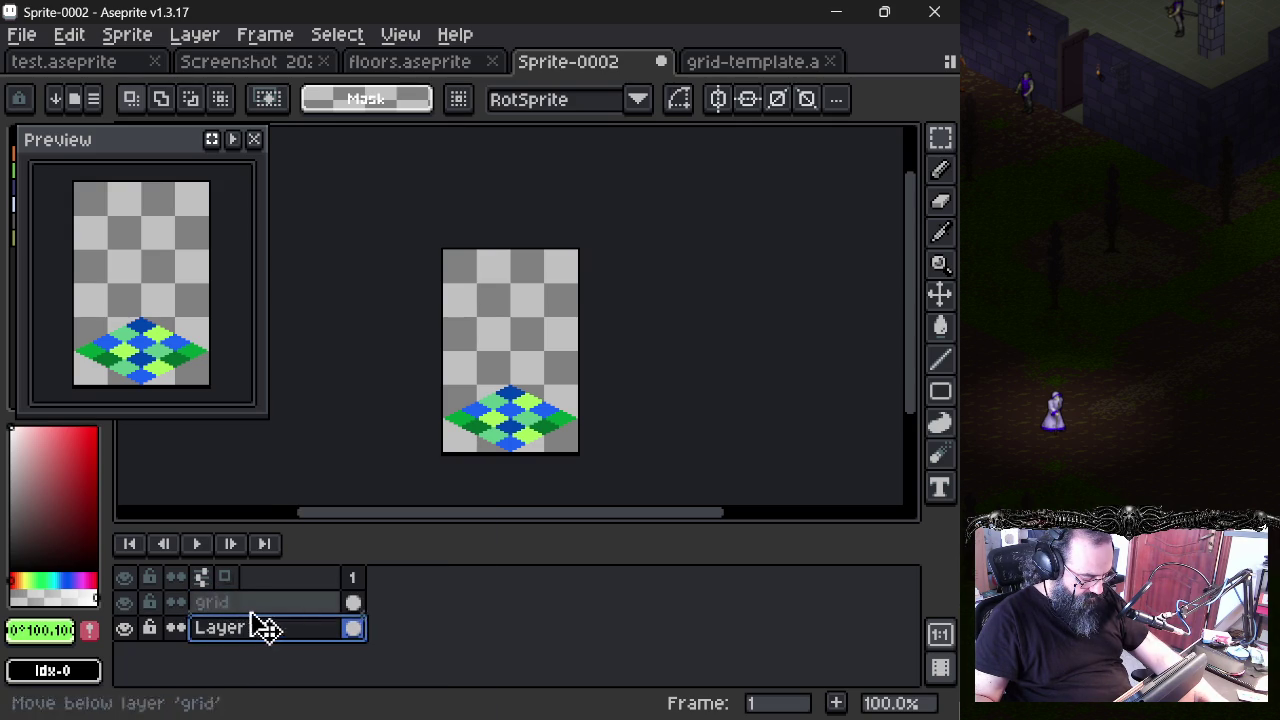
right_click(280, 612)
left_click(220, 660)
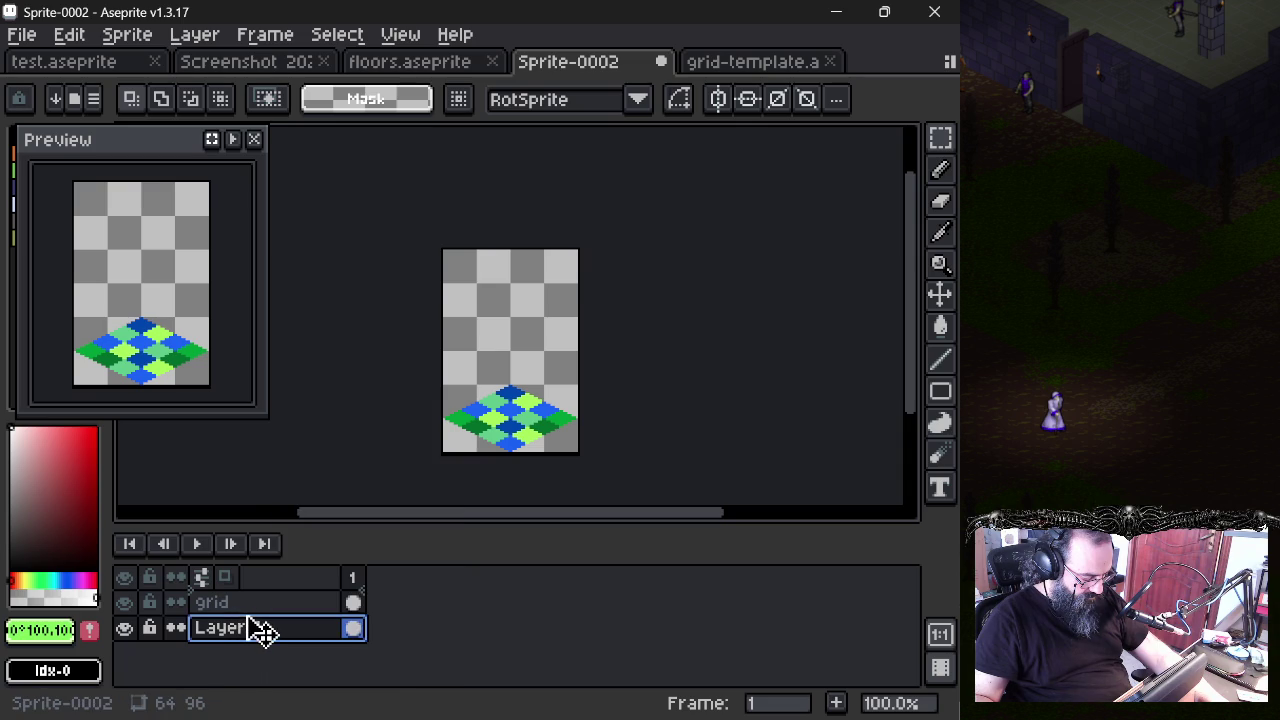
- Move Layer 1 above grid and rename it 'fence'
left_click_drag(262, 628, 271, 602)
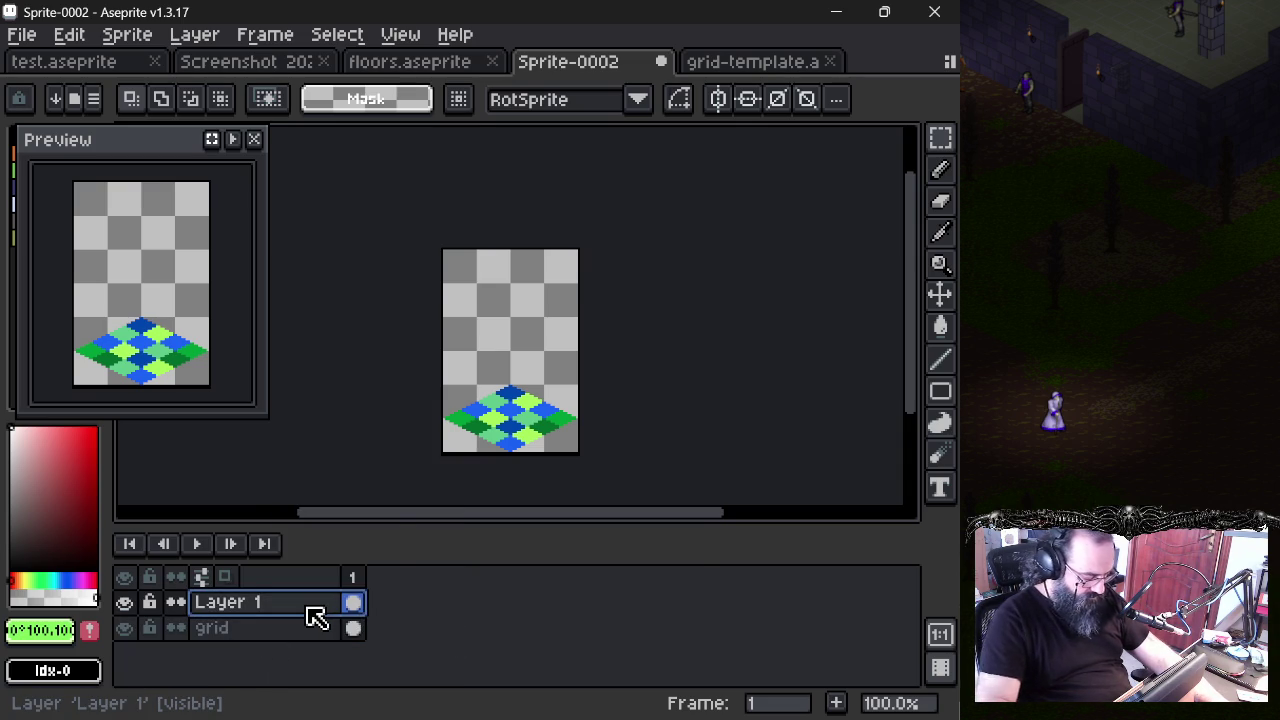
double_click(310, 606)
type("rec")
key("BackSpace")
key("BackSpace")
key("BackSpace")
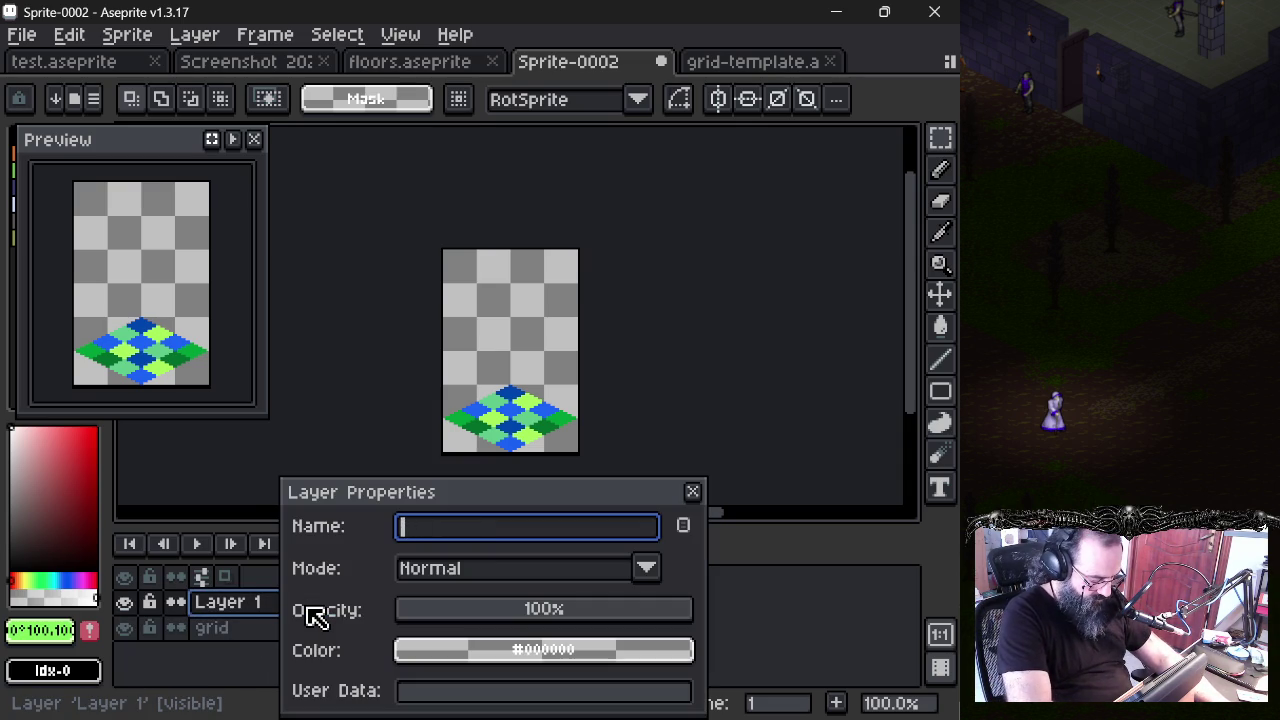
type("fence")
key("Return")
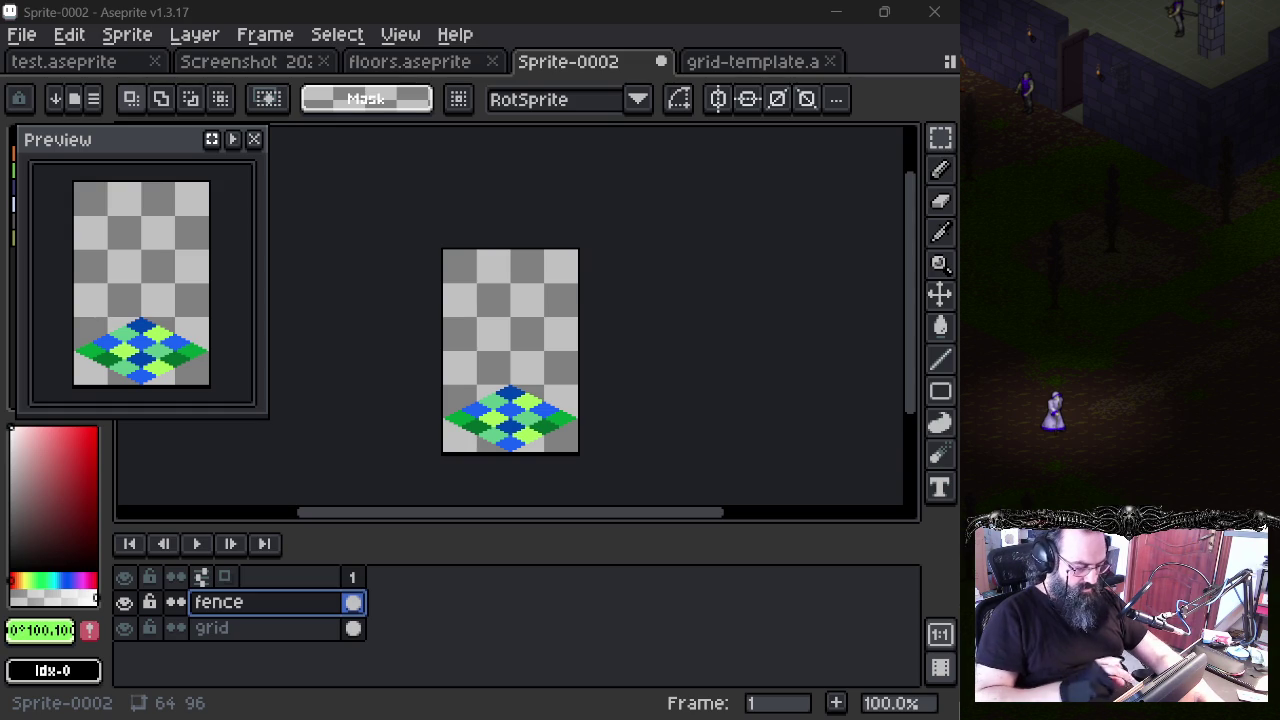
- Zoom the canvas, make the canvas area taller, and close the sprite Preview window
scroll(510, 343, "up", 1)
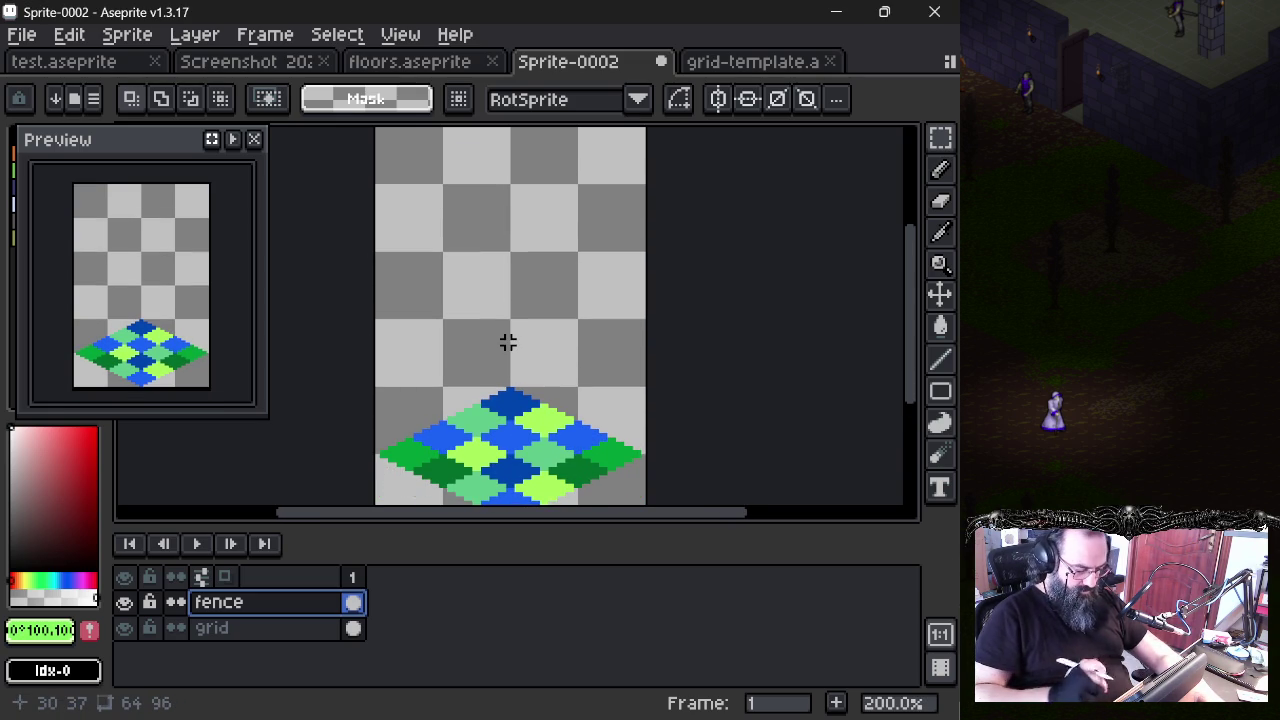
scroll(508, 342, "left", 1)
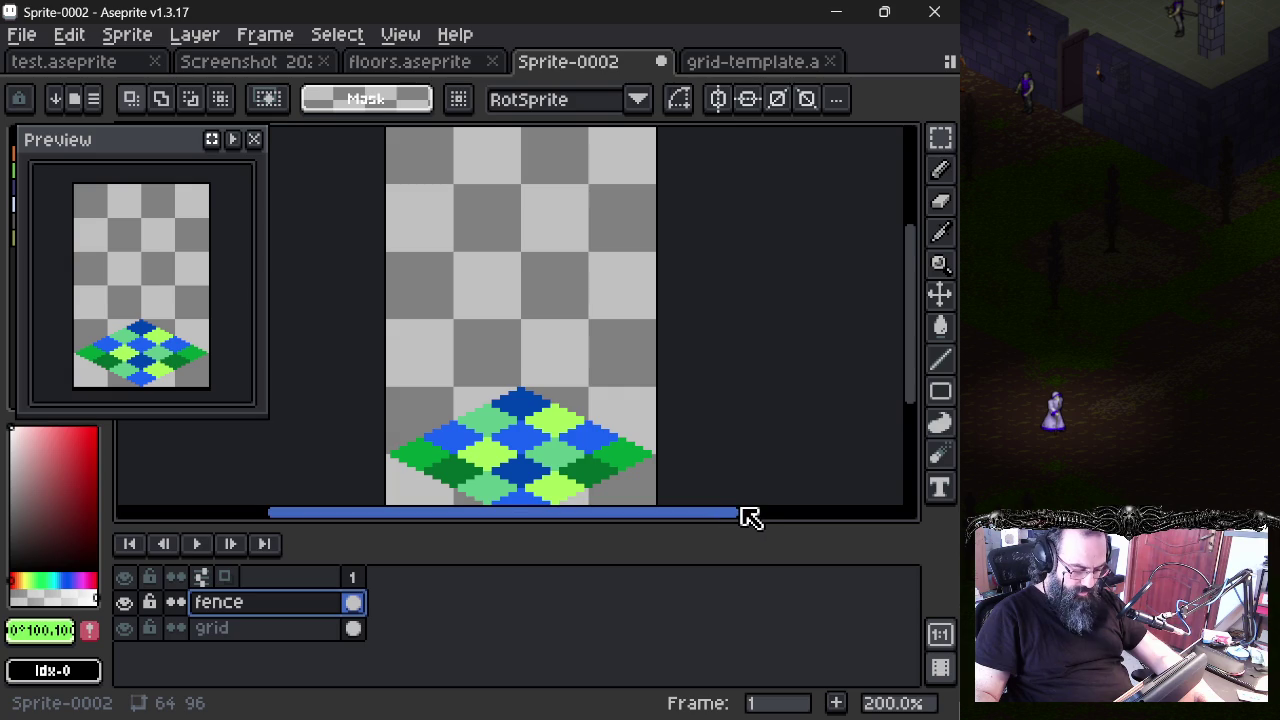
left_click_drag(746, 531, 748, 571)
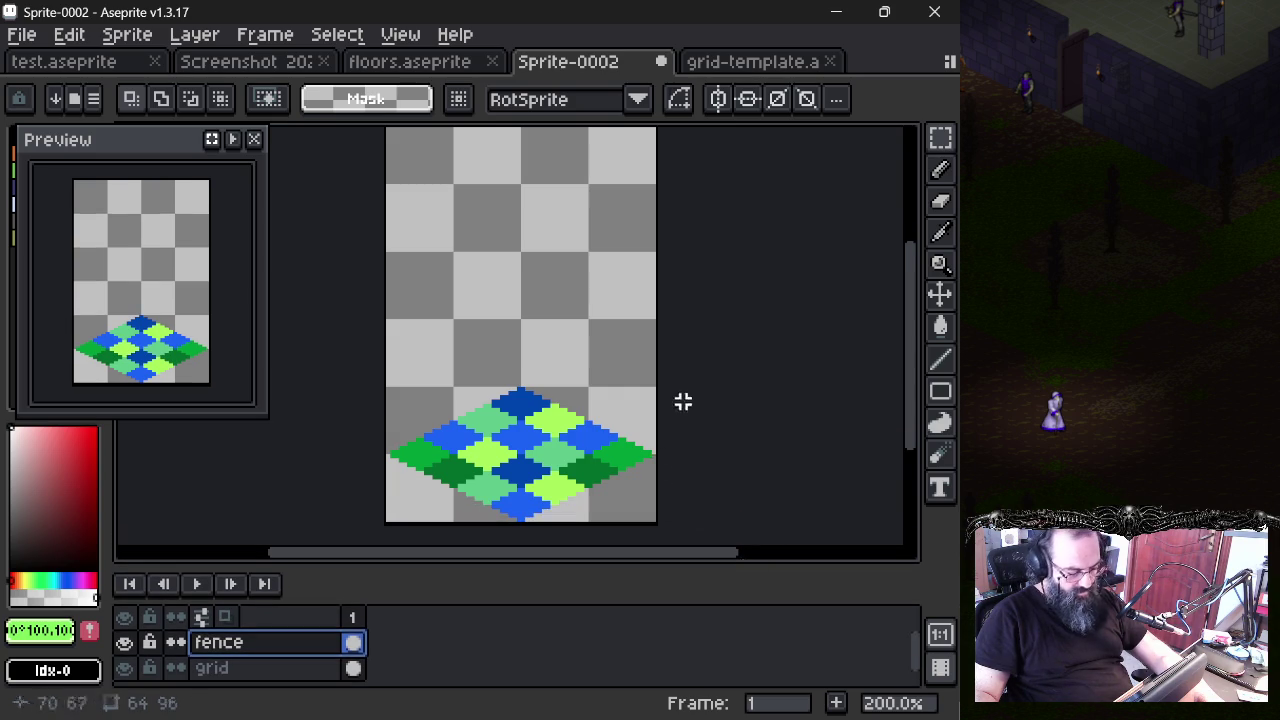
left_click_drag(624, 388, 567, 404)
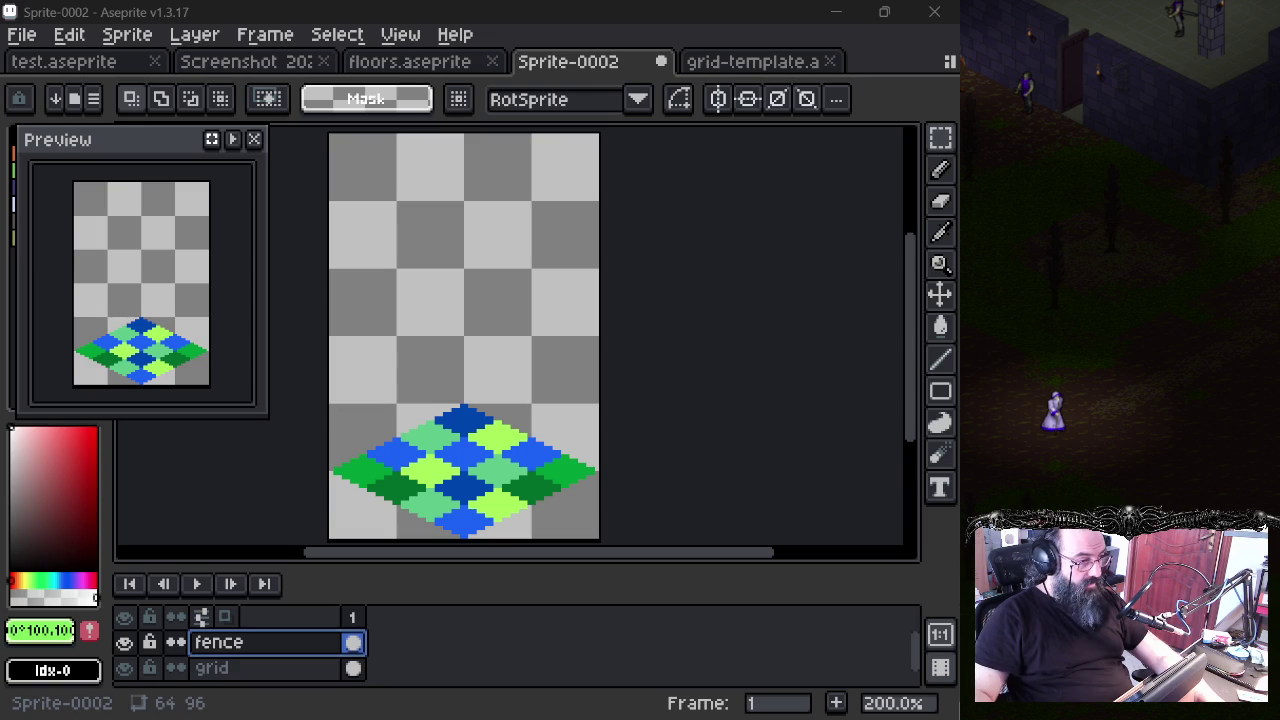
scroll(457, 350, "left", 5)
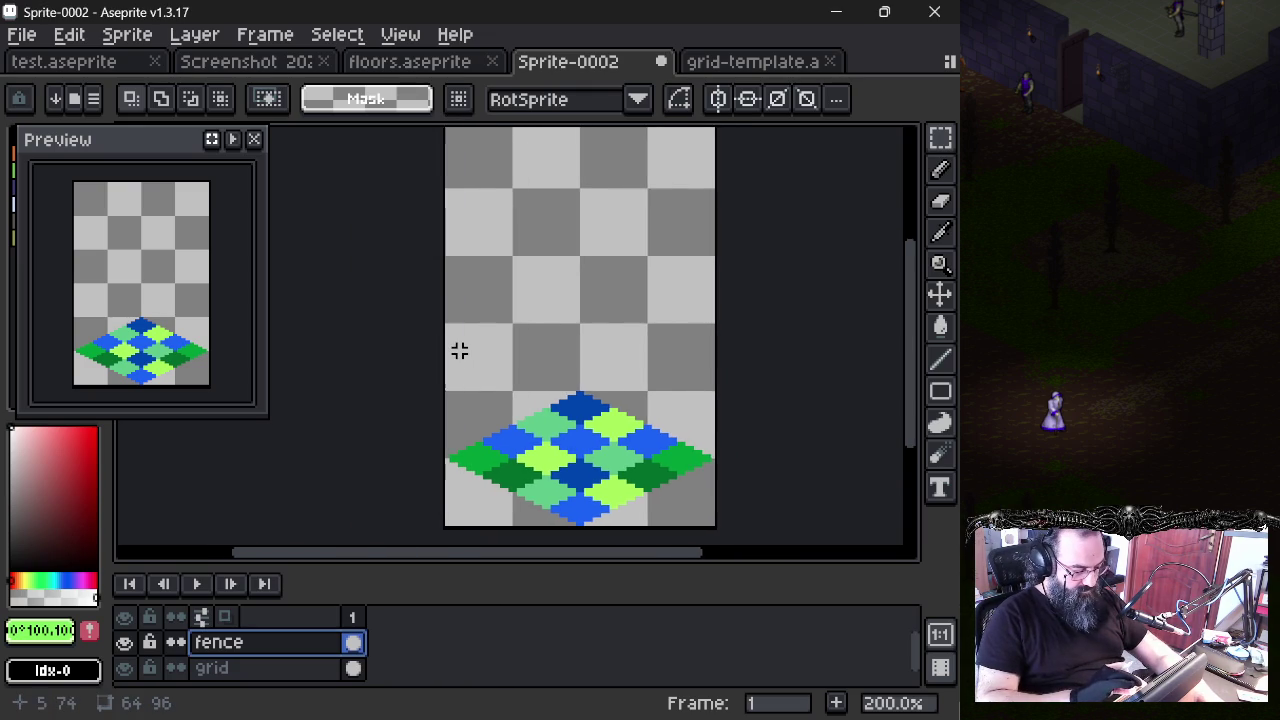
mouse_move(164, 150)
left_mouse_down()
mouse_move(198, 148)
mouse_move(229, 204)
left_mouse_up()
left_click(306, 182)
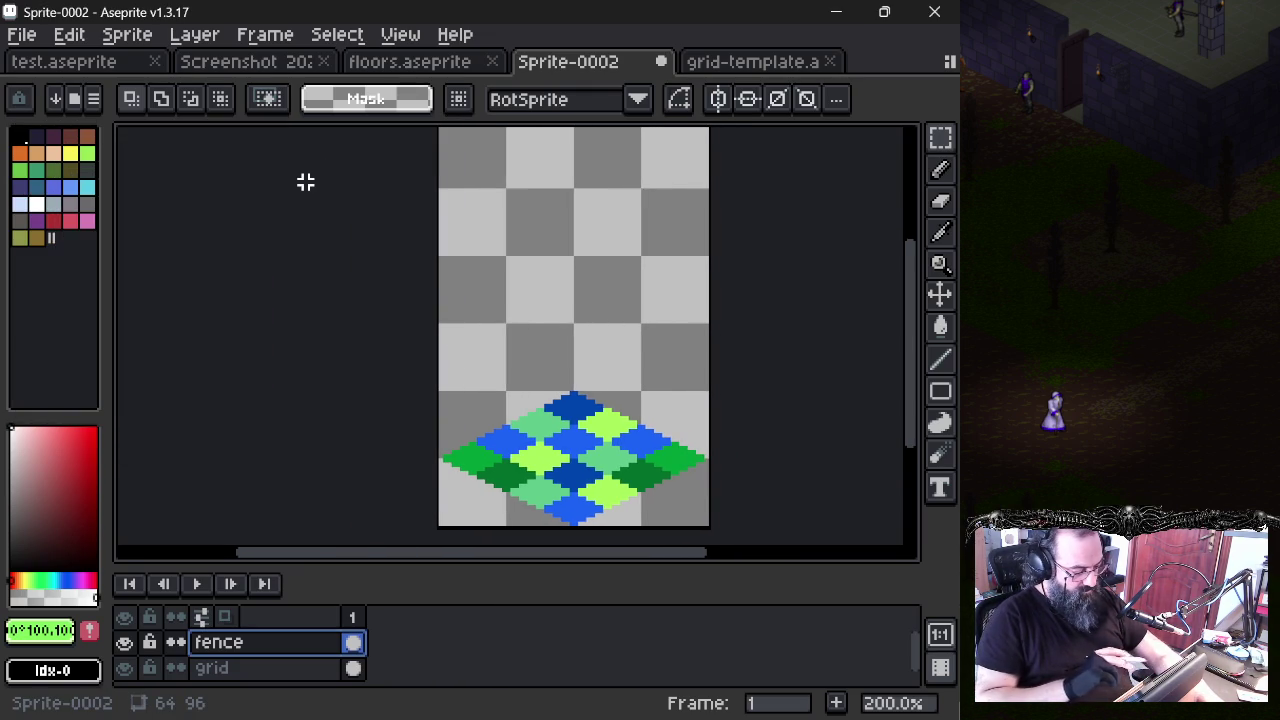
mouse_move(531, 303)
left_mouse_down()
mouse_move(418, 316)
mouse_move(418, 345)
left_mouse_up()
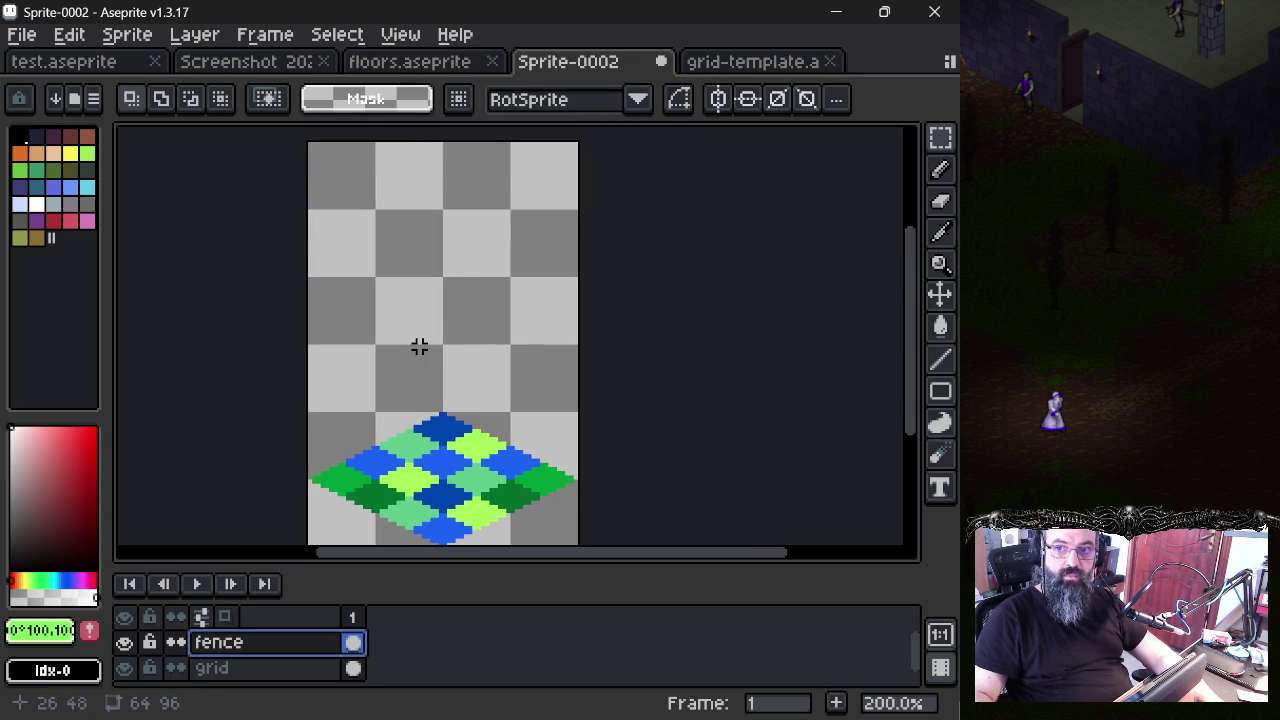
- In the Open dialog, browse images-folder files like walls.aseprite and stonewall-stairs.aseprite
left_click_drag(286, 322, 334, 296)
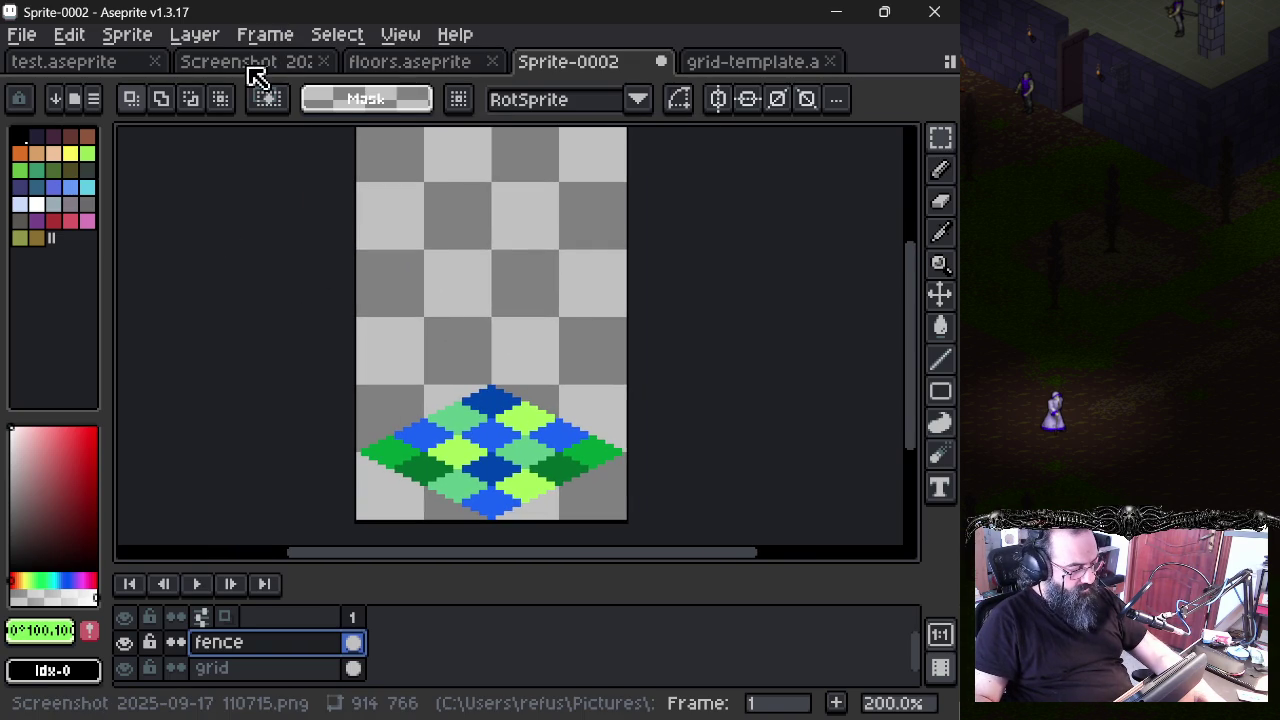
left_click(22, 34)
mouse_move(80, 111)
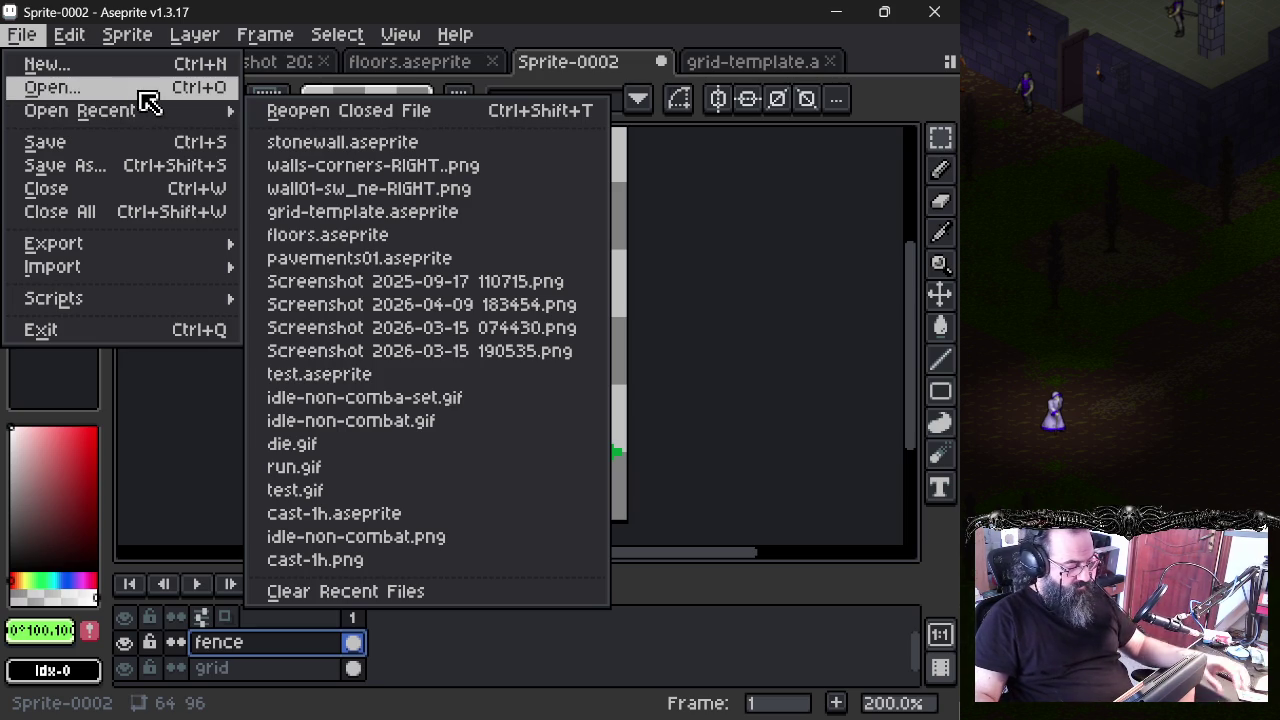
key("Return")
scroll(300, 300, "down", 5)
scroll(270, 355, "down", 5)
scroll(266, 335, "down", 5)
scroll(262, 335, "down", 2)
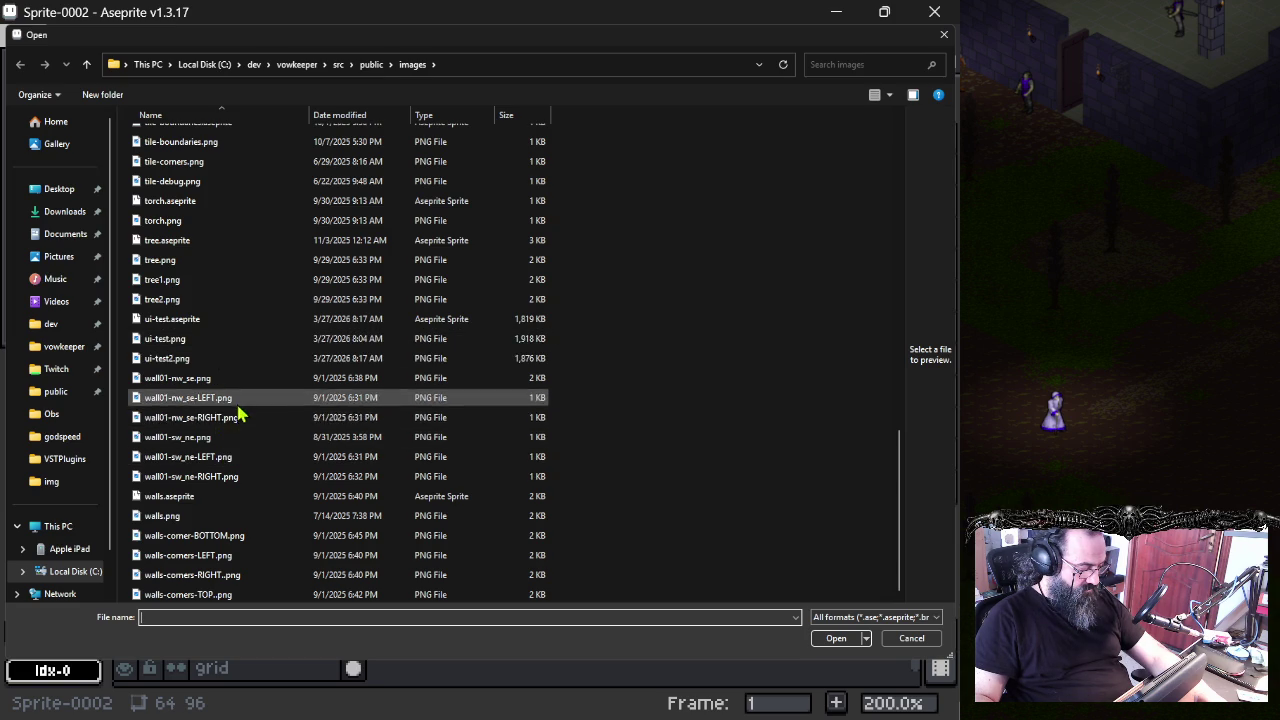
left_click(212, 447)
left_click(218, 498)
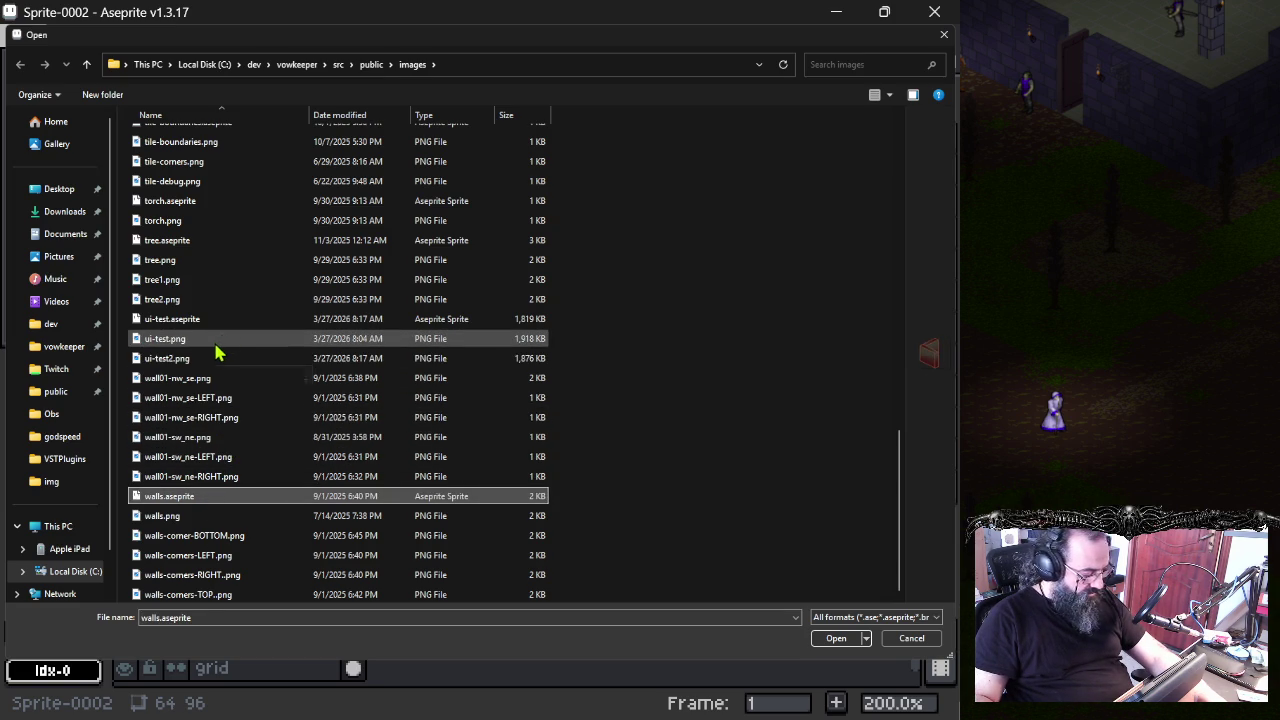
scroll(218, 350, "up", 4)
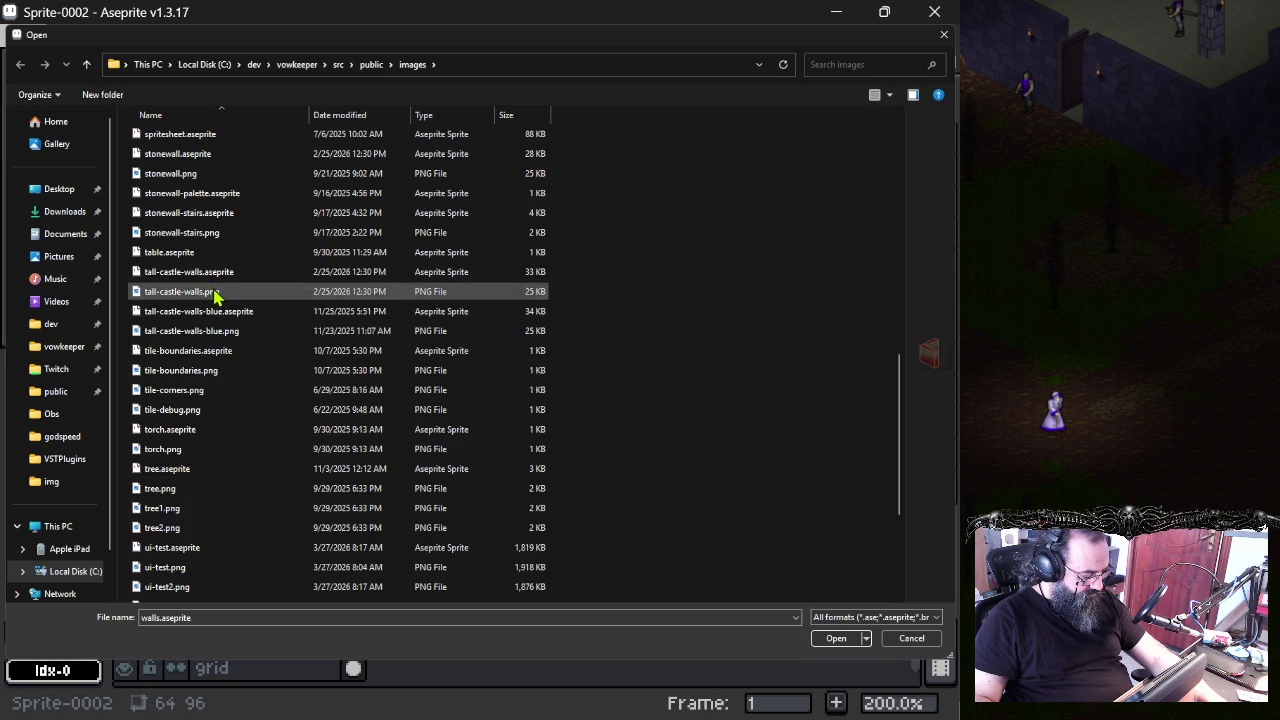
scroll(215, 292, "up", 2)
left_click(214, 312)
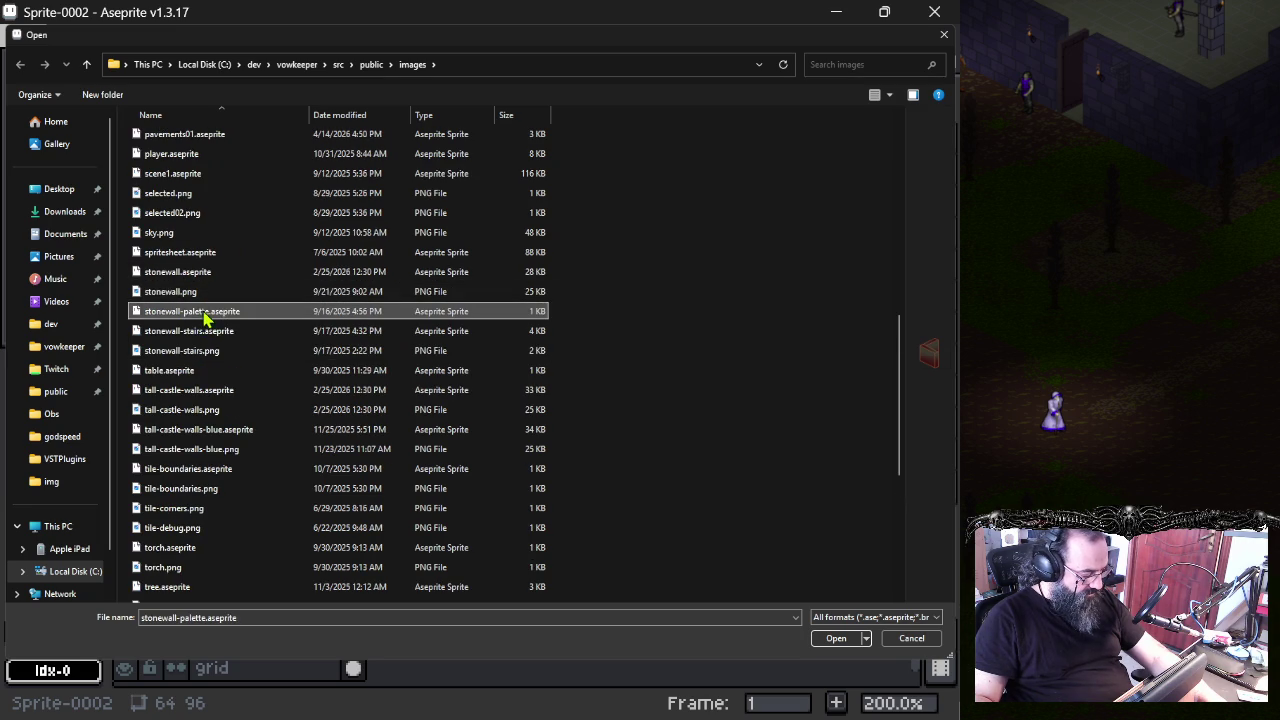
left_click(211, 333)
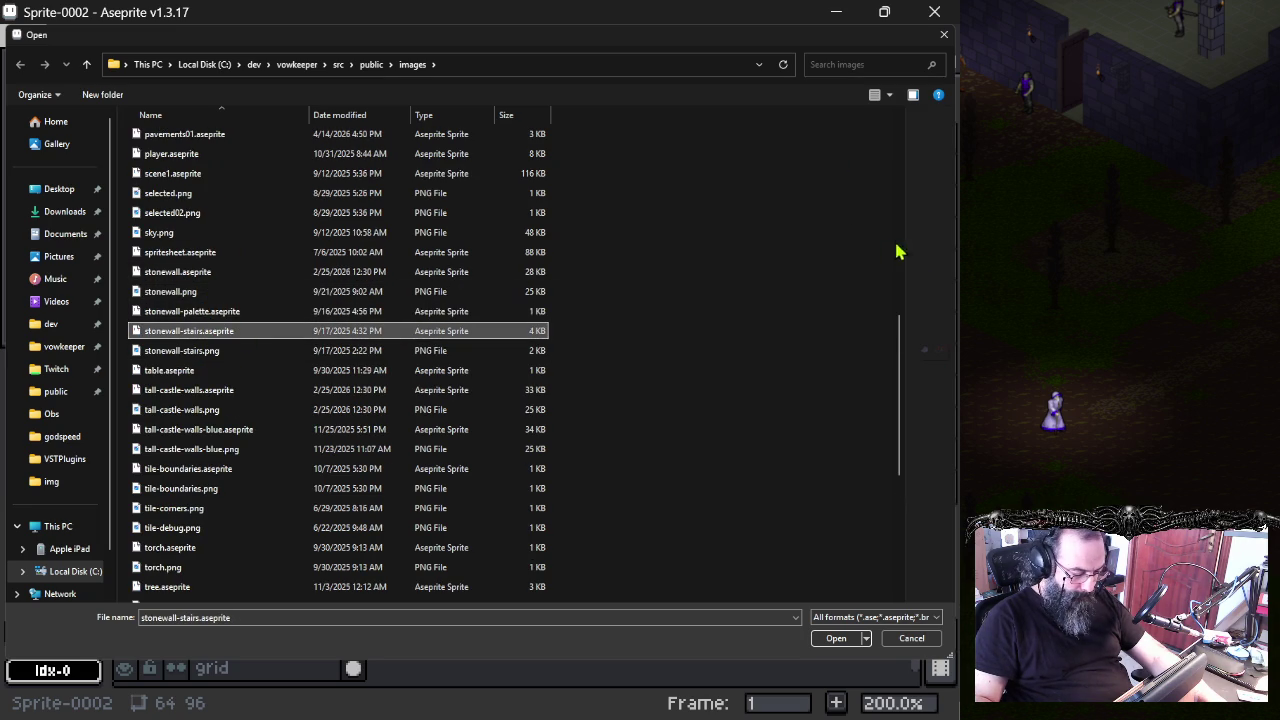
- Preview stonewall, spritesheet, sky and selected images, then open tall-castle-walls-blue.aseprite
left_click_drag(898, 245, 632, 257)
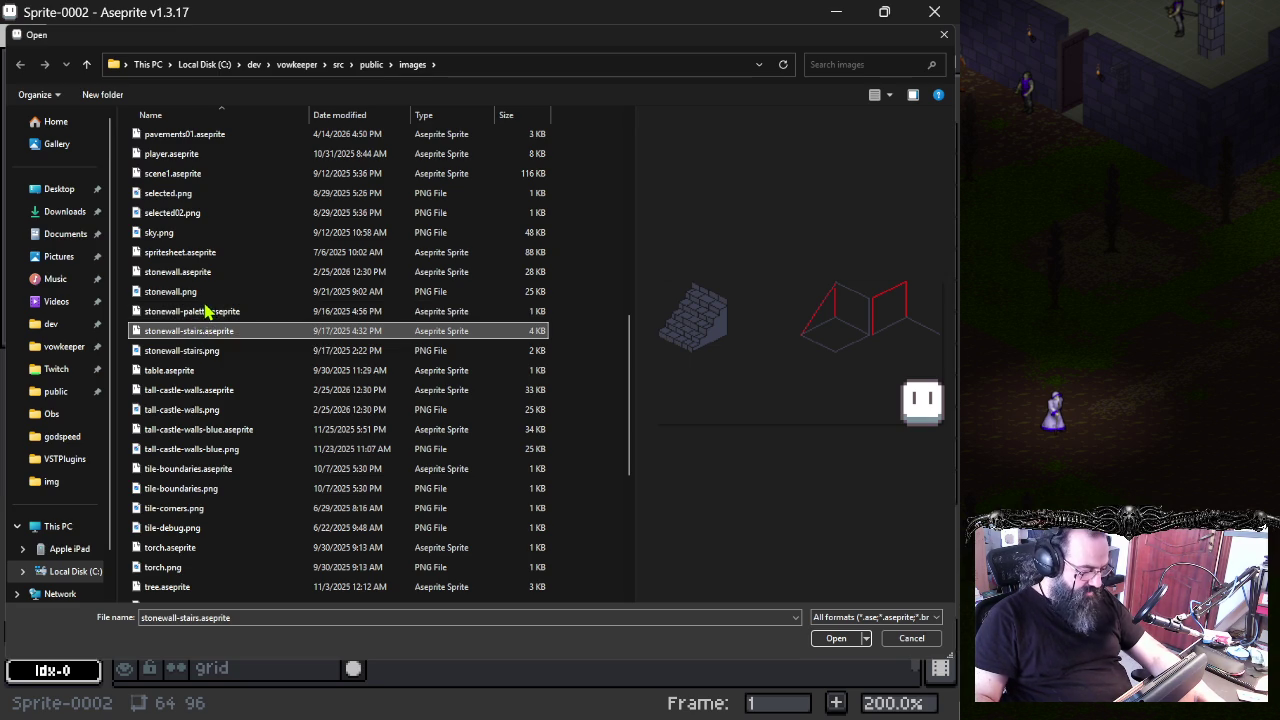
left_click(201, 292)
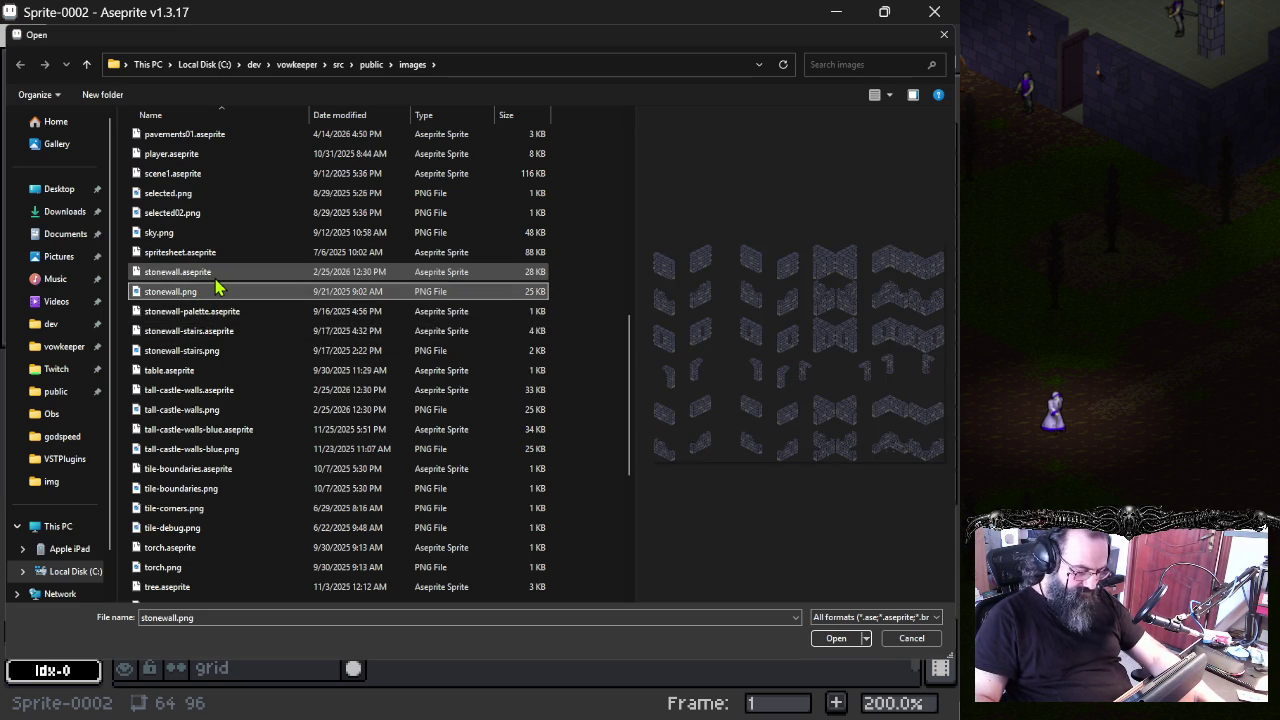
left_click(216, 277)
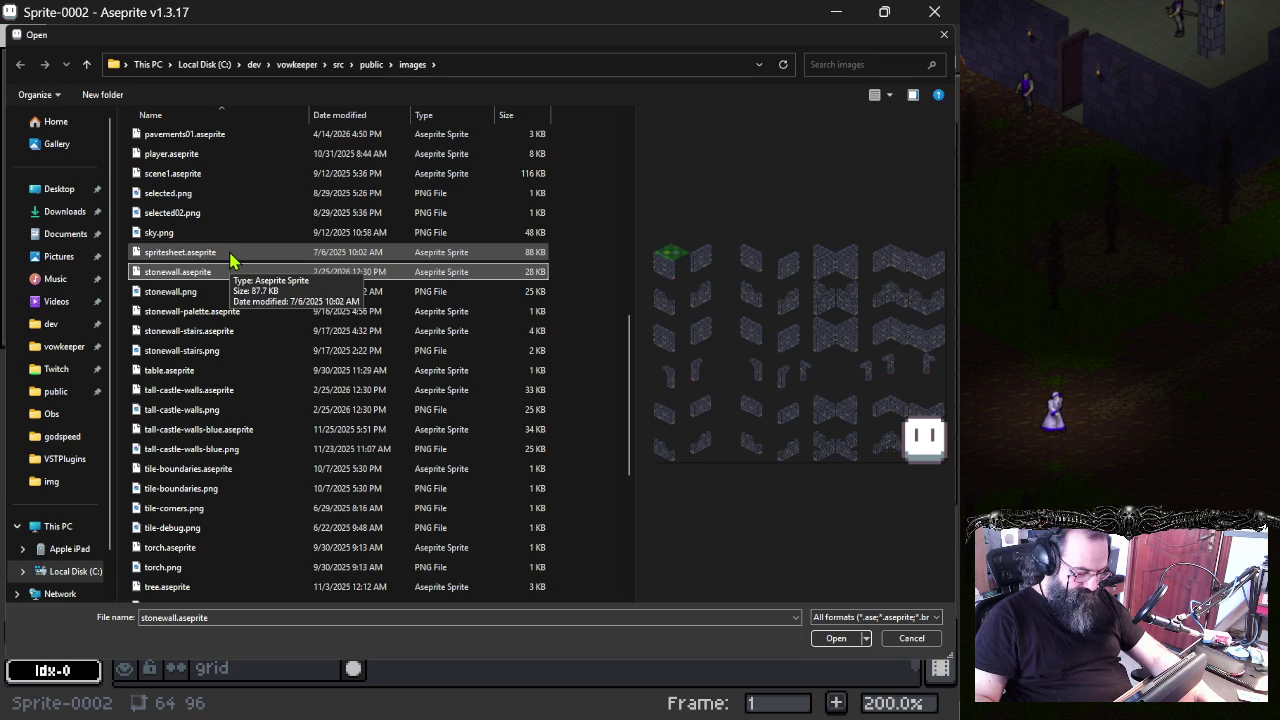
left_click(229, 255)
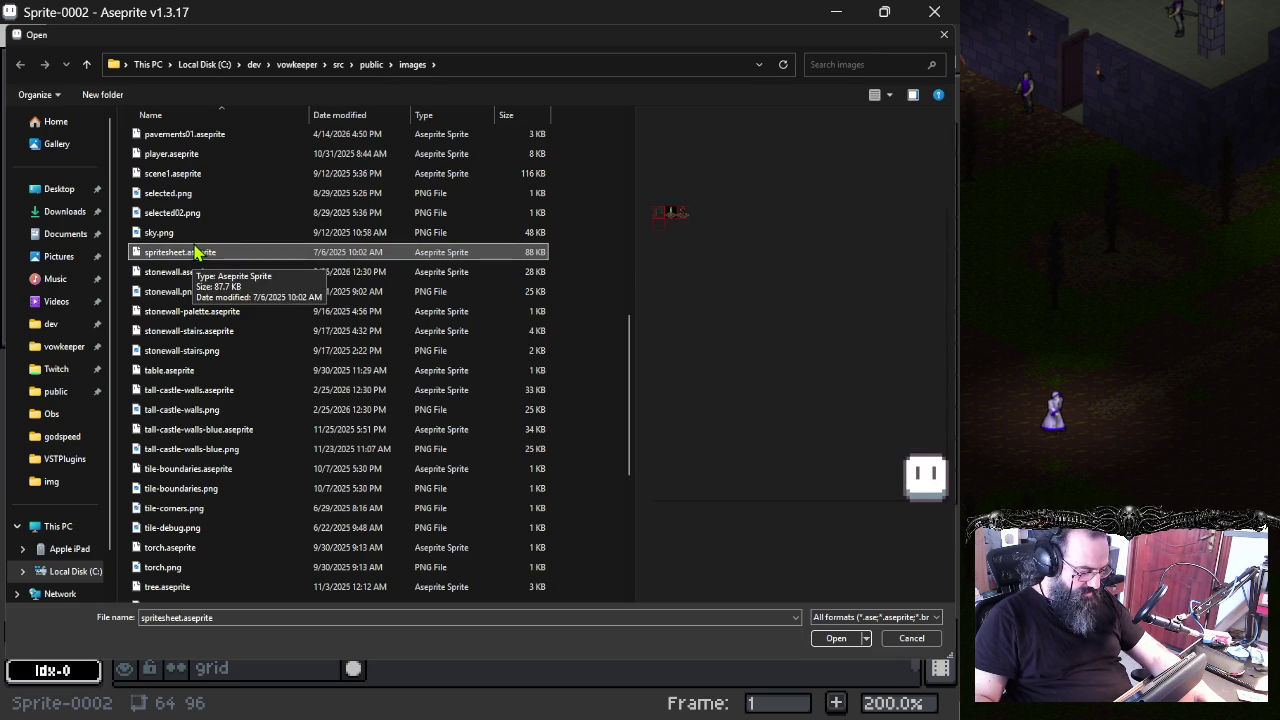
left_click(206, 240)
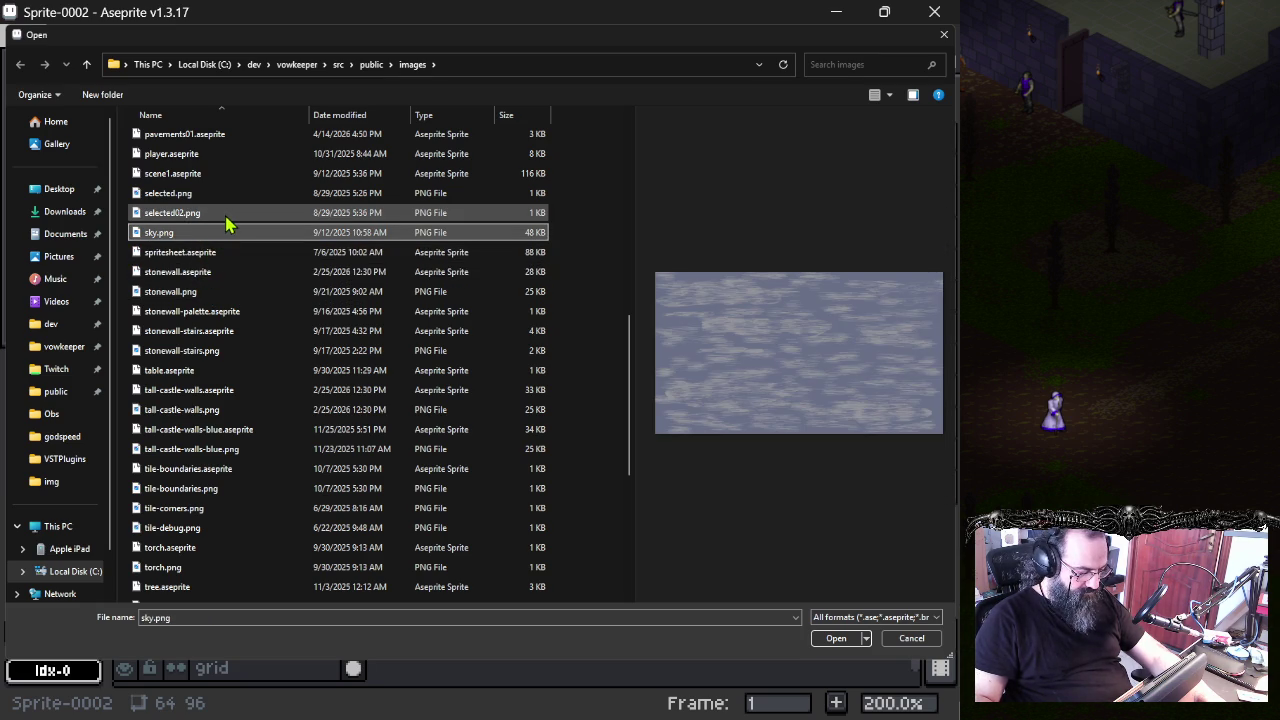
left_click(226, 216)
left_click(222, 190)
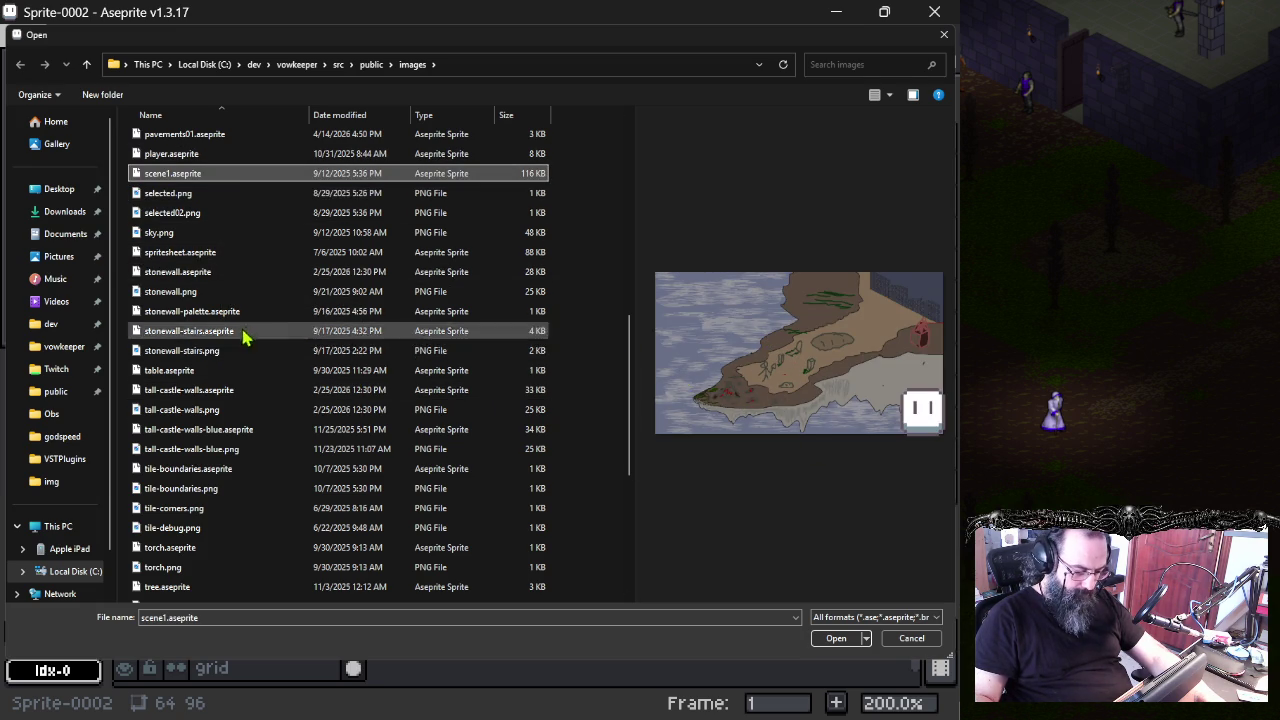
left_click(227, 431)
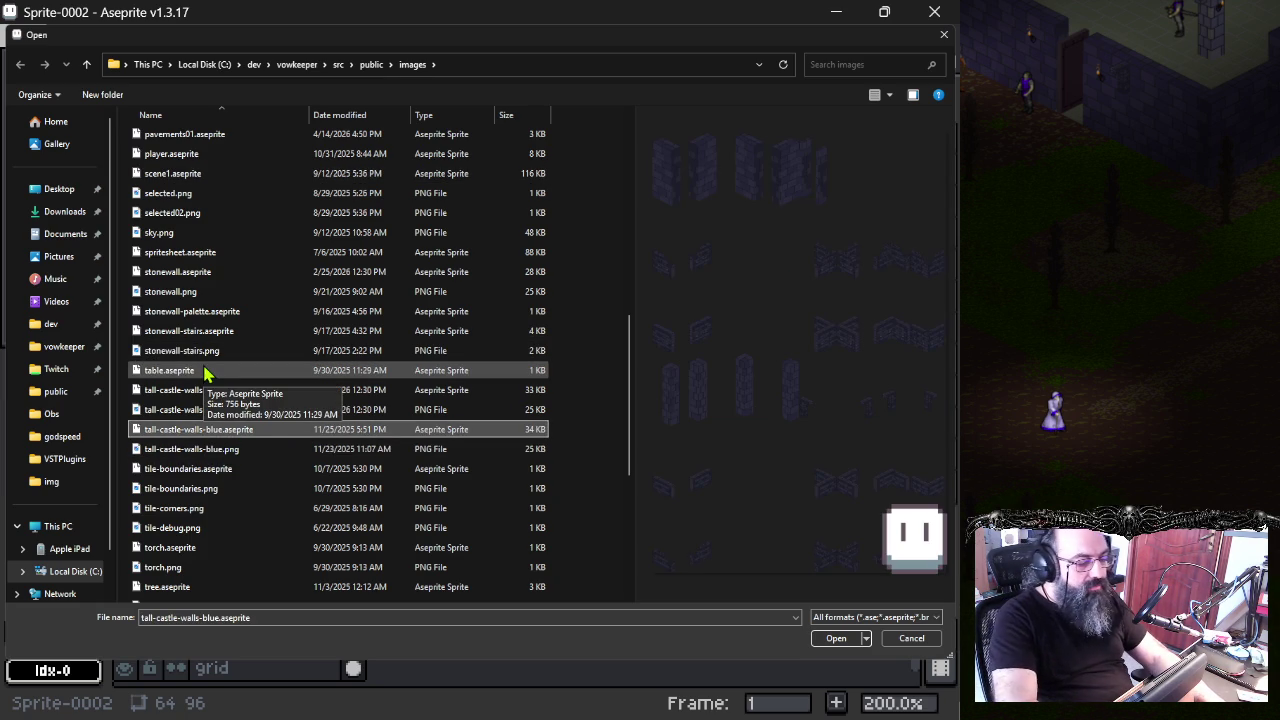
key("Return")
- Zoom and pan over the left side of the tall-castle-walls-blue tile sheet
mouse_move(334, 398)
left_mouse_down()
mouse_move(486, 394)
mouse_move(451, 380)
mouse_move(486, 495)
left_mouse_up()
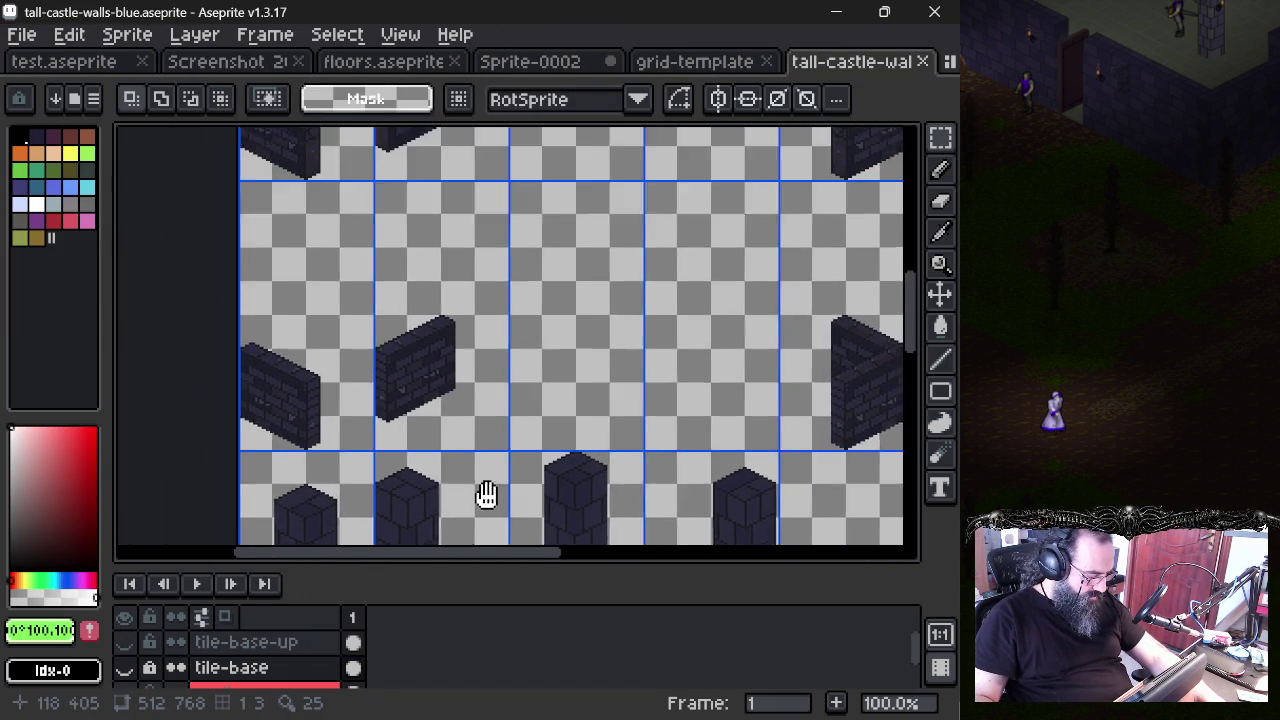
scroll(434, 414, "down", 1)
scroll(434, 408, "down", 1)
left_click_drag(474, 360, 445, 312)
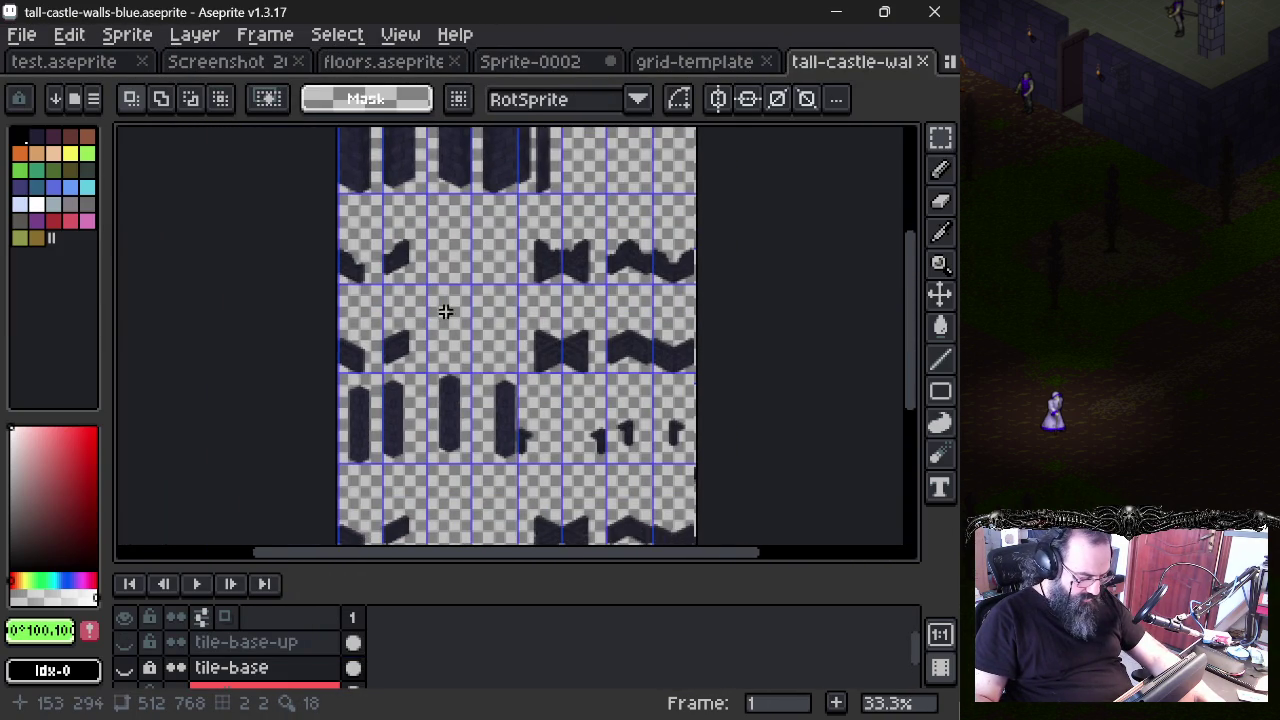
scroll(445, 312, "down", 2)
scroll(443, 294, "down", 2)
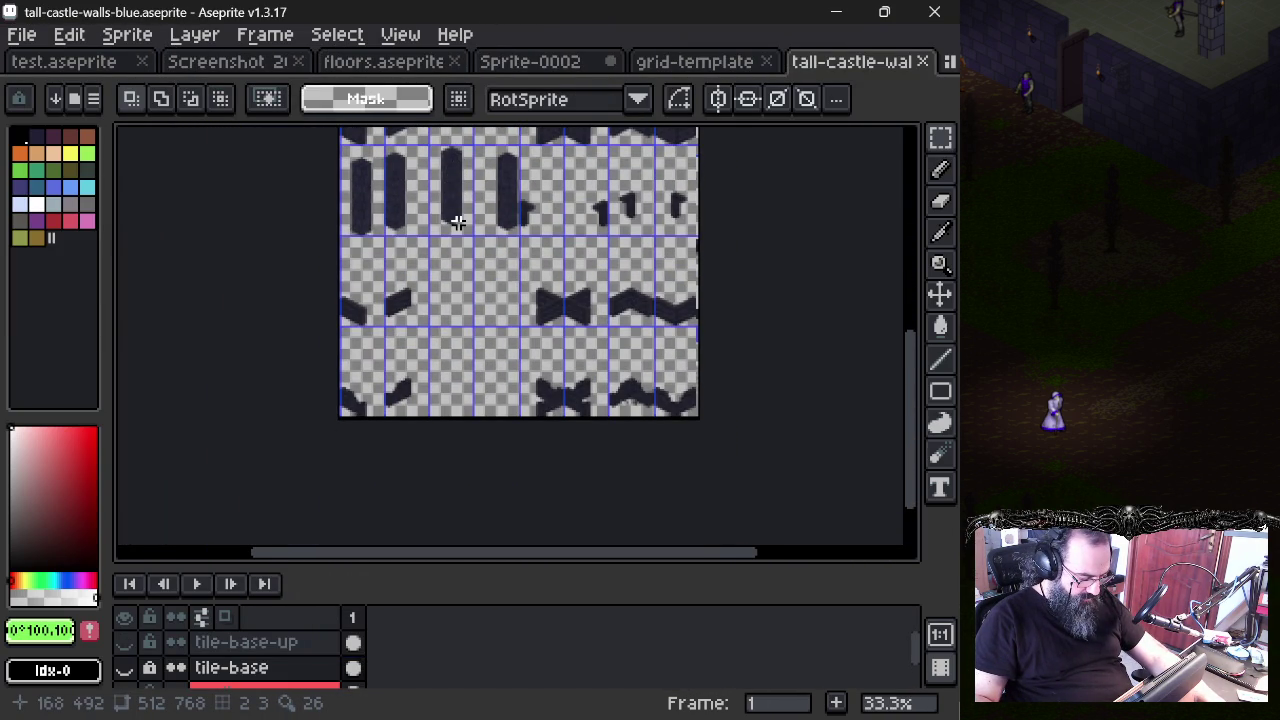
scroll(462, 290, "up", 2)
scroll(440, 304, "up", 2)
scroll(434, 309, "up", 1)
scroll(400, 314, "up", 1)
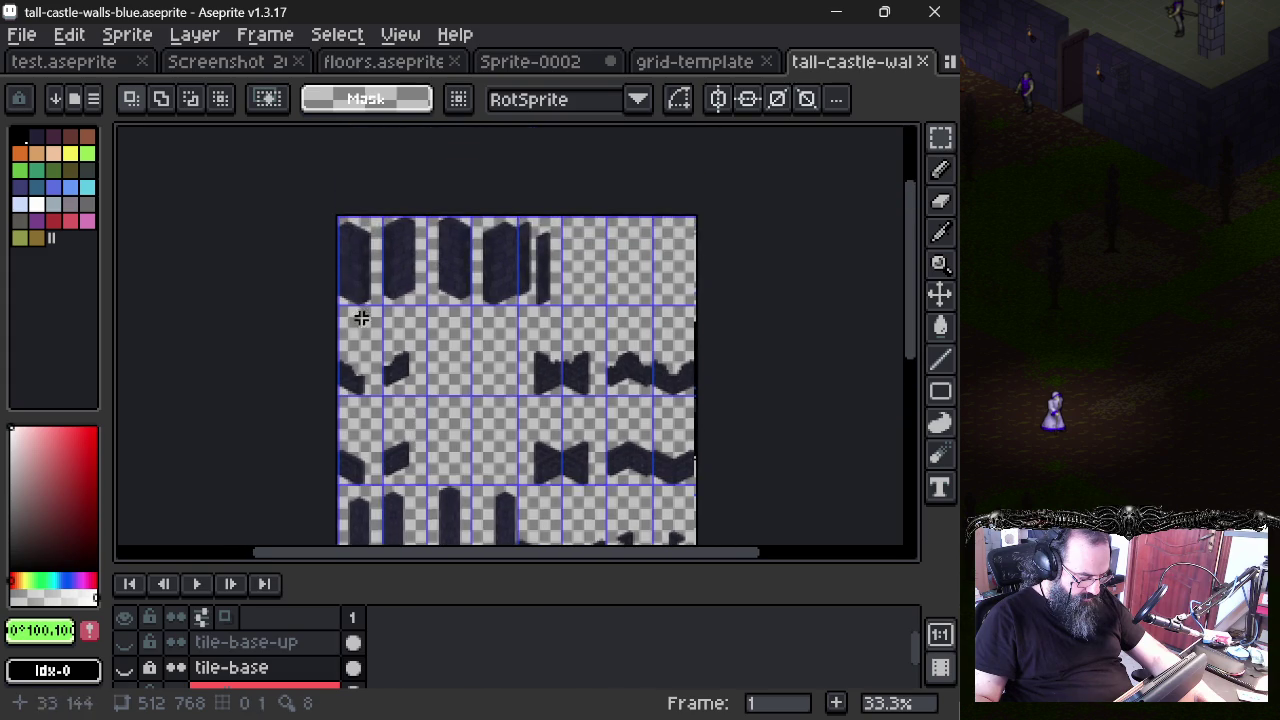
scroll(364, 304, "up", 3)
scroll(367, 290, "down", 1)
scroll(323, 431, "up", 1)
scroll(329, 414, "down", 1)
scroll(334, 414, "up", 1)
scroll(334, 410, "down", 1)
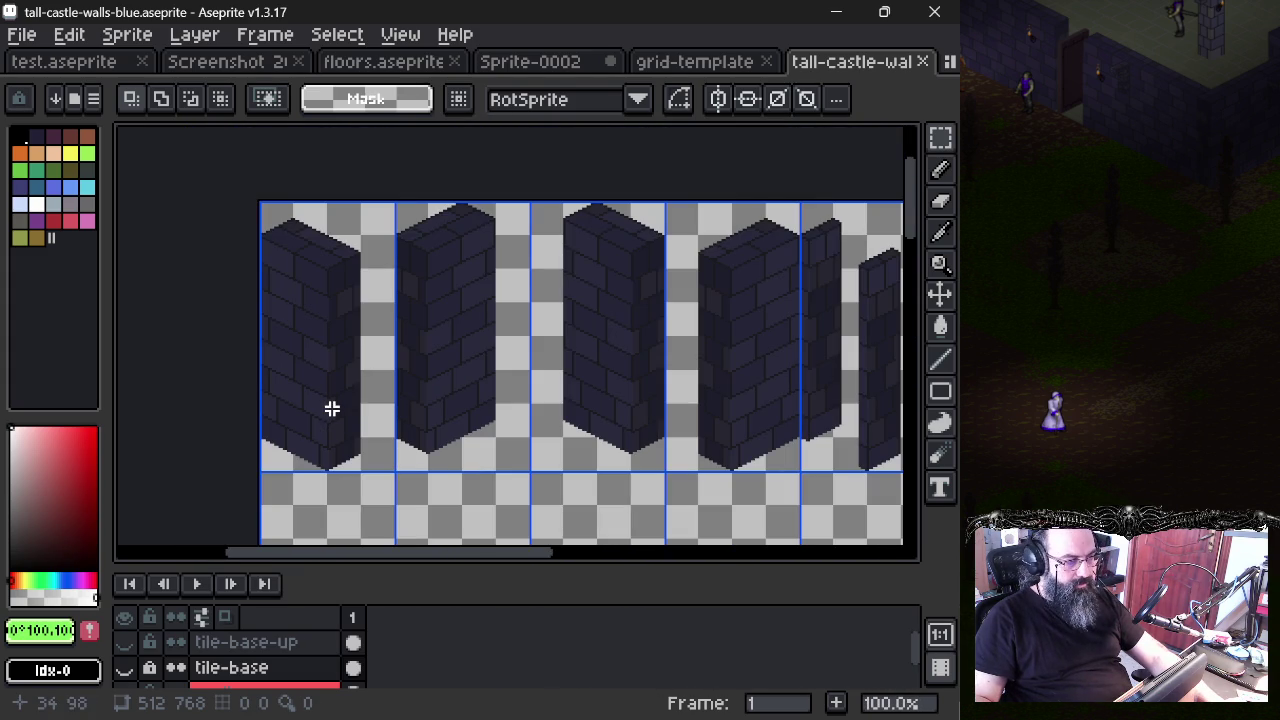
- Pan to the sheet's other and lower wall tiles, then return to Sprite-0002
scroll(370, 404, "down", 1)
scroll(423, 371, "up", 1)
mouse_move(437, 380)
left_mouse_down()
mouse_move(359, 357)
mouse_move(280, 309)
left_mouse_up()
scroll(300, 305, "down", 1)
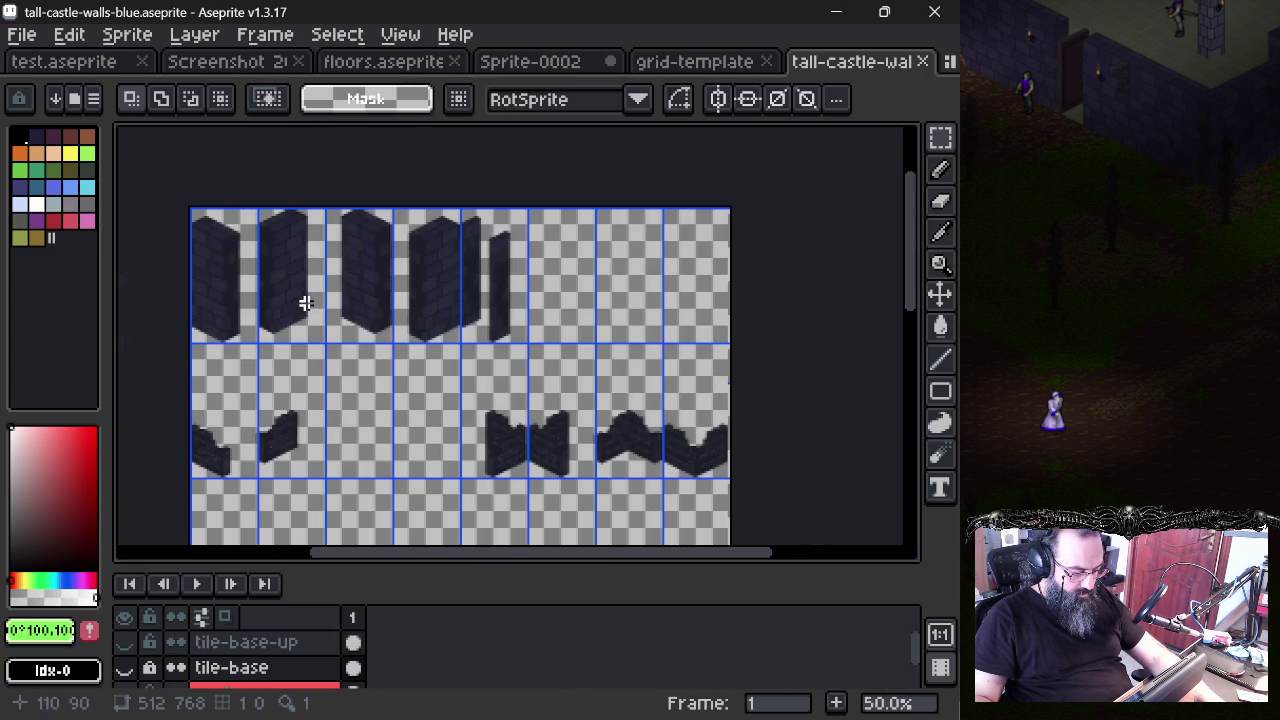
mouse_move(363, 330)
left_mouse_down()
mouse_move(513, 232)
mouse_move(443, 229)
left_mouse_up()
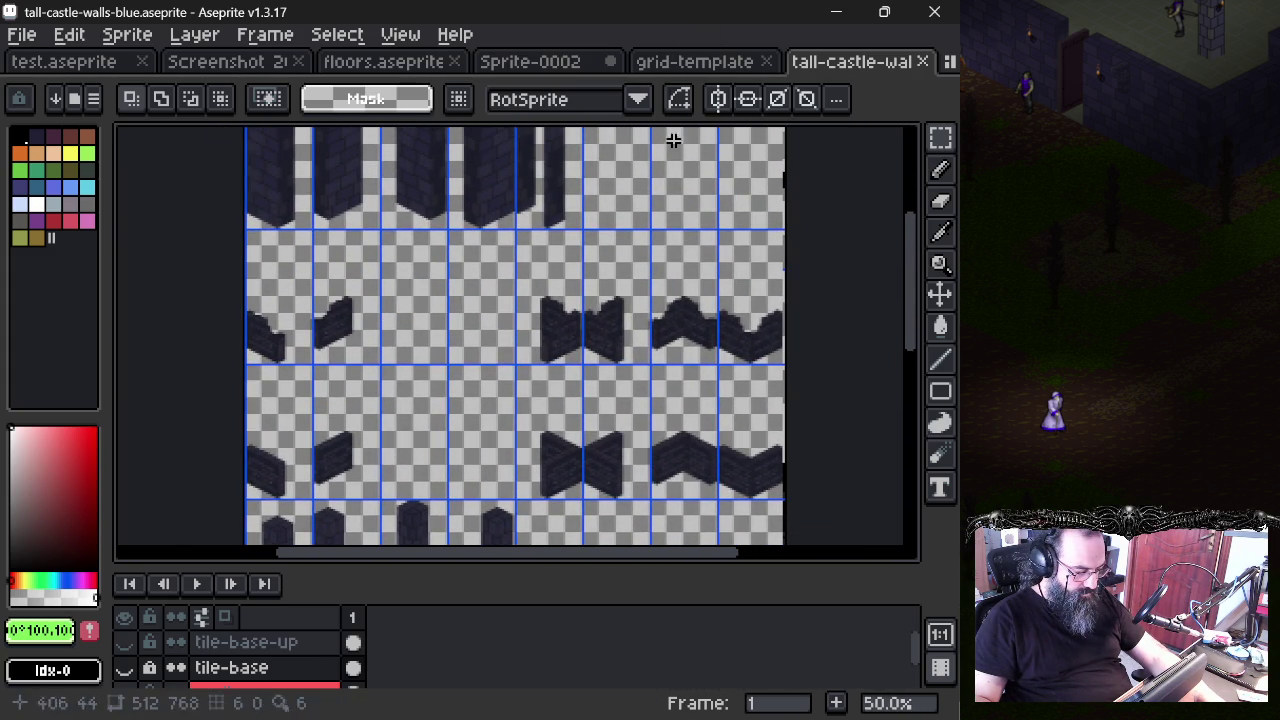
left_click(520, 66)
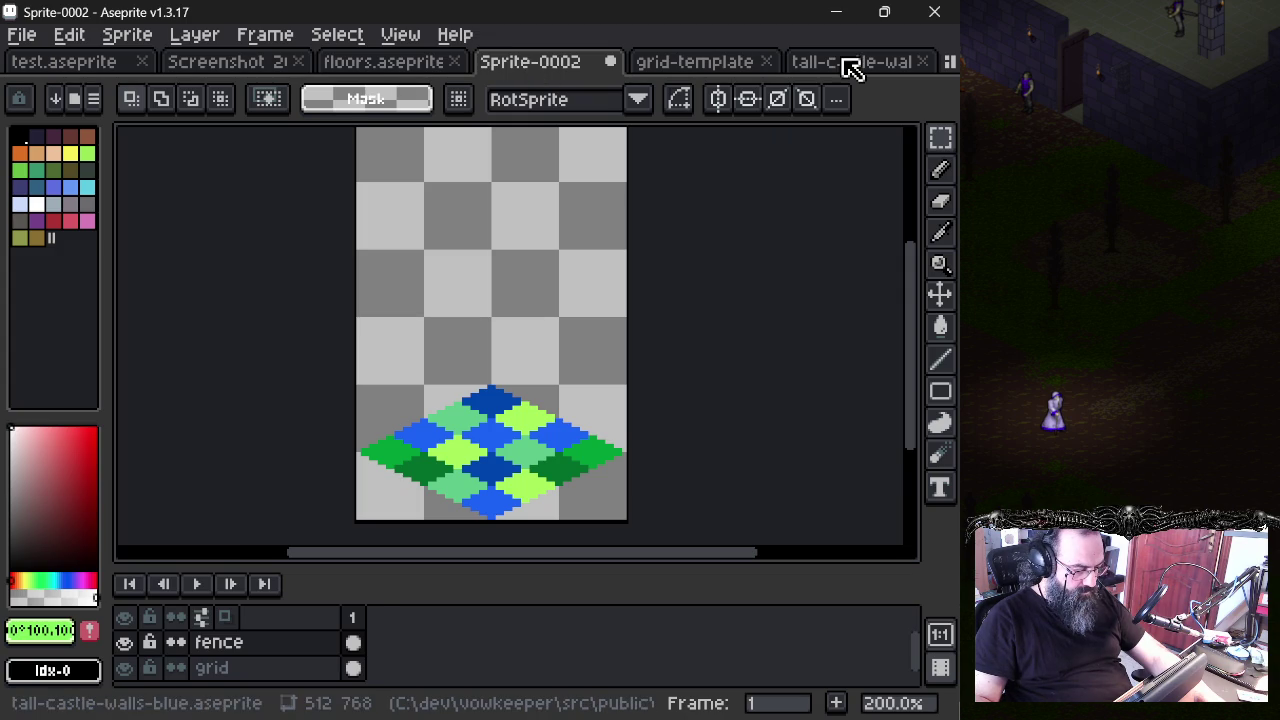
- Close the grid-template, floors.aseprite and test.aseprite files
middle_click(669, 58)
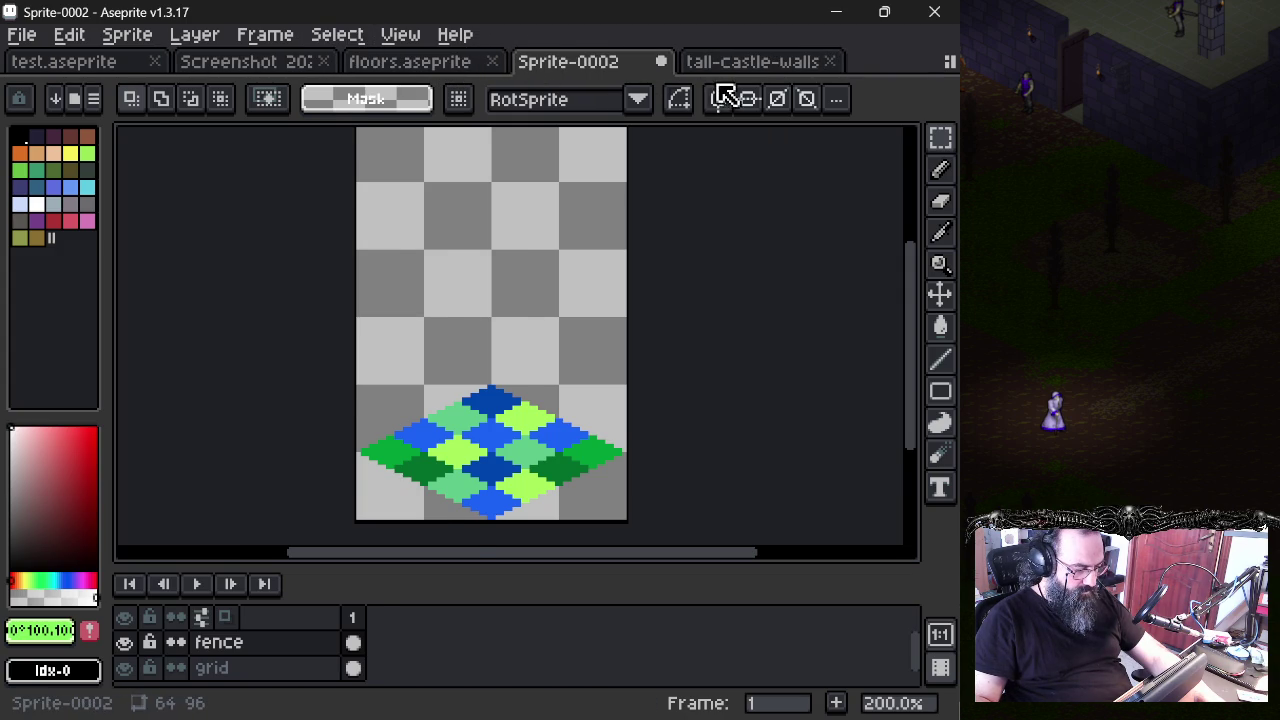
key("ctrl+Tab")
scroll(449, 214, "down", 1)
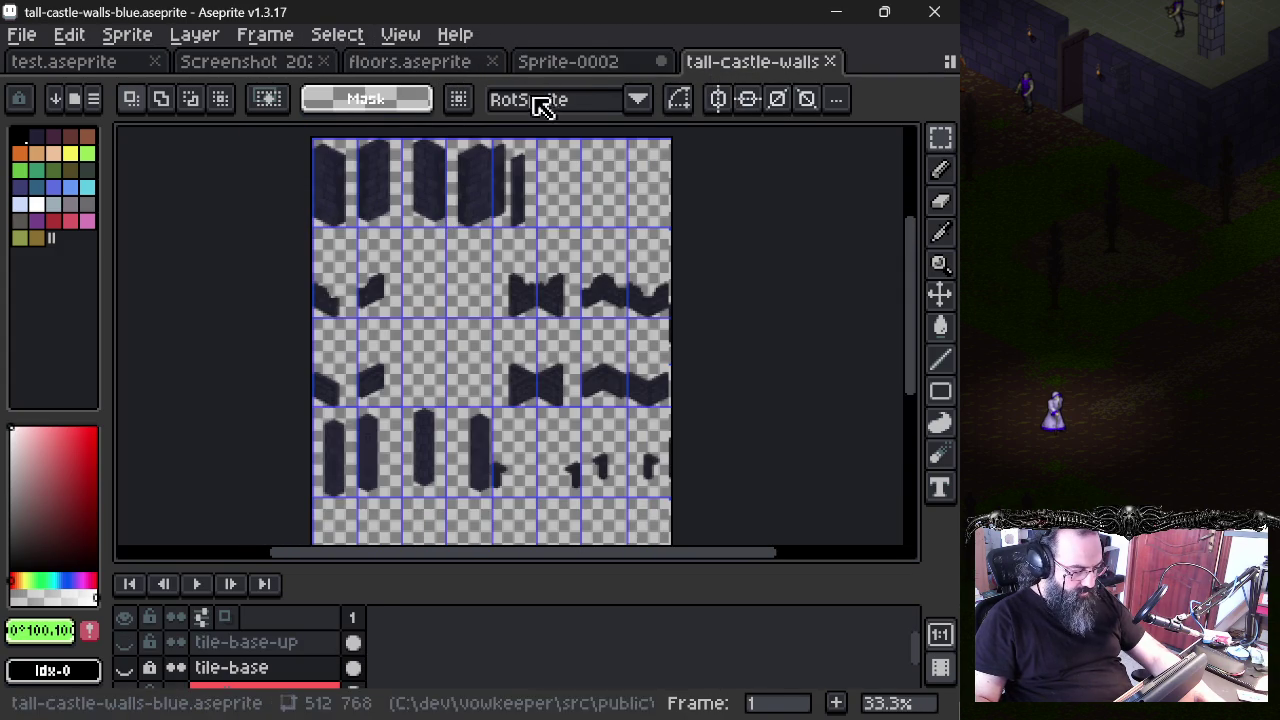
left_click(428, 68)
middle_click(424, 72)
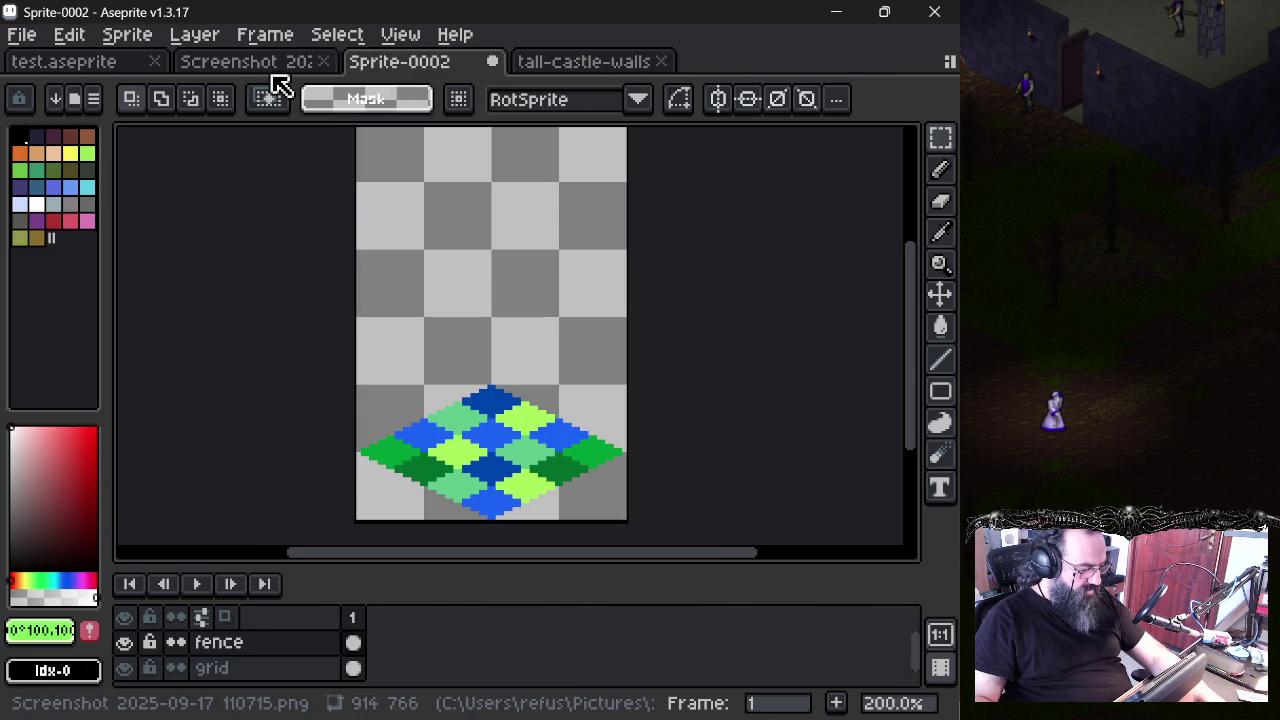
left_click(251, 72)
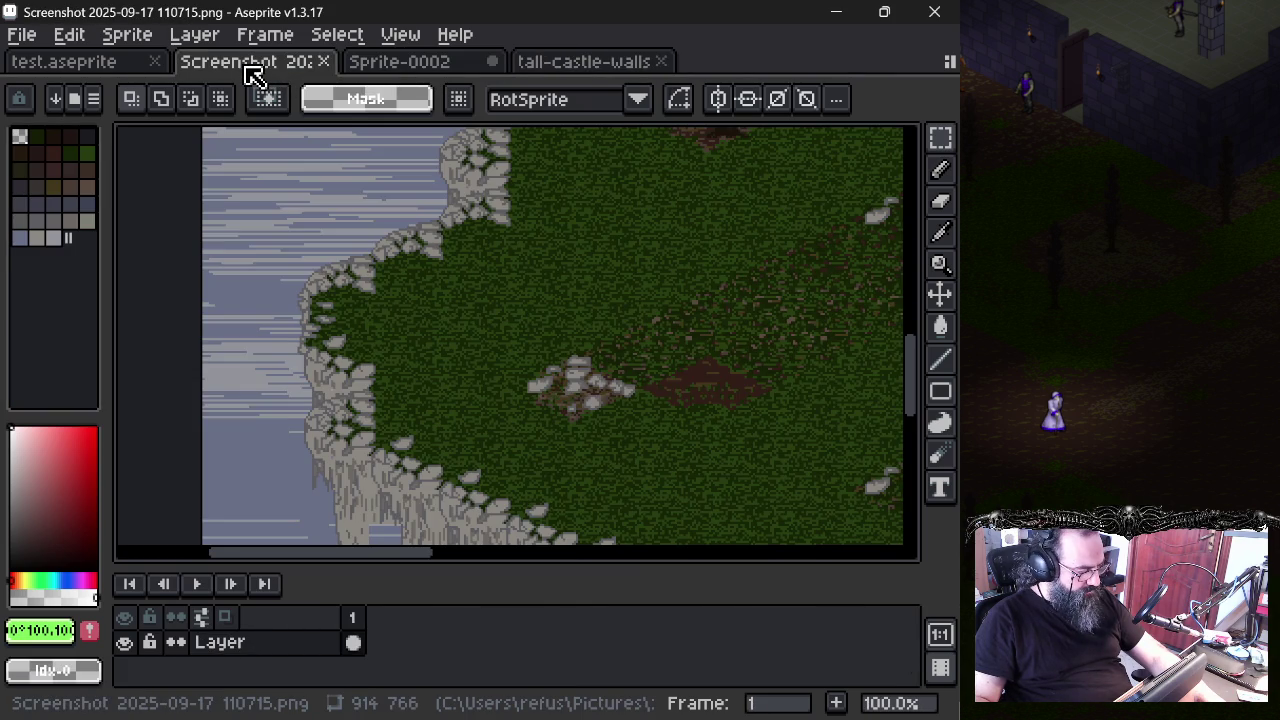
middle_click(78, 68)
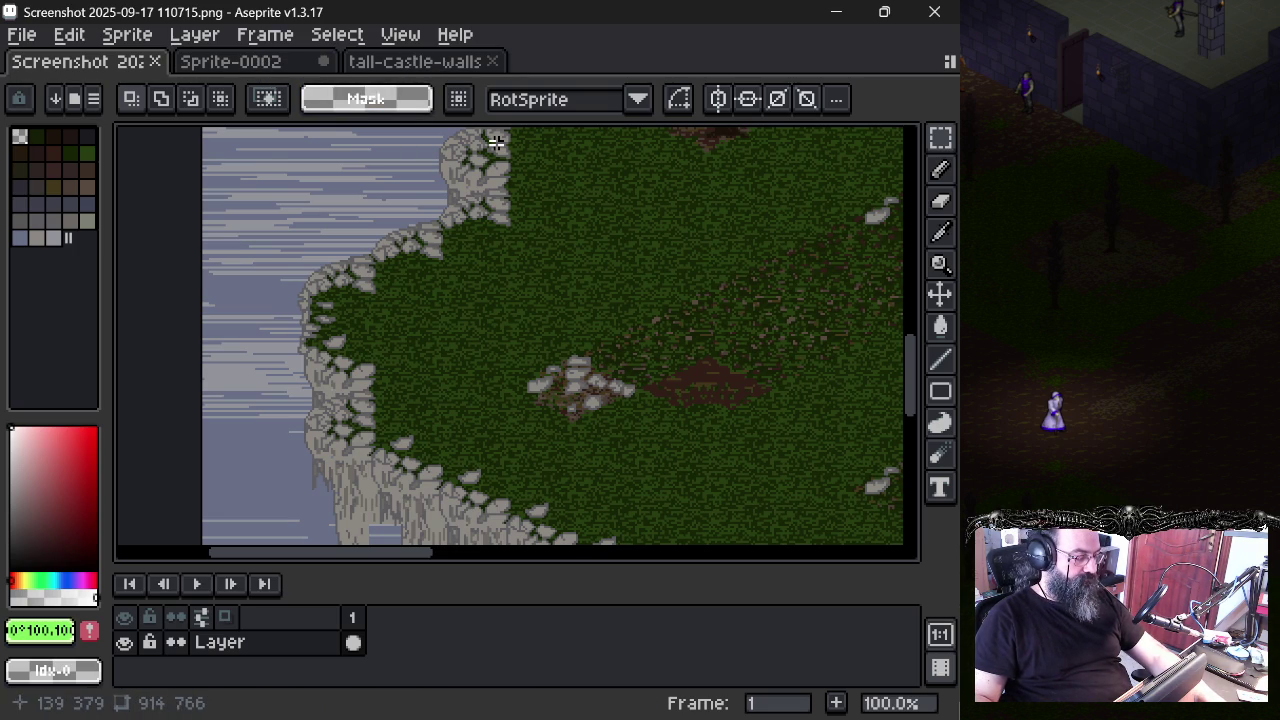
- Check the New Sprite dialog and the wall sheet's grid settings without changes, then go back to Sprite-0002
left_click(440, 62)
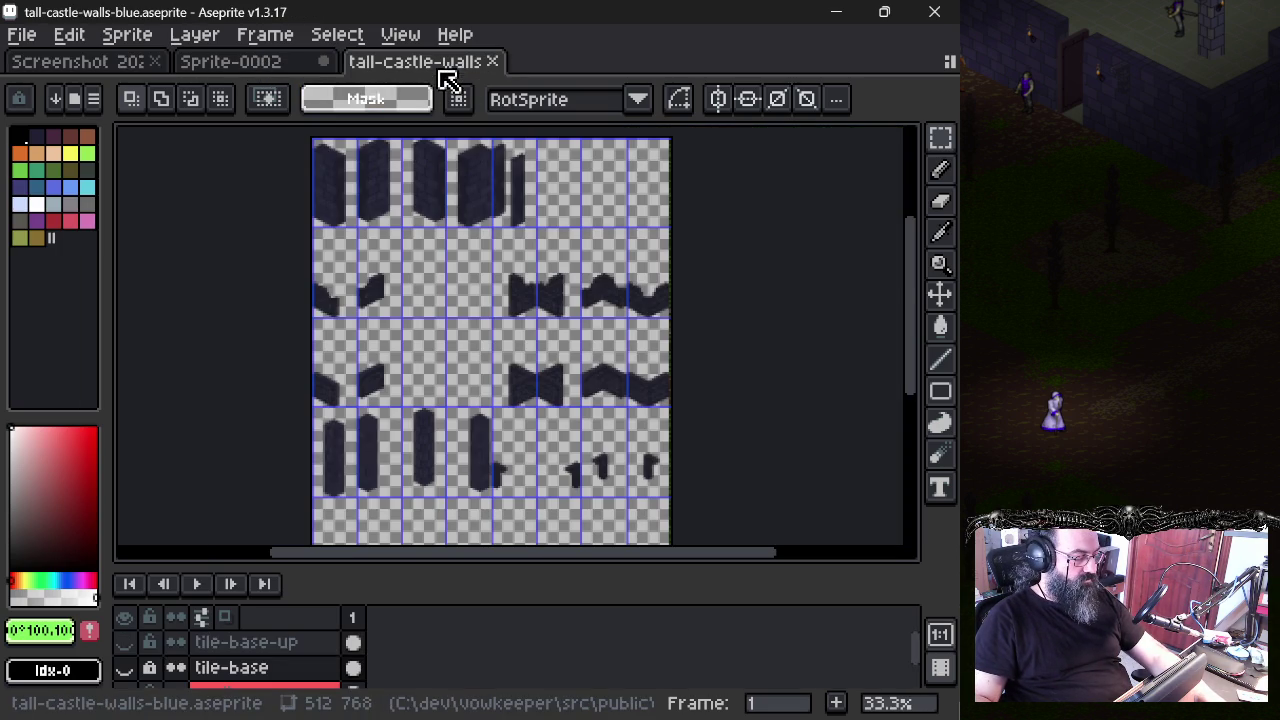
left_click(22, 38)
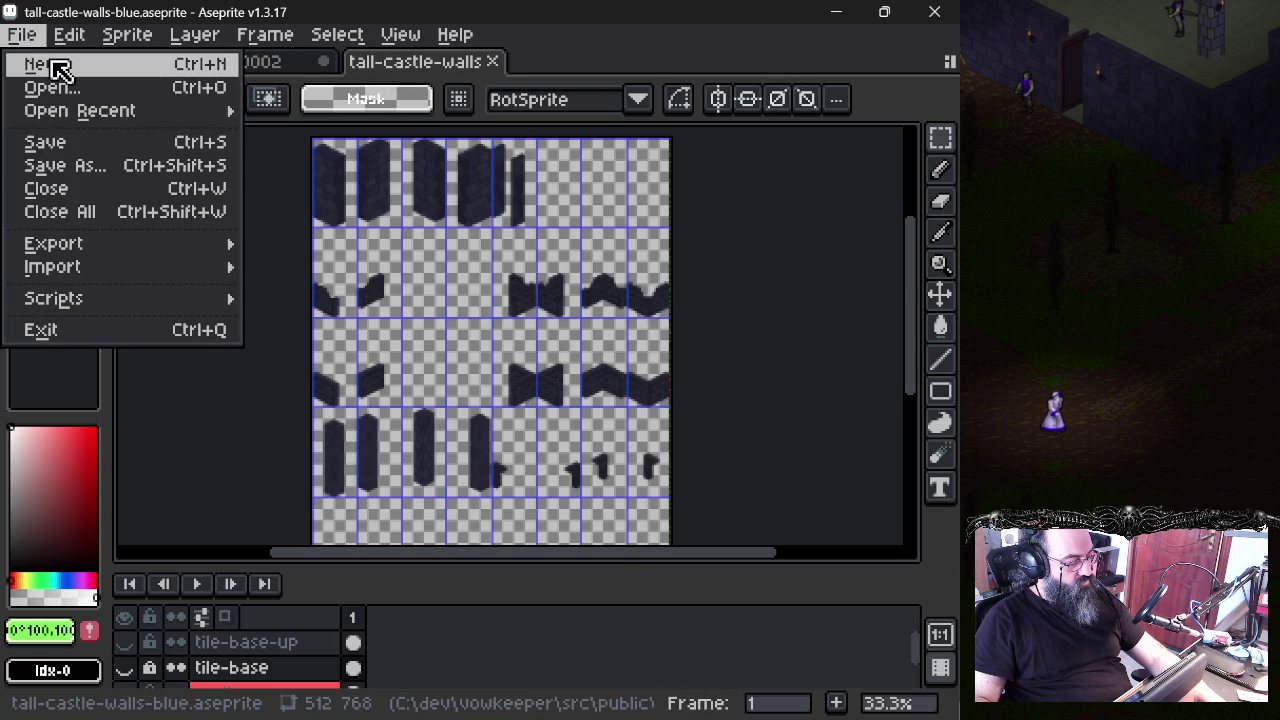
left_click(60, 68)
key("Escape")
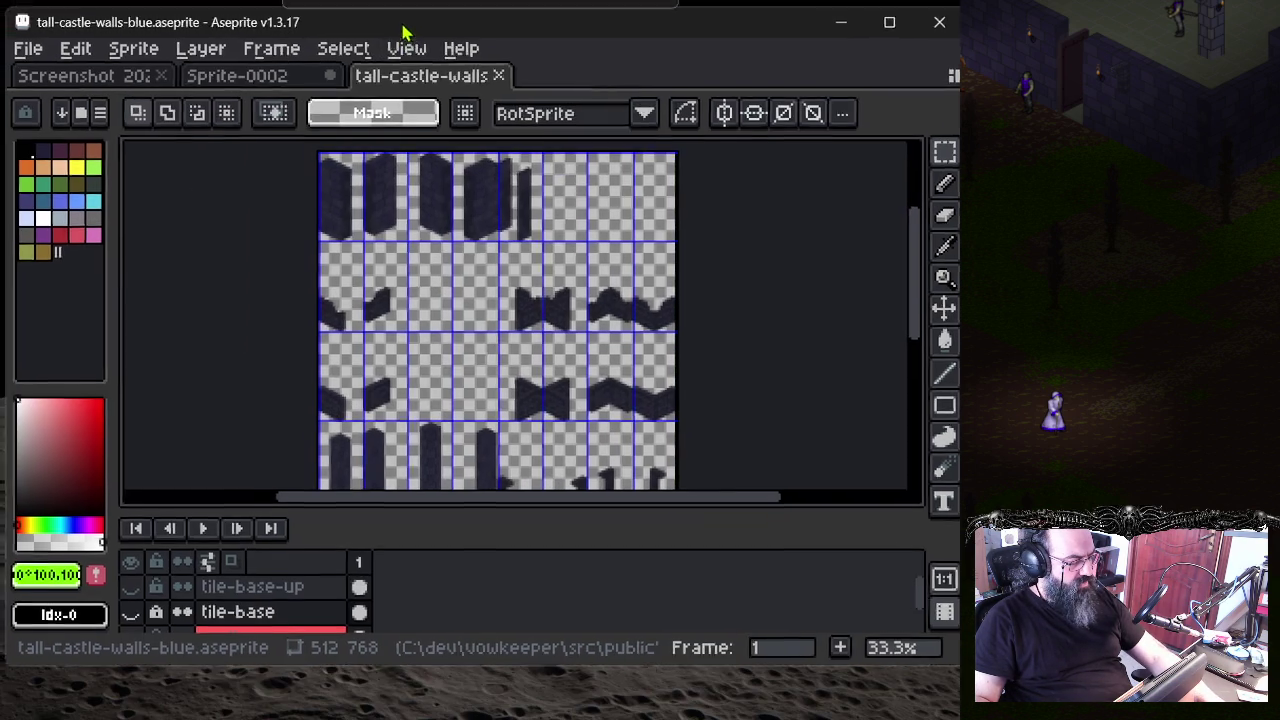
left_click(402, 36)
left_click(728, 205)
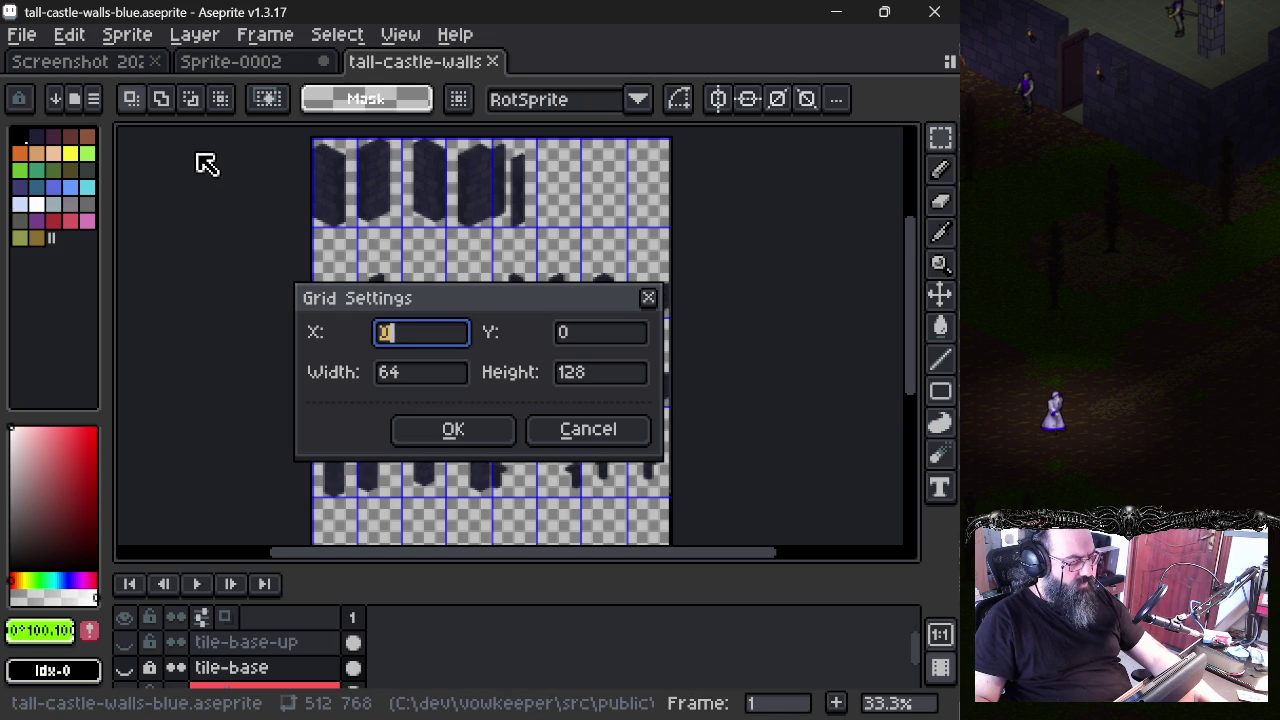
key("Return")
left_click(266, 68)
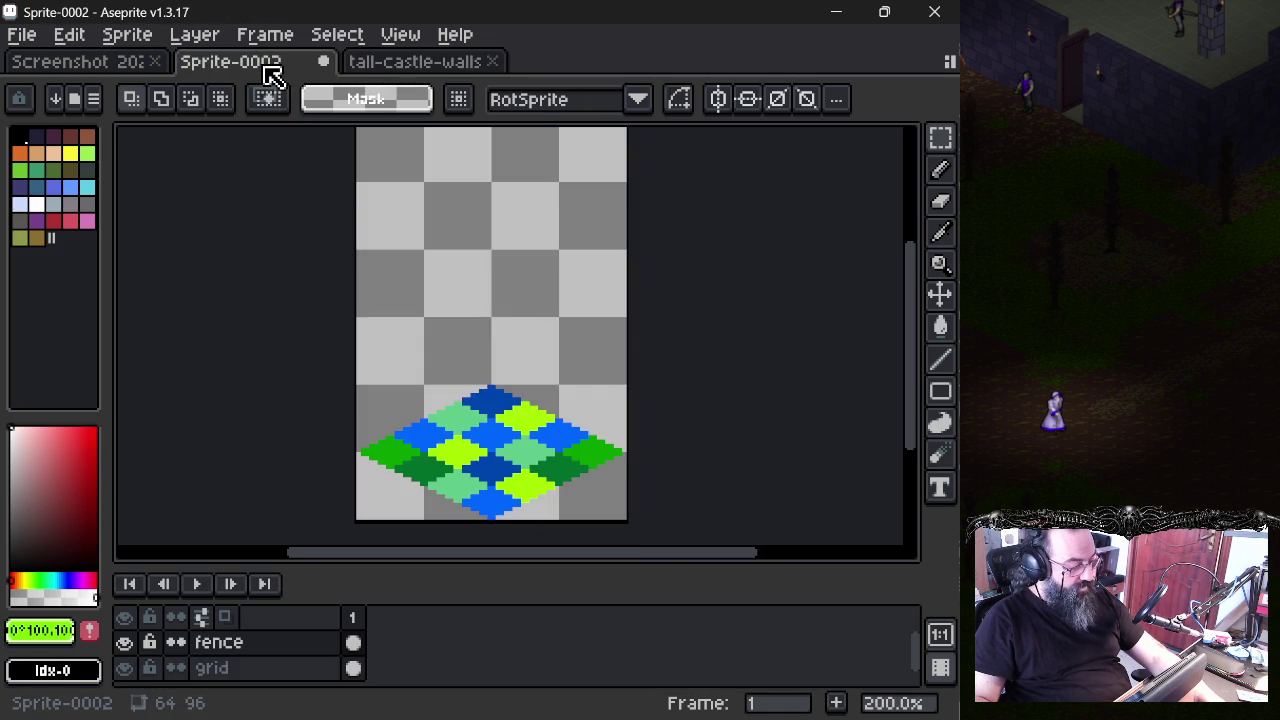
key("ctrl+w")
- Keep Sprite-0002 open and enter a canvas height of 128 px in Canvas Size
left_click(600, 422)
left_click(127, 34)
left_click(178, 174)
left_click(664, 426)
left_click(818, 390)
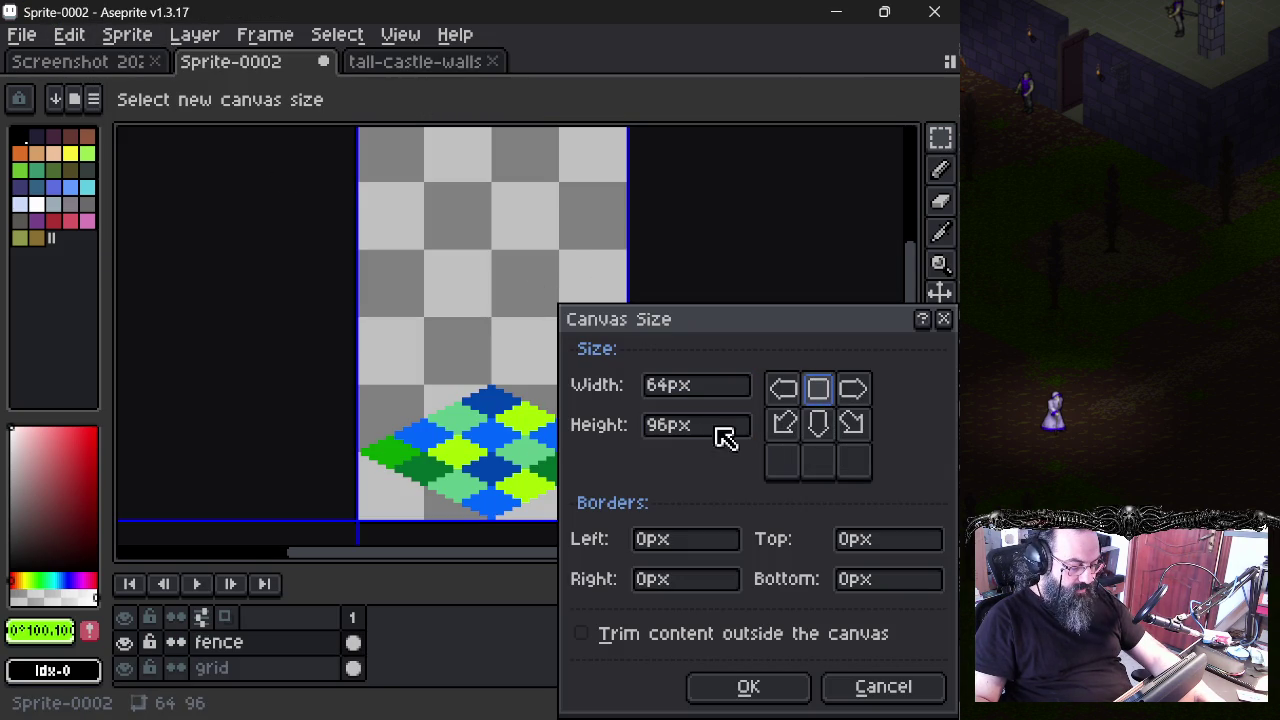
double_click(664, 426)
type("12")
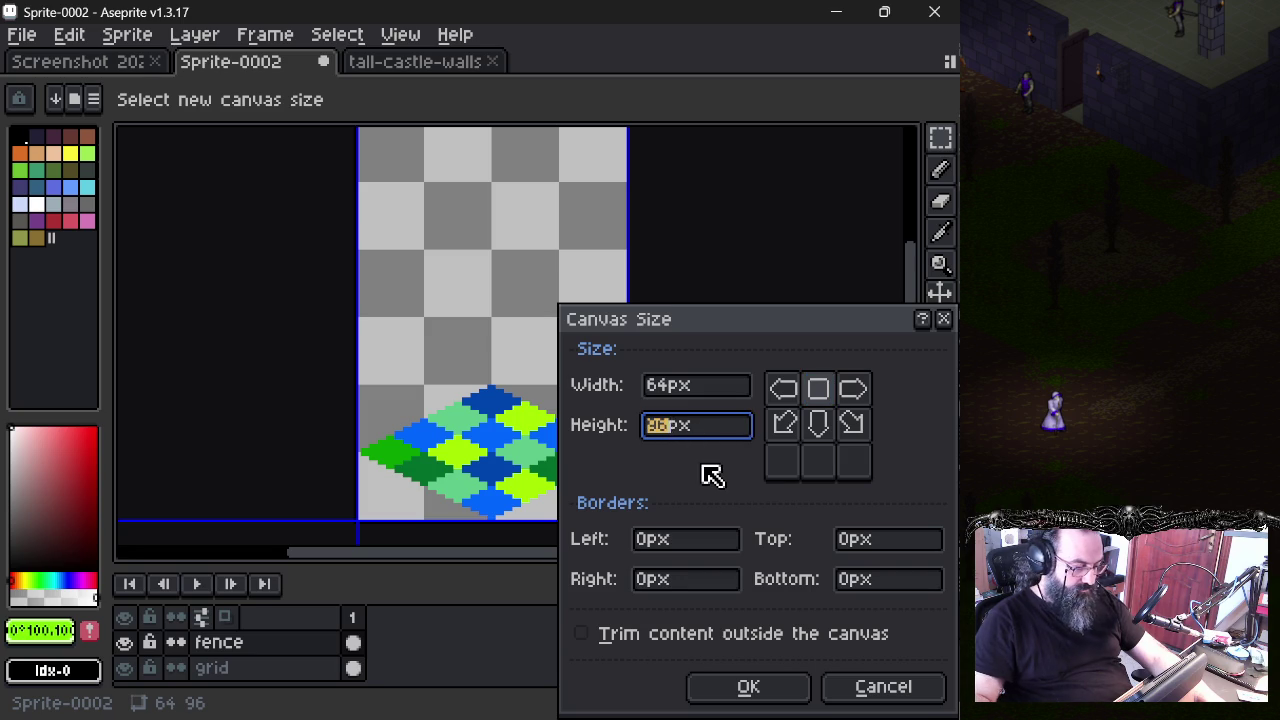
type("8")
- Anchor the resize at bottom-centre so 32 px go on top, apply 64×128, and view the wall sheet
mouse_move(419, 315)
left_mouse_down()
mouse_move(442, 340)
mouse_move(409, 437)
left_mouse_up()
left_click_drag(457, 529, 457, 343)
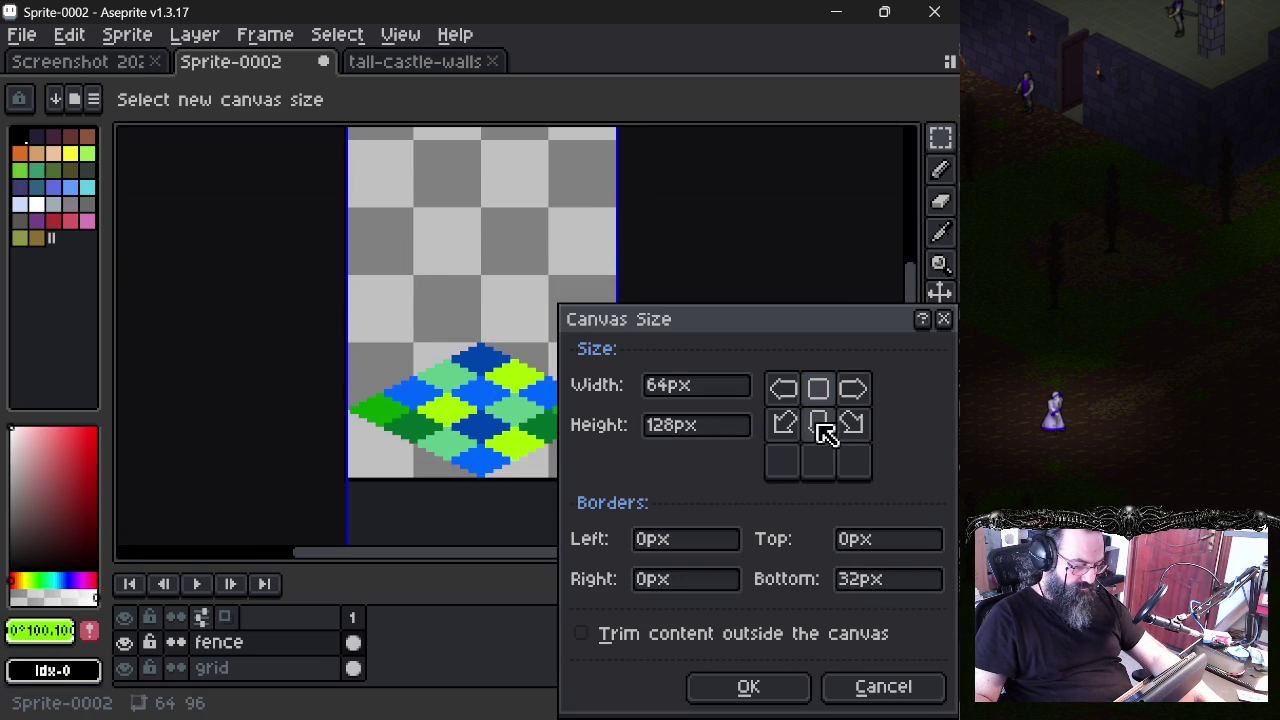
scroll(440, 480, "down", 2)
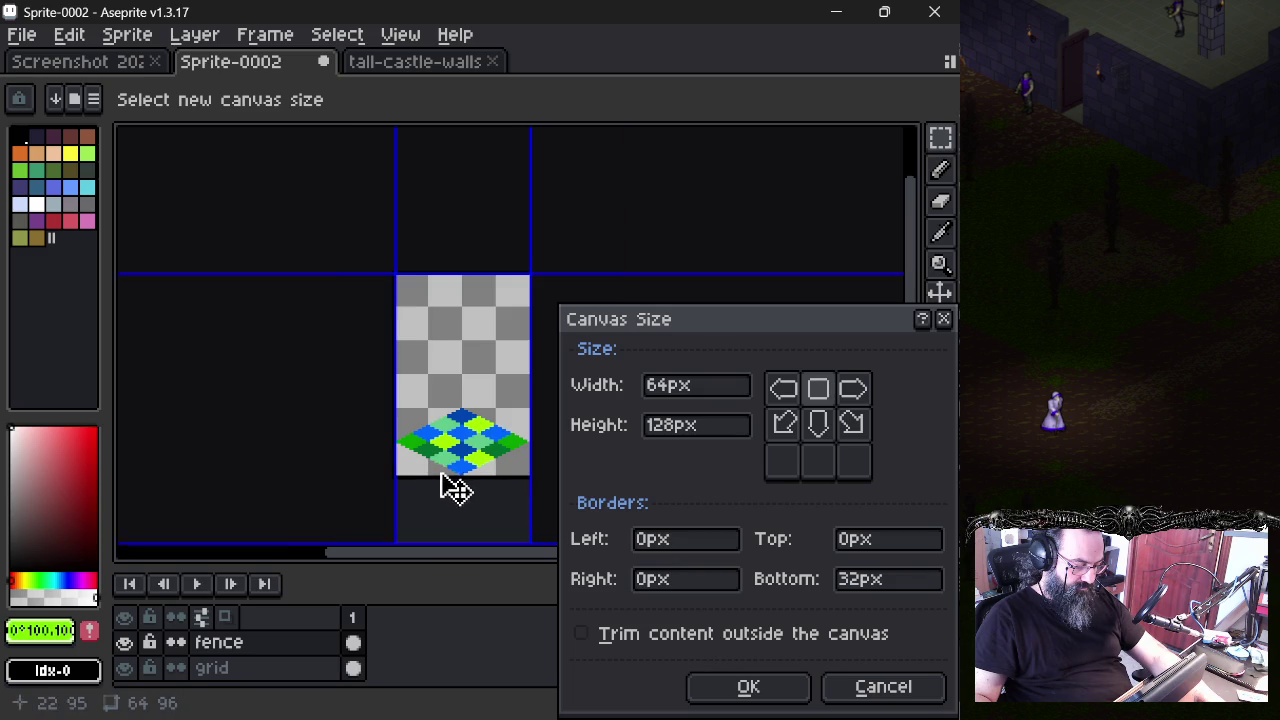
left_click(818, 425)
left_click(818, 460)
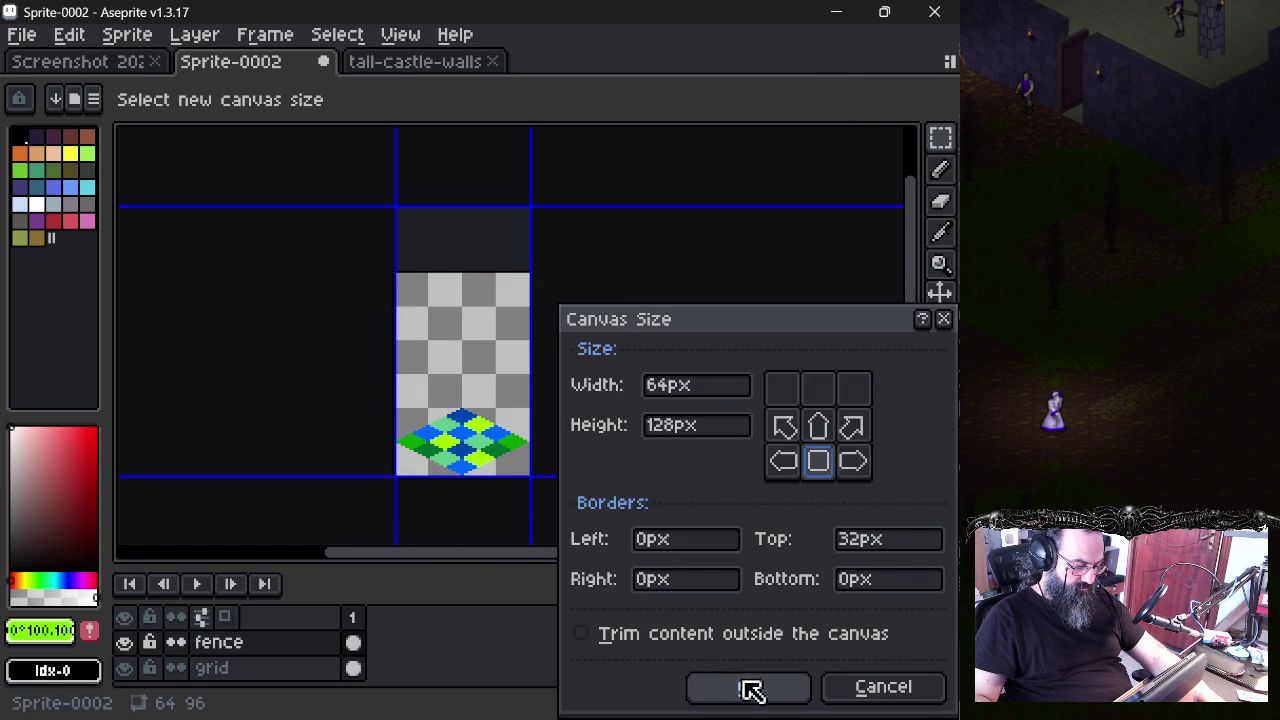
left_click(749, 687)
left_click_drag(483, 402, 486, 292)
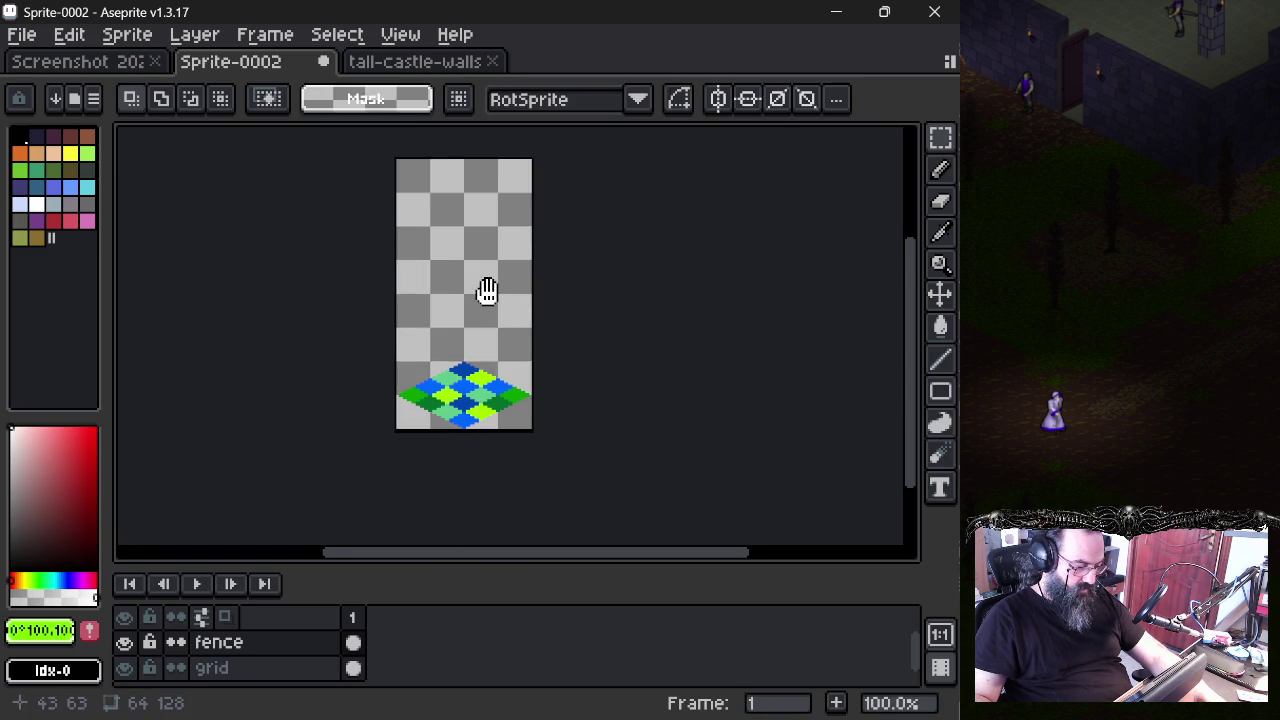
left_click(440, 66)
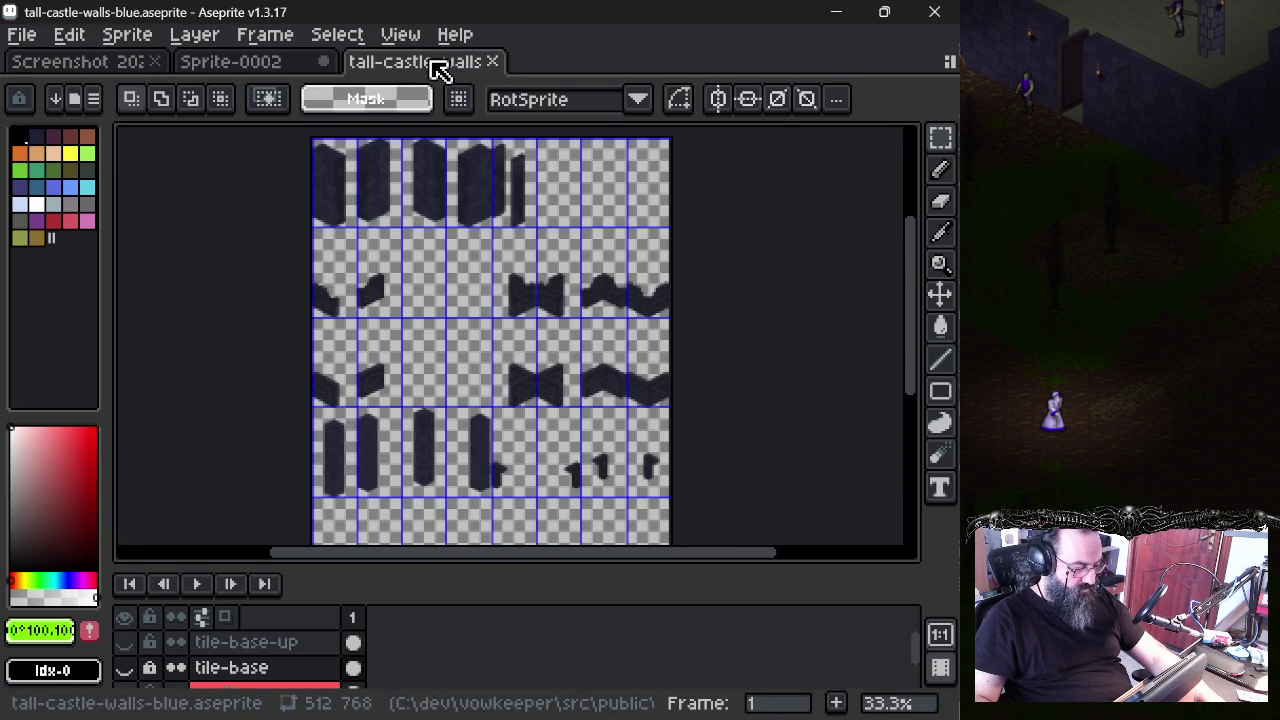
- From Sprite-0002, start File > Import > Import Sprite Sheet and browse for the sheet file
left_click(270, 78)
mouse_move(75, 61)
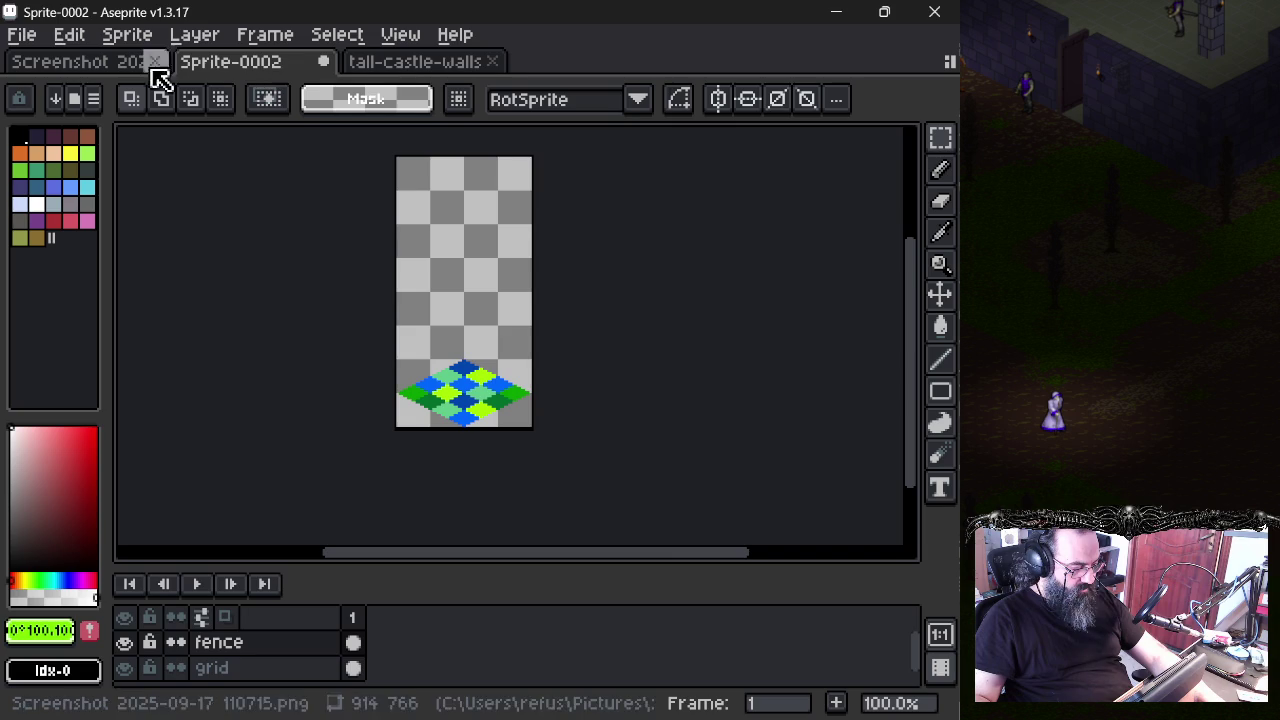
left_click(24, 34)
mouse_move(52, 267)
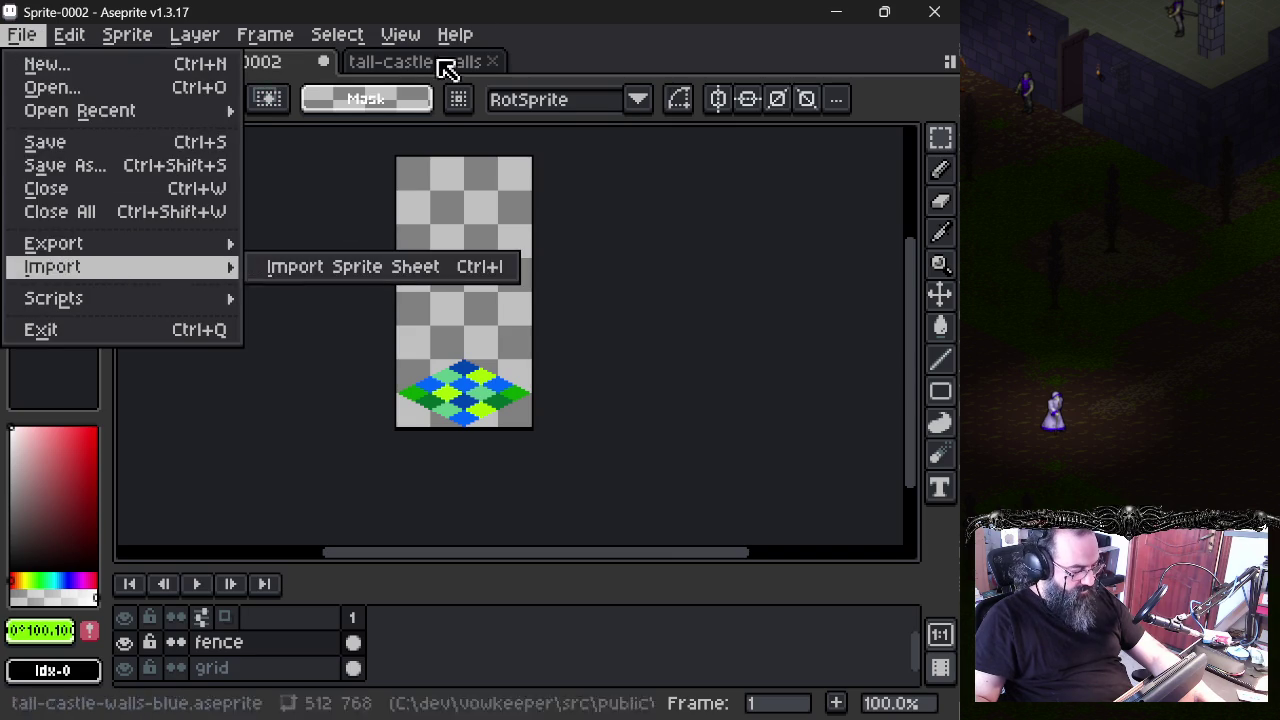
left_click(443, 63)
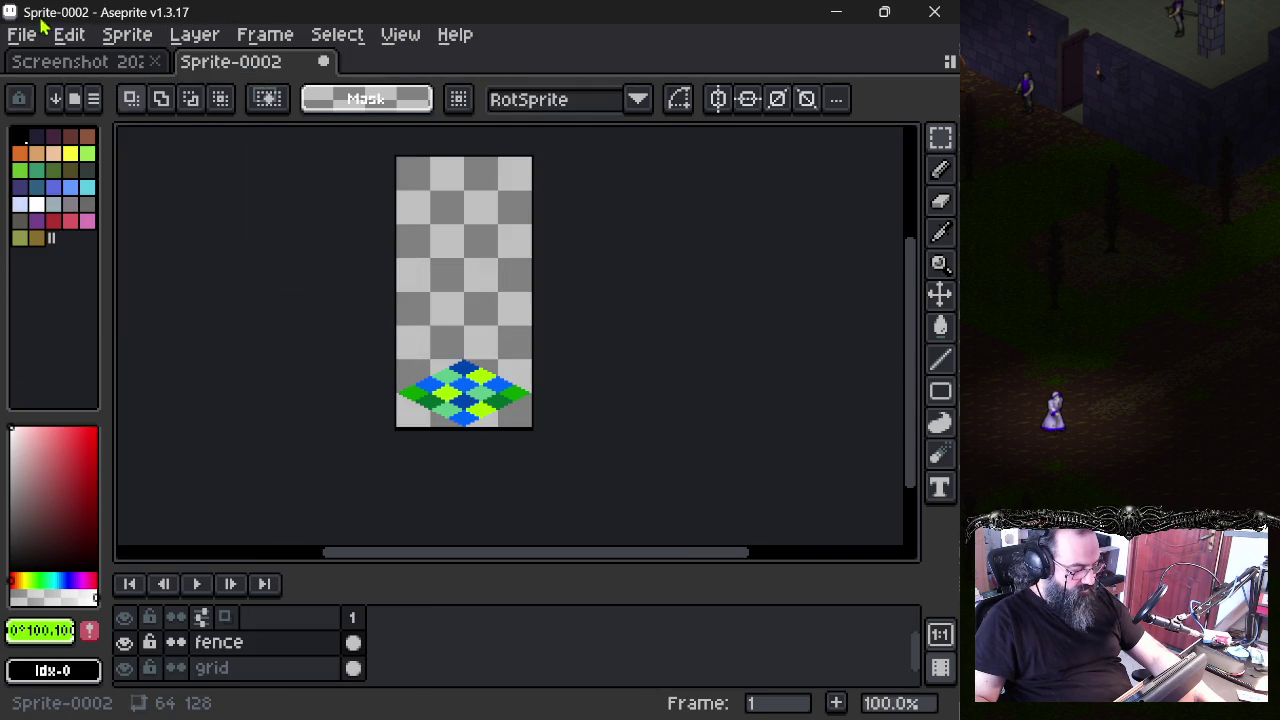
left_click(22, 34)
left_click(272, 277)
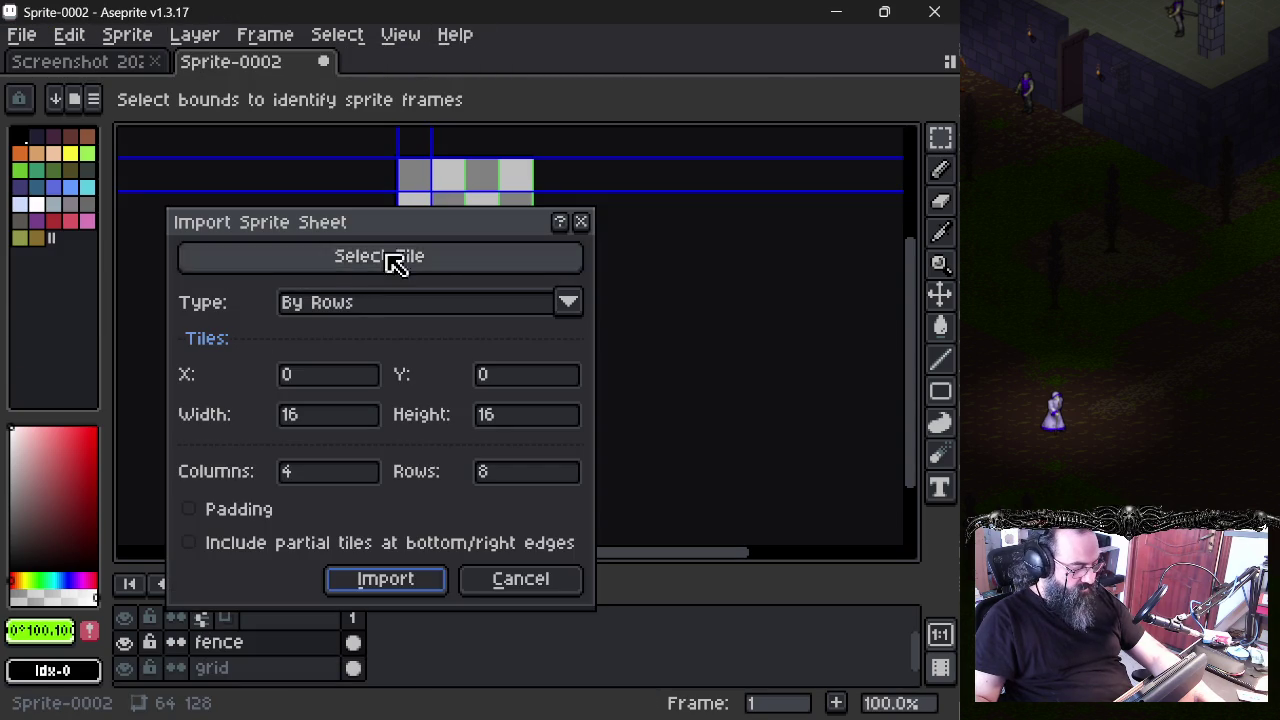
left_click(440, 252)
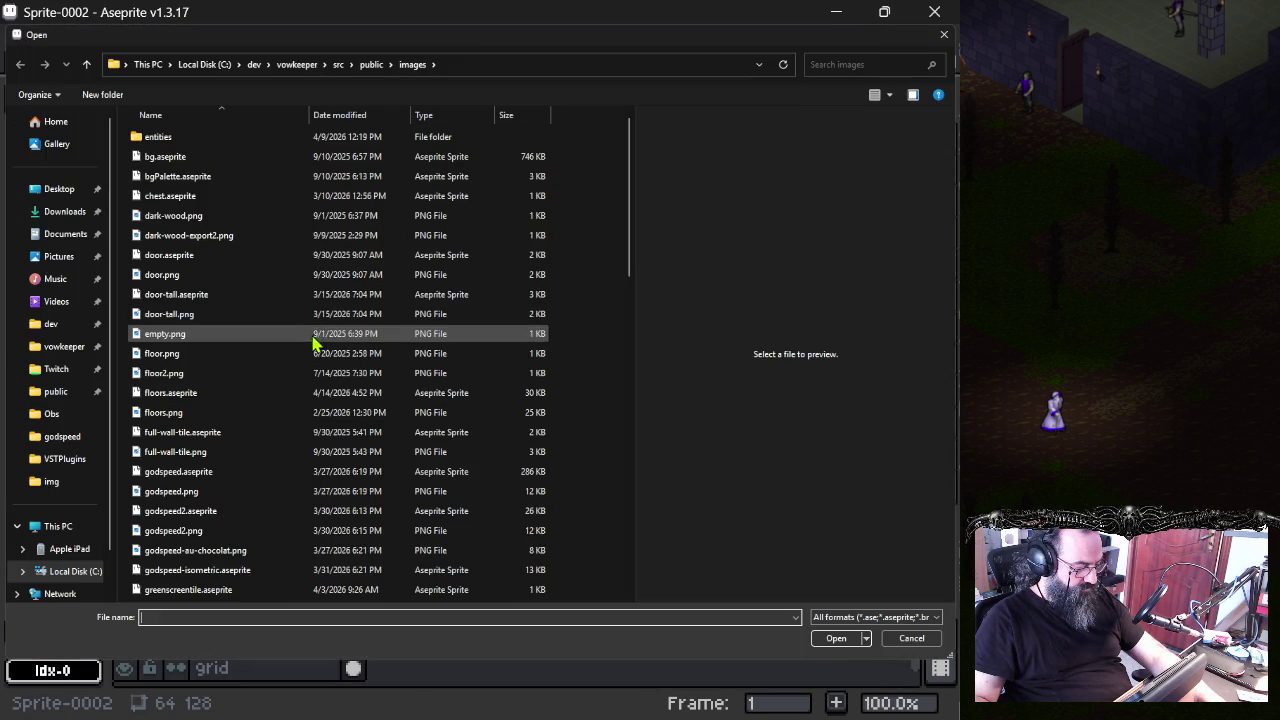
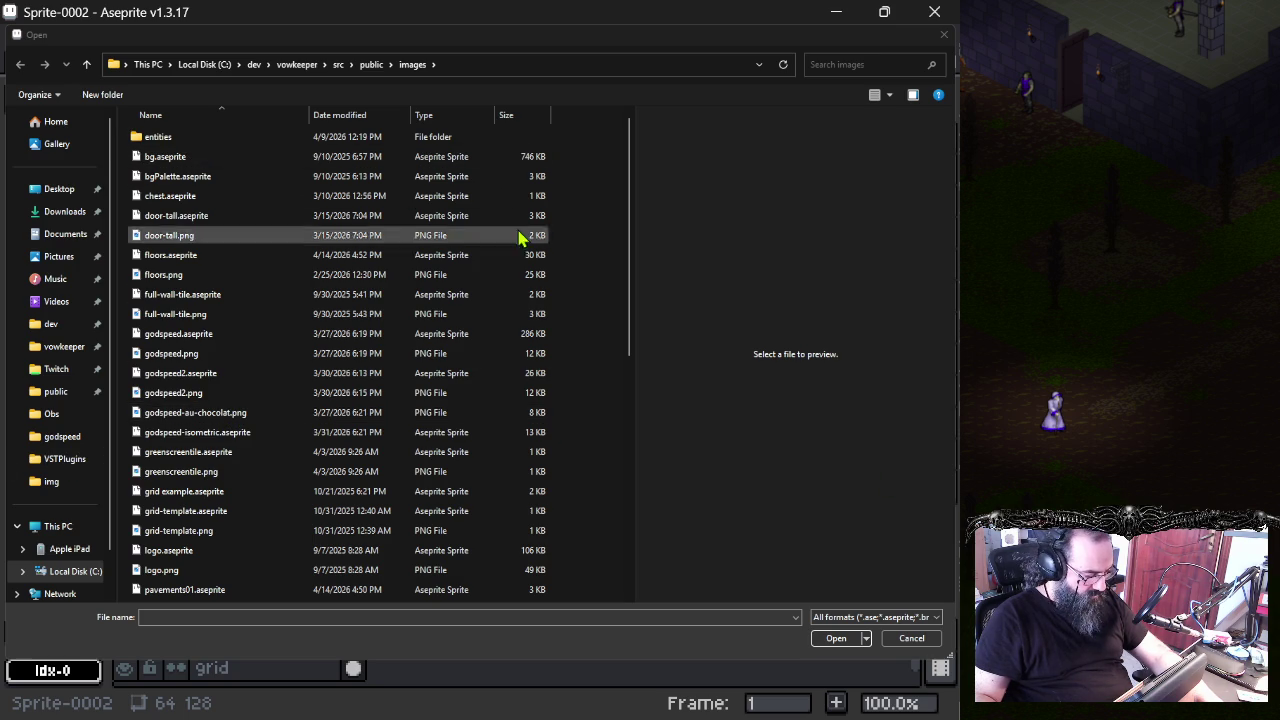
- Pick tall-castle-walls-blue.aseprite in the file picker and open it as the sprite sheet
mouse_move(628, 245)
left_mouse_down()
mouse_move(646, 471)
mouse_move(630, 575)
left_mouse_up()
scroll(603, 440, "up", 8)
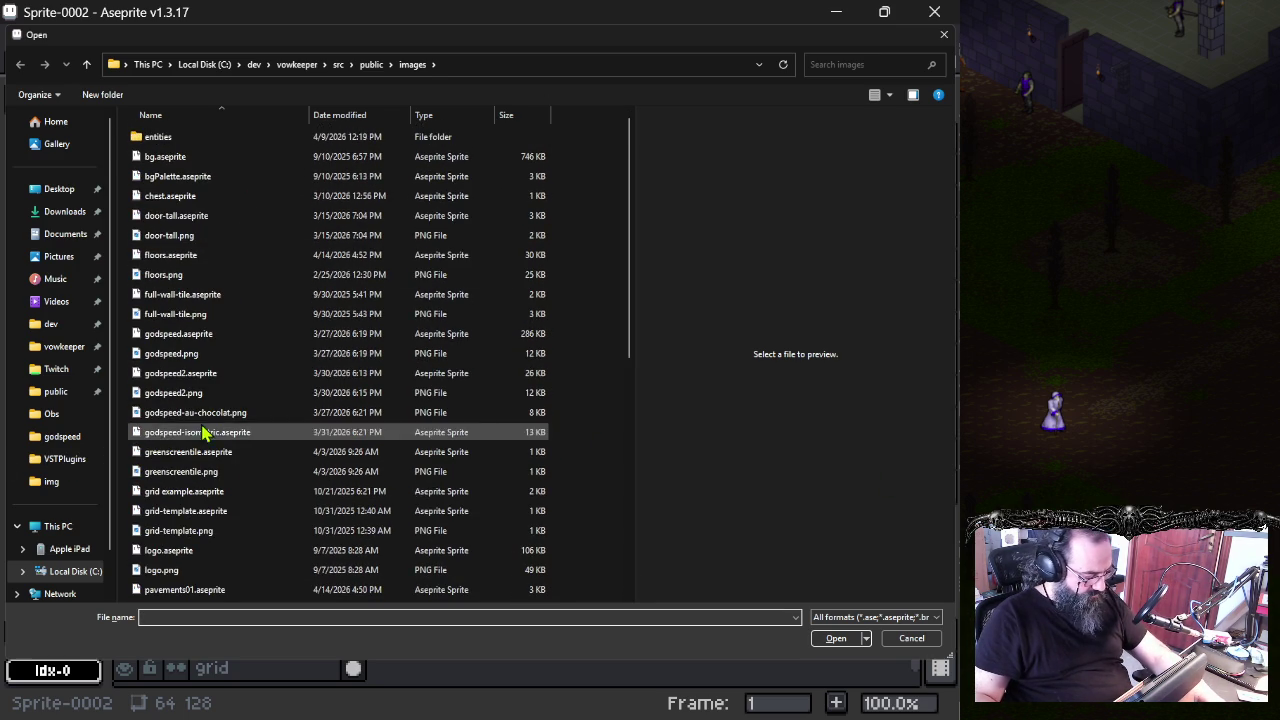
scroll(200, 514, "down", 4)
scroll(200, 514, "down", 1)
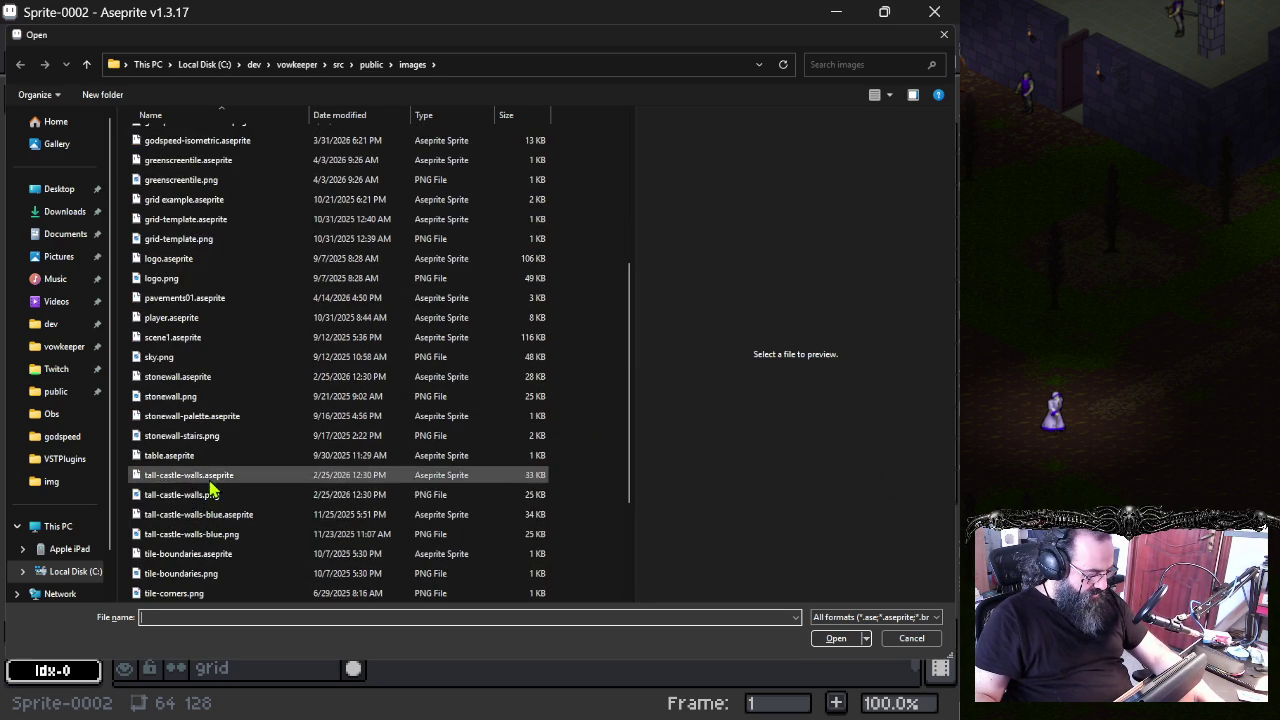
left_click(209, 494)
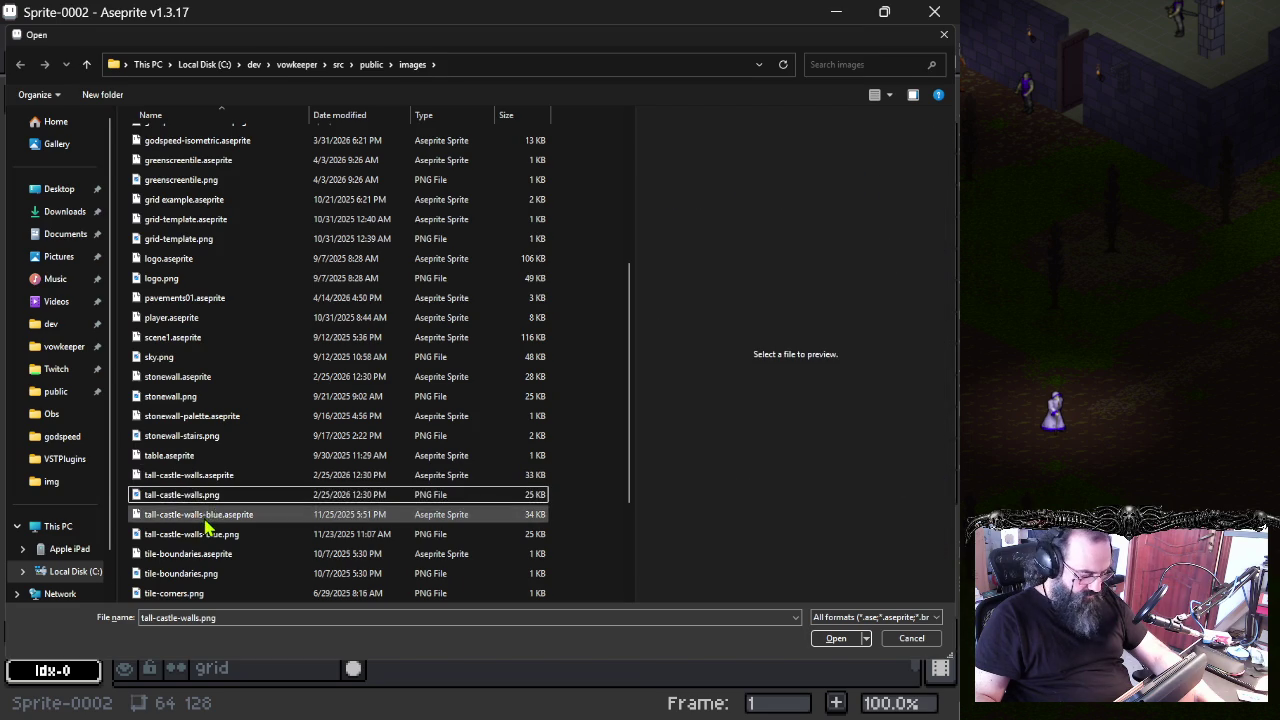
left_click(213, 514)
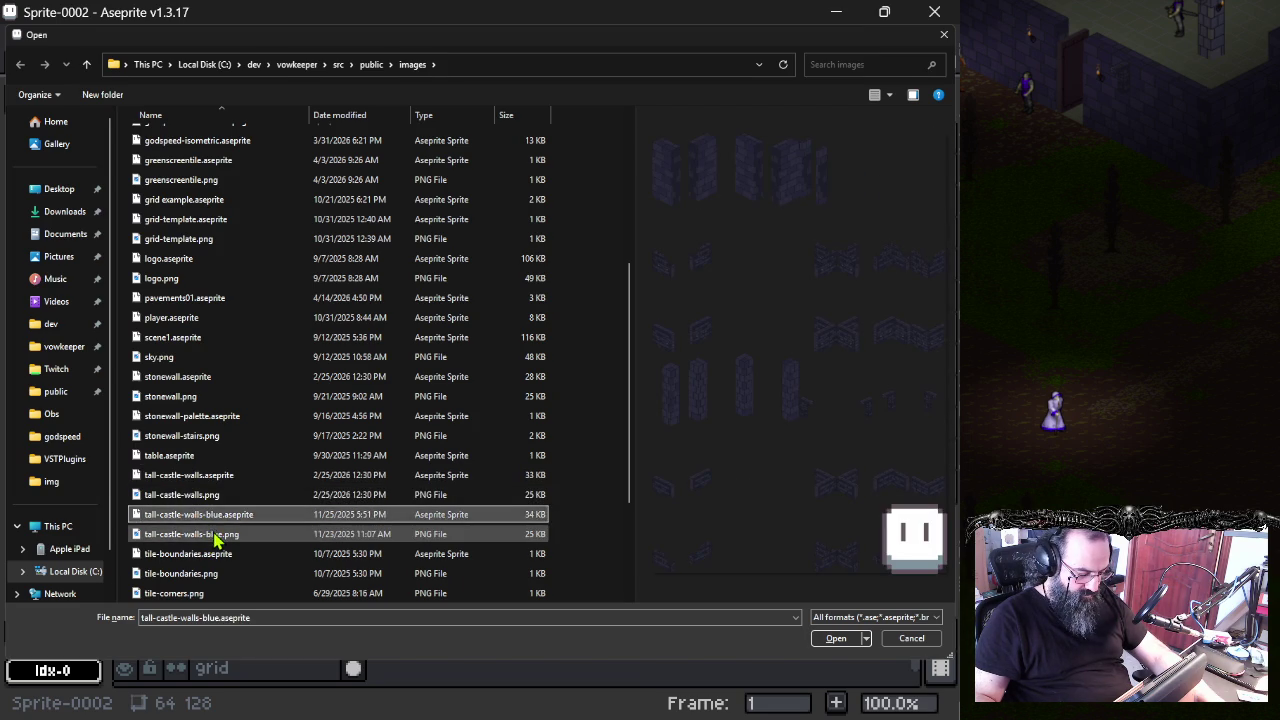
left_click(256, 521)
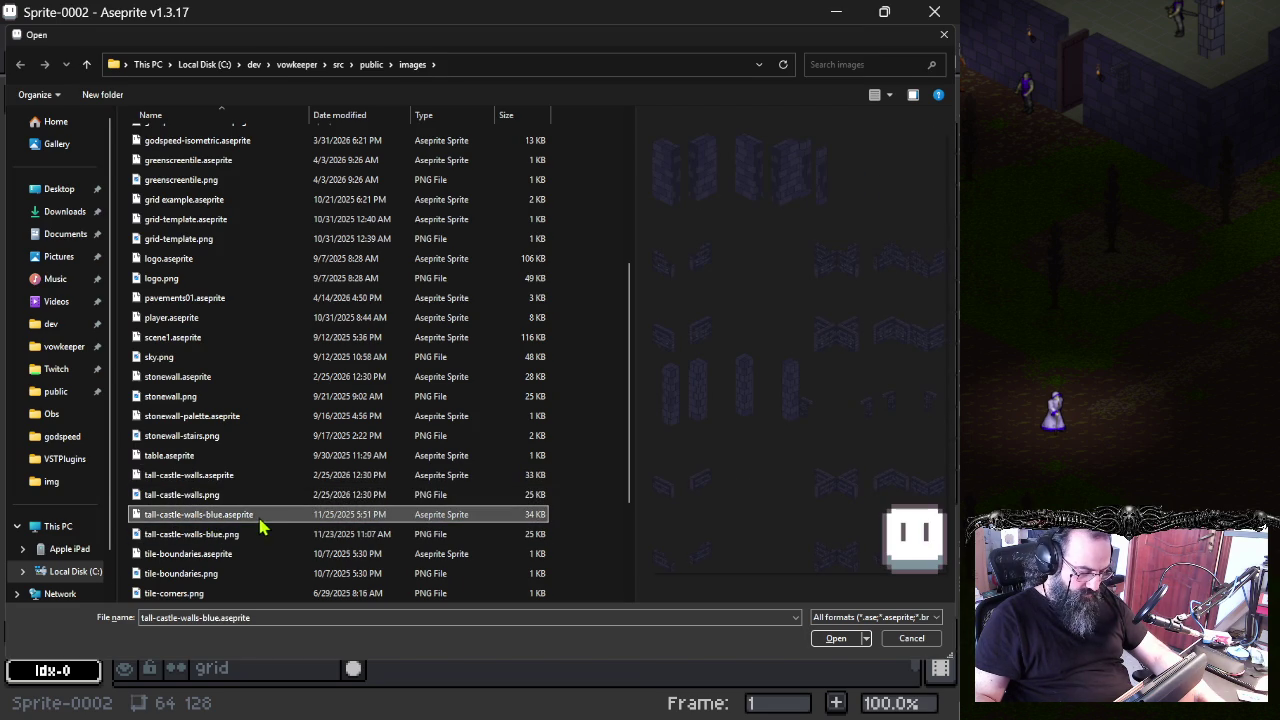
left_click(849, 645)
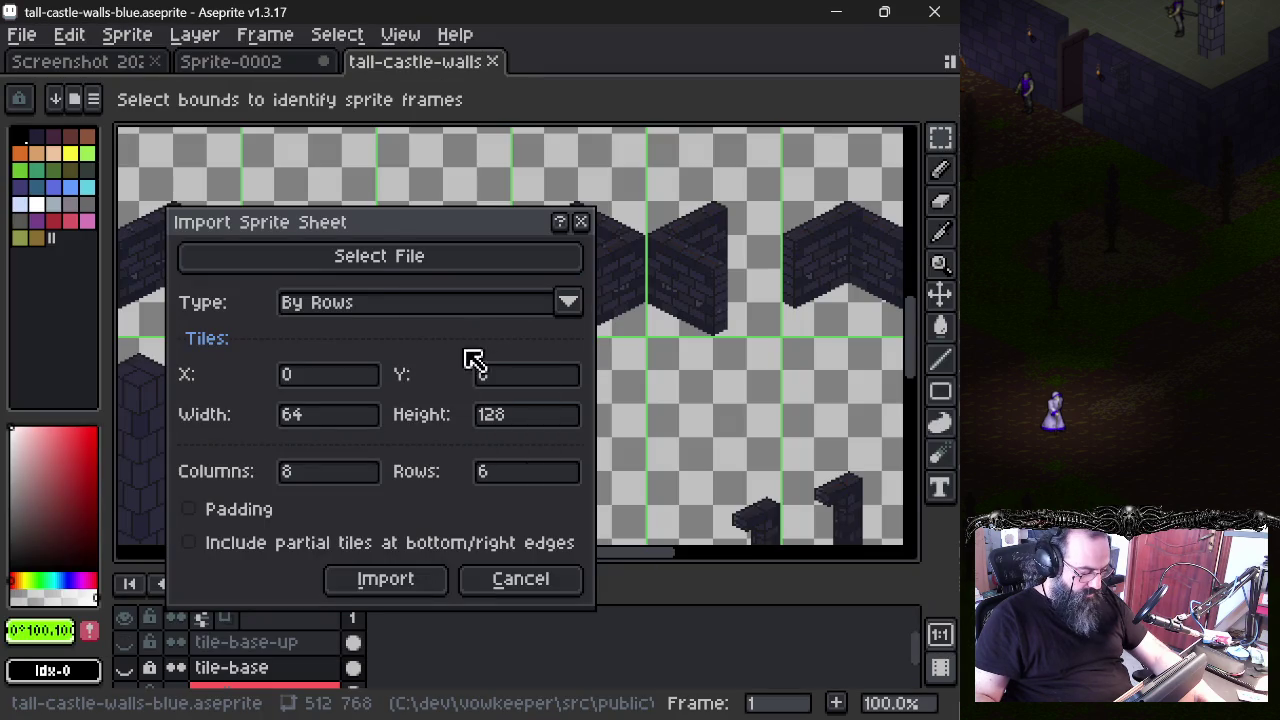
- Move the import dialog aside and import the sheet as 64×128 frames
mouse_move(378, 233)
left_mouse_down()
mouse_move(566, 200)
mouse_move(595, 172)
left_mouse_up()
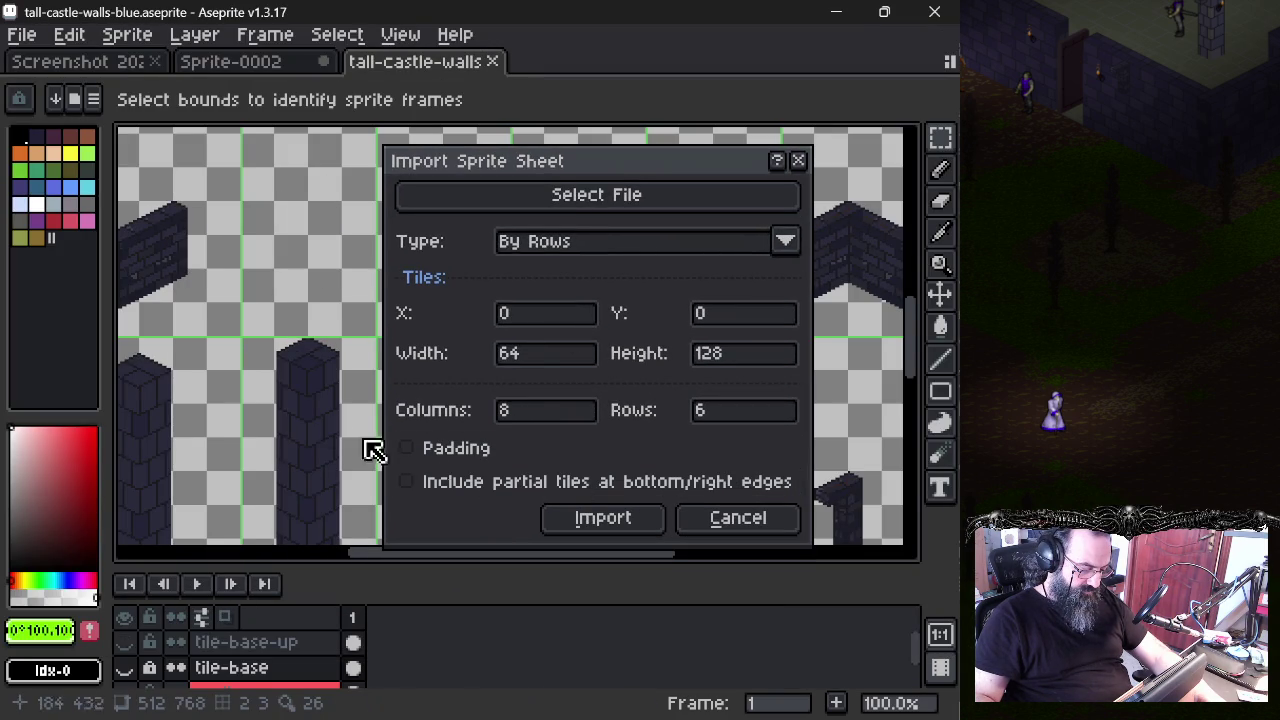
scroll(310, 414, "down", 2)
scroll(310, 414, "down", 1)
left_click(603, 520)
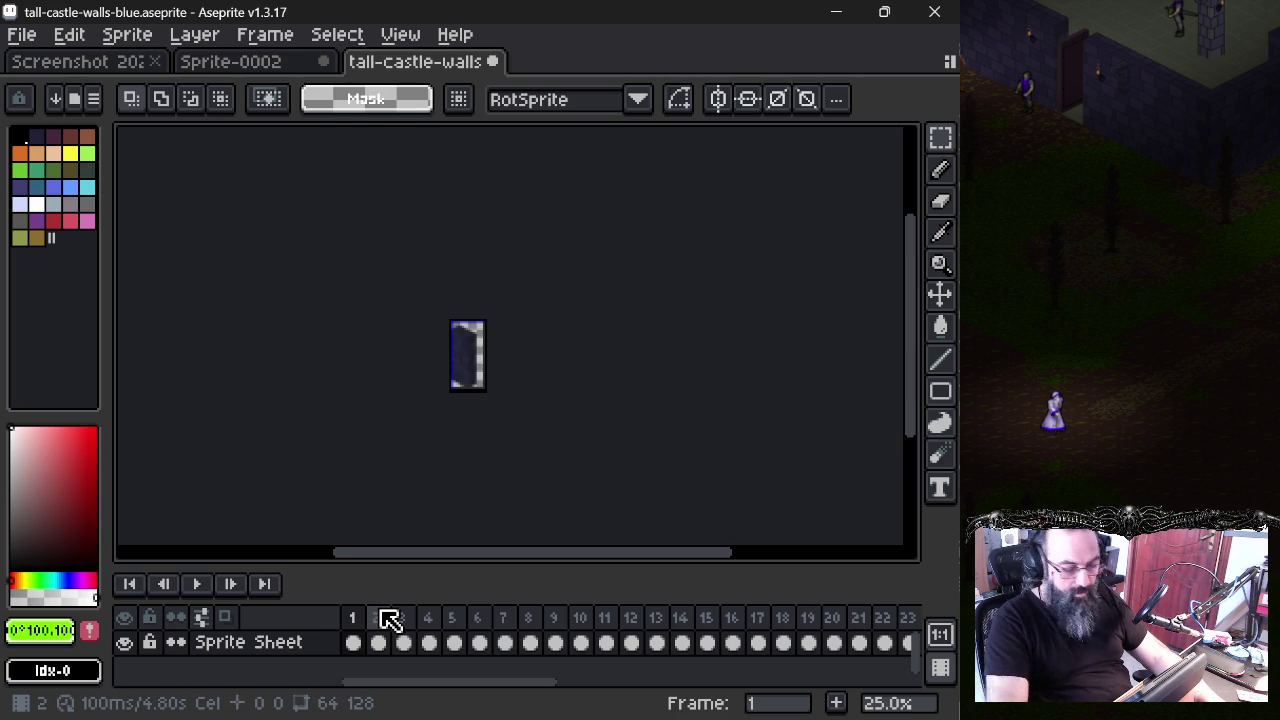
- Check the imported frames and delete the empty frames 6 to 8
key("Right")
key("Right")
key("Right")
key("Right")
key("Right")
key("Left")
key("Left")
key("Left")
key("Left")
key("Left")
key("Left")
key("Right")
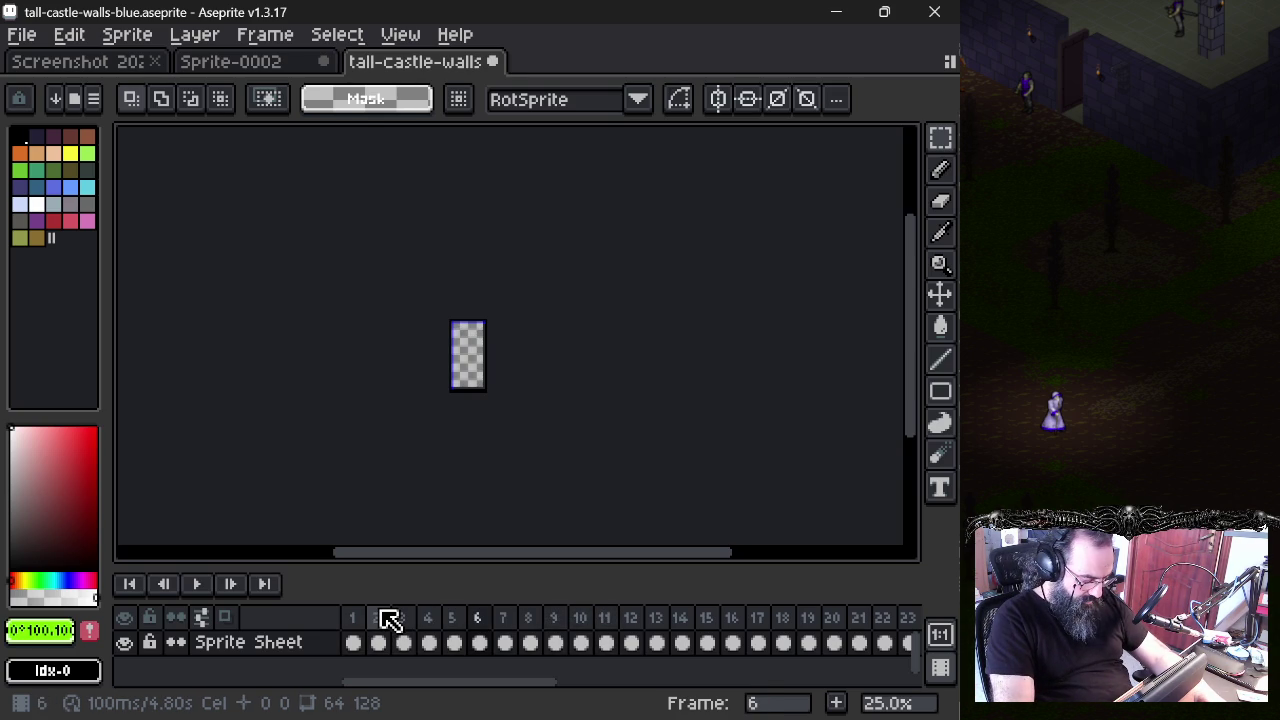
key("Right")
key("Right")
key("Left")
key("Left")
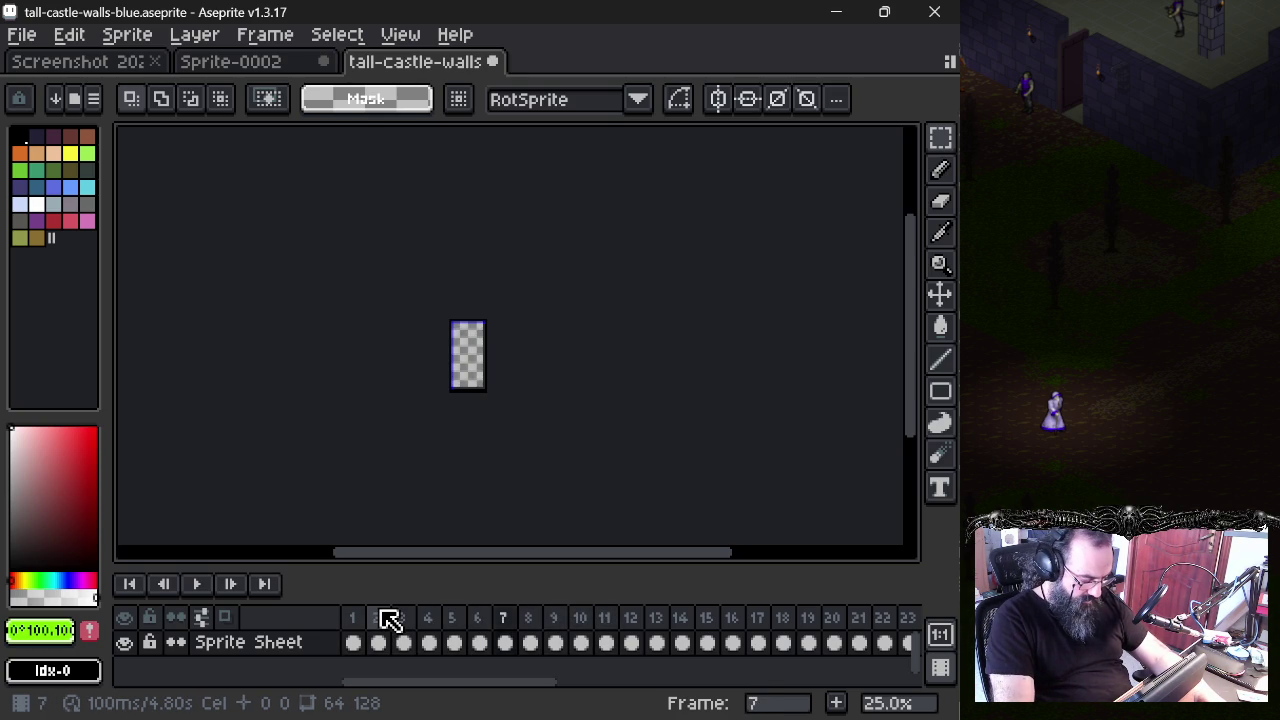
key("Left")
key("Left")
key("Right")
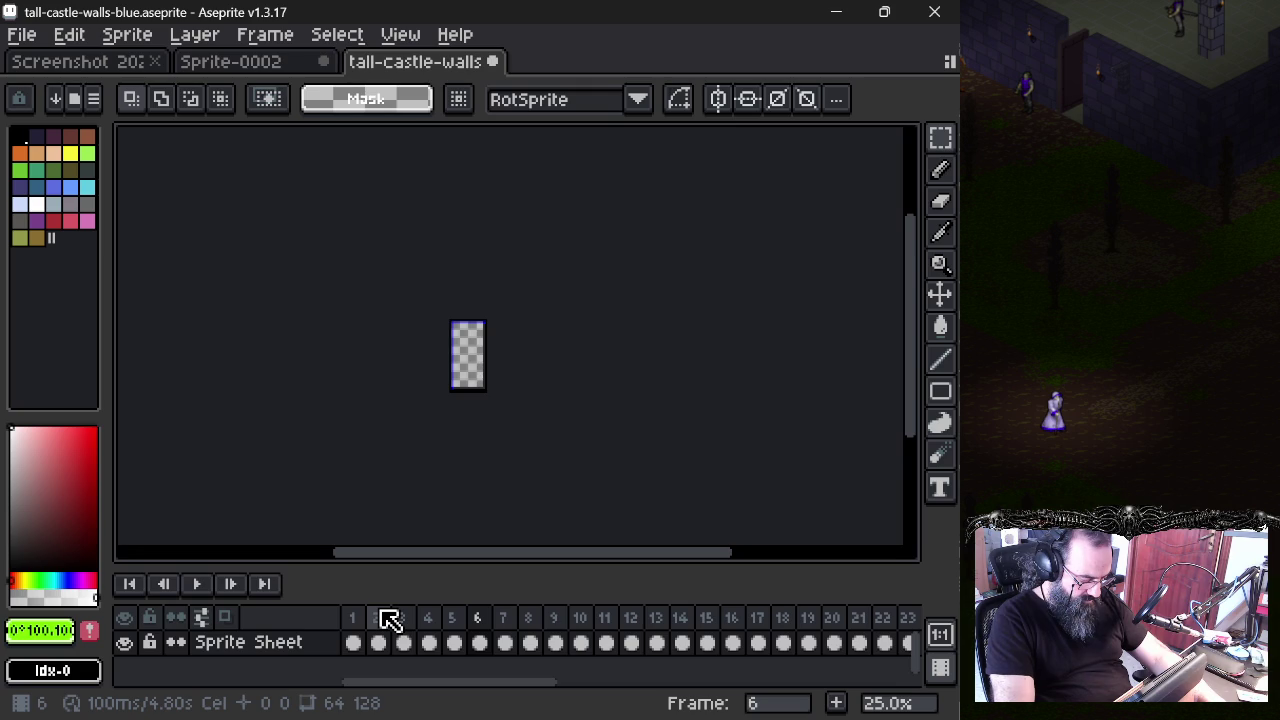
left_click(491, 641)
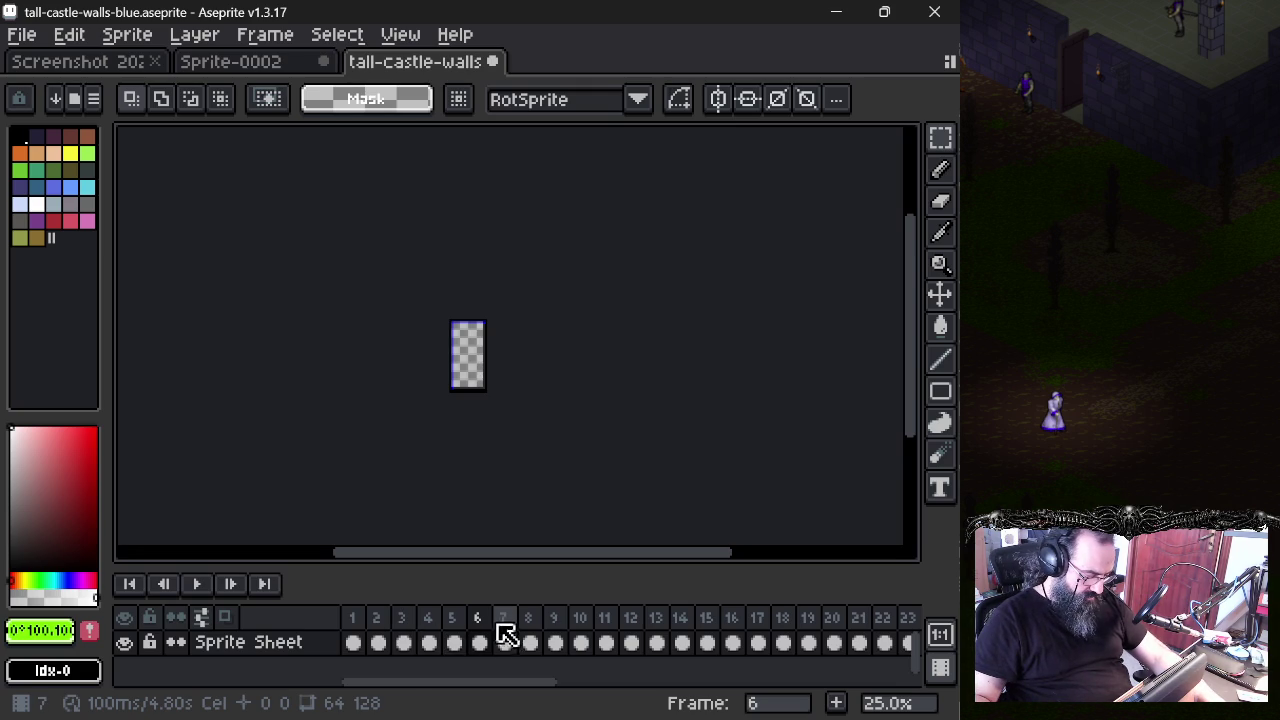
left_click_drag(491, 627, 550, 620)
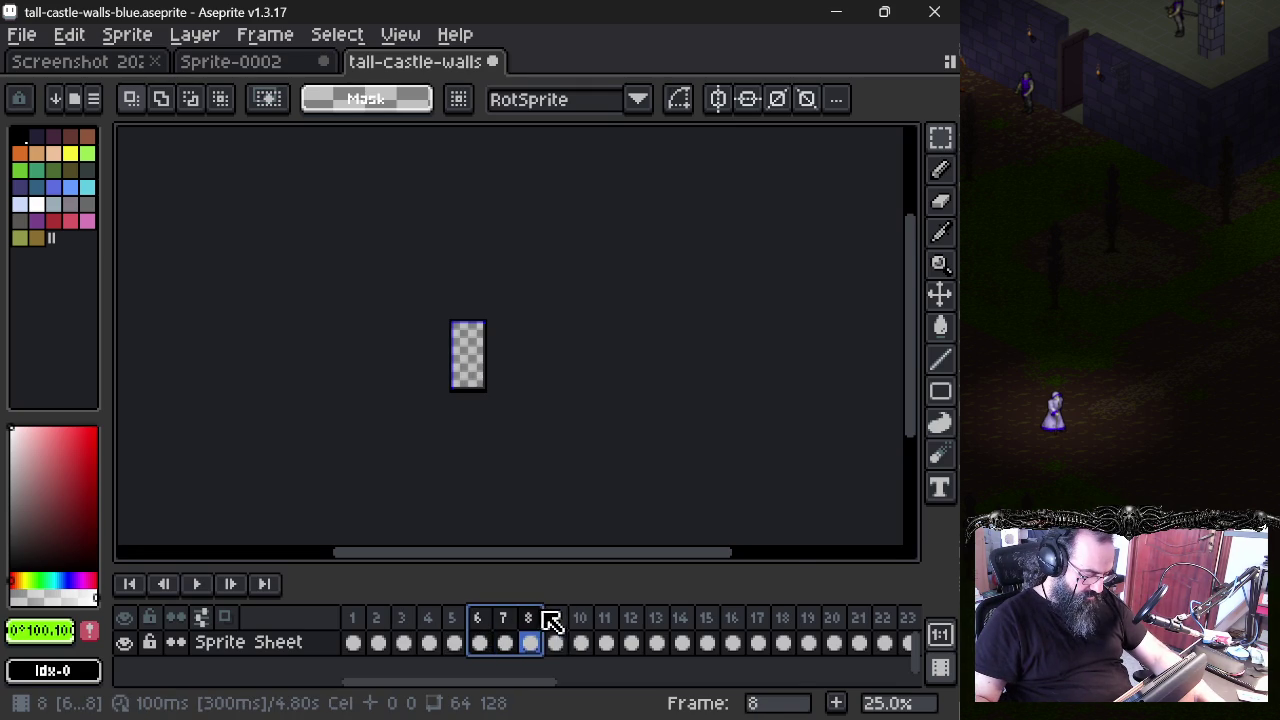
right_click(548, 620)
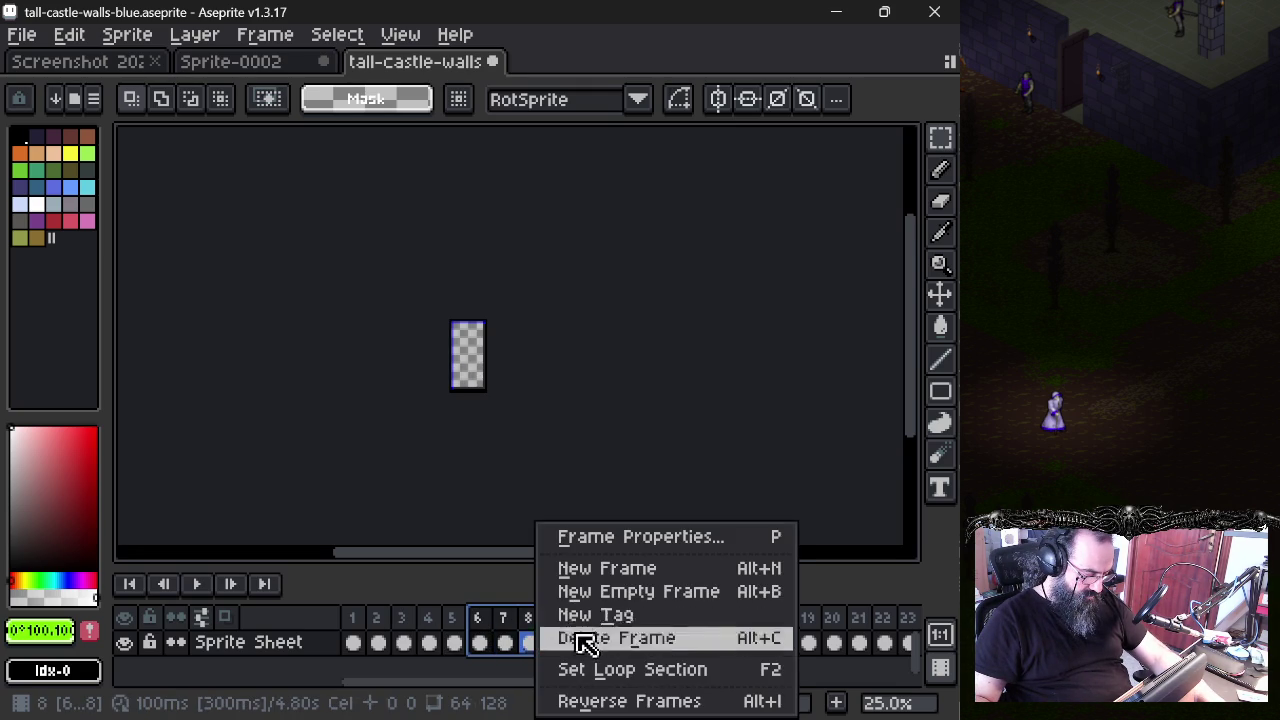
left_click(580, 637)
- Enlarge the timeline, delete empty frames 8 and 9, and select the next run of frames
left_click_drag(537, 563, 537, 451)
scroll(451, 360, "up", 4)
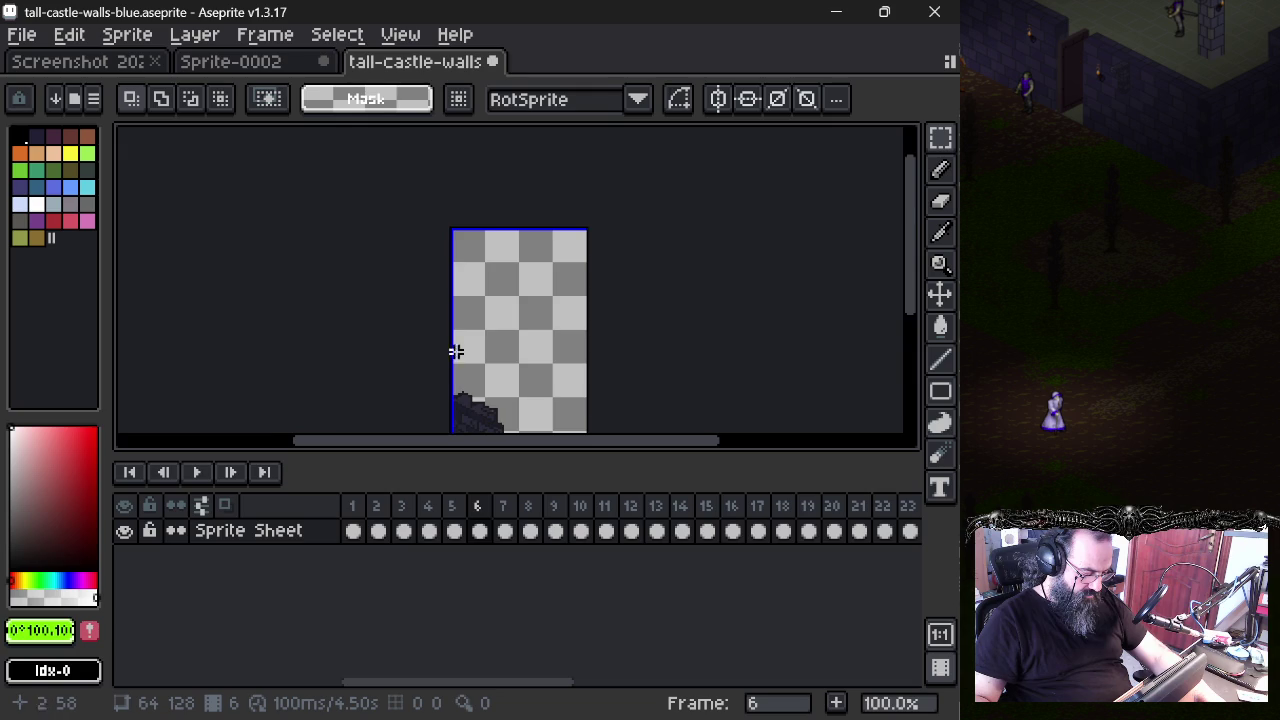
left_click_drag(451, 360, 460, 229)
left_click(503, 506)
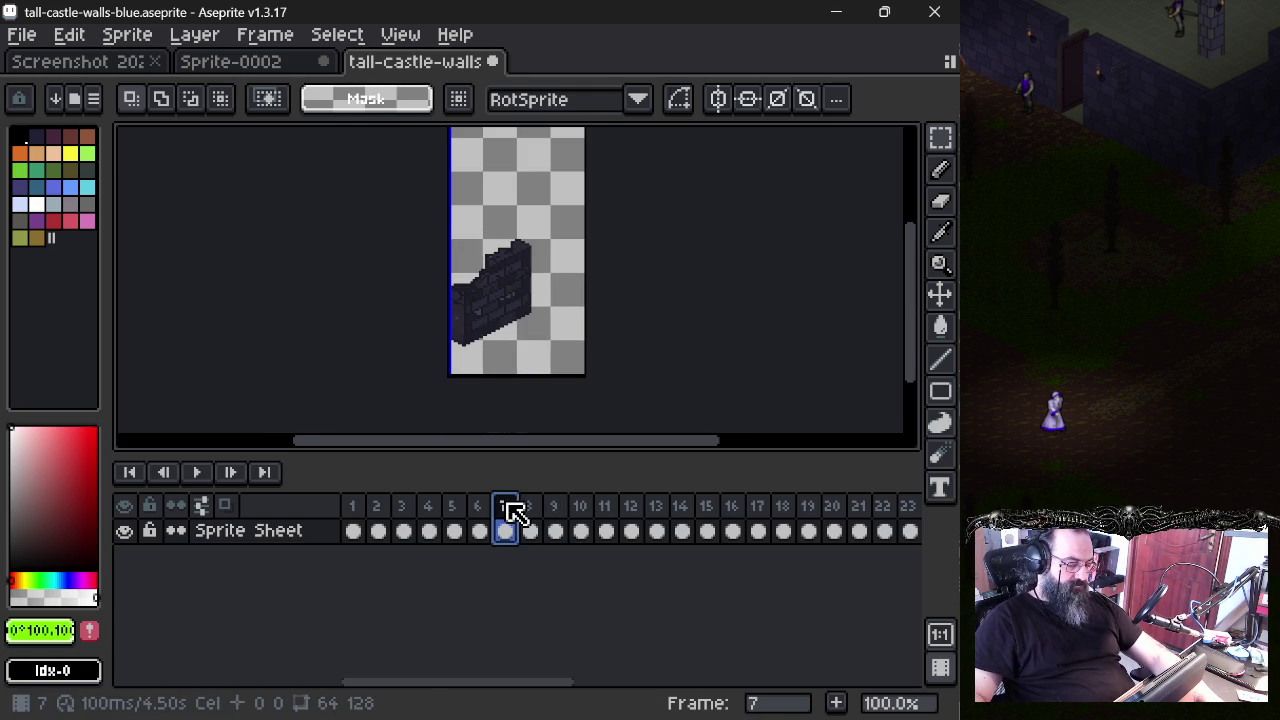
left_click(530, 512)
key("Left")
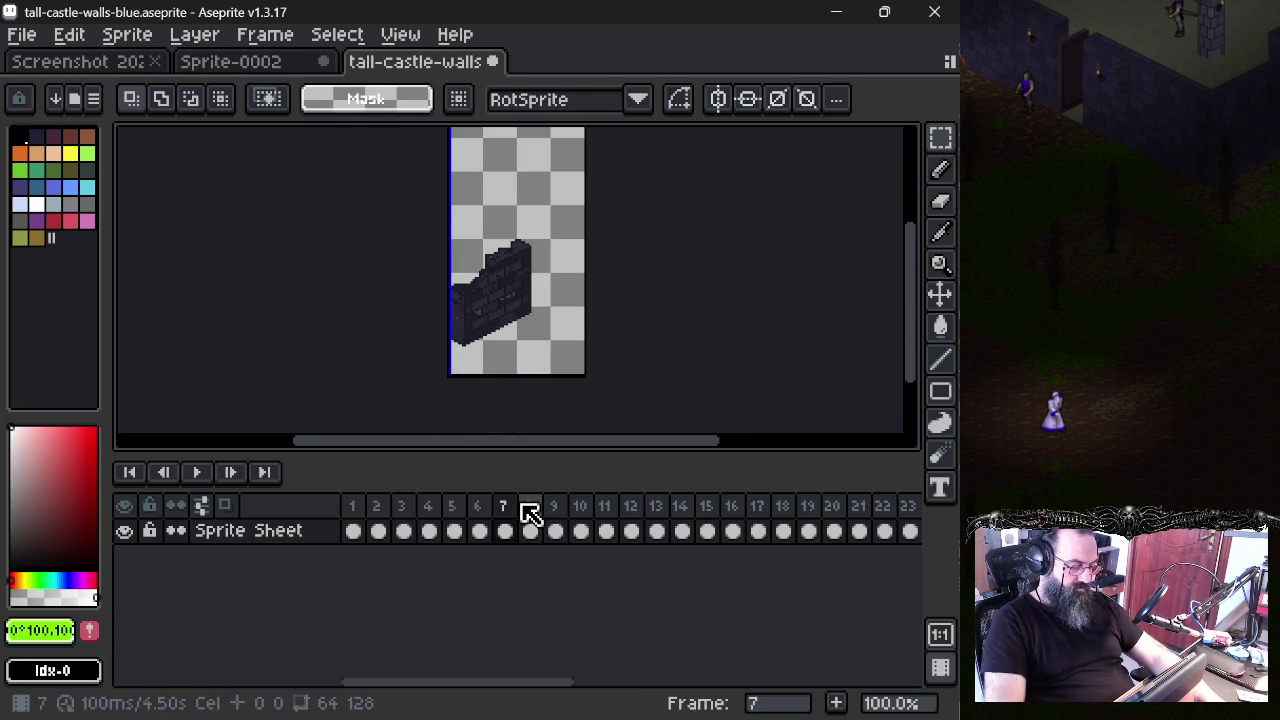
left_click(530, 512)
left_click_drag(537, 510, 565, 513)
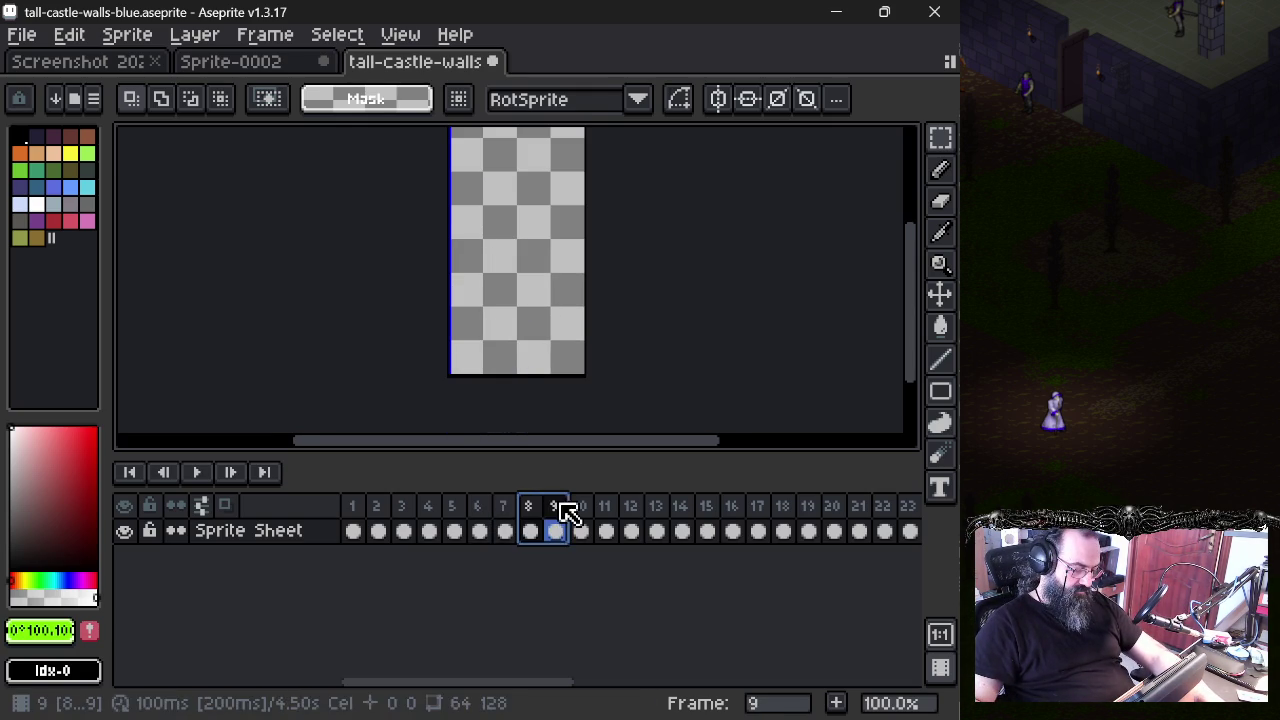
right_click(565, 513)
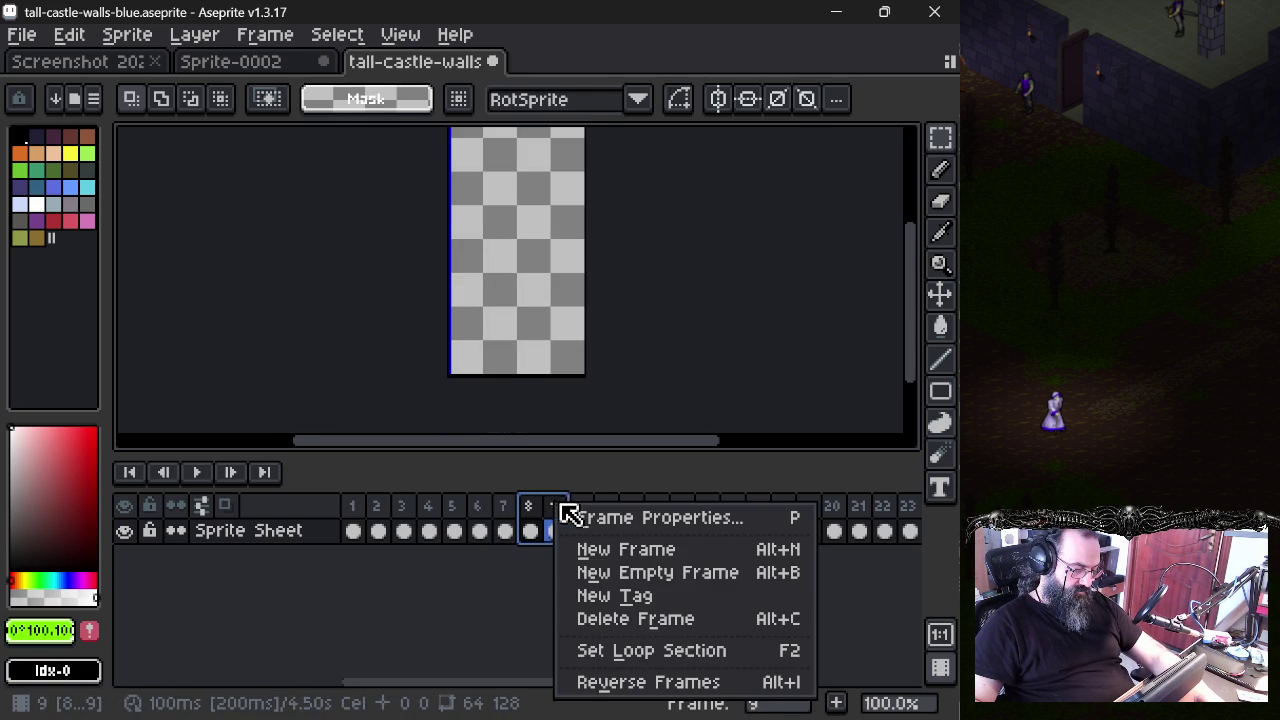
left_click(572, 620)
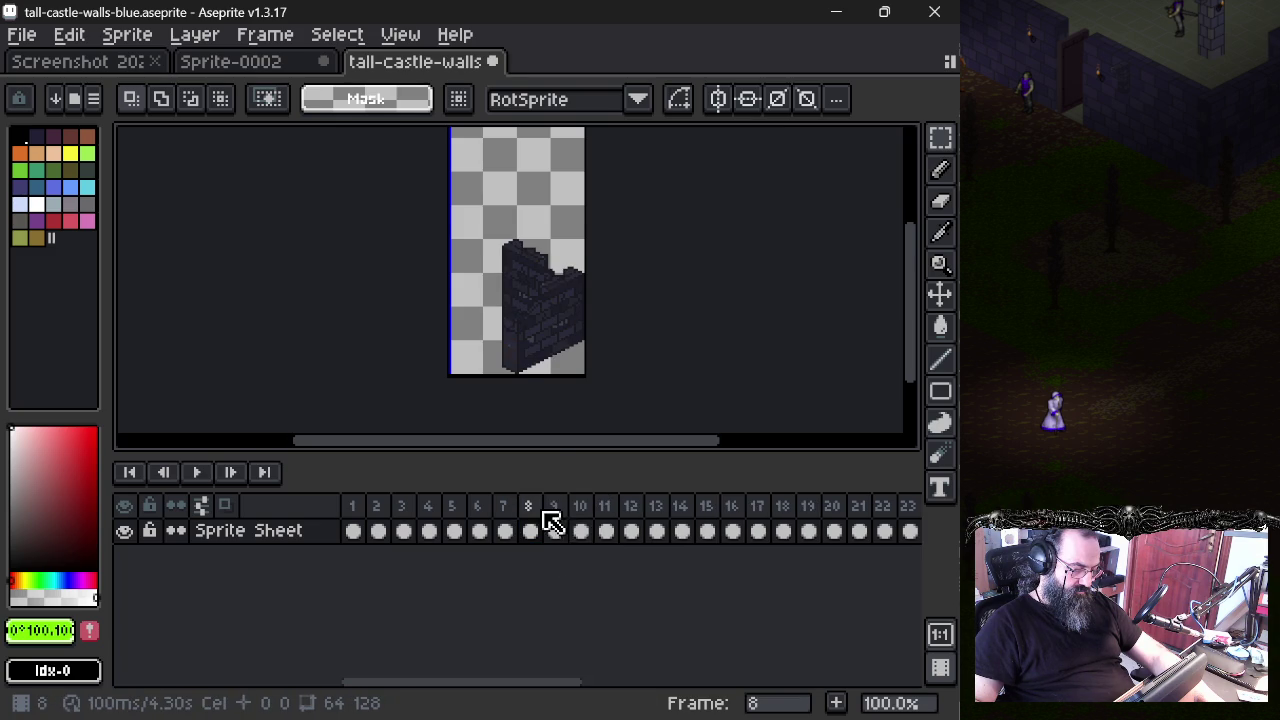
left_click_drag(545, 520, 726, 515)
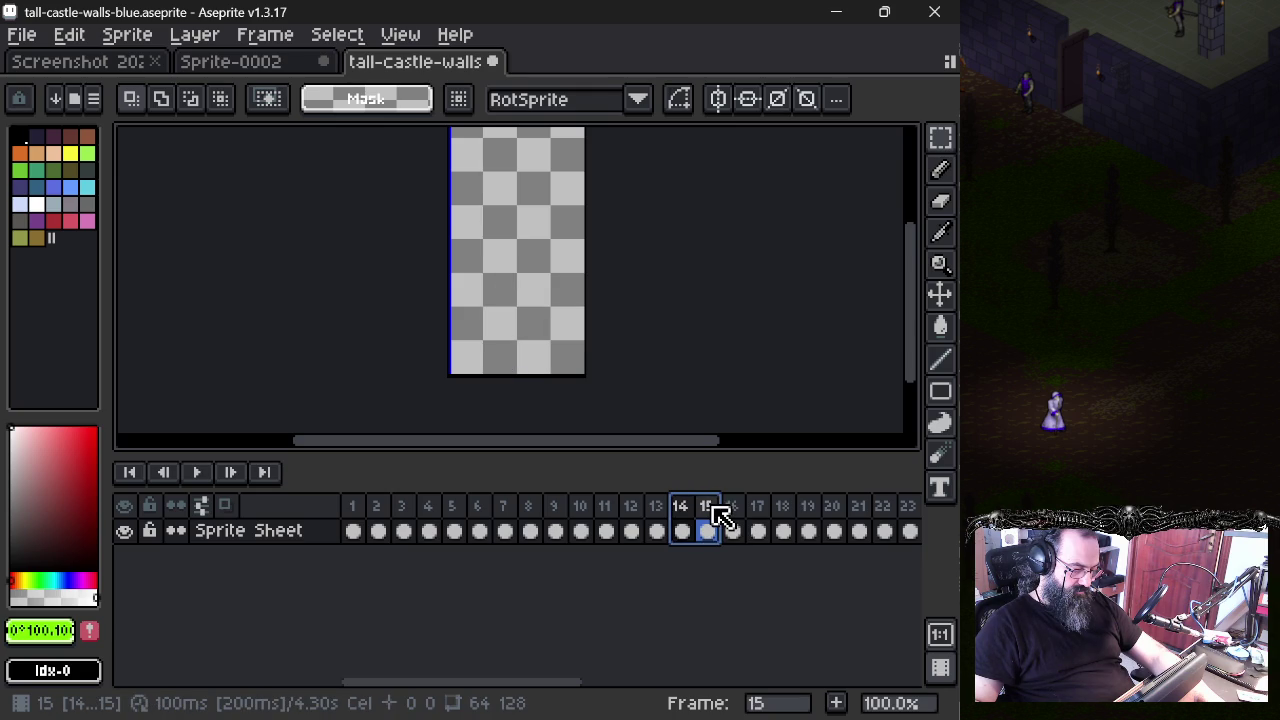
- Delete empty frames 14 and 15, then move ahead to the tall pillar in frame 25
right_click(722, 515)
left_click(745, 620)
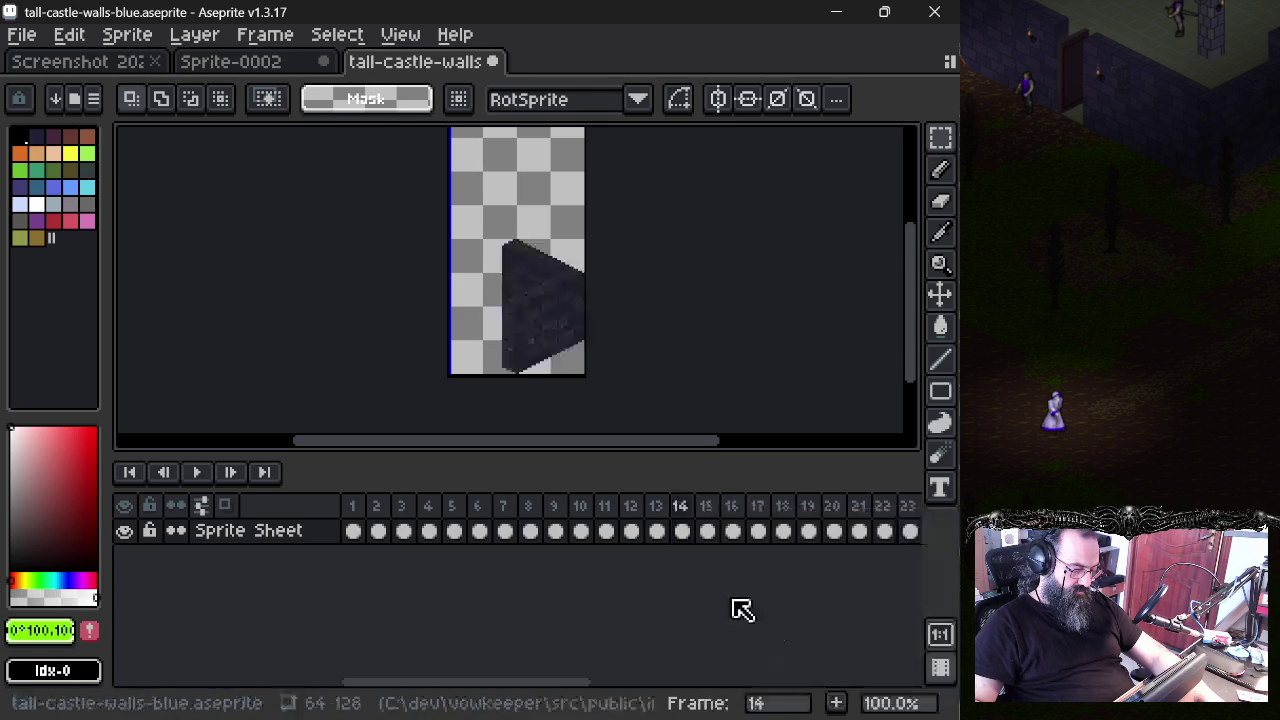
left_click(706, 522)
left_click(757, 520)
left_click(810, 520)
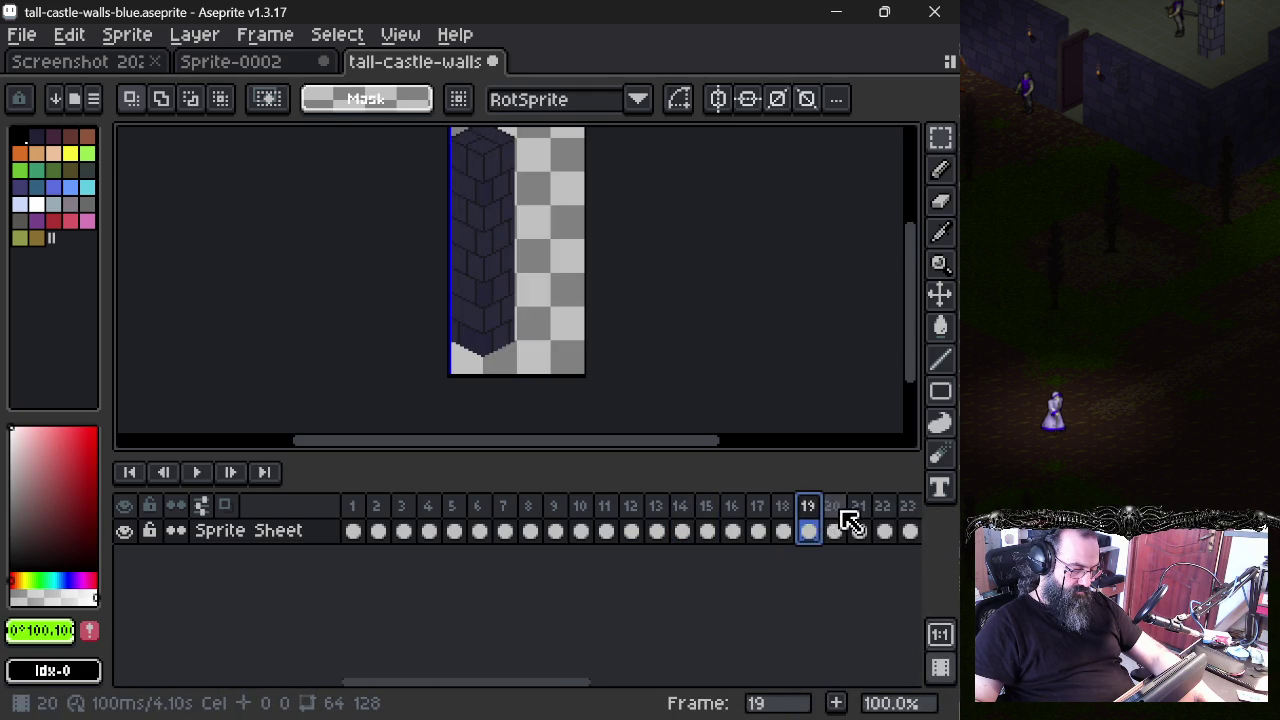
left_click_drag(503, 683, 608, 683)
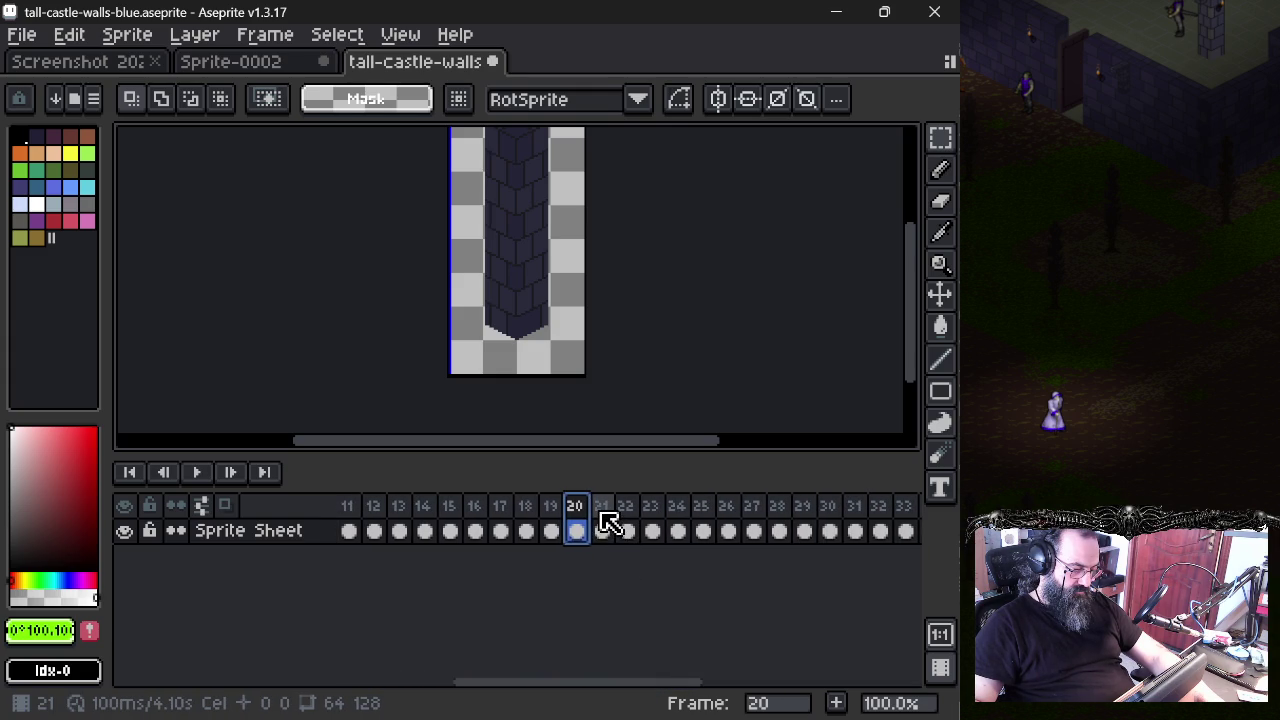
left_click(602, 531)
left_click(627, 531)
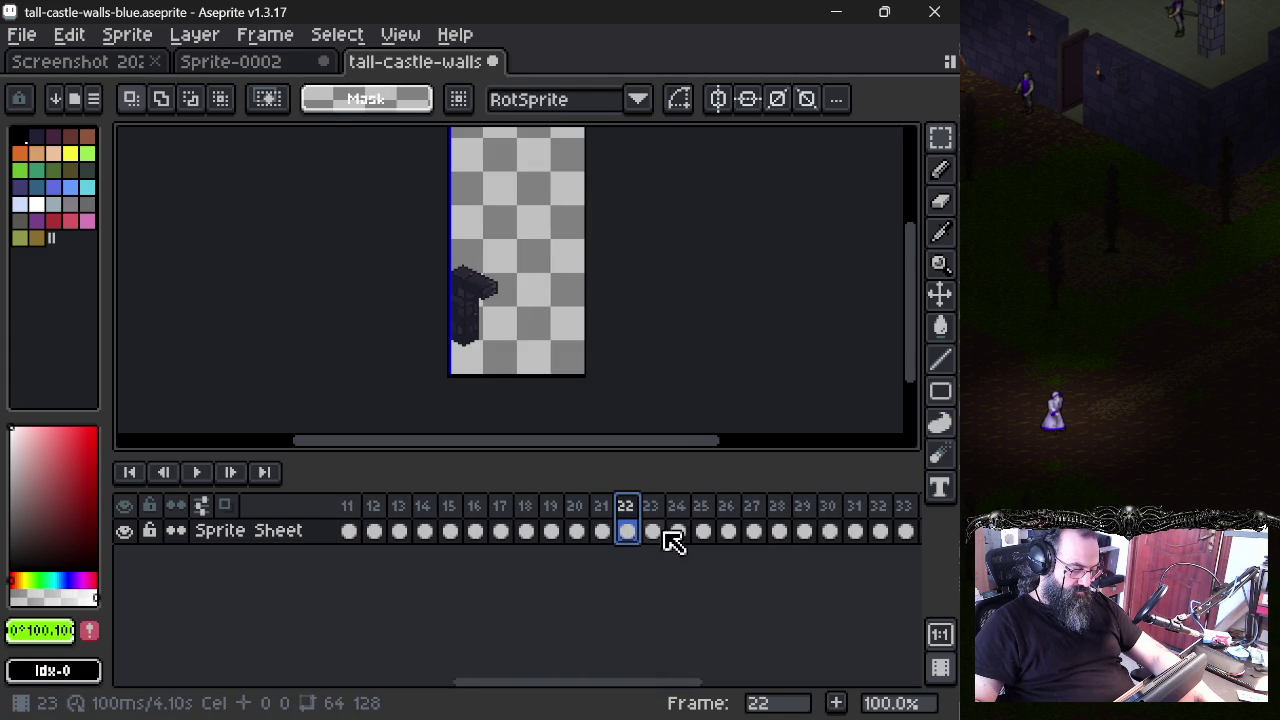
left_click(703, 531)
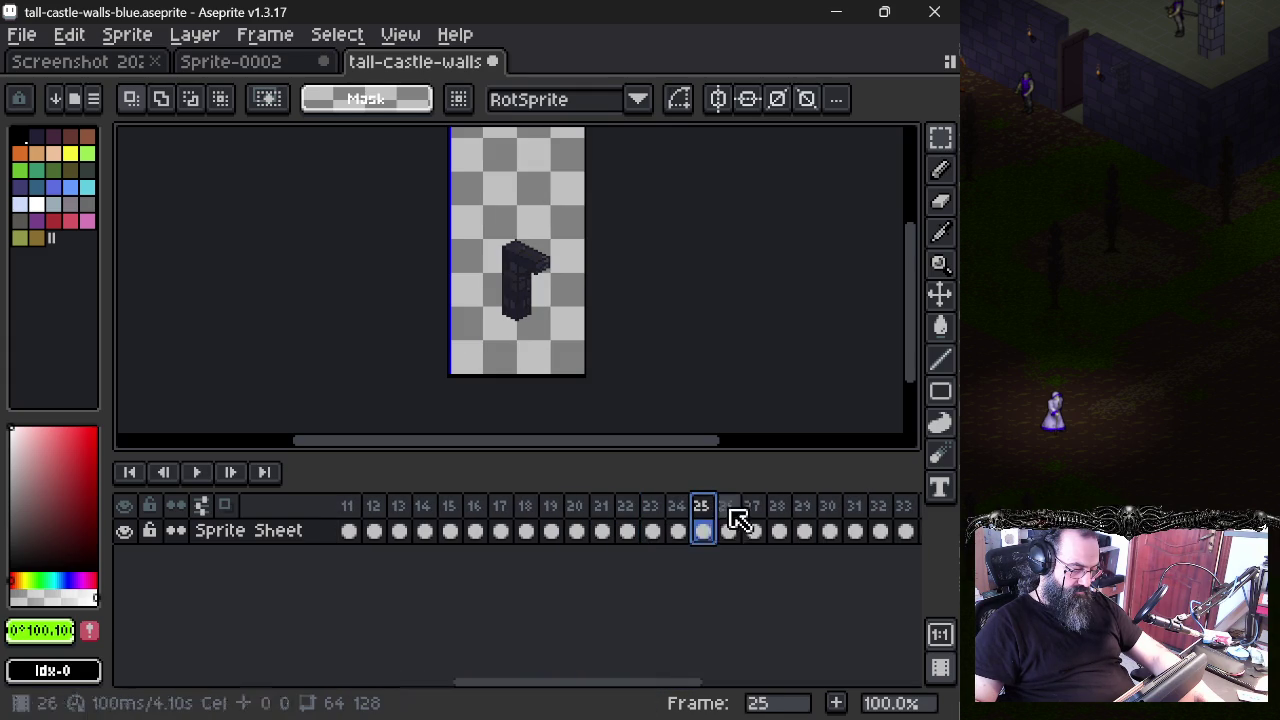
- Flip back and forth through wall frames 22 to 28 to compare their pieces
key("Right")
key("Left")
key("Left")
key("Left")
key("Left")
key("Right")
key("Right")
key("Right")
key("Left")
key("Right")
key("Left")
key("Right")
key("Right")
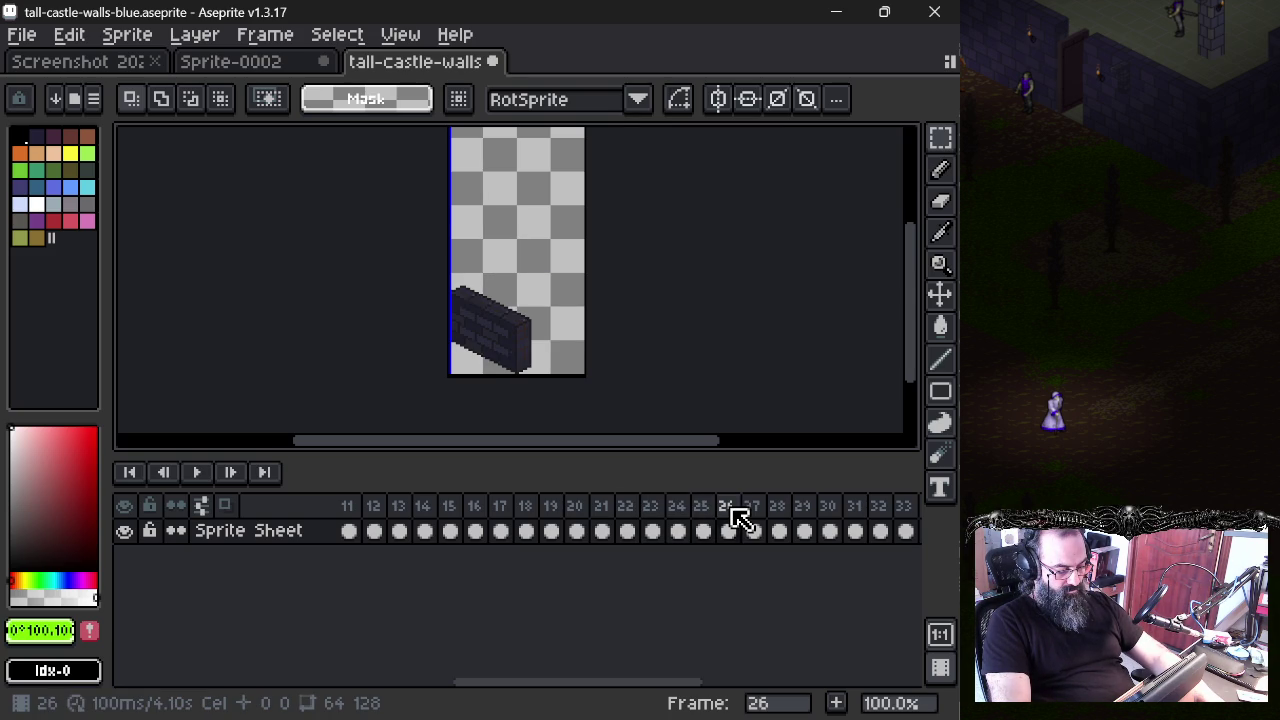
key("Left")
key("Right")
key("Right")
key("Right")
key("Left")
key("Left")
key("Right")
key("Right")
key("Left")
key("Left")
key("Left")
key("Left")
key("Left")
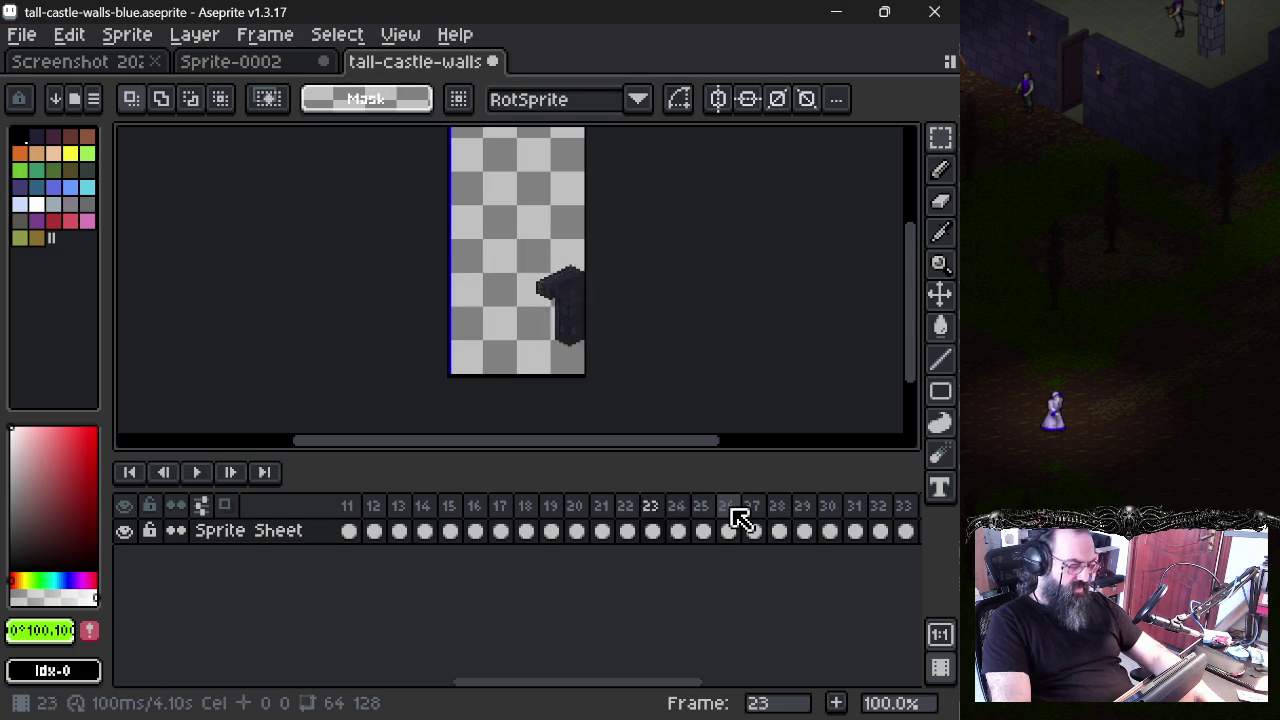
key("Left")
key("Right")
key("Left")
key("Right")
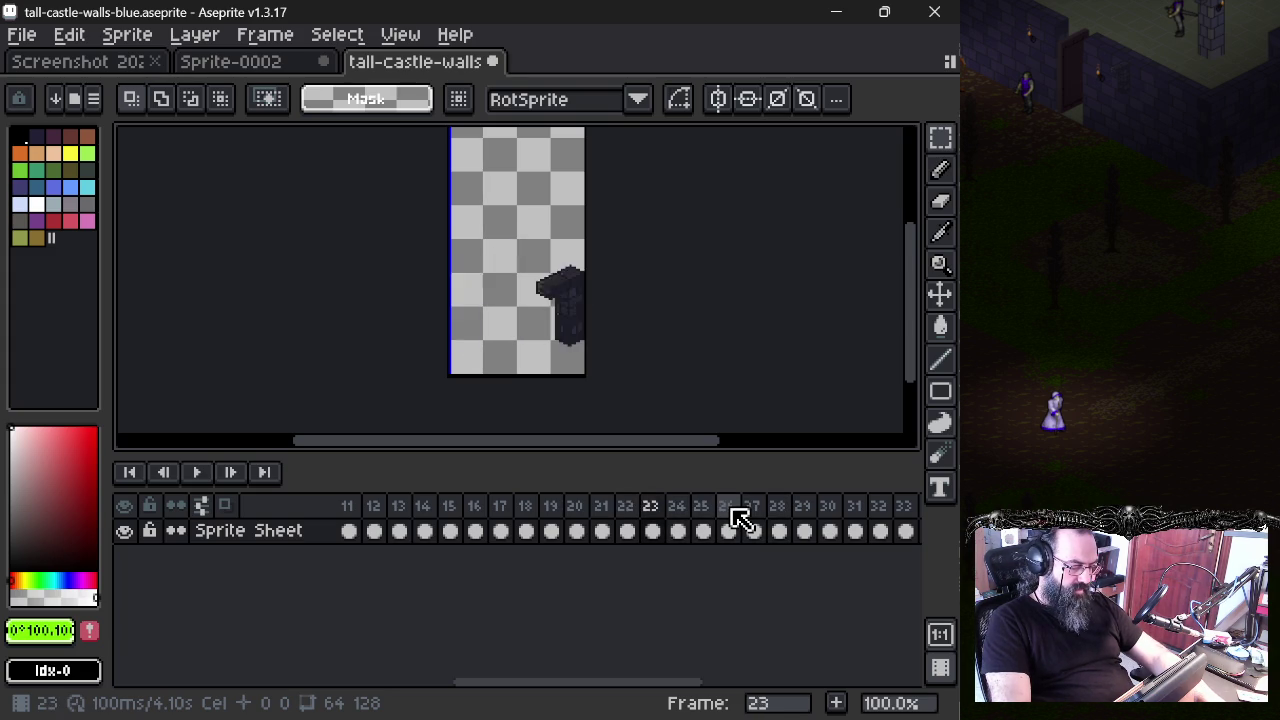
key("Right")
key("Left")
key("Right")
key("Right")
key("Left")
key("Right")
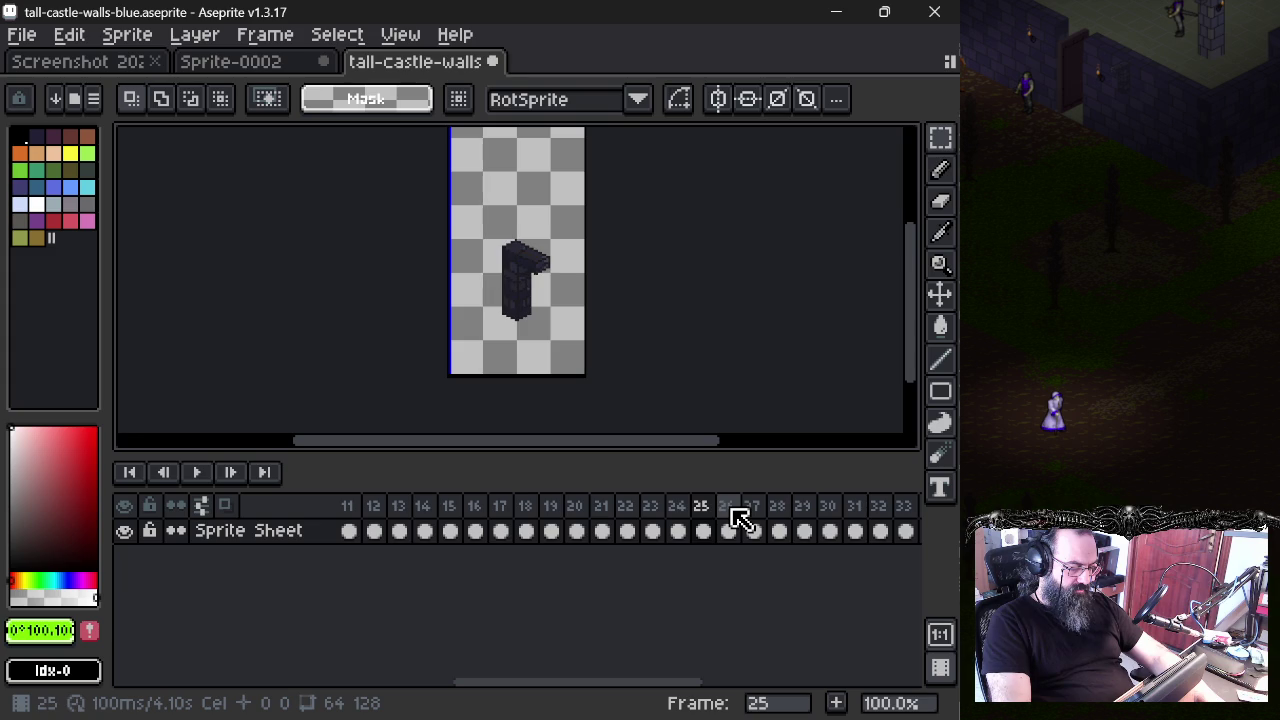
key("Left")
key("Left")
key("Left")
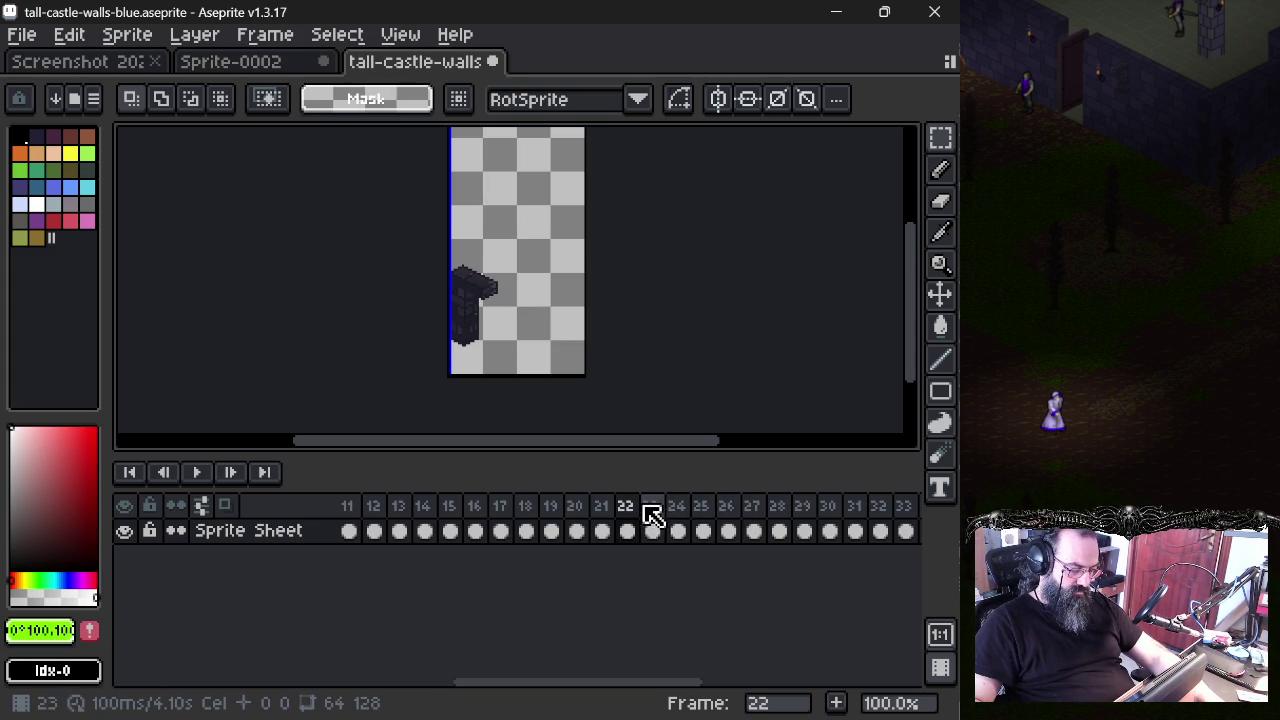
- Select frames 22 and 23 together and delete them
scroll(549, 320, "up", 1)
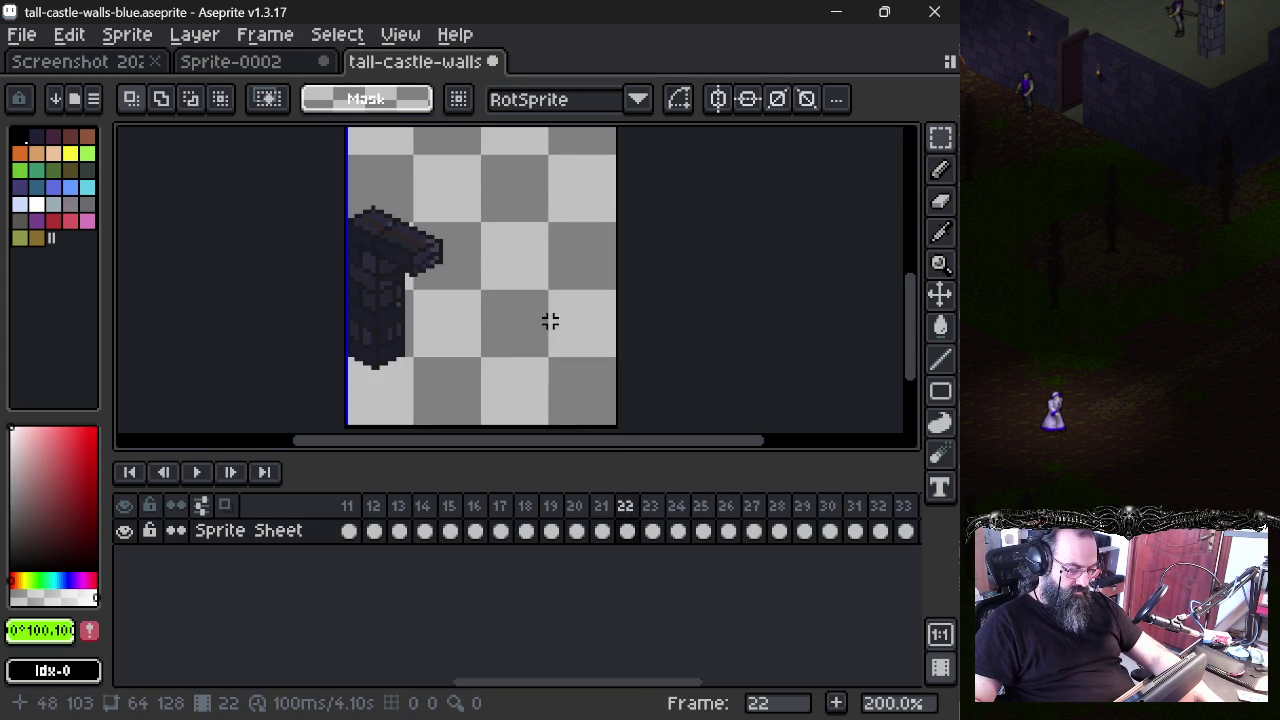
left_click(660, 520)
left_click(626, 522)
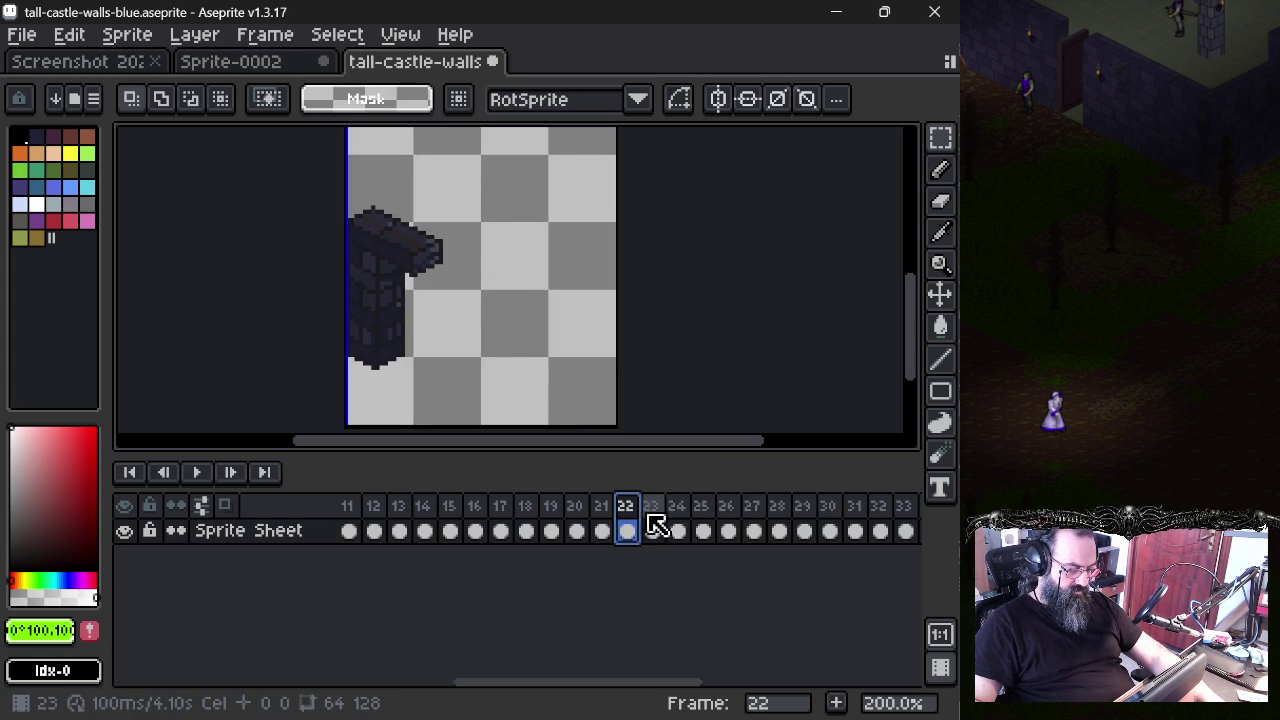
left_click(655, 522, "shift")
right_click(656, 522)
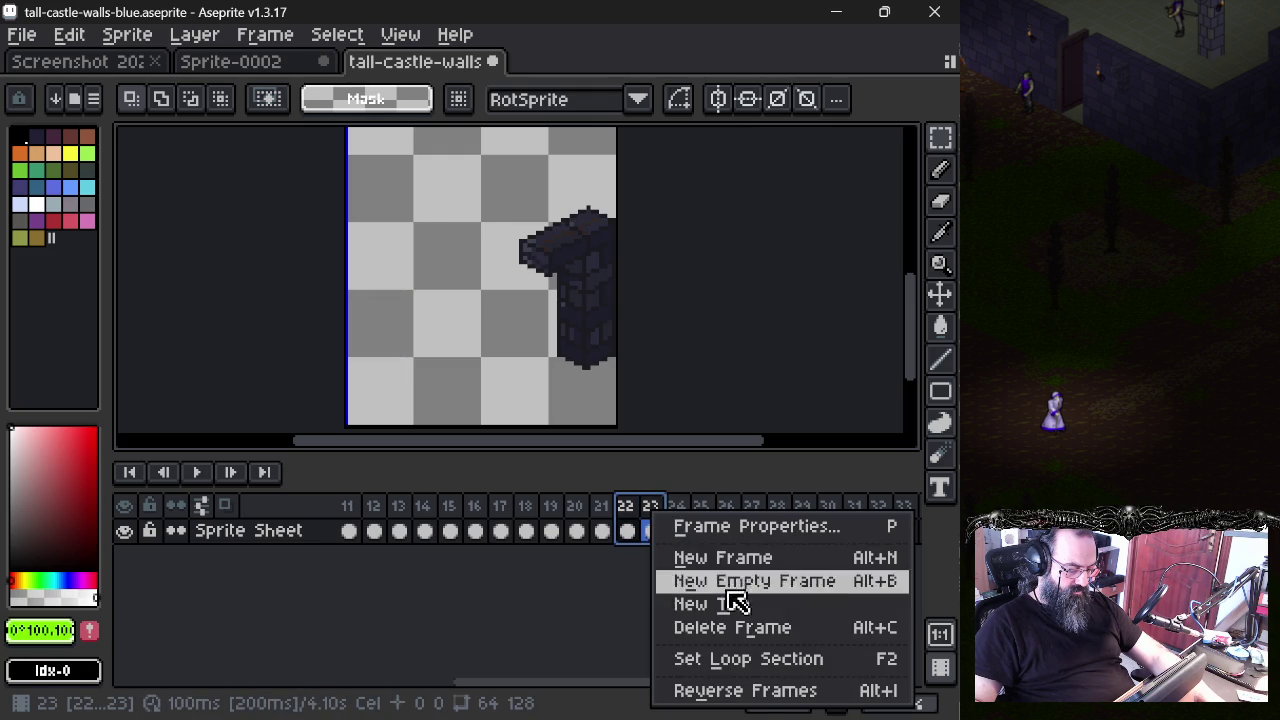
left_click(755, 627)
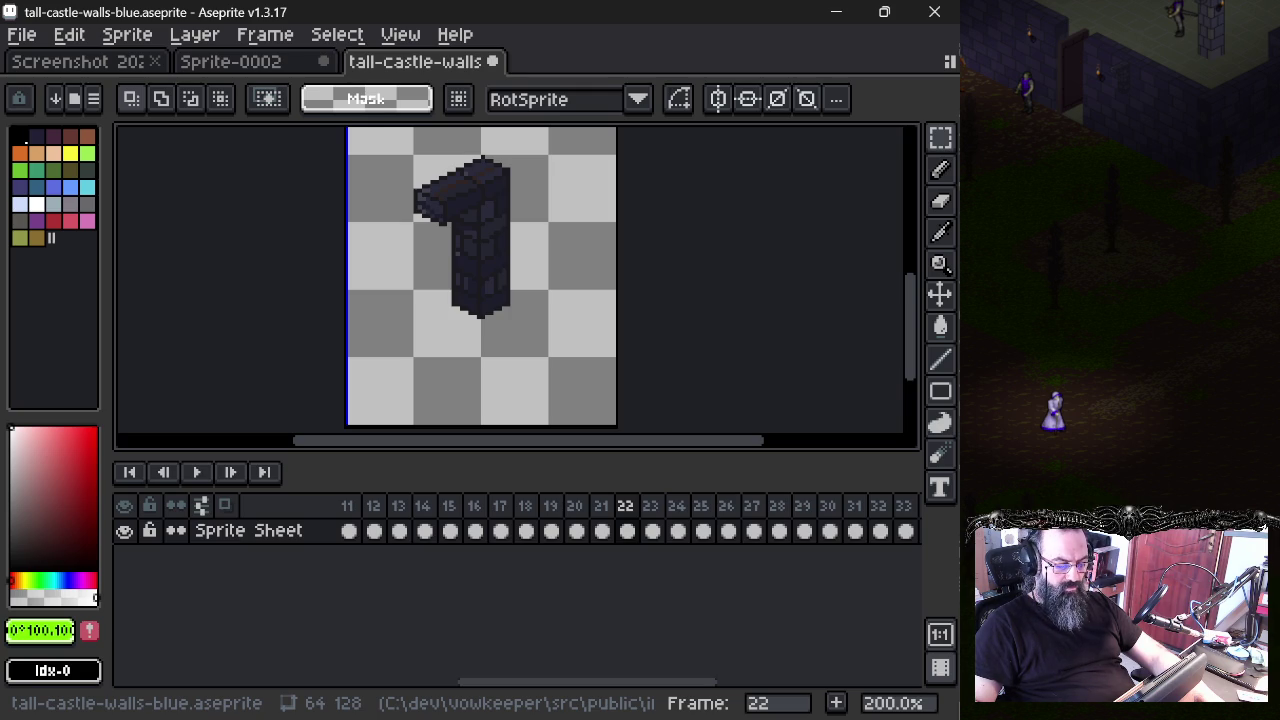
- Show frame 24 with the horizontal brick wall piece
left_click(654, 517)
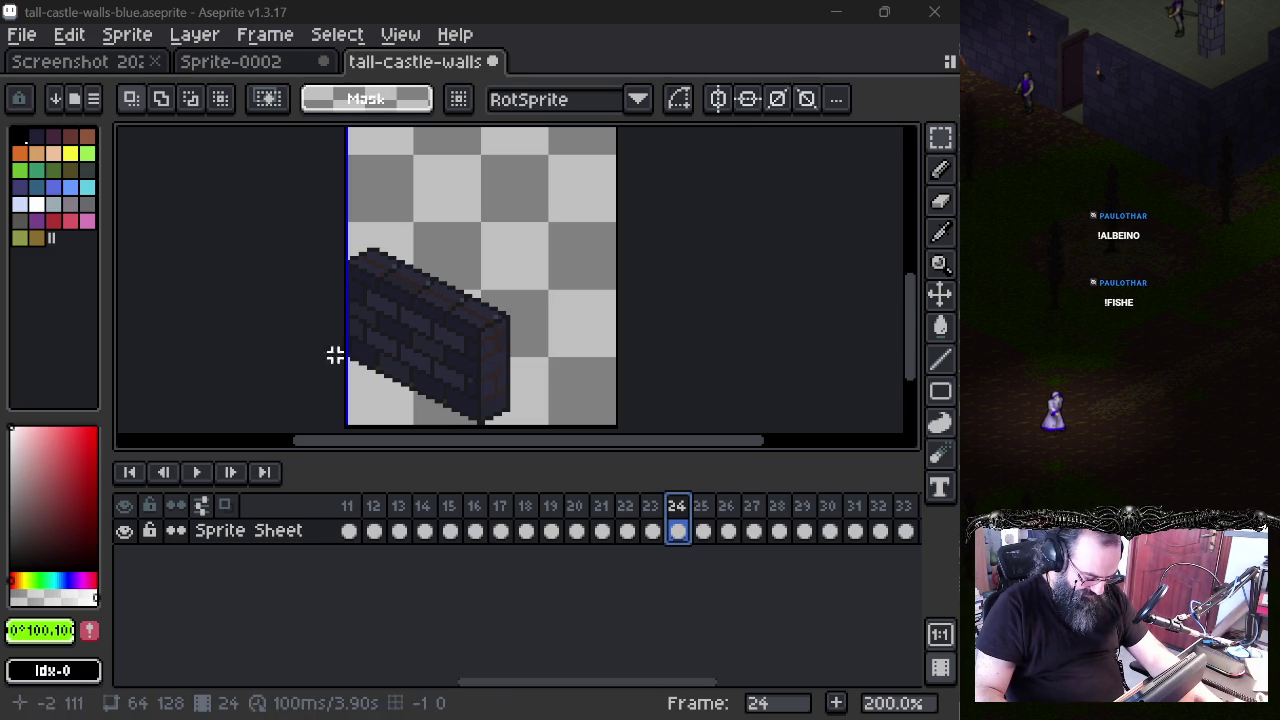
- Inspect frames 25 to 28 and delete the empty frames 26 and 27
left_click(708, 507)
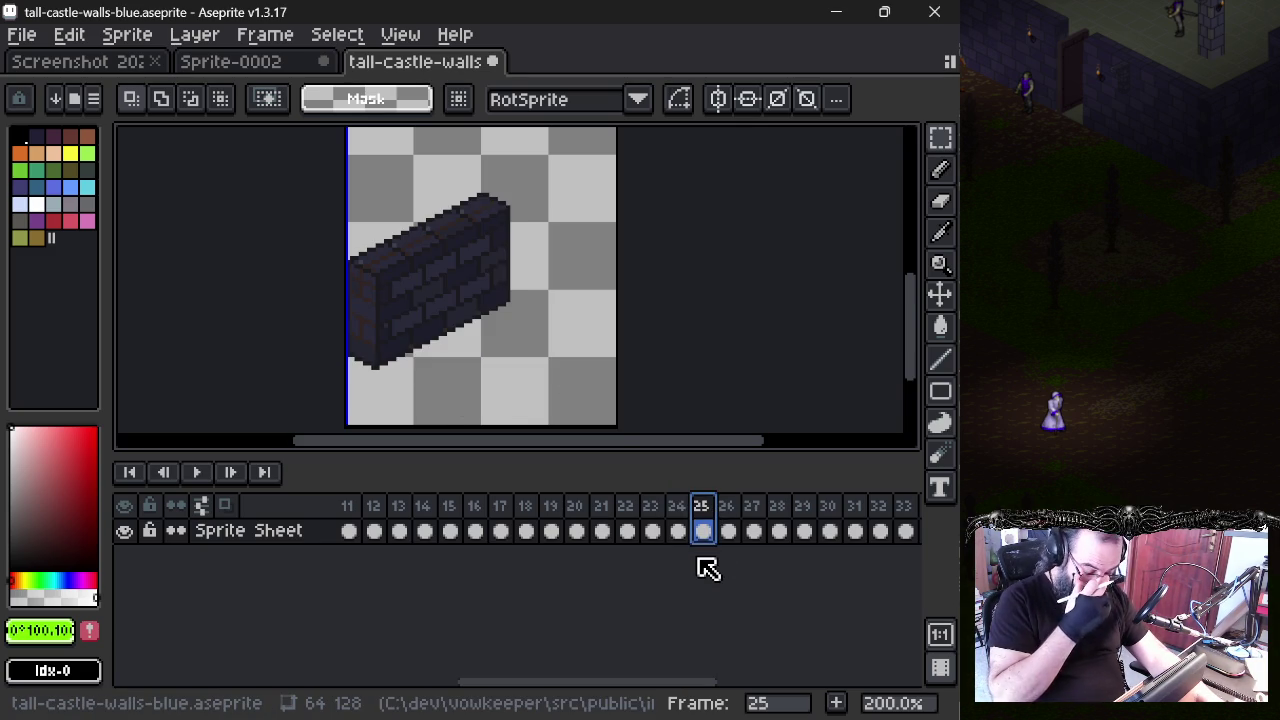
key("Right")
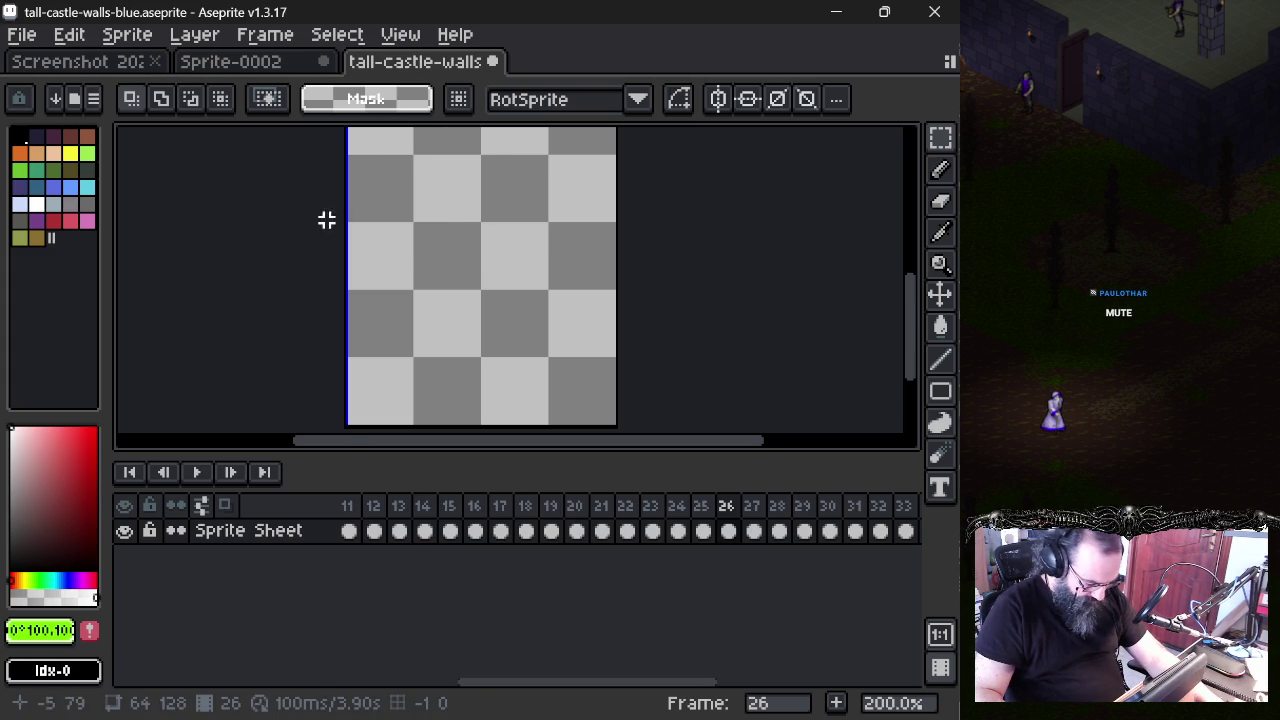
left_click_drag(363, 246, 409, 323)
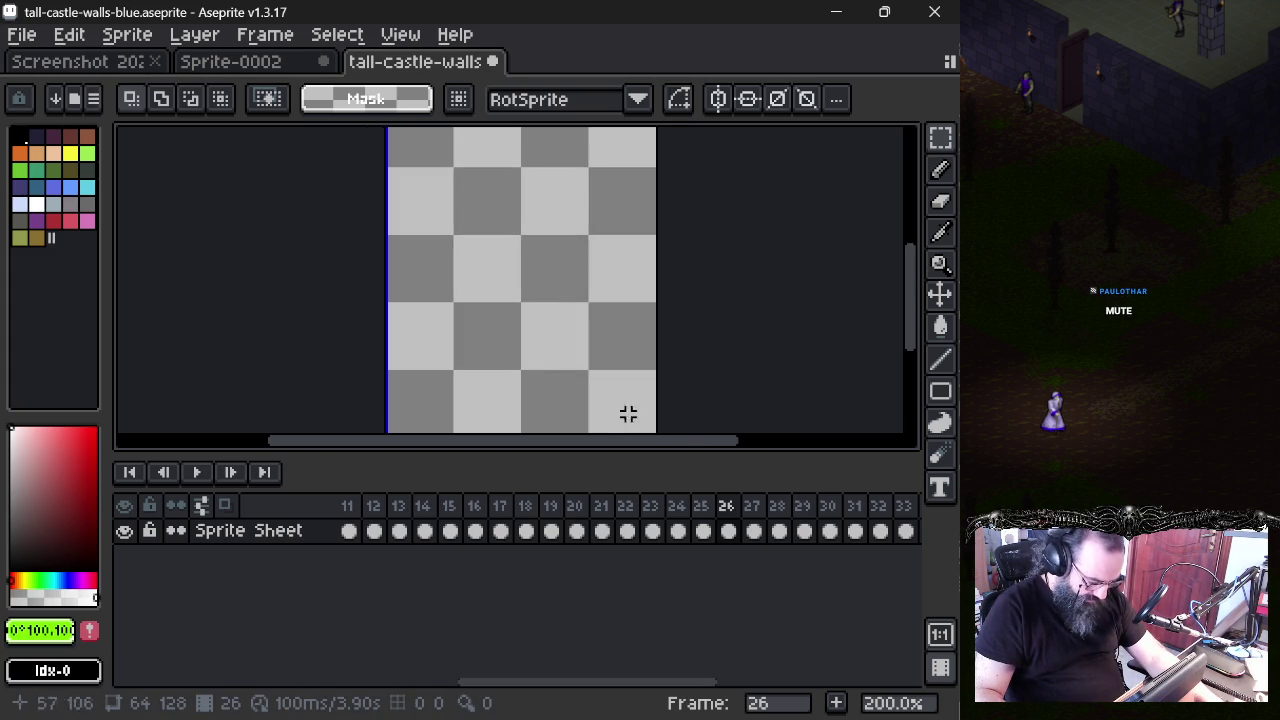
left_click(728, 517)
left_click(752, 517)
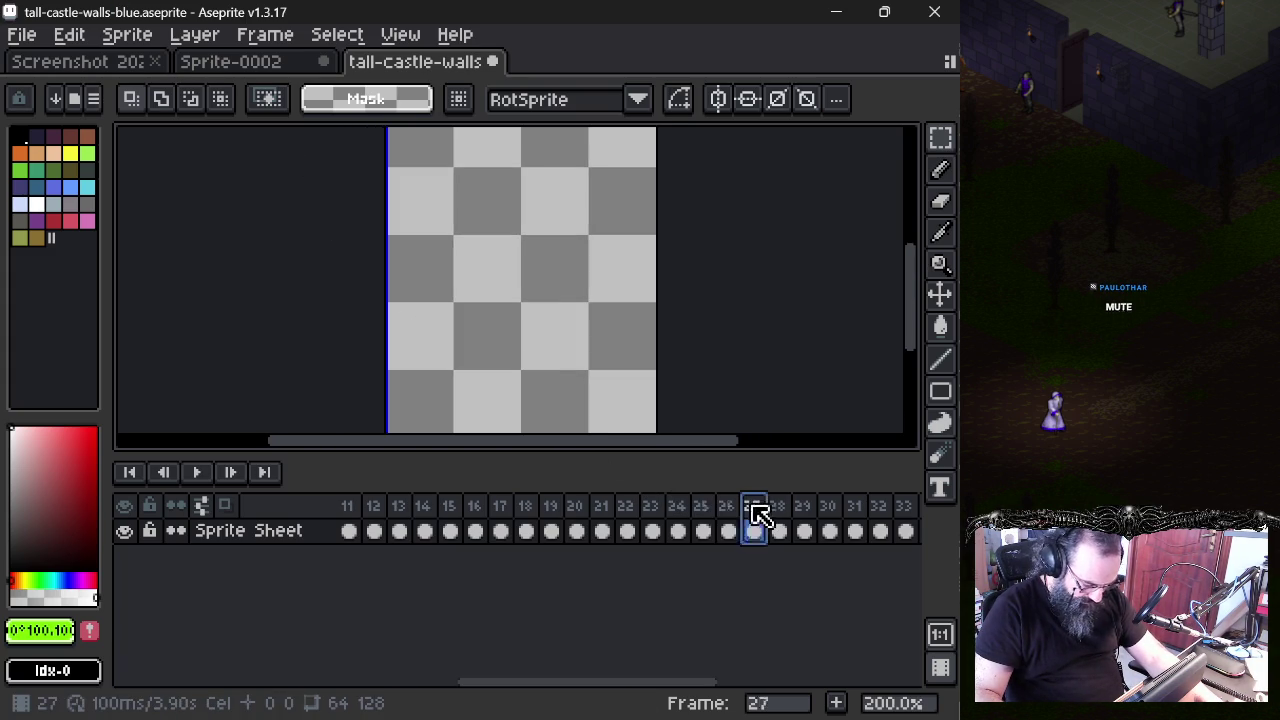
left_click(785, 510)
scroll(471, 306, "down", 1)
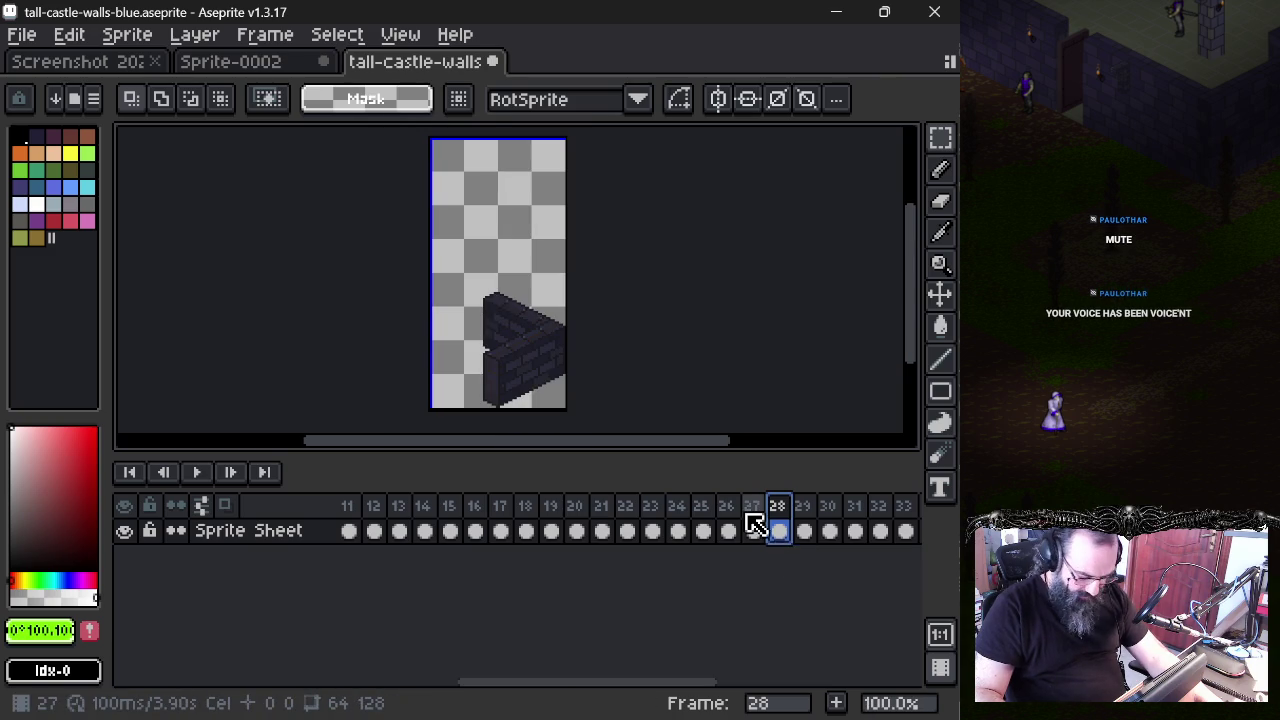
left_click(750, 512)
left_click(745, 505, "shift")
right_click(744, 505)
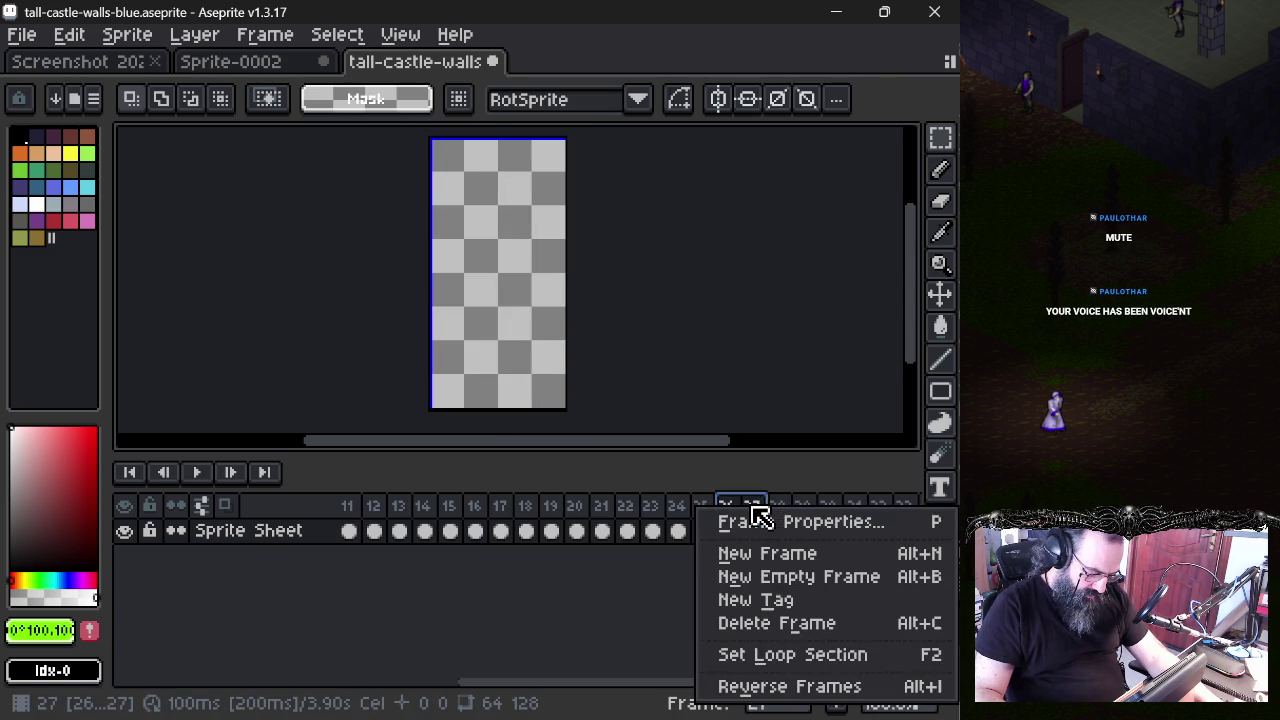
left_click(760, 628)
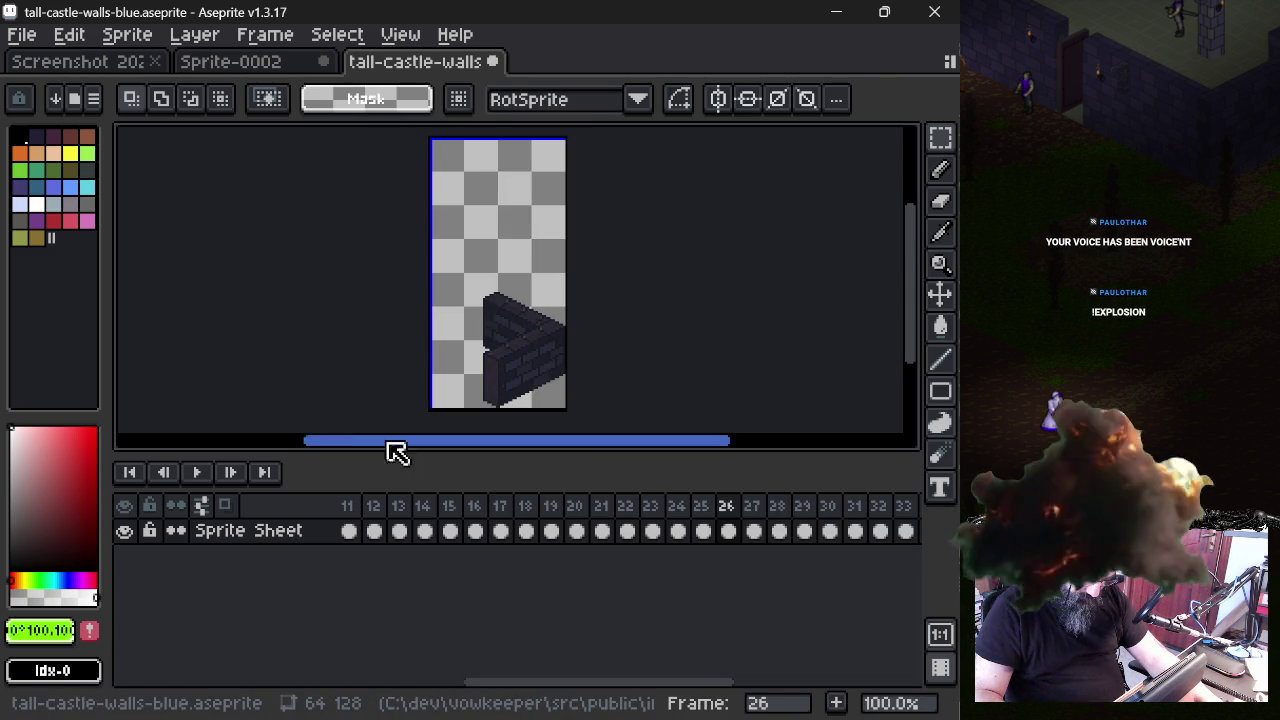
- Check frames 28 to 33 and delete the empty frames 32 and 33
left_click(763, 523)
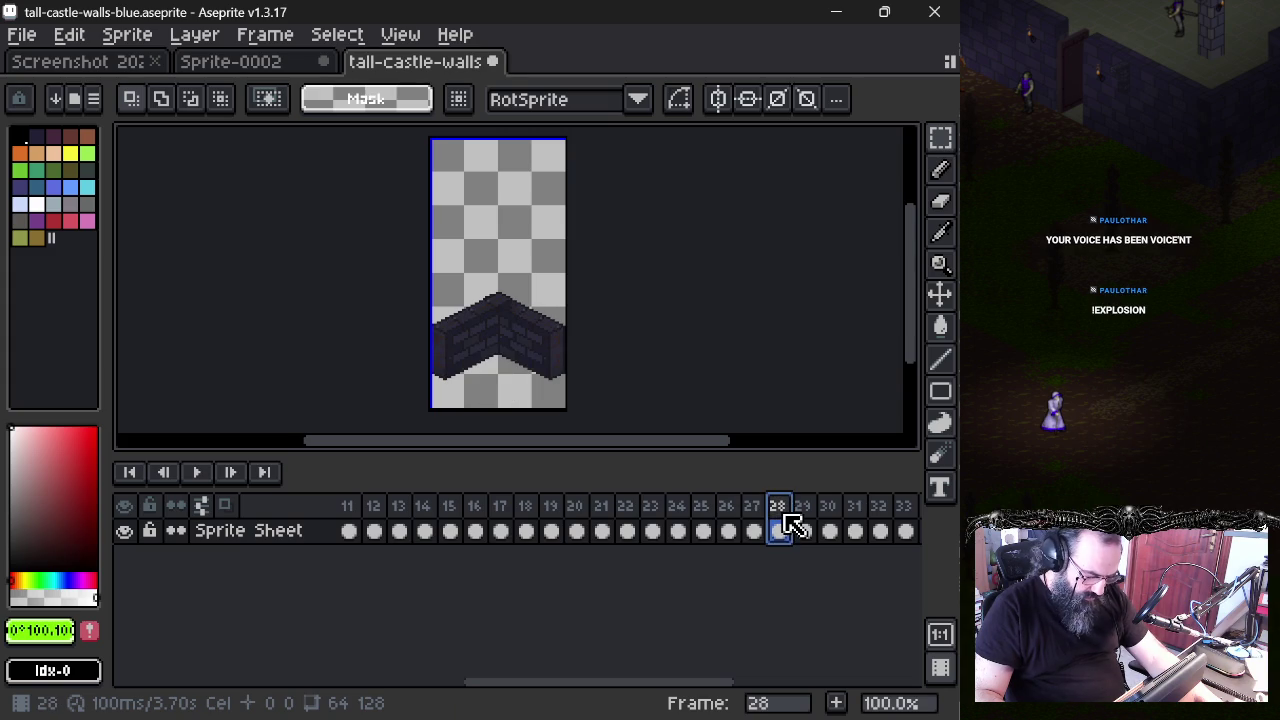
left_click(804, 522)
left_click(836, 528)
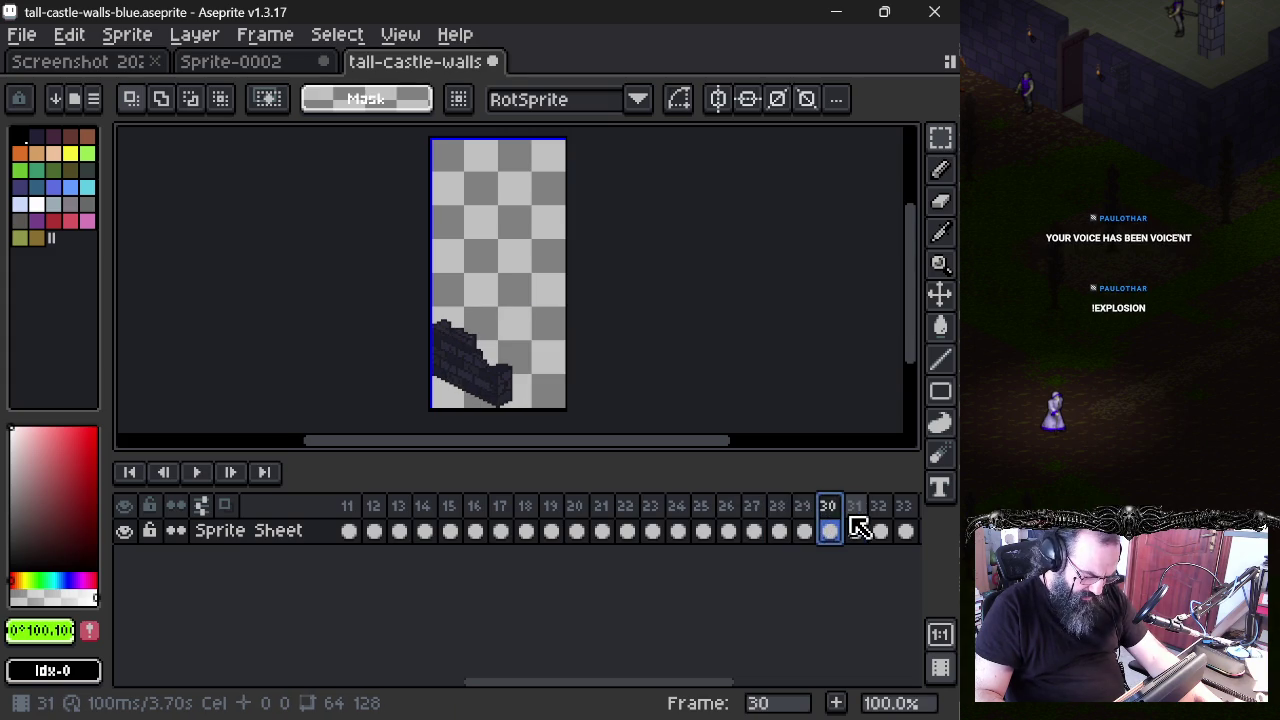
left_click(880, 530)
left_click(905, 528)
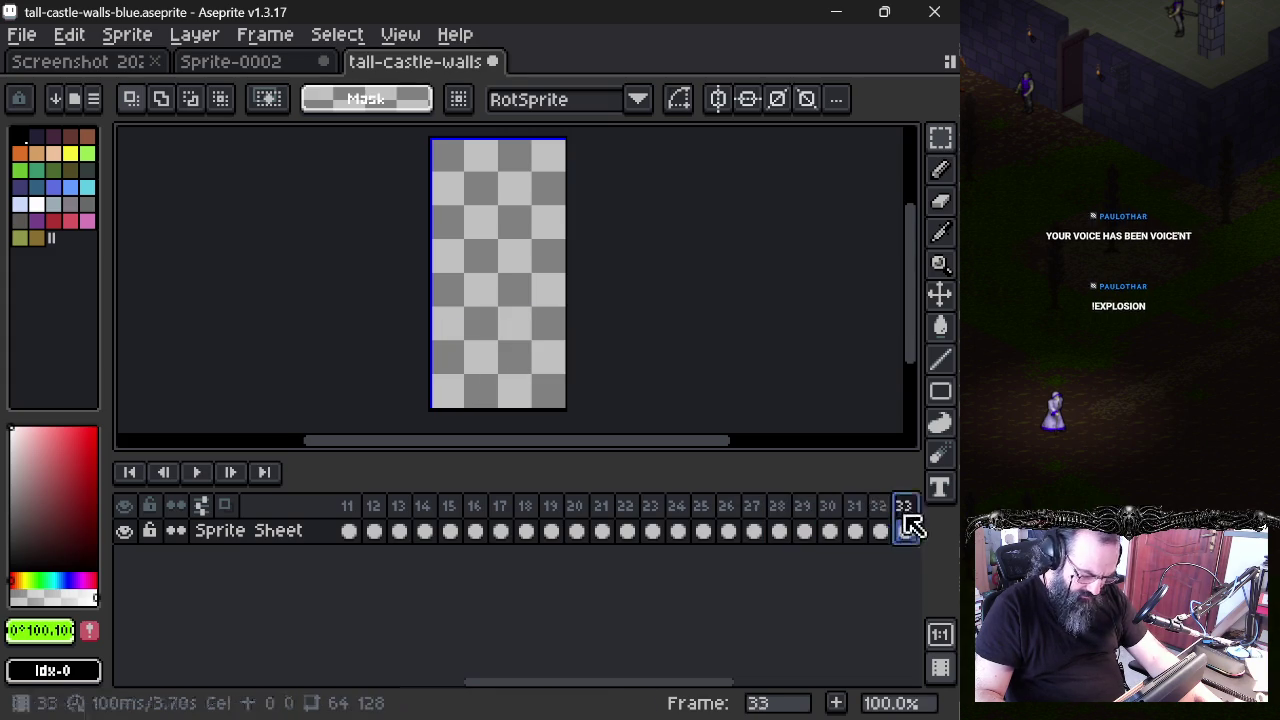
left_click_drag(700, 684, 777, 686)
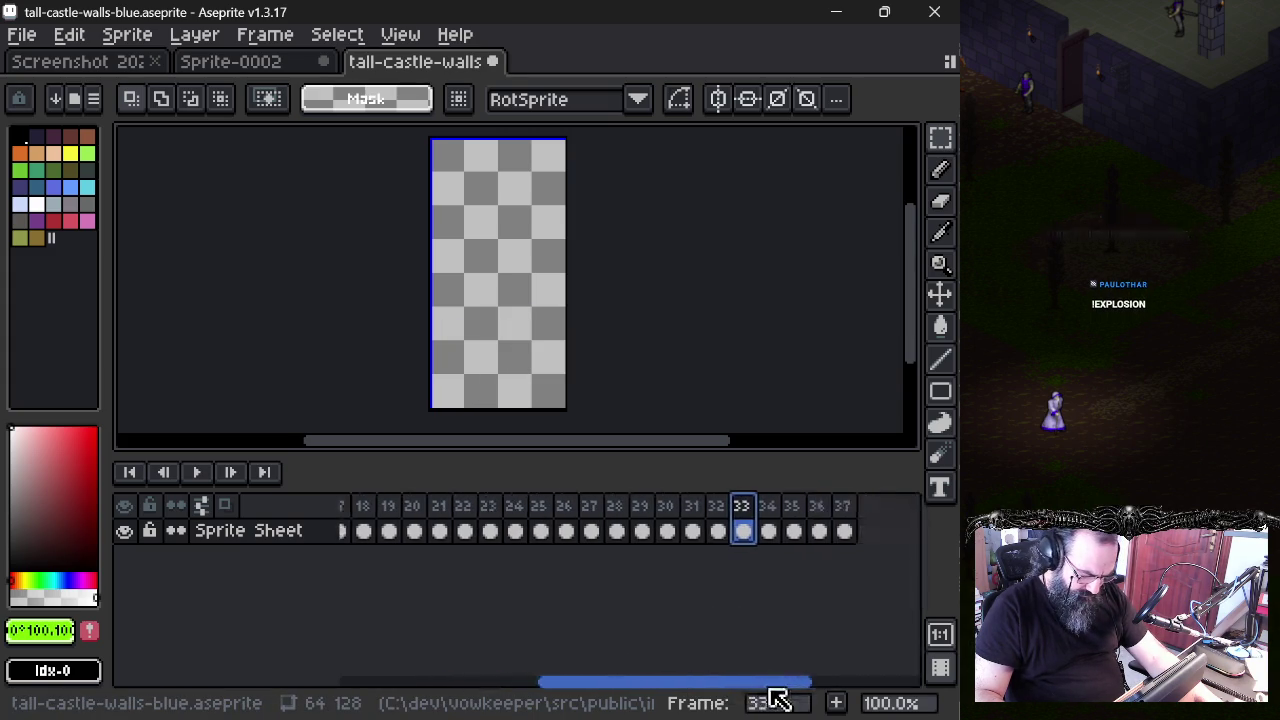
left_click(714, 505)
right_click(736, 510)
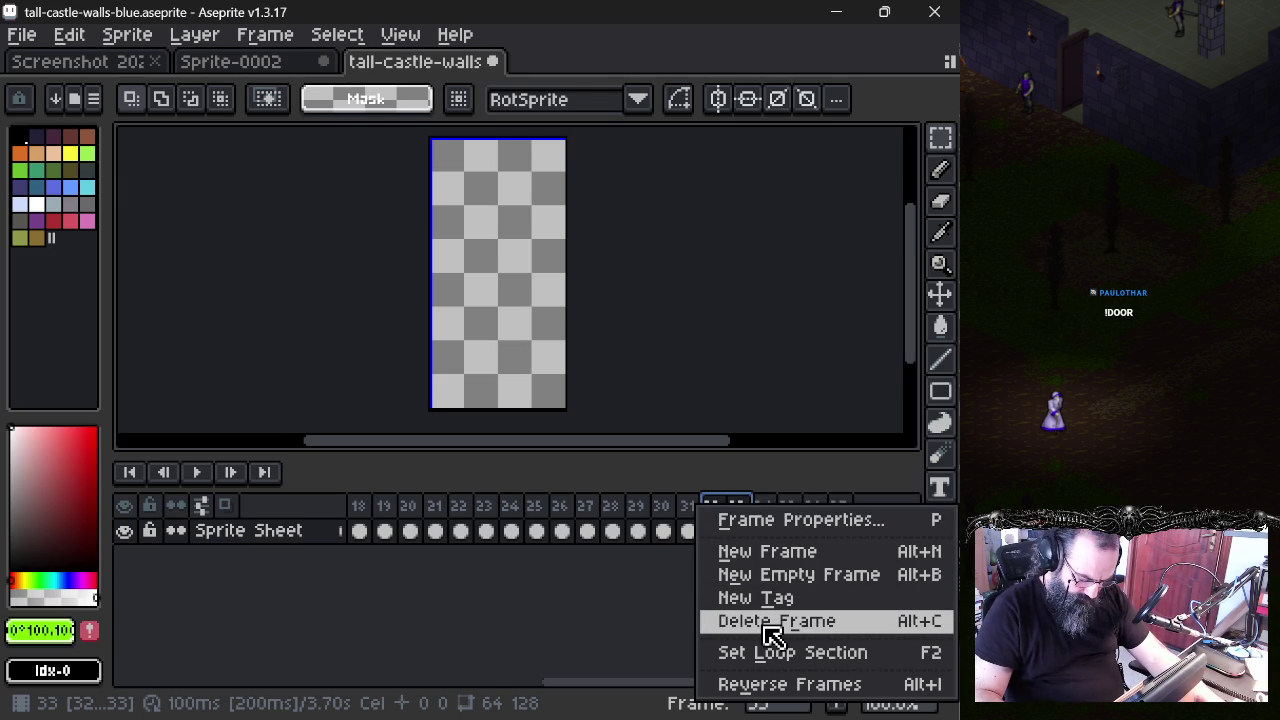
left_click(773, 622)
- Review the last frames 33 to 35, then return to frame 1
left_click(740, 524)
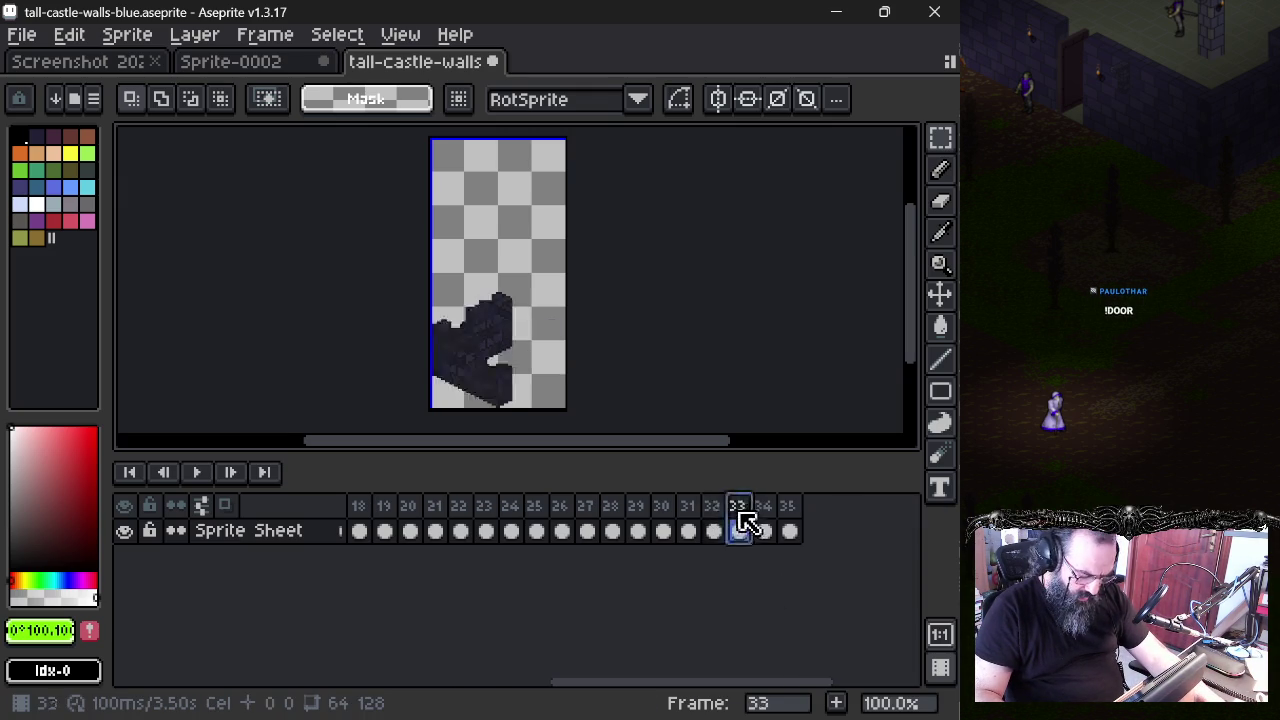
left_click(789, 531)
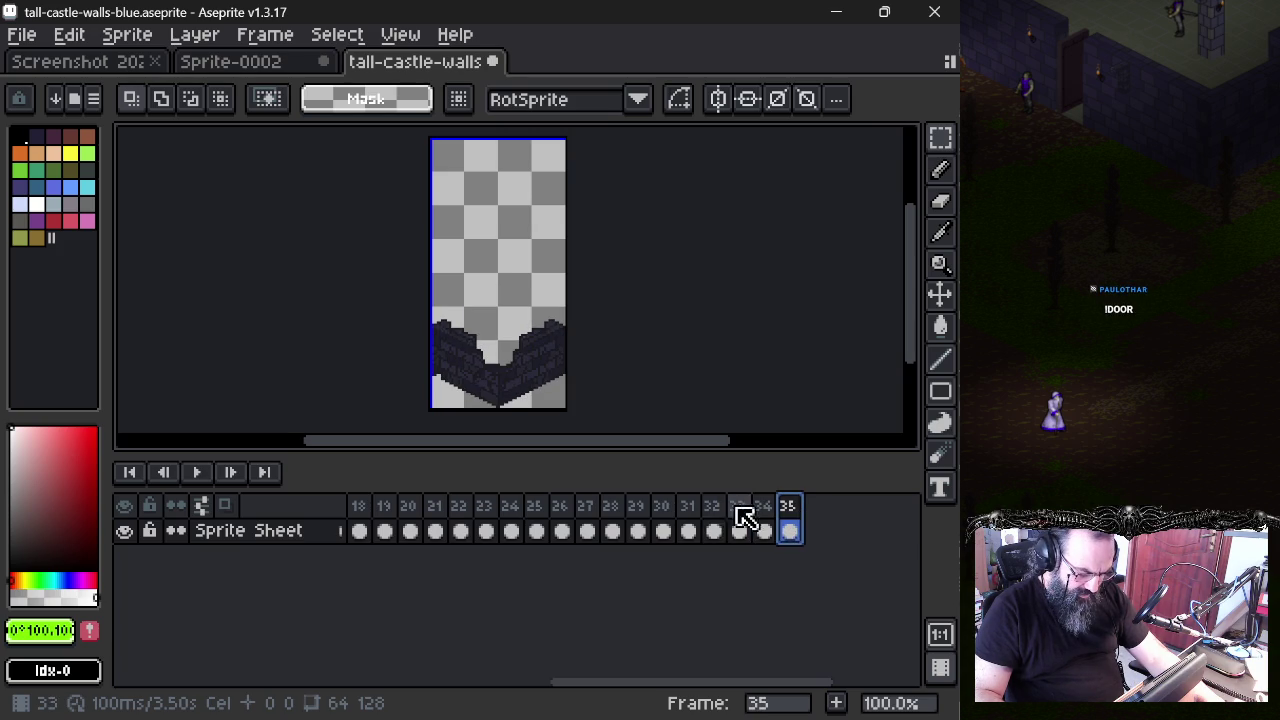
left_click(664, 531)
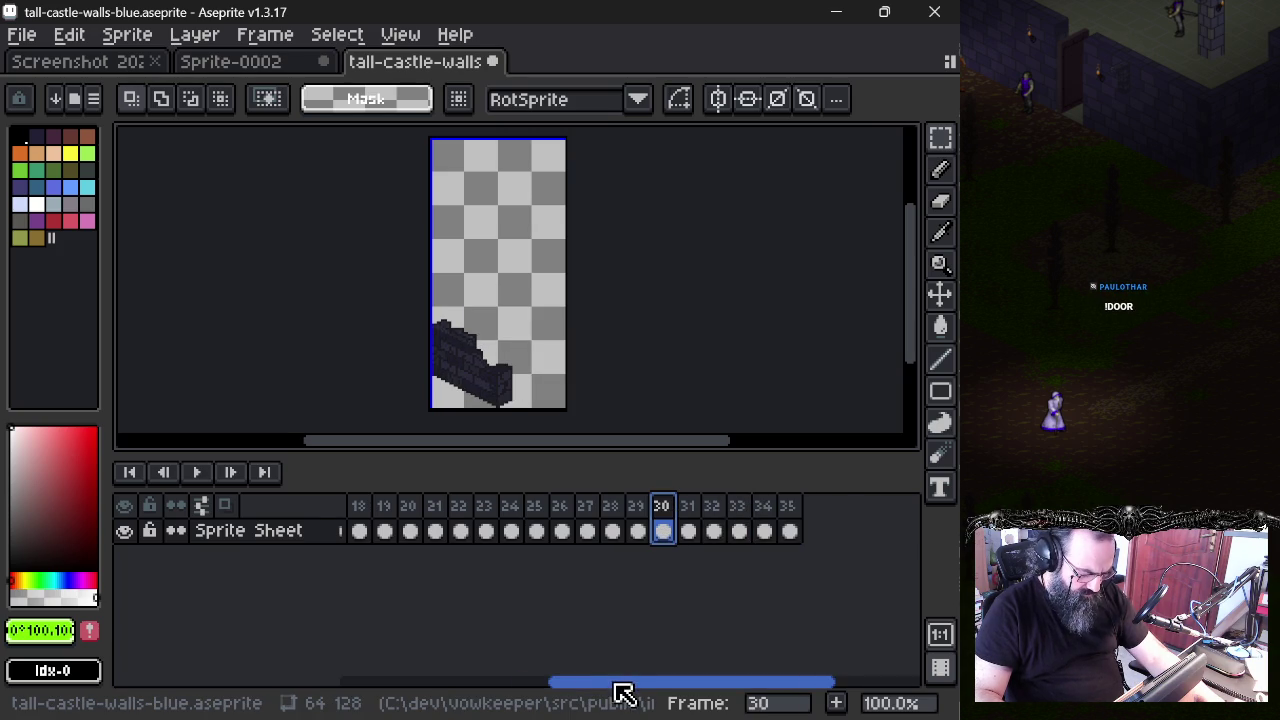
left_click_drag(622, 694, 297, 694)
left_click(354, 530)
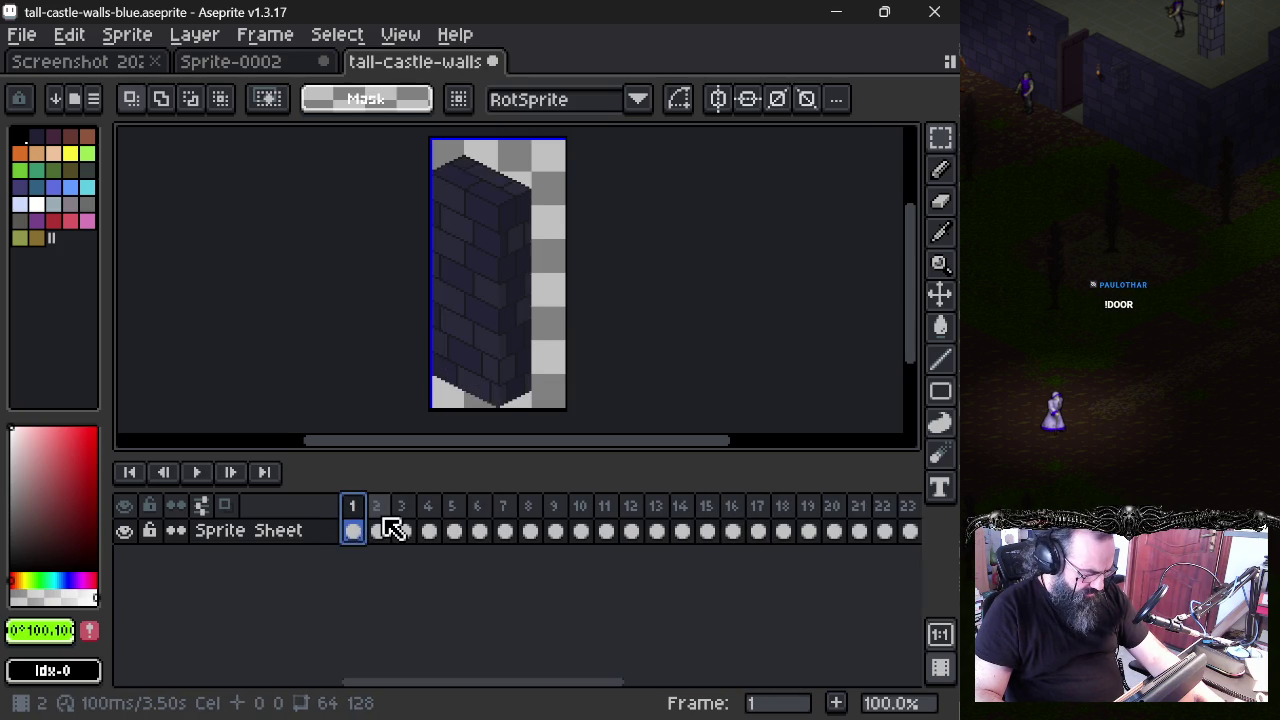
left_click(379, 531)
left_click(429, 531)
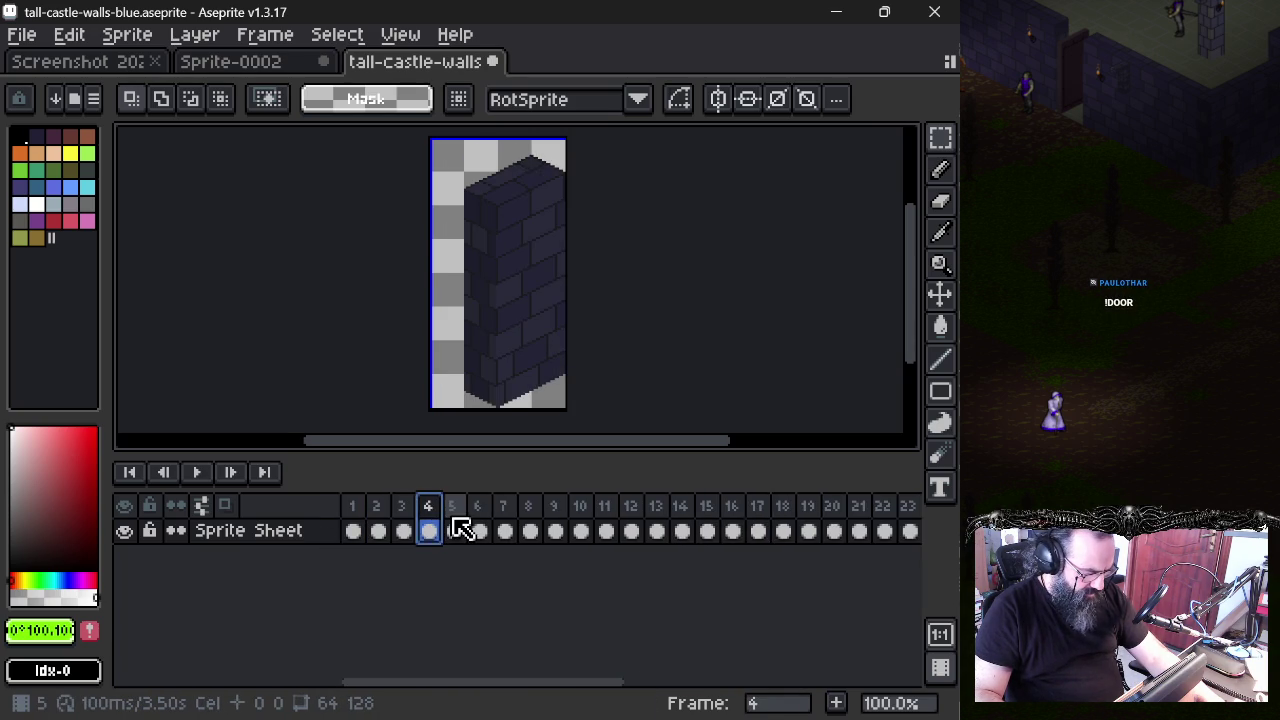
left_click(454, 531)
left_click(504, 531)
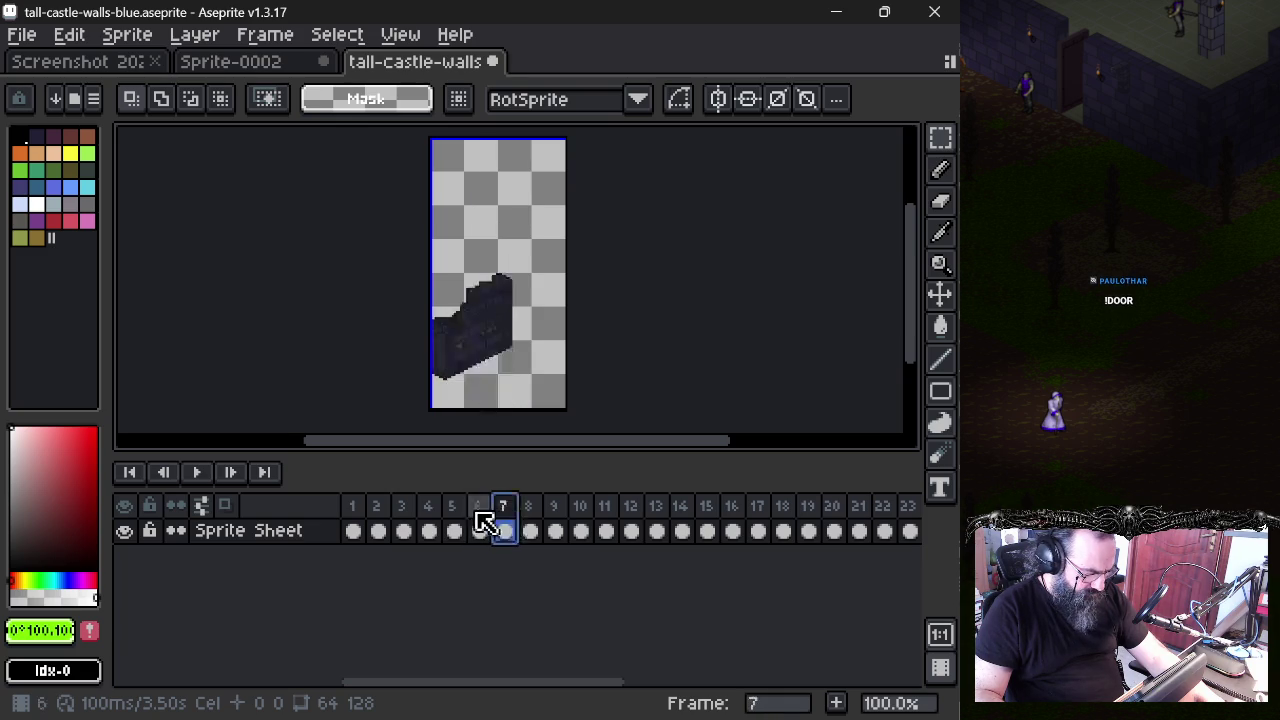
scroll(486, 391, "up", 3)
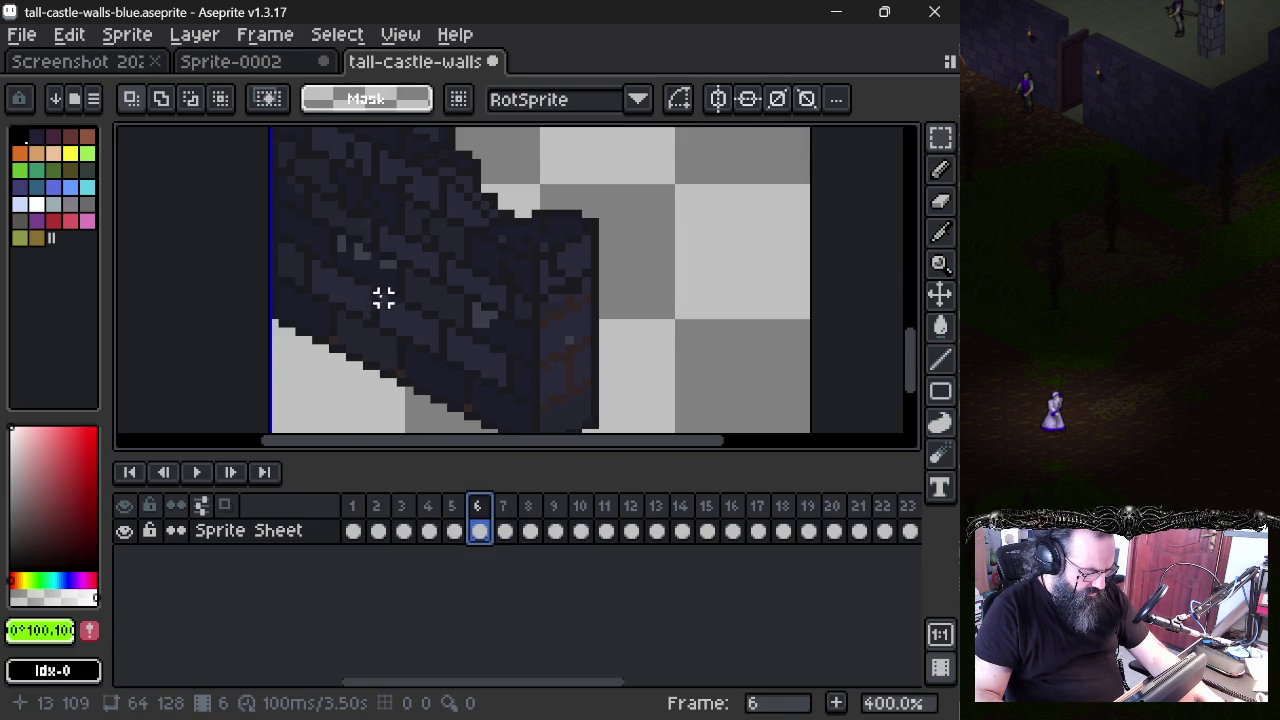
scroll(358, 255, "down", 2)
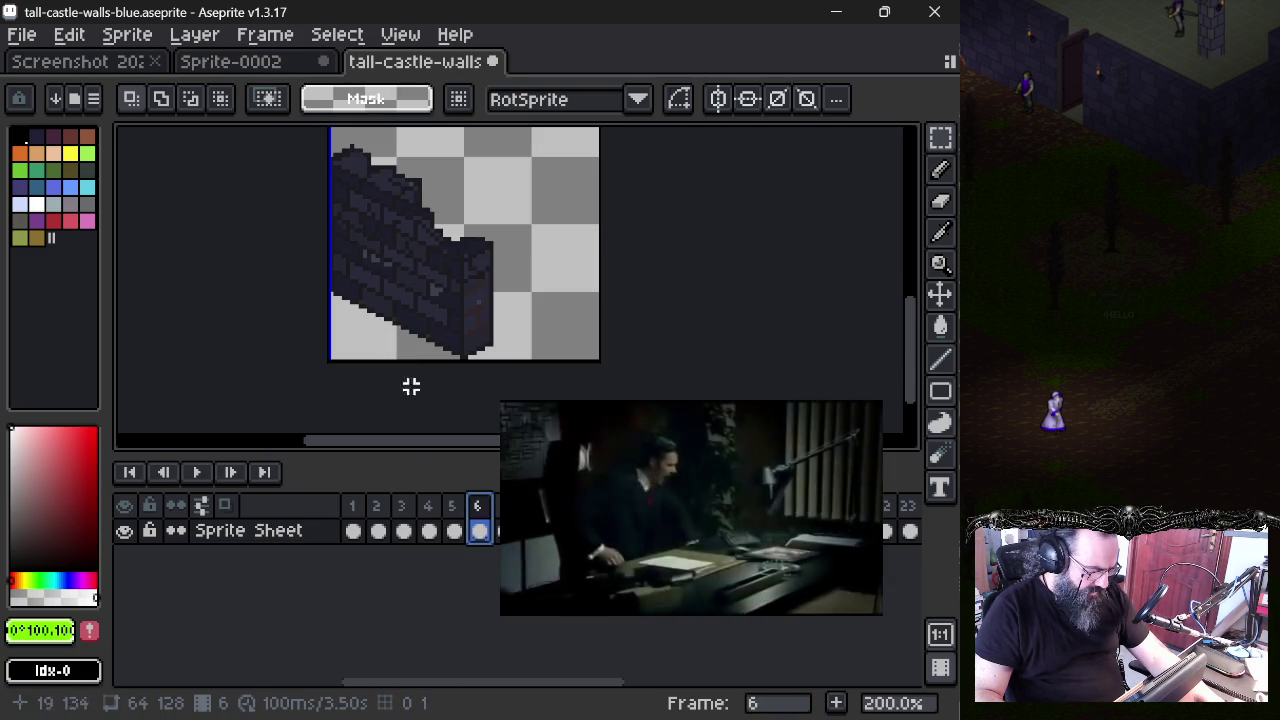
left_click(354, 518)
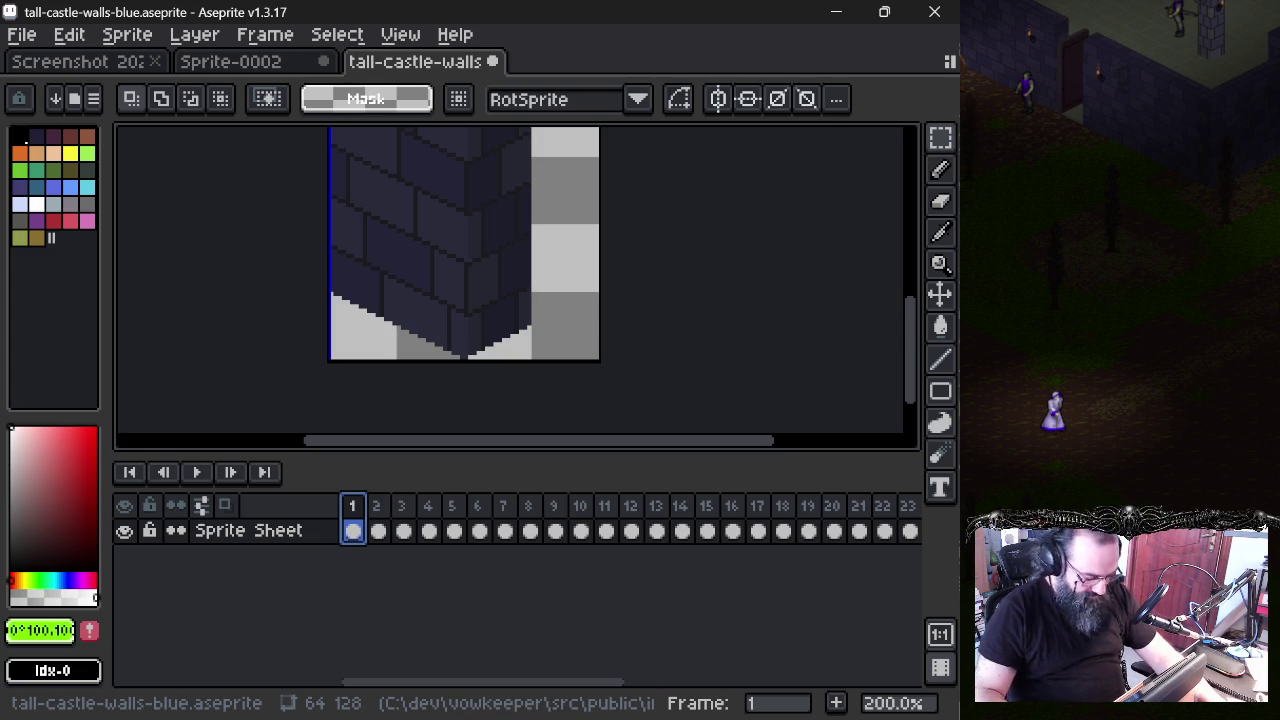
scroll(465, 300, "down", 1)
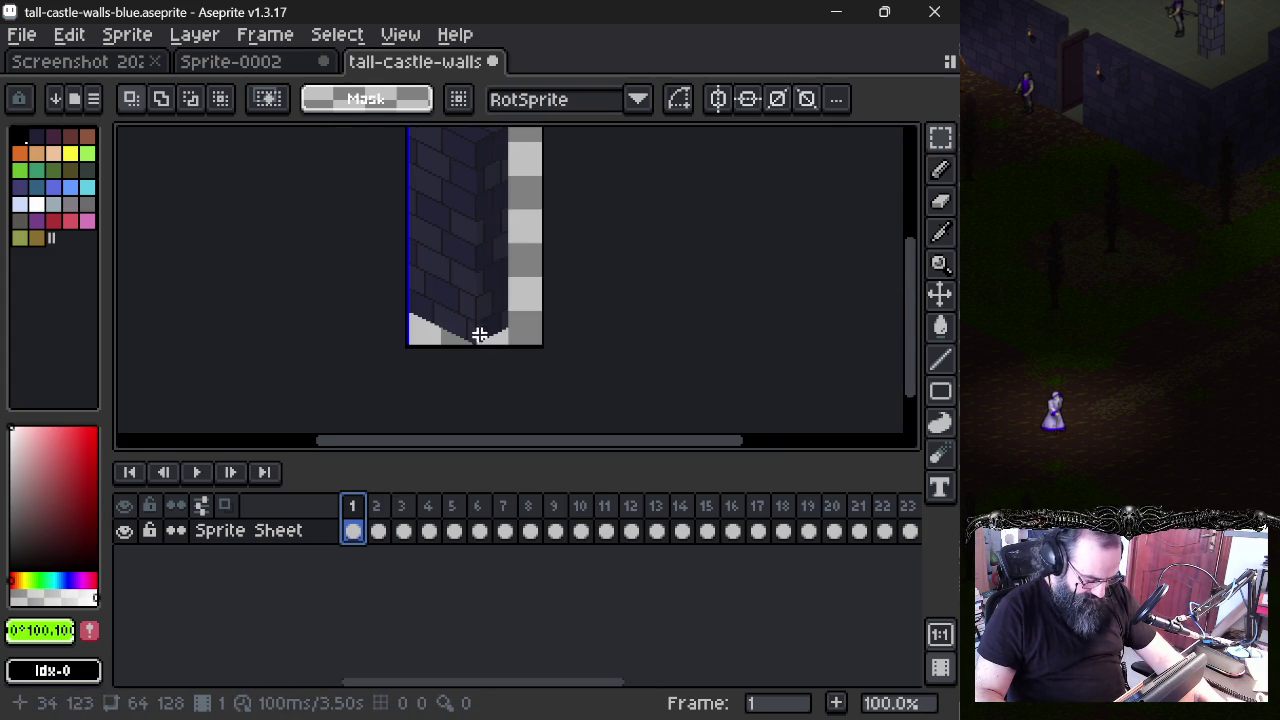
scroll(441, 341, "down", 1)
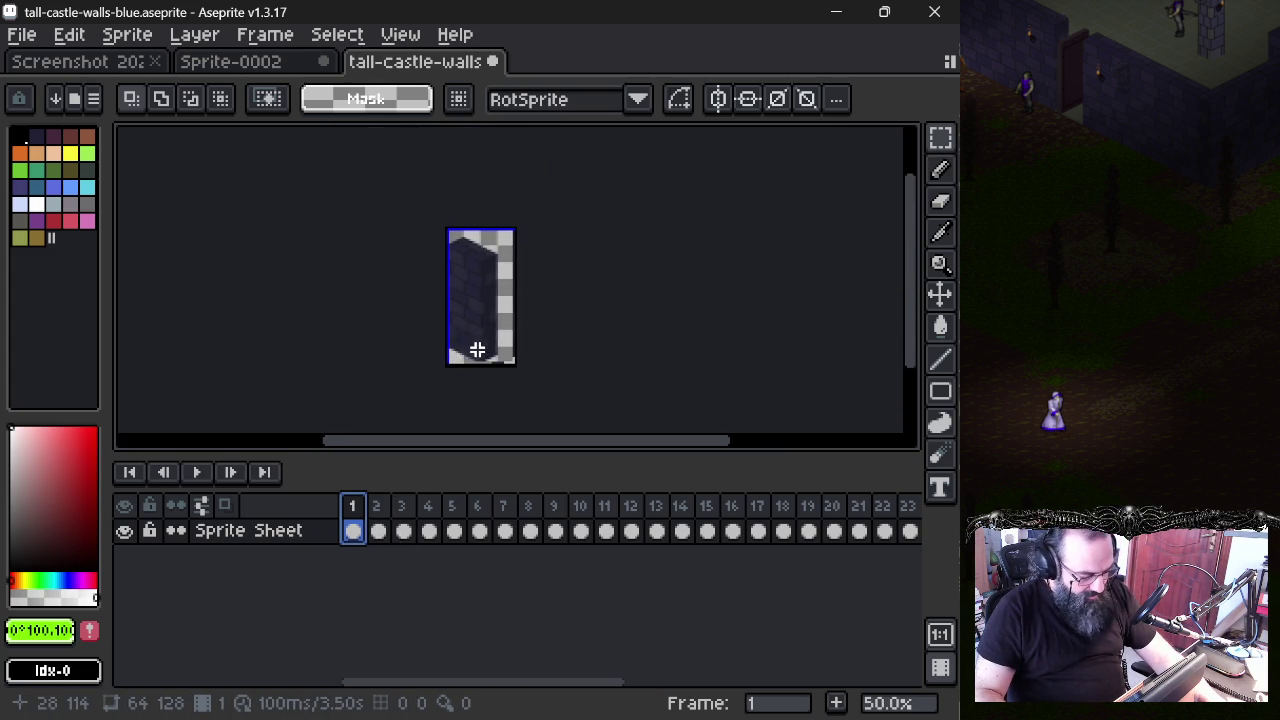
scroll(477, 350, "up", 1)
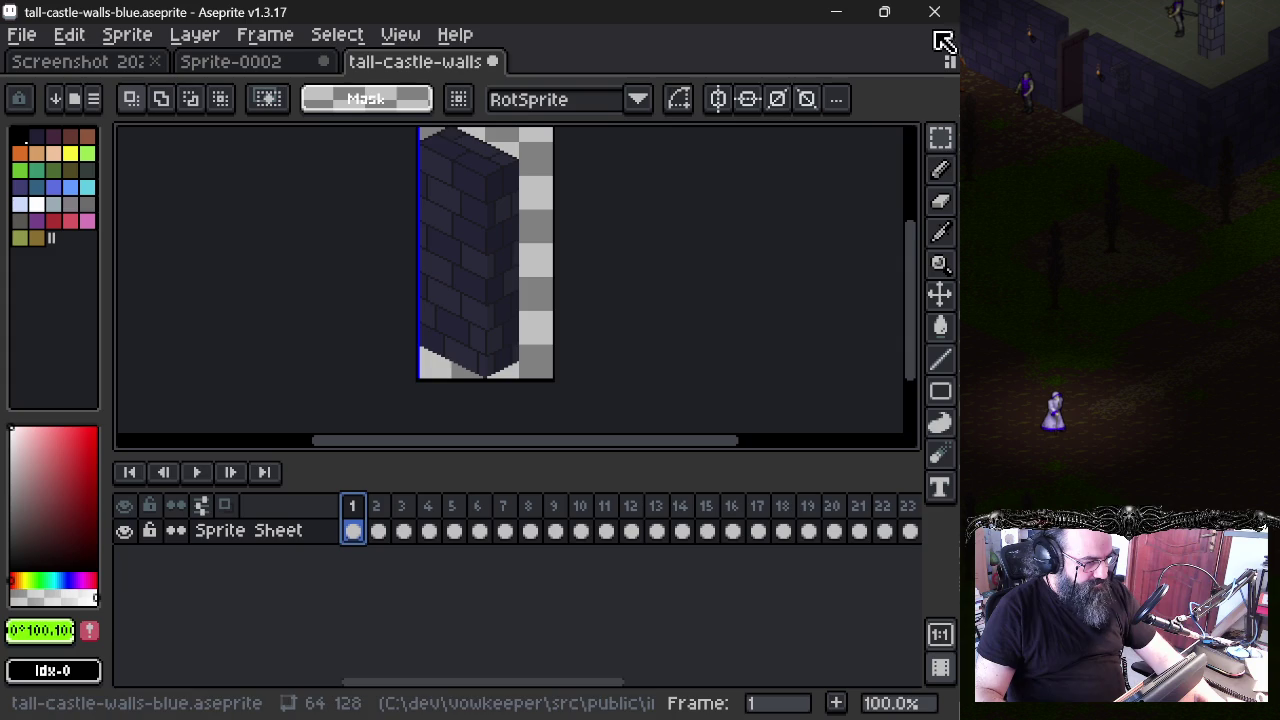
left_click(990, 50)
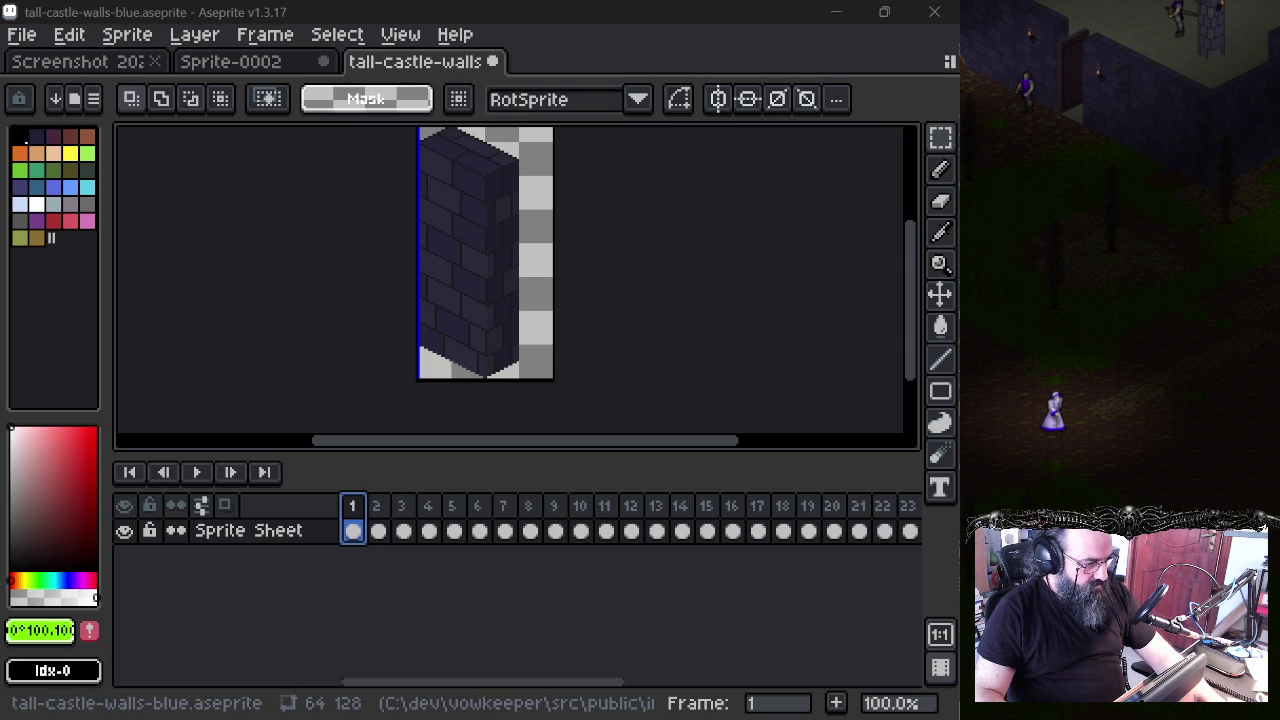
key("alt+Tab")
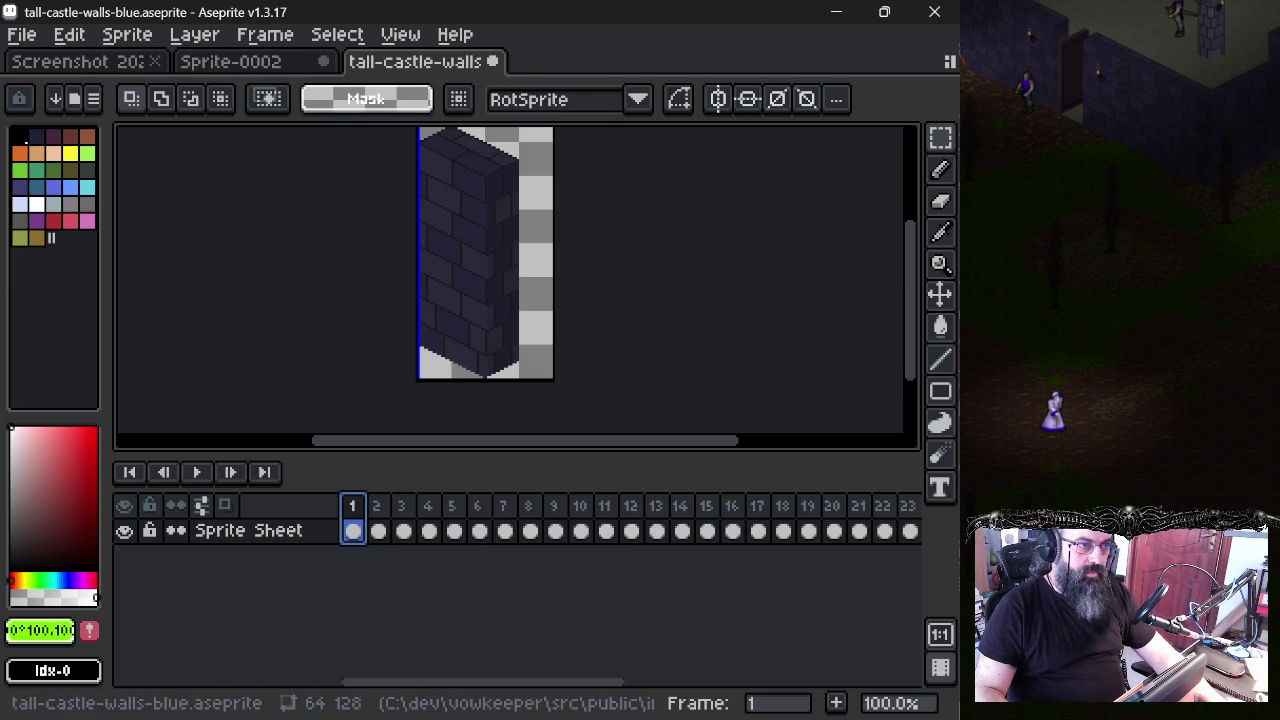
- Alt+Tab from Aseprite to the Brave window with the Ultima 8 reference image
key("alt+Tab")
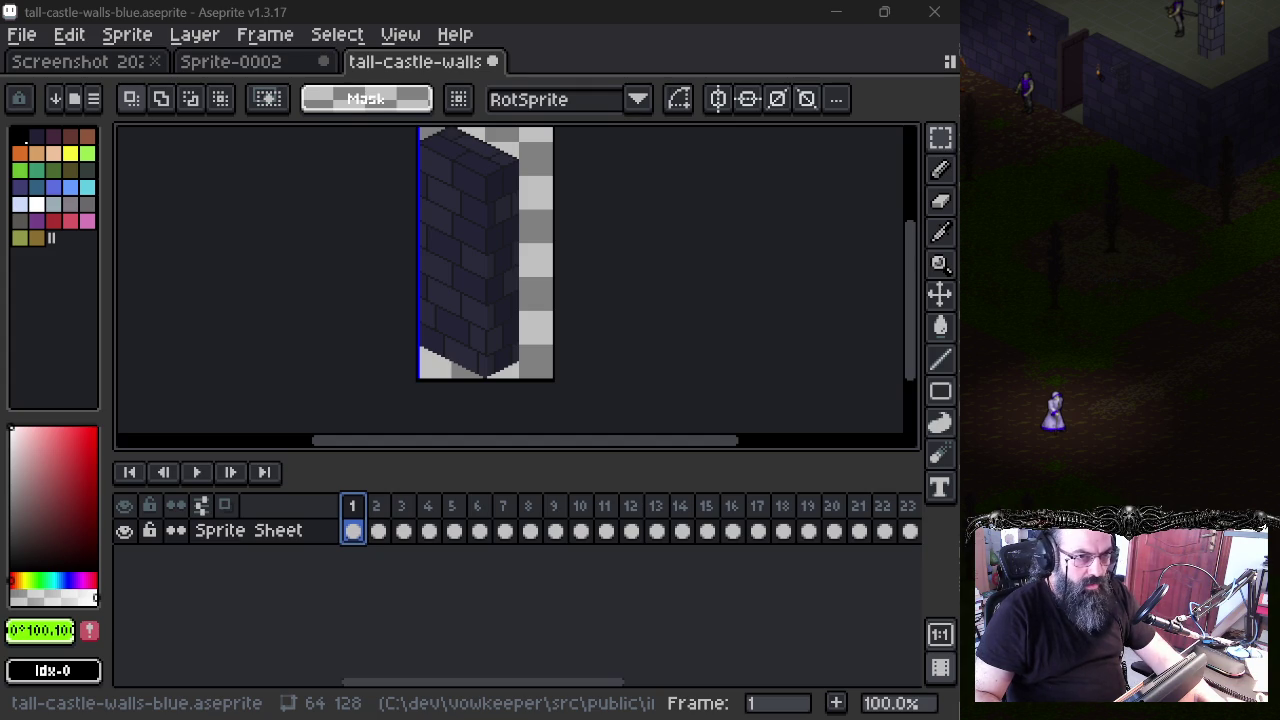
key("alt+Tab")
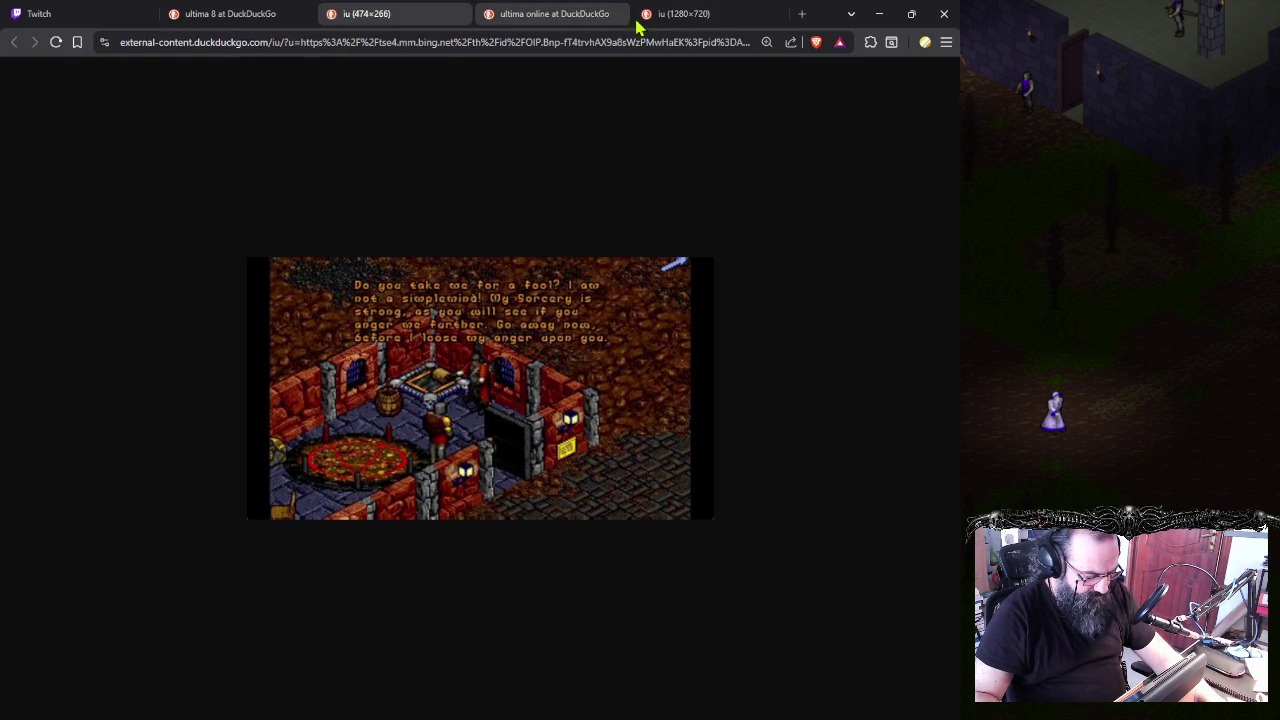
- View the Ultima Online screenshot, then close the Twitch and 'ultima online' search tabs
left_click(718, 12)
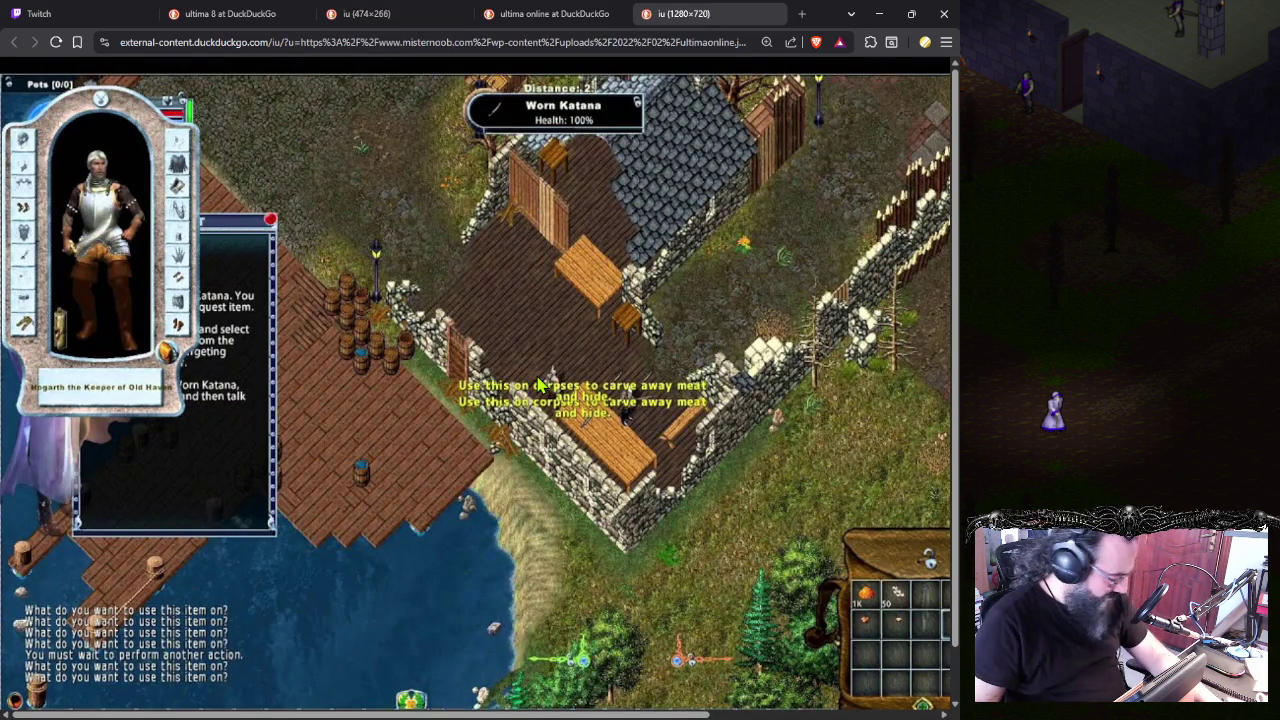
left_click(130, 13)
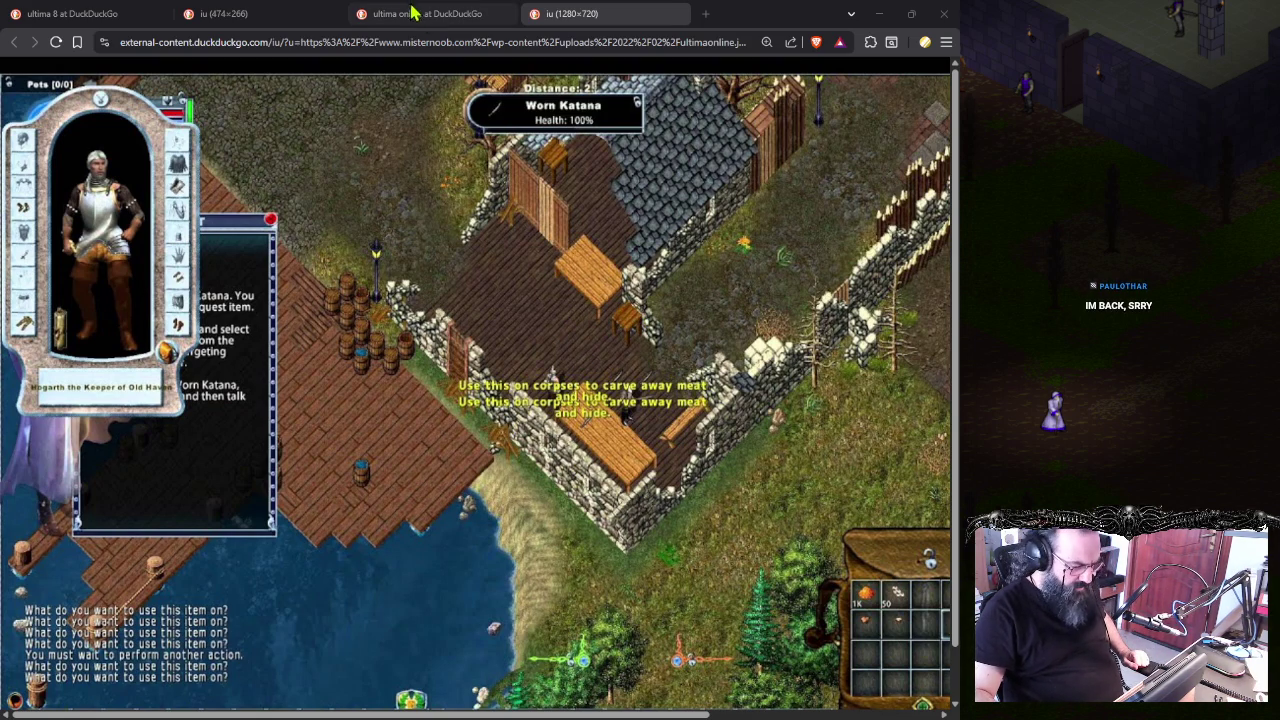
left_click(286, 17)
left_click(421, 24)
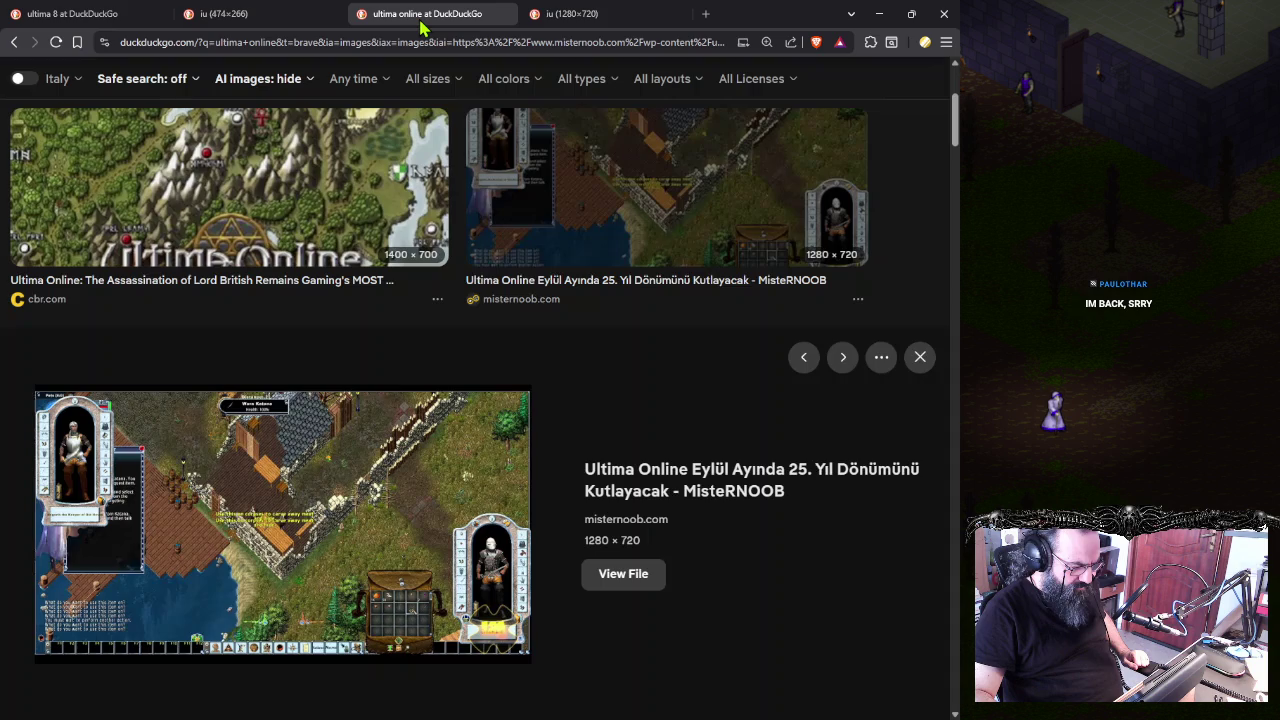
middle_click(421, 24)
- Compare the Ultima 8 and Ultima Online screenshots, then return to the ultima 8 results
left_click(278, 28)
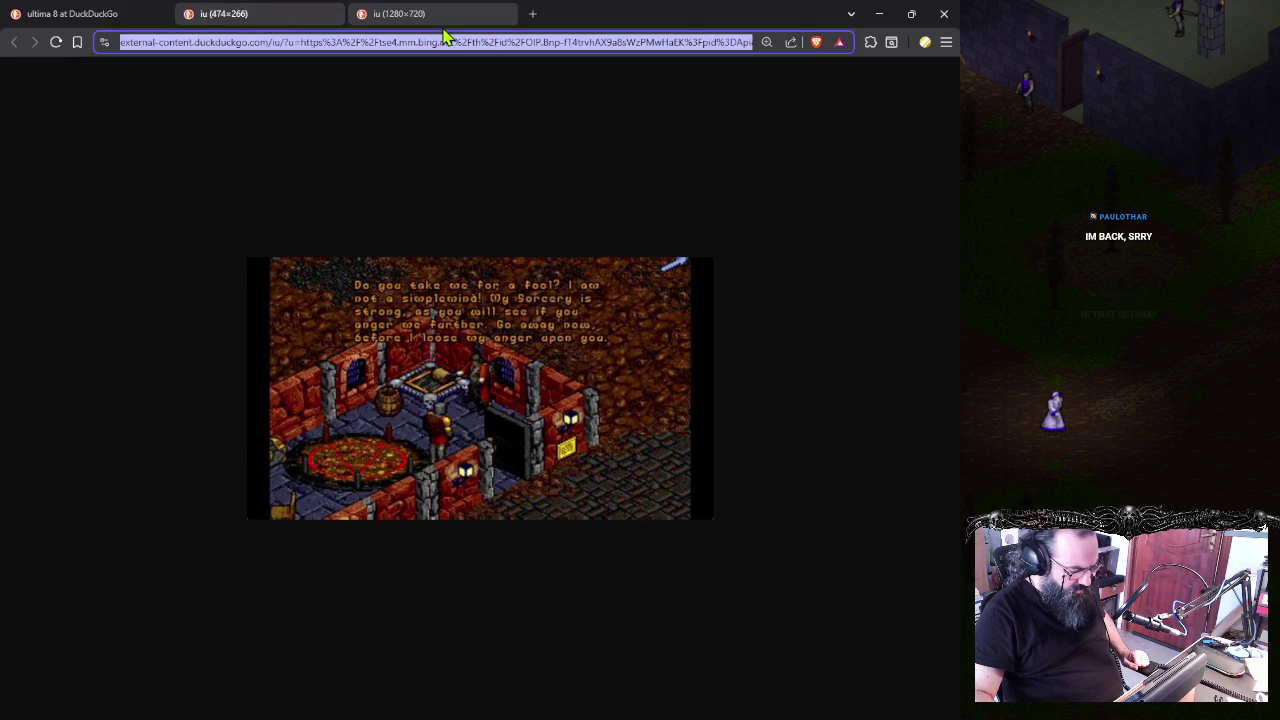
left_click(443, 30)
left_click(286, 30)
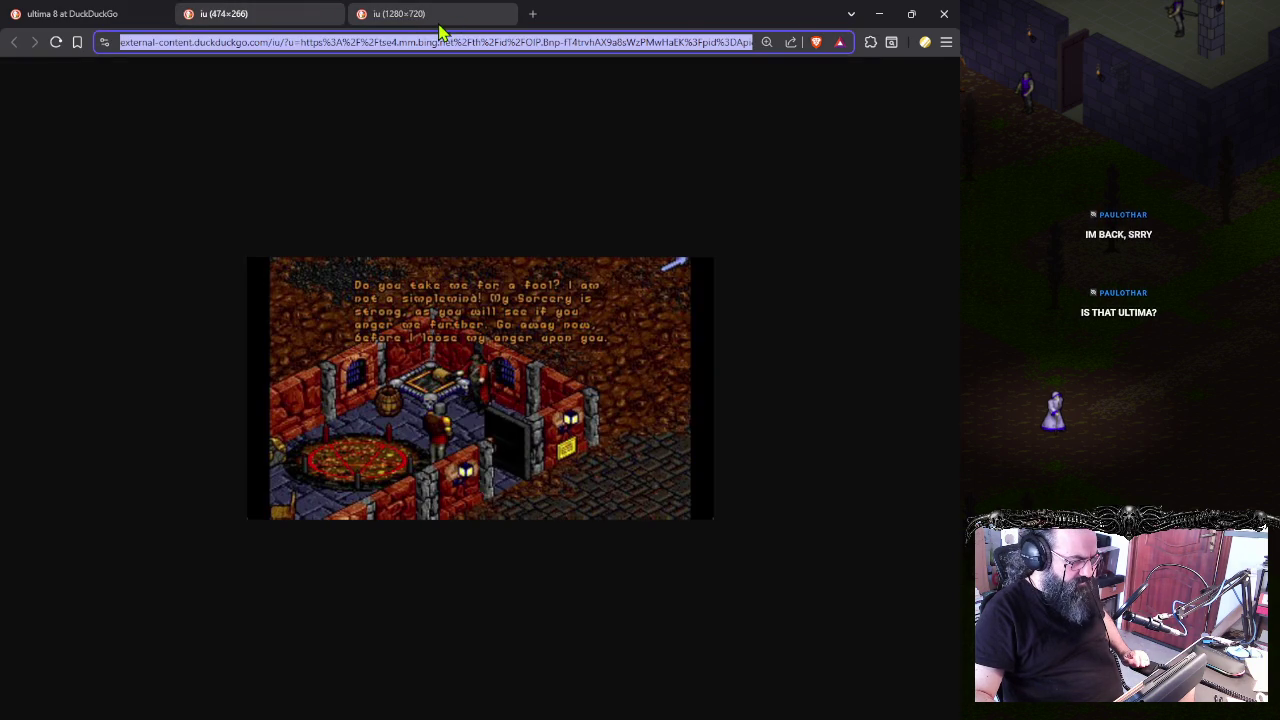
left_click(440, 30)
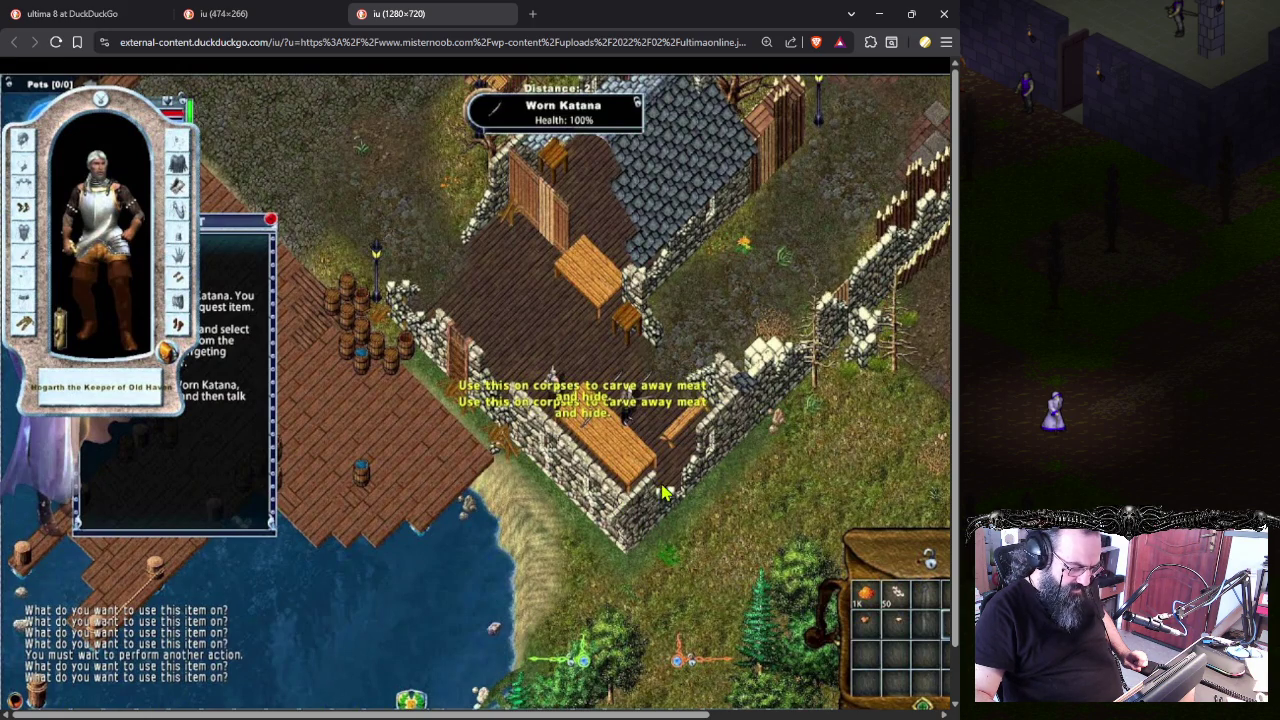
left_click(258, 12)
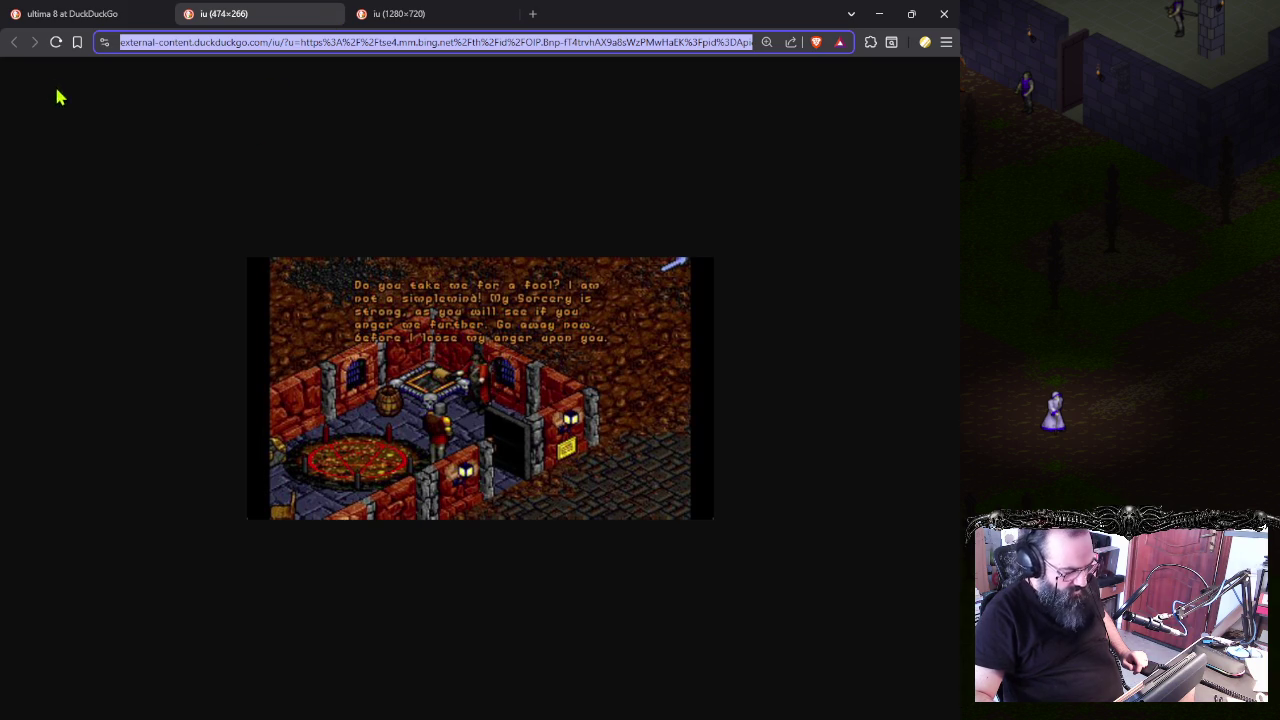
left_click(127, 13)
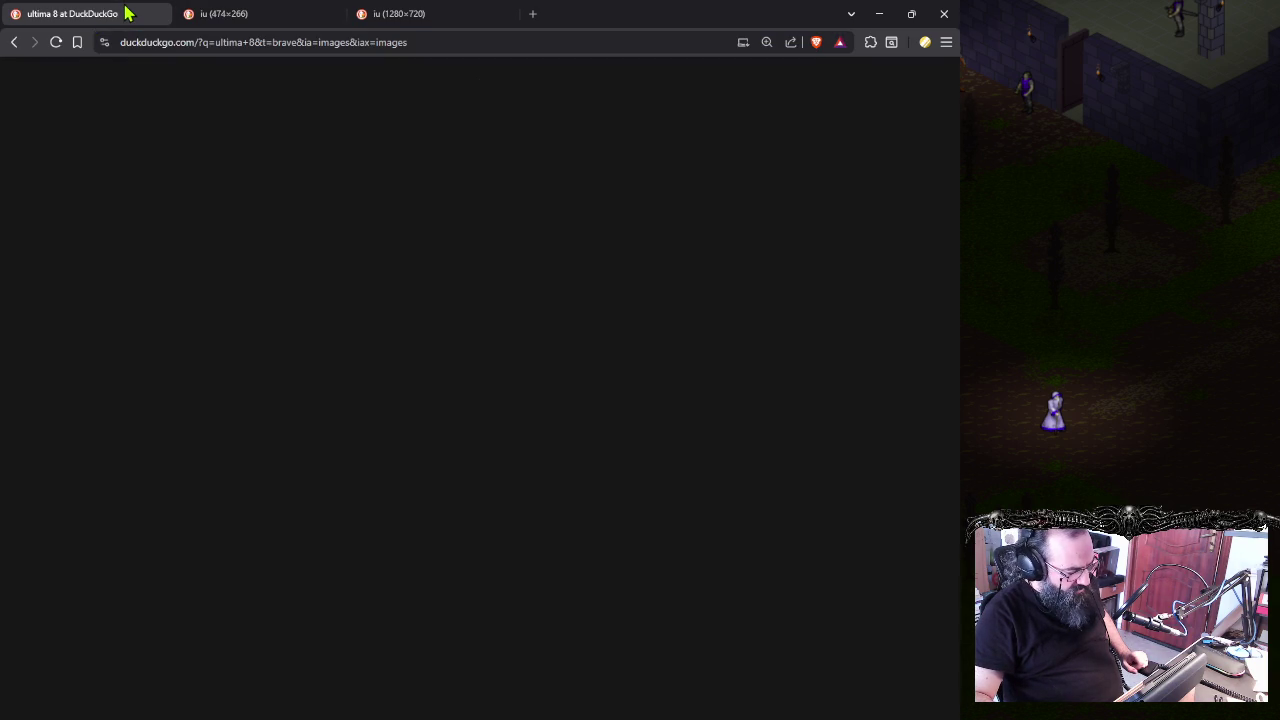
- Scroll through the ultima 8 image results, then show the 1280×720 Ultima Online screenshot
scroll(366, 471, "down", 3)
scroll(366, 465, "down", 3)
scroll(358, 457, "down", 3)
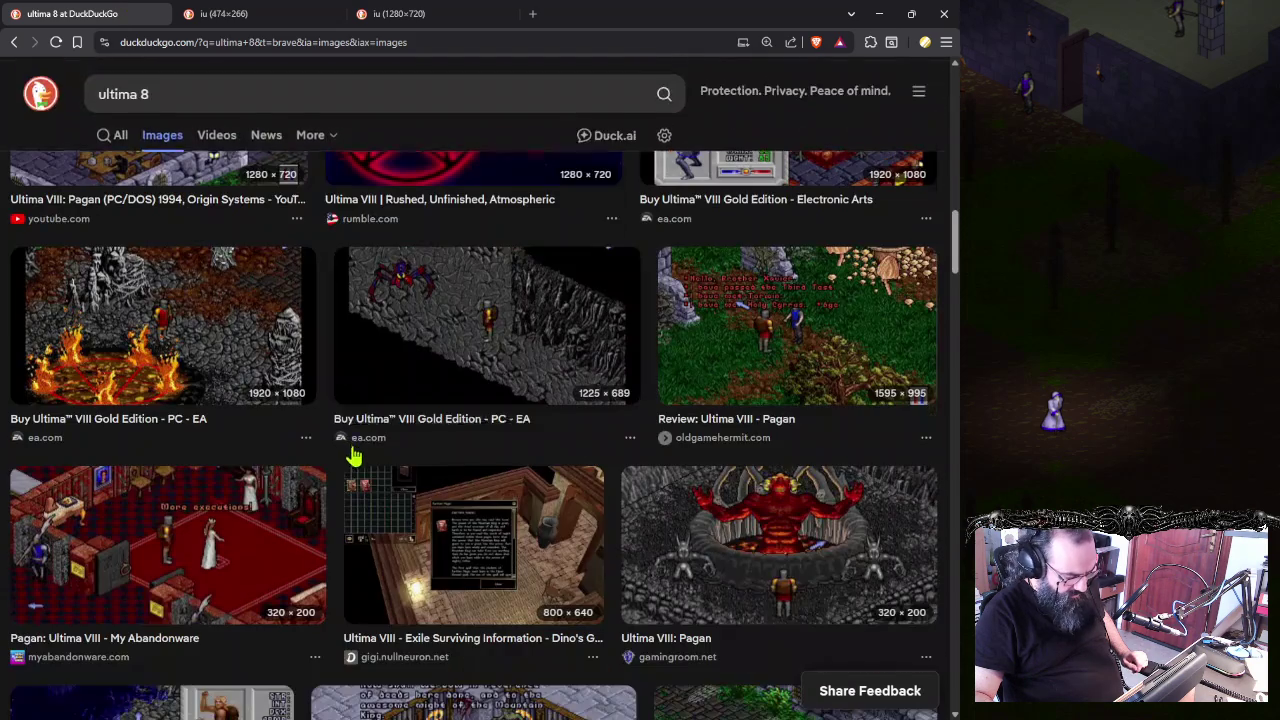
scroll(353, 457, "up", 1)
scroll(355, 455, "up", 1)
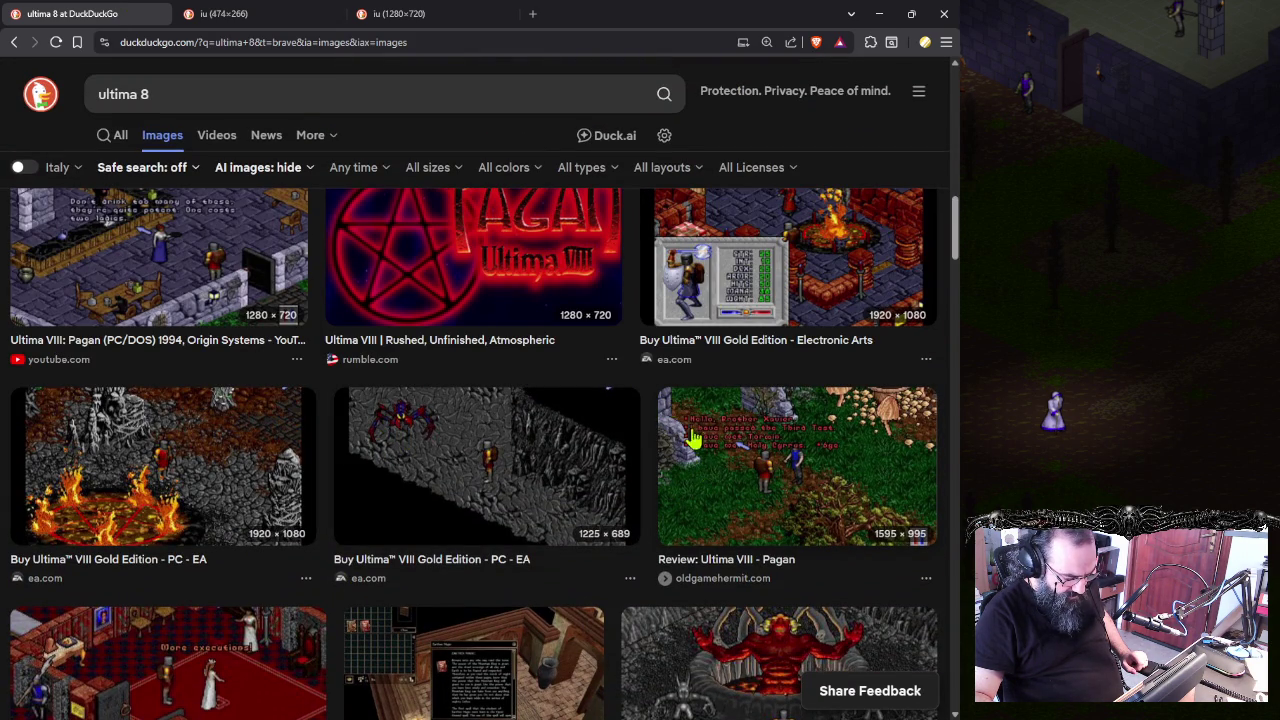
scroll(680, 500, "down", 2)
scroll(677, 491, "down", 2)
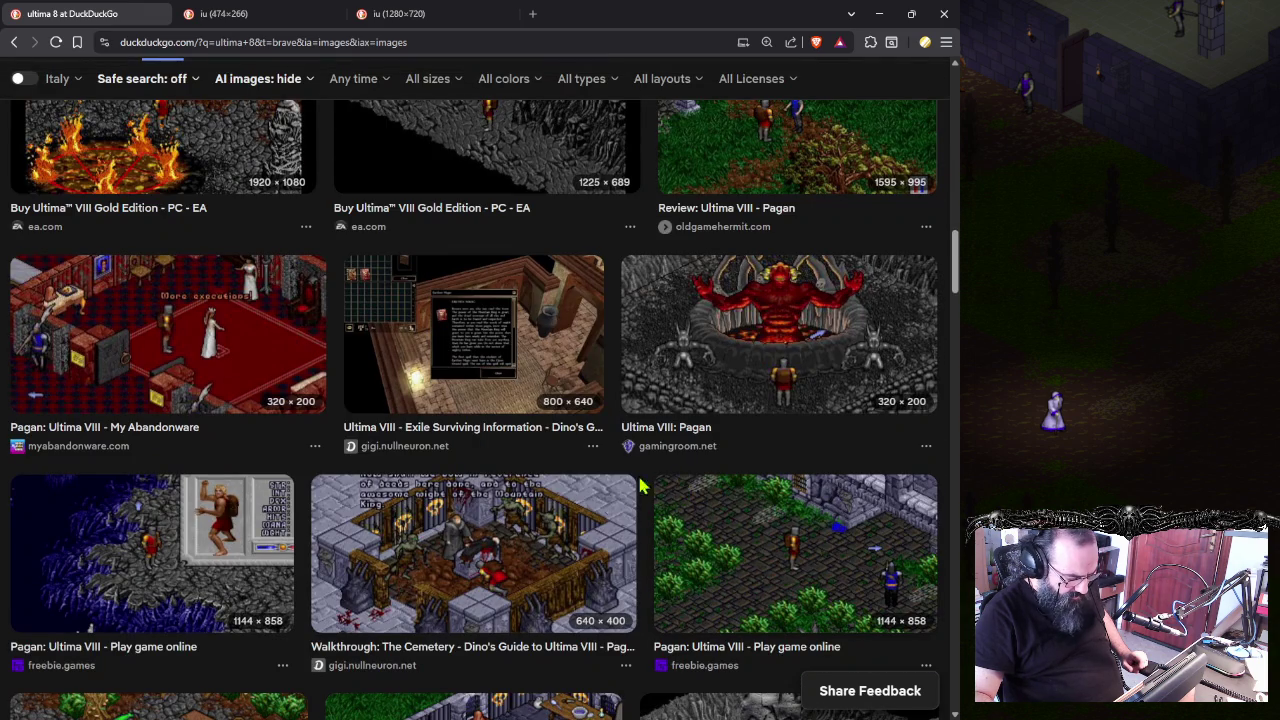
scroll(415, 520, "down", 1)
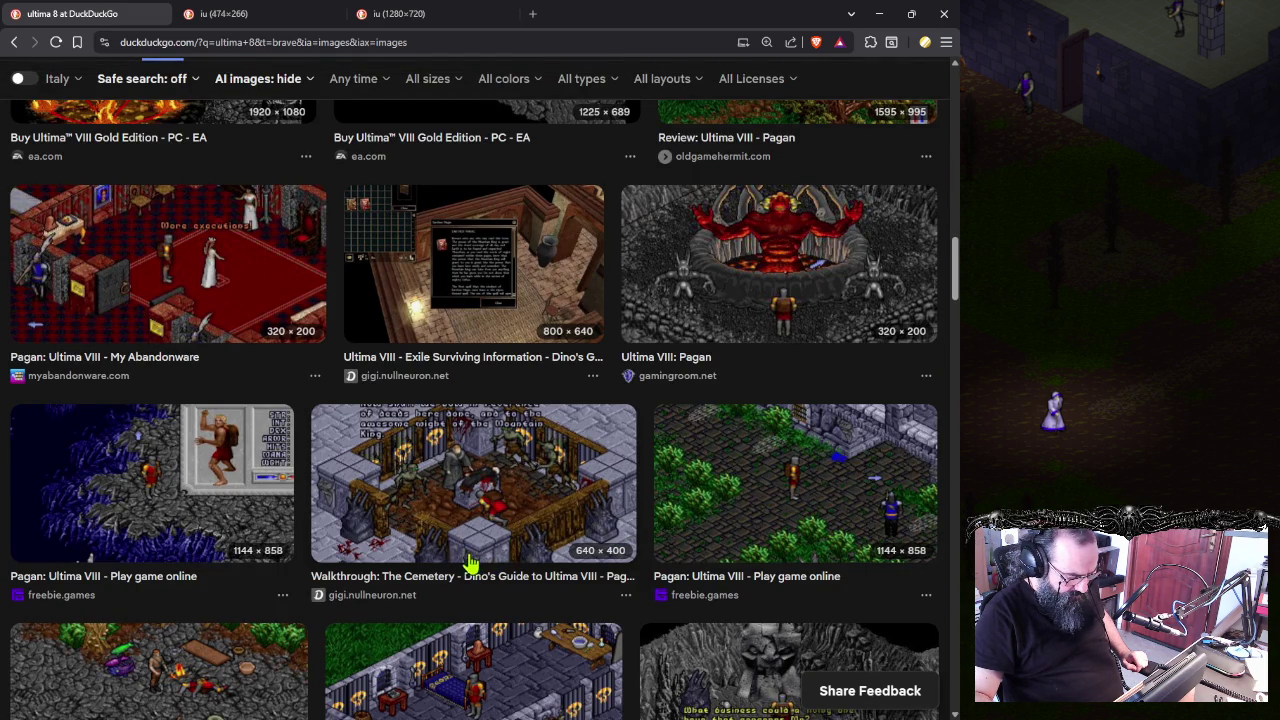
scroll(478, 565, "down", 2)
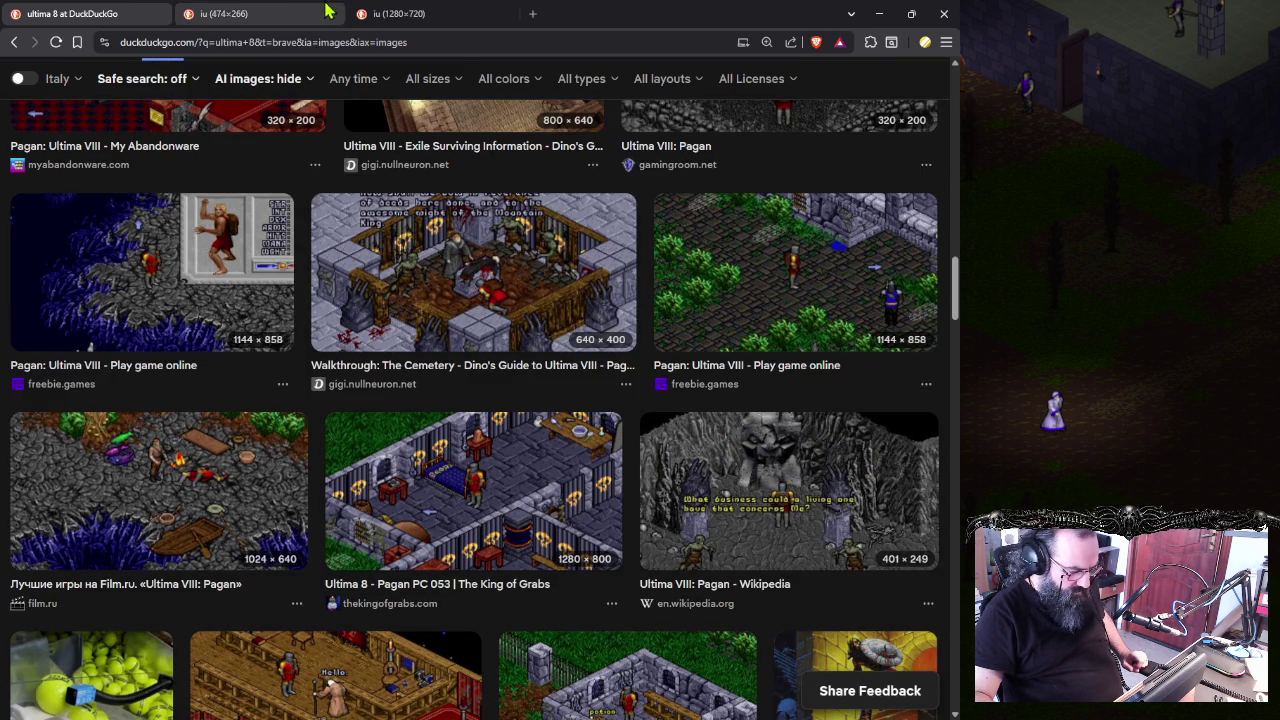
left_click(425, 13)
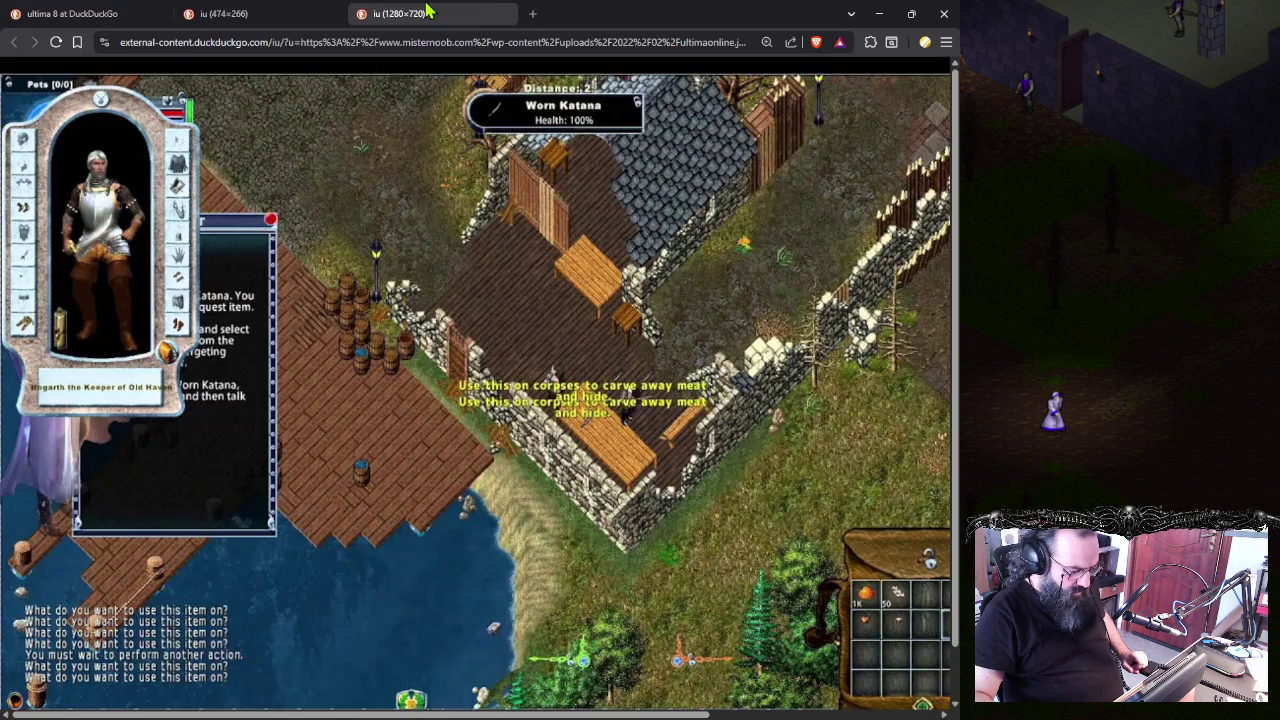
- Compare the Ultima 8 and Ultima Online screenshots, then switch to the GitHub EasySprites.html window
left_click(113, 12)
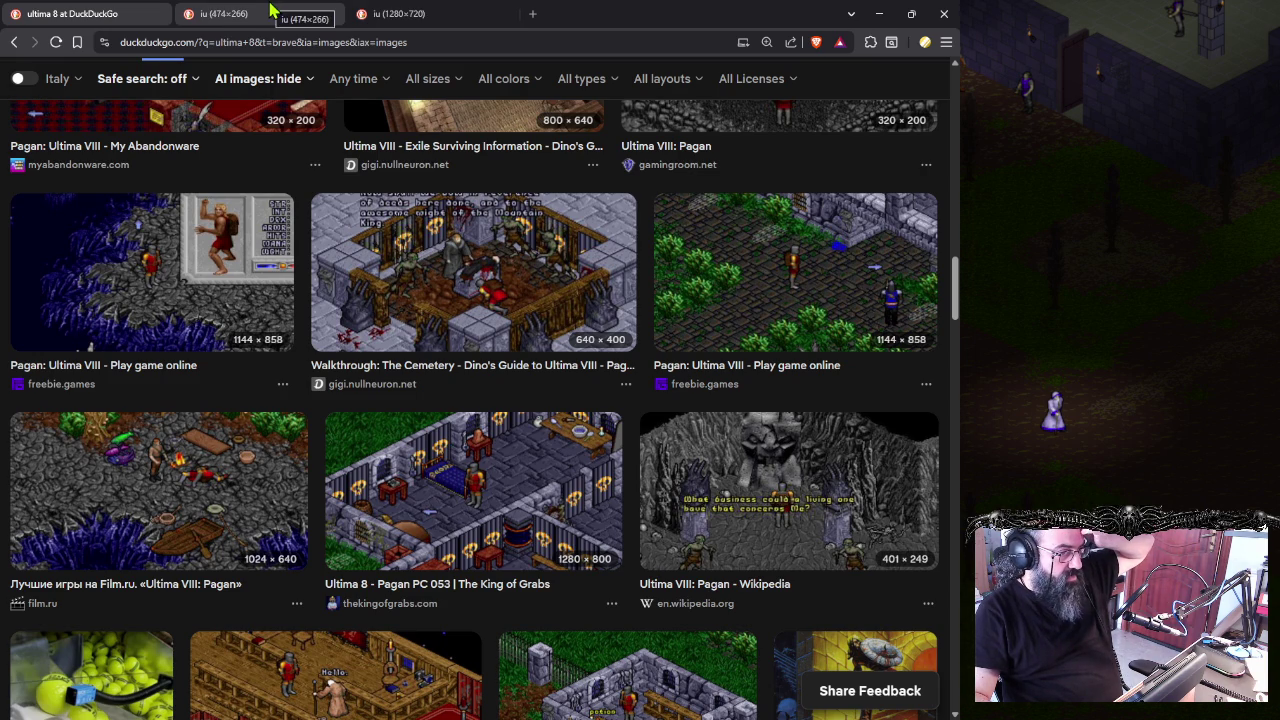
left_click(440, 15)
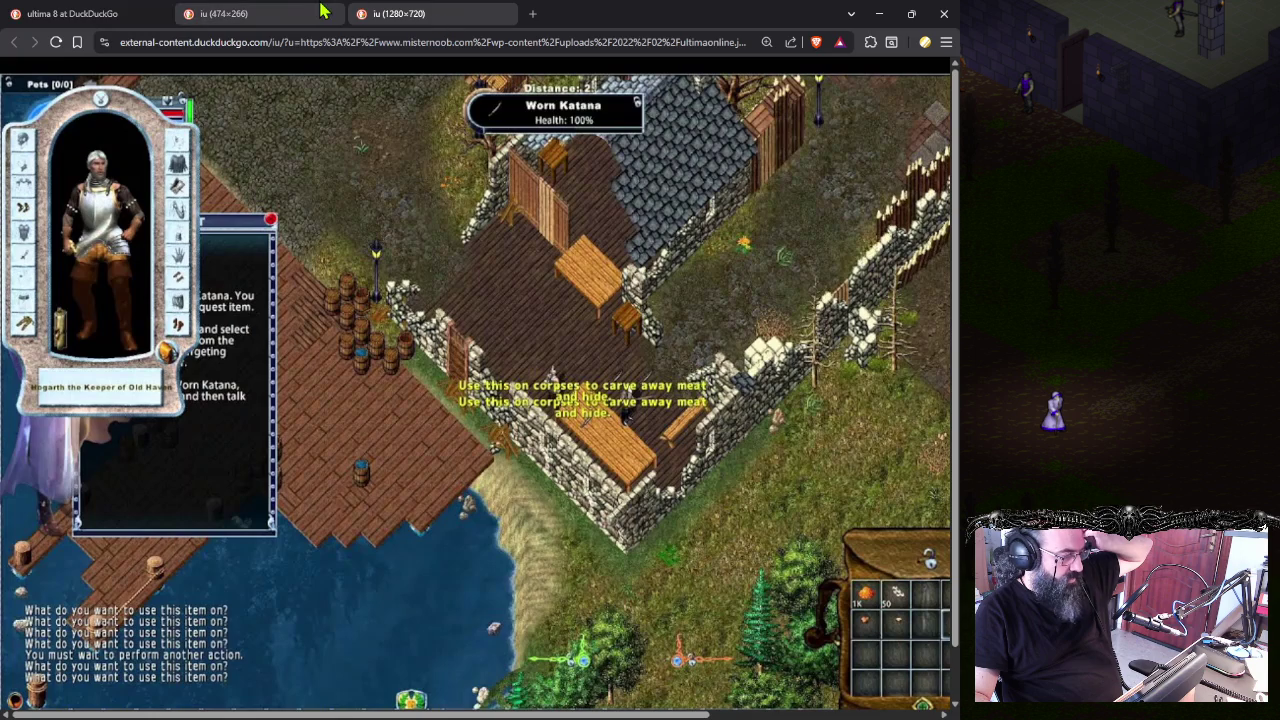
left_click(313, 12)
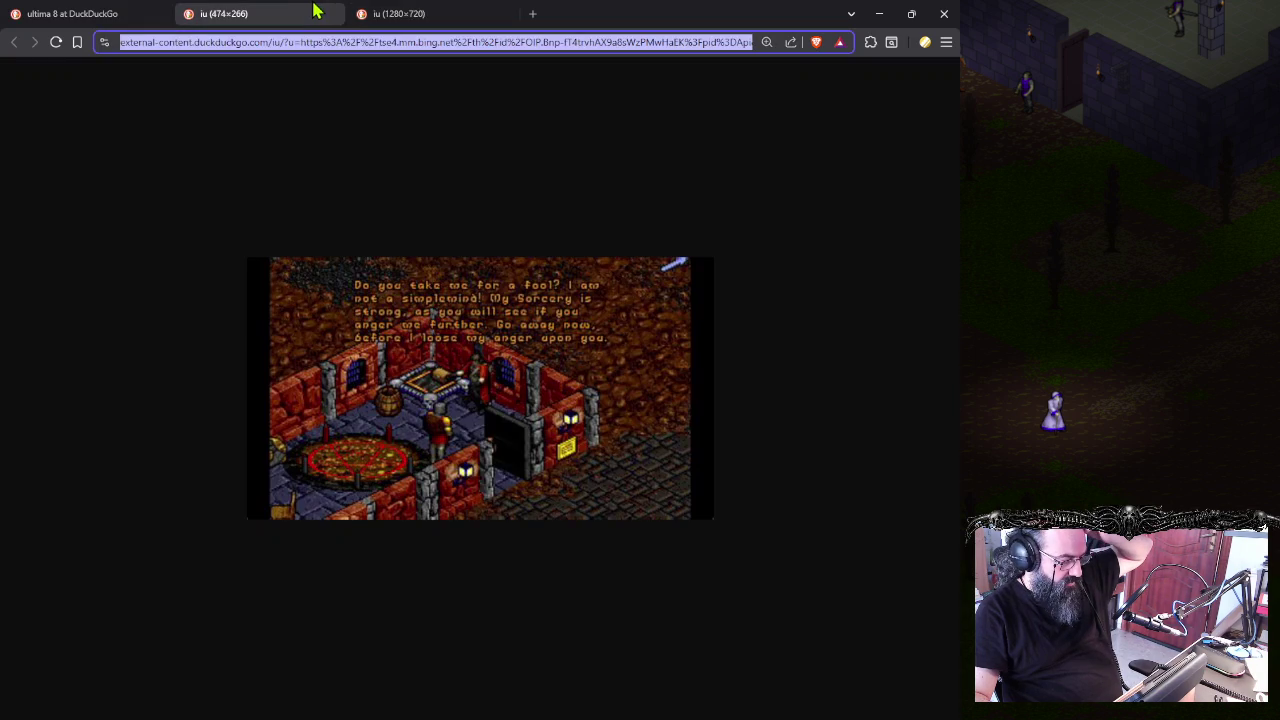
left_click(425, 12)
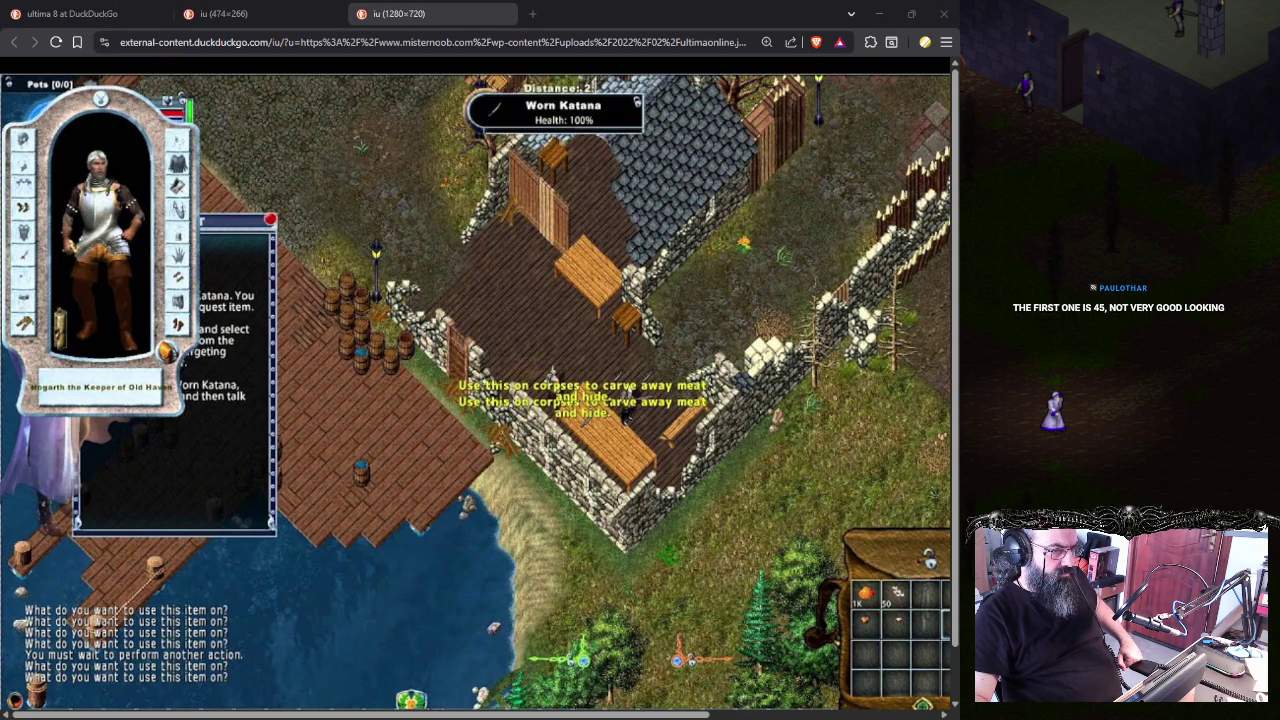
key("alt+Tab")
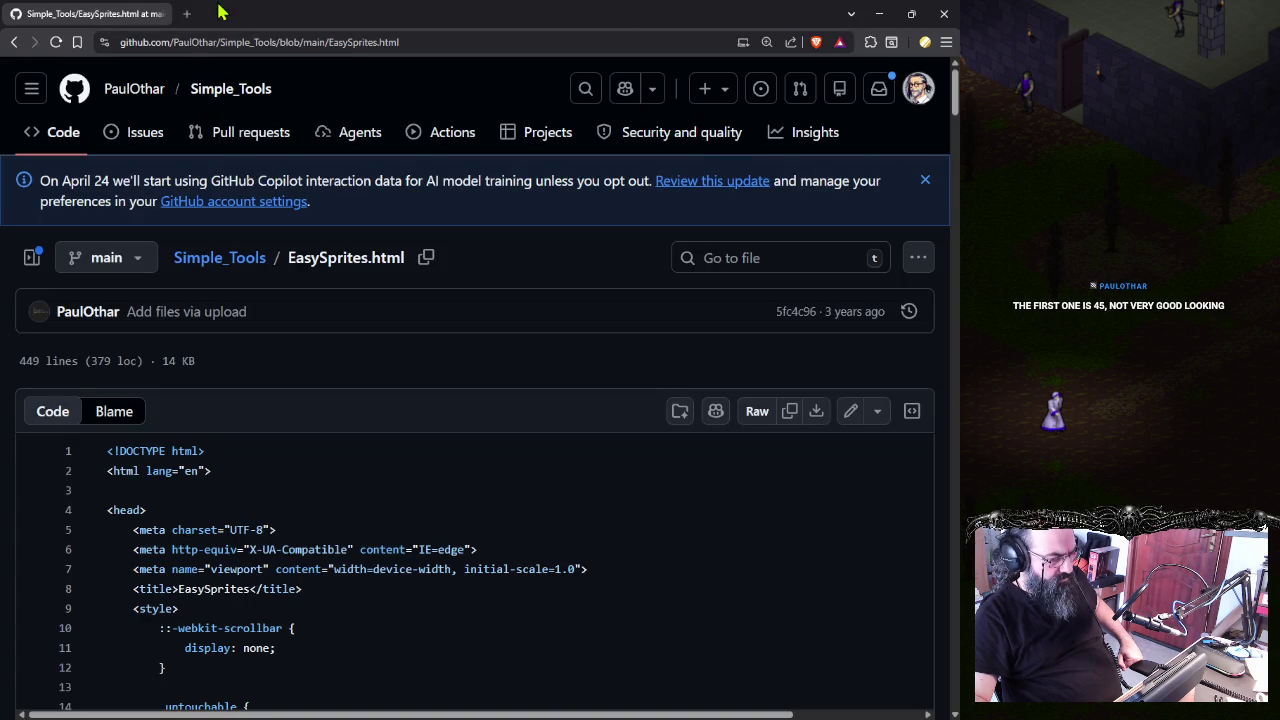
- Open Discord's game-dev-and-coding channel in a new Brave tab and bring its window forward
left_click(186, 14)
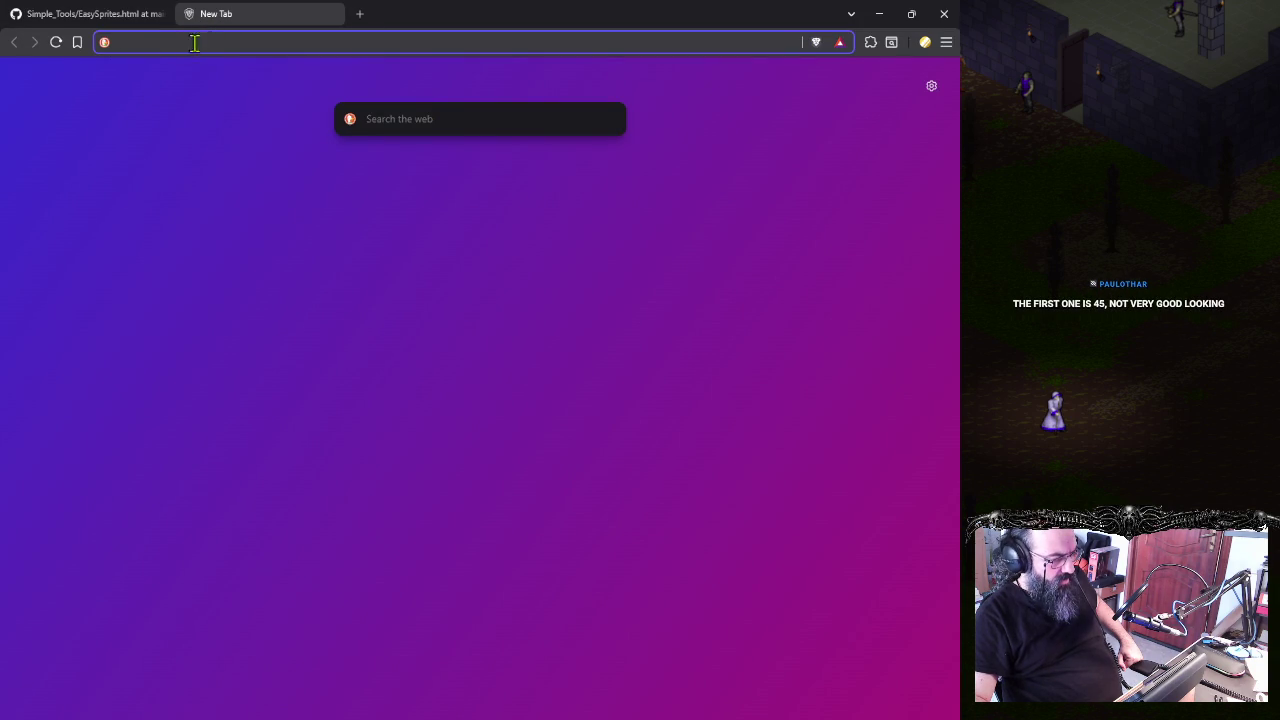
type("d")
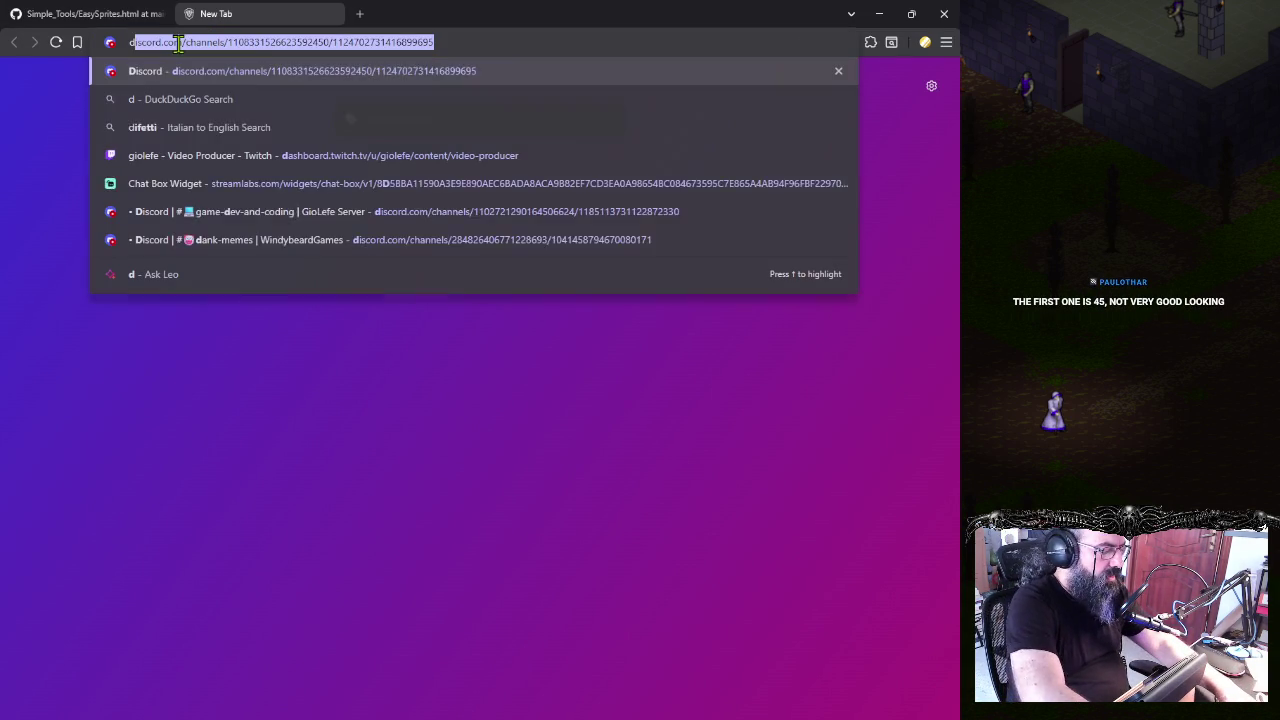
key("Escape")
type("dis")
key("Return")
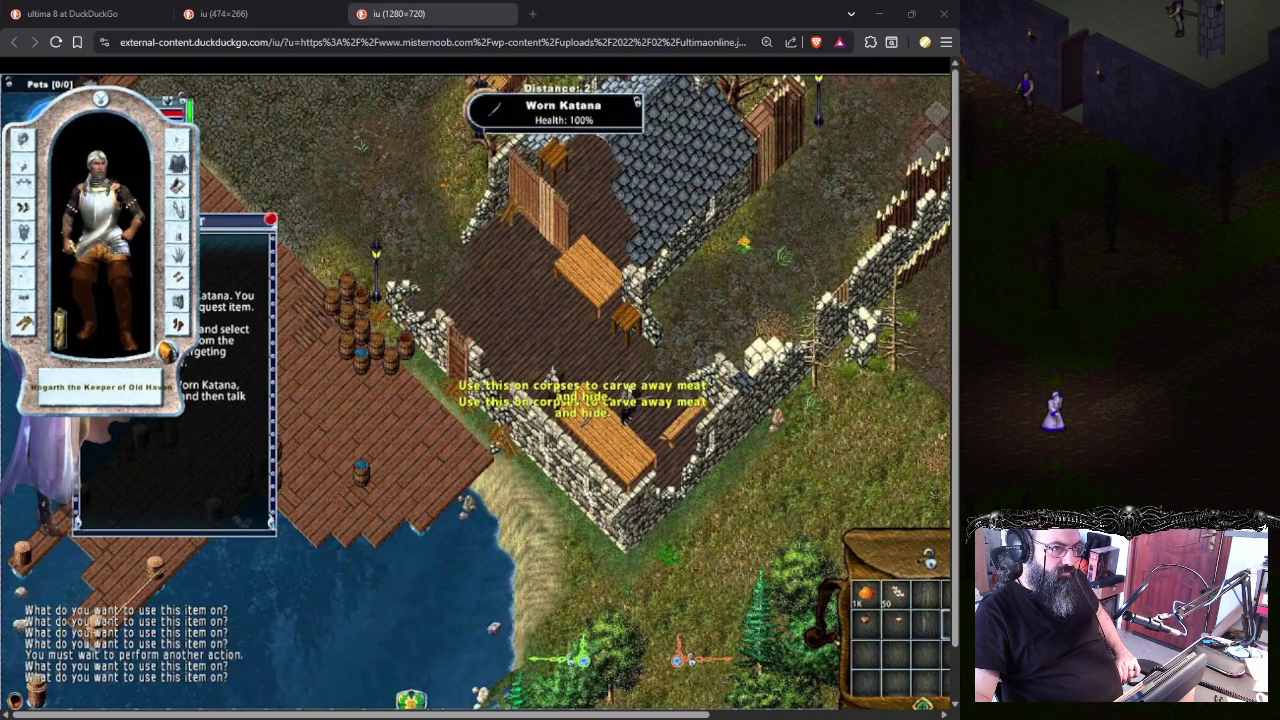
key("alt+Tab")
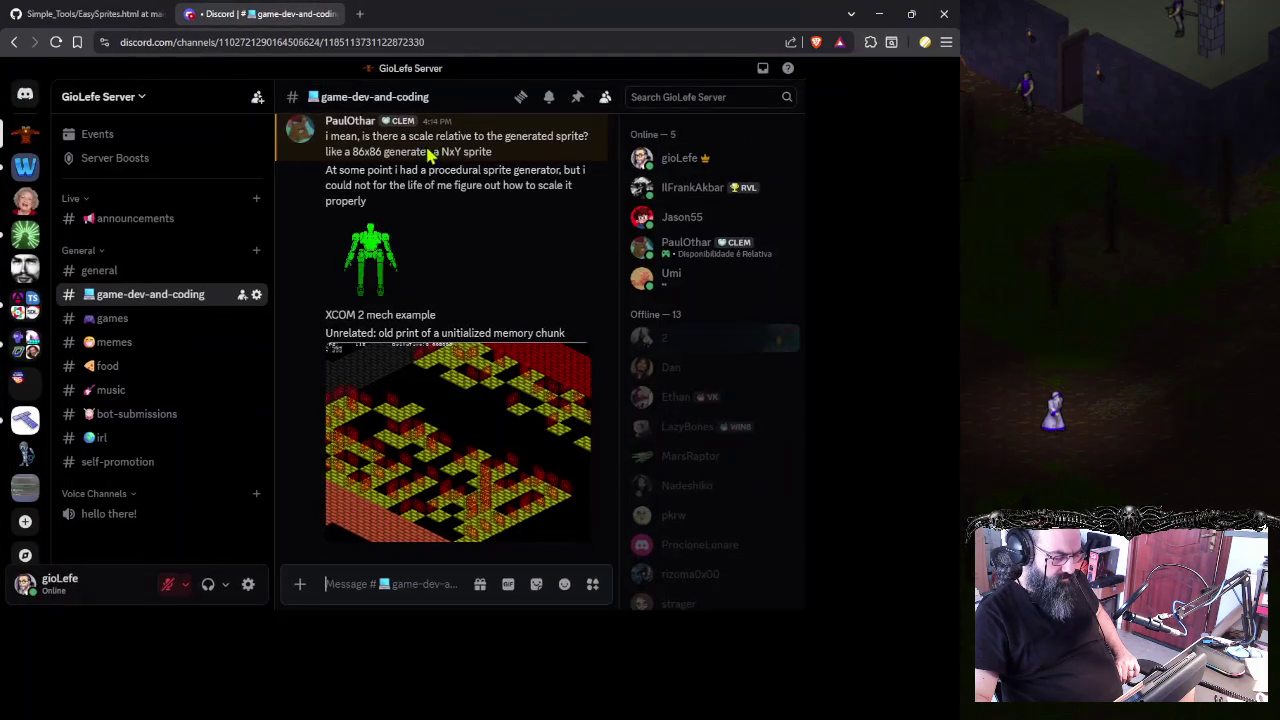
scroll(500, 475, "up", 5)
scroll(510, 440, "up", 5)
scroll(515, 422, "up", 5)
scroll(515, 422, "up", 5)
scroll(515, 422, "up", 5)
scroll(508, 417, "up", 5)
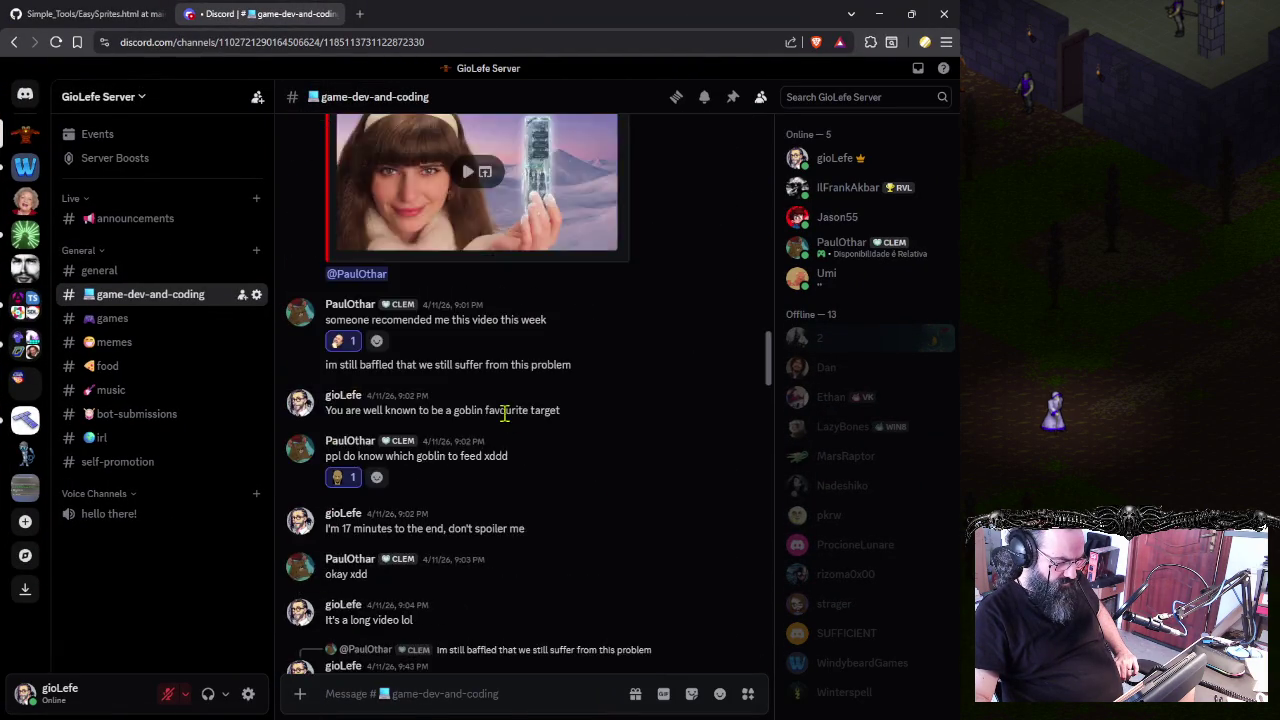
scroll(500, 408, "up", 5)
scroll(503, 423, "up", 5)
scroll(505, 423, "up", 5)
scroll(506, 428, "up", 5)
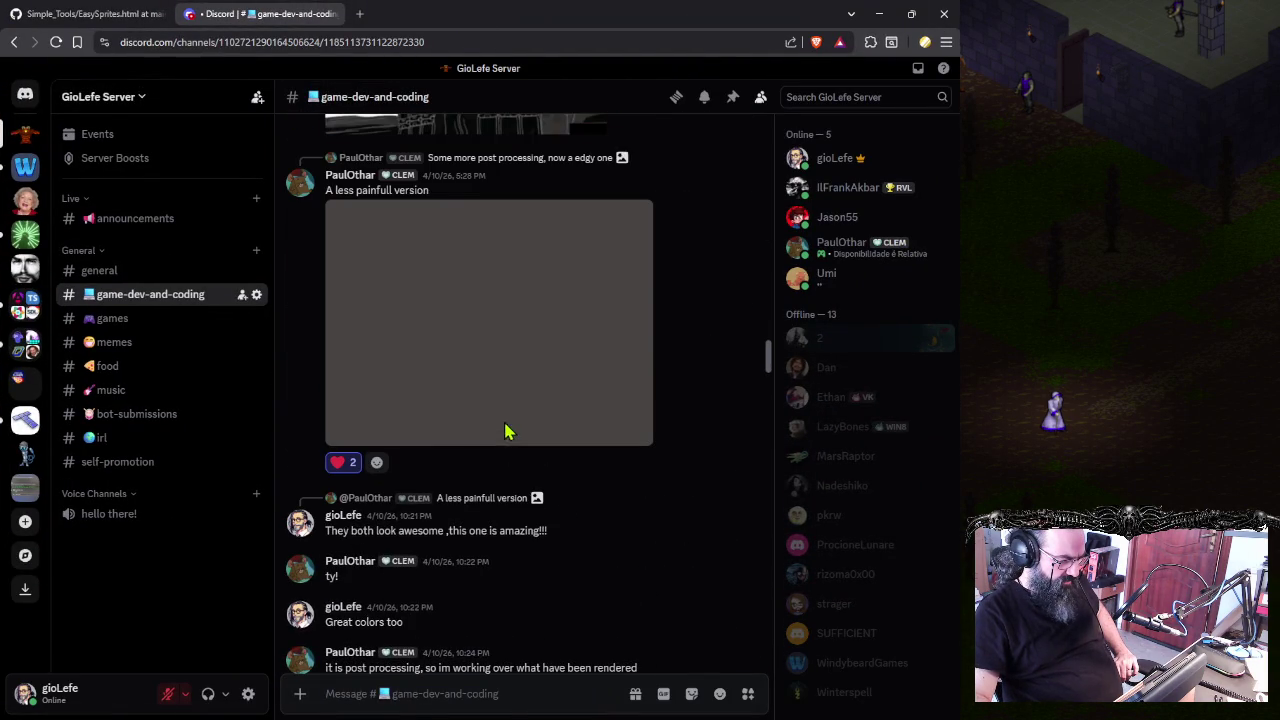
scroll(506, 460, "up", 3)
scroll(507, 457, "down", 2)
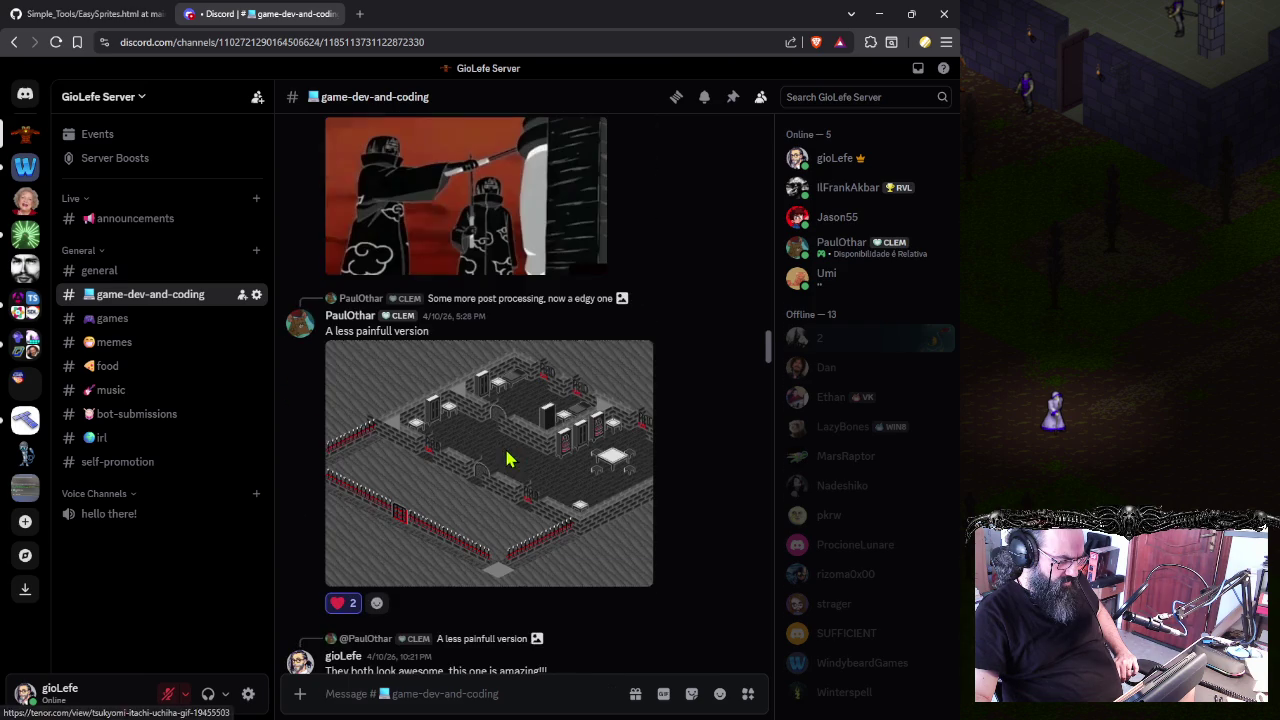
left_click(519, 494)
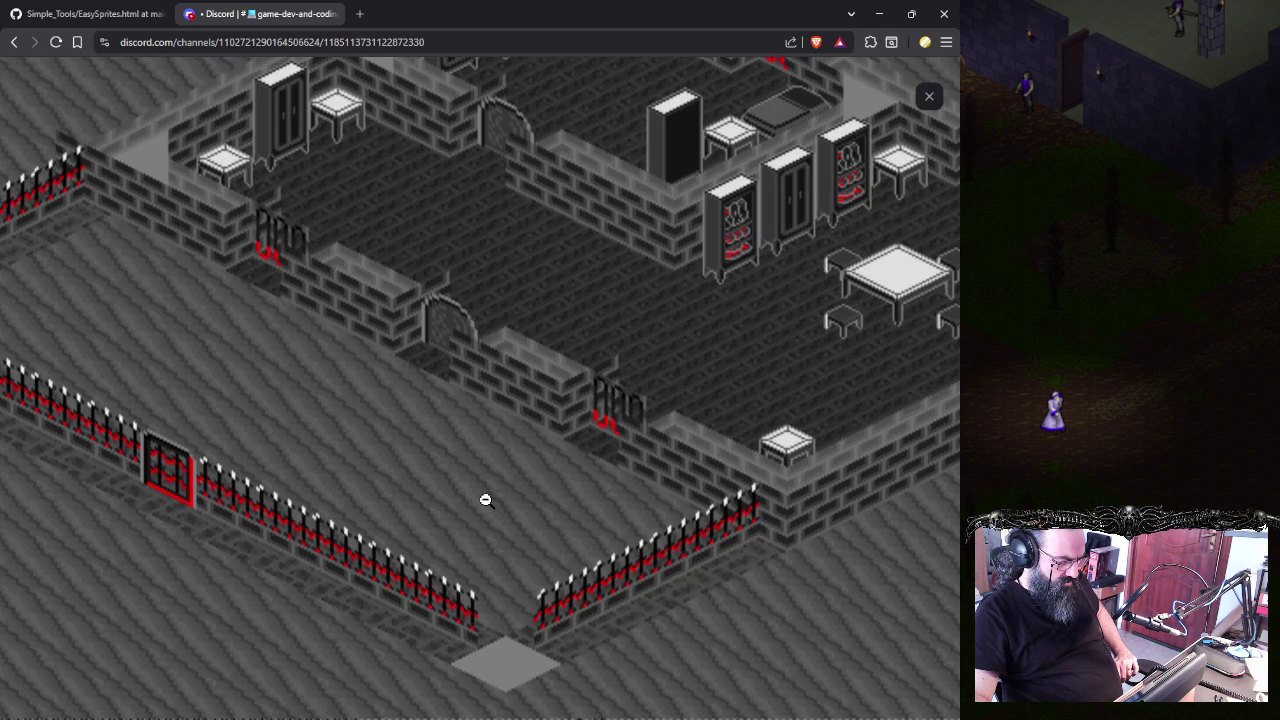
left_click(503, 464)
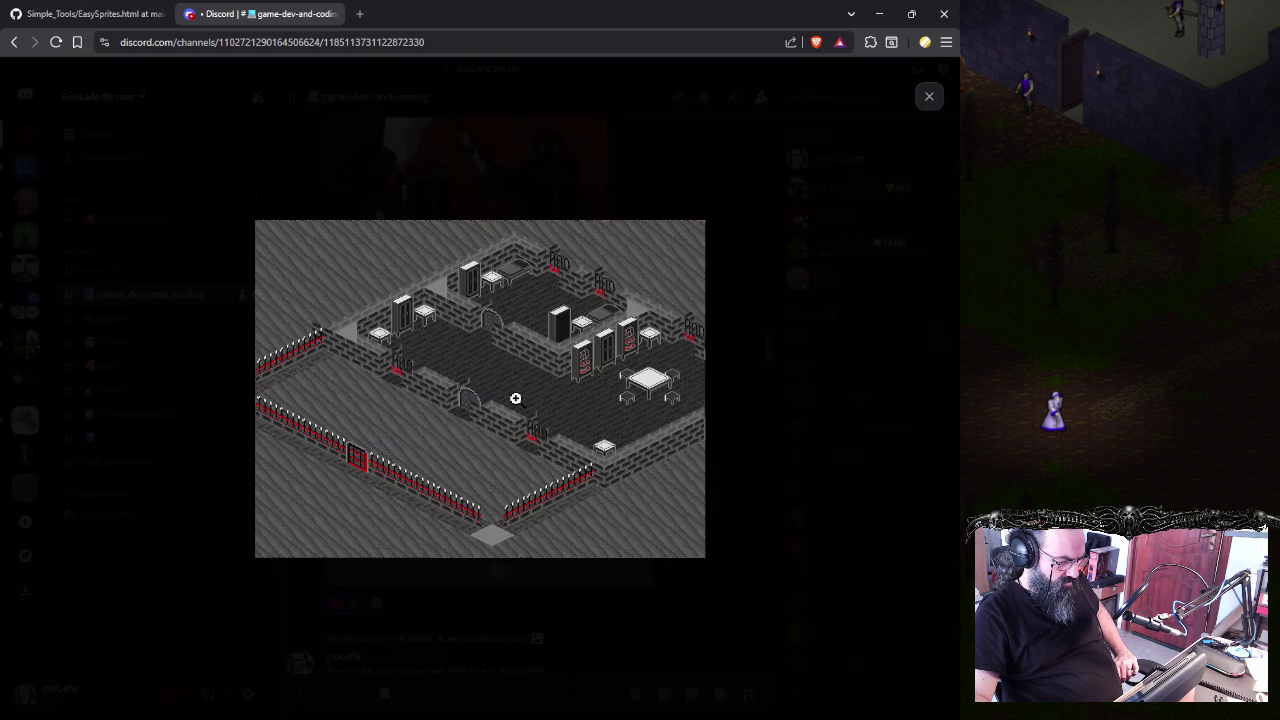
left_click(925, 99)
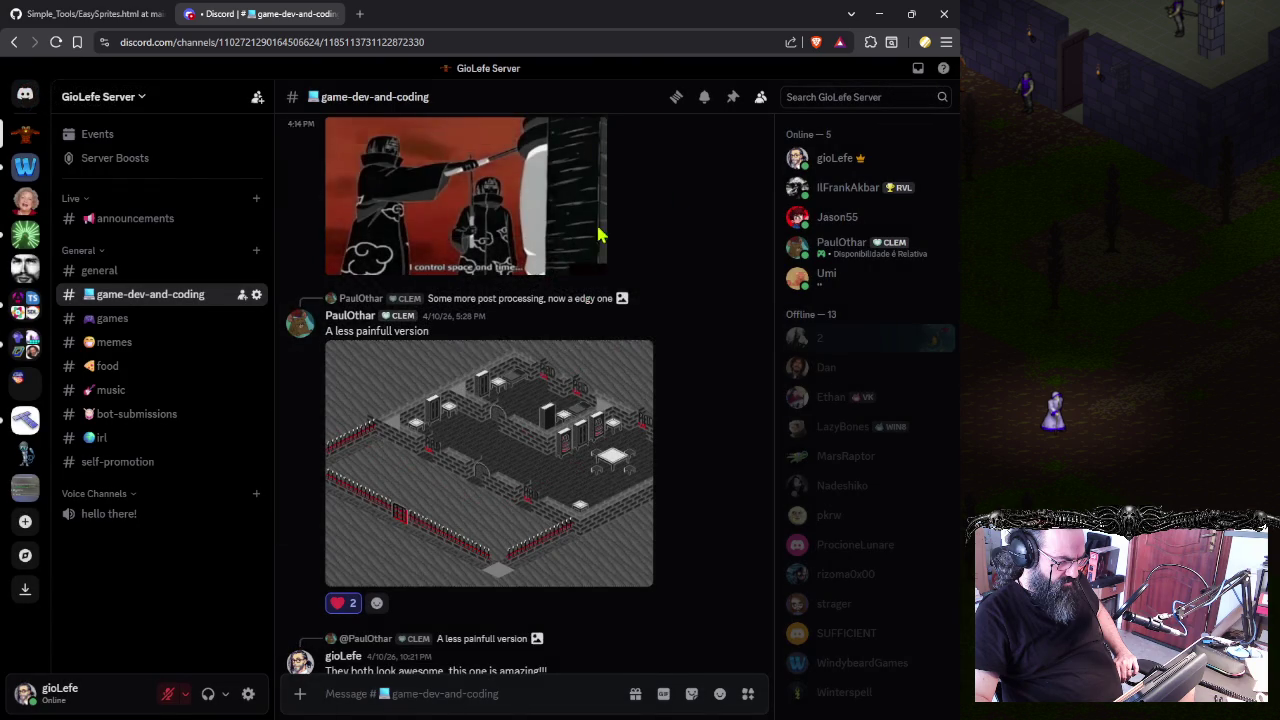
scroll(488, 392, "up", 5)
- Scroll back through older #game-dev-and-coding message history
scroll(520, 380, "up", 5)
scroll(548, 363, "up", 2)
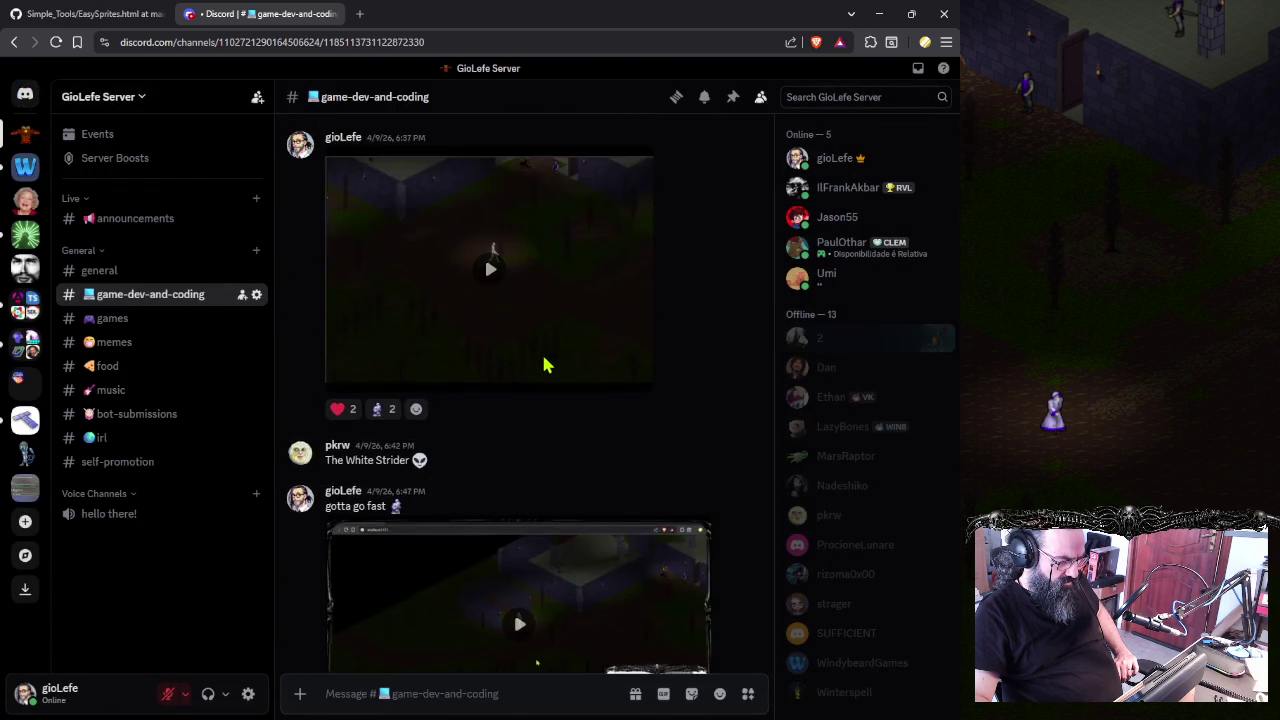
scroll(543, 363, "up", 5)
scroll(543, 363, "up", 5)
scroll(543, 375, "up", 5)
scroll(543, 390, "up", 3)
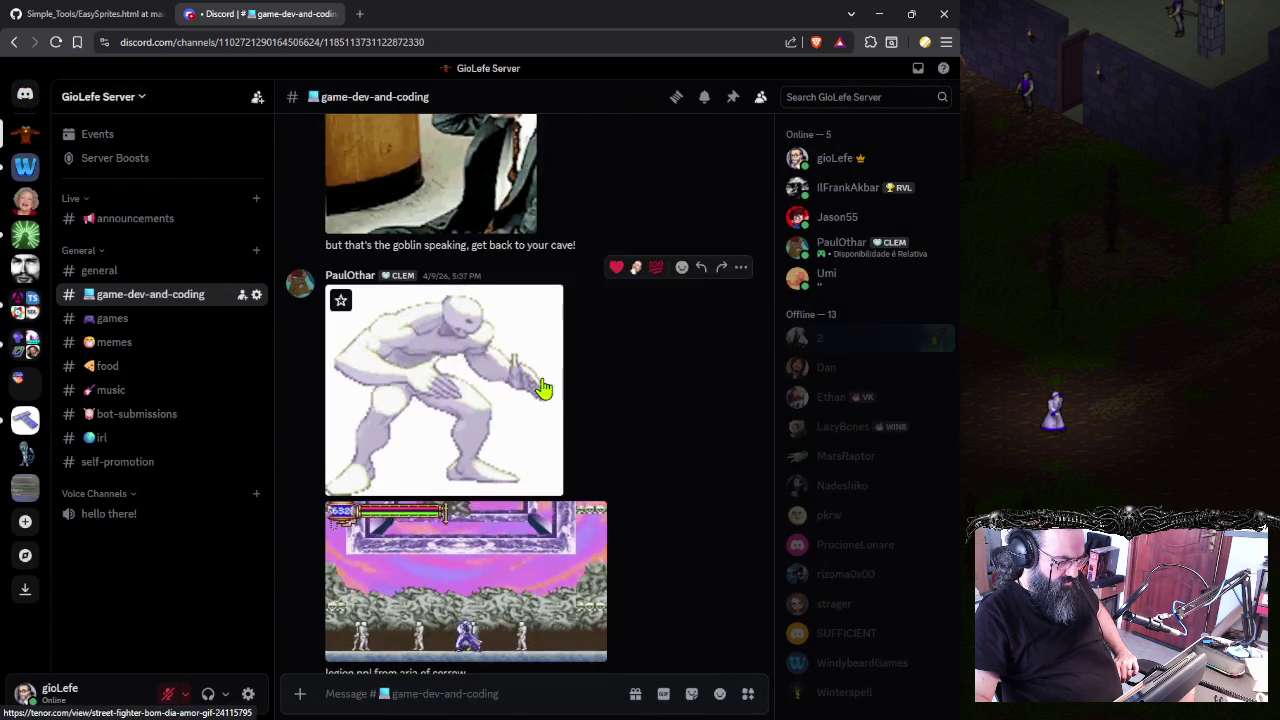
scroll(543, 390, "up", 5)
scroll(540, 390, "up", 5)
scroll(540, 380, "up", 5)
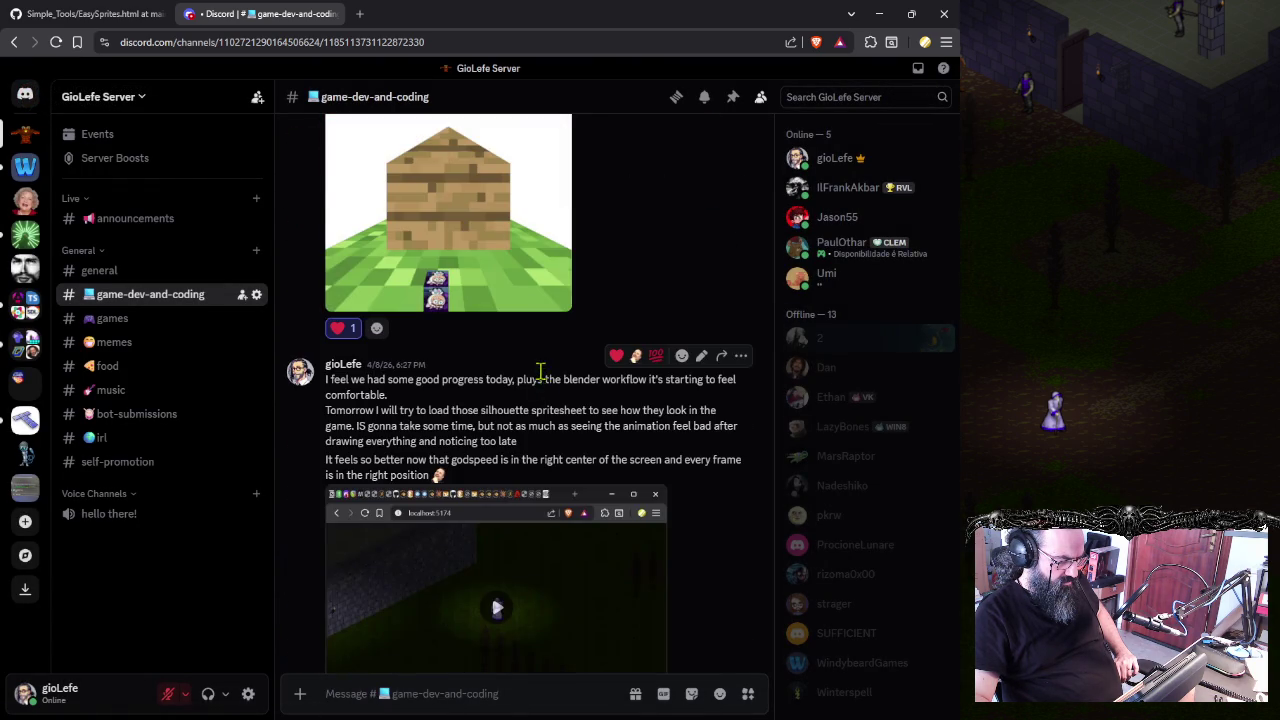
scroll(538, 367, "up", 3)
scroll(538, 367, "up", 5)
scroll(538, 367, "up", 5)
scroll(538, 367, "up", 3)
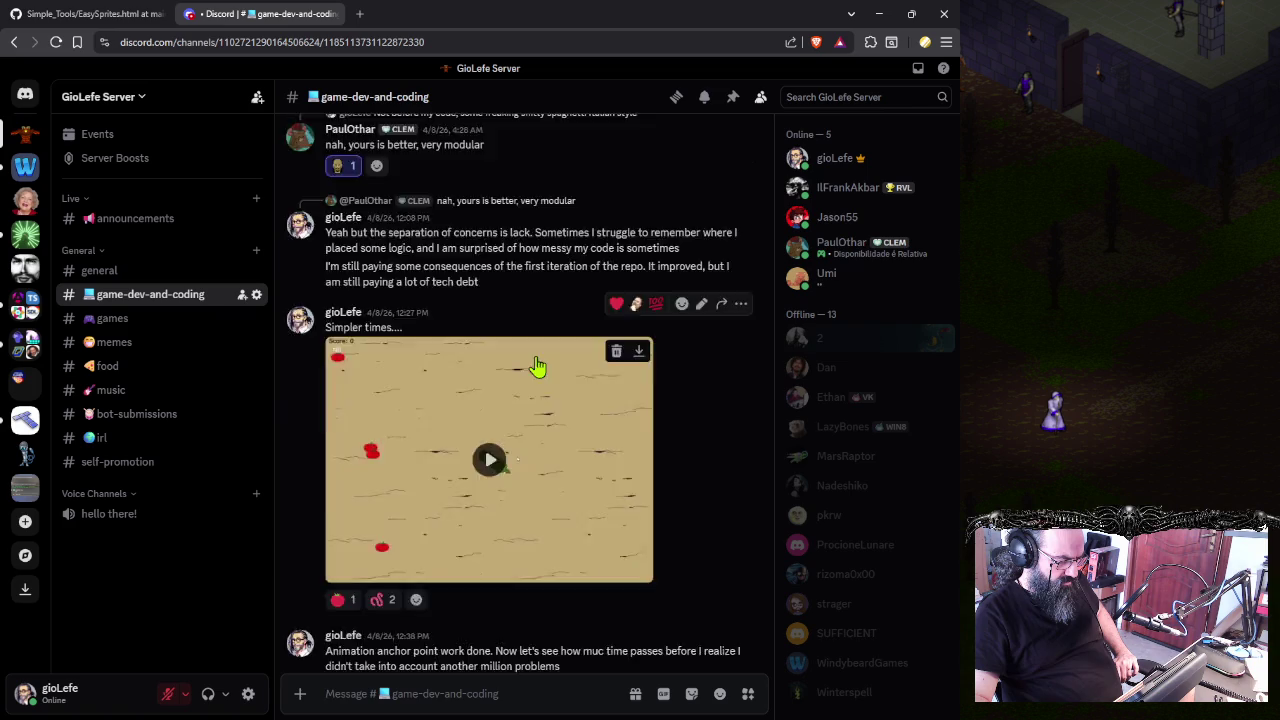
scroll(540, 369, "up", 5)
scroll(540, 369, "up", 5)
scroll(545, 380, "up", 5)
scroll(548, 388, "up", 5)
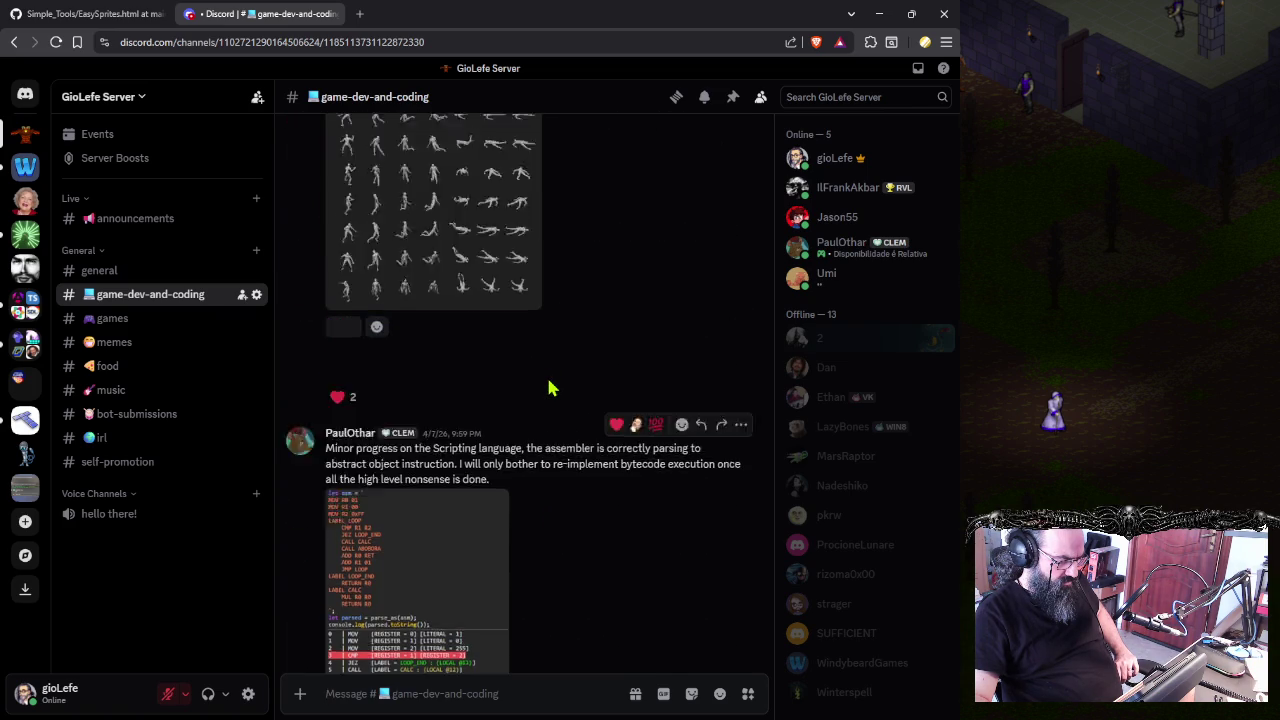
scroll(548, 390, "up", 5)
scroll(548, 400, "up", 5)
scroll(548, 406, "down", 2)
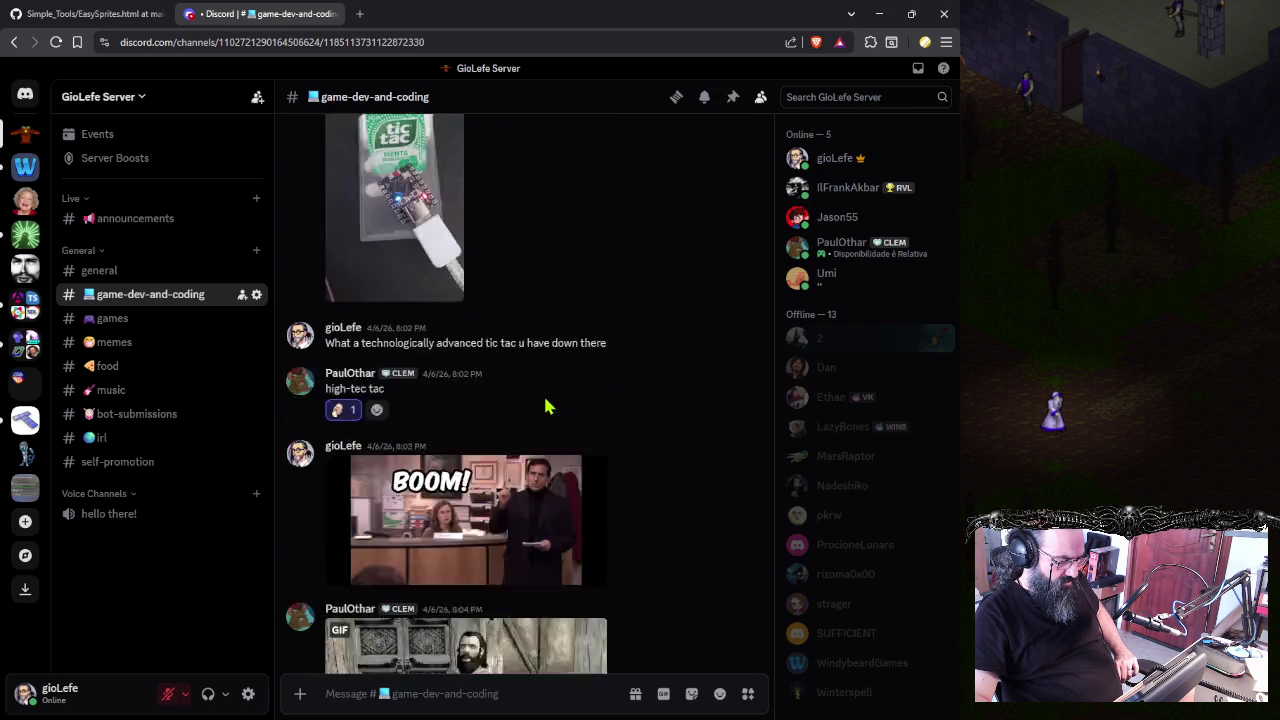
scroll(470, 491, "up", 2)
scroll(490, 480, "up", 3)
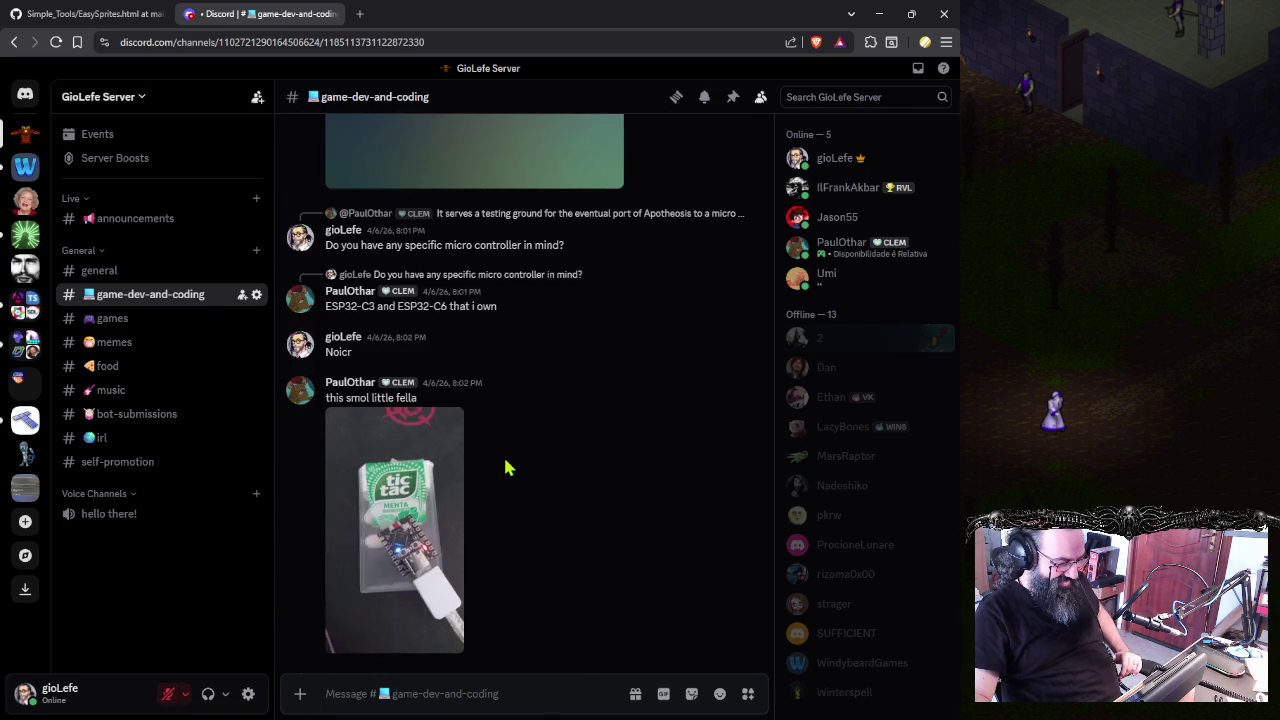
scroll(506, 466, "up", 3)
scroll(507, 470, "up", 3)
scroll(507, 470, "up", 3)
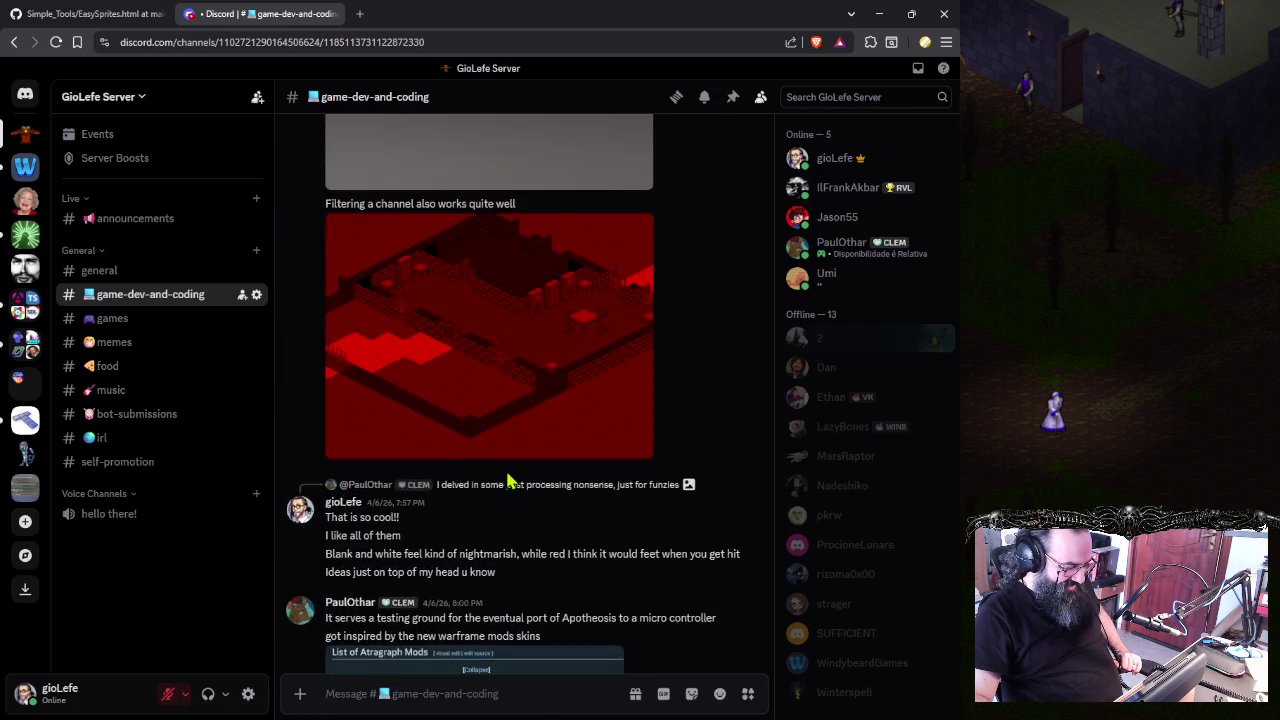
scroll(507, 470, "up", 5)
scroll(508, 468, "up", 6)
scroll(510, 466, "up", 1)
scroll(510, 466, "up", 5)
scroll(508, 462, "up", 5)
scroll(507, 458, "up", 5)
scroll(506, 452, "up", 5)
scroll(506, 452, "up", 5)
scroll(506, 452, "up", 5)
scroll(506, 452, "up", 5)
scroll(506, 452, "up", 1)
scroll(507, 452, "up", 3)
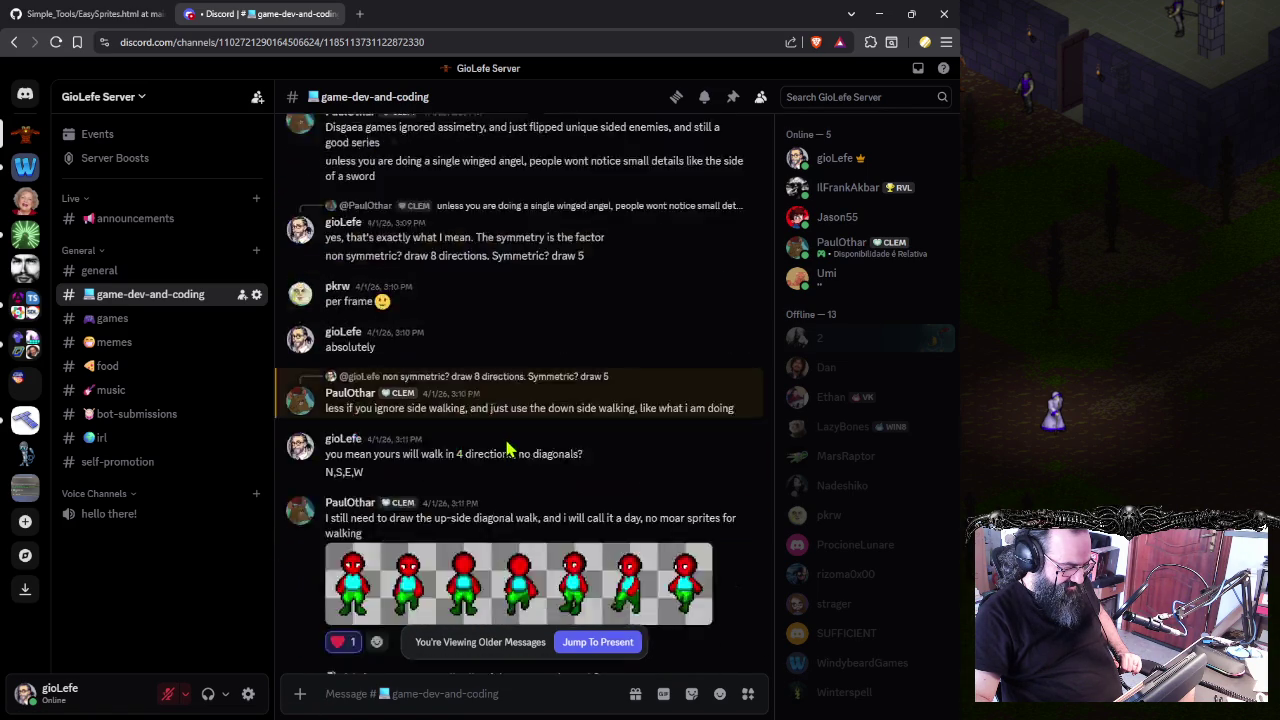
scroll(508, 450, "down", 5)
- Reach the 3/30 knowledge-based rendering post and open its desert screenshot in the viewer
scroll(507, 450, "up", 5)
scroll(509, 443, "up", 5)
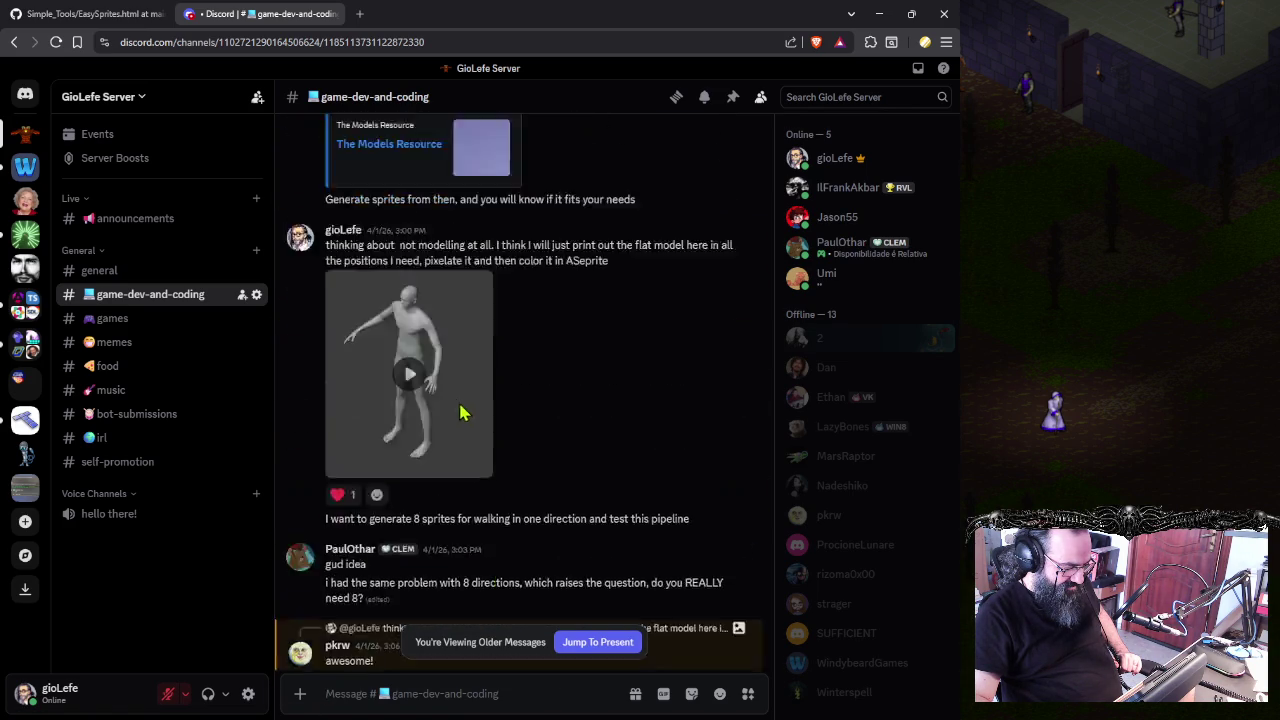
scroll(480, 415, "up", 5)
scroll(466, 404, "up", 5)
scroll(465, 405, "up", 5)
scroll(465, 408, "up", 5)
scroll(465, 412, "up", 5)
scroll(465, 420, "up", 5)
scroll(465, 420, "up", 5)
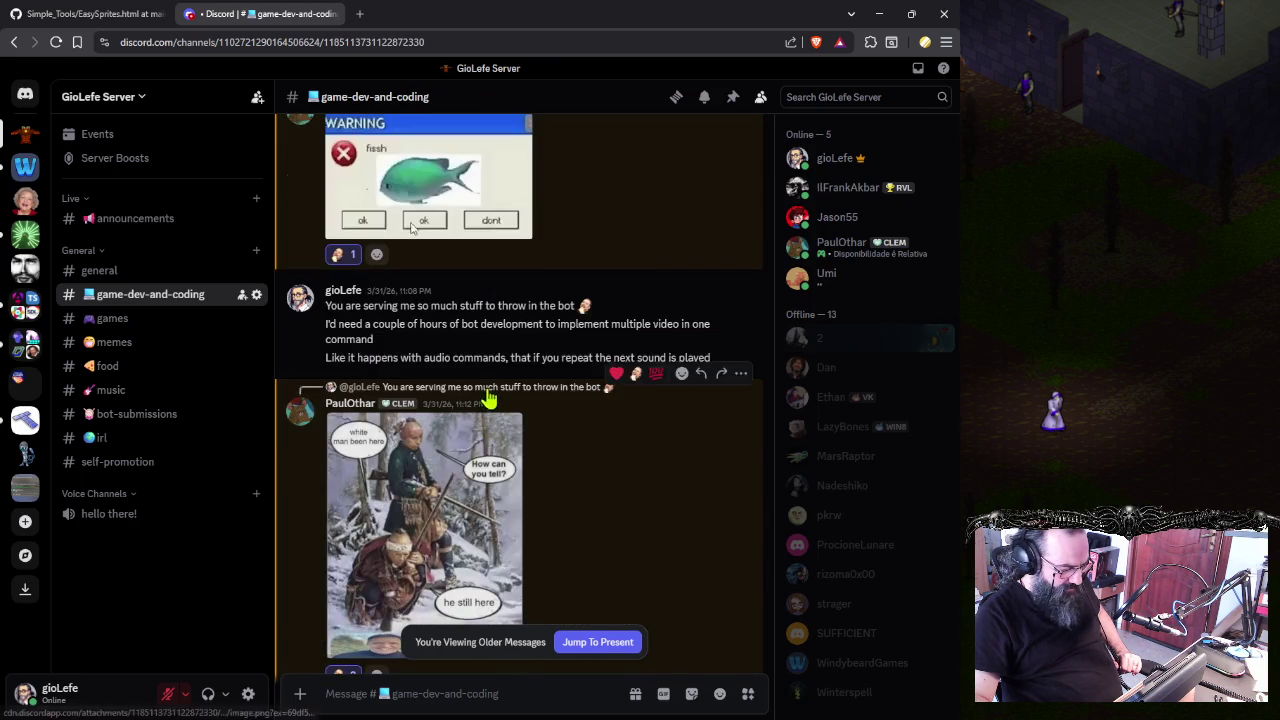
scroll(480, 410, "up", 5)
scroll(493, 405, "up", 5)
scroll(493, 407, "up", 5)
scroll(494, 408, "up", 5)
scroll(497, 410, "up", 5)
scroll(495, 408, "up", 2)
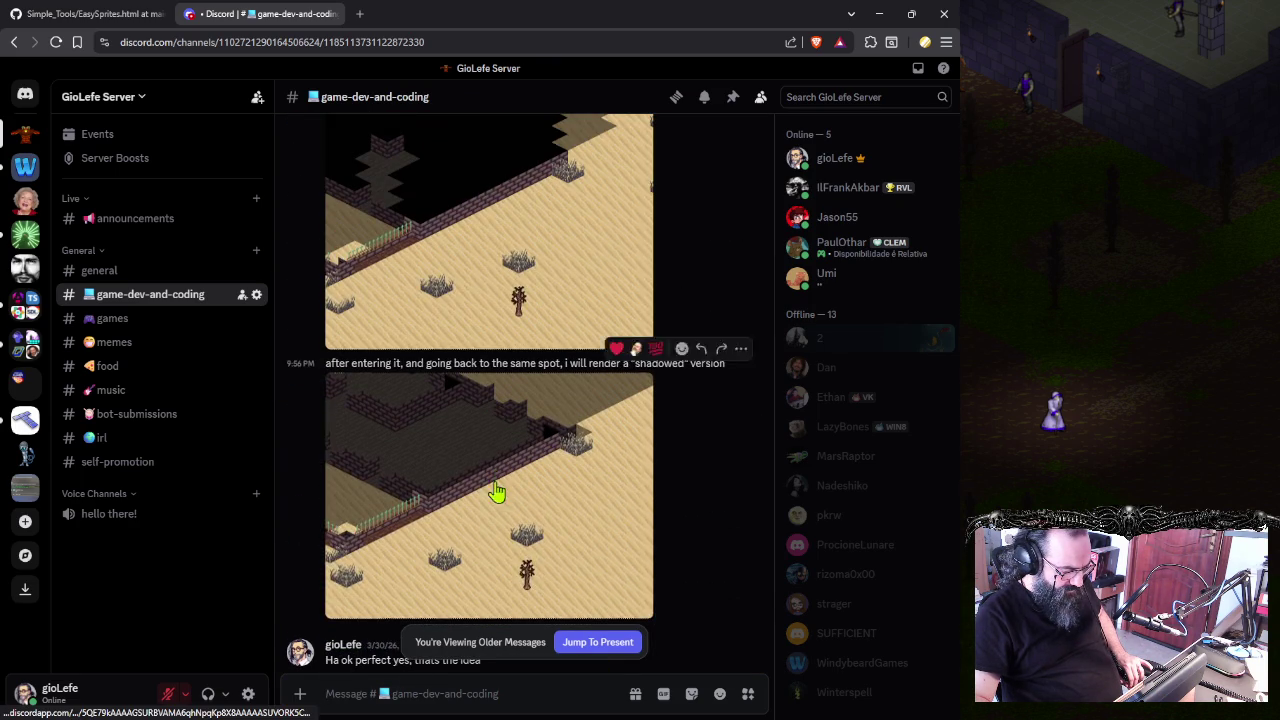
scroll(440, 370, "up", 4)
scroll(428, 400, "down", 1)
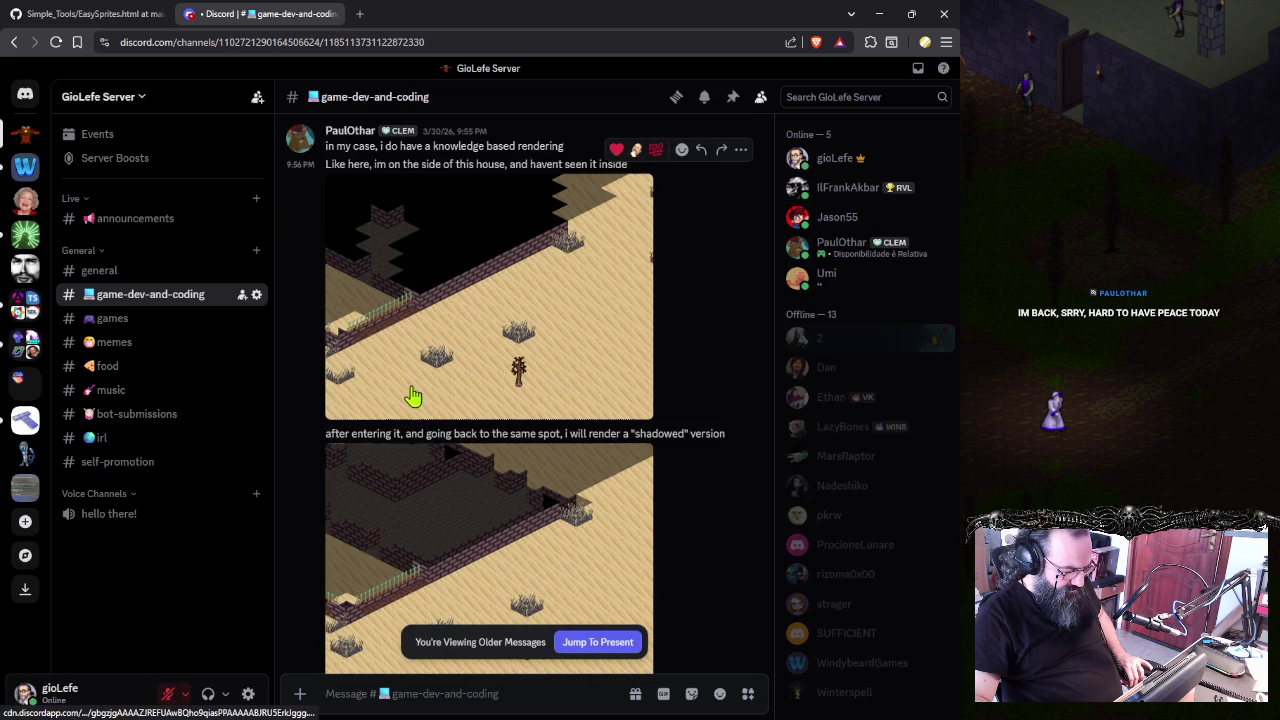
left_click(390, 350)
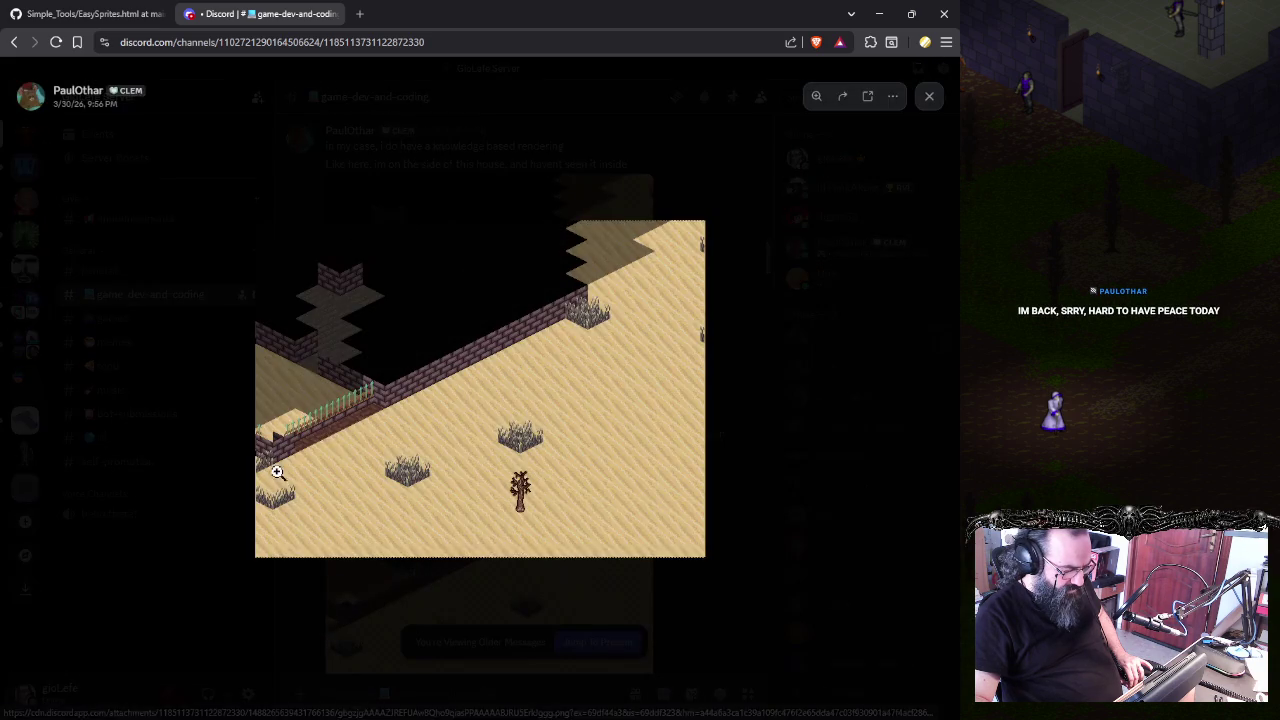
- Zoom into the desert screenshot to inspect its brick walls, shrubs and dead tree
left_click(268, 469)
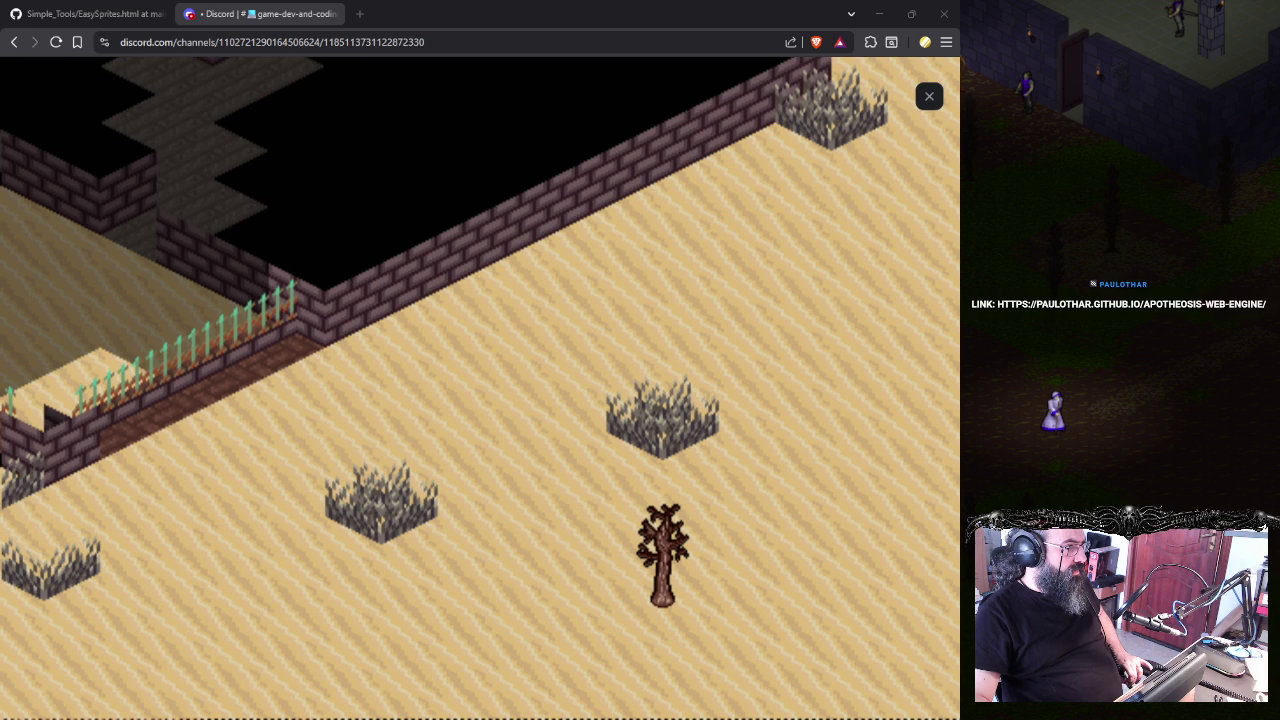
key("alt+Tab")
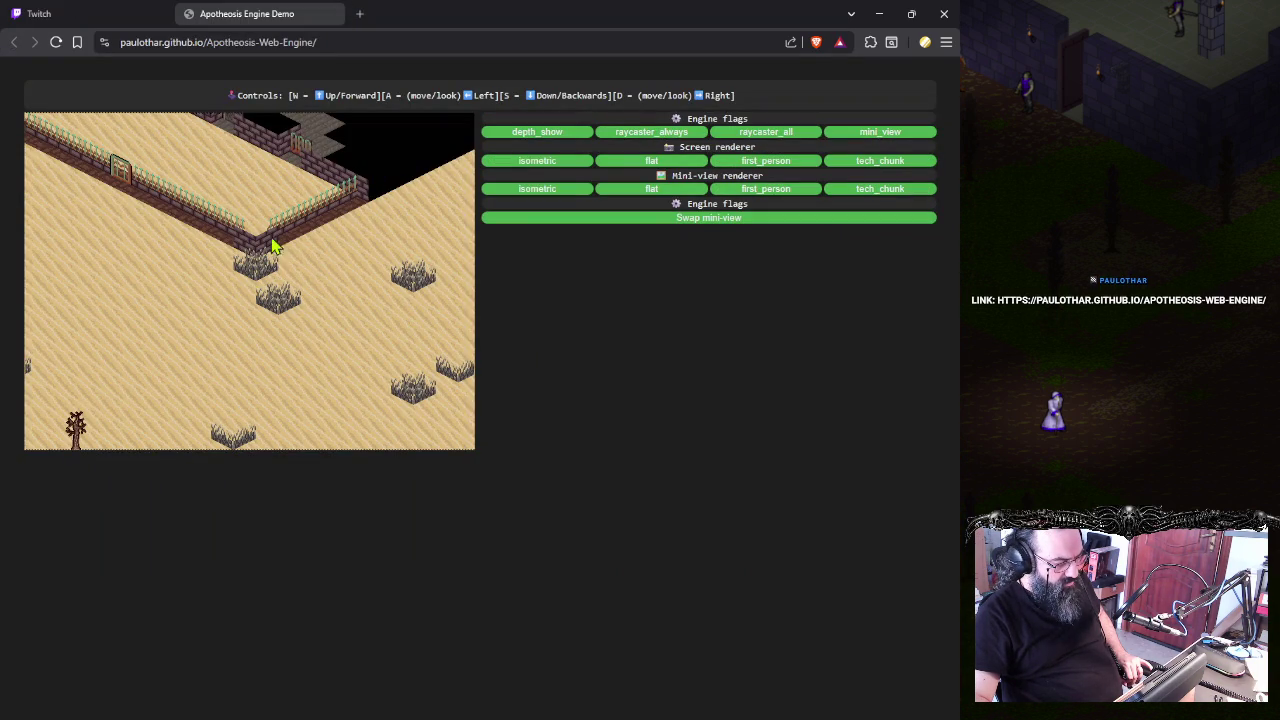
- Bring up the Apotheosis Engine Demo window and reset its page zoom to 100%
key("alt+Tab")
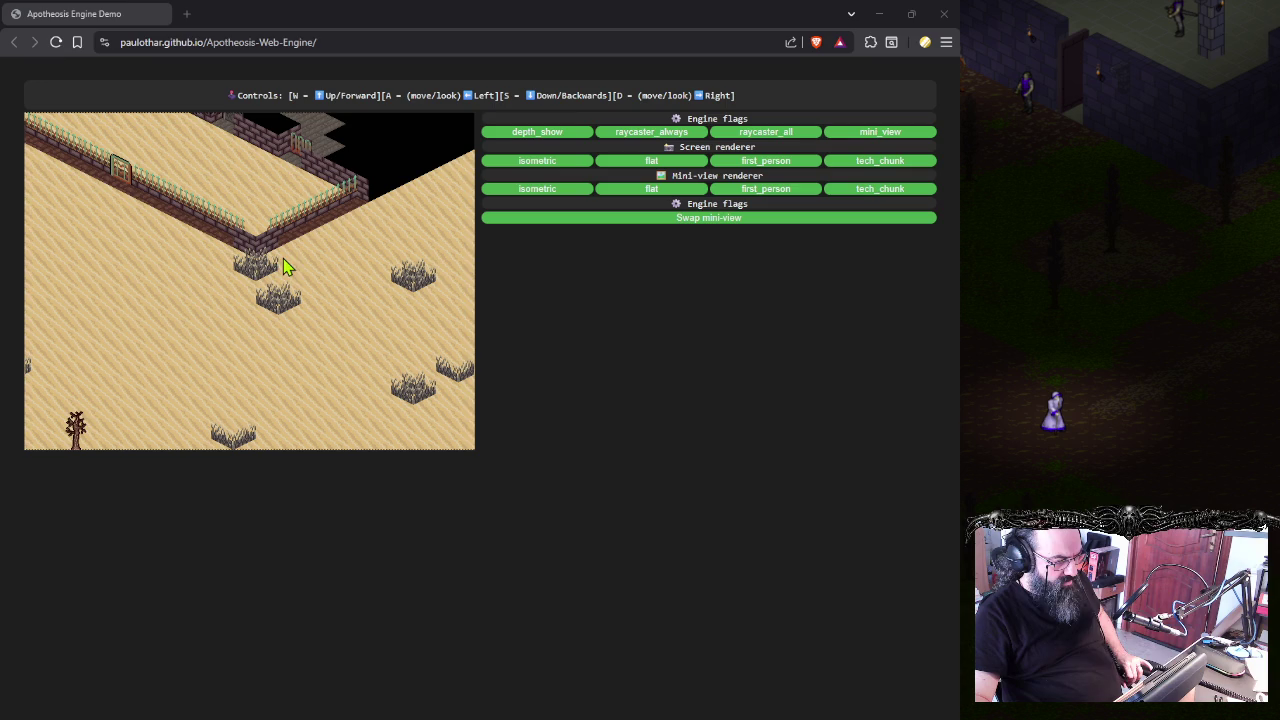
key("ctrl+plus")
key("ctrl+0")
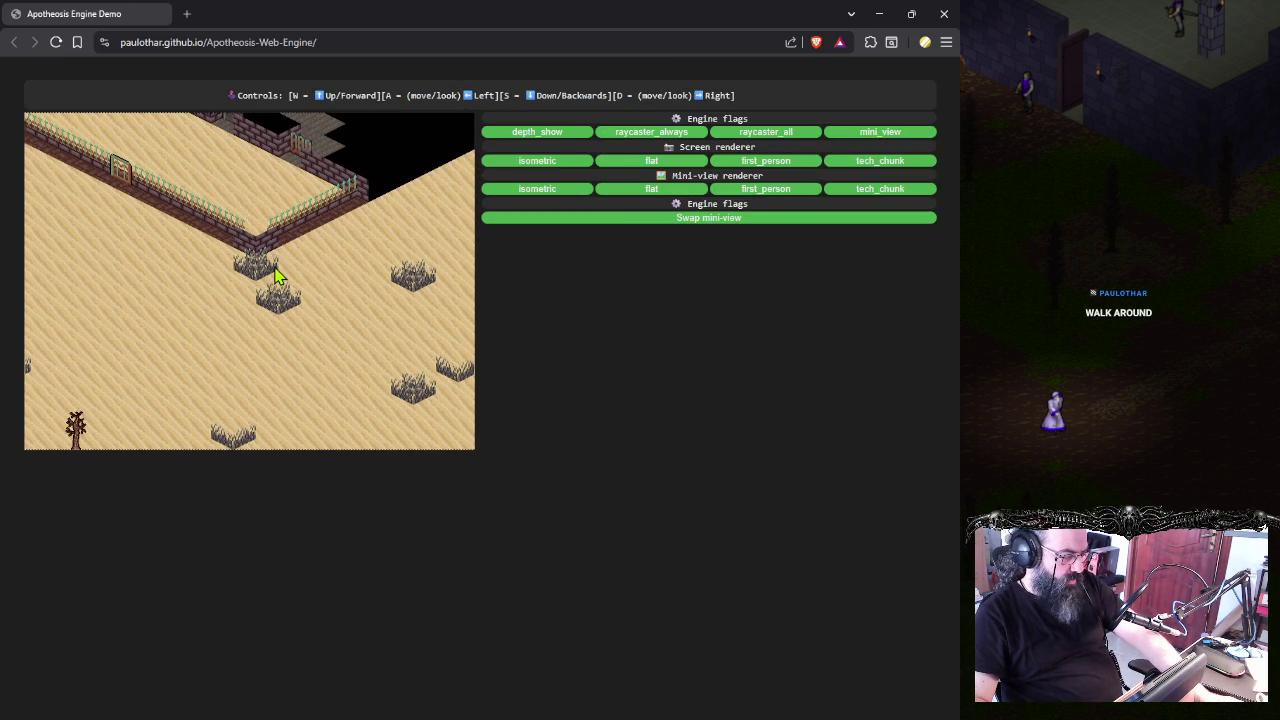
- Walk the character with WASD across the desert to reveal the brick building's interior
key("s")
key("s")
key("s")
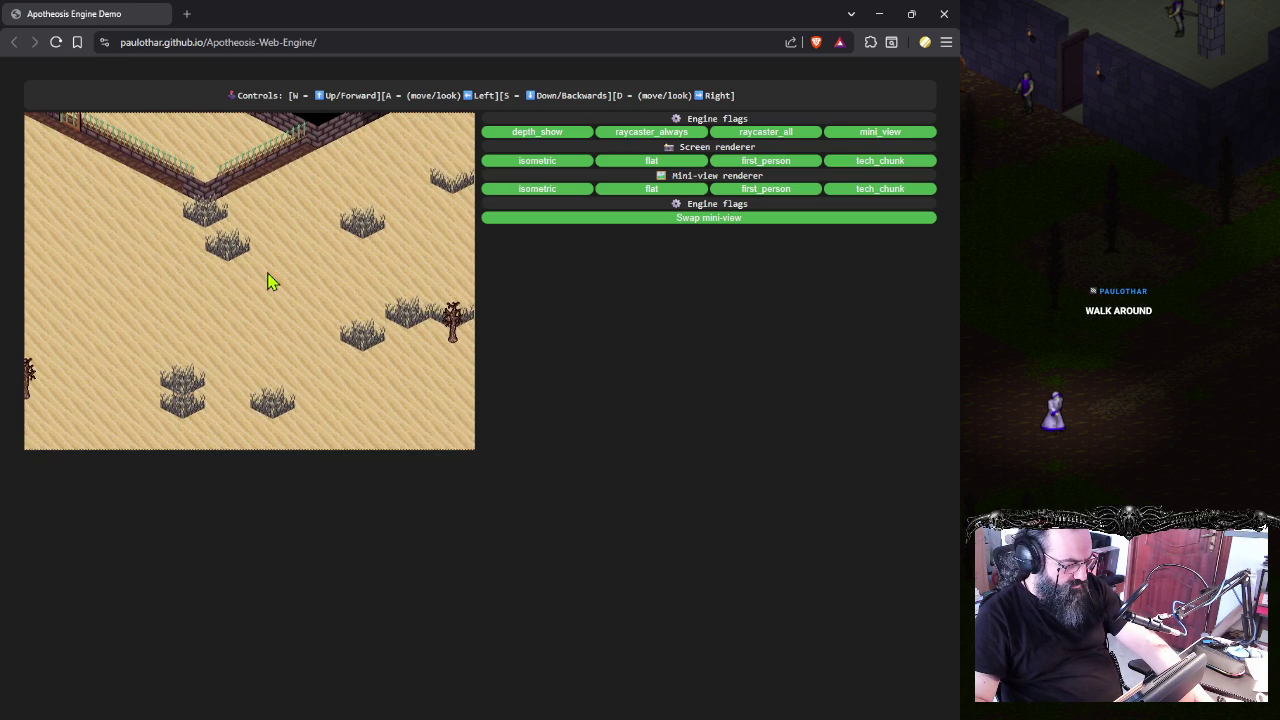
key("w")
key("w")
key("d")
key("d")
key("d")
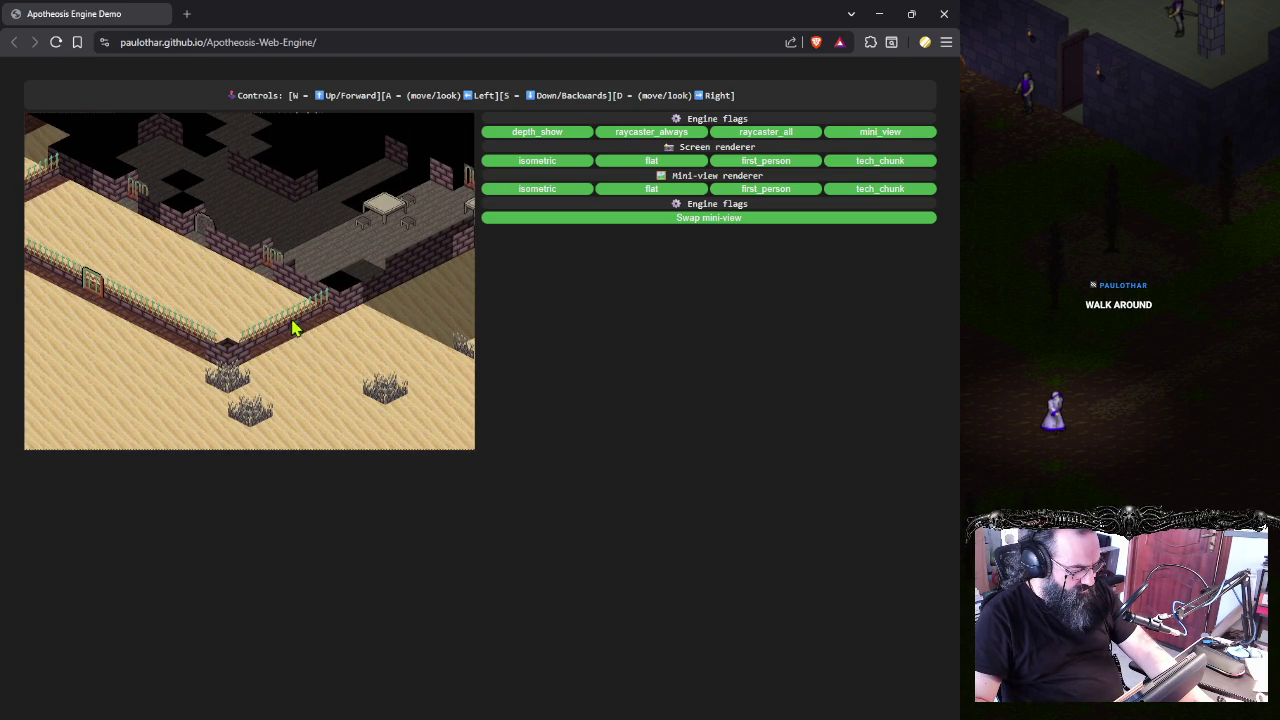
key("a")
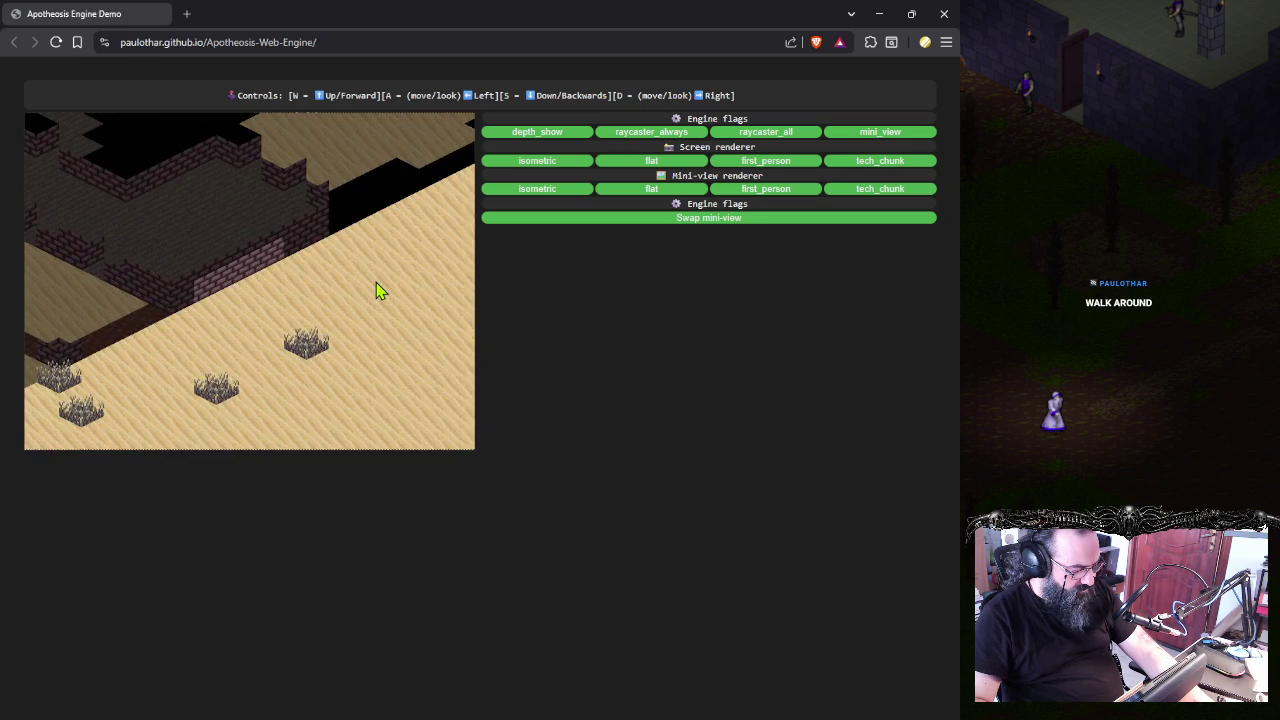
key("d")
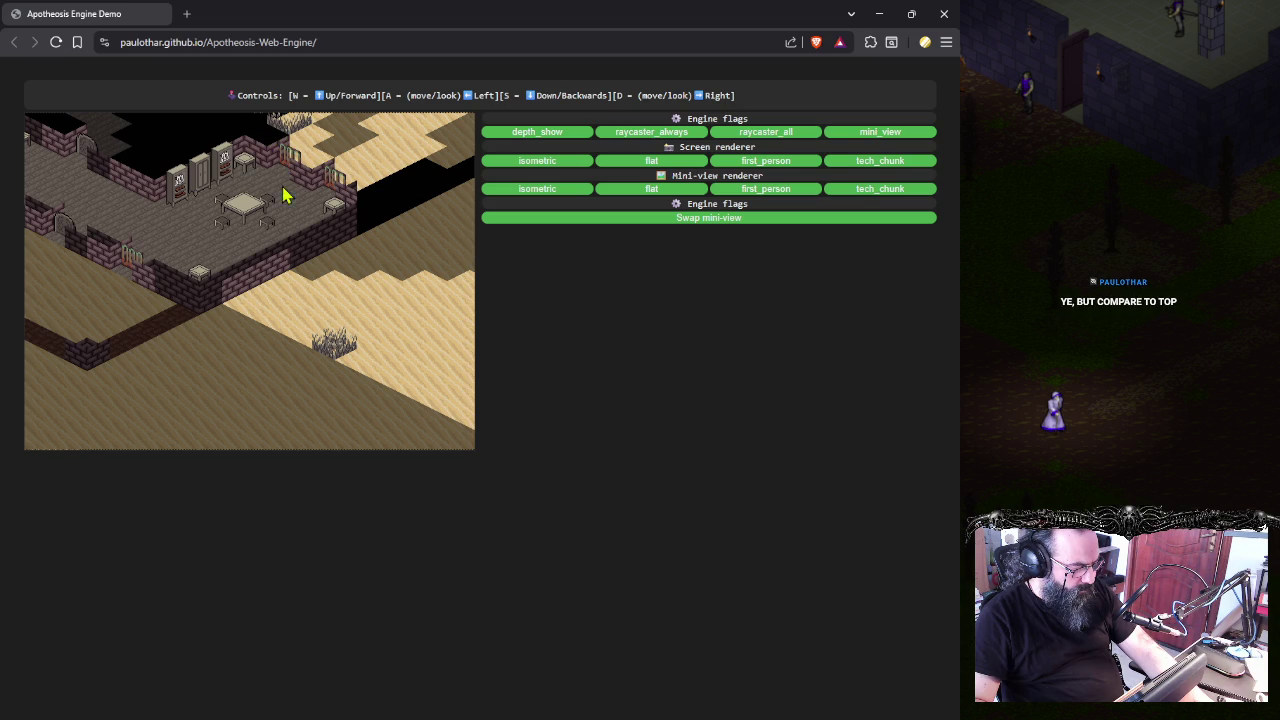
key("a")
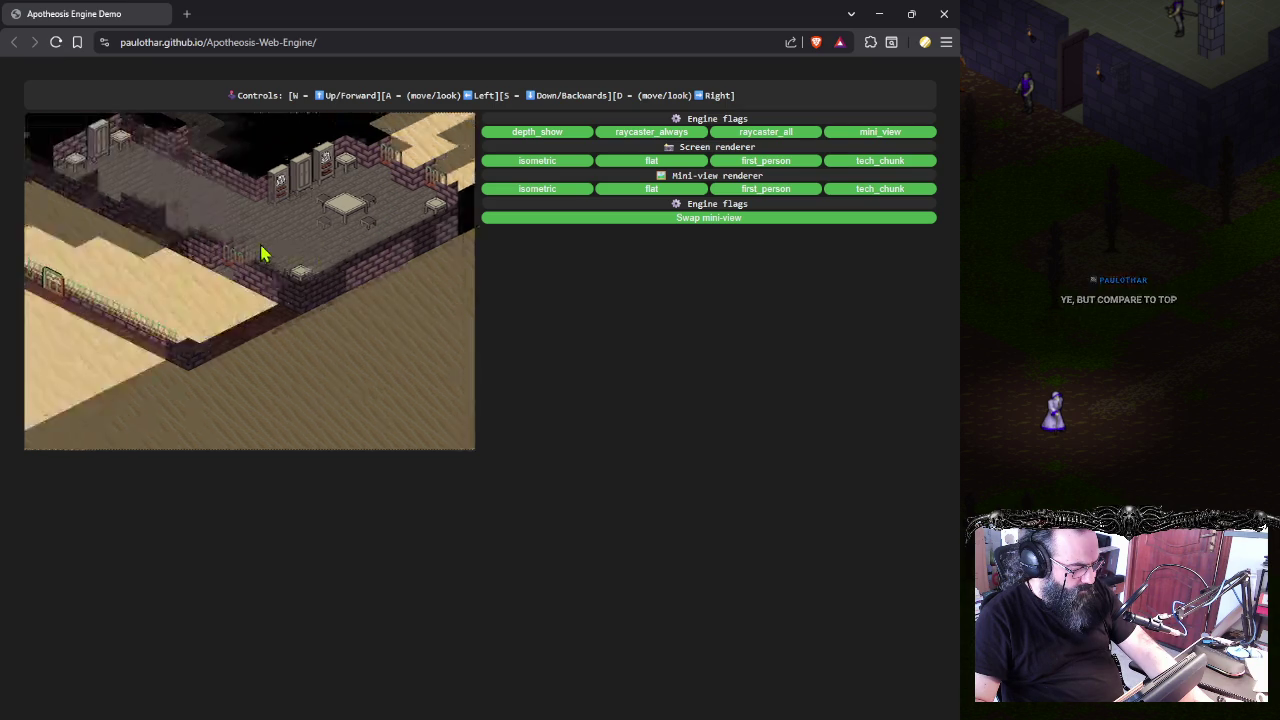
key("d")
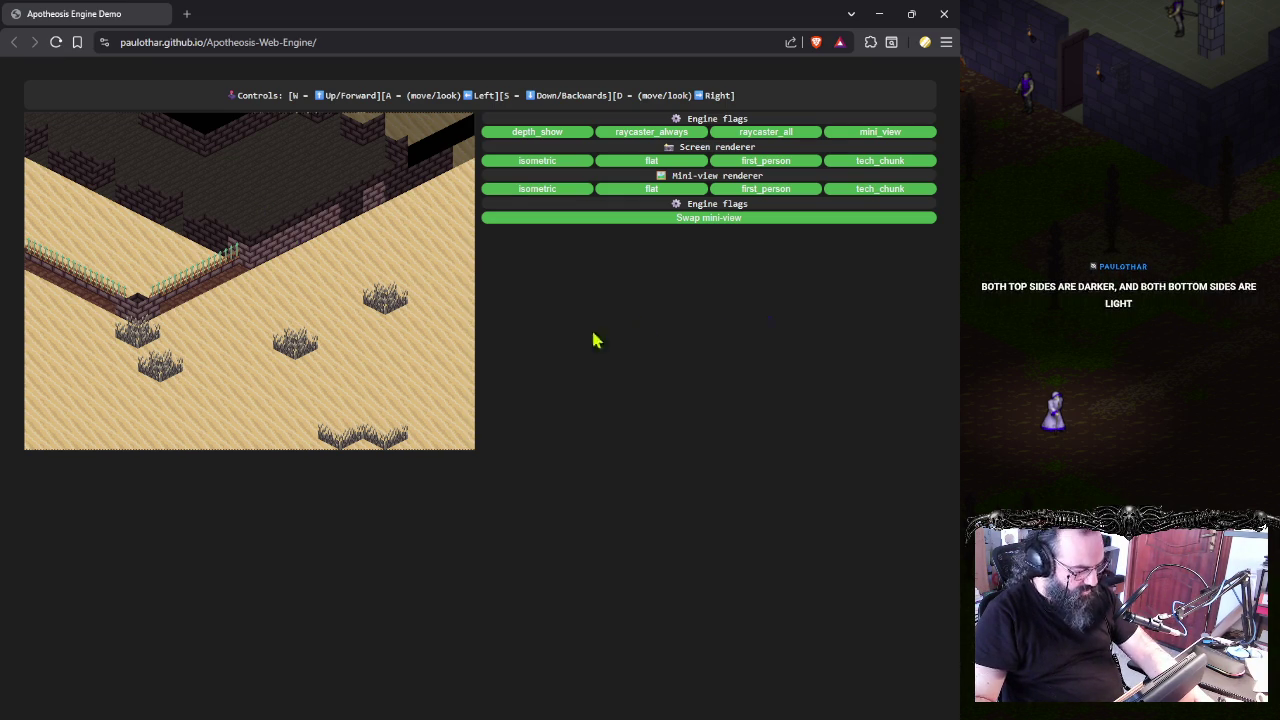
- Walk back and forth between the graveyard, open desert and furnished building
key("s")
key("w")
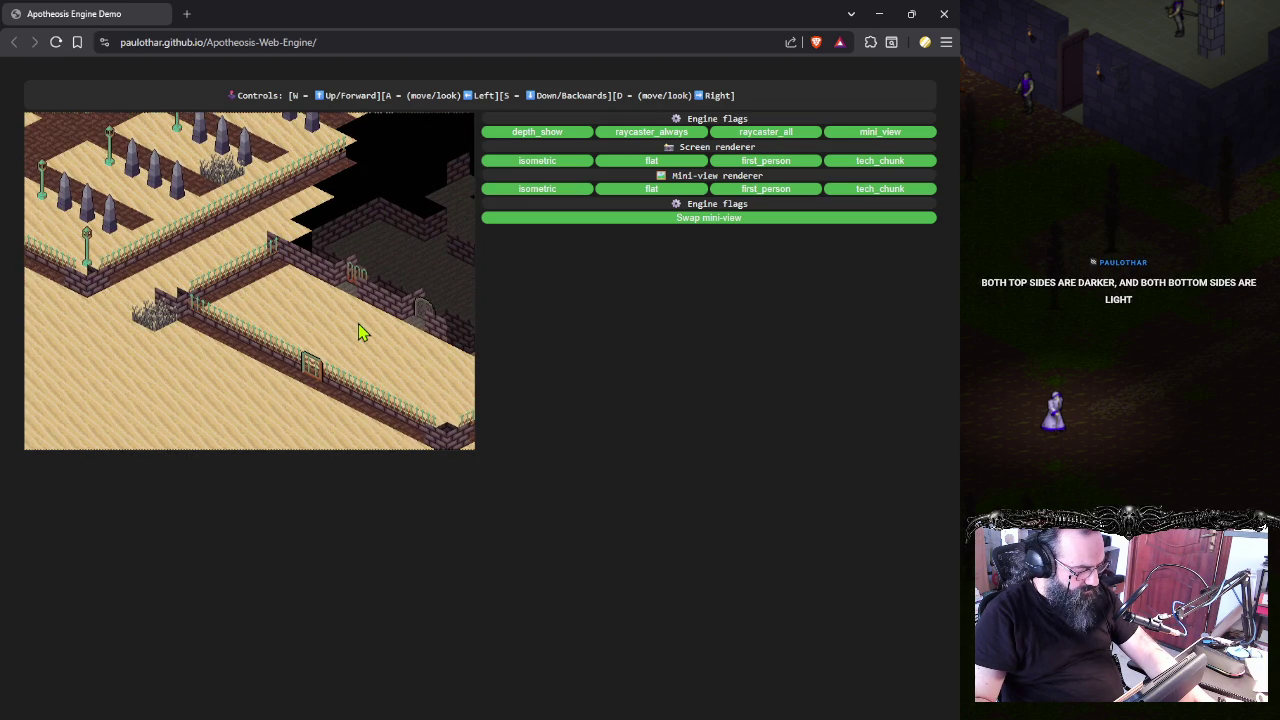
key("s")
key("s")
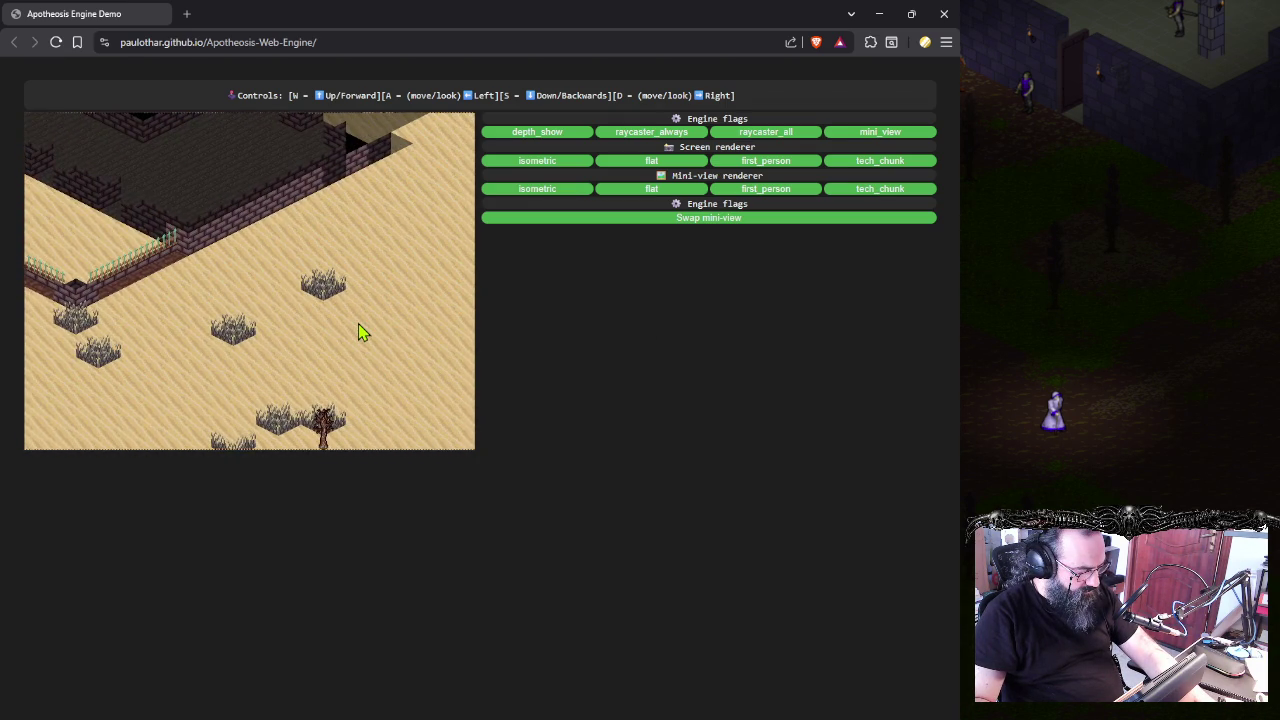
key("w")
key("a")
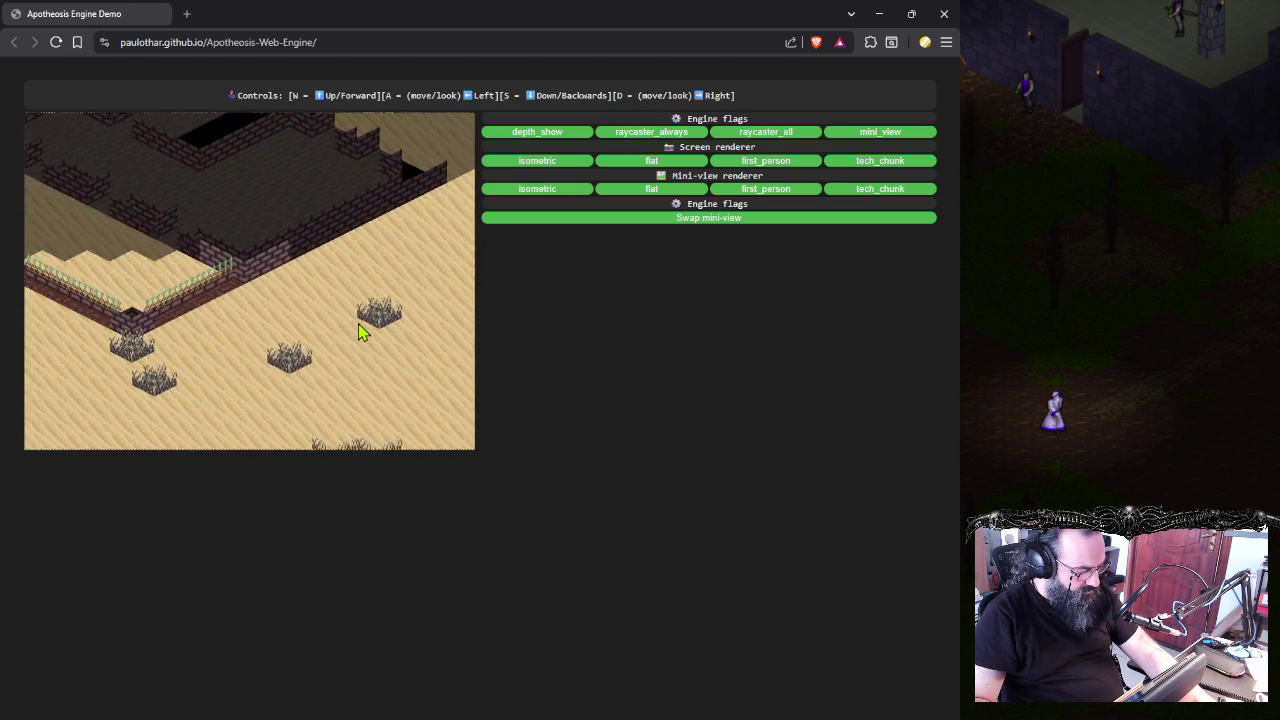
key("w")
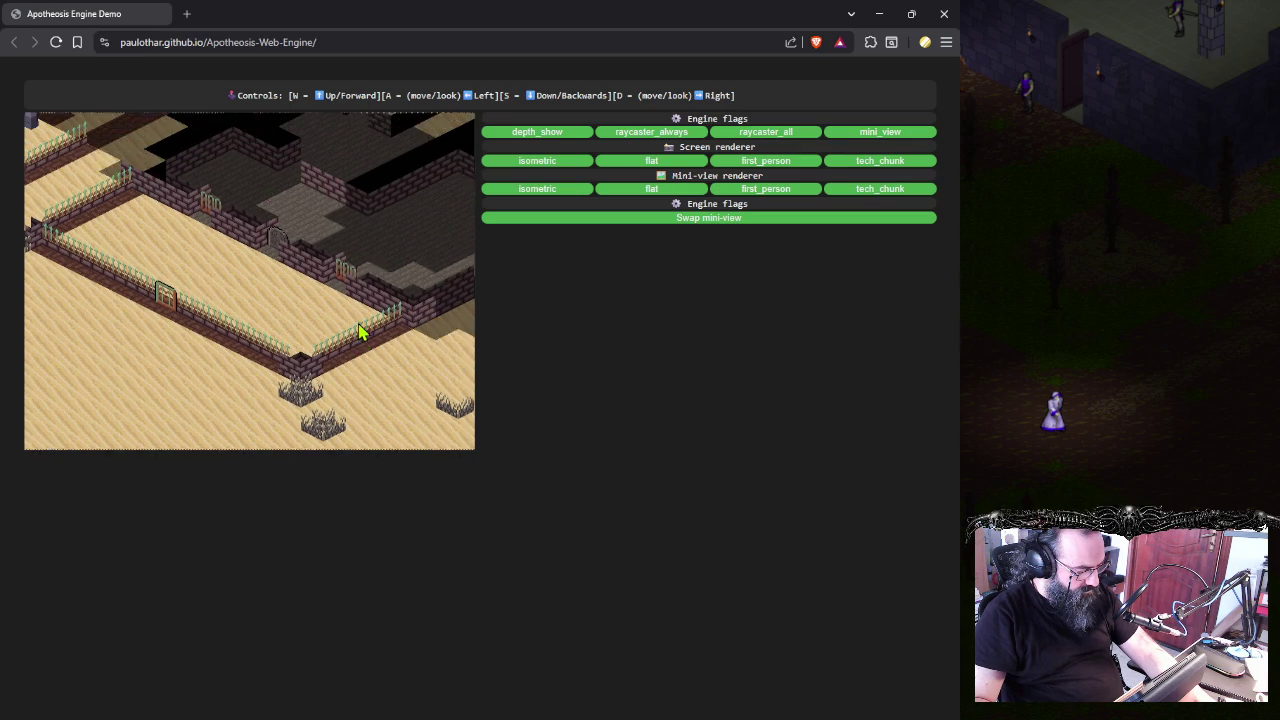
key("d")
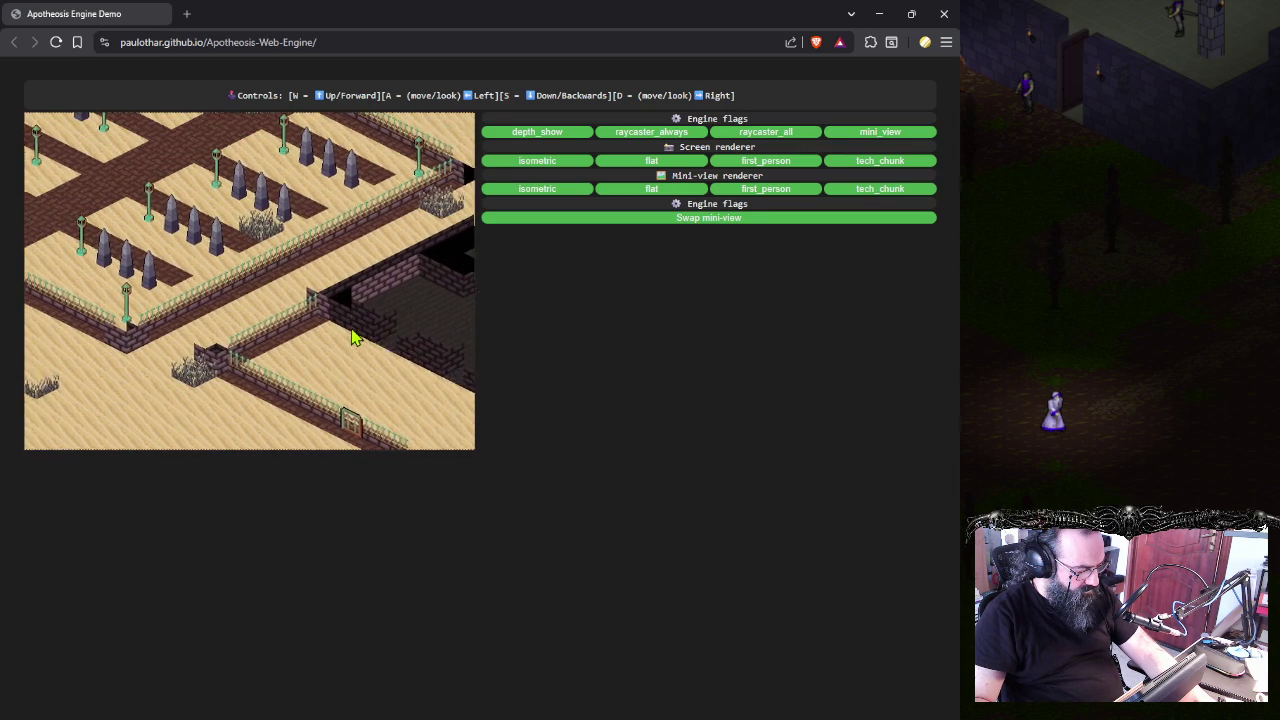
- Cross the desert into the graveyard's obelisks and paths, then bring Discord forward
key("a")
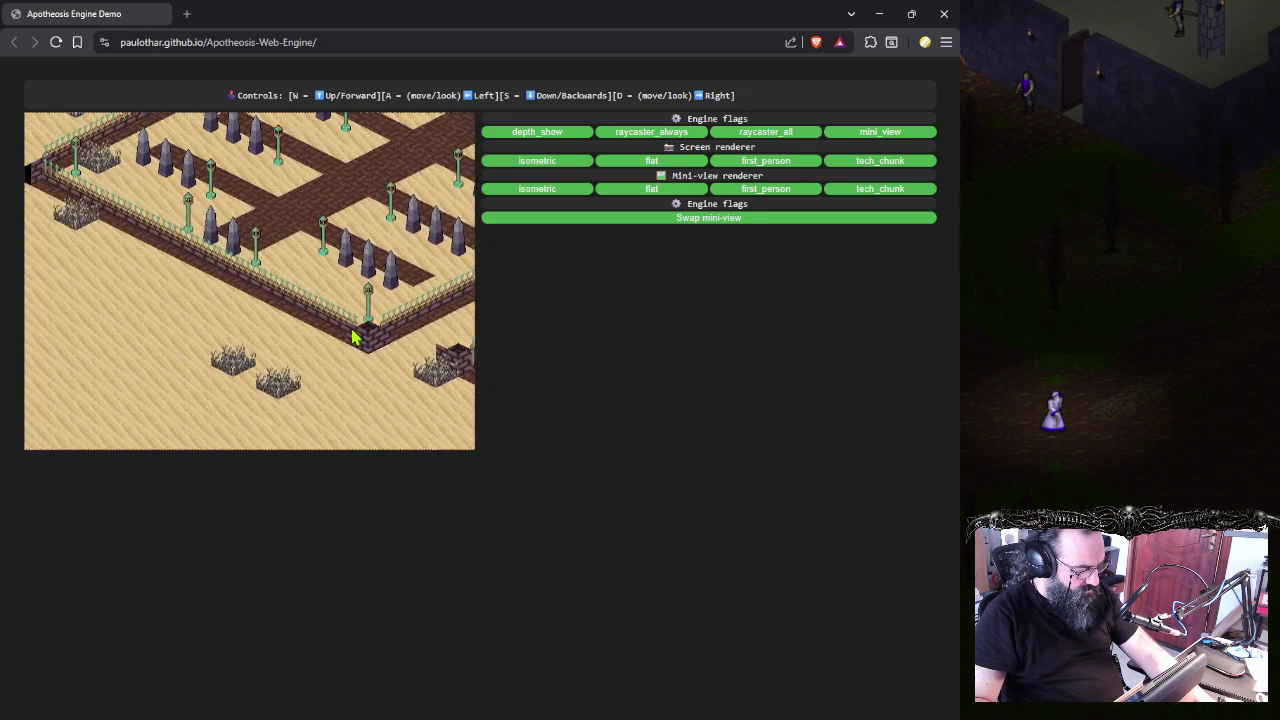
key("w")
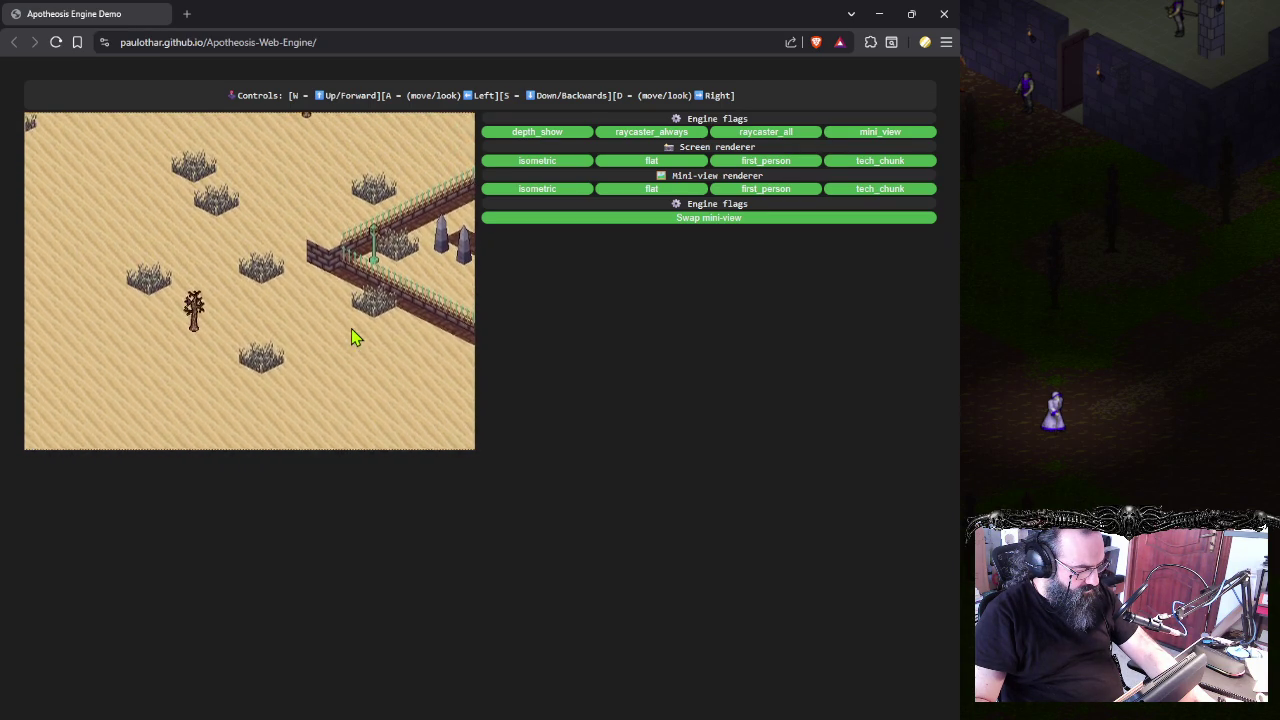
key("s")
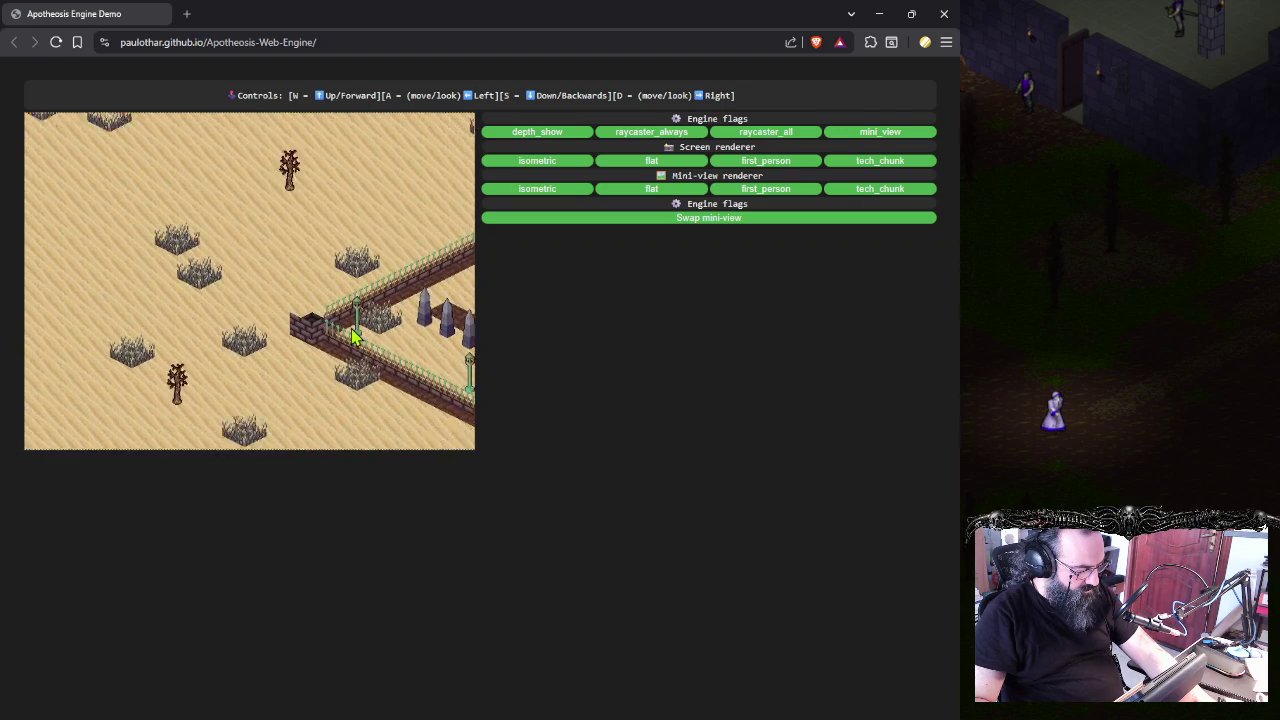
key("d")
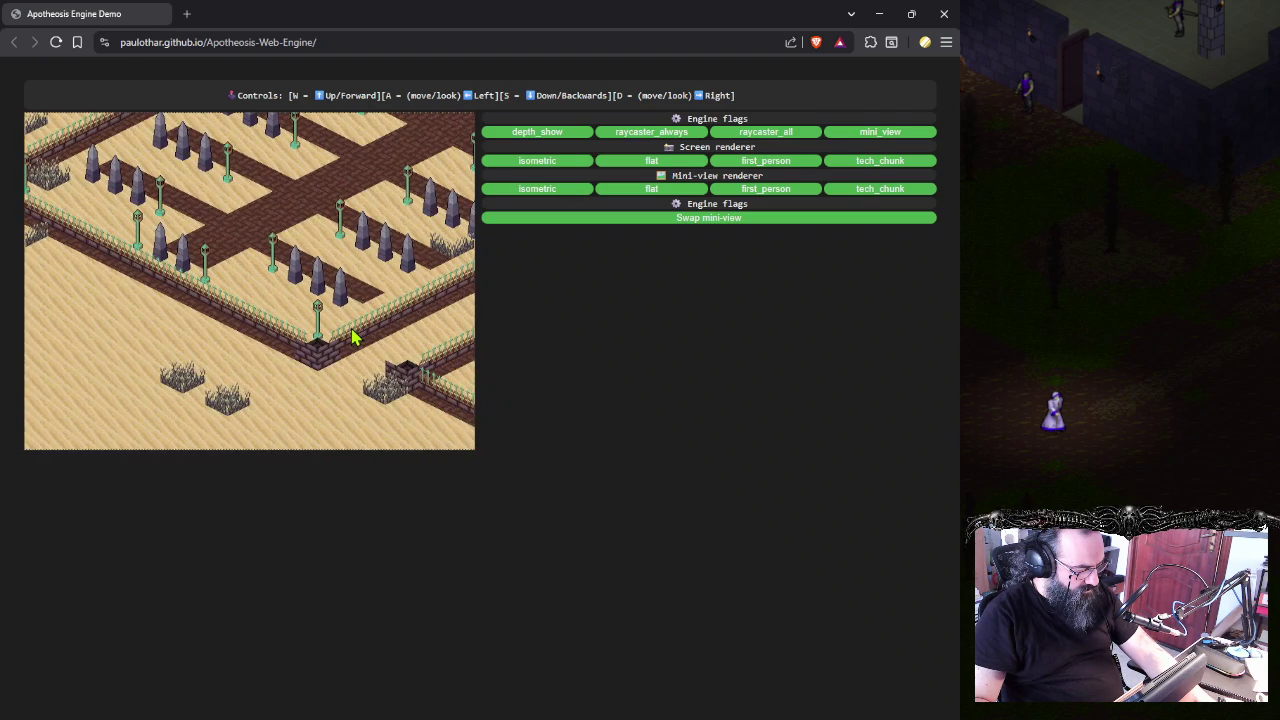
key("d")
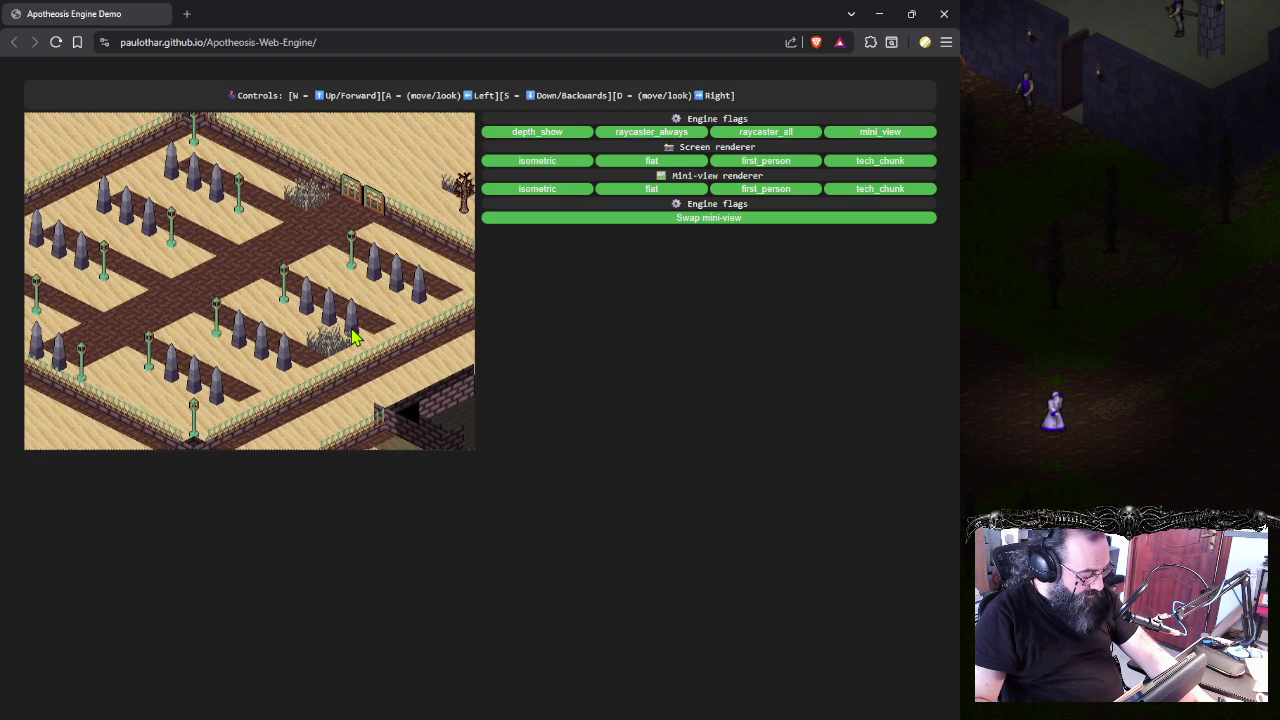
key("a")
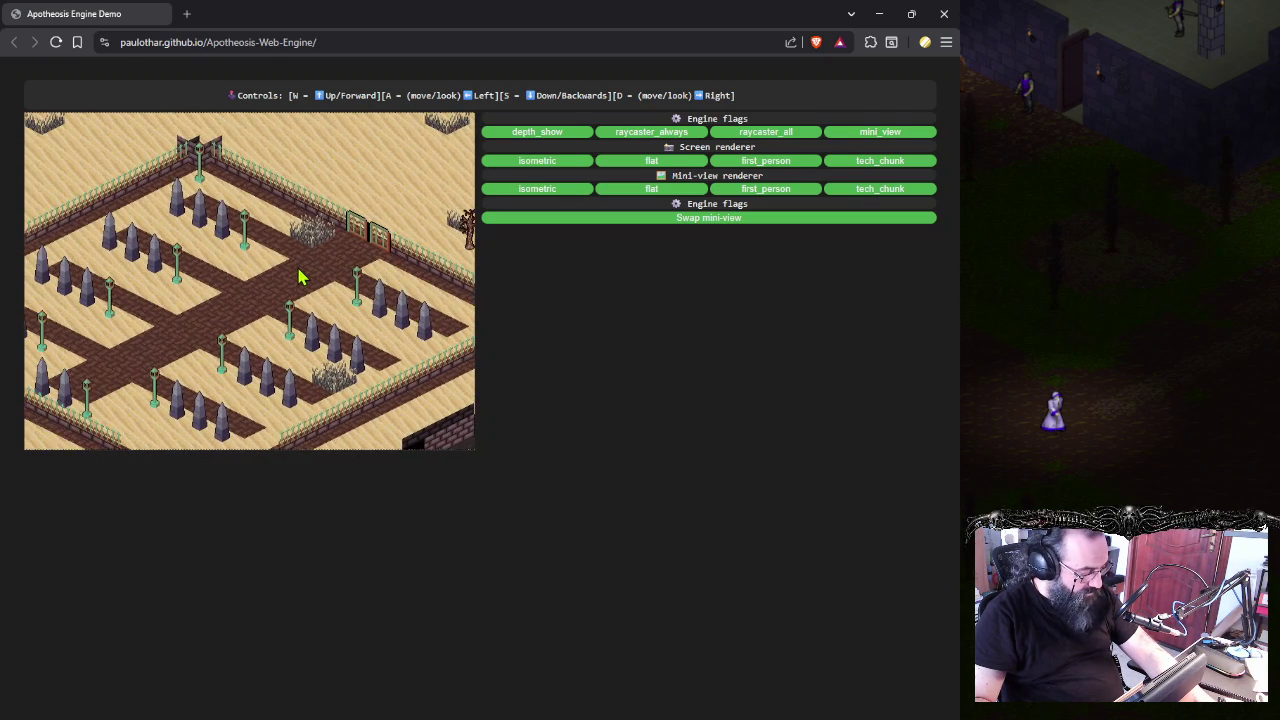
left_click(879, 13)
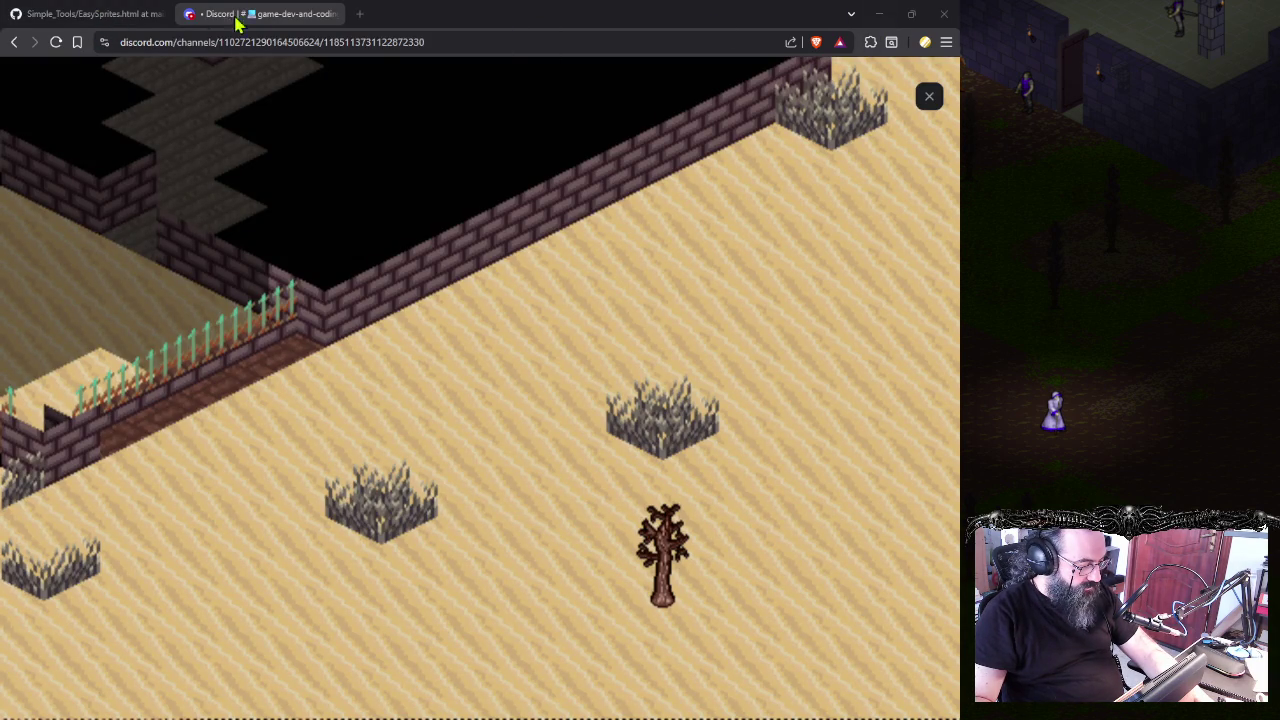
- Close Discord's image viewer, hide Discord, and view the smaller Ultima screenshot
left_click(929, 96)
left_click(878, 16)
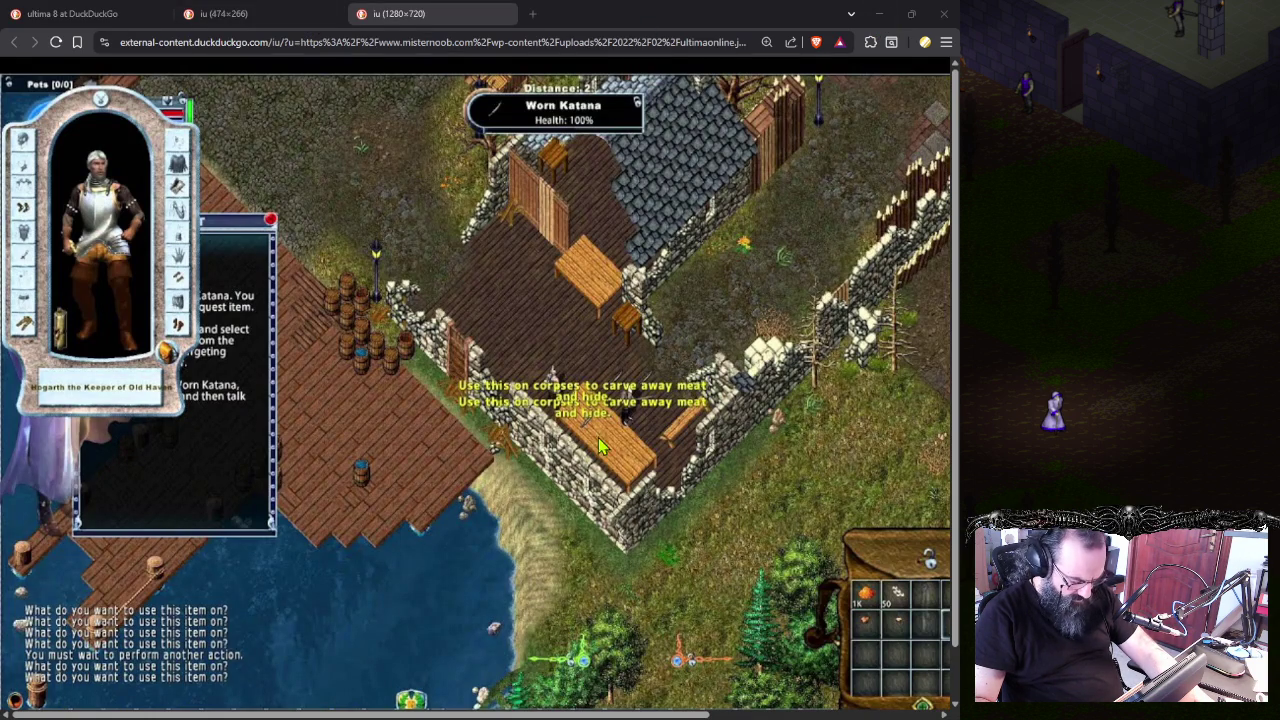
left_click(295, 13)
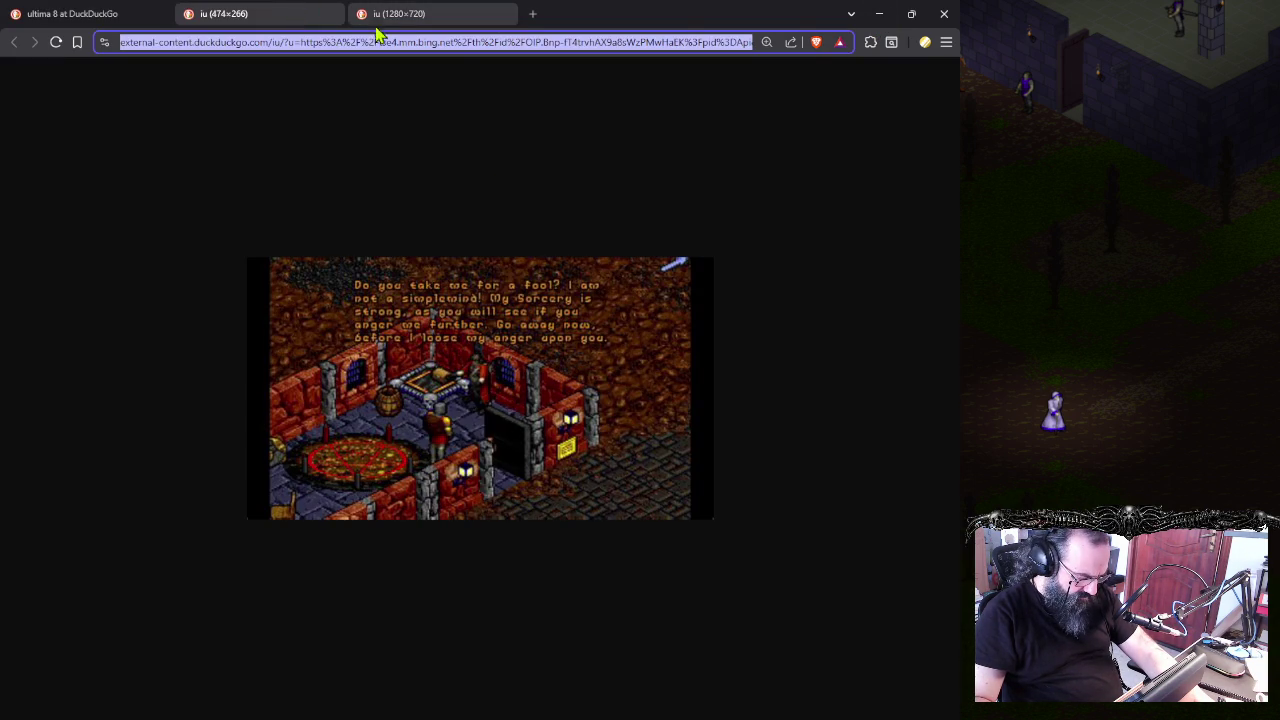
- Compare the Ultima Online and Ultima 8 screenshots and search results, then minimize Brave
left_click(402, 13)
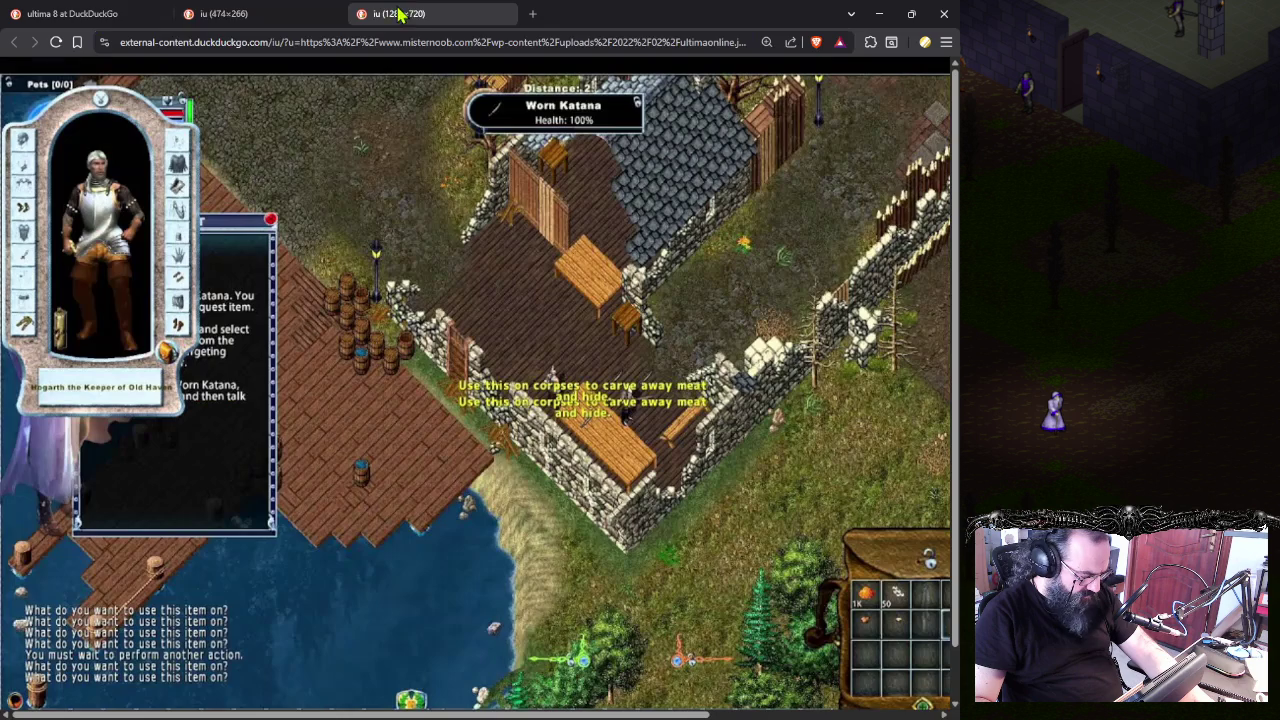
left_click(313, 10)
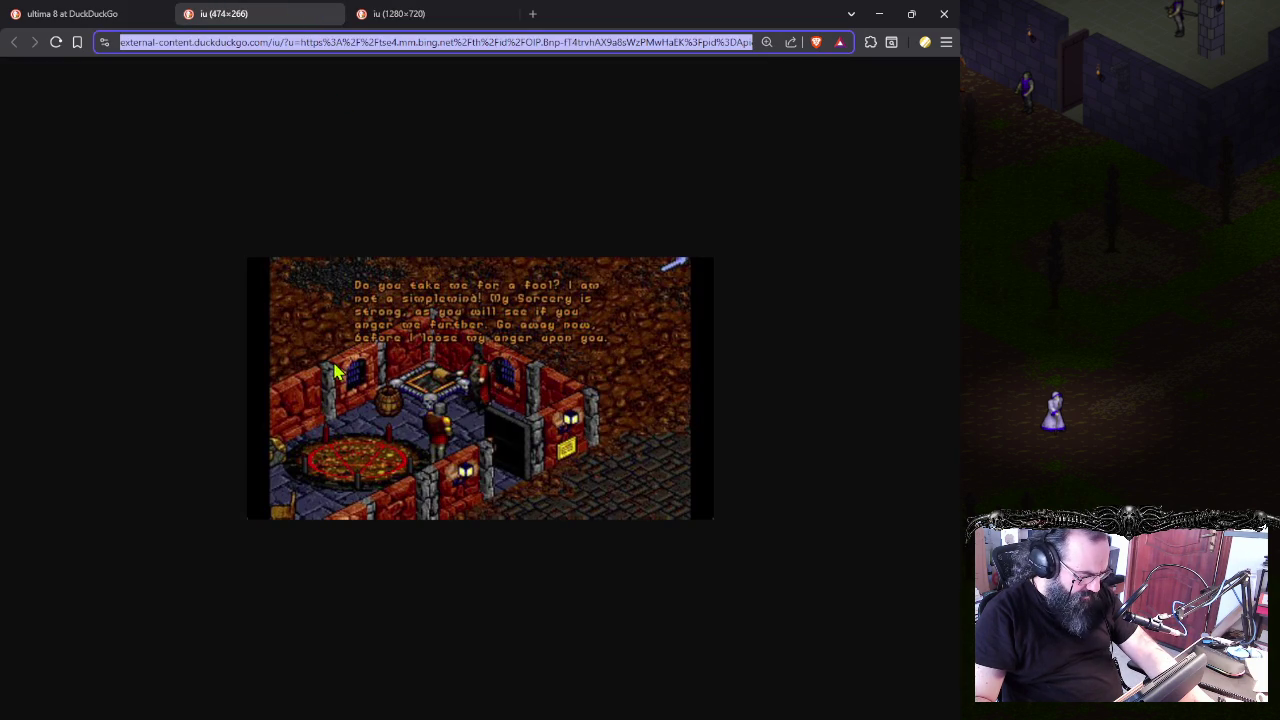
left_click(79, 11)
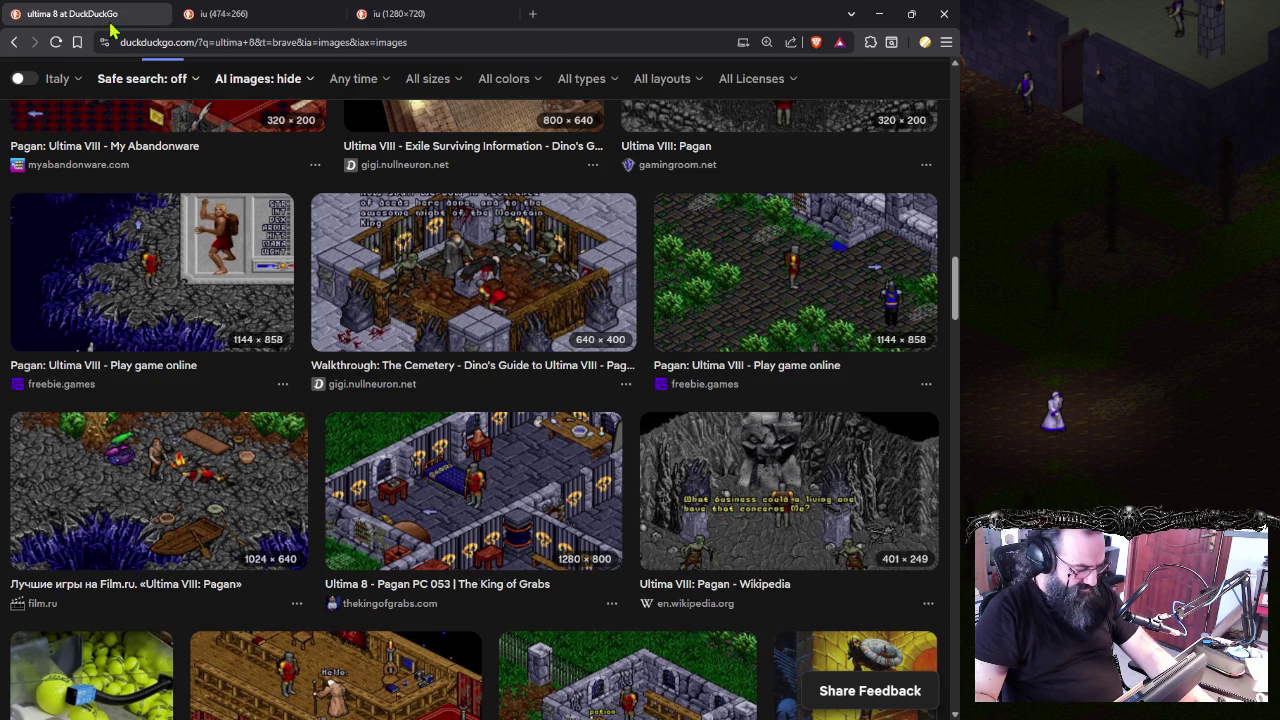
left_click(879, 14)
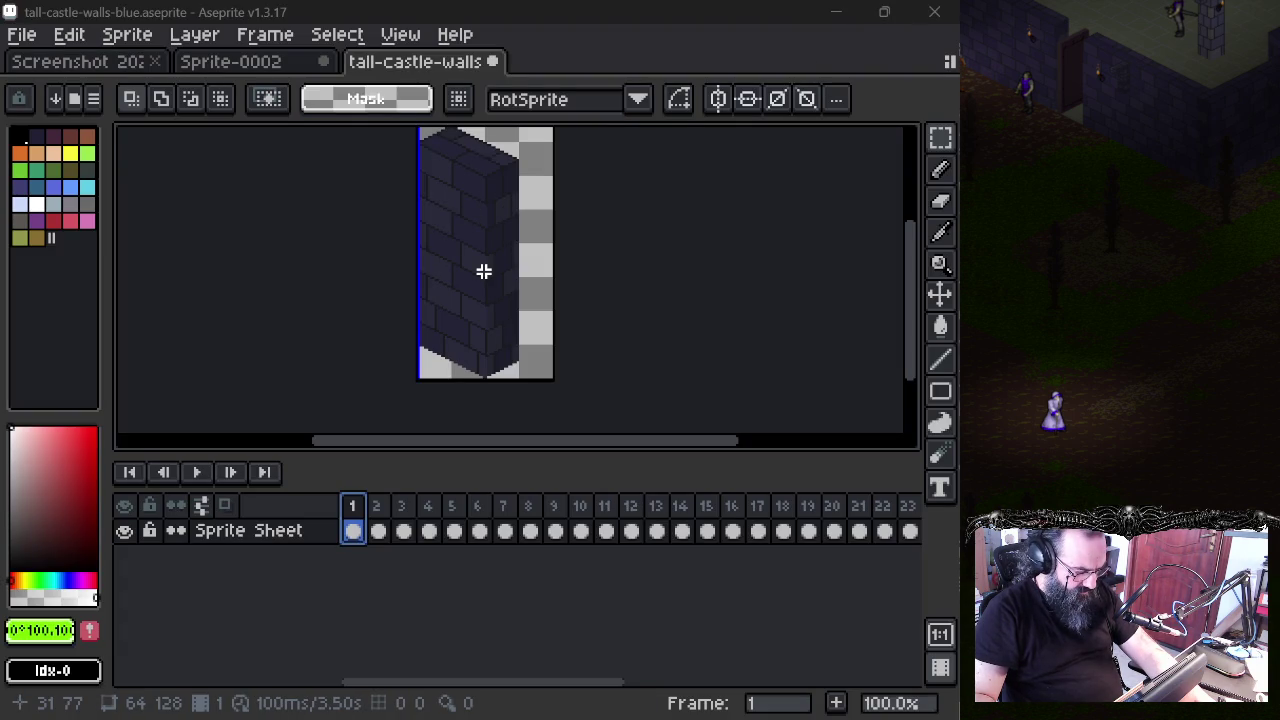
- Flip through frames 1-3 to compare the wall pieces
left_click(376, 518)
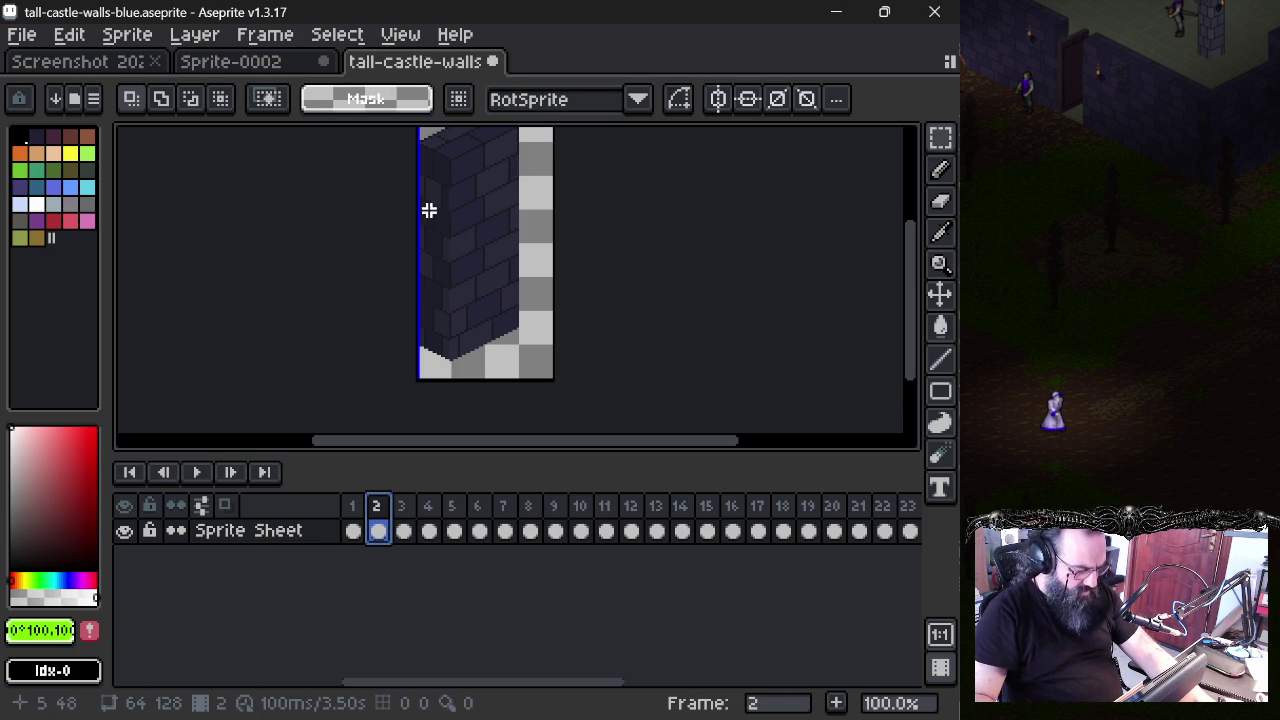
left_click_drag(473, 252, 480, 277)
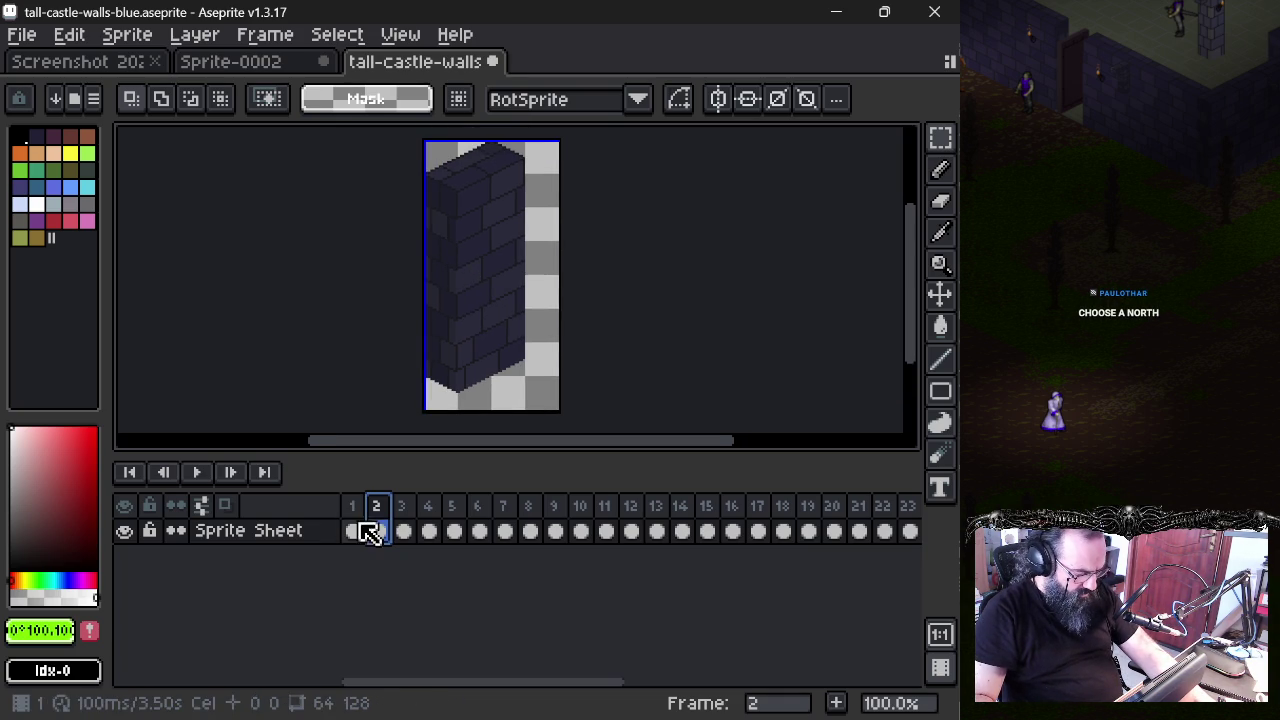
left_click(405, 530)
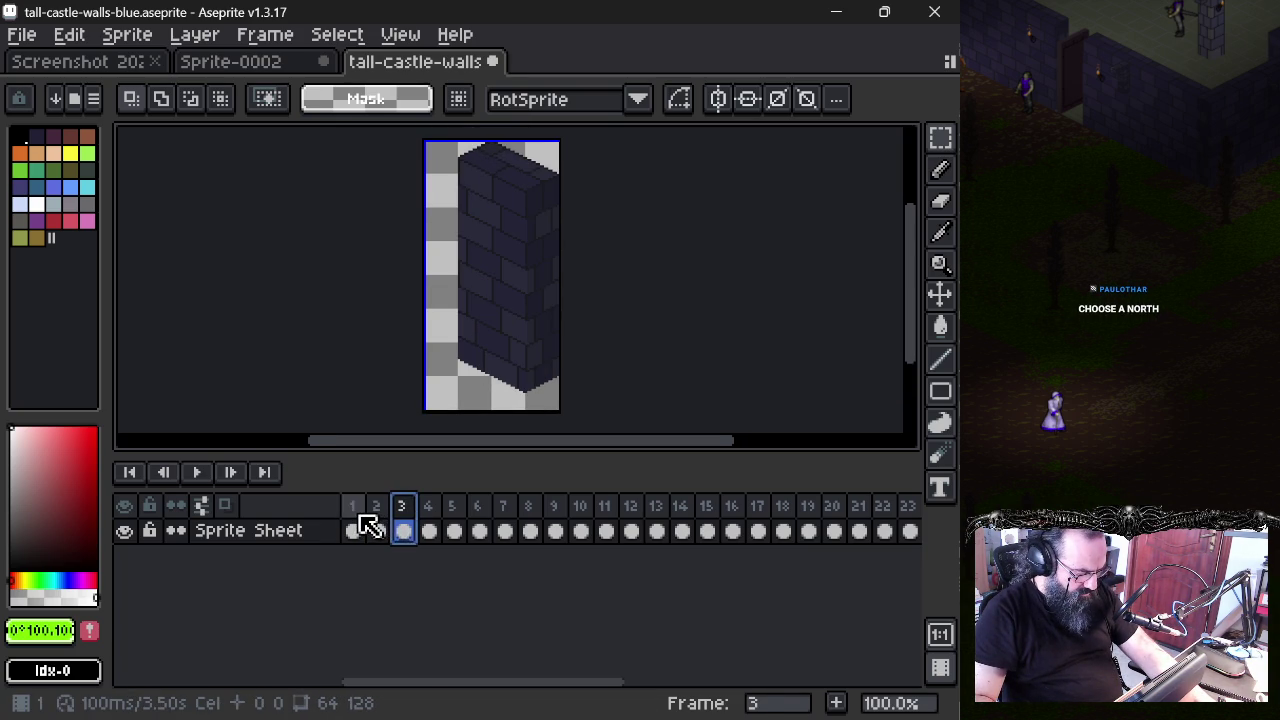
left_click(355, 530)
left_click(403, 530)
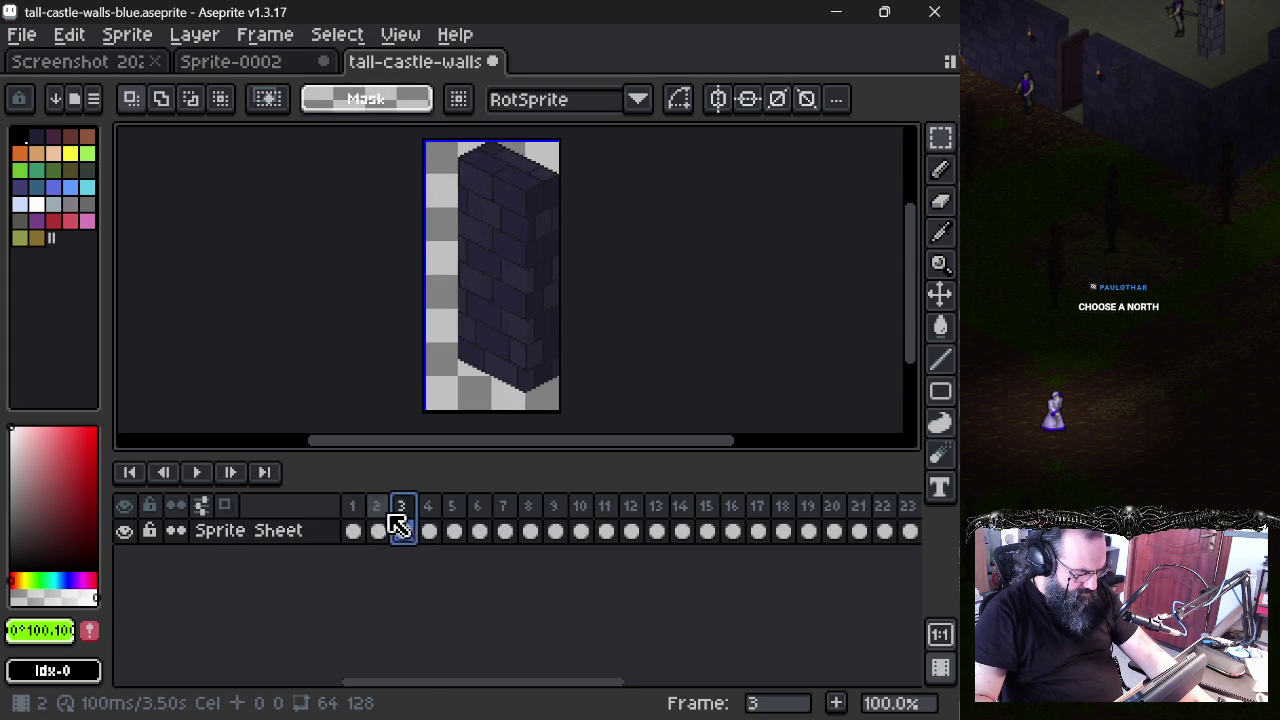
left_click(390, 530)
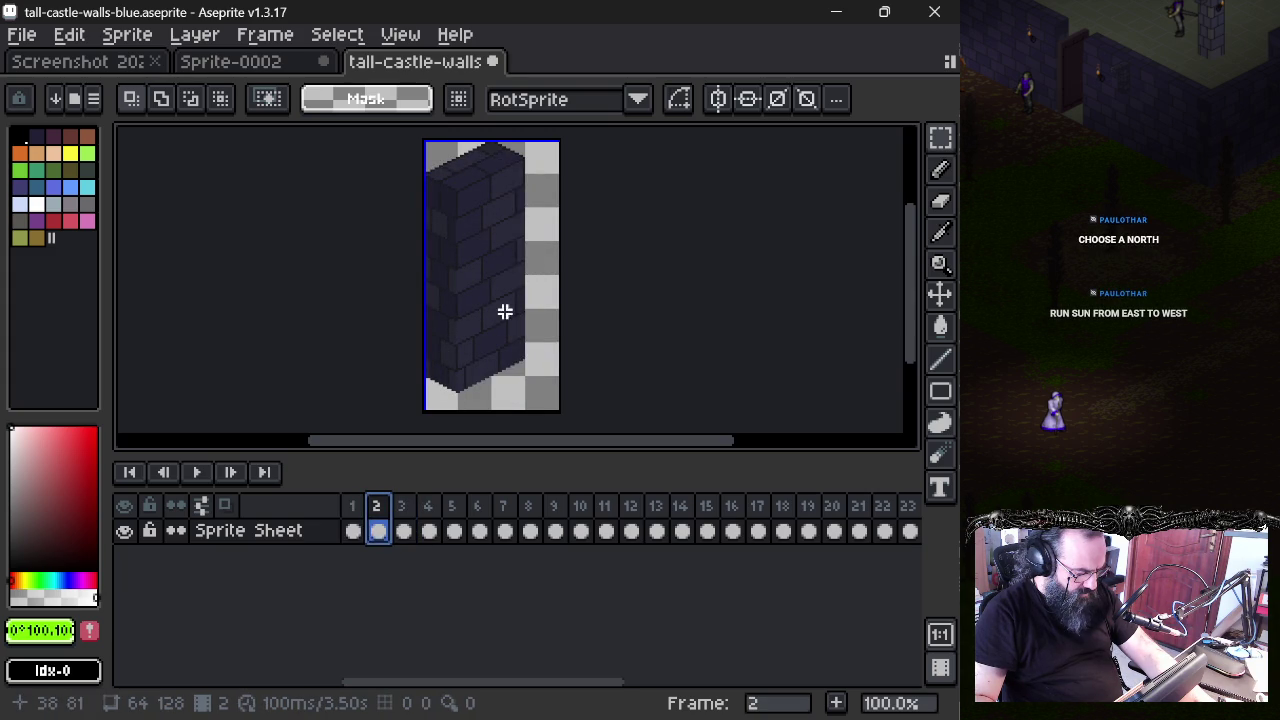
- Copy frame 2's wall and paste it into frame 1
key("ctrl+a")
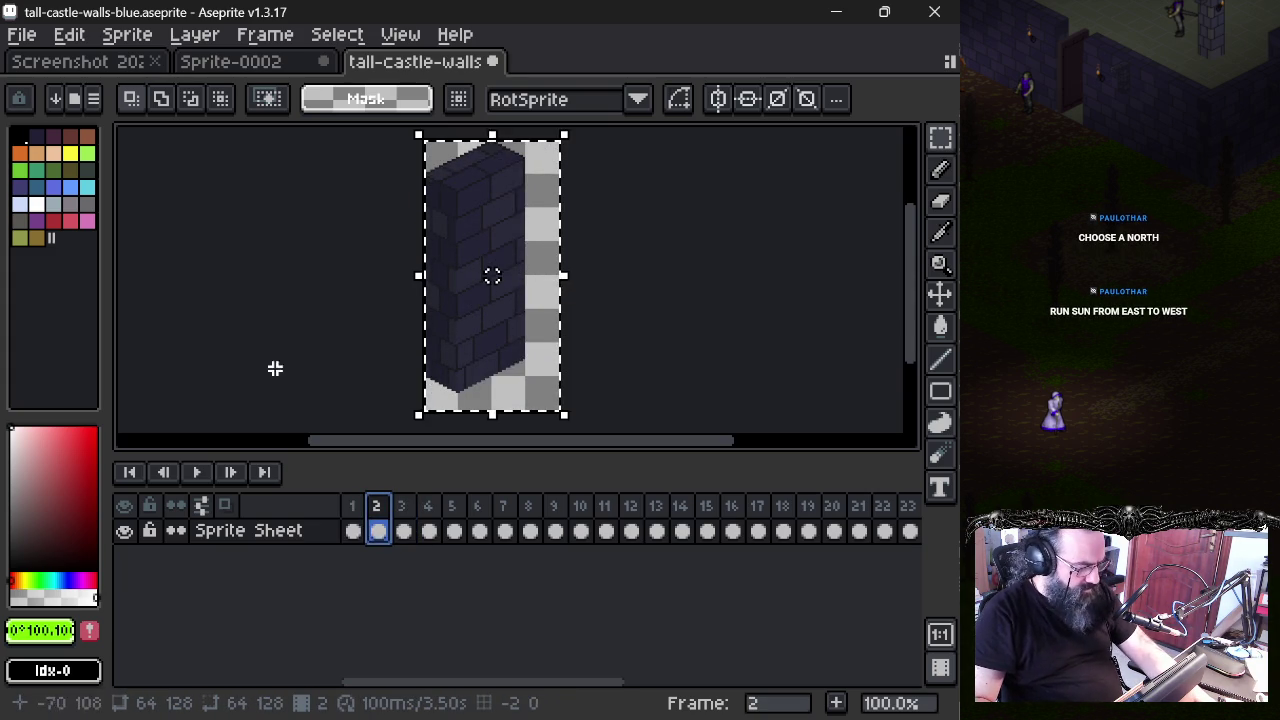
left_click(372, 508)
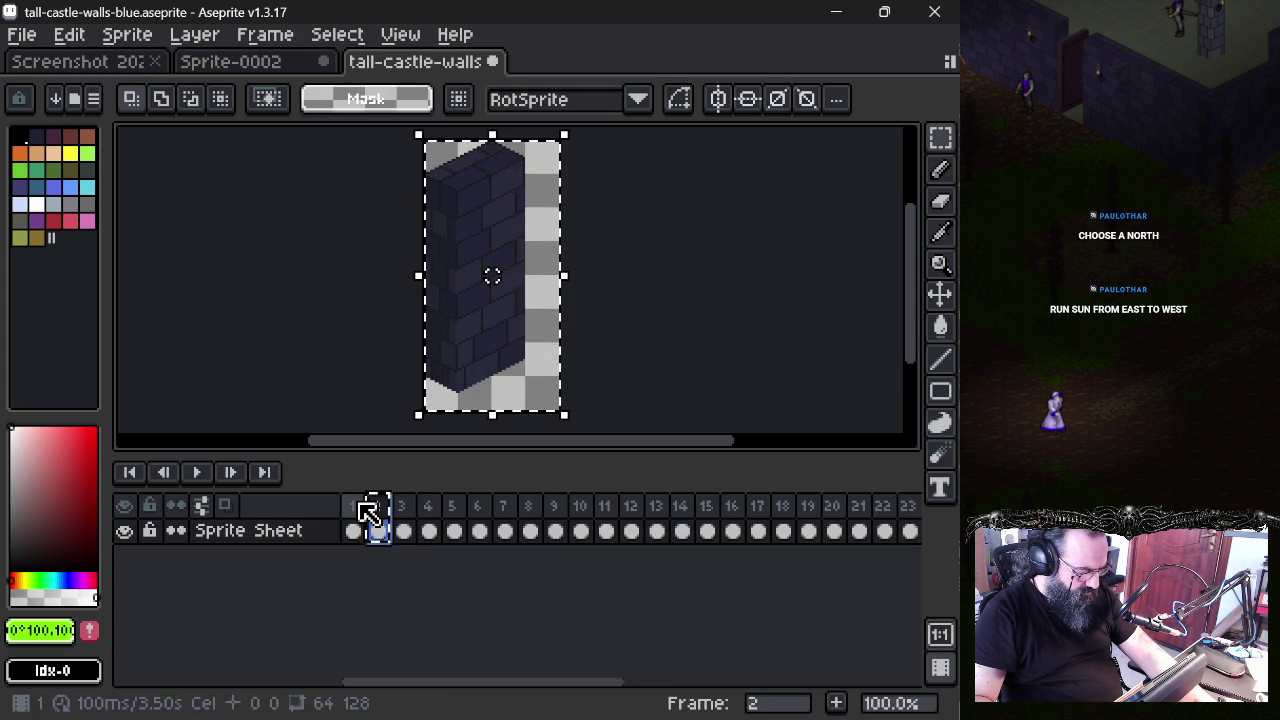
key("ctrl+c")
key("Left")
key("ctrl+v")
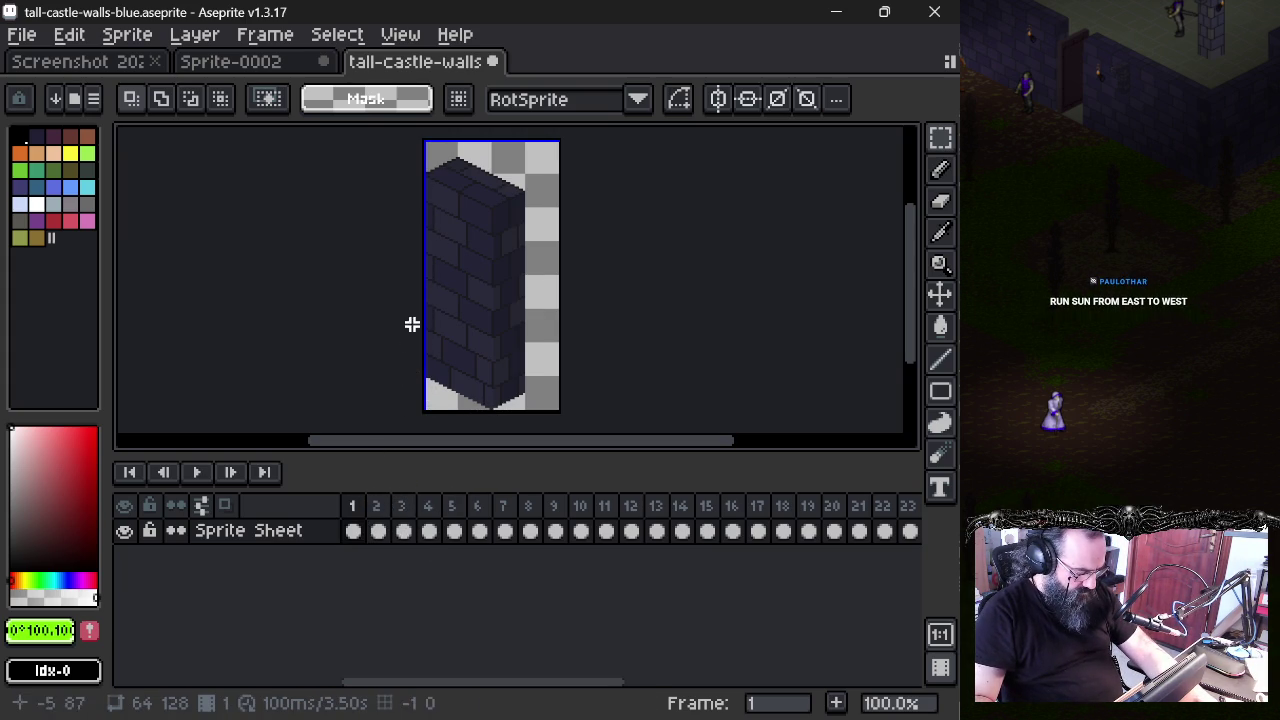
- Replace frame 1's wall with frame 2's copied wall, mirrored horizontally
left_click(386, 508)
key("ctrl+a")
left_click(351, 507)
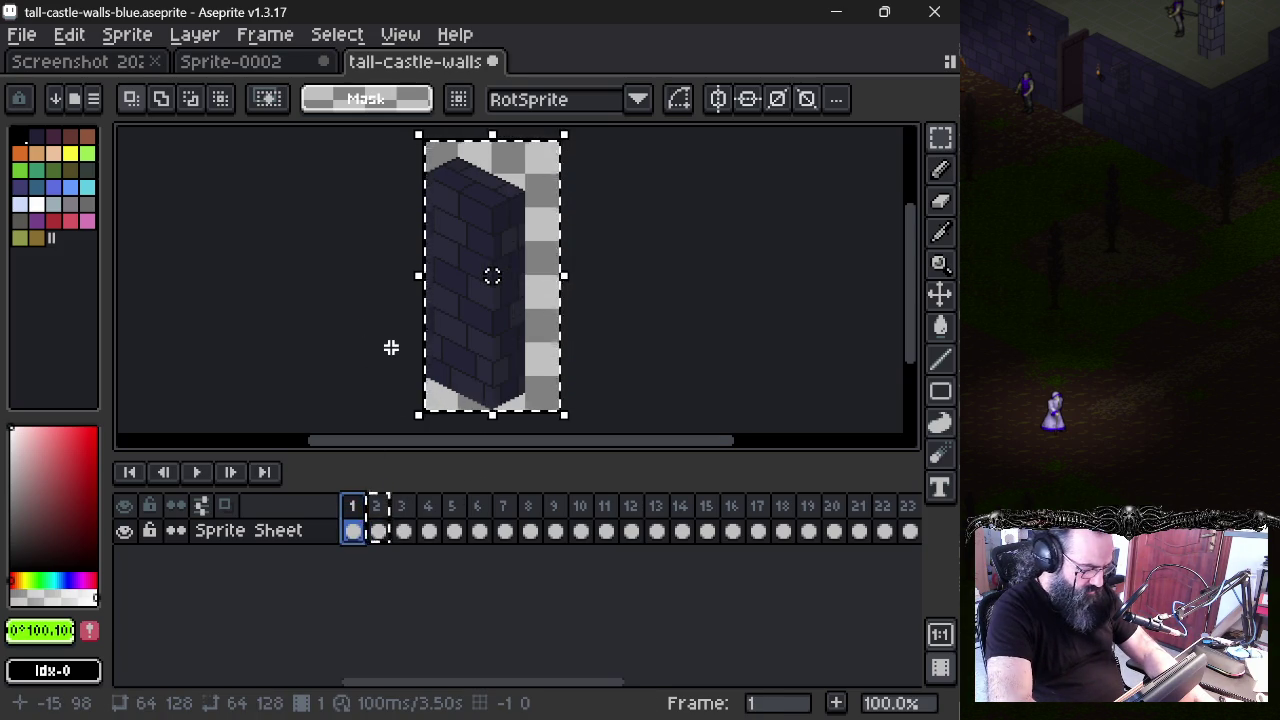
key("Delete")
key("ctrl+v")
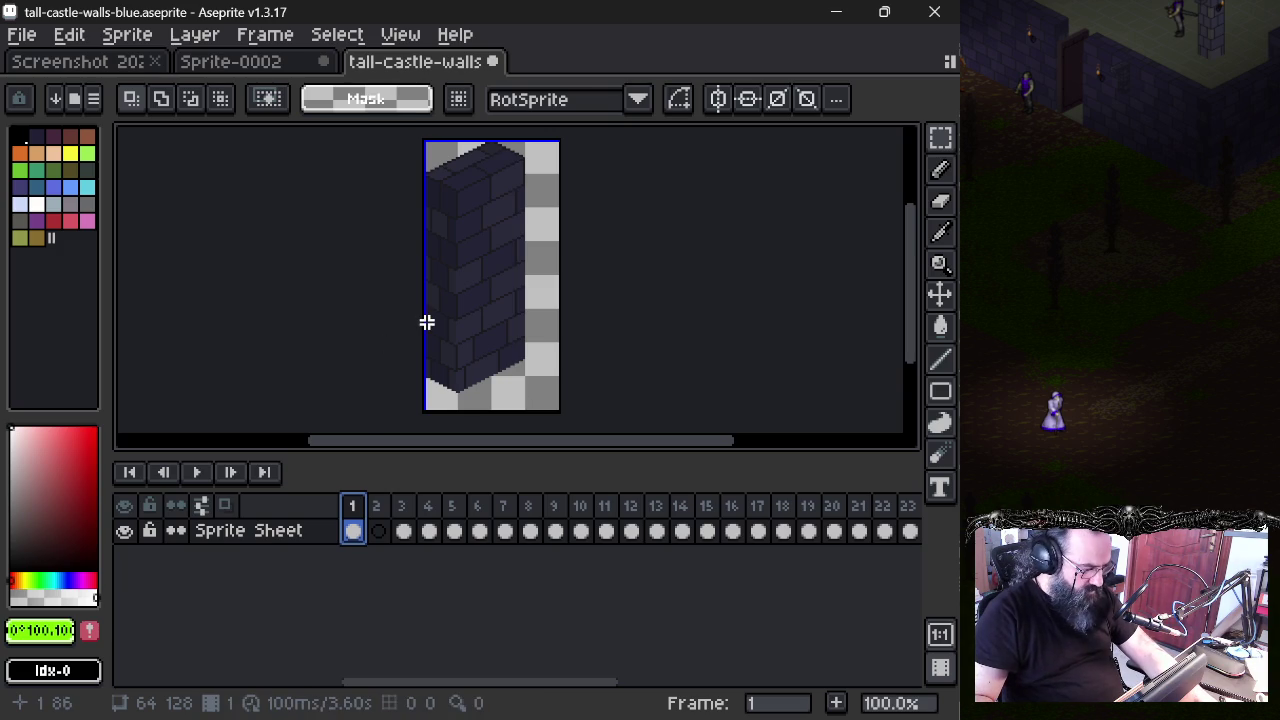
key("shift+g")
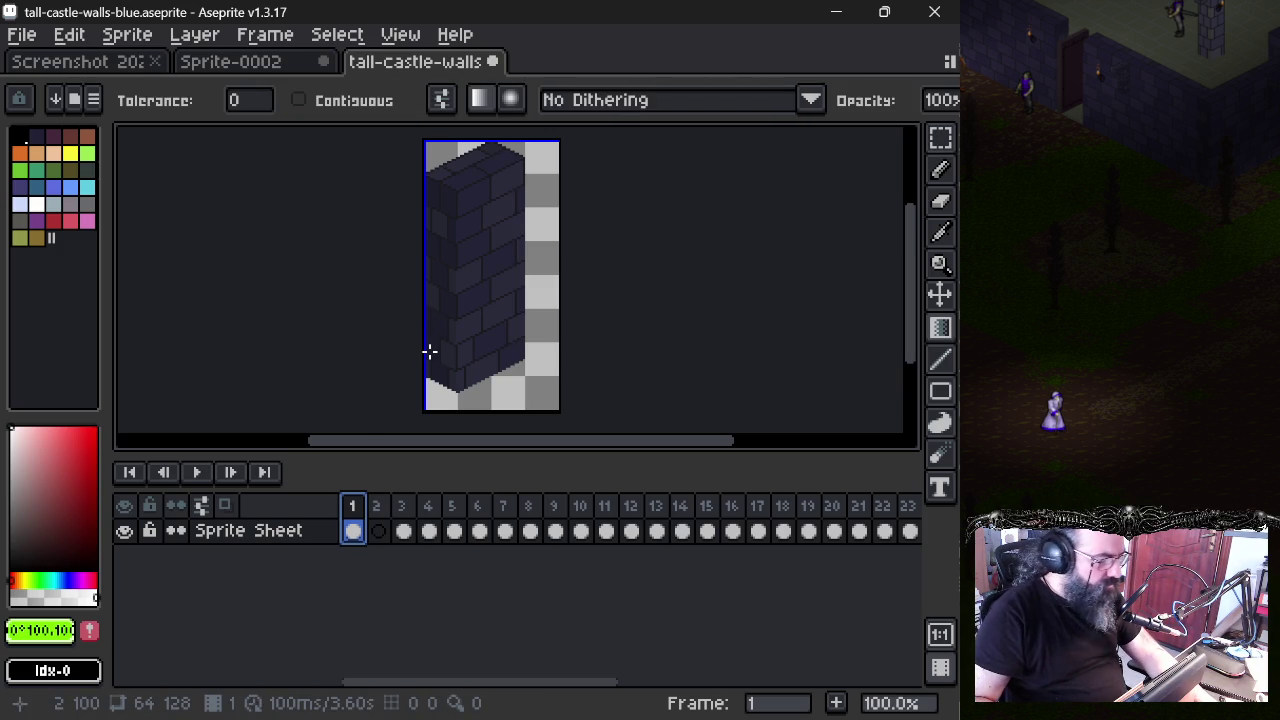
key("shift+h")
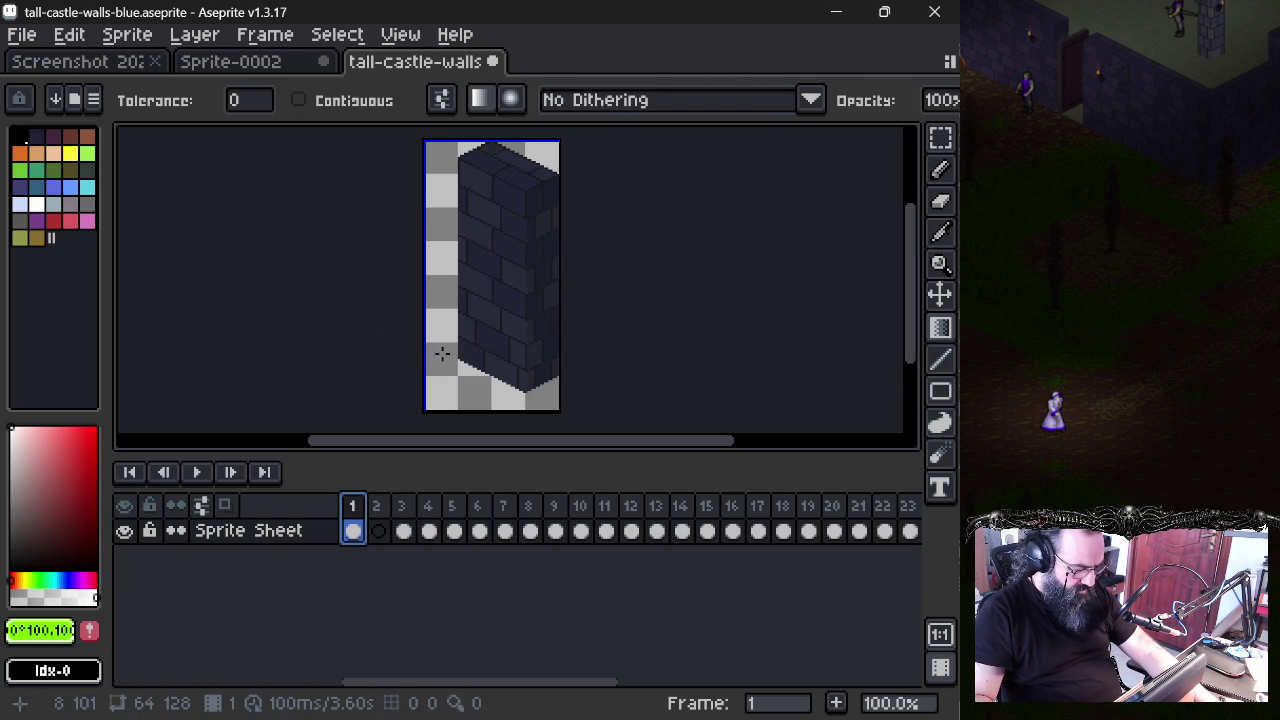
- Undo the flip, the frame copy and the wall clearing
left_click(378, 515)
key("ctrl+z")
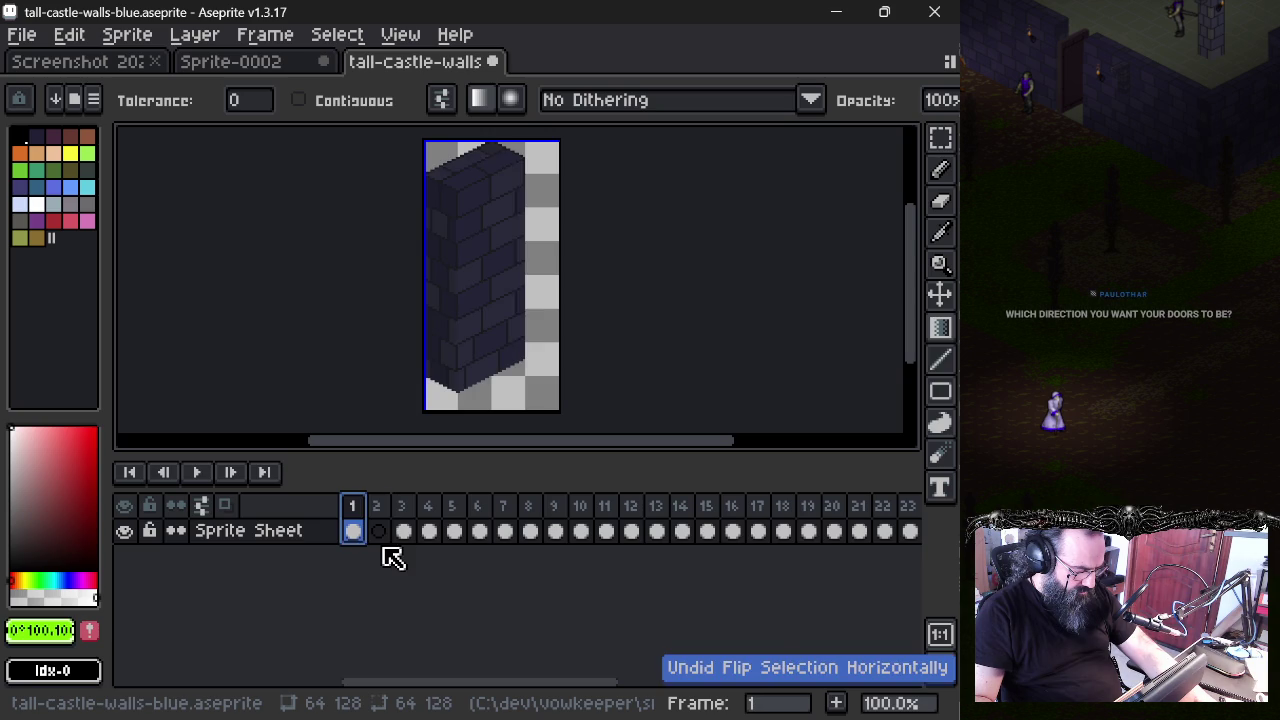
key("ctrl+z")
left_click(382, 522)
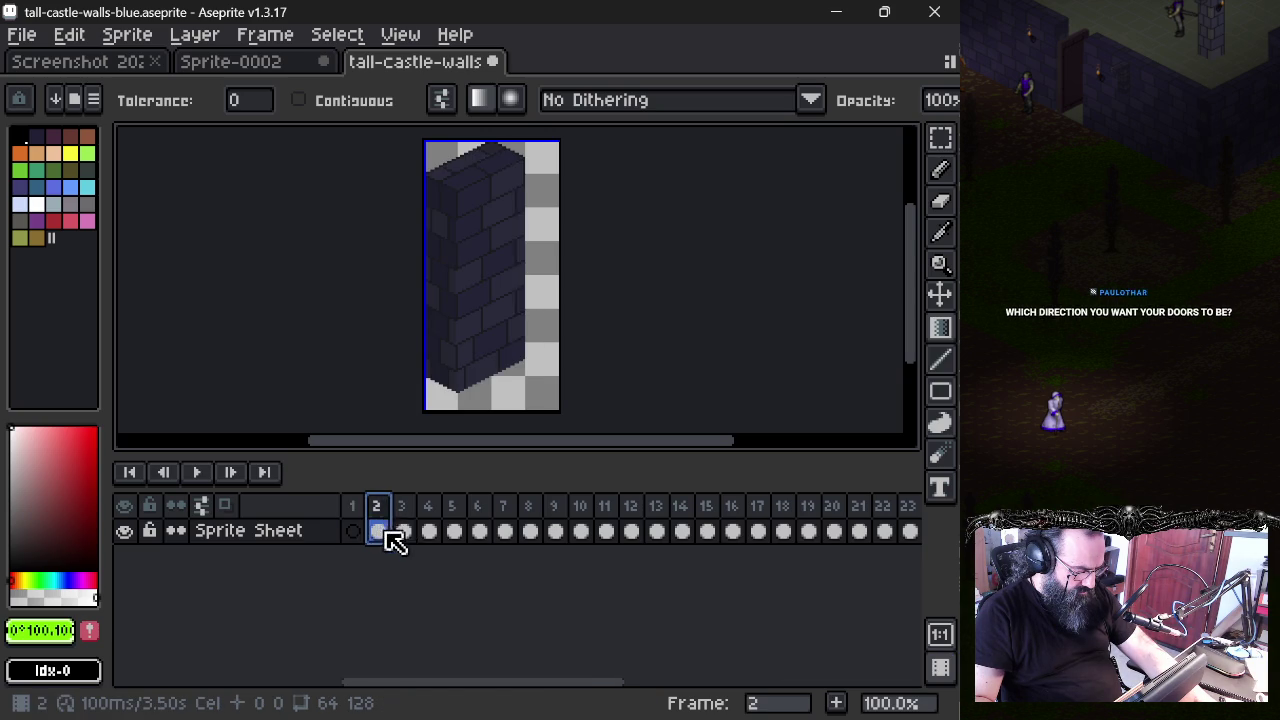
key("ctrl+z")
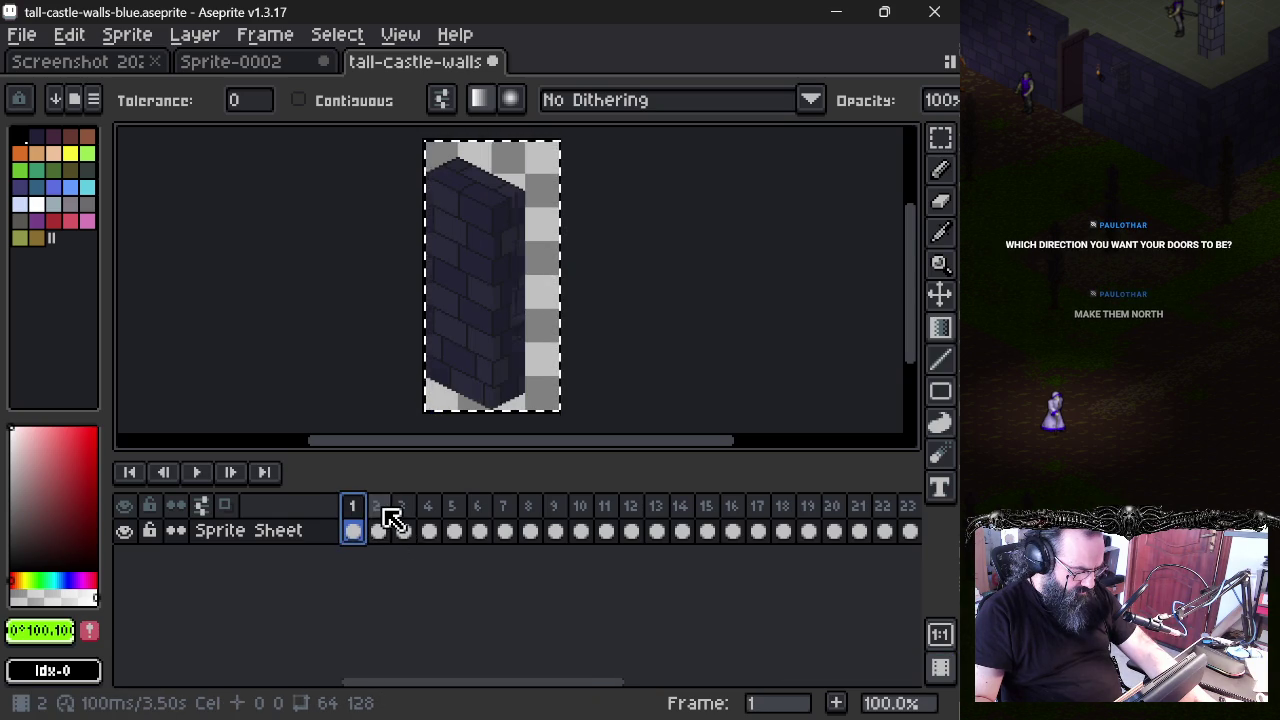
- Delete frame 1's cel contents so the brick pillar is cleared
left_click(383, 520)
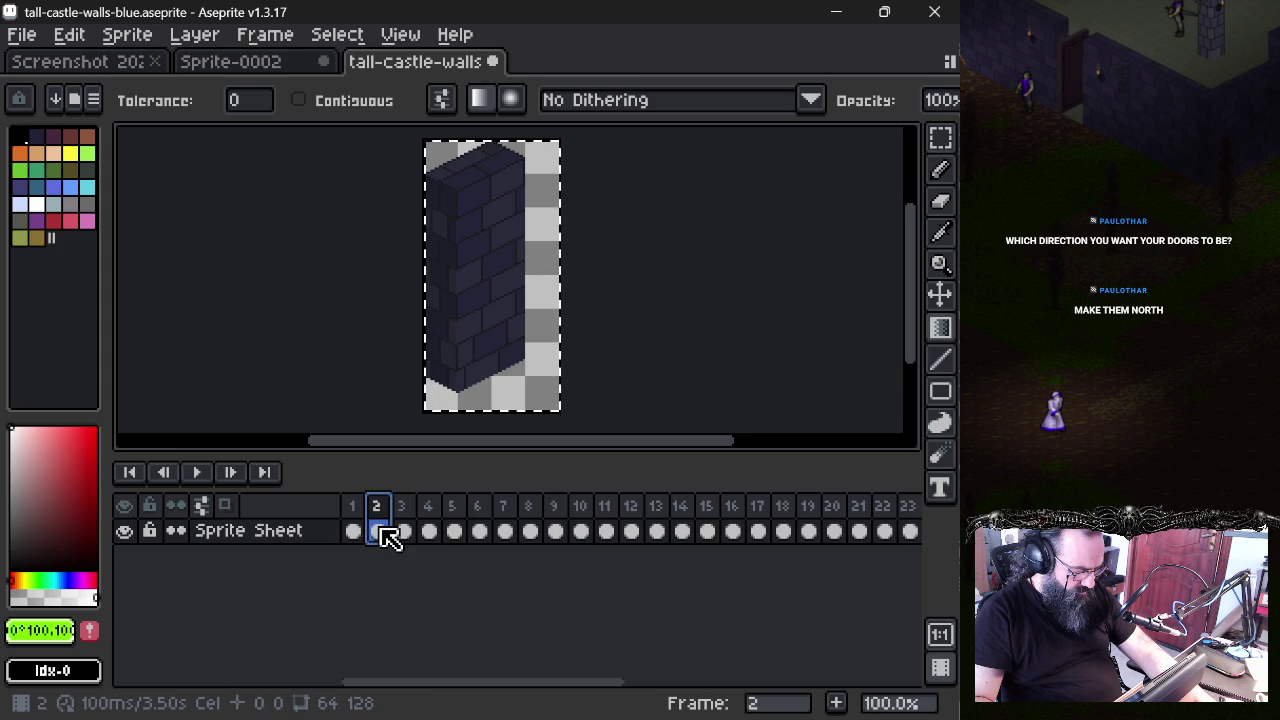
left_click_drag(388, 537, 370, 530)
left_click(364, 530)
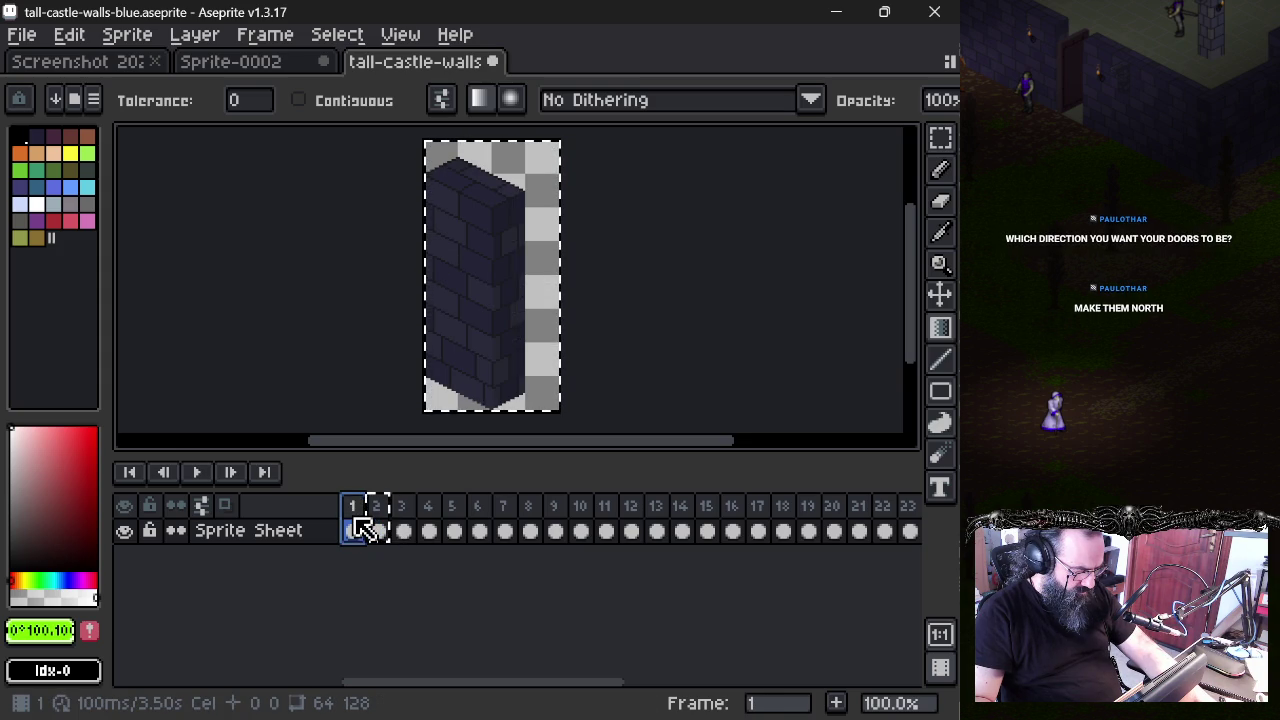
key("Escape")
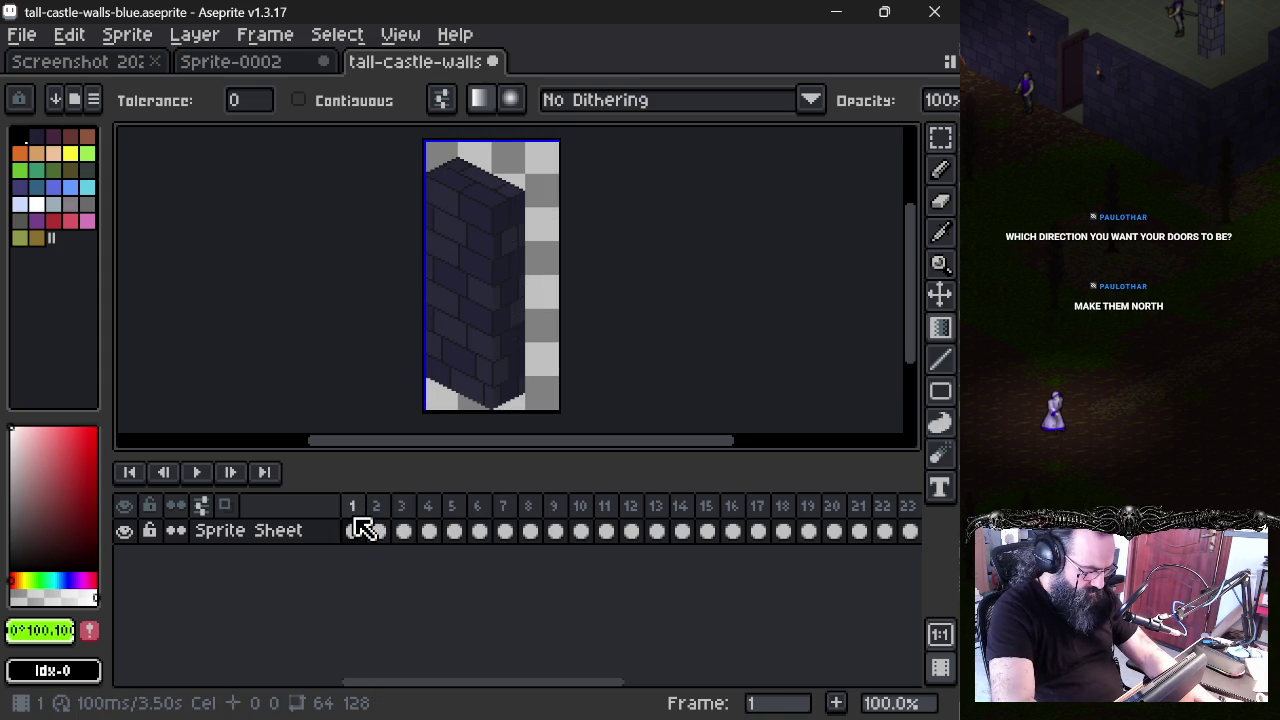
key("Delete")
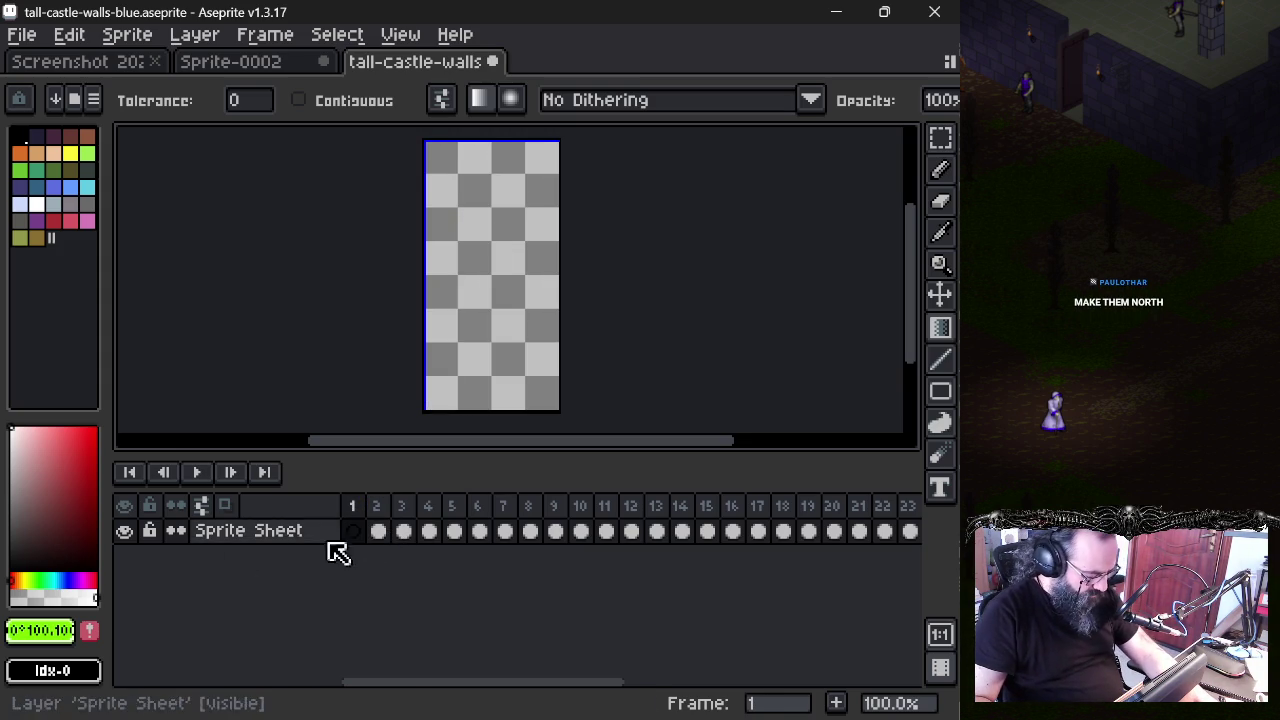
- Copy frame 2's whole wall piece and paste it into frame 1
left_click(381, 533)
key("v")
key("ctrl+a")
key("ctrl+c")
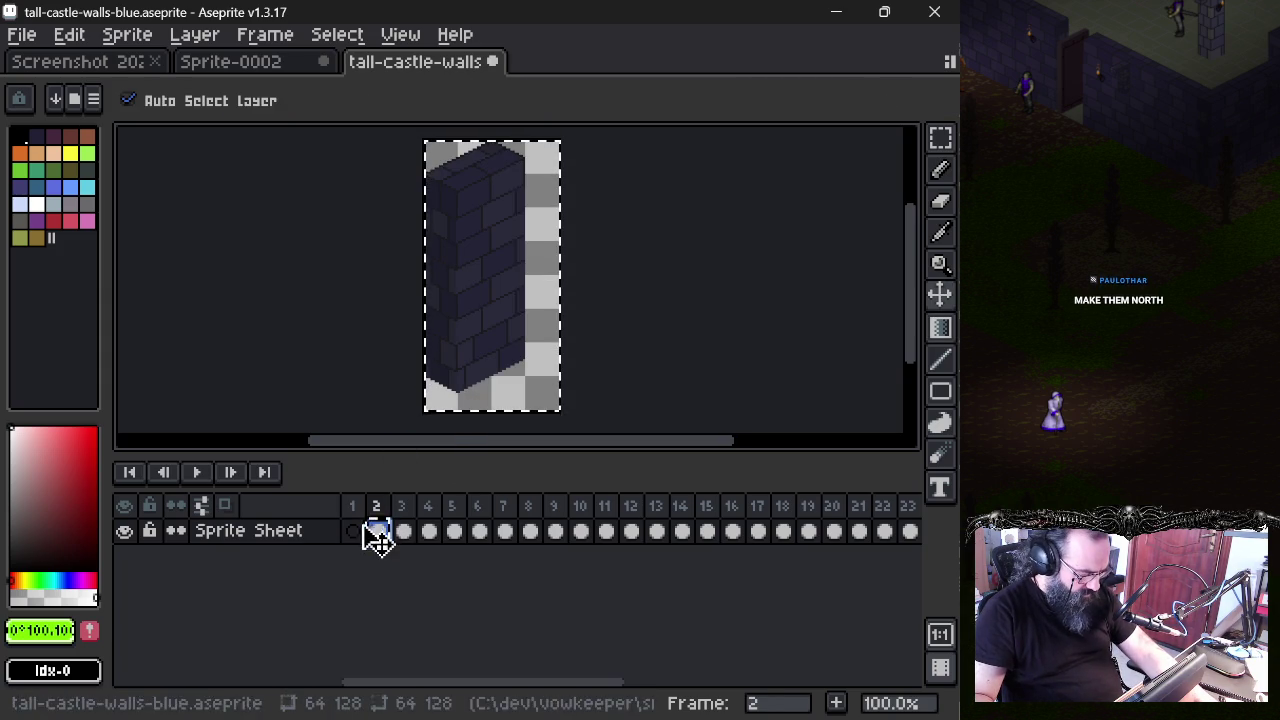
left_click(353, 531)
key("ctrl+v")
left_click(379, 531)
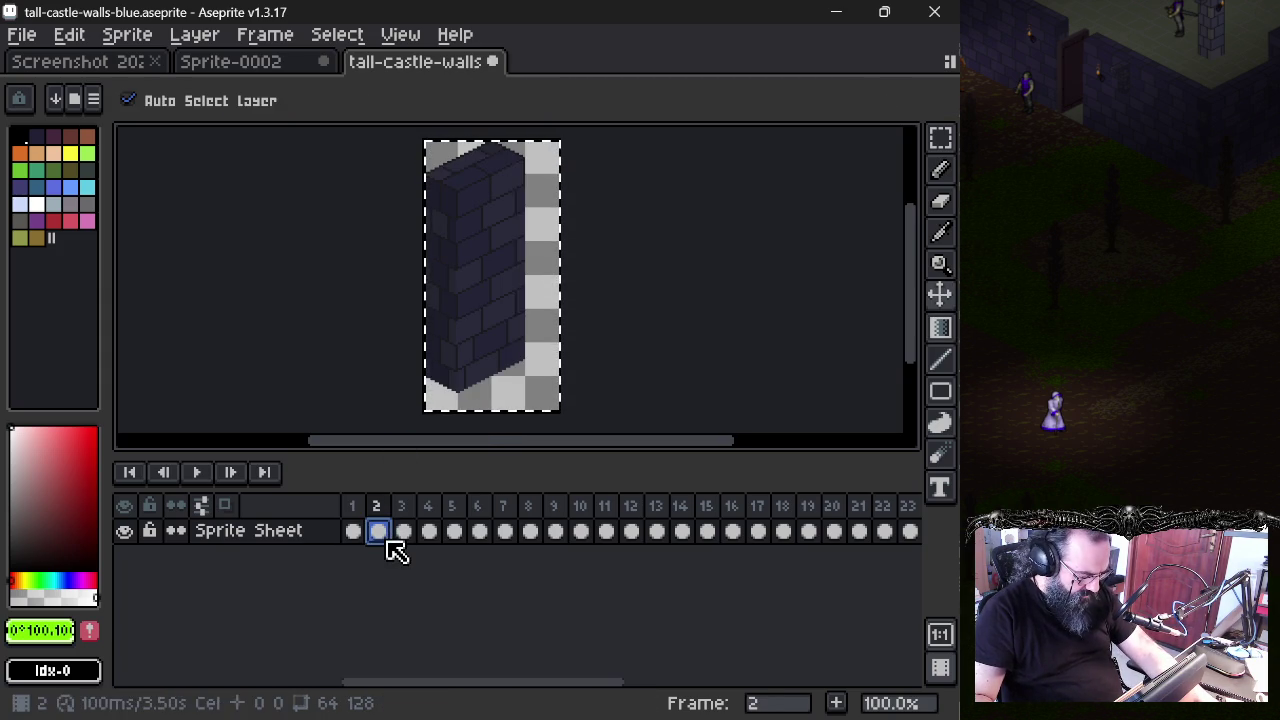
- Flip the pasted wall horizontally and compare it with frames 2 and 3
key("g")
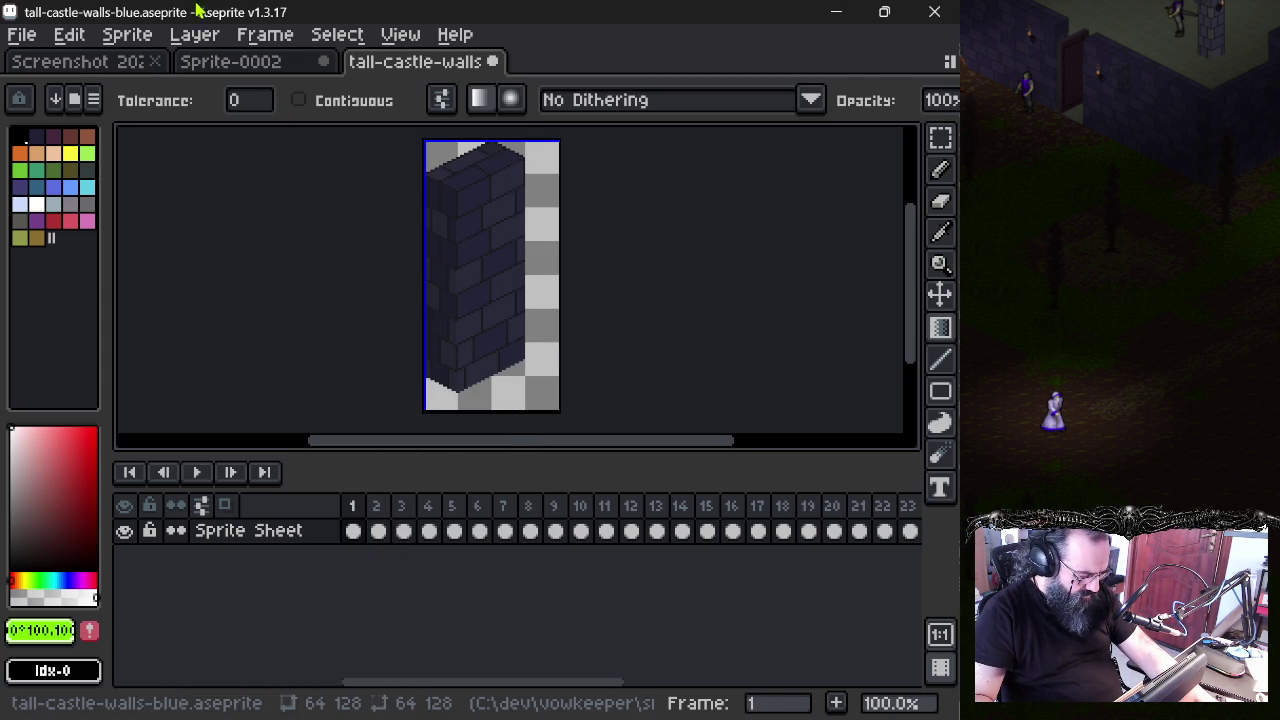
left_click(180, 36)
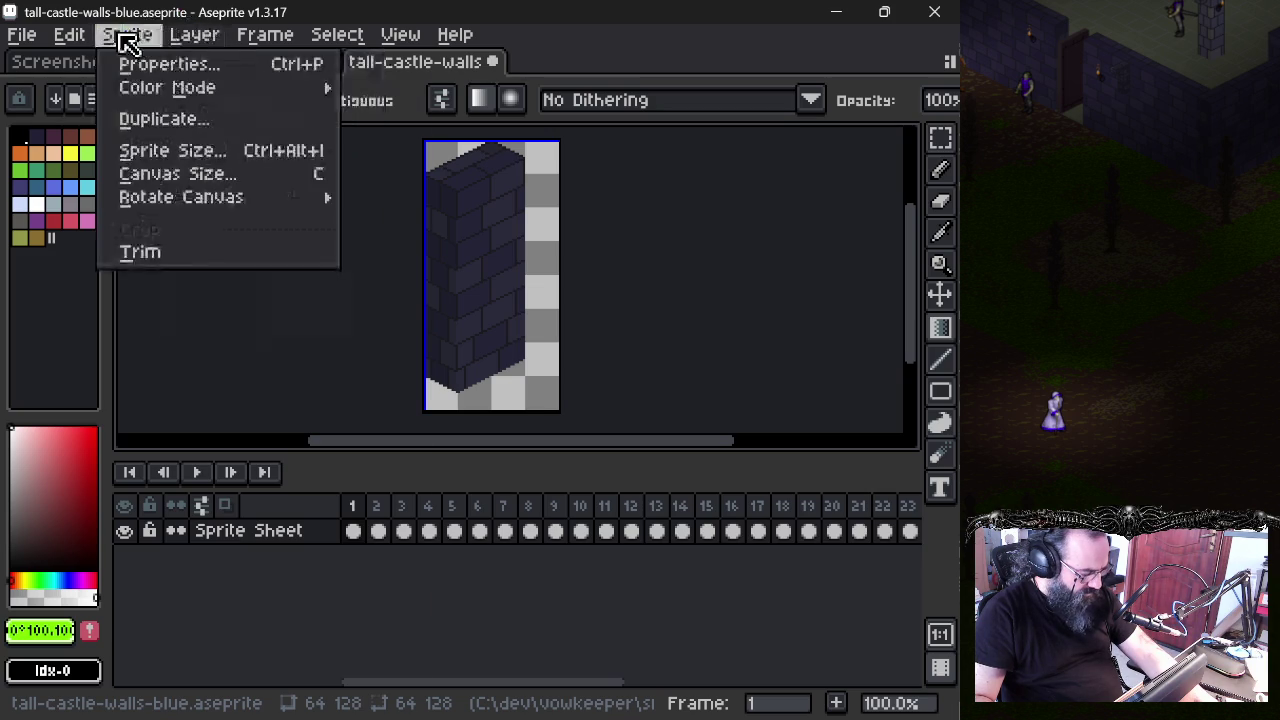
mouse_move(69, 34)
left_click(212, 367)
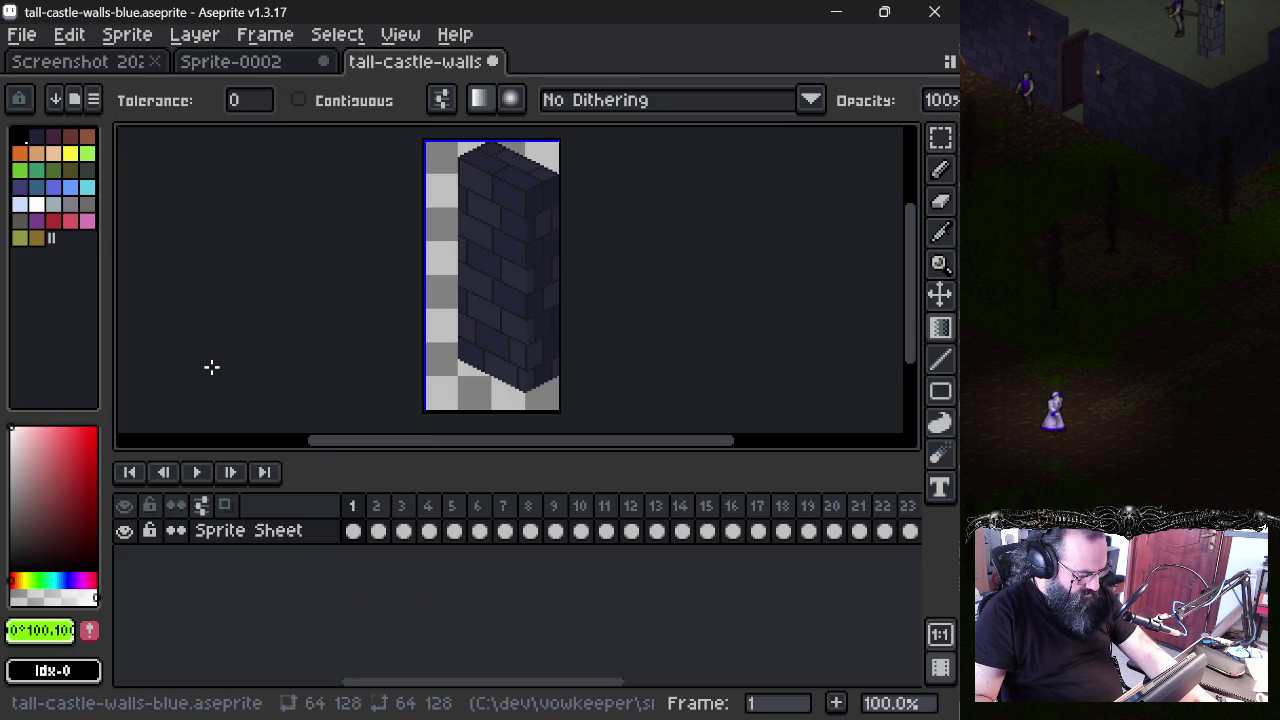
left_click(381, 532)
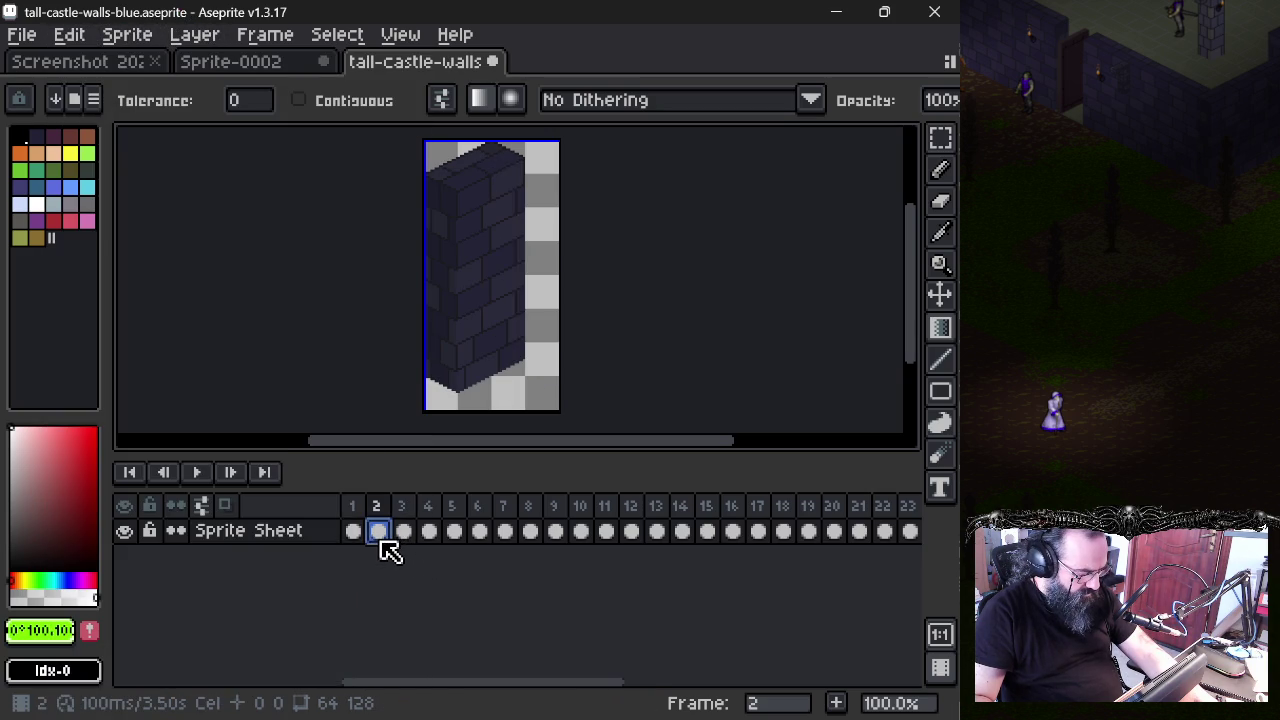
left_click(360, 536)
left_click(379, 540)
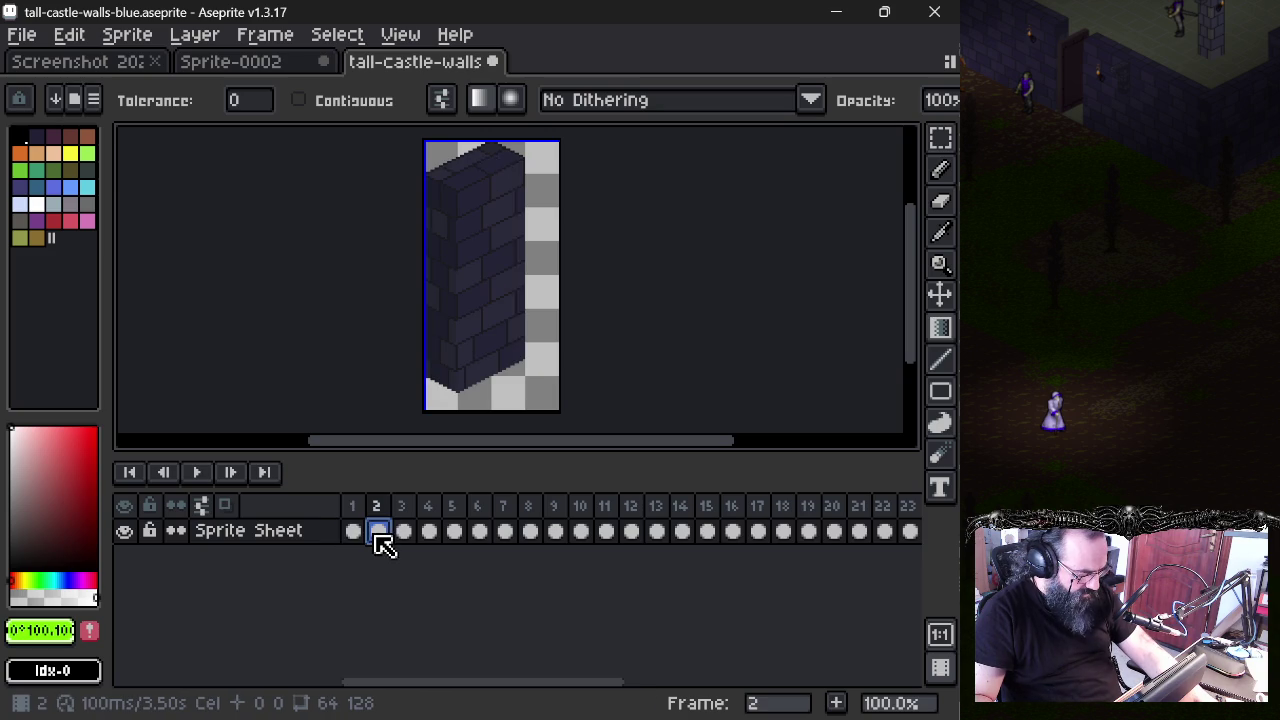
left_click(405, 540)
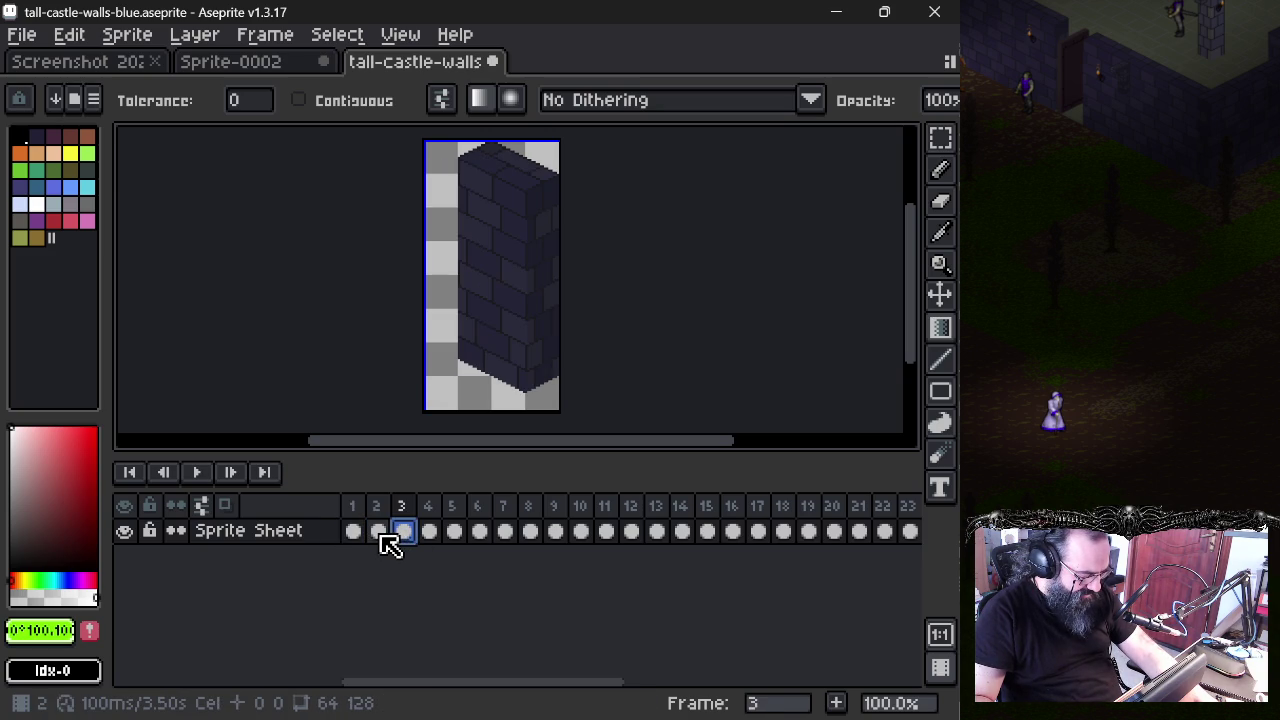
- Undo the flip, paste and clear so frame 1's pillar returns, then deselect
key("ctrl+z")
key("ctrl+z")
key("ctrl+z")
key("ctrl+z")
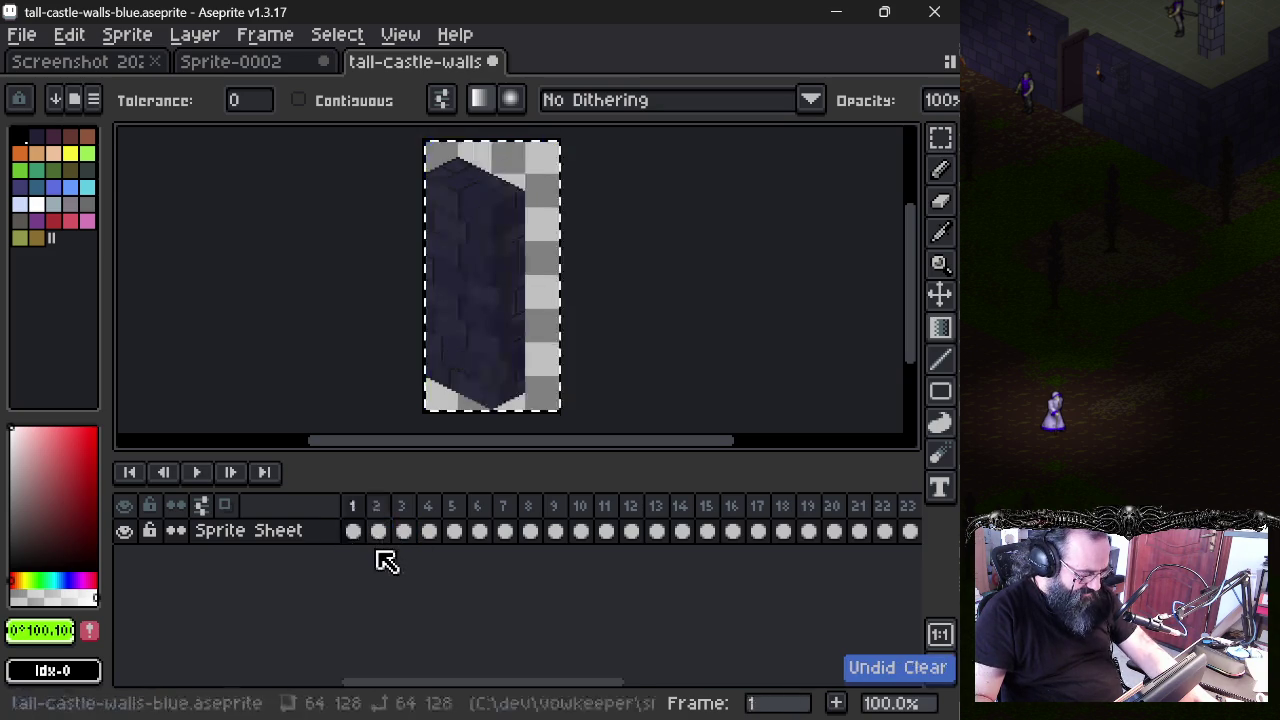
key("ctrl+d")
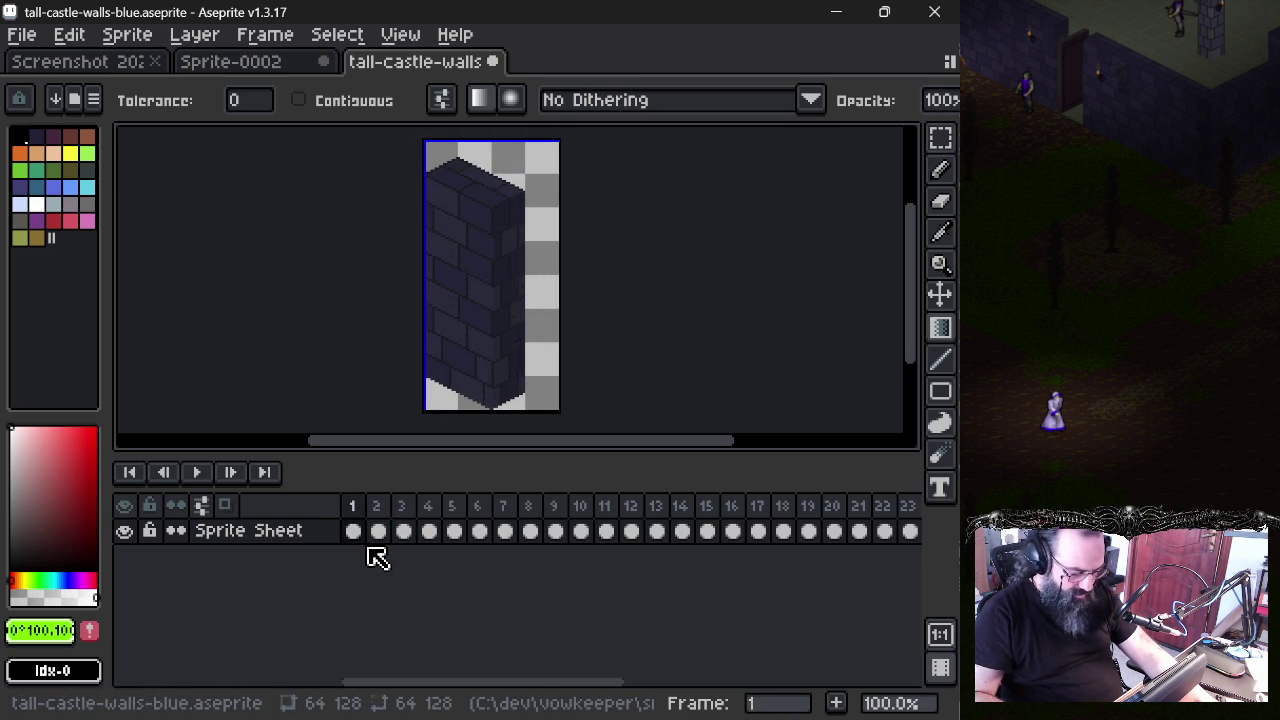
scroll(508, 220, "up", 2)
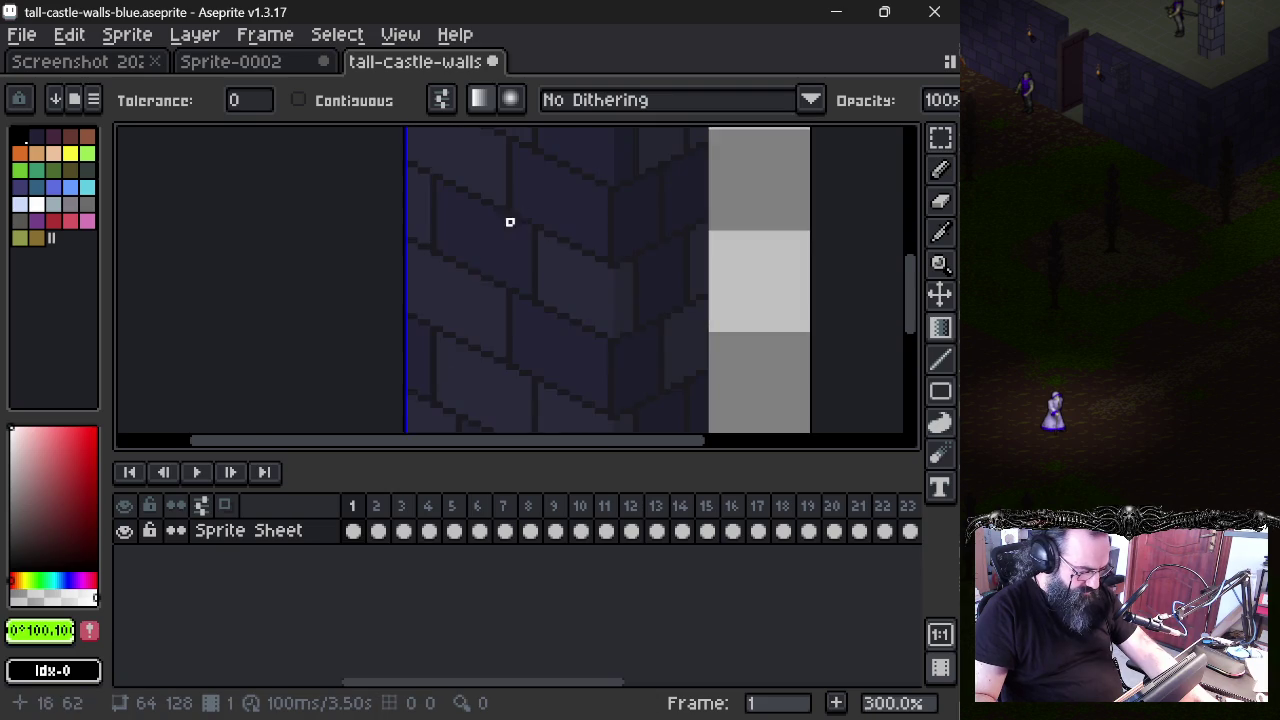
- Flip frame 1's wall horizontally with Edit > Flip Horizontal
left_click_drag(480, 348, 434, 414)
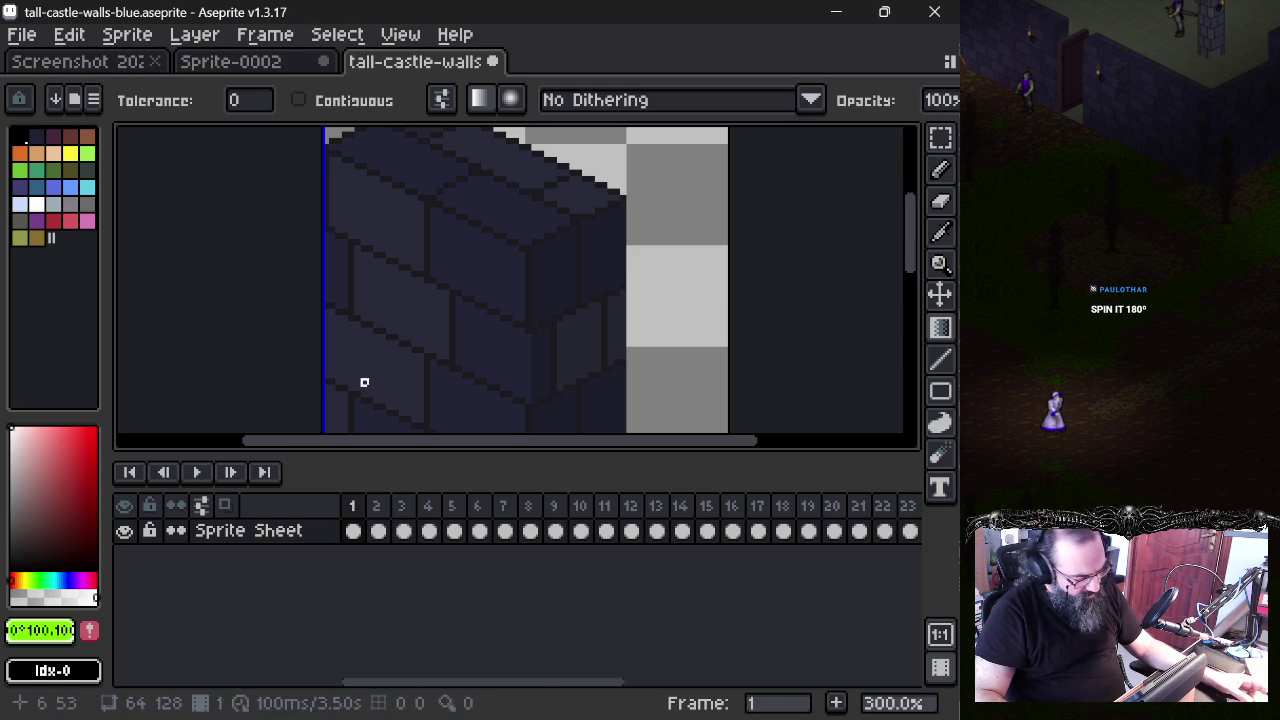
left_click(69, 34)
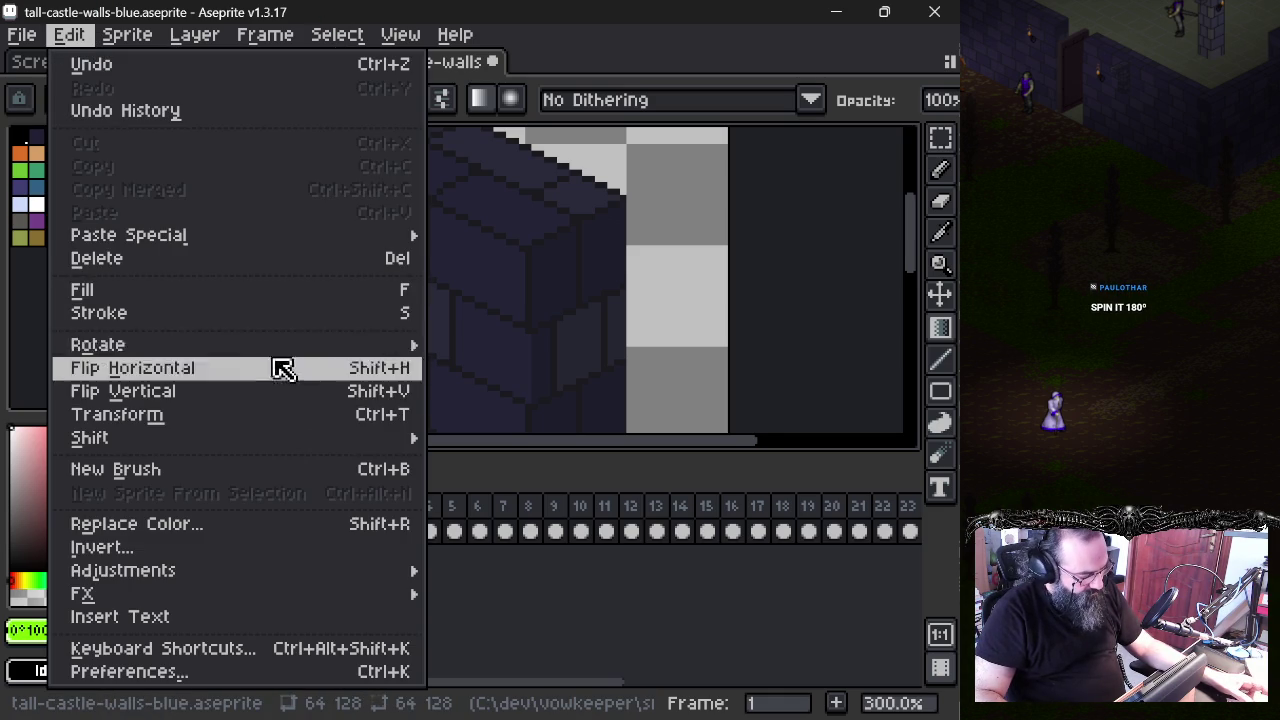
mouse_move(98, 344)
left_click(495, 370)
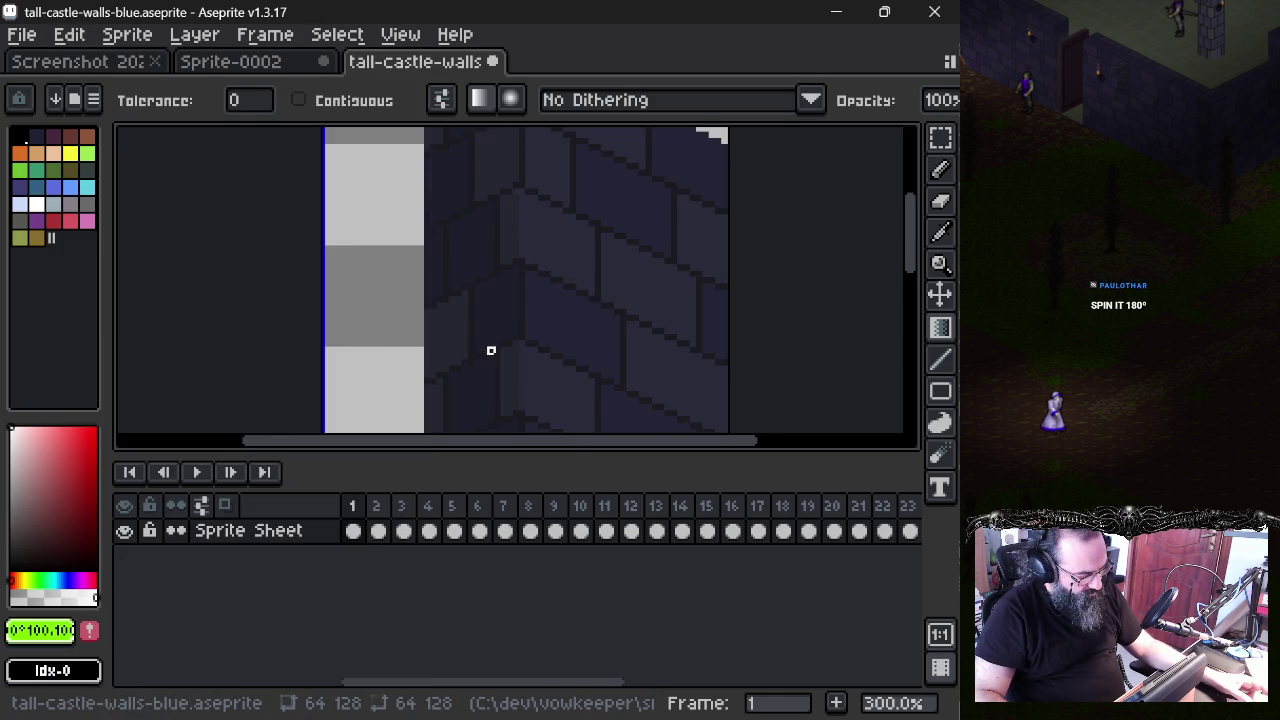
scroll(497, 290, "down", 2)
left_click_drag(506, 273, 490, 262)
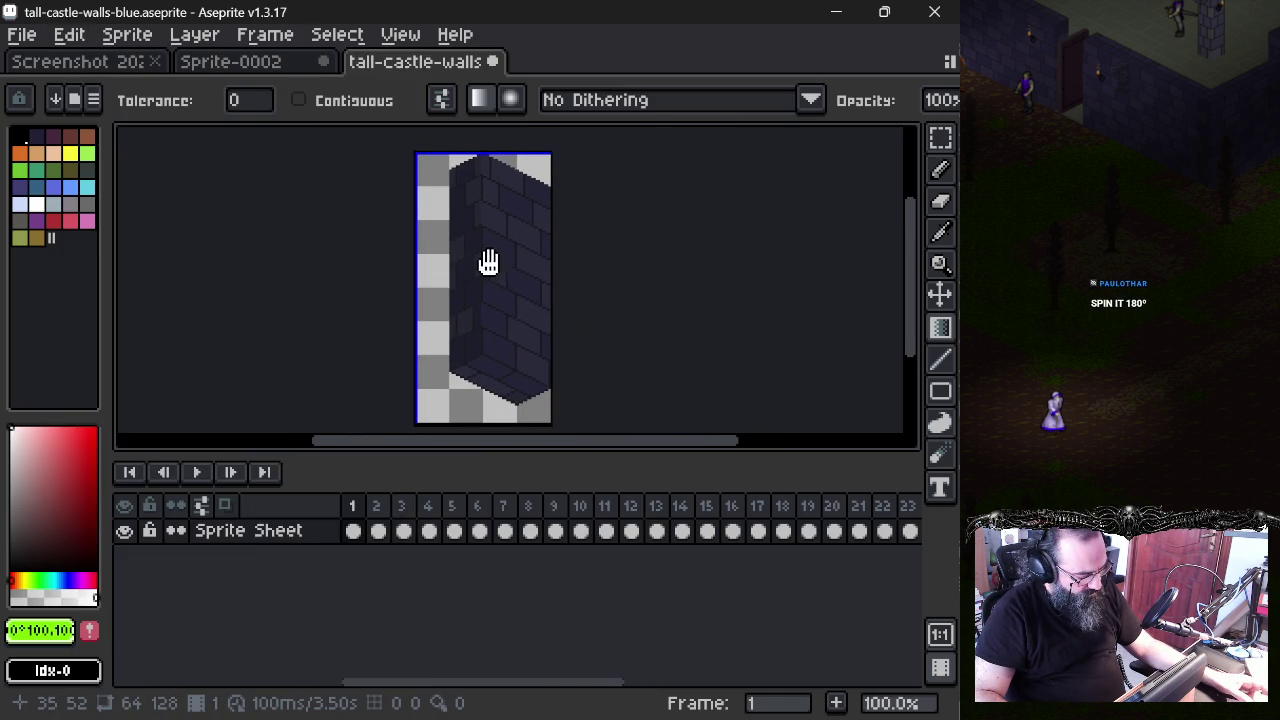
- Check the Sprite menu without changes, reframe the wall, and switch to the Lasso tool
left_click(126, 35)
left_click(122, 38)
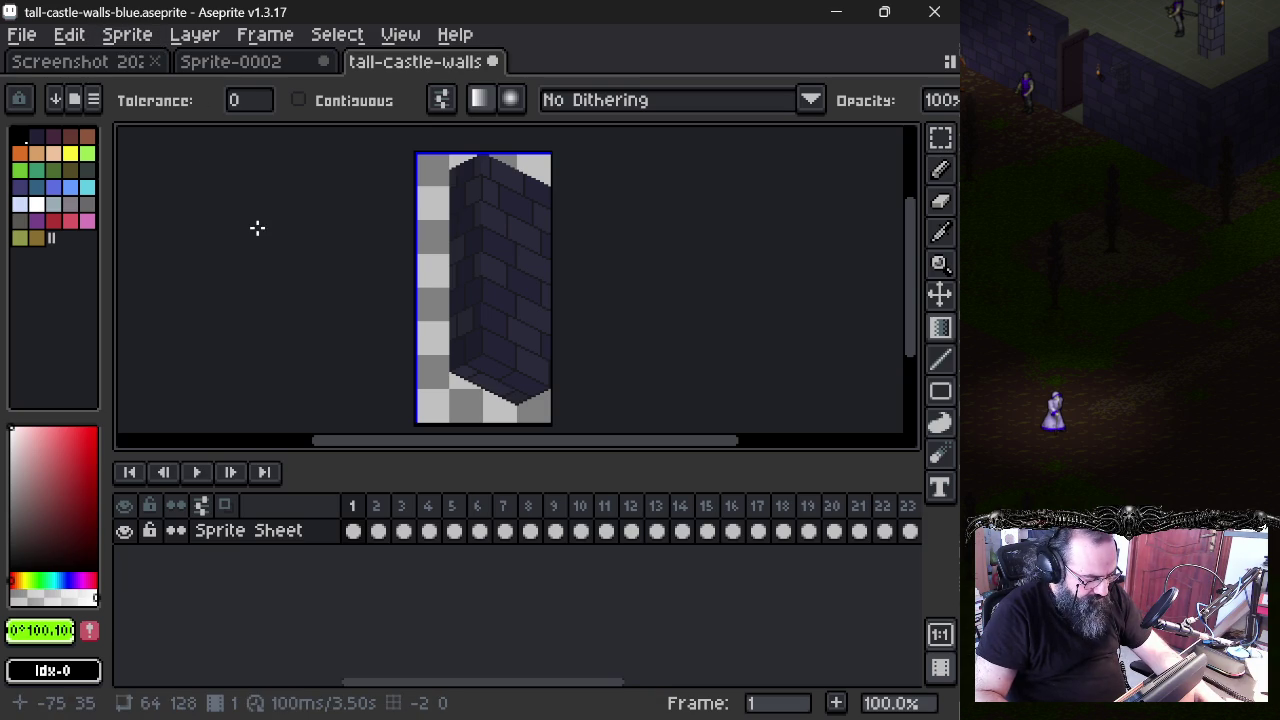
scroll(383, 354, "down", 1)
scroll(383, 354, "up", 1)
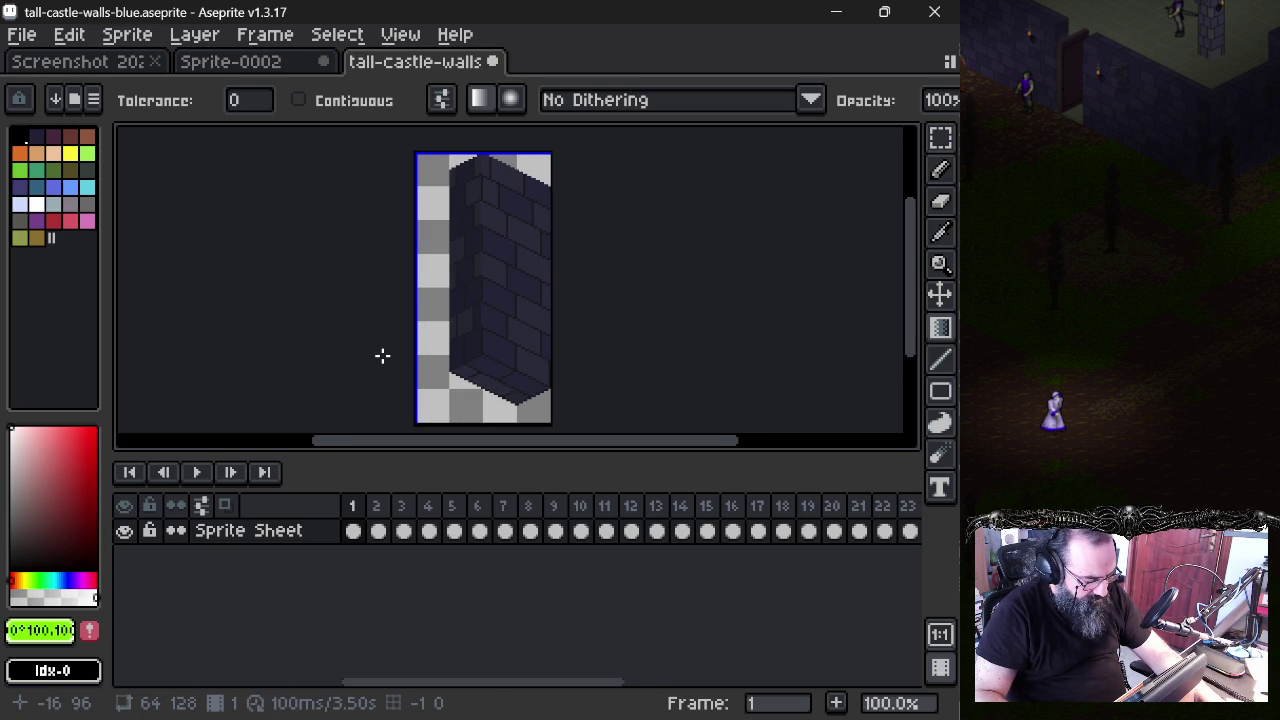
left_click_drag(414, 354, 388, 335)
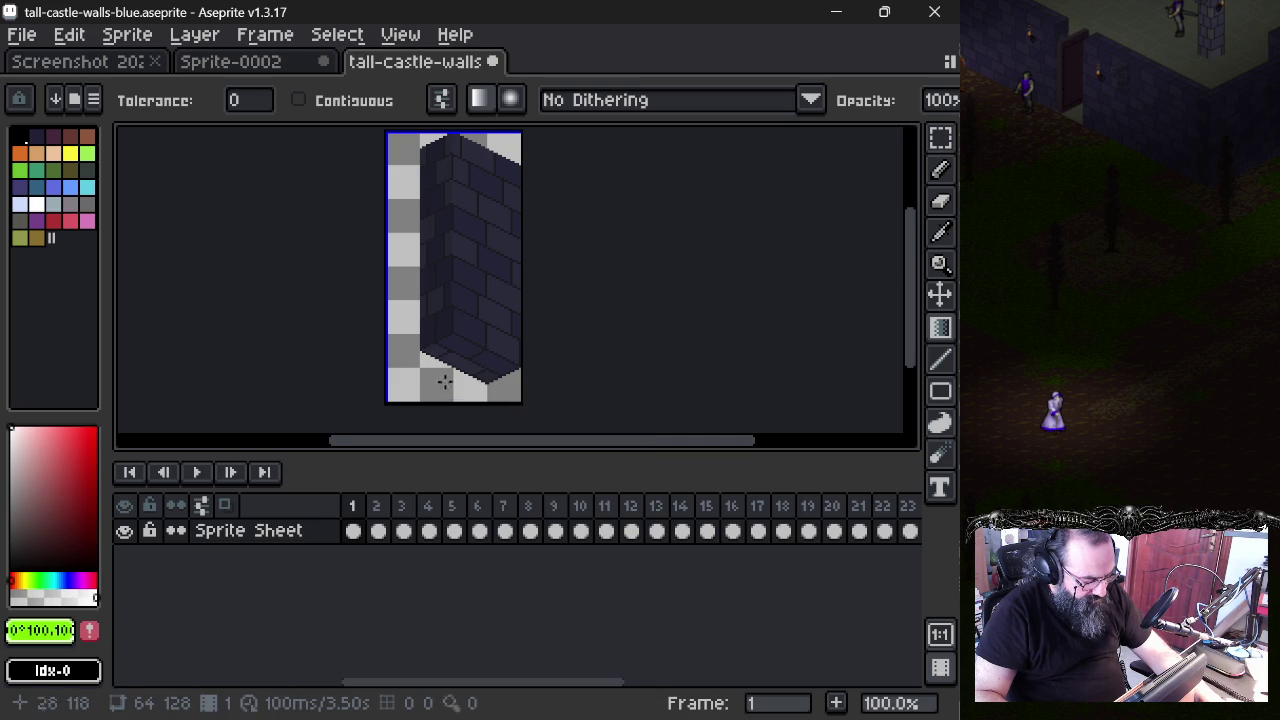
scroll(443, 381, "up", 1)
key("q")
scroll(408, 319, "up", 1)
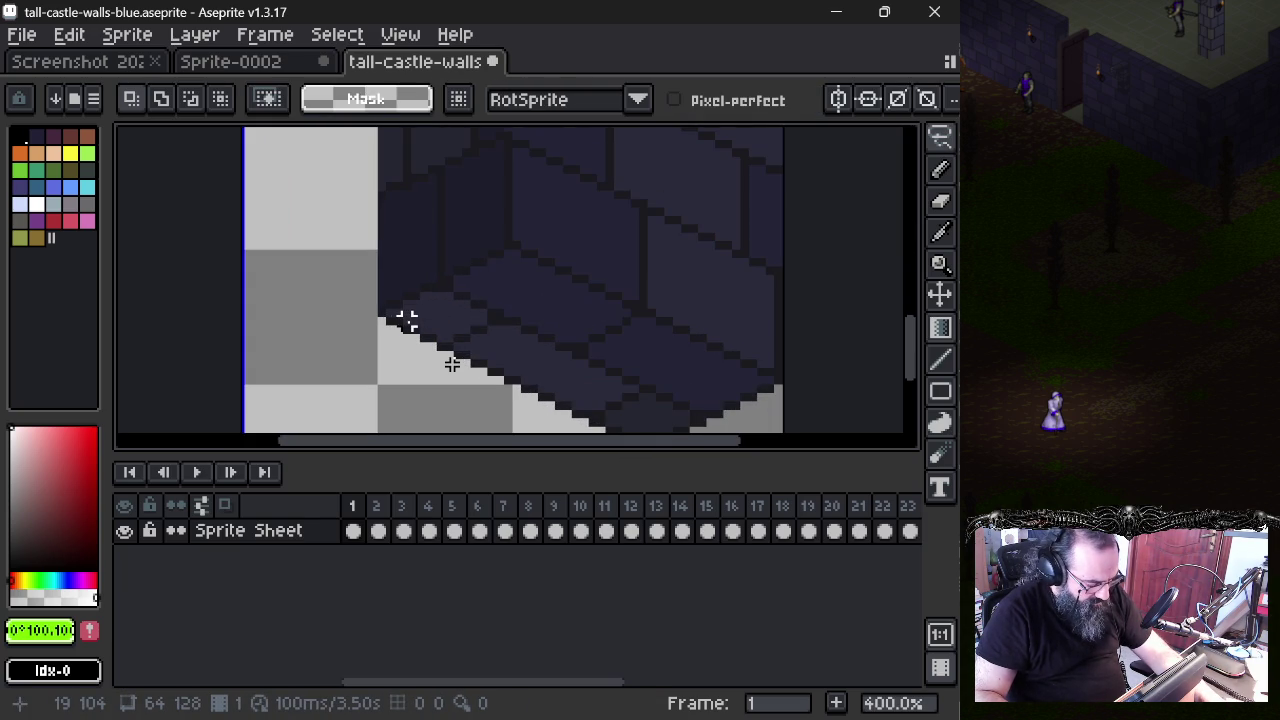
scroll(422, 303, "down", 1)
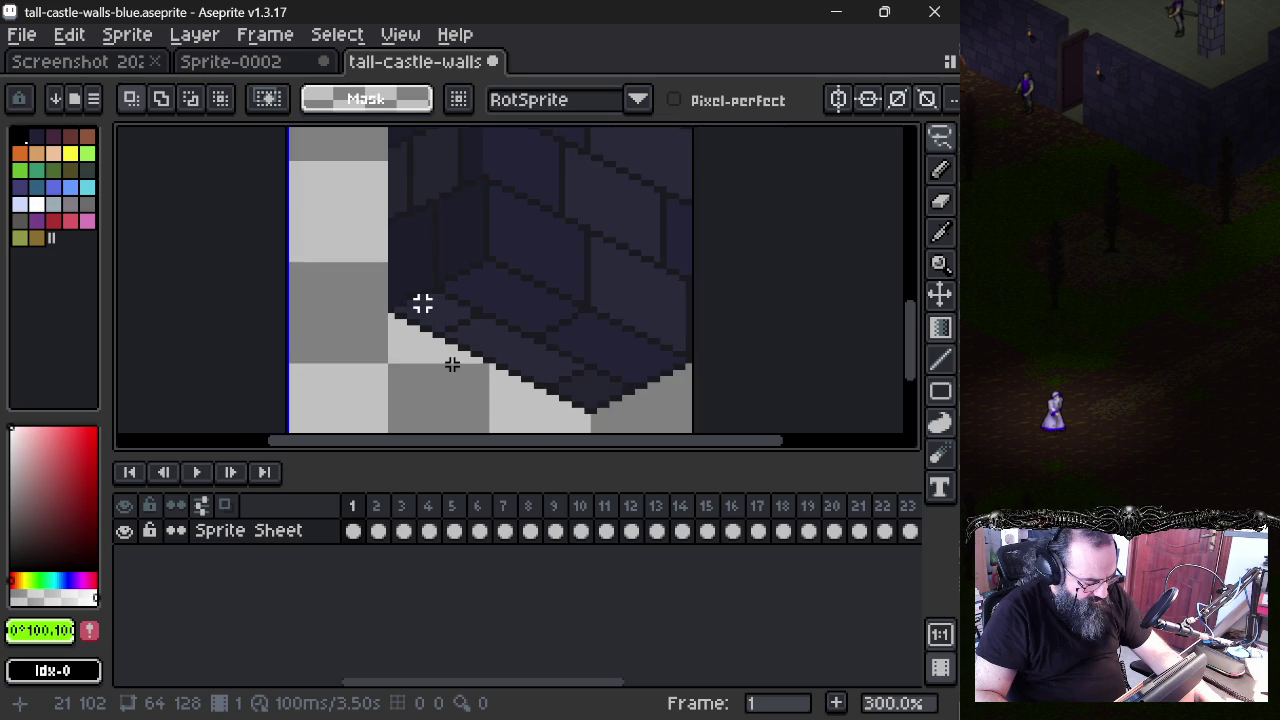
scroll(422, 303, "down", 1)
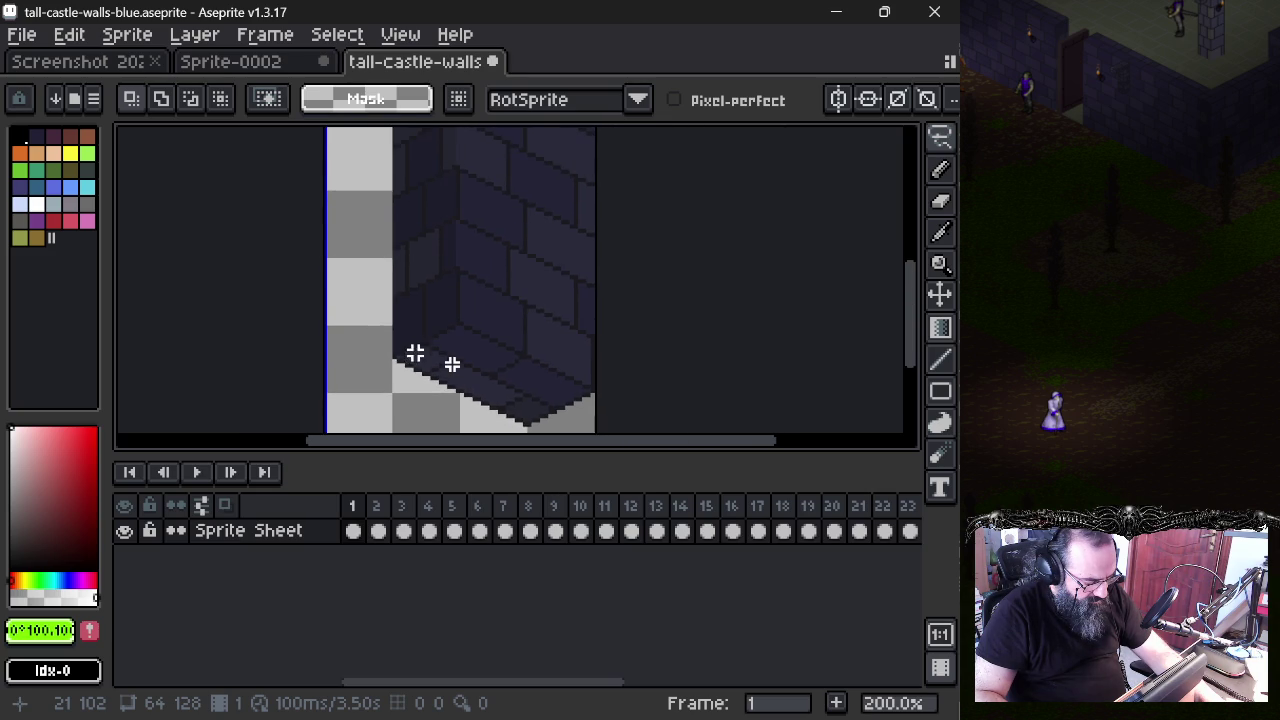
scroll(432, 295, "up", 1)
scroll(430, 300, "up", 1)
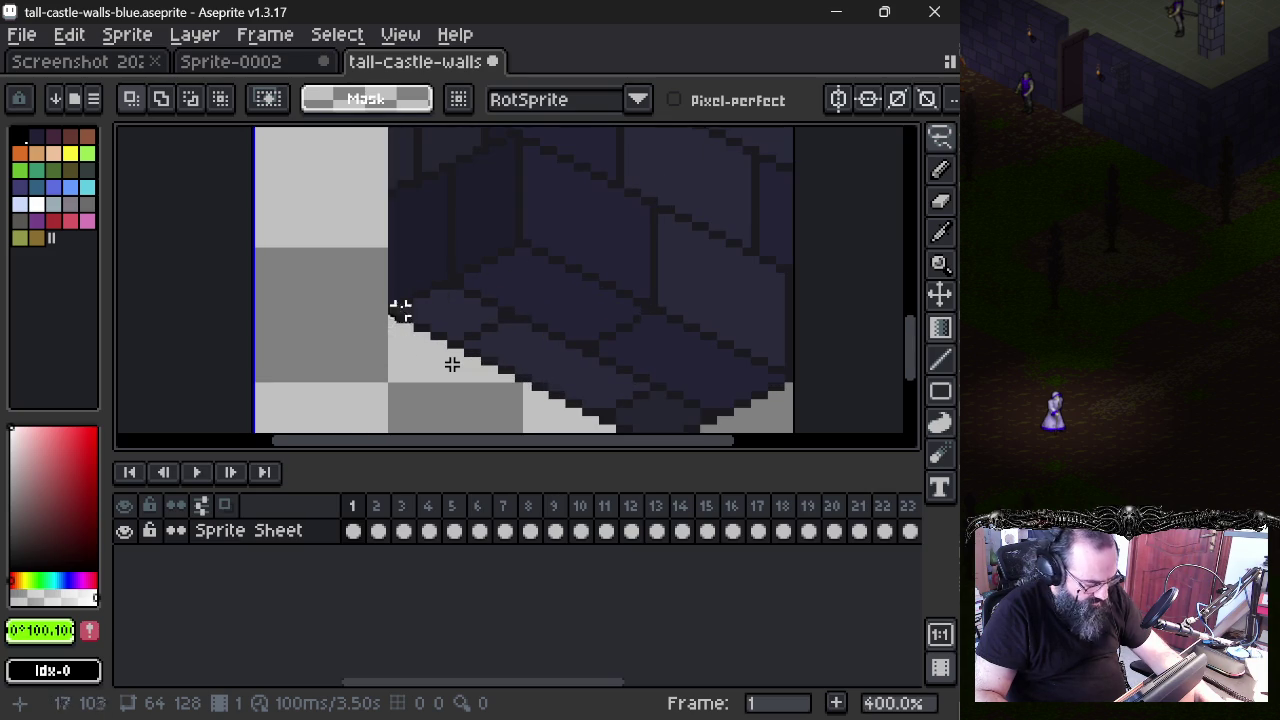
- Trace a freehand lasso around the wall's base slab, from its top corner to its lower edge
scroll(400, 310, "up", 1)
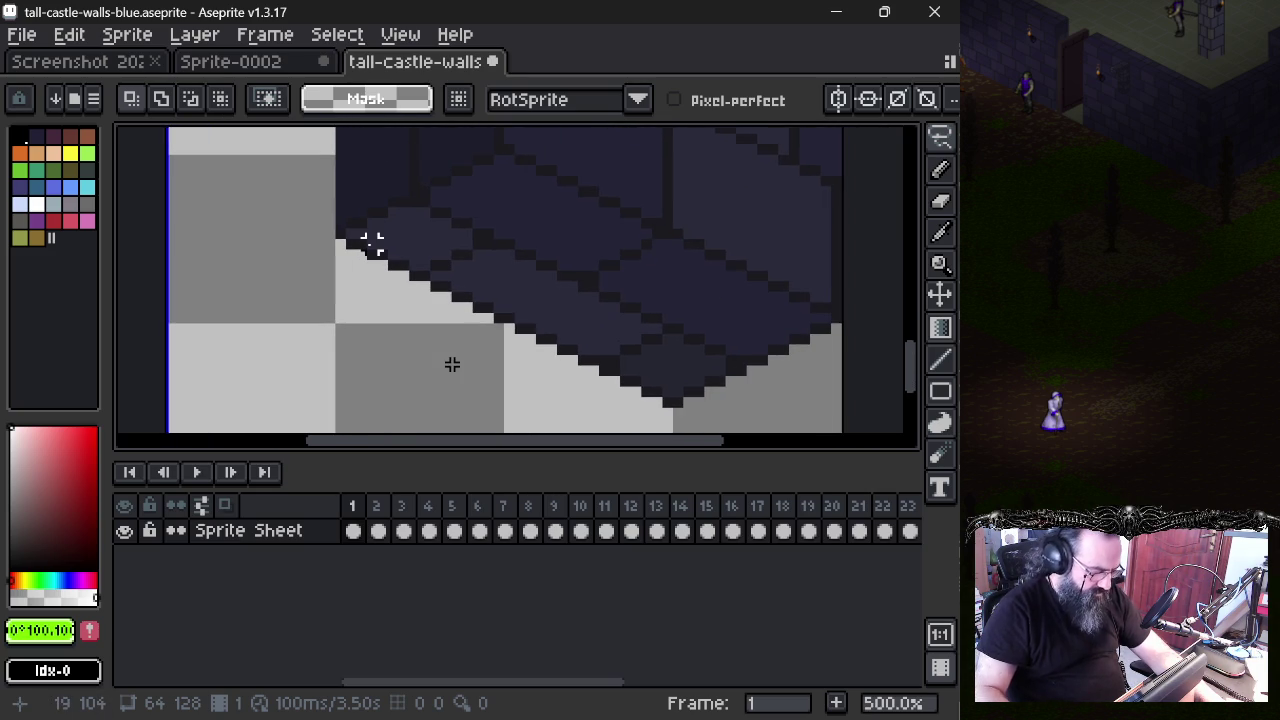
mouse_move(343, 234)
left_mouse_down()
mouse_move(507, 158)
mouse_move(836, 320)
mouse_move(773, 348)
left_mouse_up()
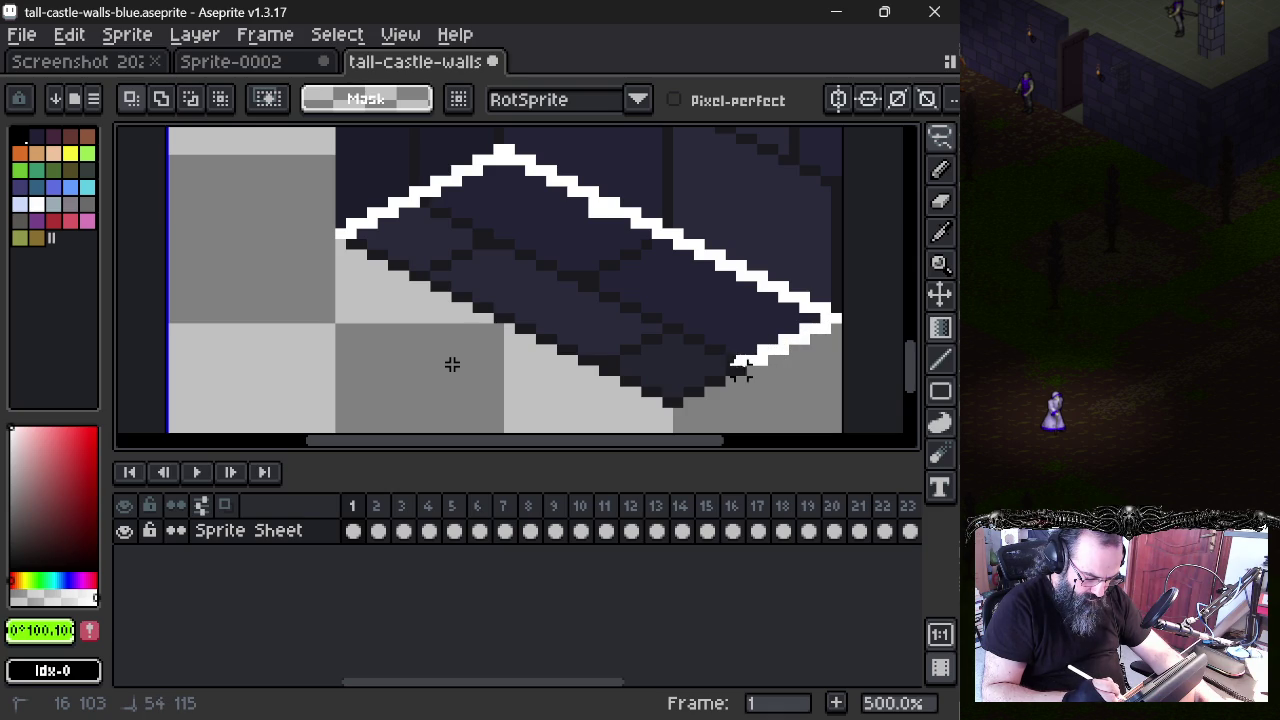
left_click_drag(720, 382, 668, 401)
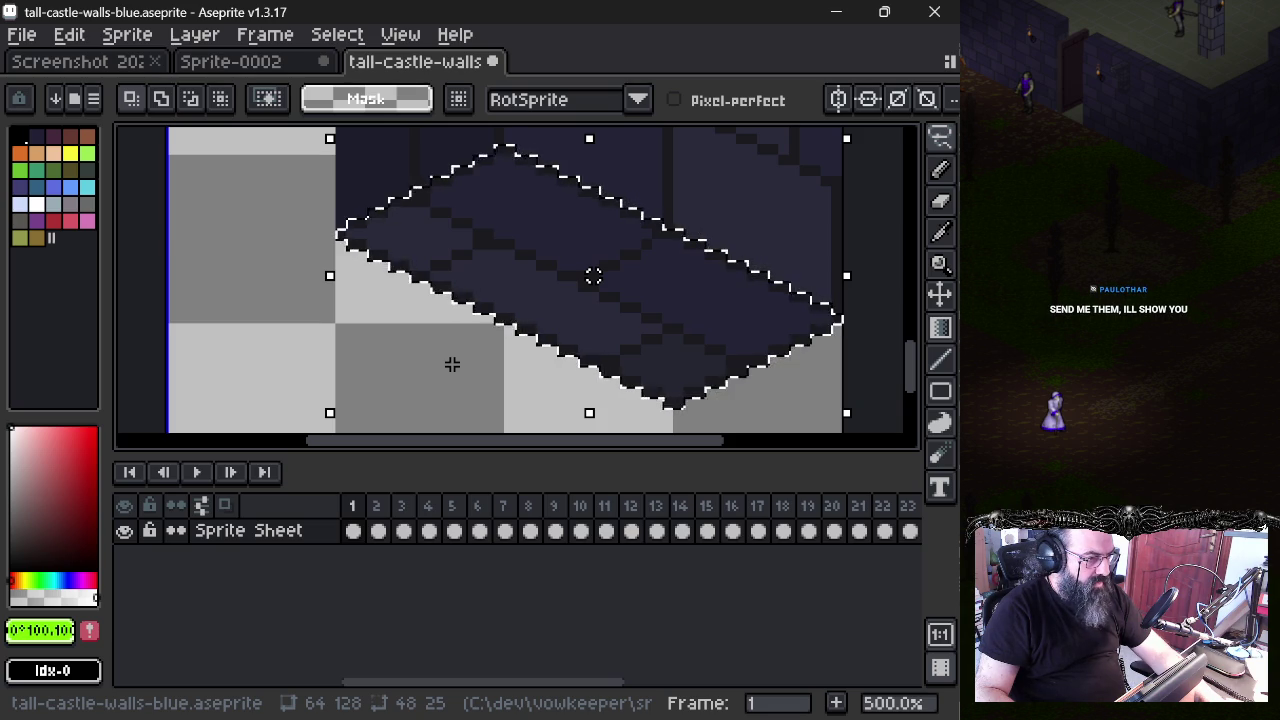
scroll(370, 265, "down", 2)
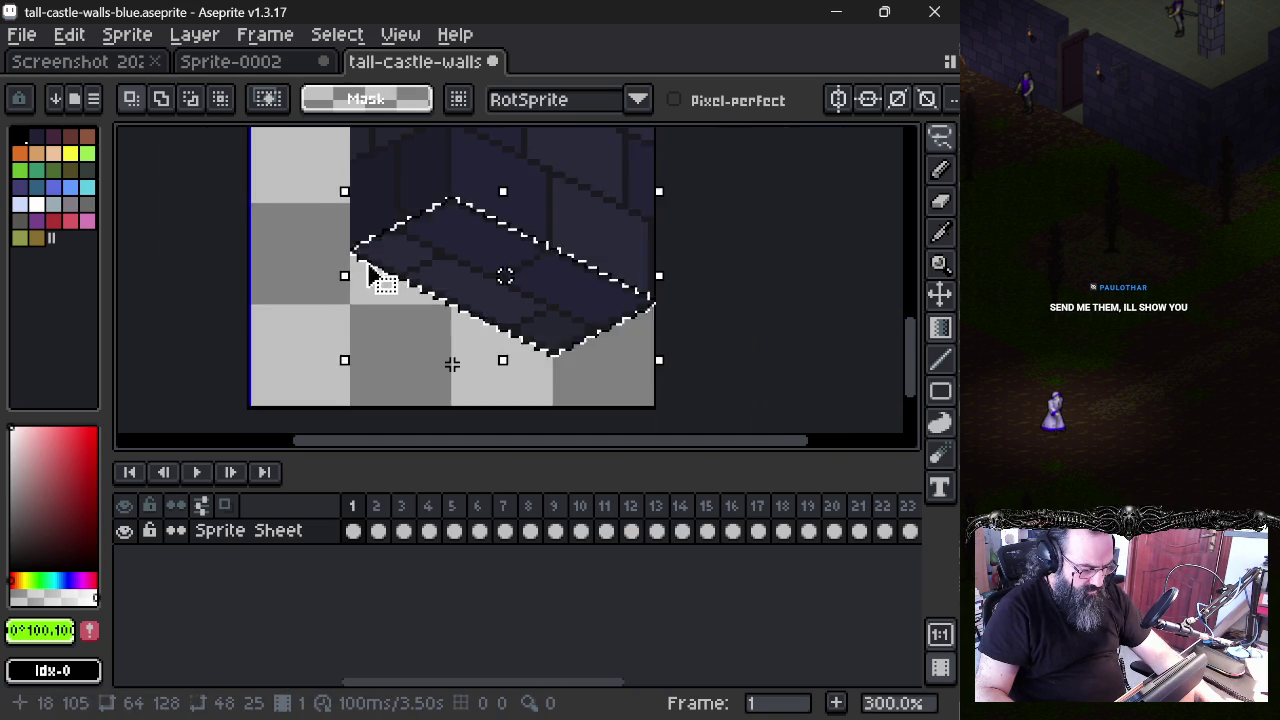
- Move the base slab up to the wall top, nudge it a pixel, then undo it back down
scroll(370, 262, "down", 2)
left_click_drag(431, 208, 428, 344)
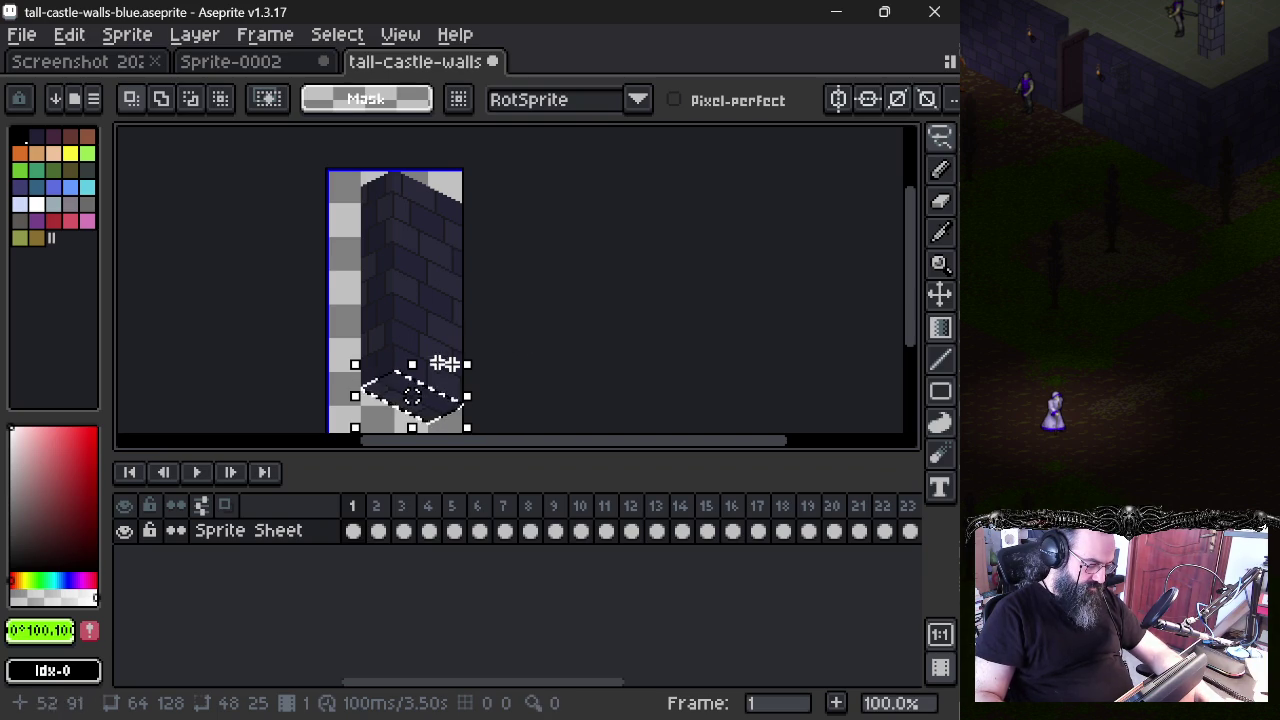
left_click_drag(440, 410, 443, 220)
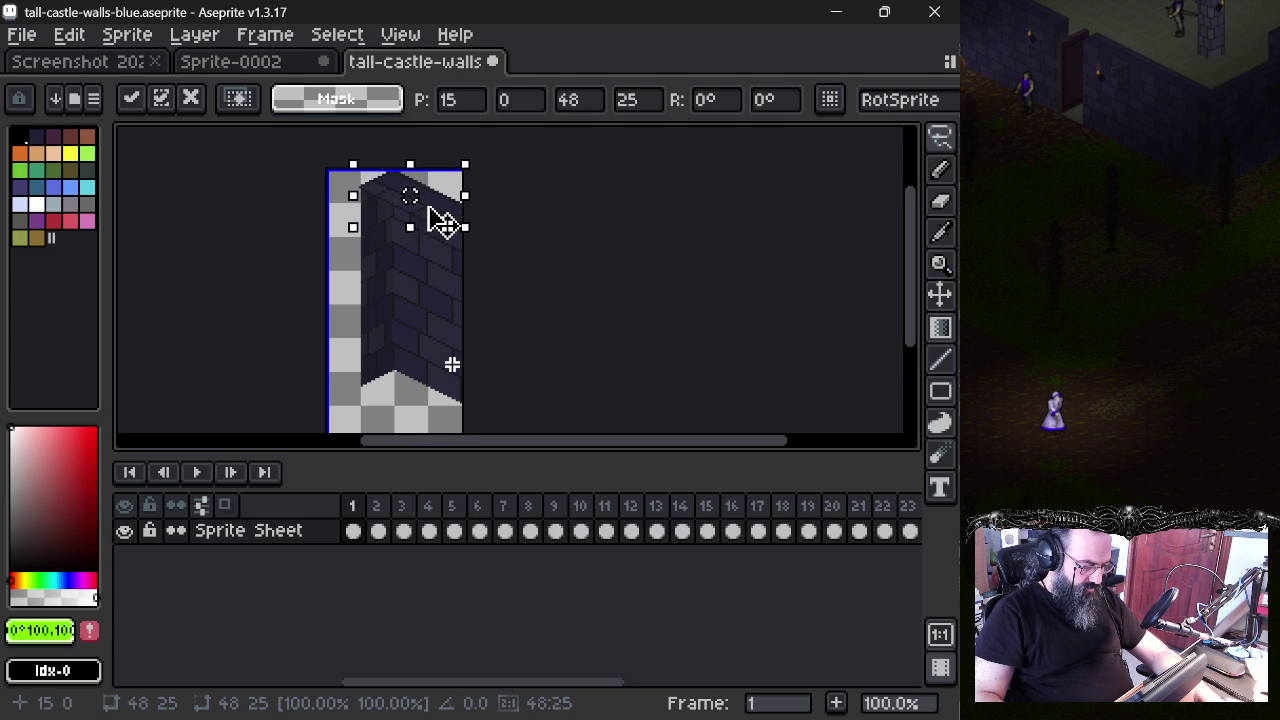
left_click_drag(443, 222, 446, 222)
left_click_drag(433, 208, 435, 210)
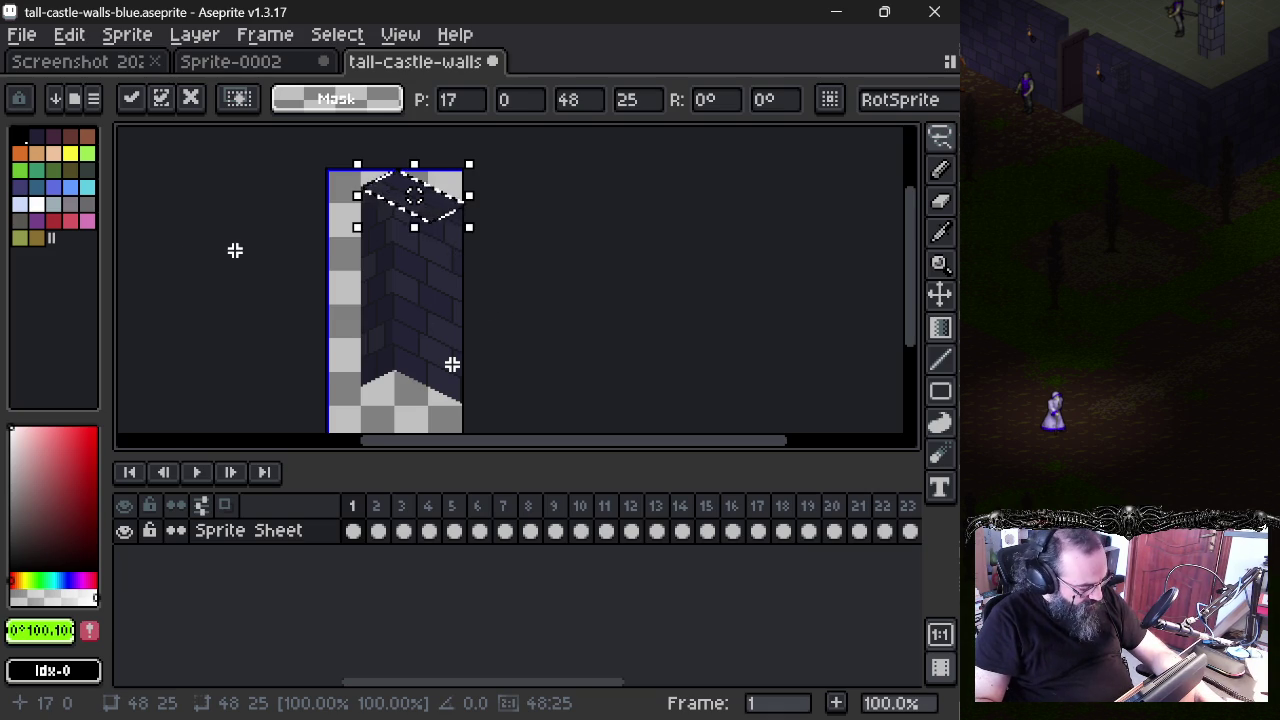
key("ctrl+z")
left_click(22, 34)
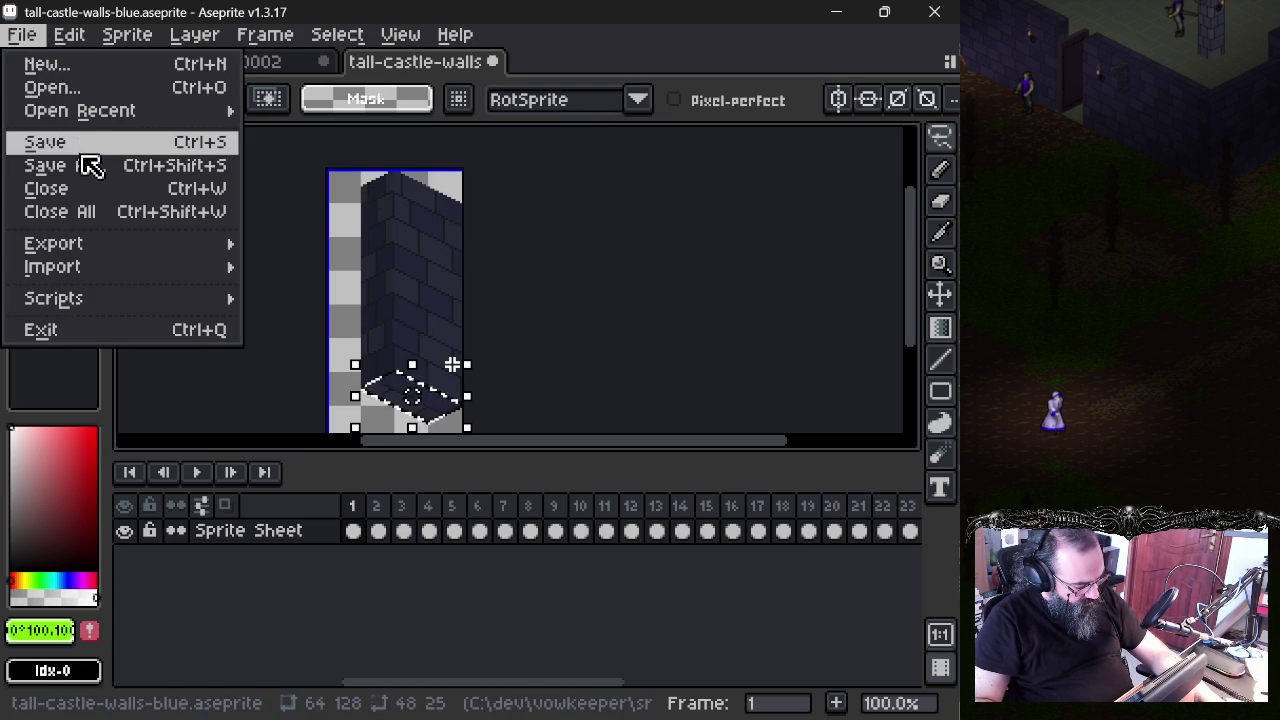
- Start Save As in the images folder, then cancel without saving
left_click(85, 166)
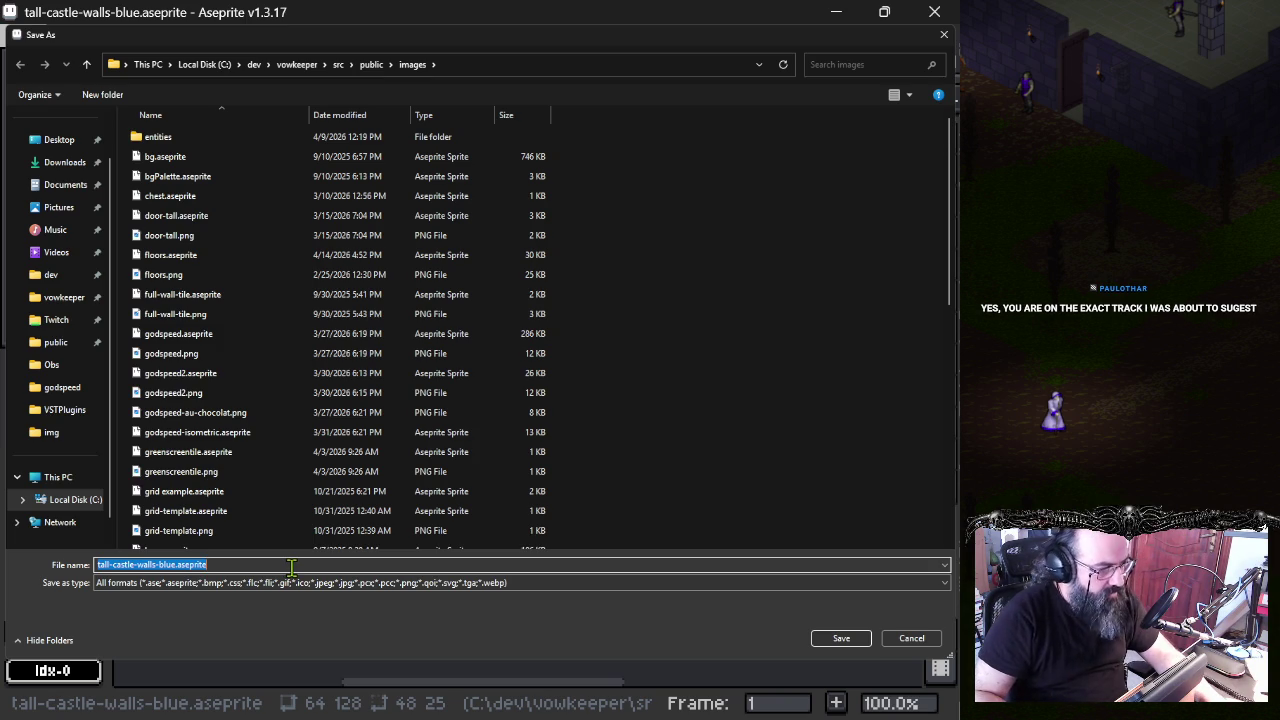
key("Escape")
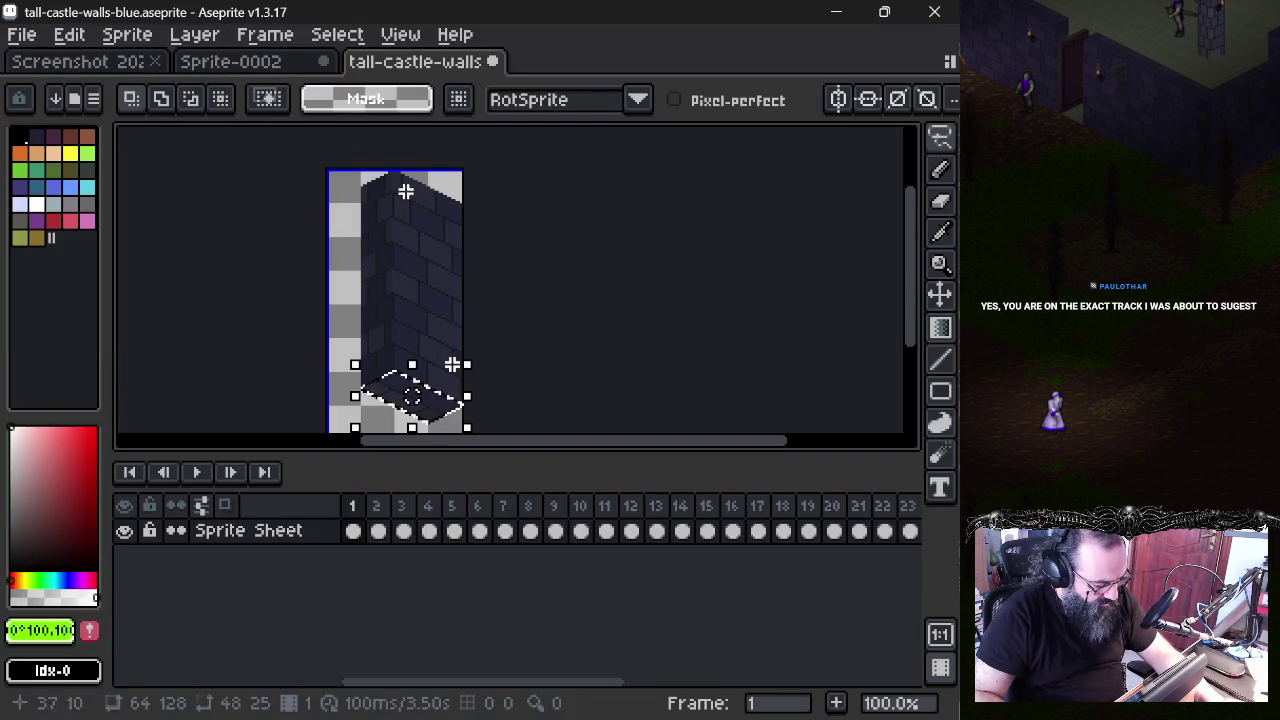
- Try the base slab at the wall top twice, nudging it up and cancelling once
mouse_move(447, 428)
left_mouse_down()
mouse_move(457, 200)
mouse_move(434, 229)
mouse_move(447, 227)
left_mouse_up()
key("Up")
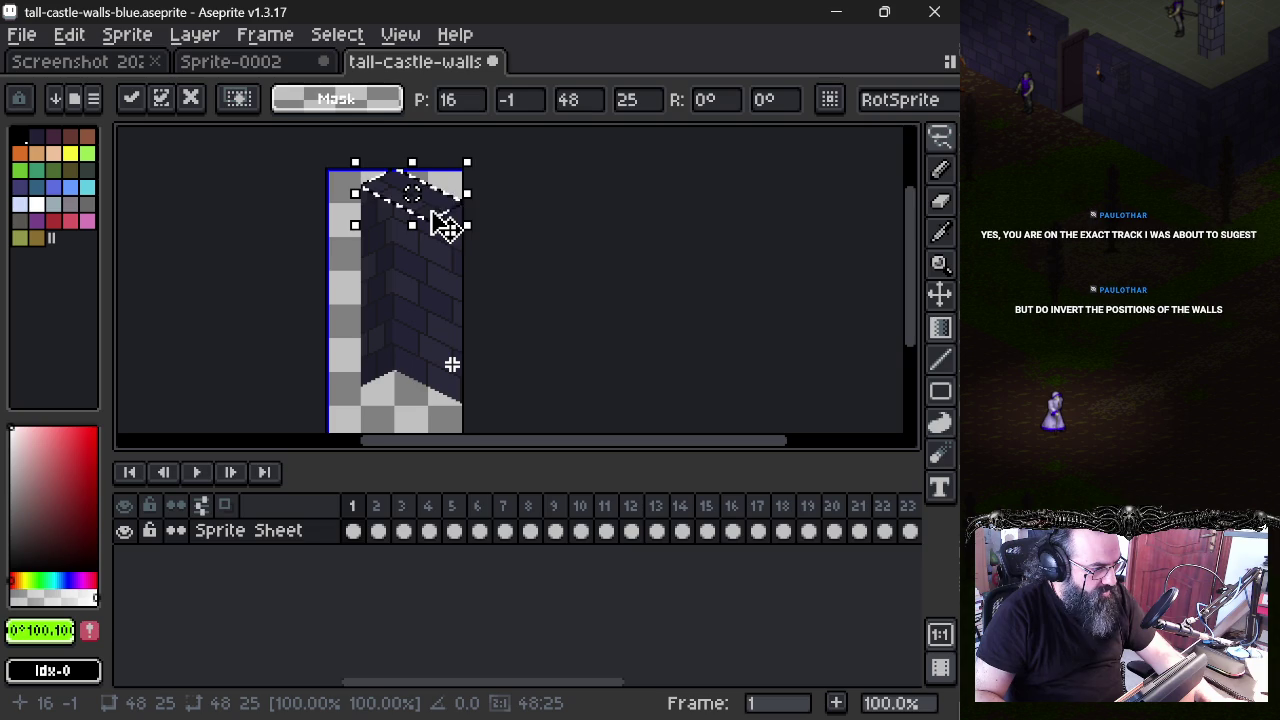
key("Escape")
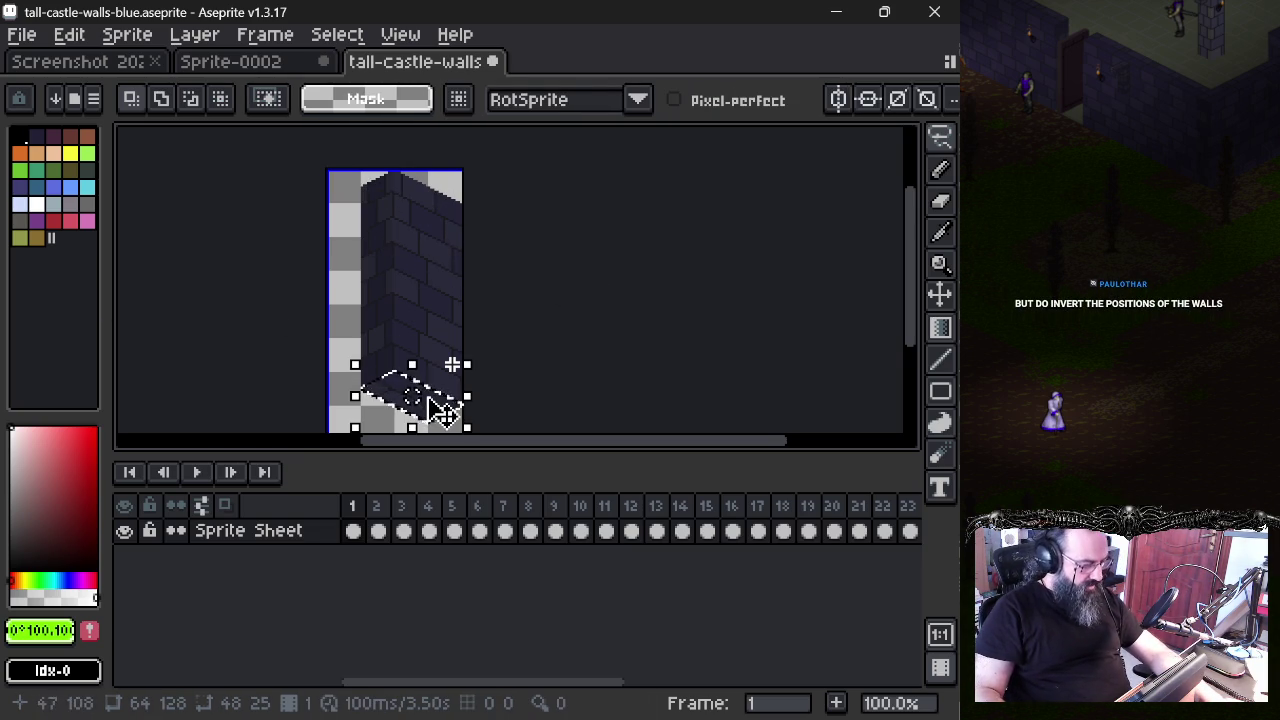
left_click_drag(428, 398, 431, 207)
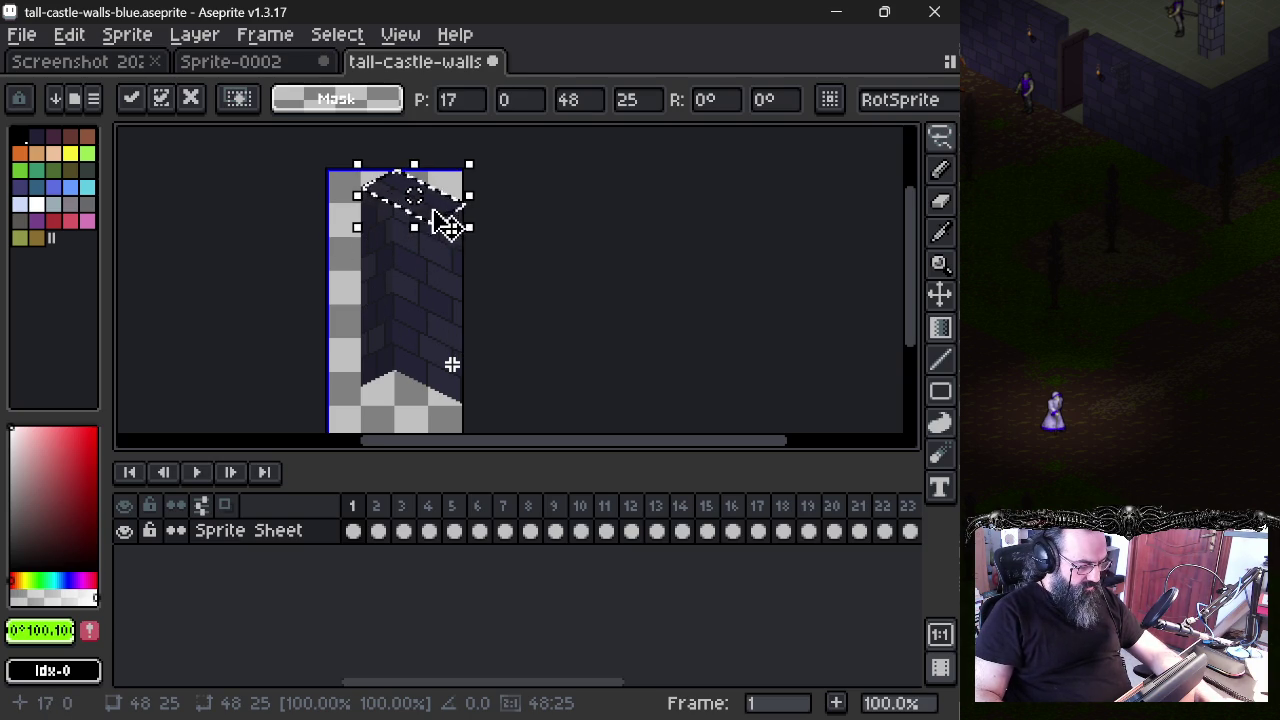
mouse_move(452, 224)
left_mouse_down()
mouse_move(500, 206)
mouse_move(449, 237)
mouse_move(451, 226)
left_mouse_up()
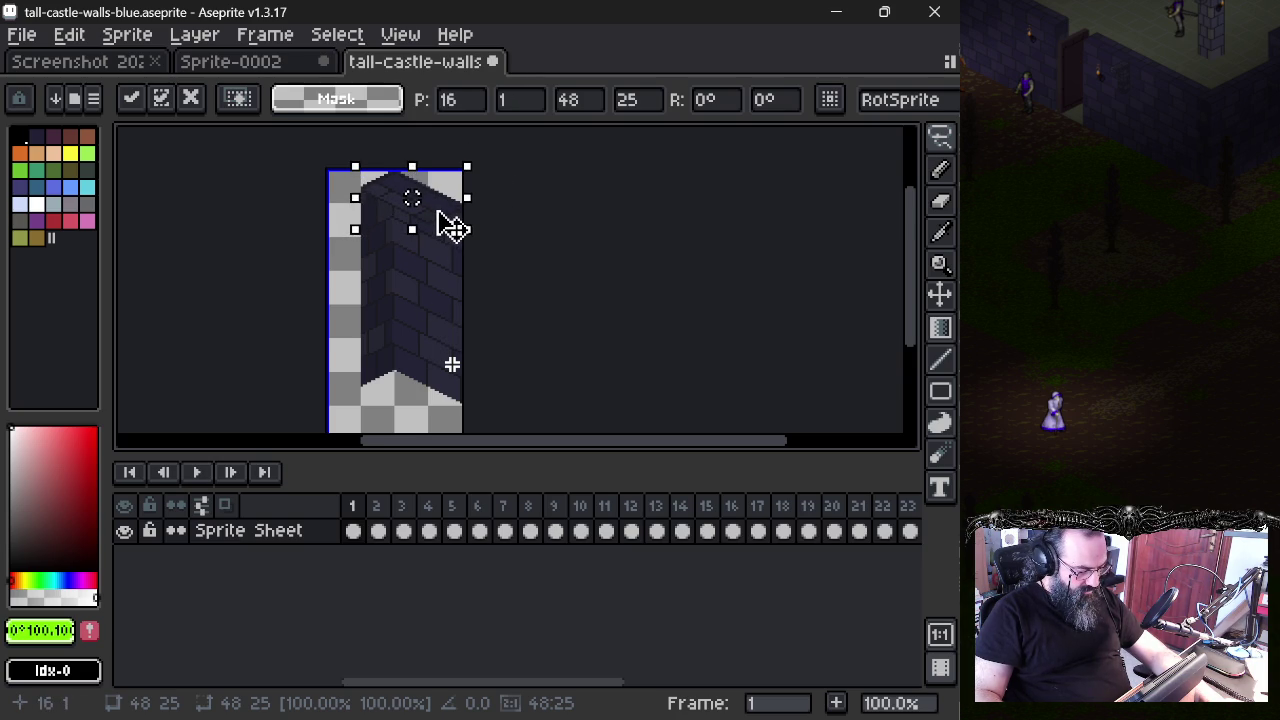
- Compare with frame 2, undo the slab's transform, and add a new Layer 1 above Sprite Sheet
left_click(378, 531)
left_click(352, 531)
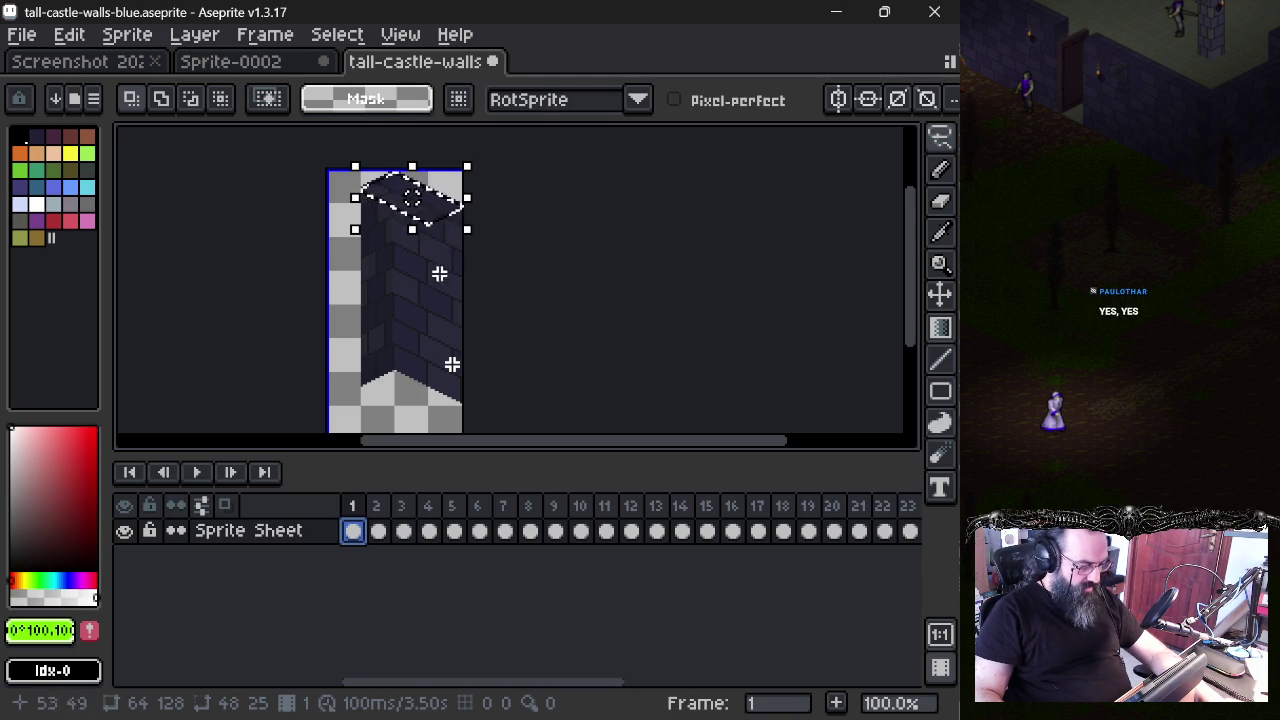
scroll(416, 284, "up", 1)
left_click_drag(549, 454, 508, 569)
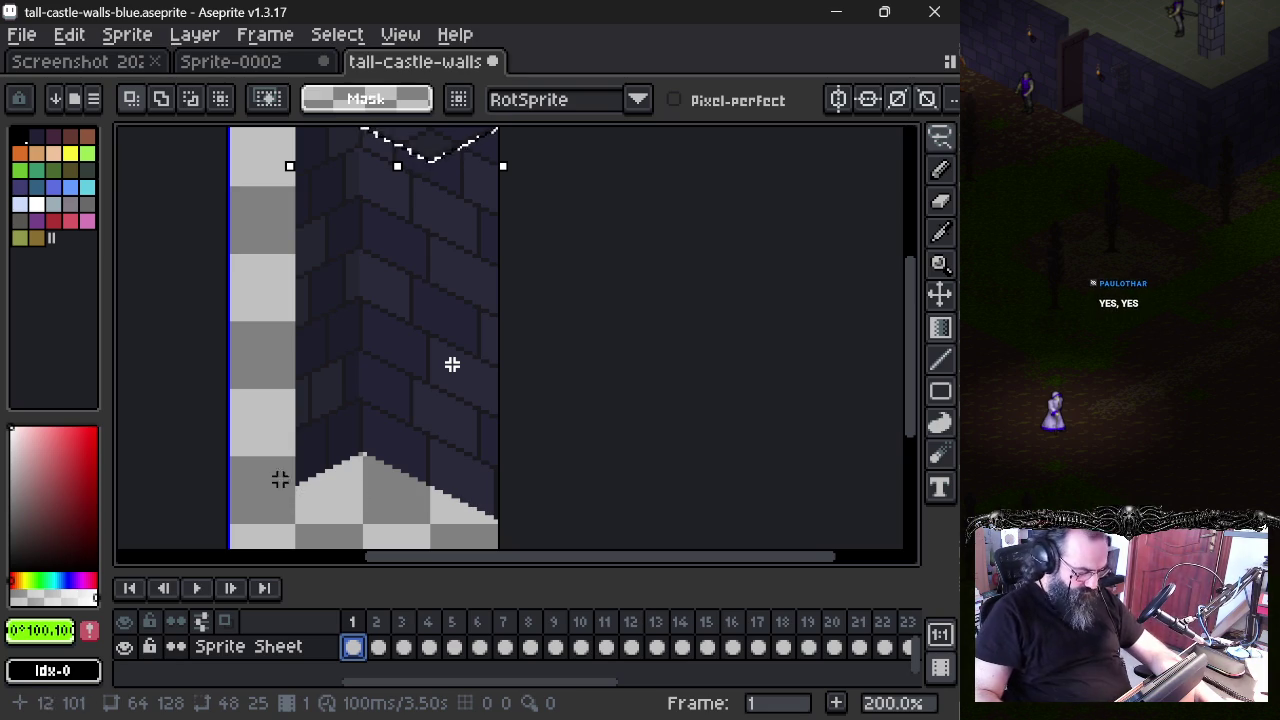
scroll(319, 372, "down", 1)
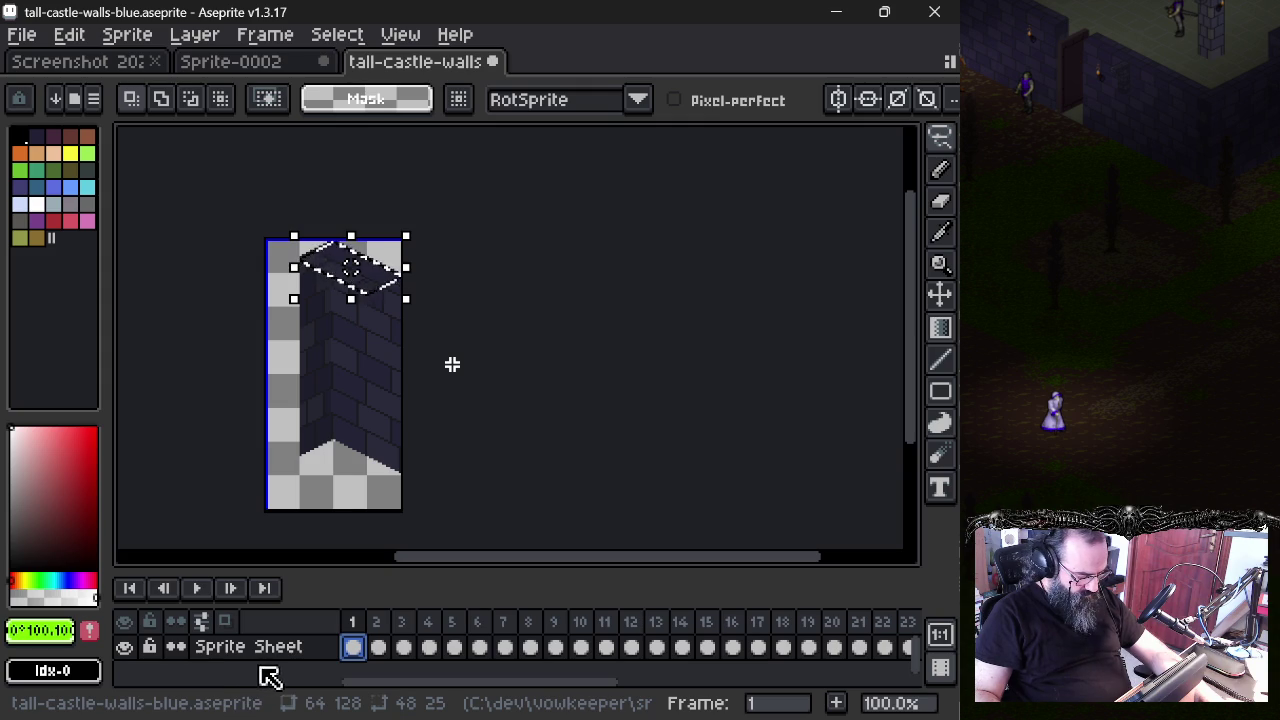
key("ctrl+z")
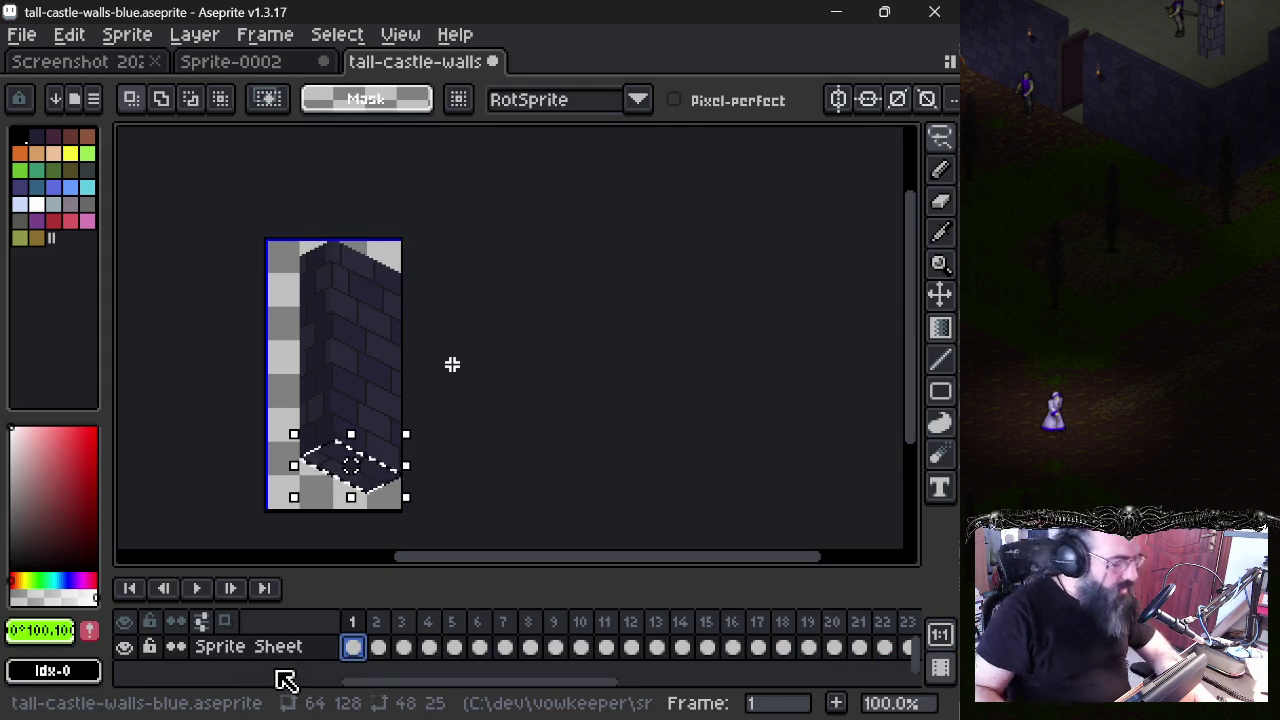
key("shift+n")
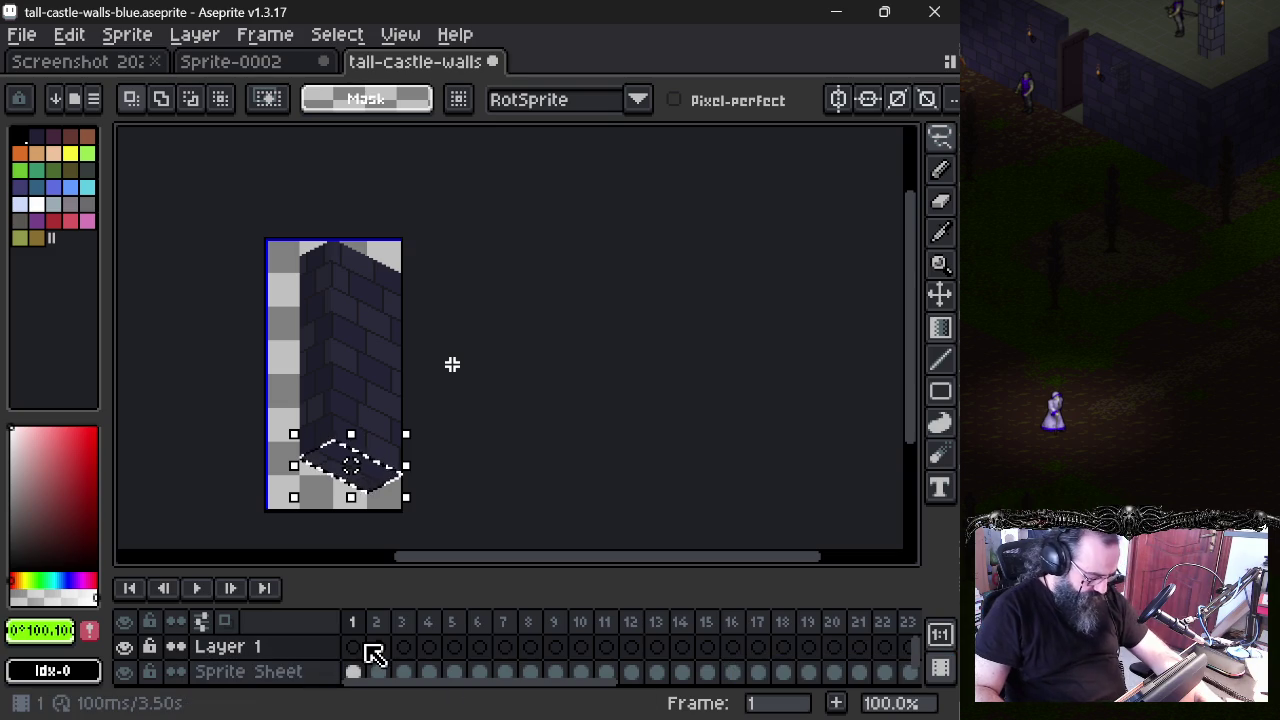
- Rename the new layer to 'top'
double_click(314, 649)
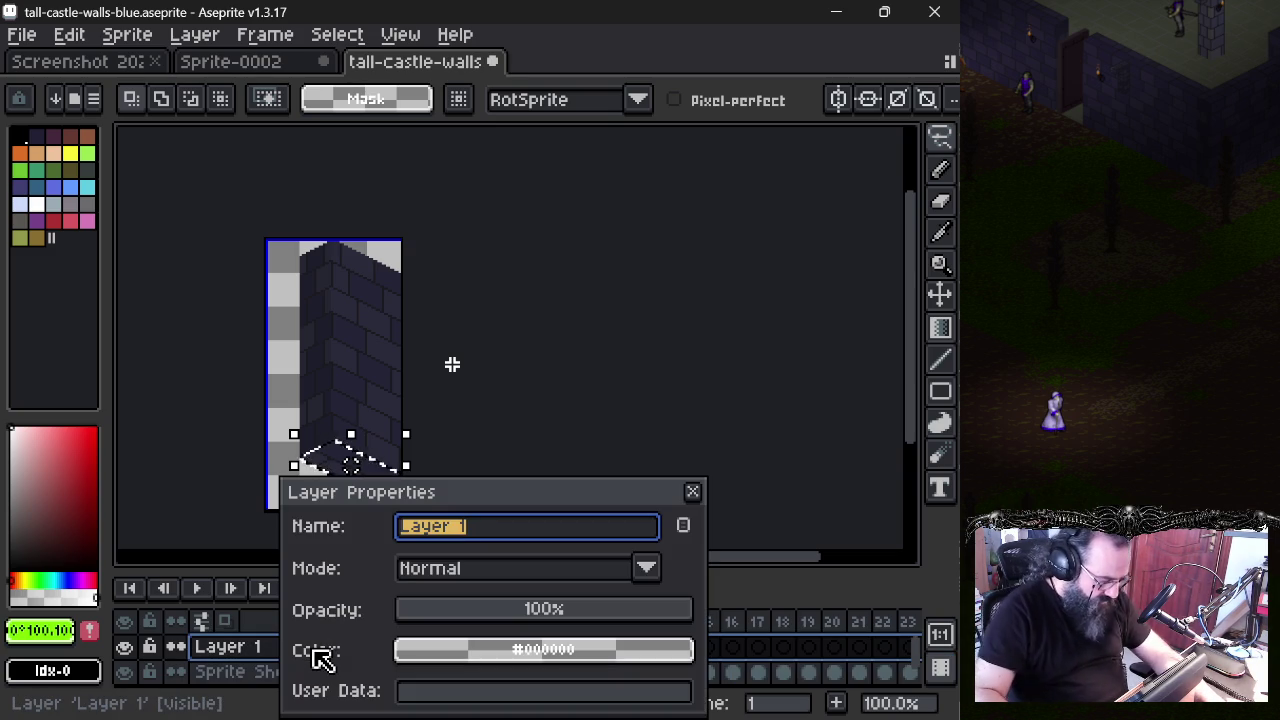
type("top")
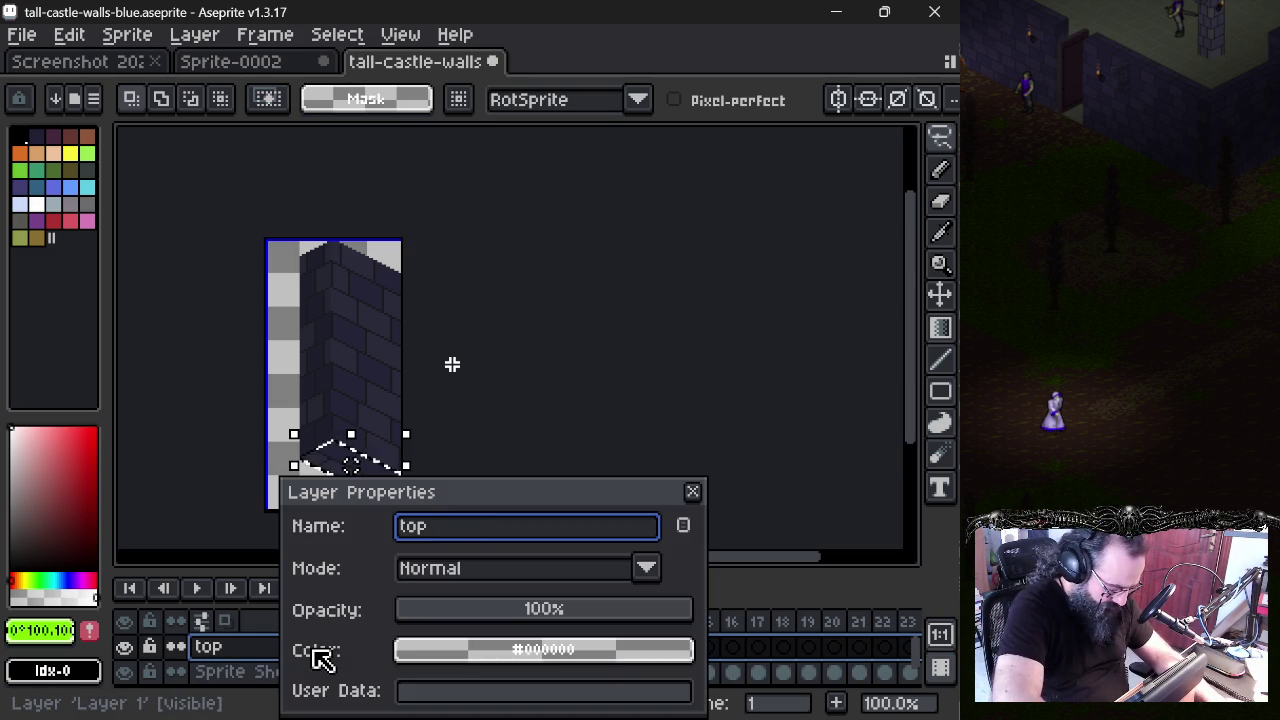
key("Return")
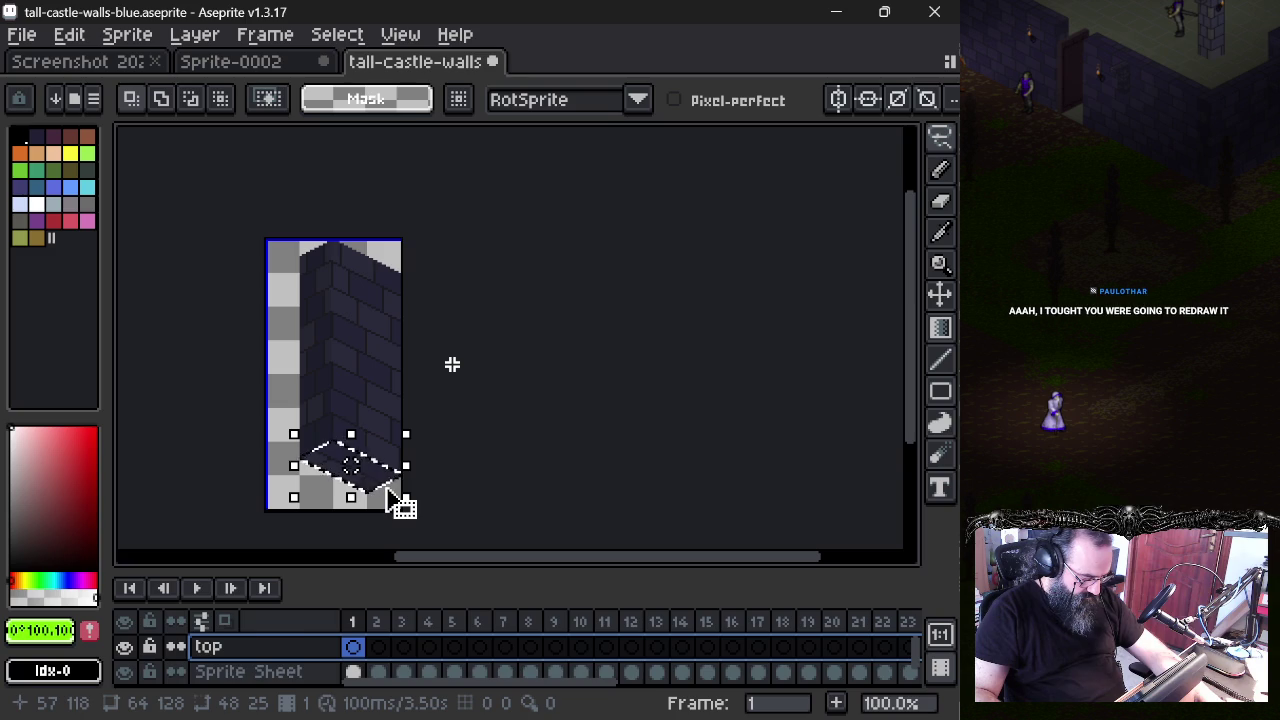
- Copy the wall and try shifting the whole sprite left, then cancel and undo back to Sprite Sheet only
key("ctrl+c")
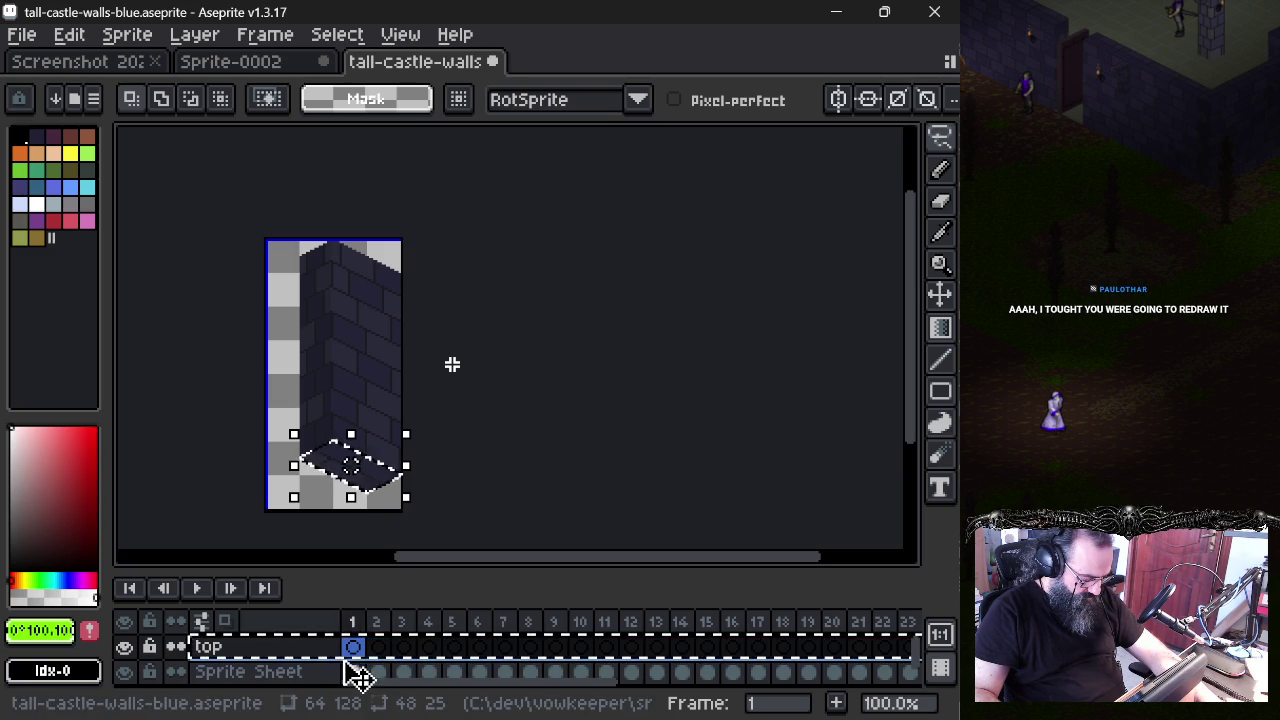
left_click(353, 667)
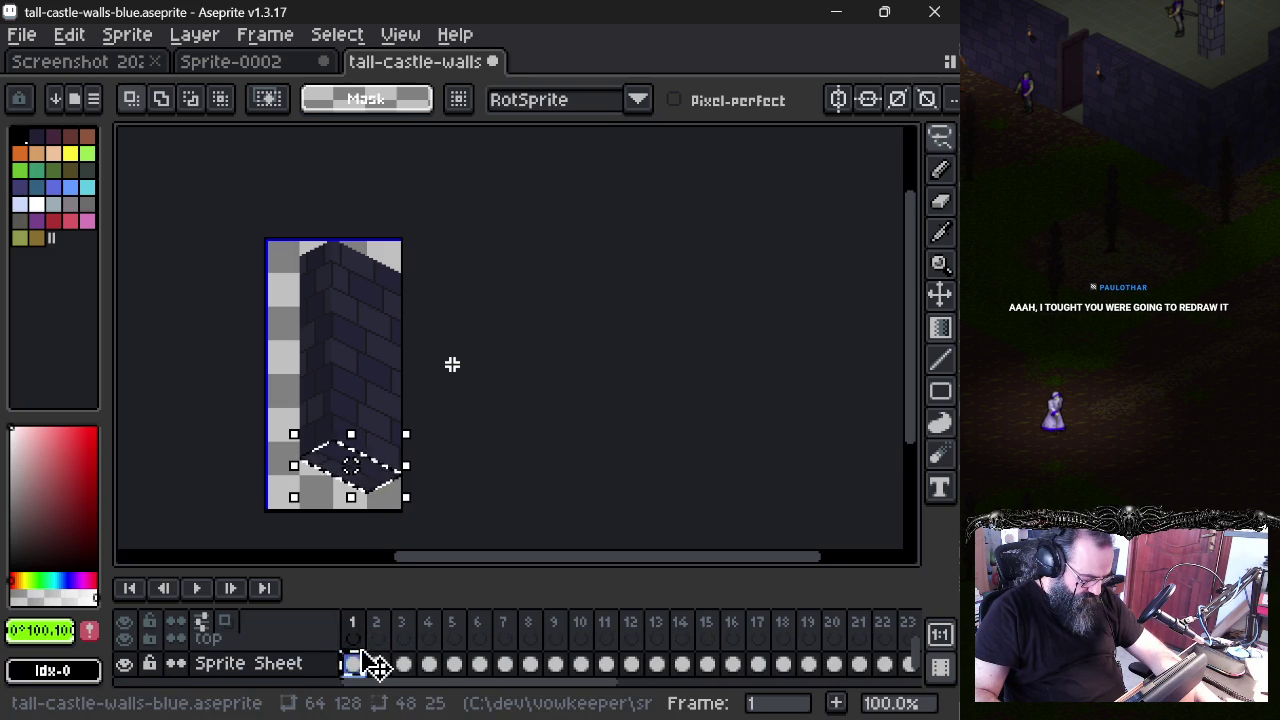
key("Up")
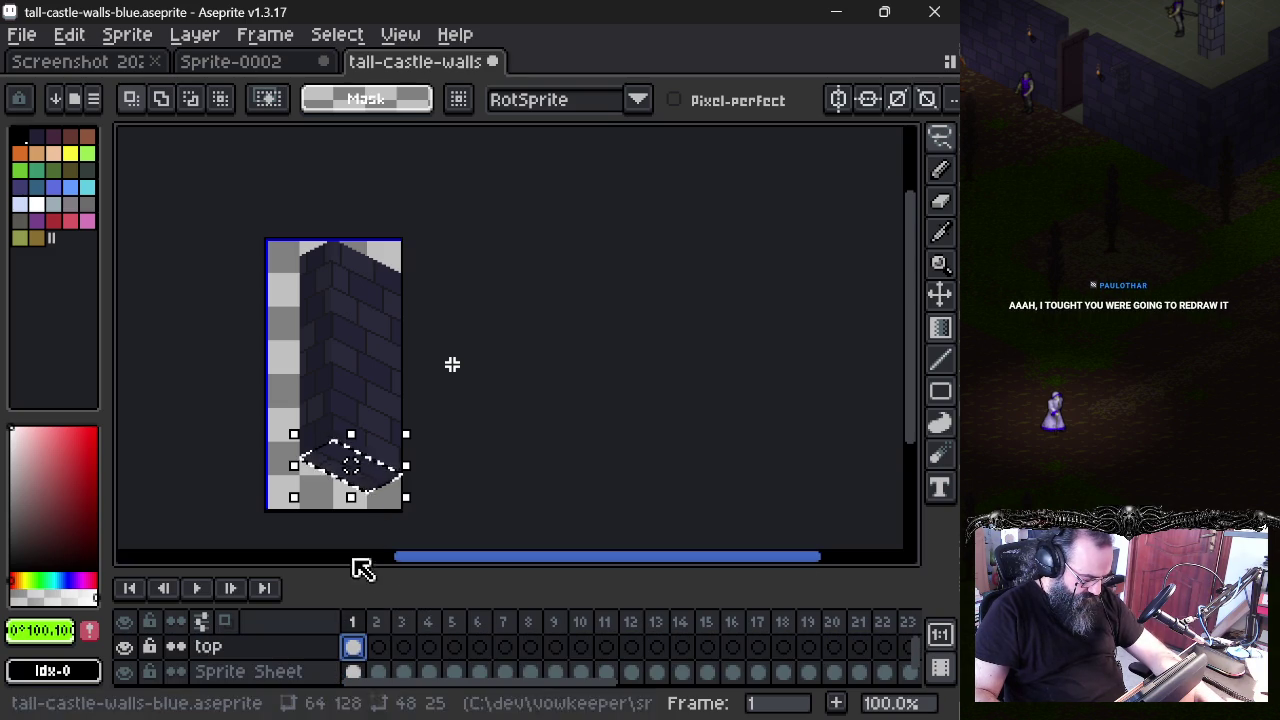
left_click(354, 672)
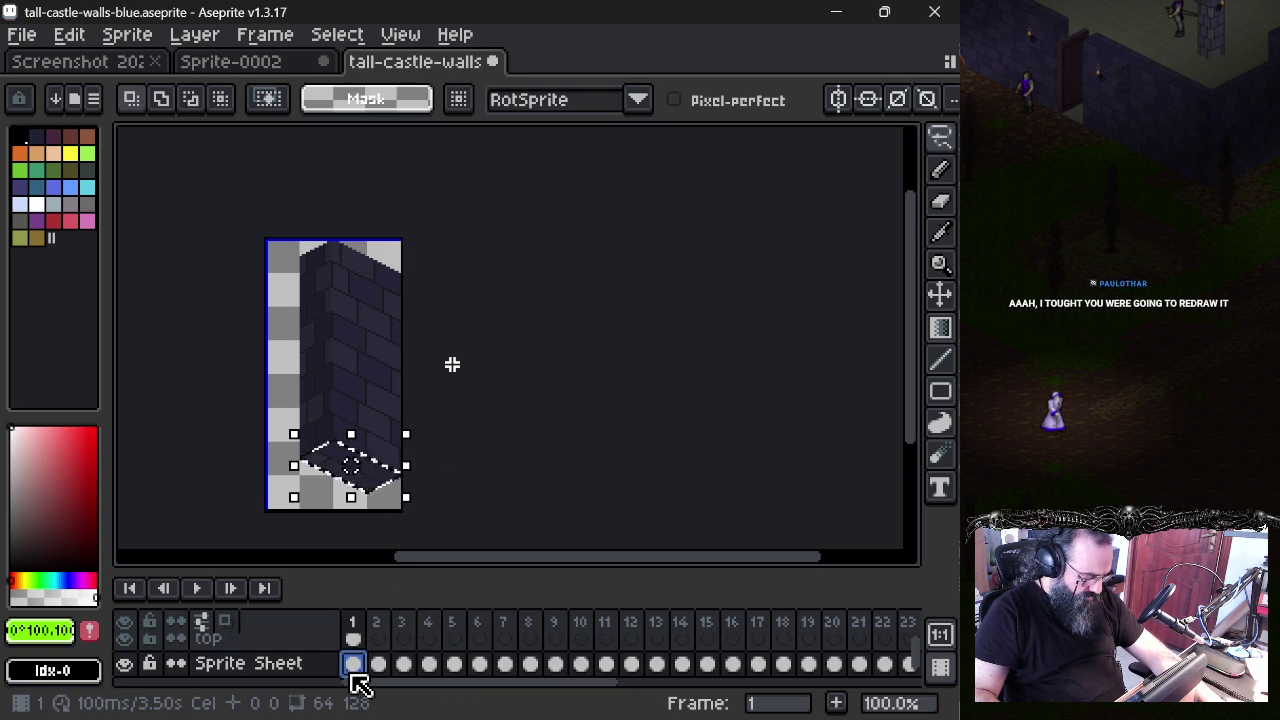
key("ctrl+z")
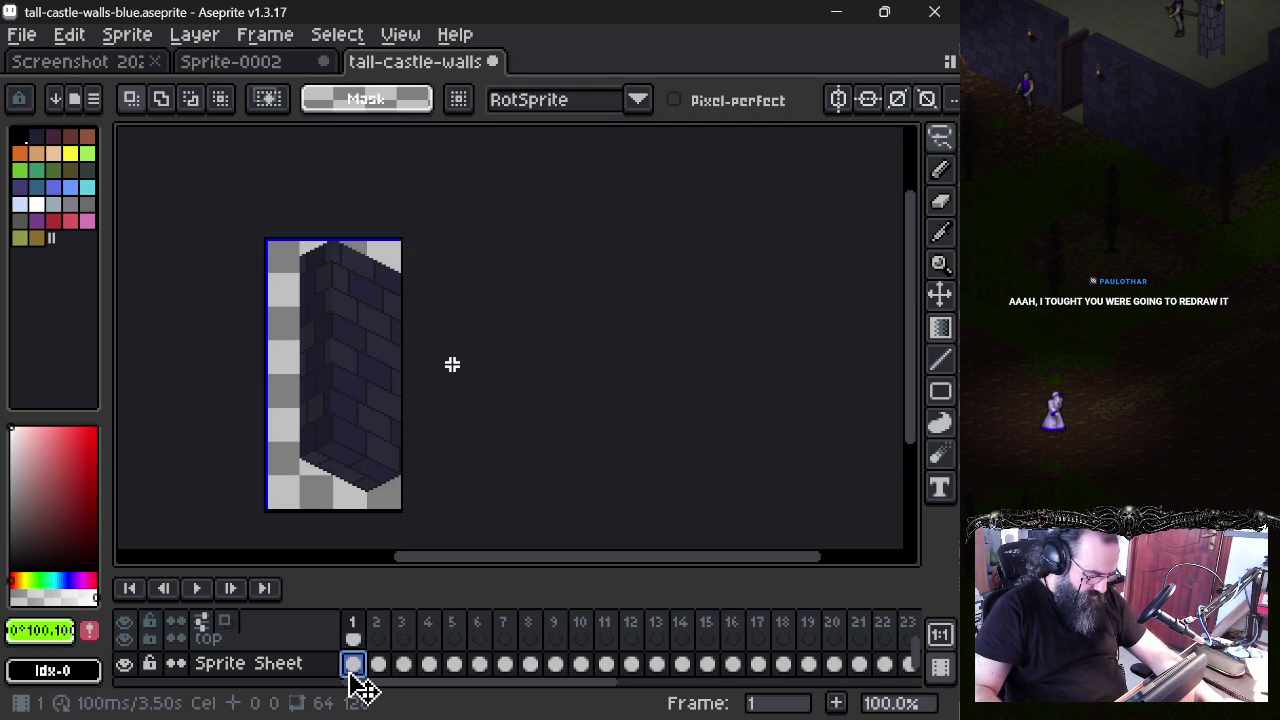
left_click(320, 645)
key("ctrl+a")
mouse_move(378, 502)
left_mouse_down()
mouse_move(394, 466)
mouse_move(414, 466)
mouse_move(288, 490)
mouse_move(391, 514)
mouse_move(334, 531)
mouse_move(380, 506)
mouse_move(357, 512)
mouse_move(366, 497)
mouse_move(394, 497)
mouse_move(331, 500)
mouse_move(357, 510)
left_mouse_up()
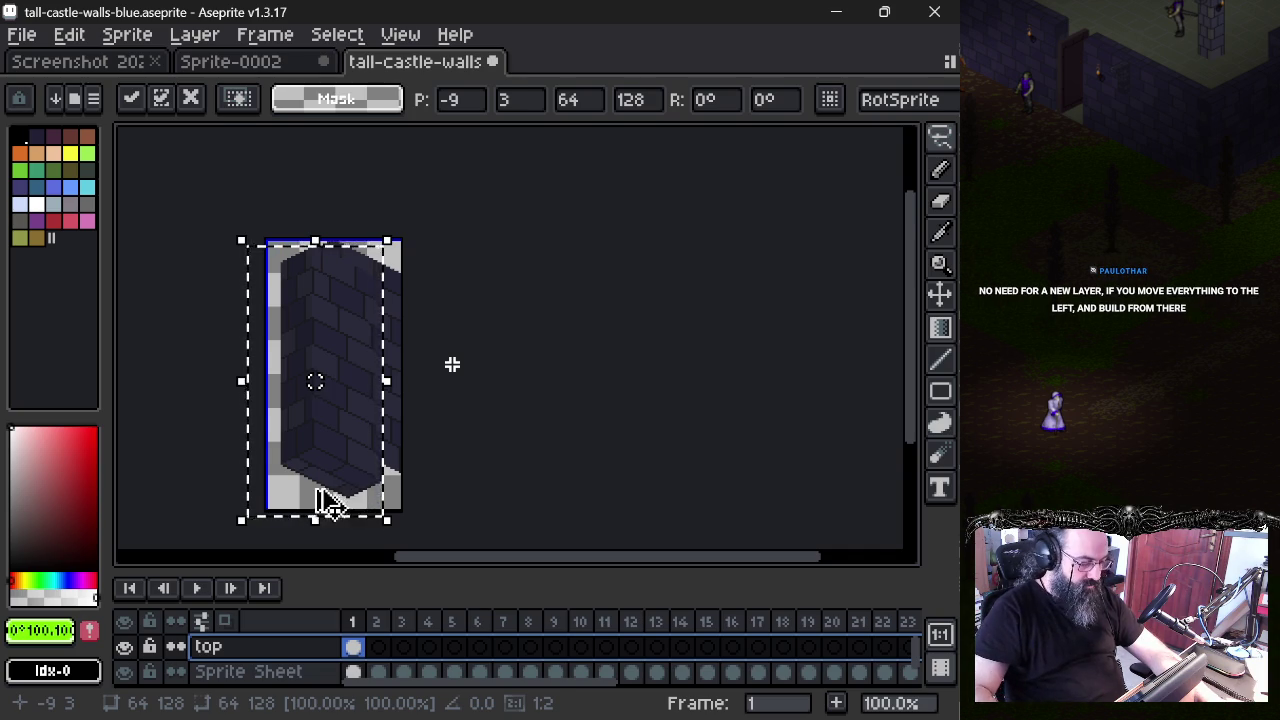
key("Escape")
key("ctrl+z")
key("ctrl+z")
key("ctrl+z")
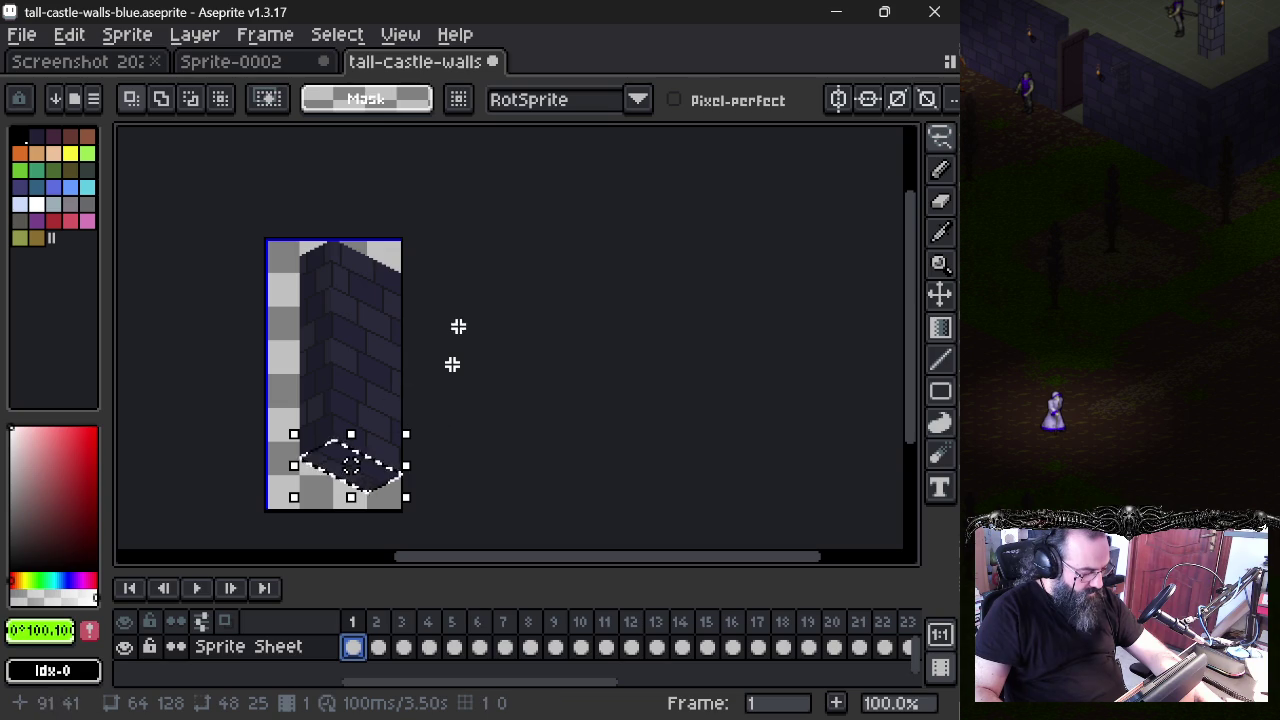
- Commit the floating base piece, undo the selection and rotation, then redo Rotate Selection 180
left_click(381, 623)
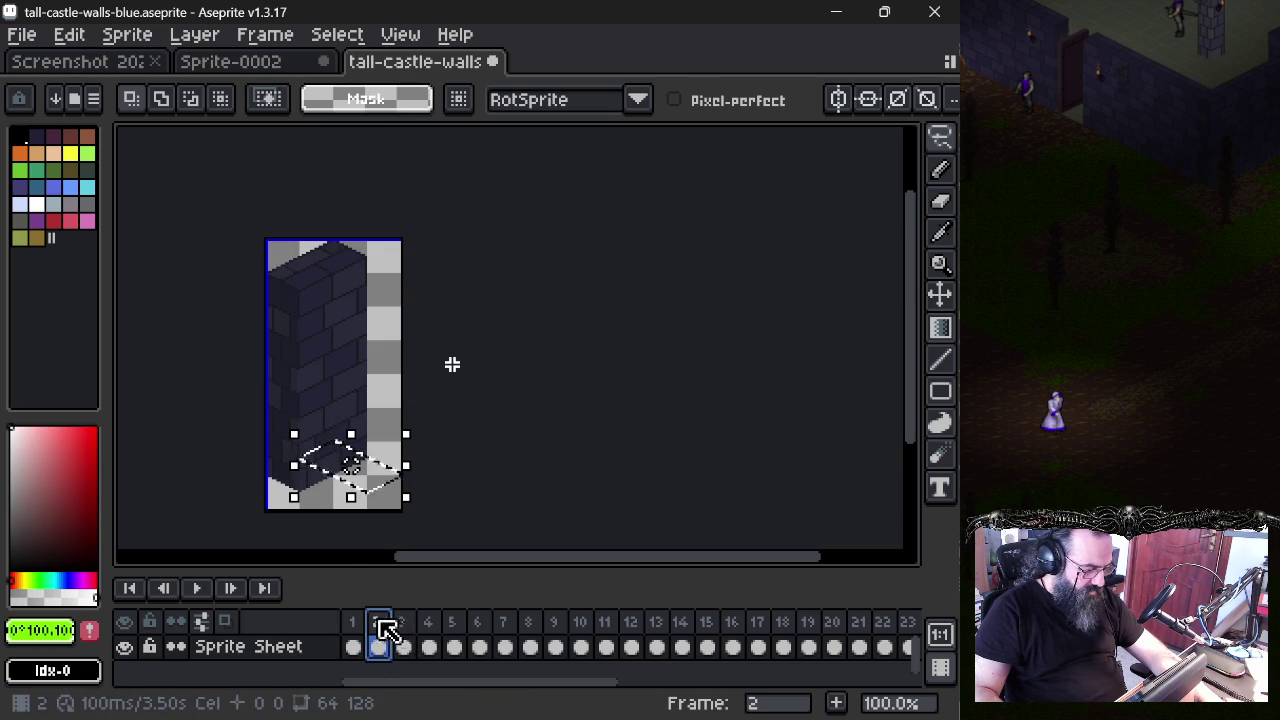
left_click(352, 622)
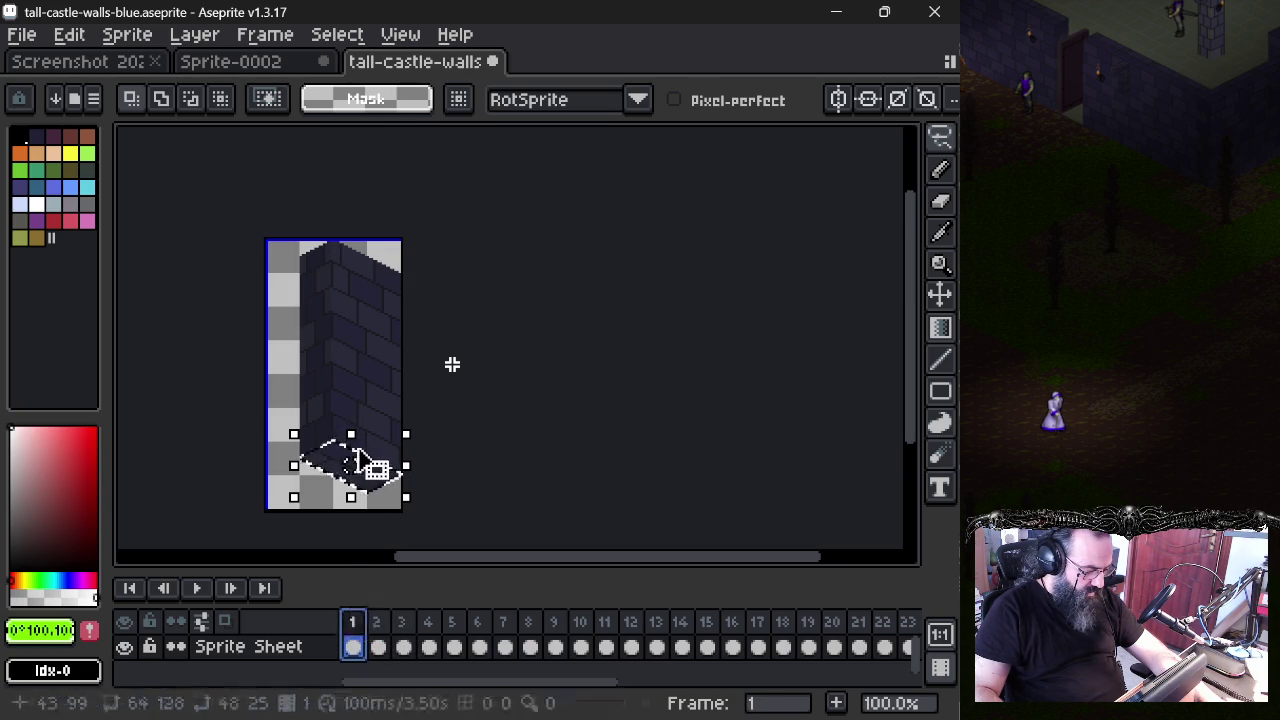
key("ctrl+d")
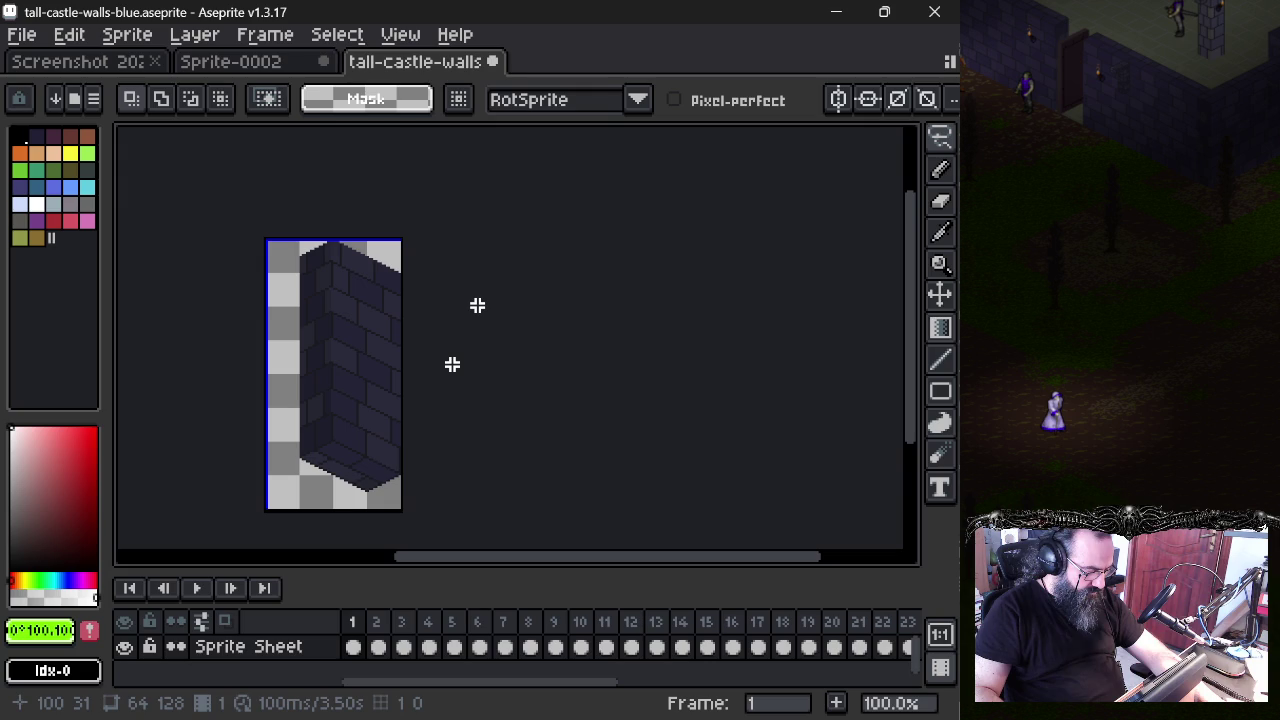
key("ctrl+z")
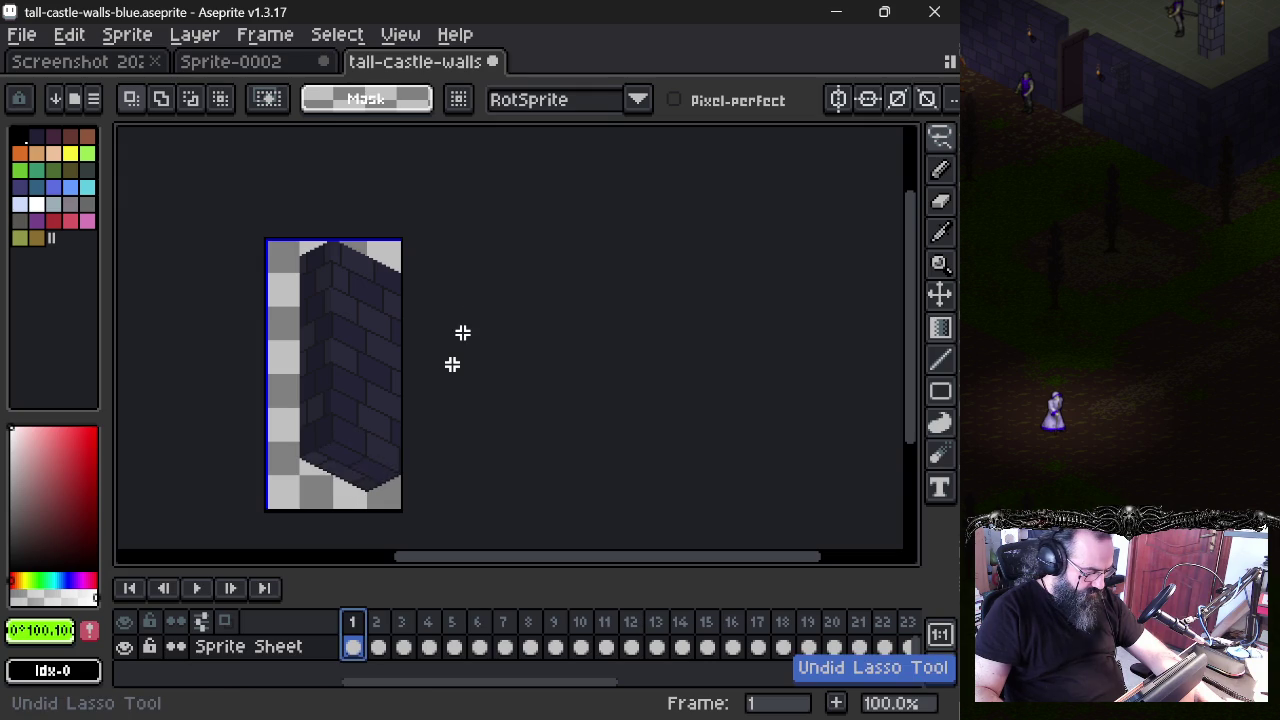
key("ctrl+z")
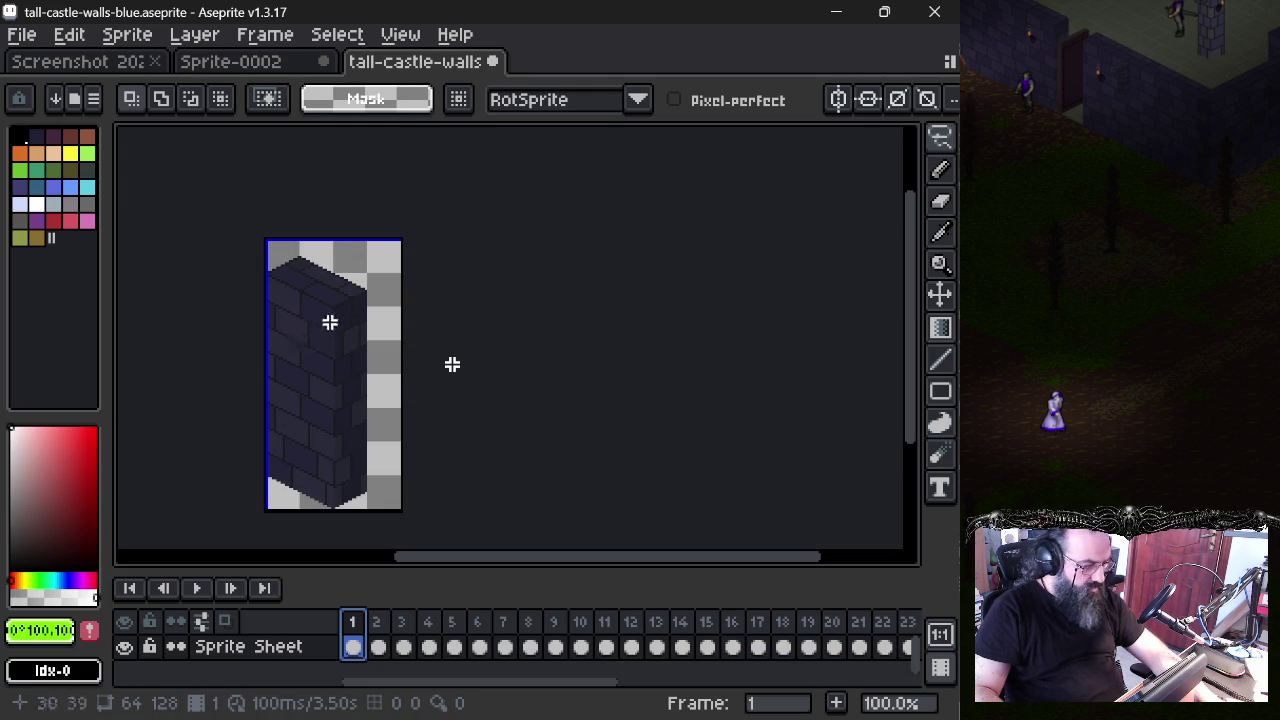
key("ctrl+y")
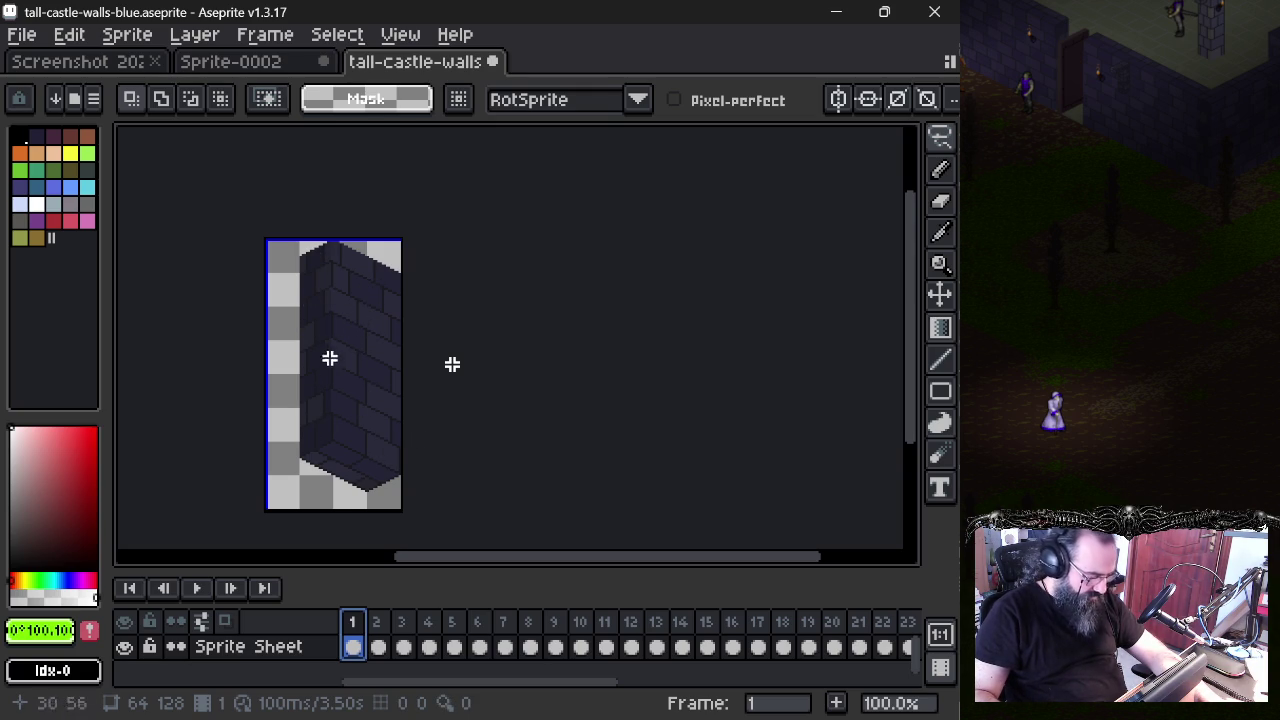
- Undo Rotate Selection 180 so frame 1's wall regains its original orientation
key("ctrl+z")
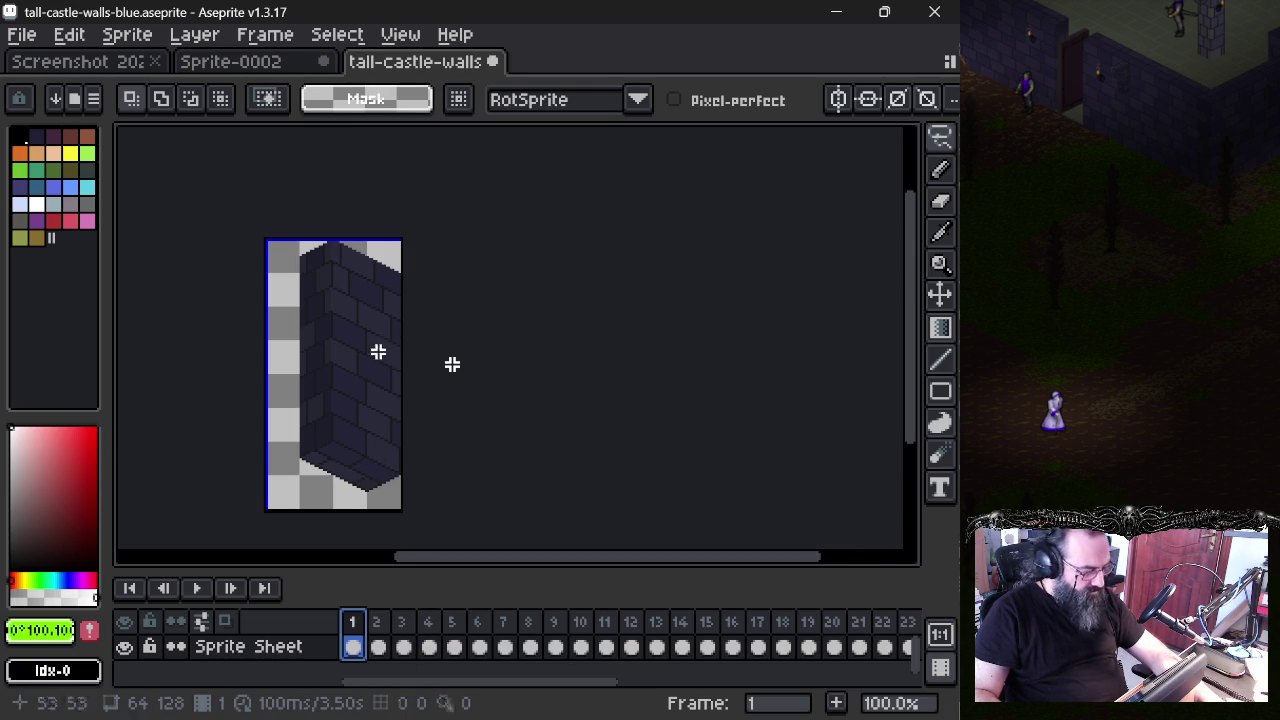
scroll(378, 351, "up", 1)
left_click_drag(394, 400, 490, 290)
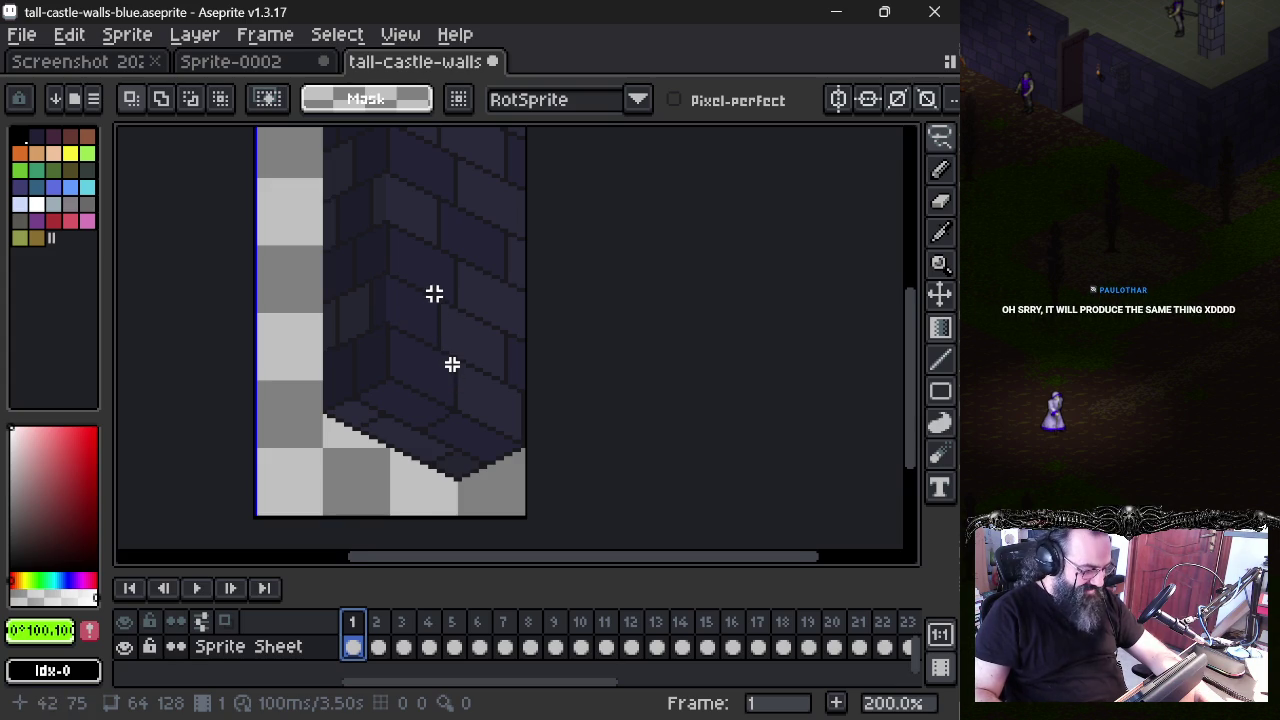
scroll(434, 293, "down", 1)
mouse_move(434, 293)
left_mouse_down()
mouse_move(408, 372)
mouse_move(372, 358)
mouse_move(409, 310)
left_mouse_up()
key("ctrl+z")
- Zoom in and pan up along the wall's corner edge to inspect it
scroll(372, 358, "up", 1)
scroll(411, 313, "down", 1)
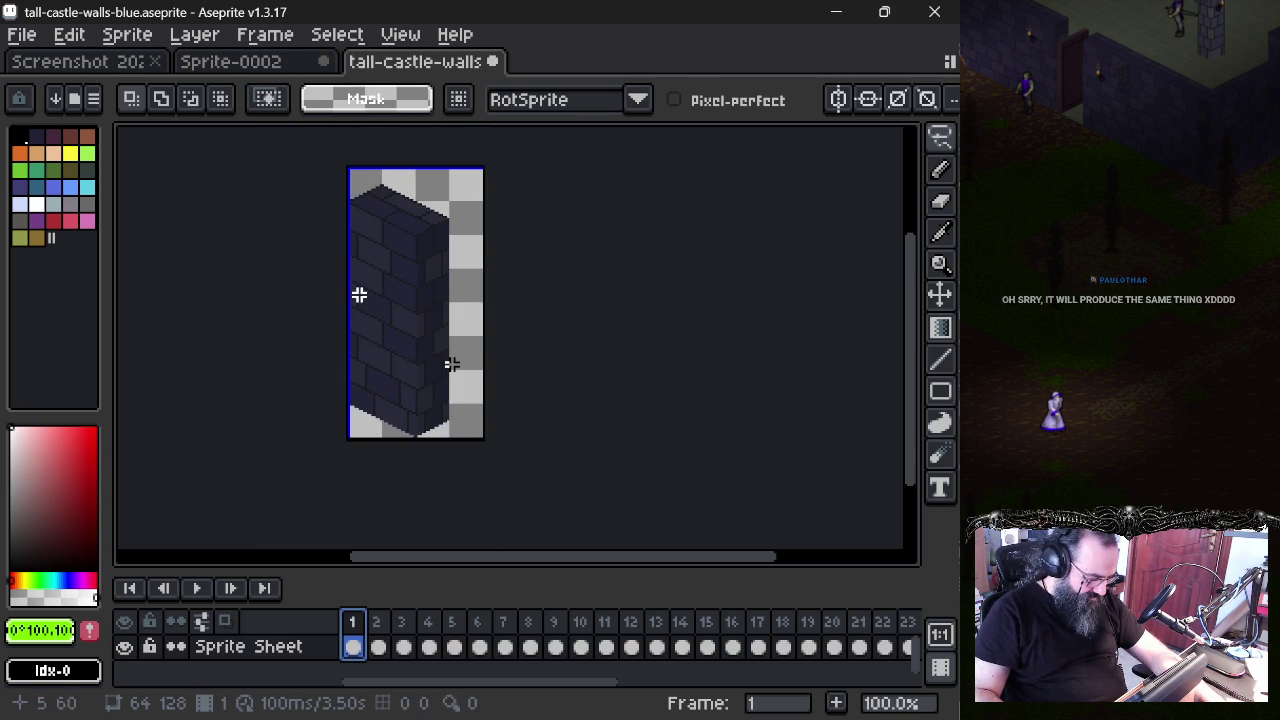
left_click_drag(374, 323, 370, 340)
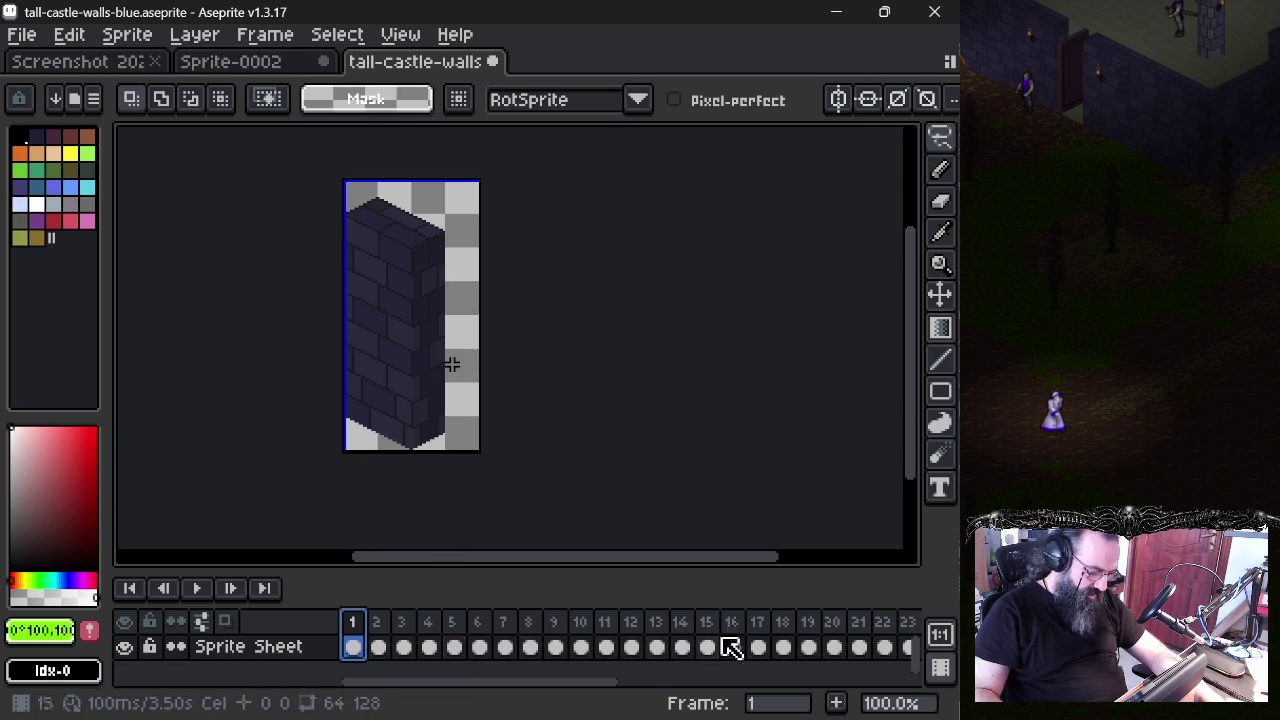
scroll(417, 341, "up", 1)
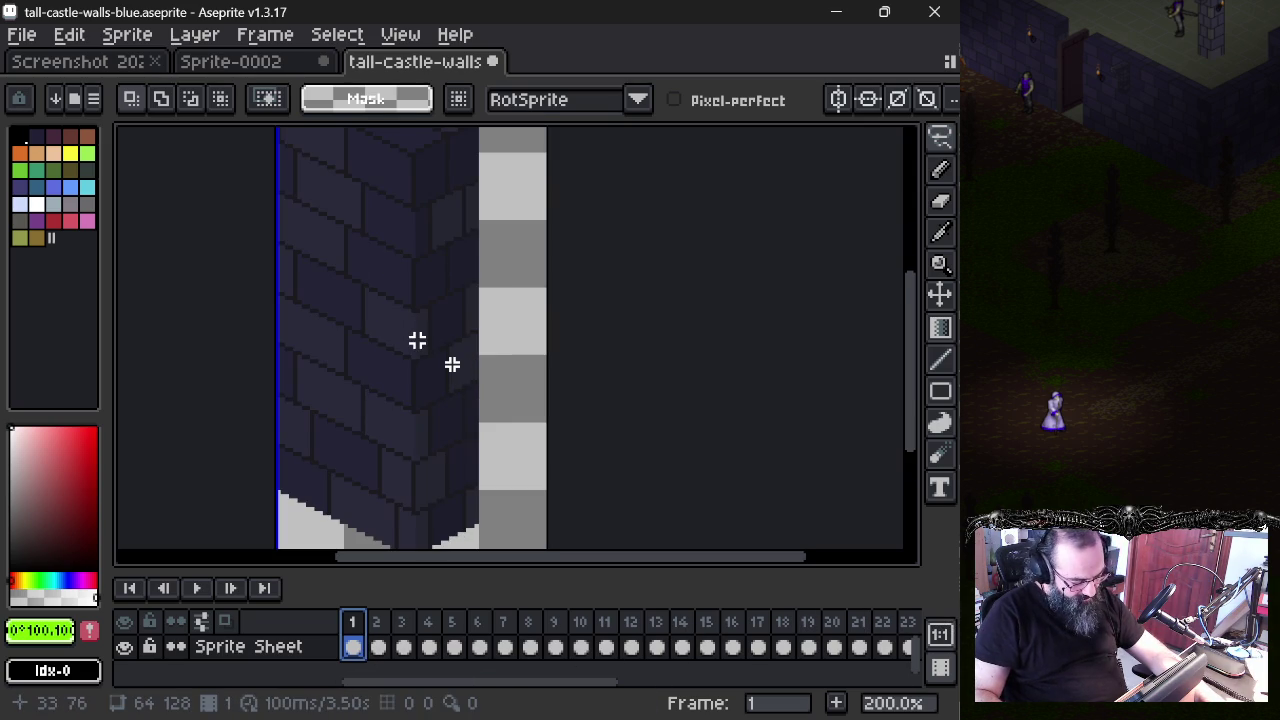
left_click_drag(443, 293, 457, 331)
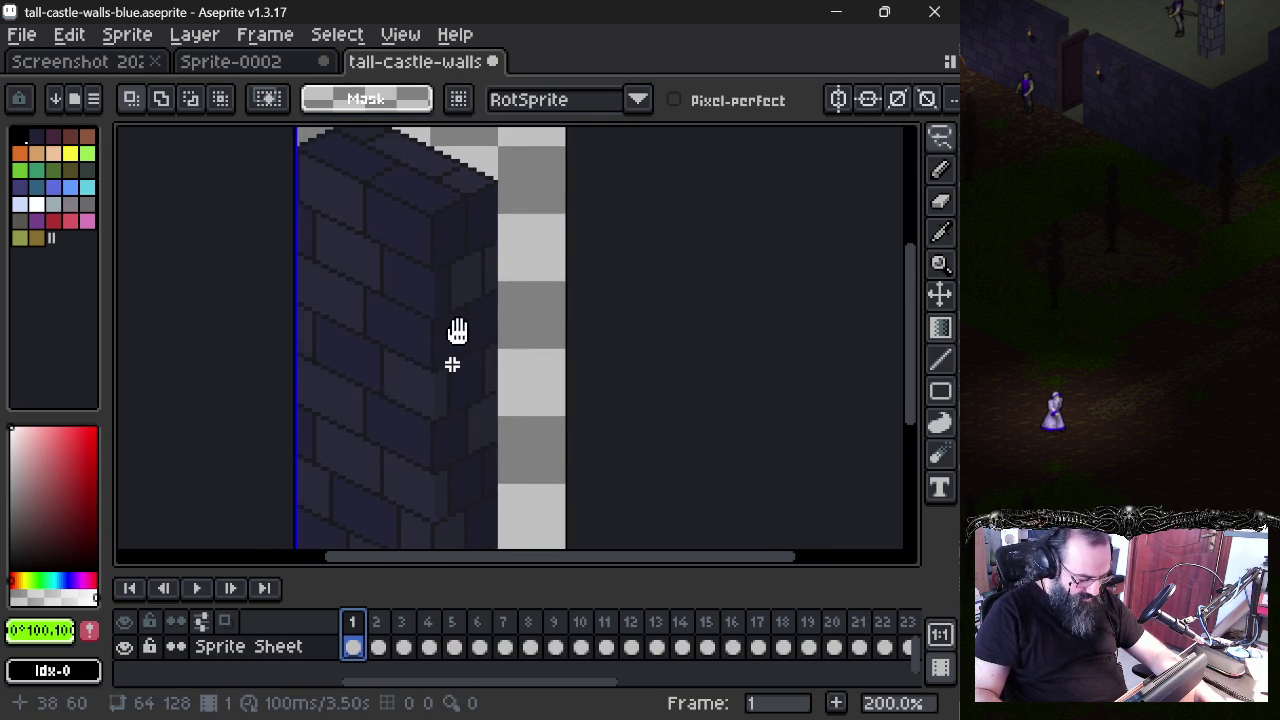
scroll(440, 232, "up", 1)
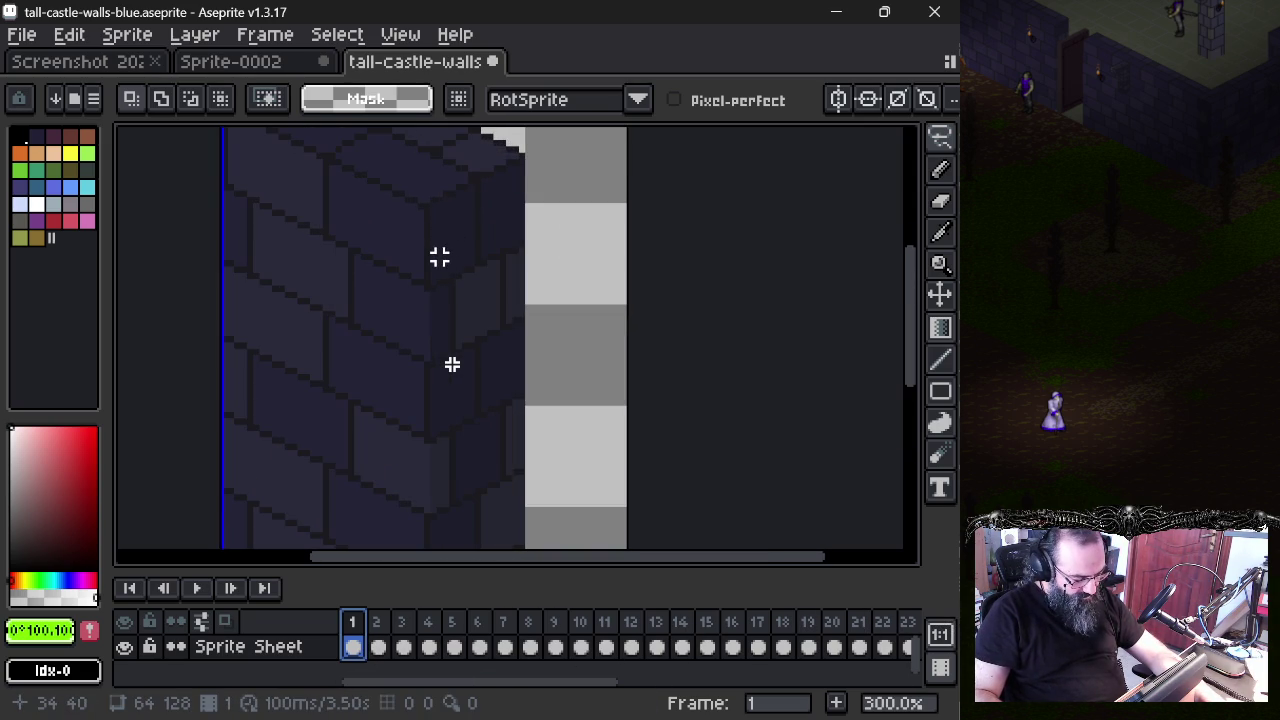
left_click_drag(427, 294, 414, 339)
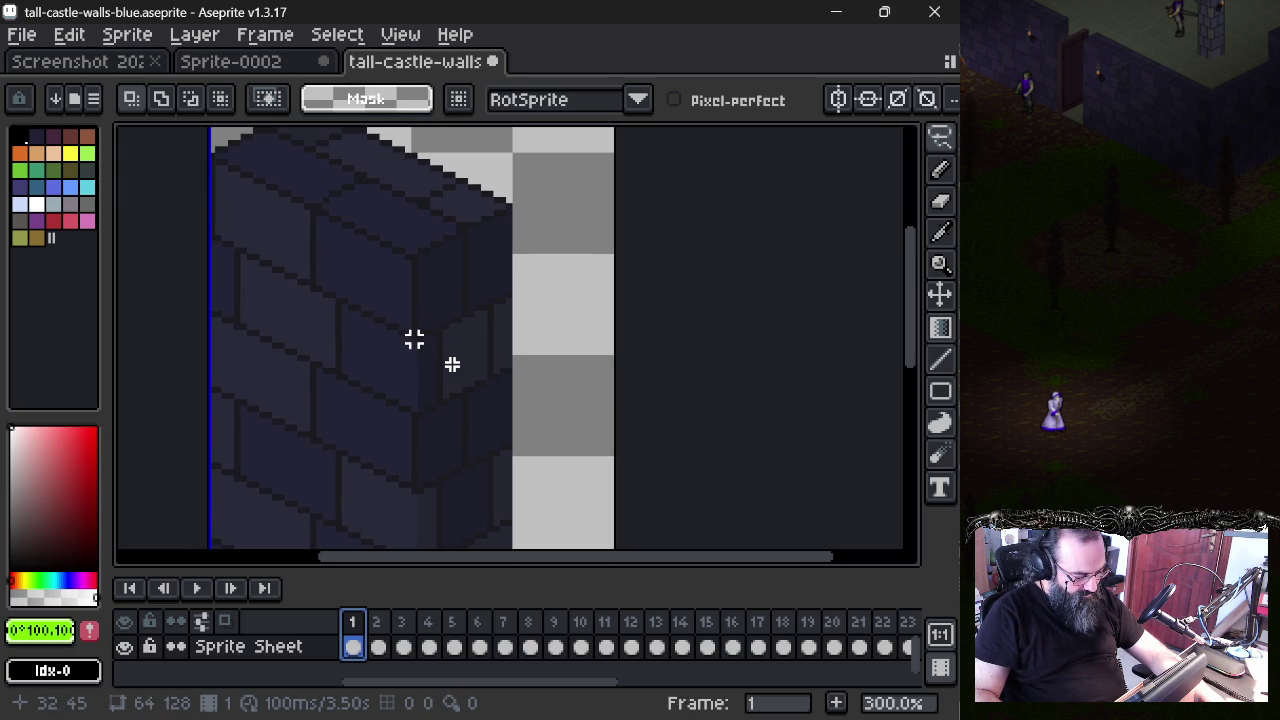
scroll(420, 307, "up", 1)
mouse_move(404, 315)
left_mouse_down()
mouse_move(428, 325)
mouse_move(417, 391)
left_mouse_up()
scroll(404, 327, "down", 1)
left_click_drag(378, 270, 376, 261)
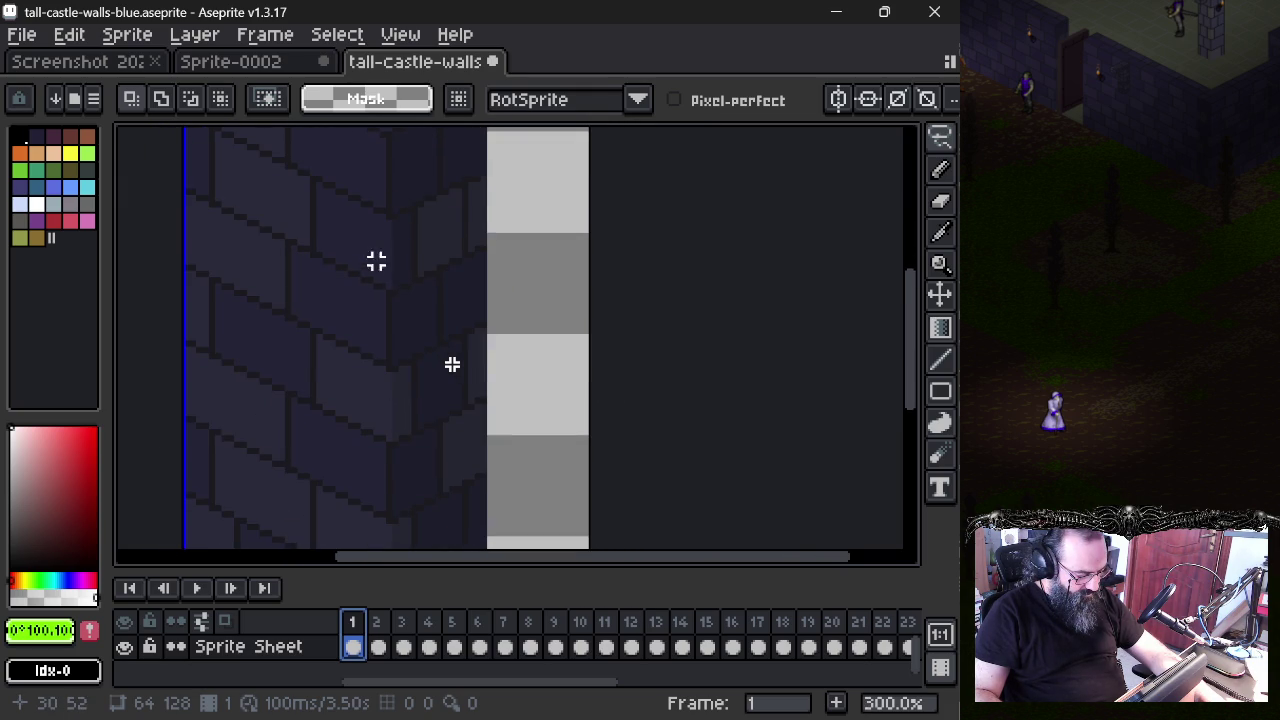
mouse_move(383, 305)
left_mouse_down()
mouse_move(396, 305)
mouse_move(373, 302)
left_mouse_up()
scroll(389, 300, "up", 1)
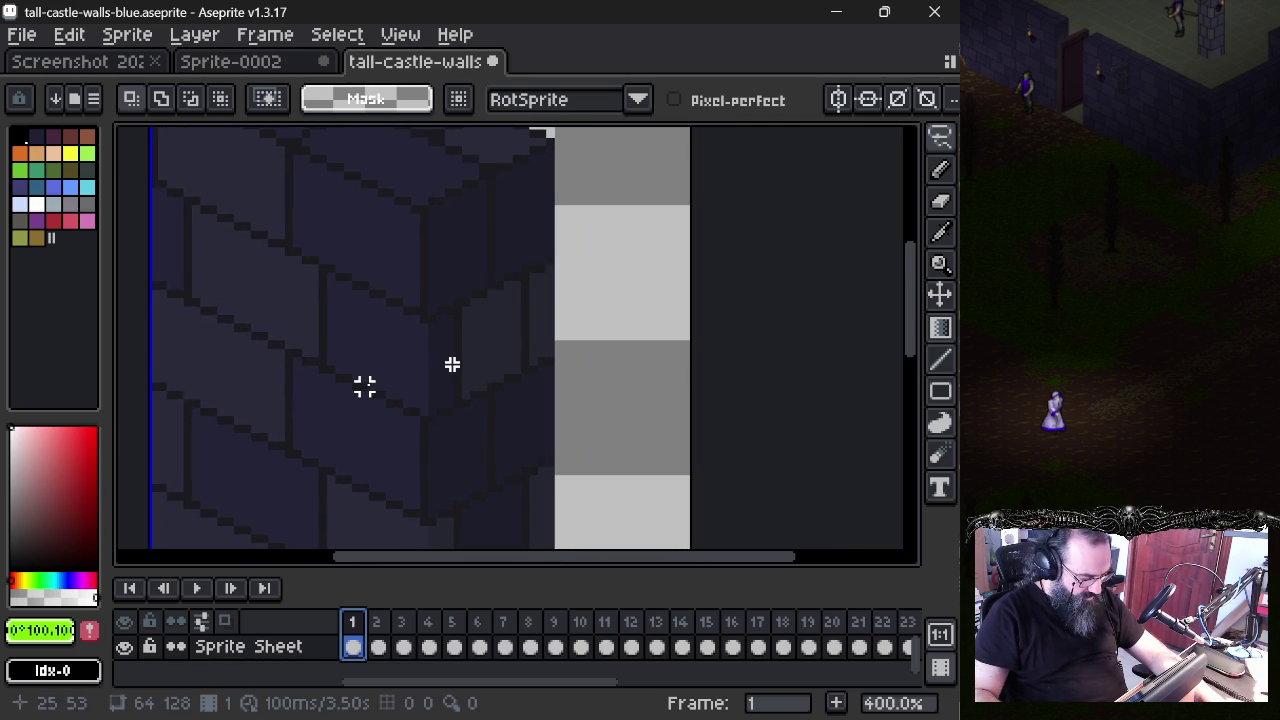
left_click_drag(381, 344, 371, 365)
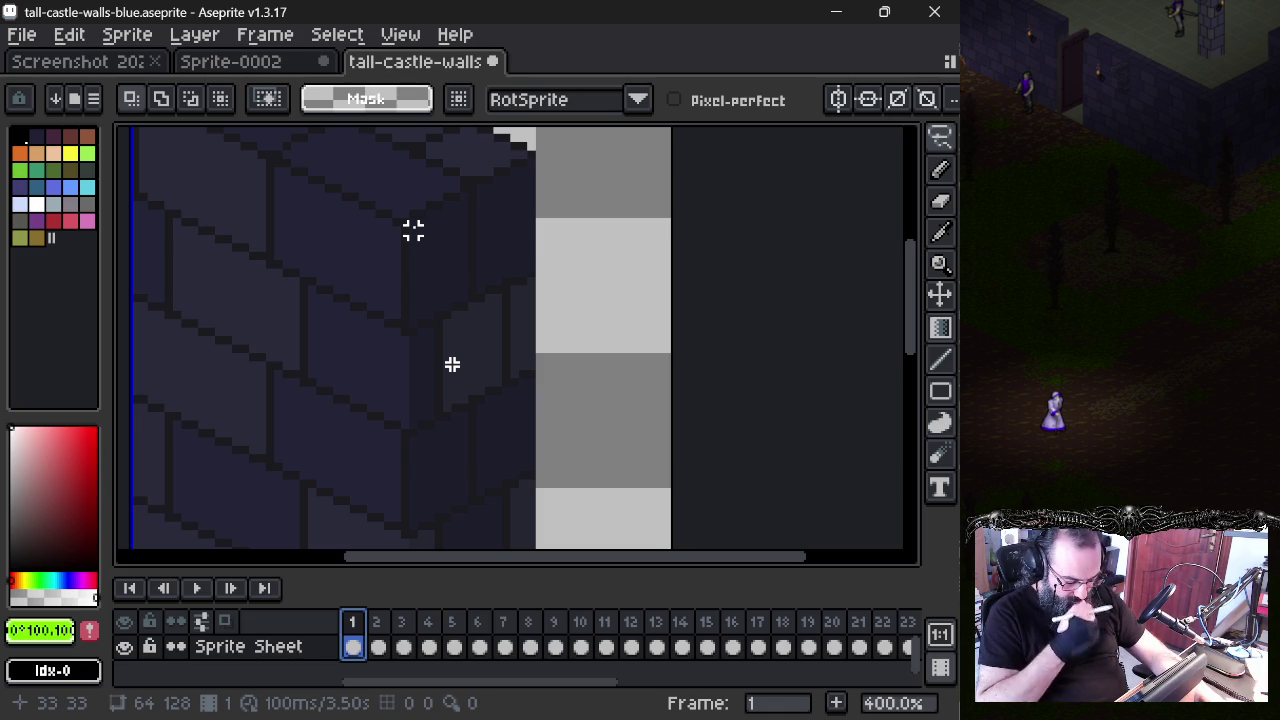
- Make a 1x25 selection along the corner edge, deselect it, and pan to the wall's bottom
left_click_drag(413, 230, 413, 423)
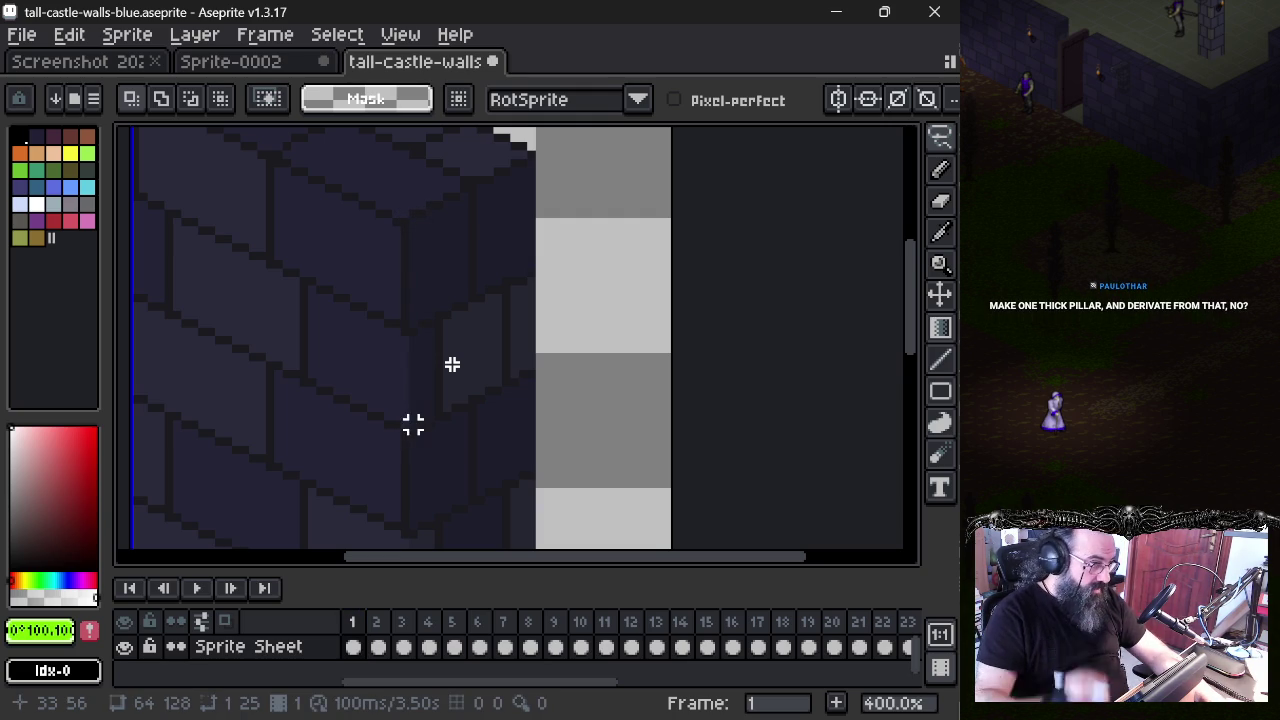
key("ctrl+d")
scroll(338, 333, "down", 1)
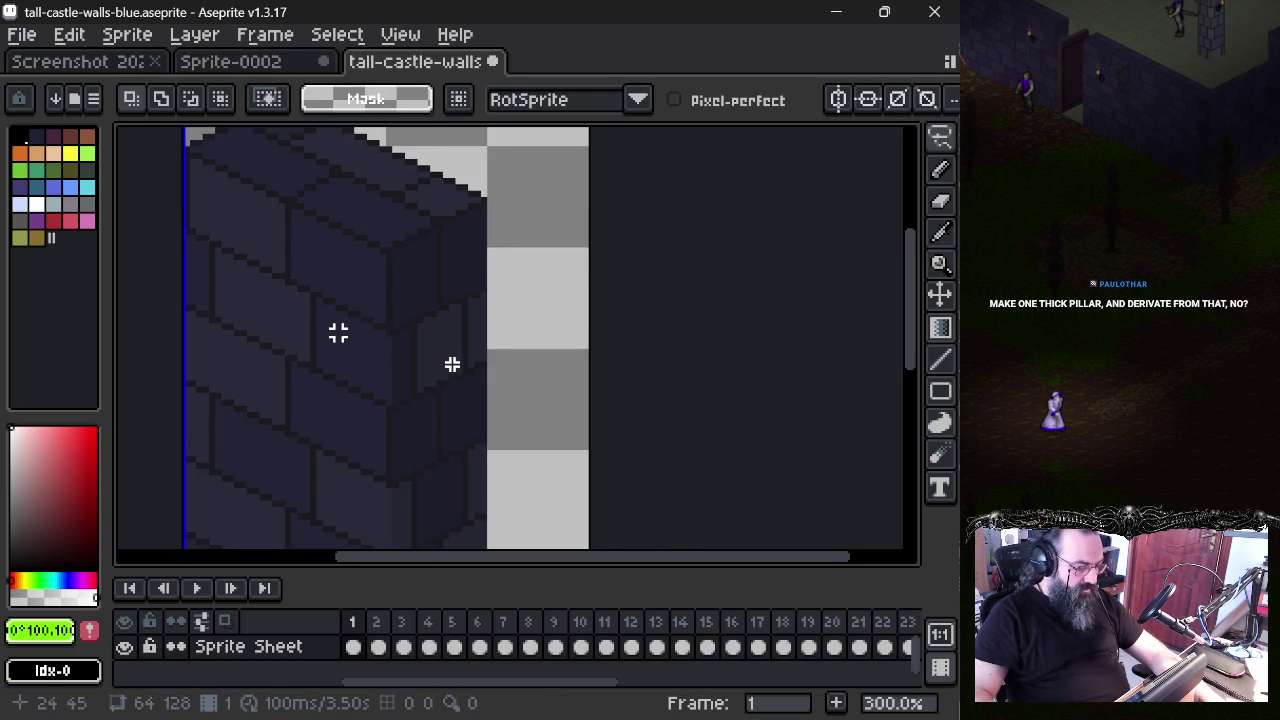
scroll(338, 333, "down", 1)
left_click_drag(414, 437, 422, 293)
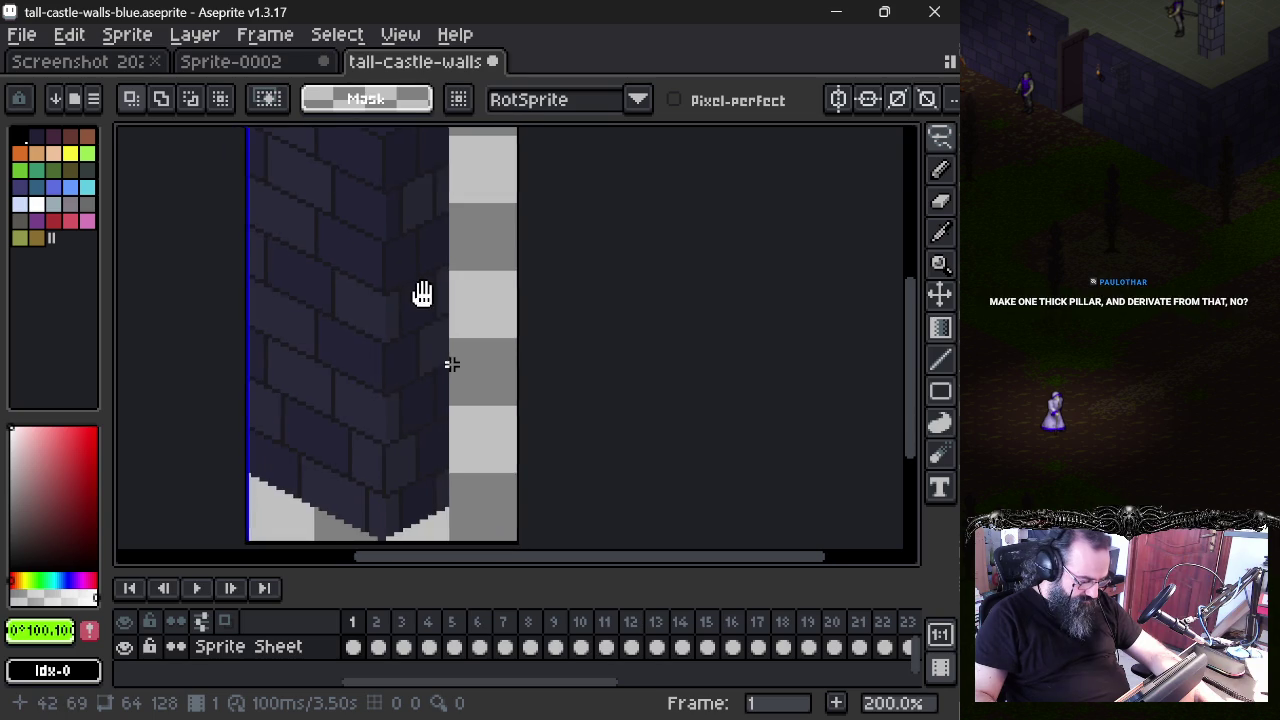
scroll(428, 306, "down", 1)
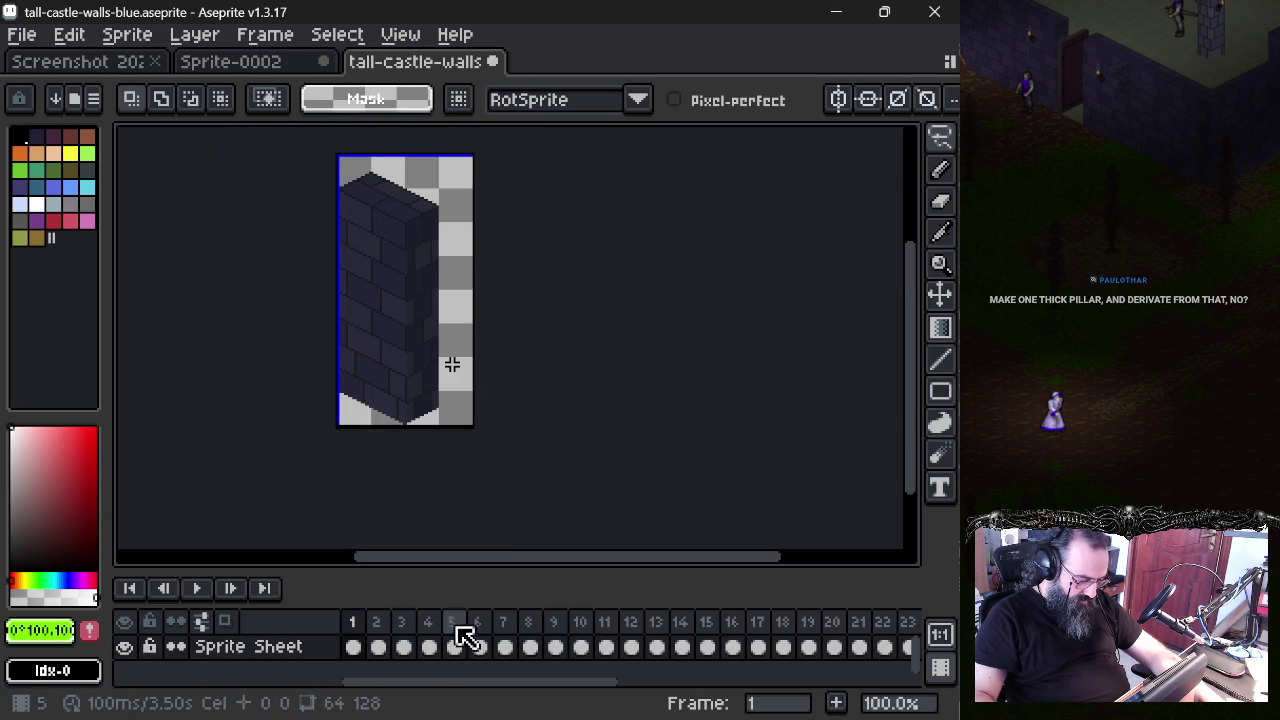
- Flip through frames 2, 1, 5, 6, 9, 11 and 7 up to frame 19's tall pillar
left_click(384, 630)
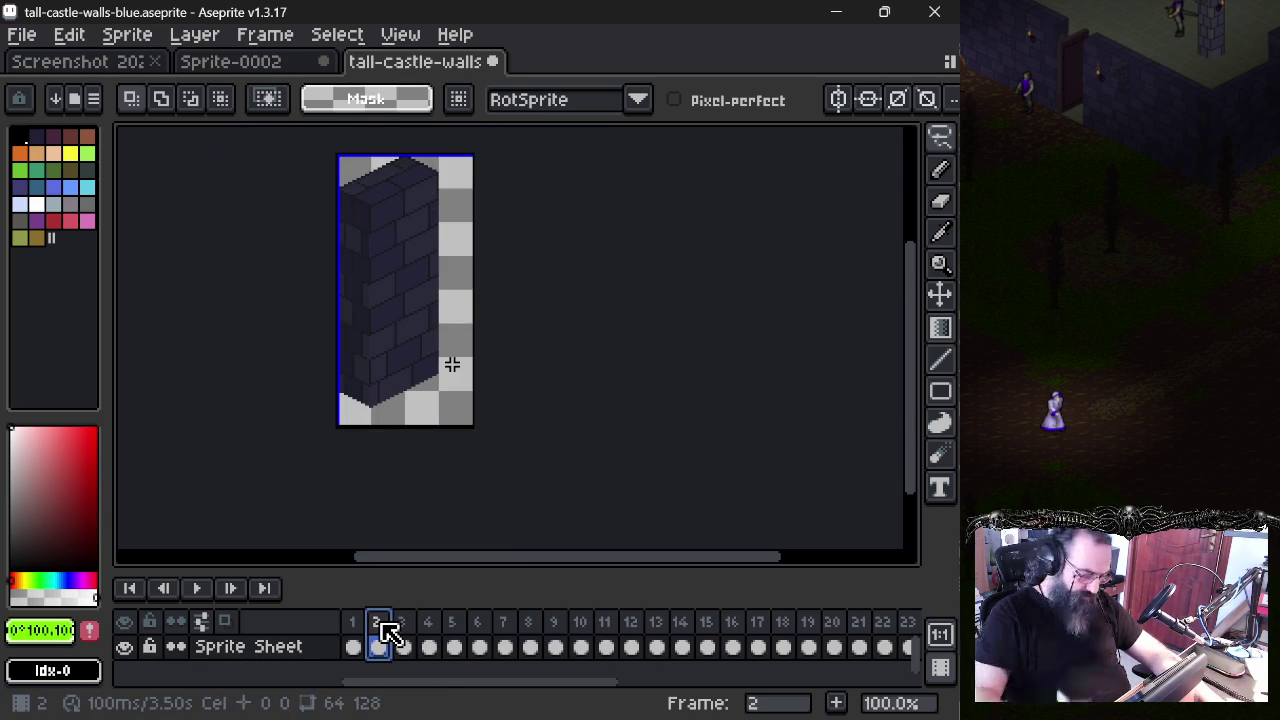
left_click(355, 626)
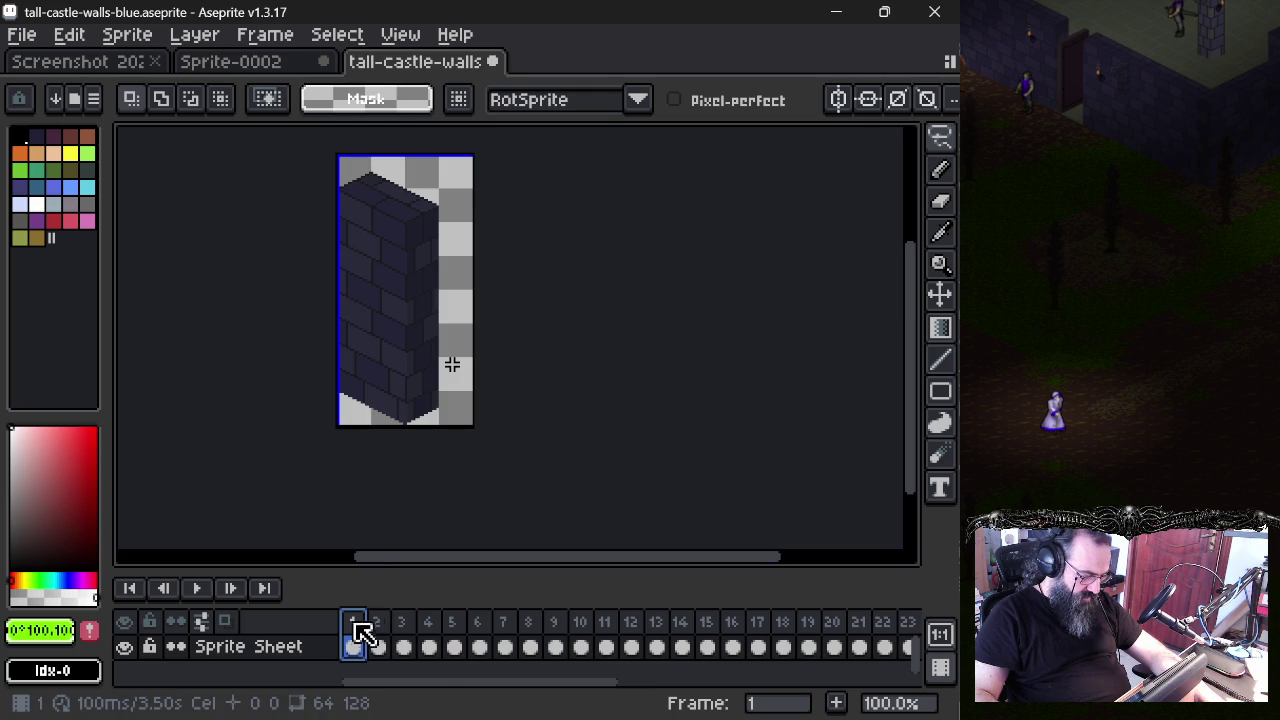
key("Right")
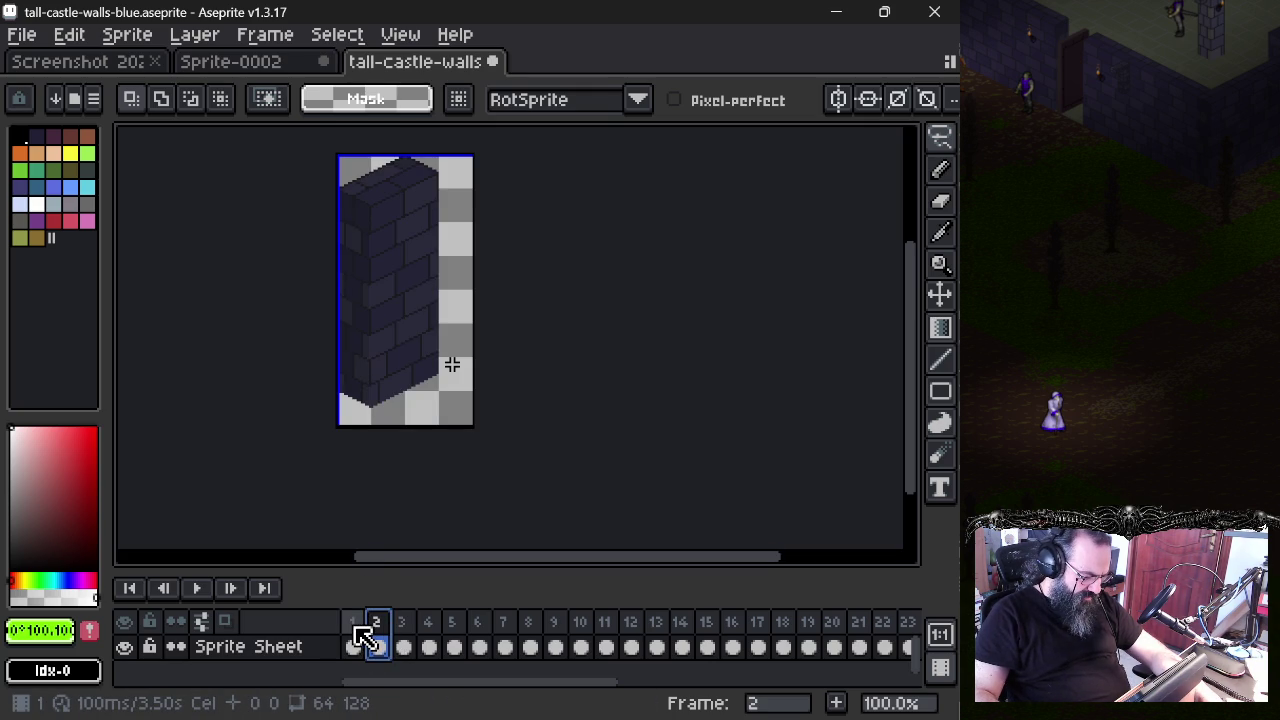
left_click(455, 638)
left_click(482, 647)
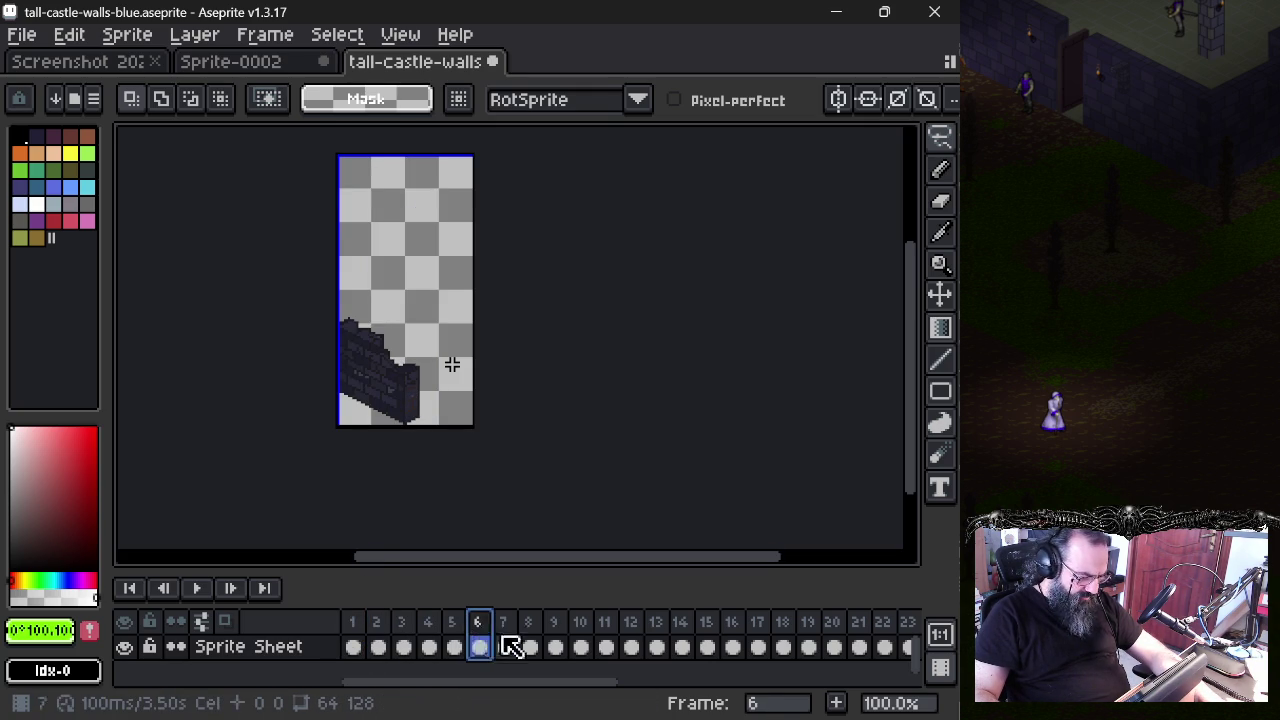
left_click(584, 628)
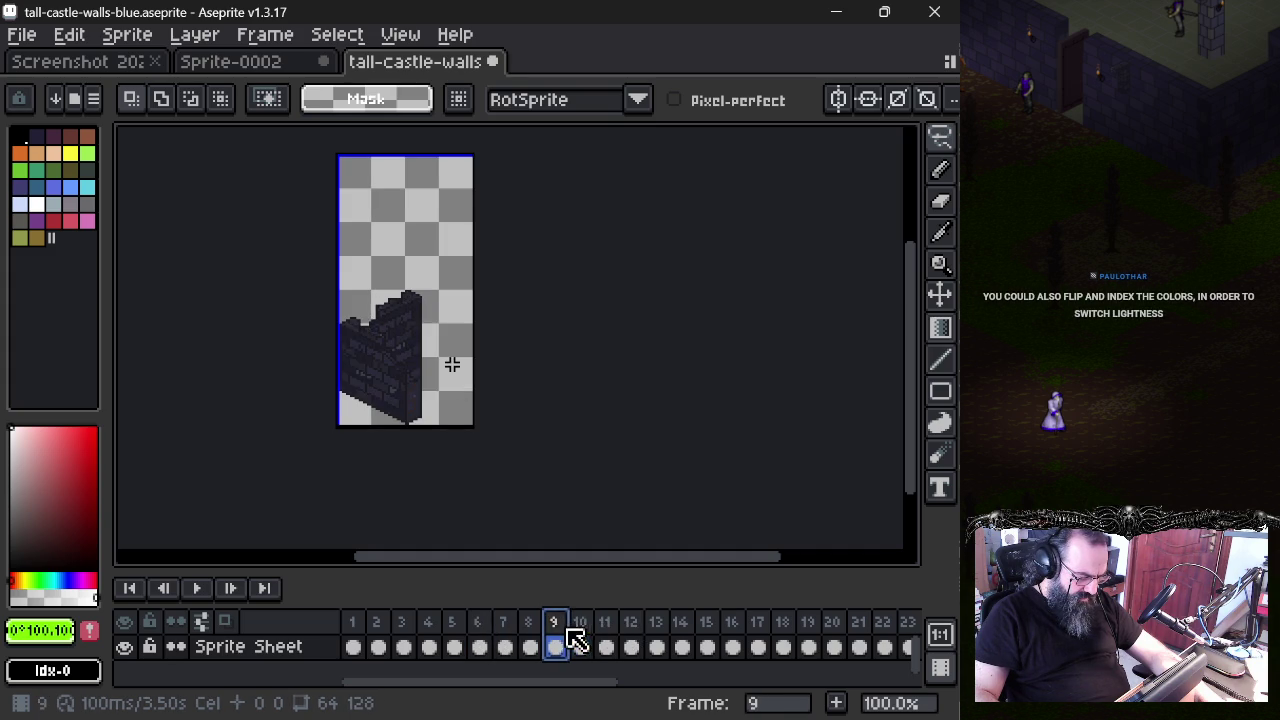
left_click(607, 630)
left_click(508, 646)
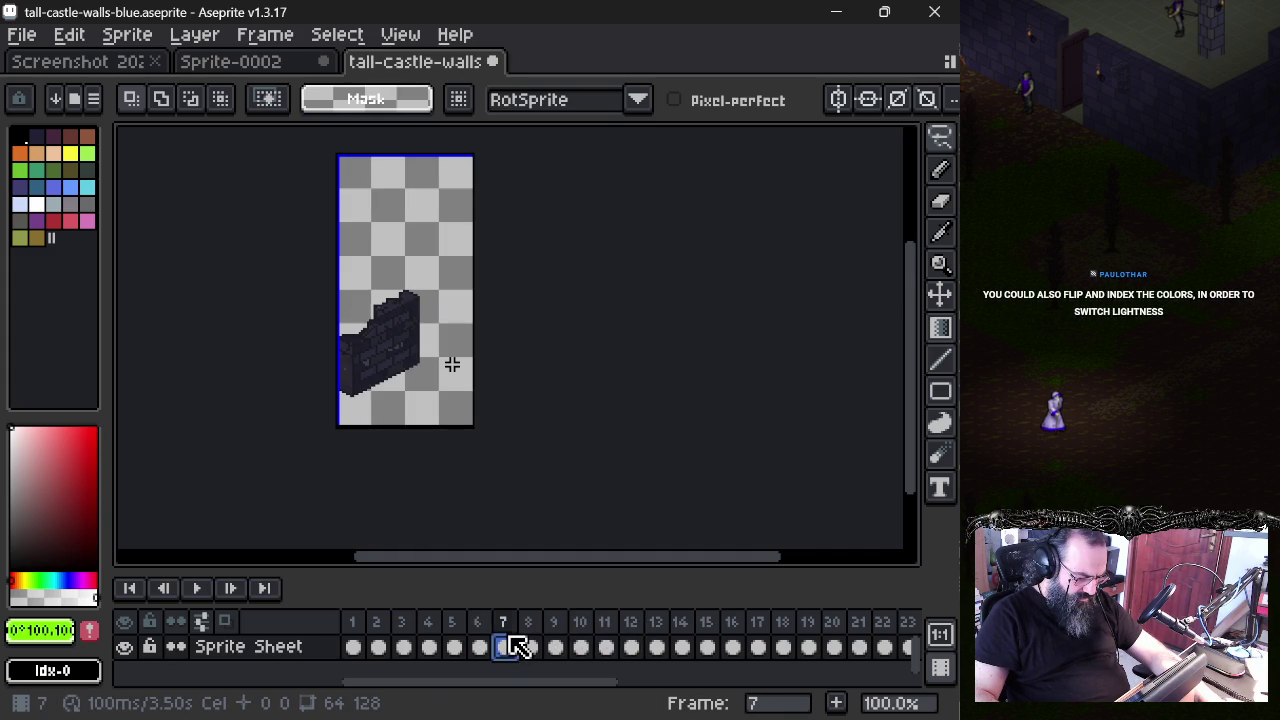
left_click(727, 648)
left_click(809, 646)
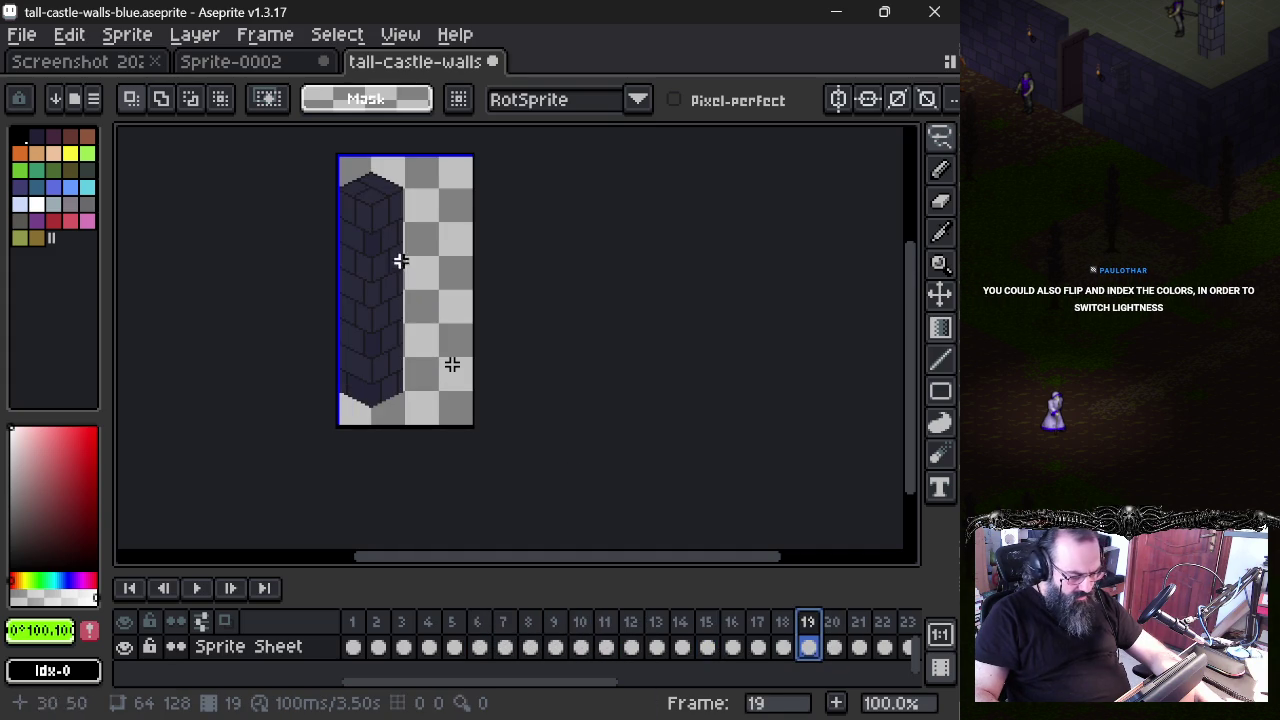
- Revisit frame 1, then frames 16, 17 and 15, ending on frame 18's slim pillar
scroll(390, 272, "up", 1)
scroll(390, 268, "down", 1)
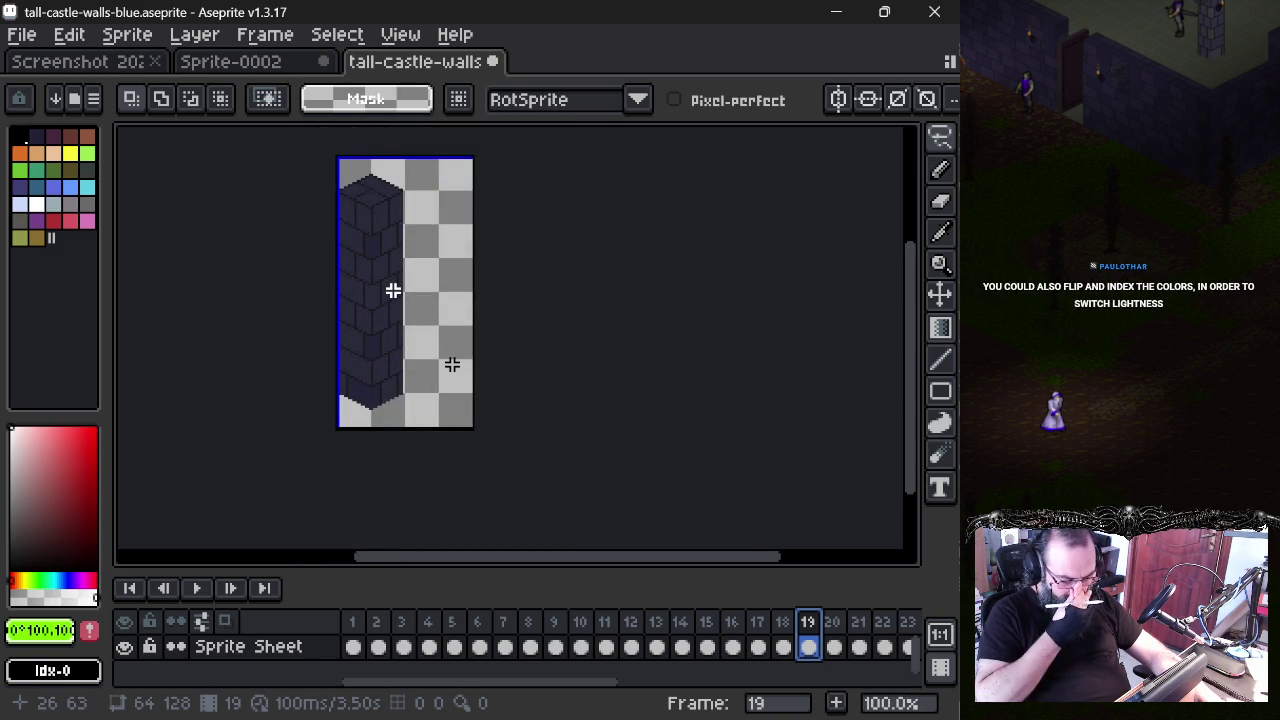
left_click(364, 620)
left_click(733, 625)
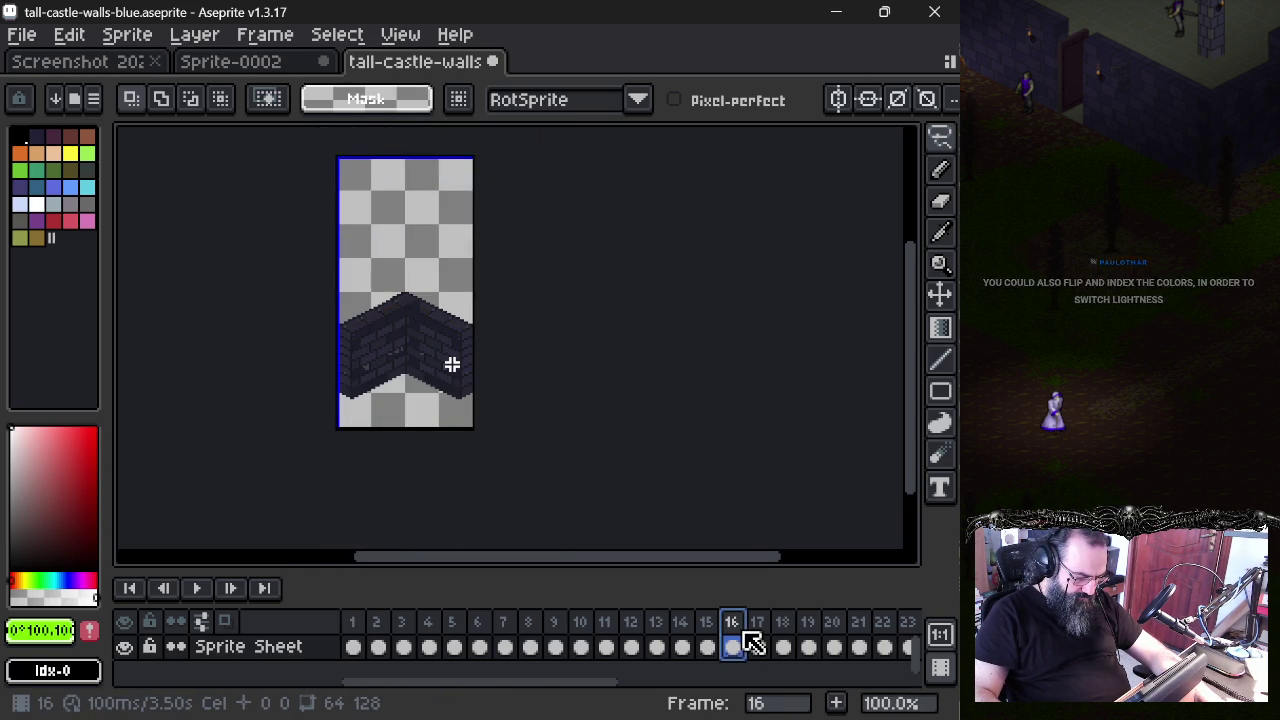
left_click(765, 640)
left_click(733, 638)
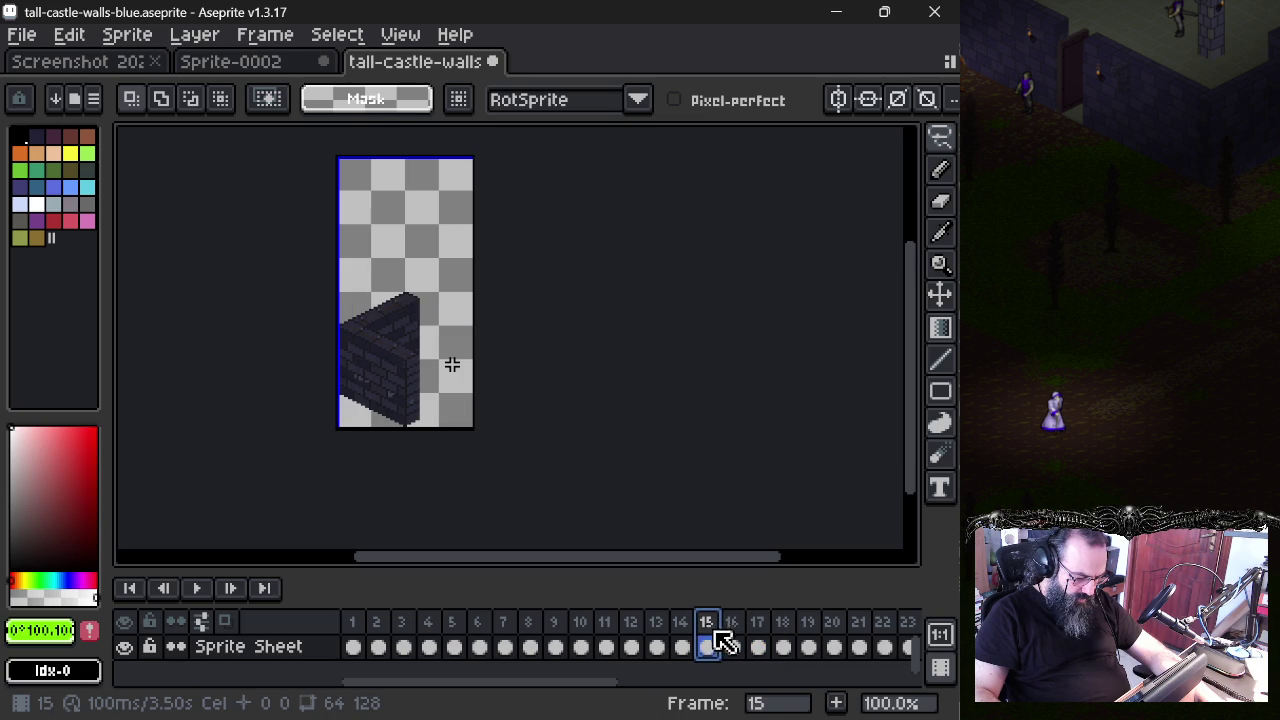
left_click(781, 647)
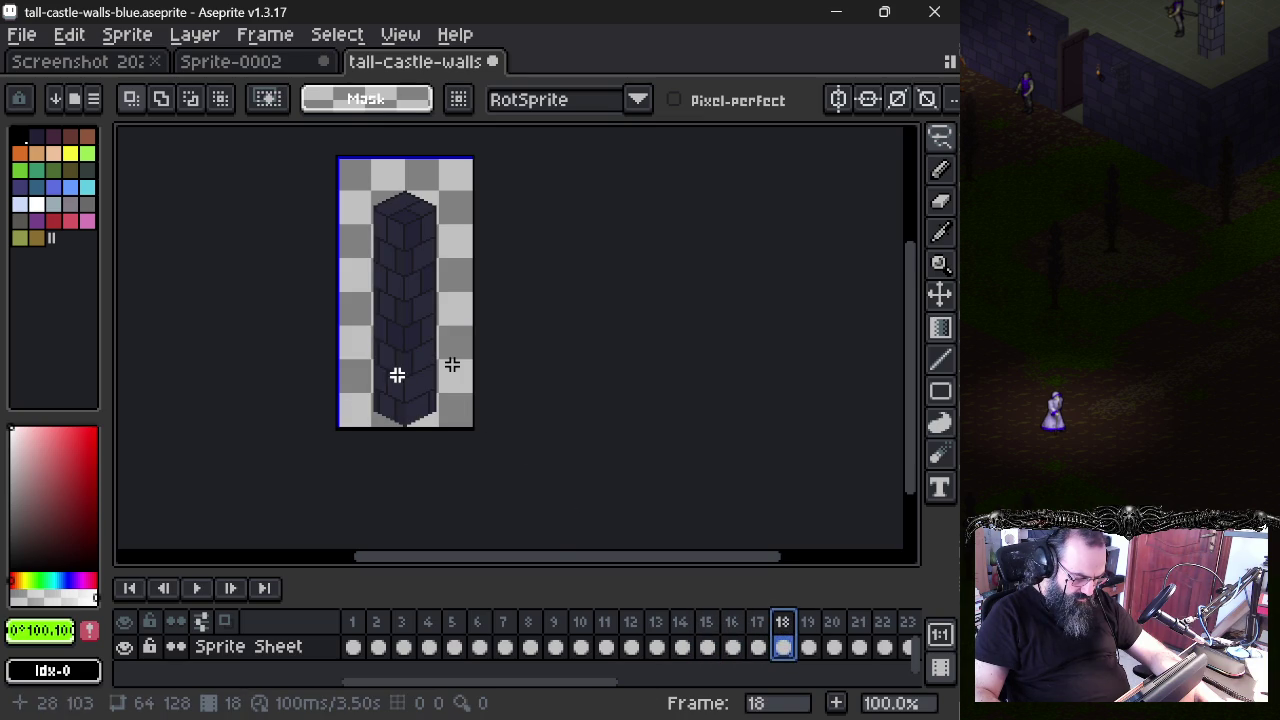
scroll(397, 374, "up", 2)
- Pan frame 18 to bring the top of the tall pillar into view
left_click_drag(408, 294, 371, 406)
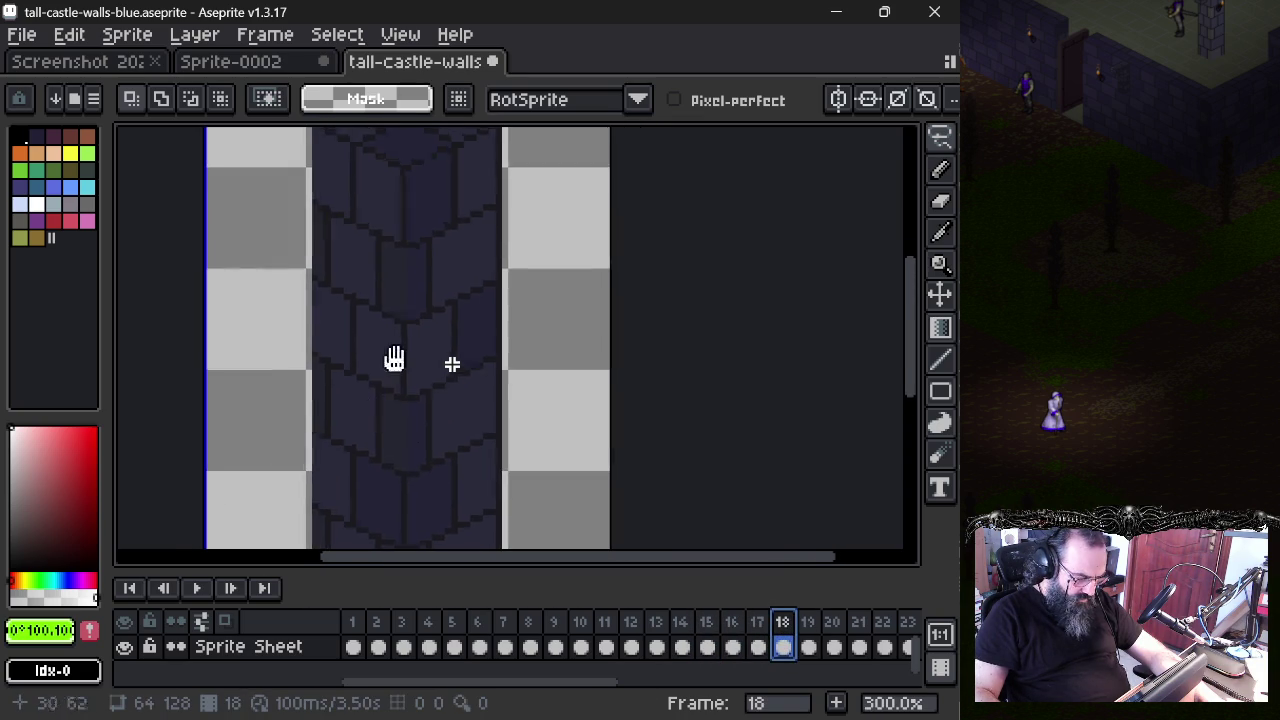
scroll(414, 248, "down", 1)
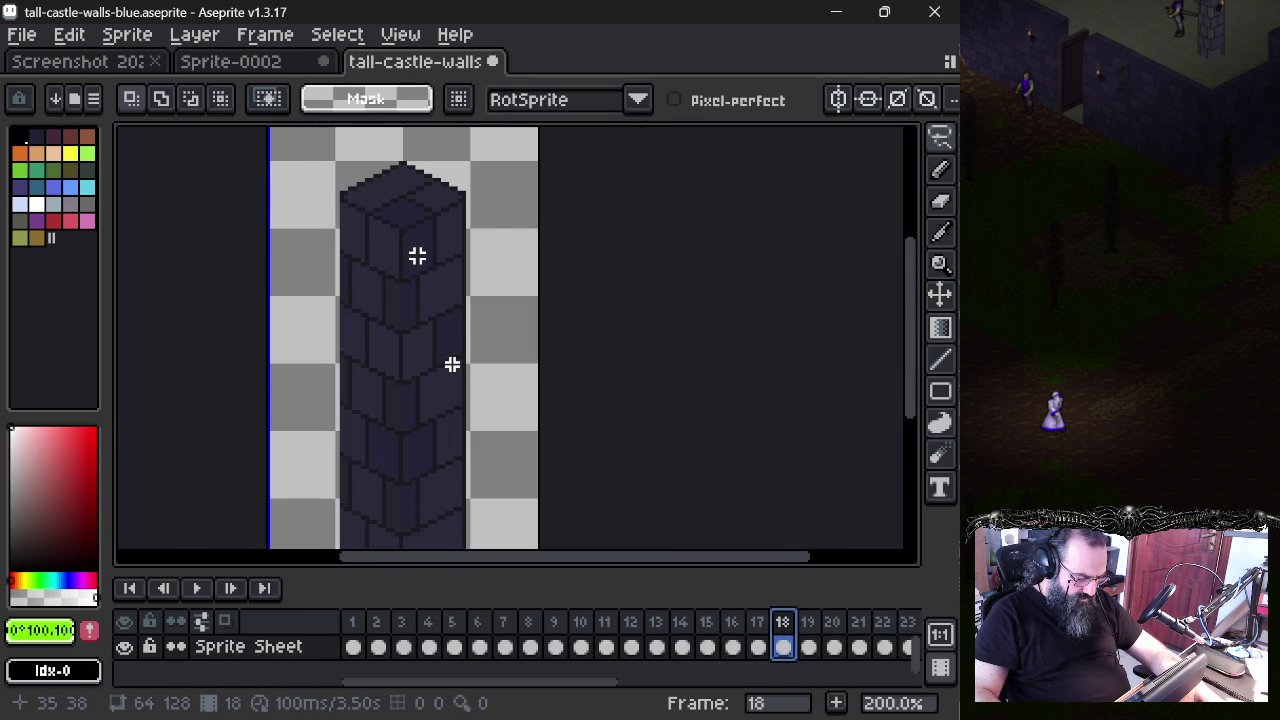
scroll(417, 255, "up", 2)
left_click_drag(417, 254, 426, 311)
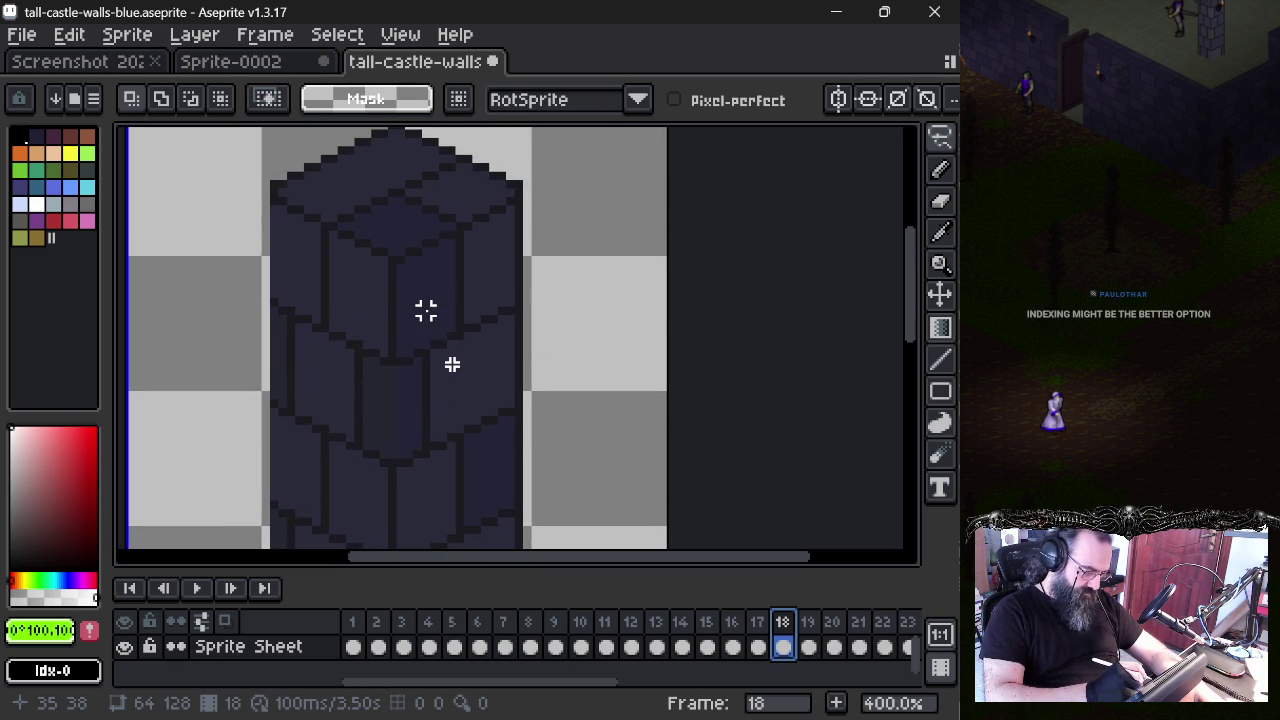
- Lasso-trace the pillar's right brick face from top to bottom and close the selection
left_click_drag(400, 259, 400, 530)
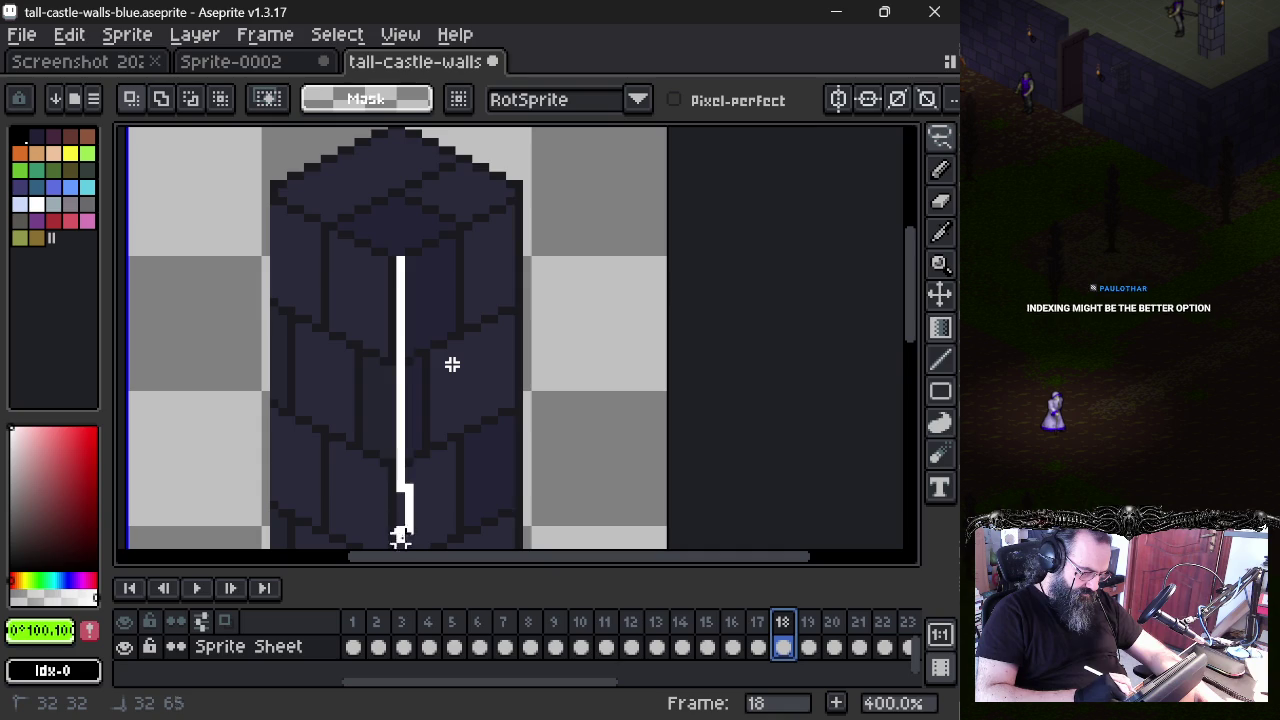
scroll(400, 520, "down", 3)
scroll(398, 508, "down", 3)
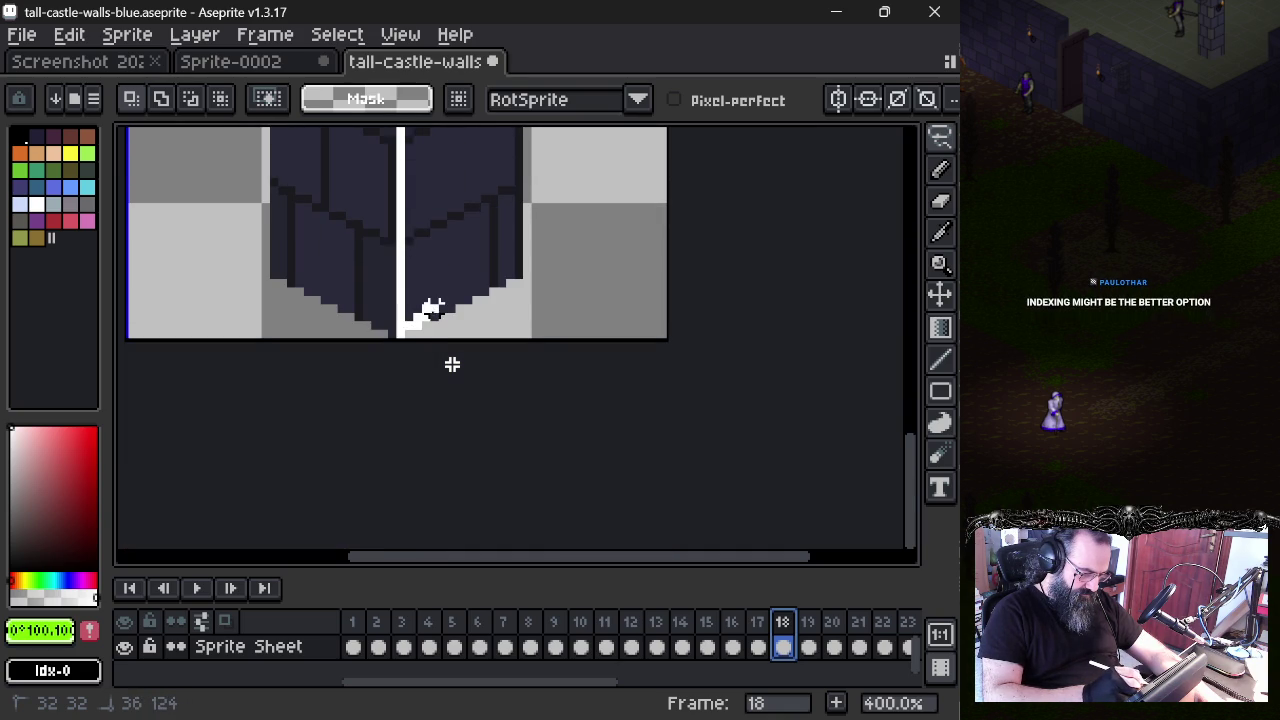
left_click_drag(452, 310, 467, 302)
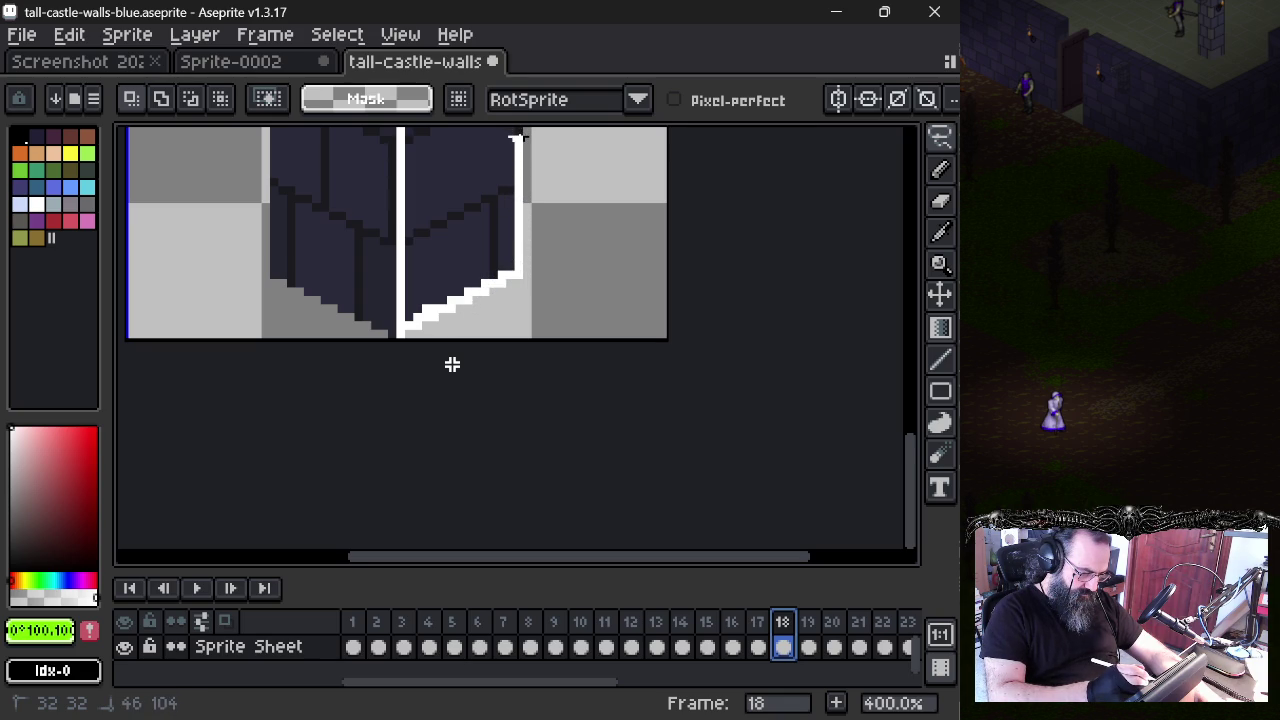
scroll(452, 364, "up", 3)
scroll(452, 364, "up", 1)
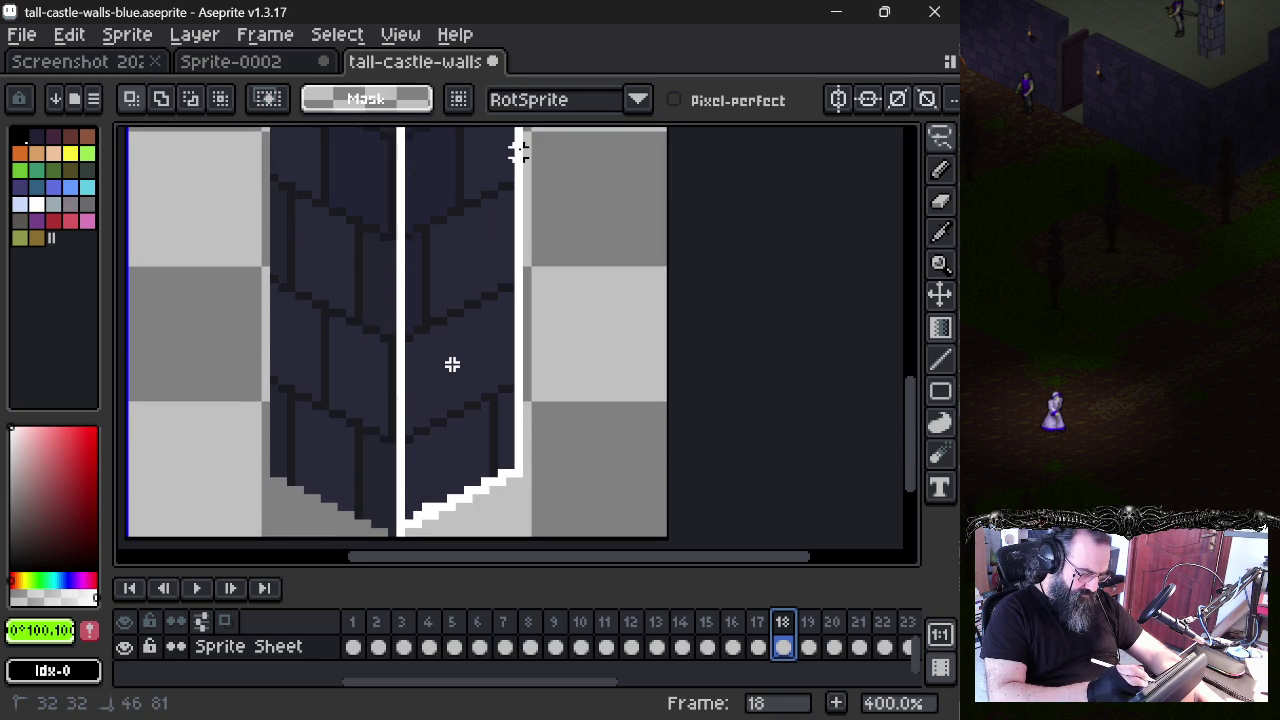
scroll(452, 364, "up", 1)
scroll(452, 364, "up", 1)
scroll(452, 364, "up", 2)
scroll(452, 364, "up", 2)
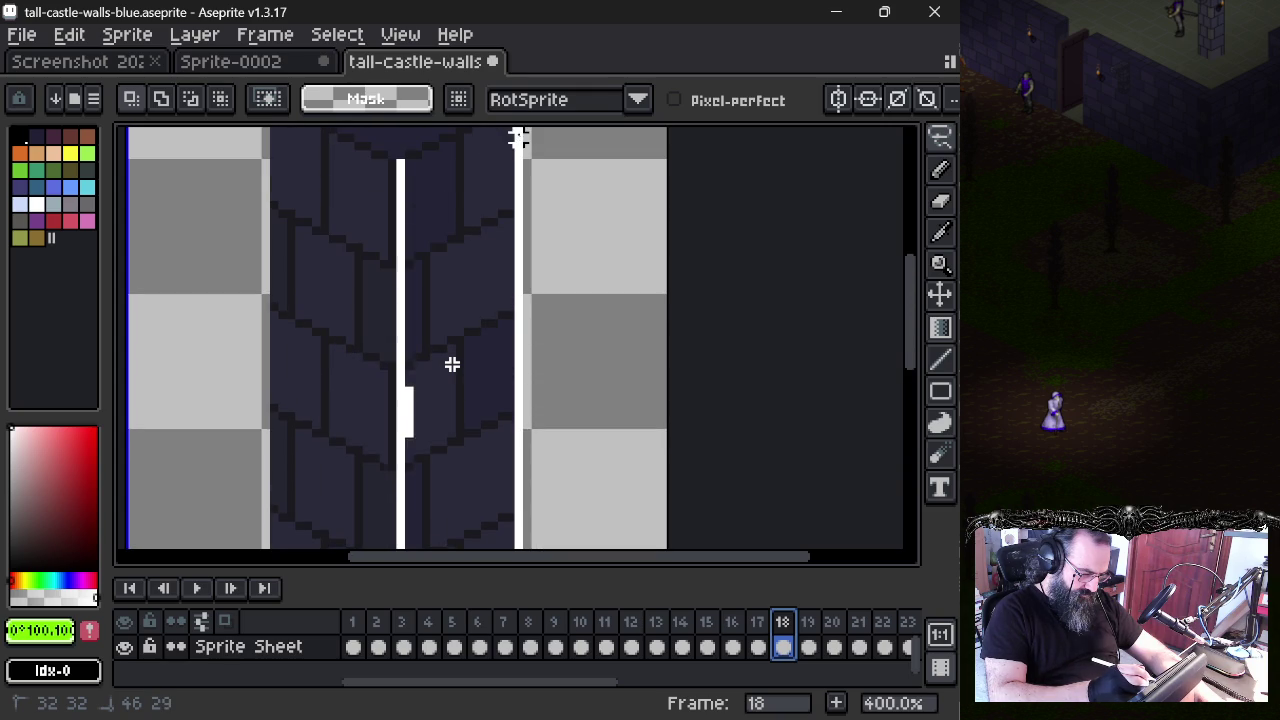
scroll(452, 364, "up", 1)
scroll(452, 364, "up", 1)
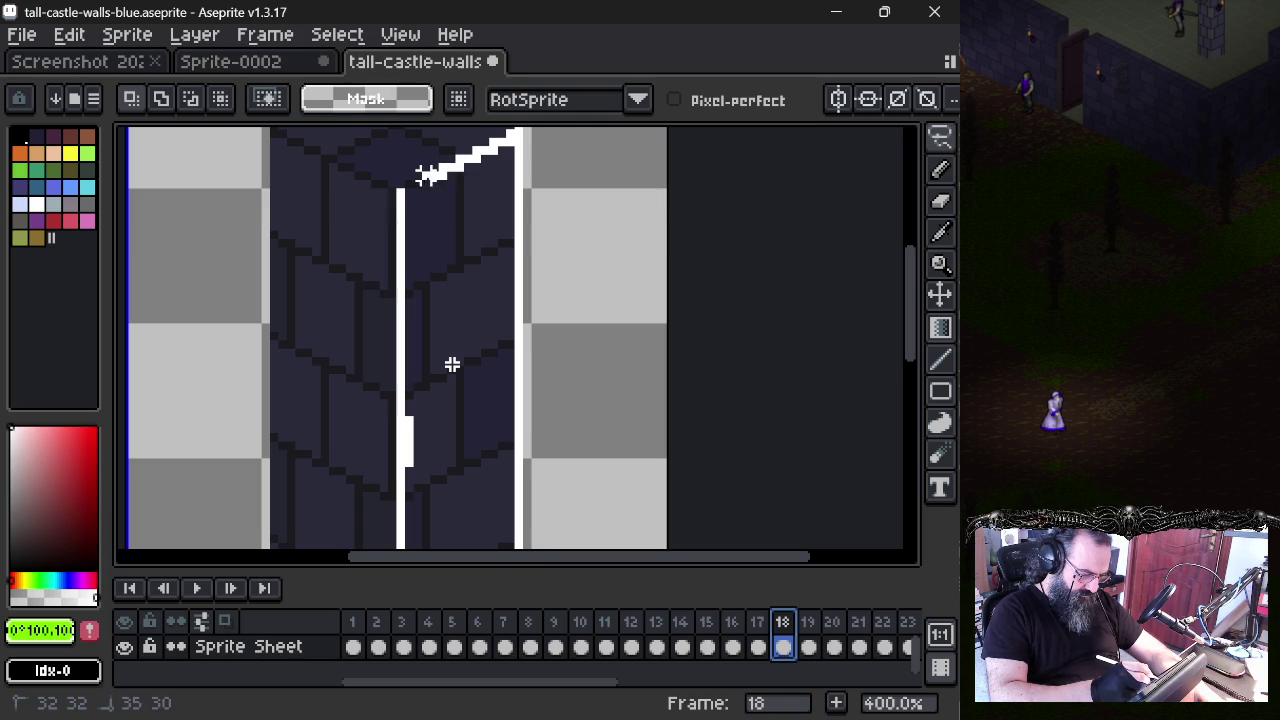
left_click_drag(418, 182, 414, 172)
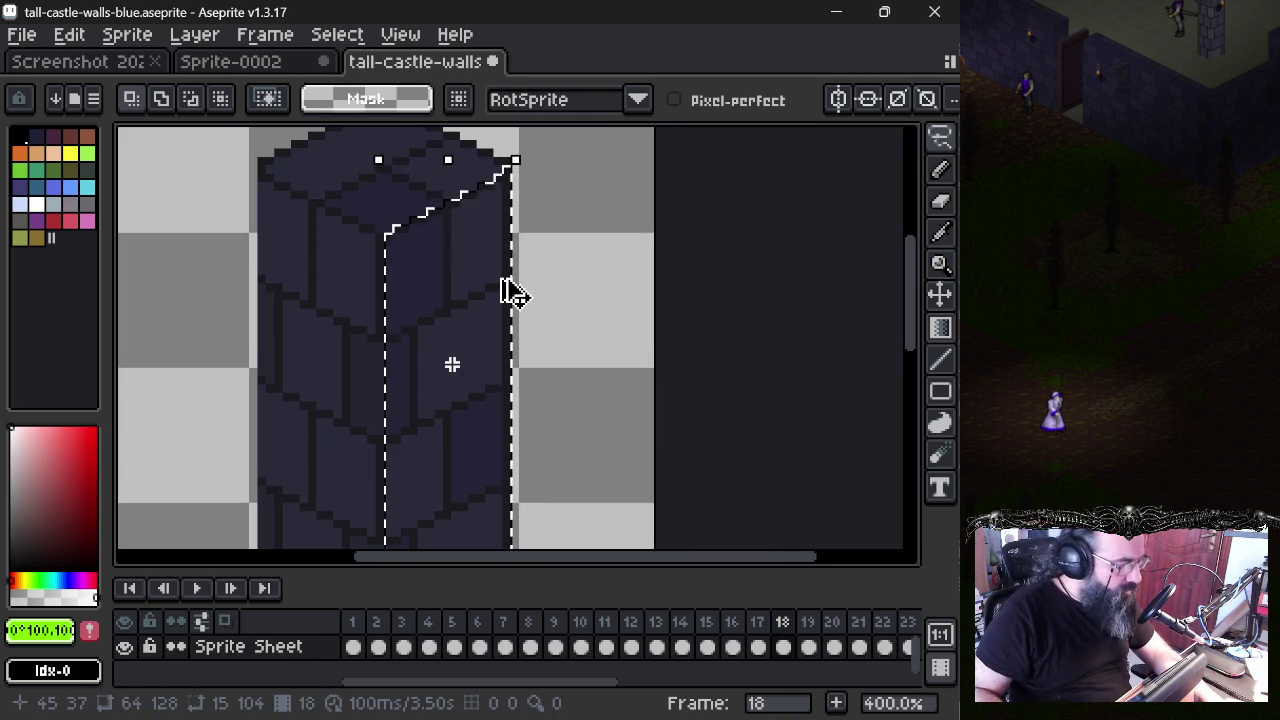
- Paste the 15×104 pillar face into frame 1 along the wall's right edge and commit it
left_click(354, 623)
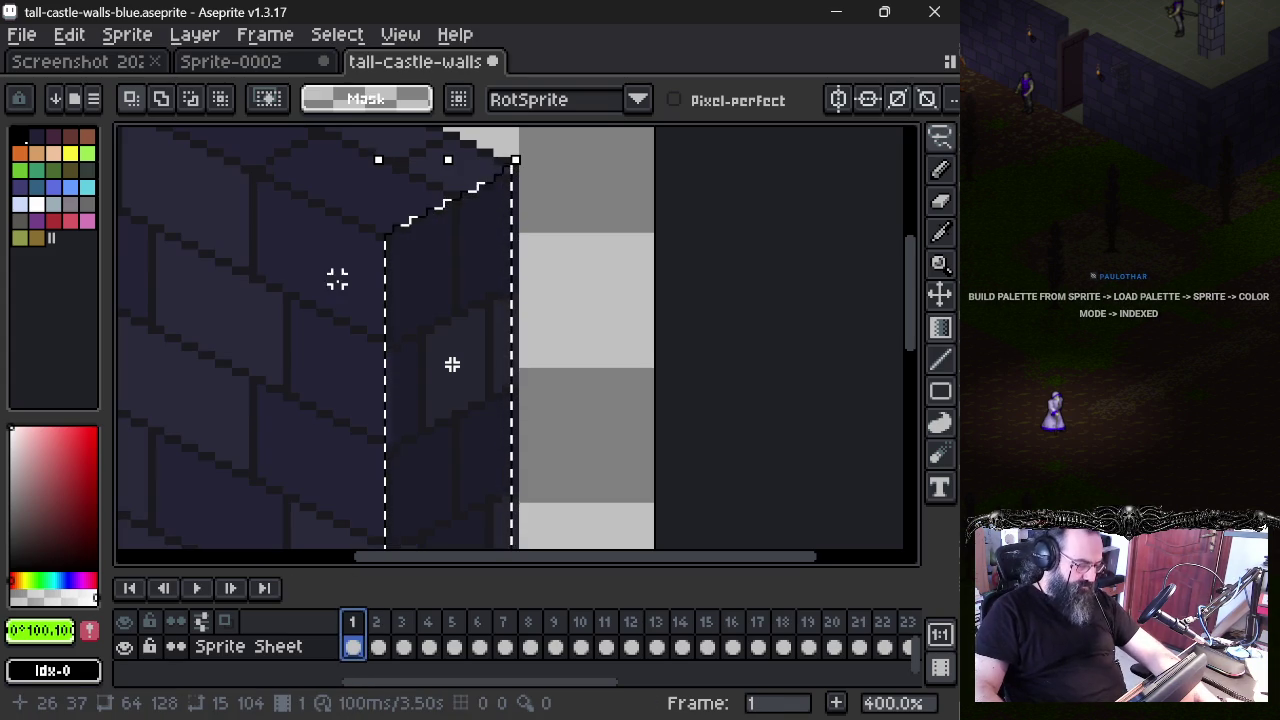
key("ctrl+v")
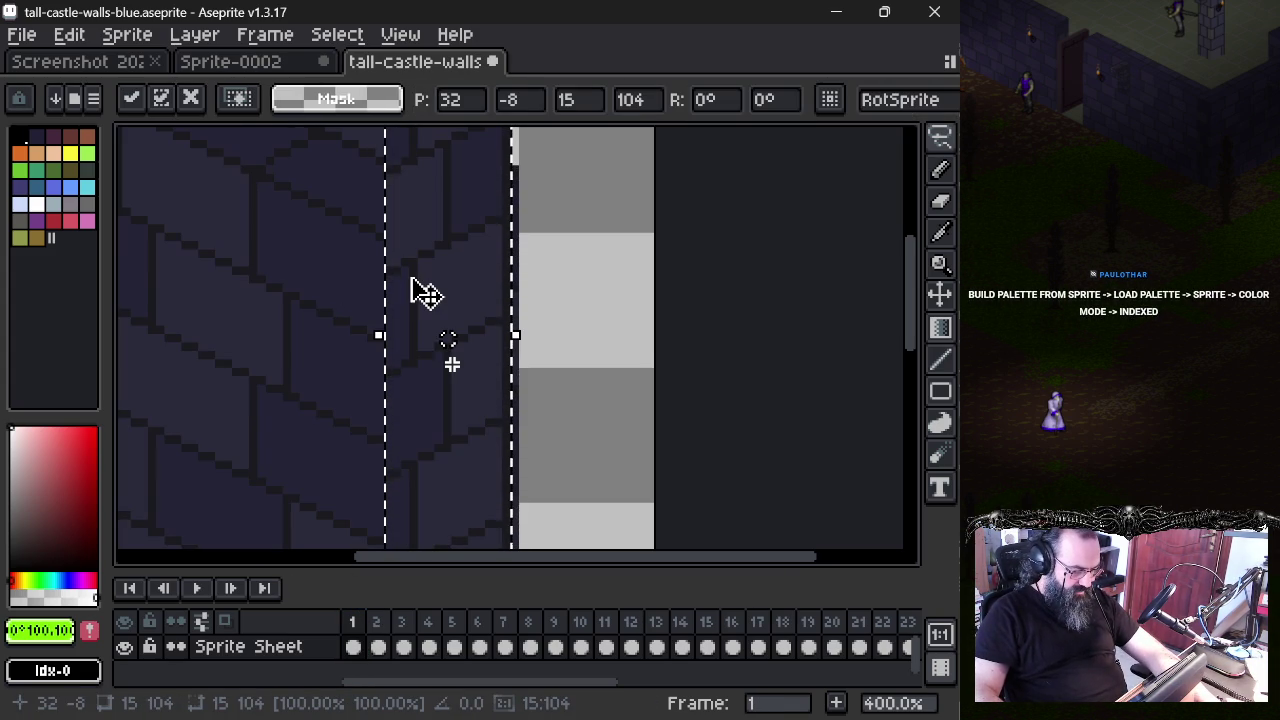
mouse_move(414, 289)
left_mouse_down()
mouse_move(410, 345)
mouse_move(396, 204)
mouse_move(430, 250)
mouse_move(428, 302)
left_mouse_up()
scroll(420, 390, "down", 2)
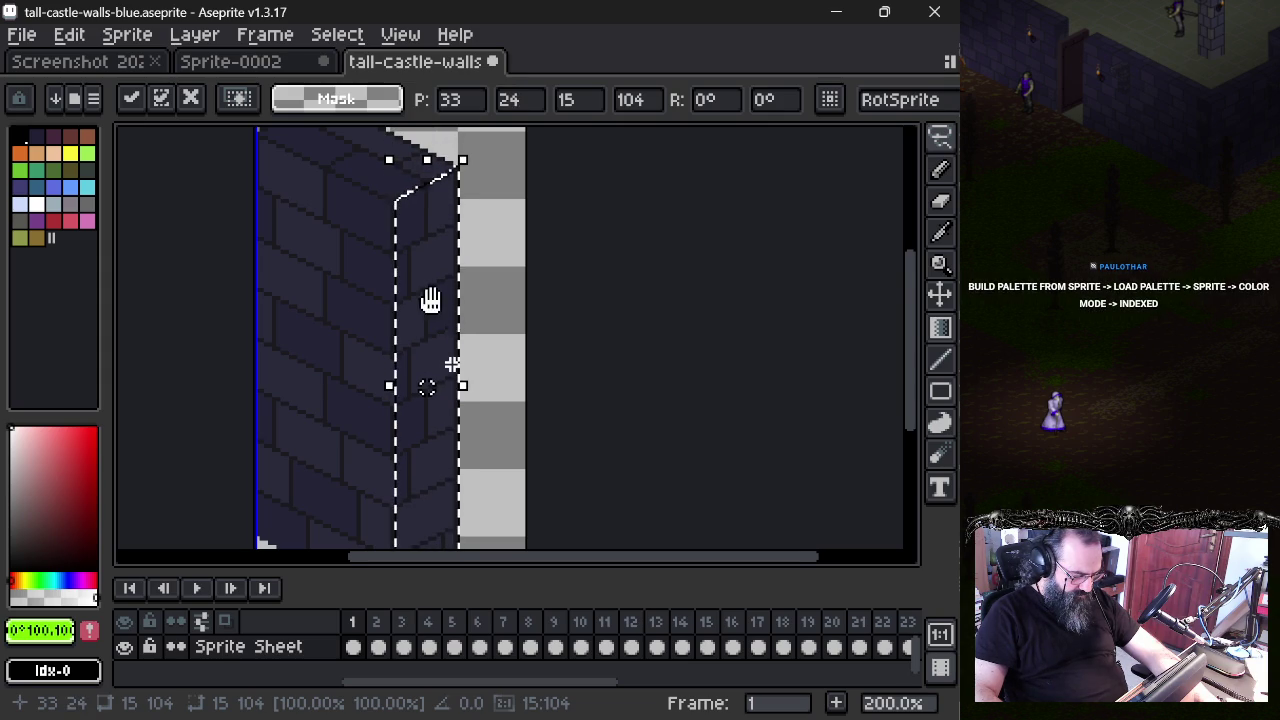
left_click_drag(428, 300, 428, 200)
scroll(408, 505, "up", 2)
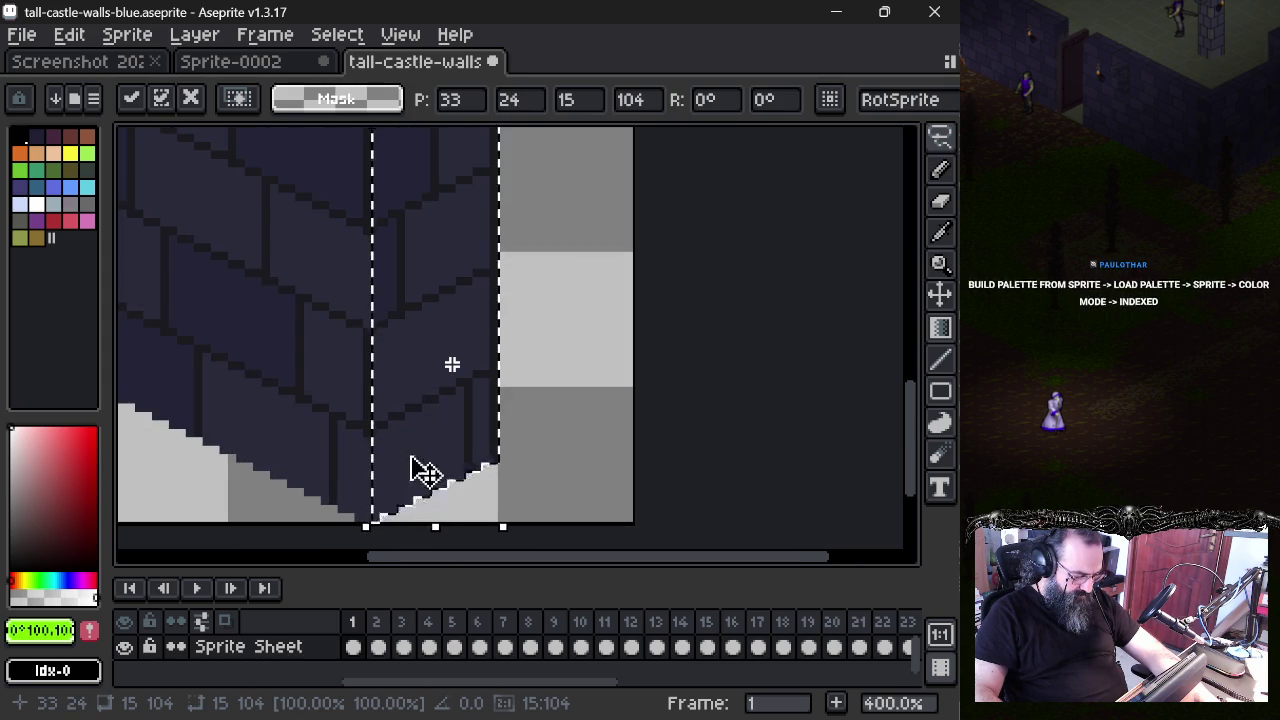
scroll(425, 400, "down", 1)
key("Return")
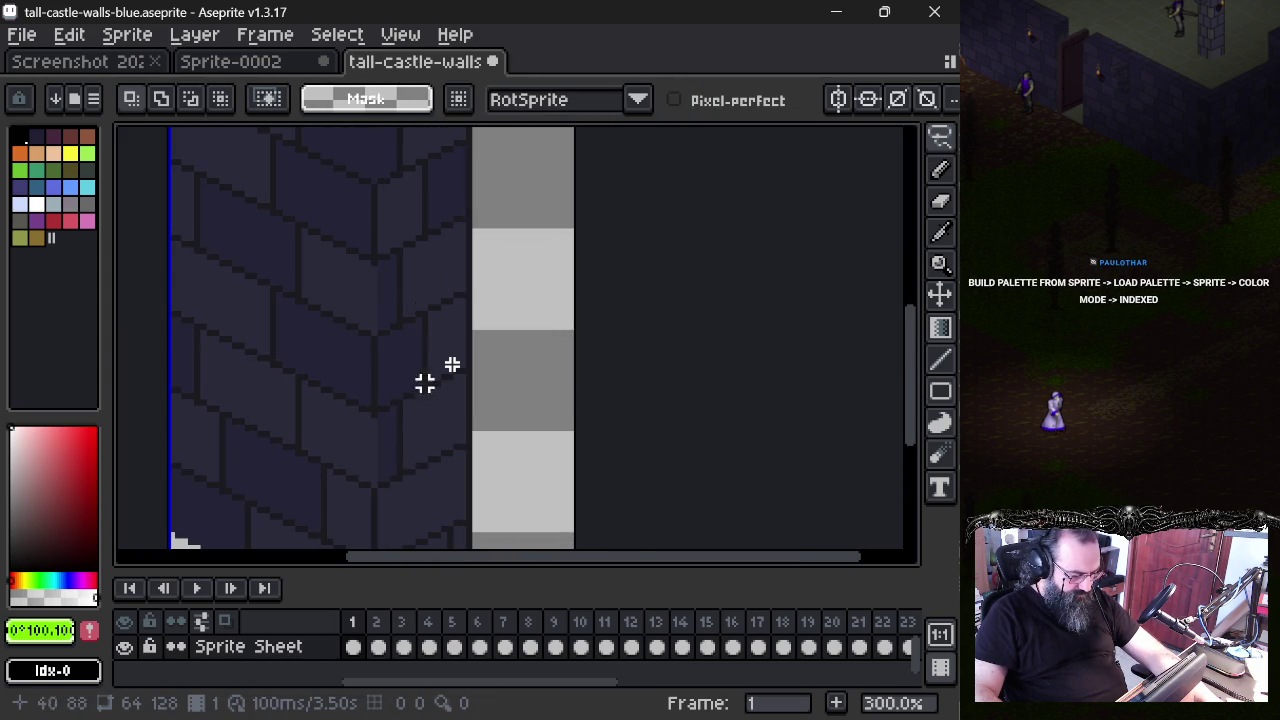
mouse_move(380, 334)
left_mouse_down()
mouse_move(395, 392)
mouse_move(323, 290)
left_mouse_up()
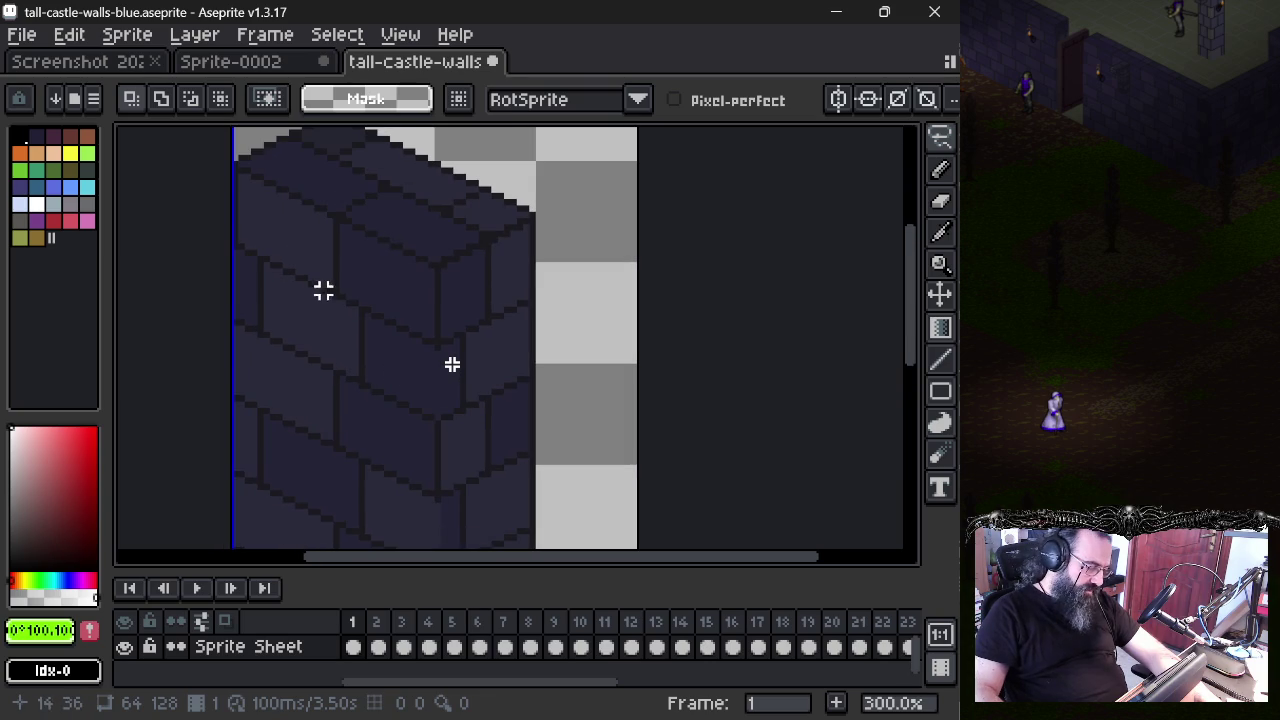
left_click(502, 648)
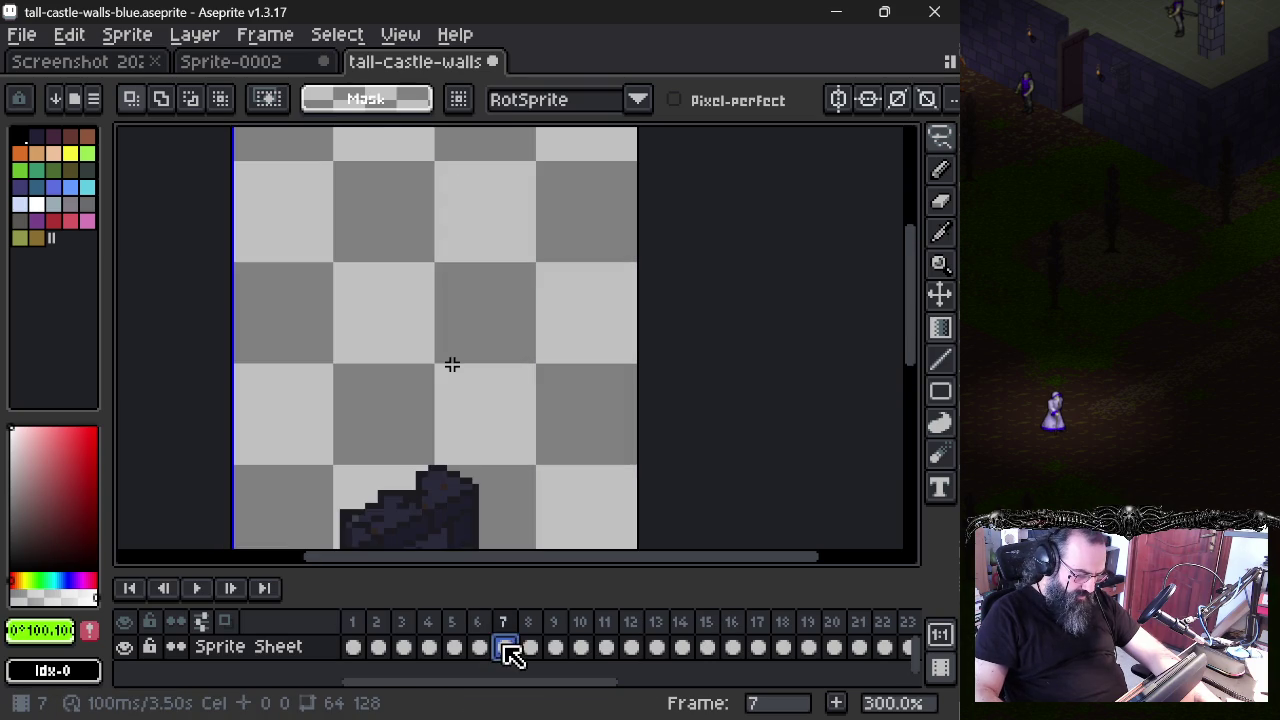
left_click(606, 648)
left_click(402, 648)
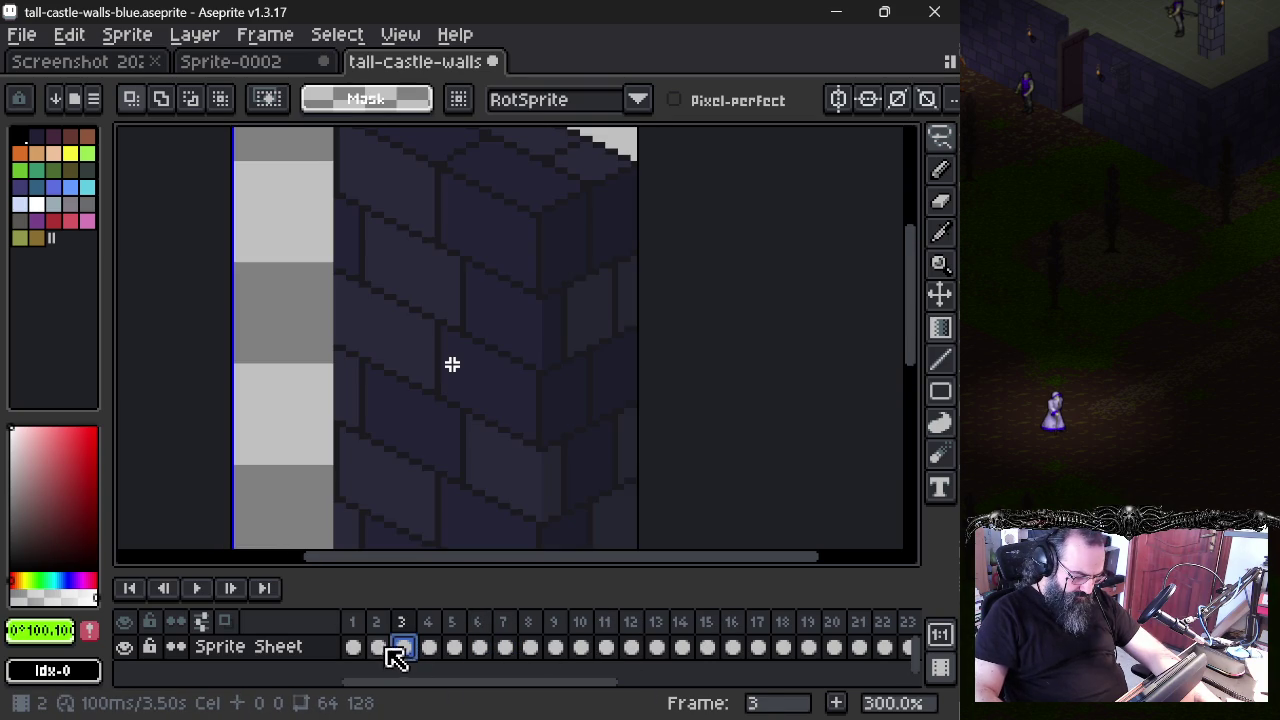
left_click(479, 648)
left_click(859, 648)
left_click(884, 652)
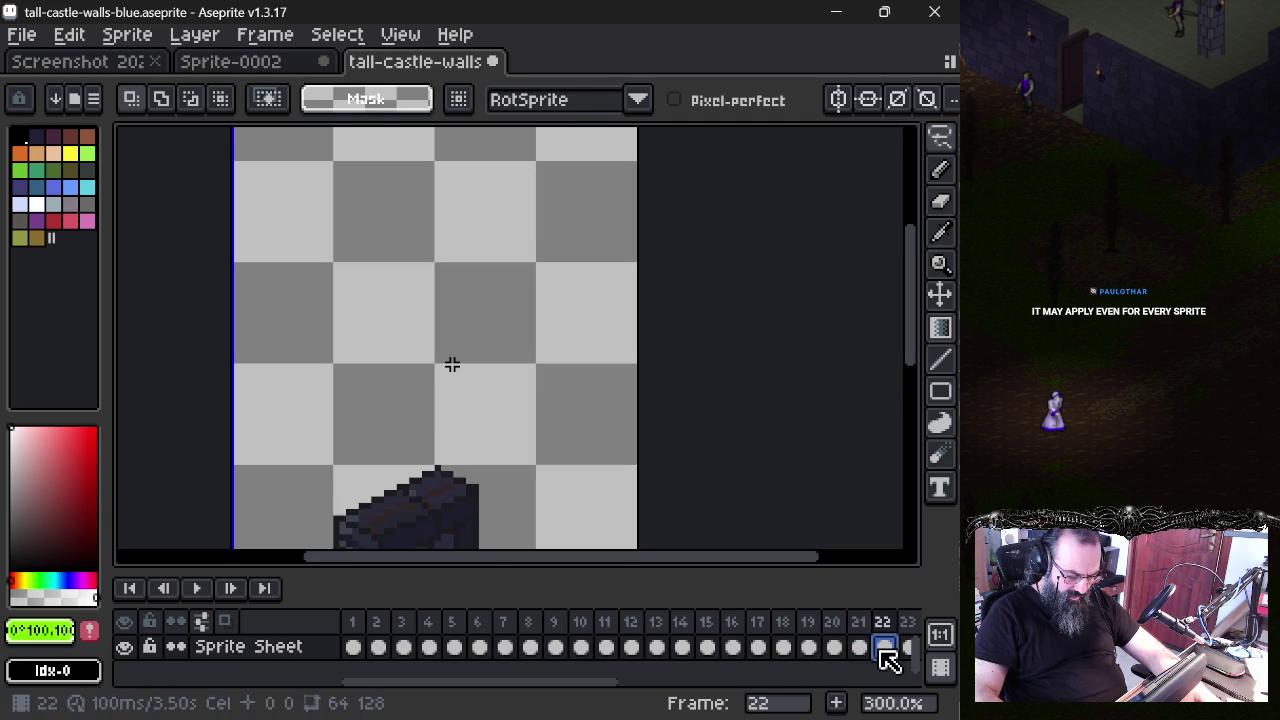
scroll(871, 653, "right", 1)
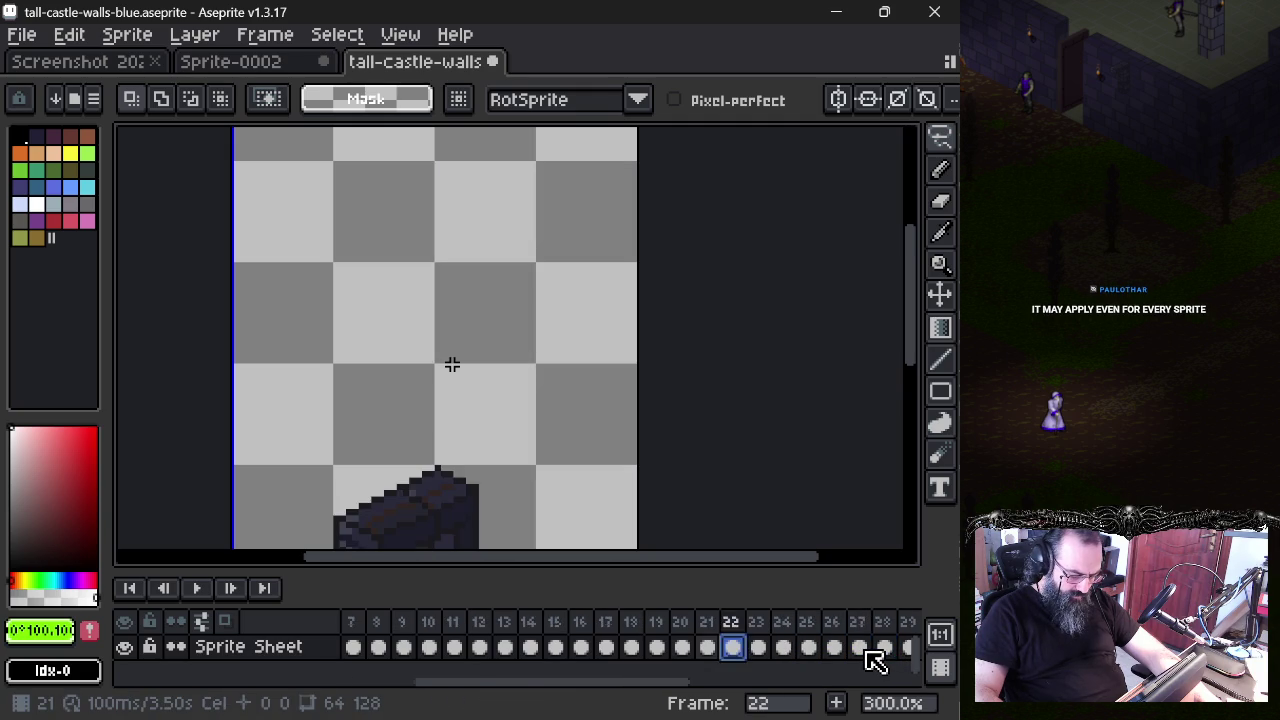
scroll(871, 655, "right", 3)
left_click(535, 655)
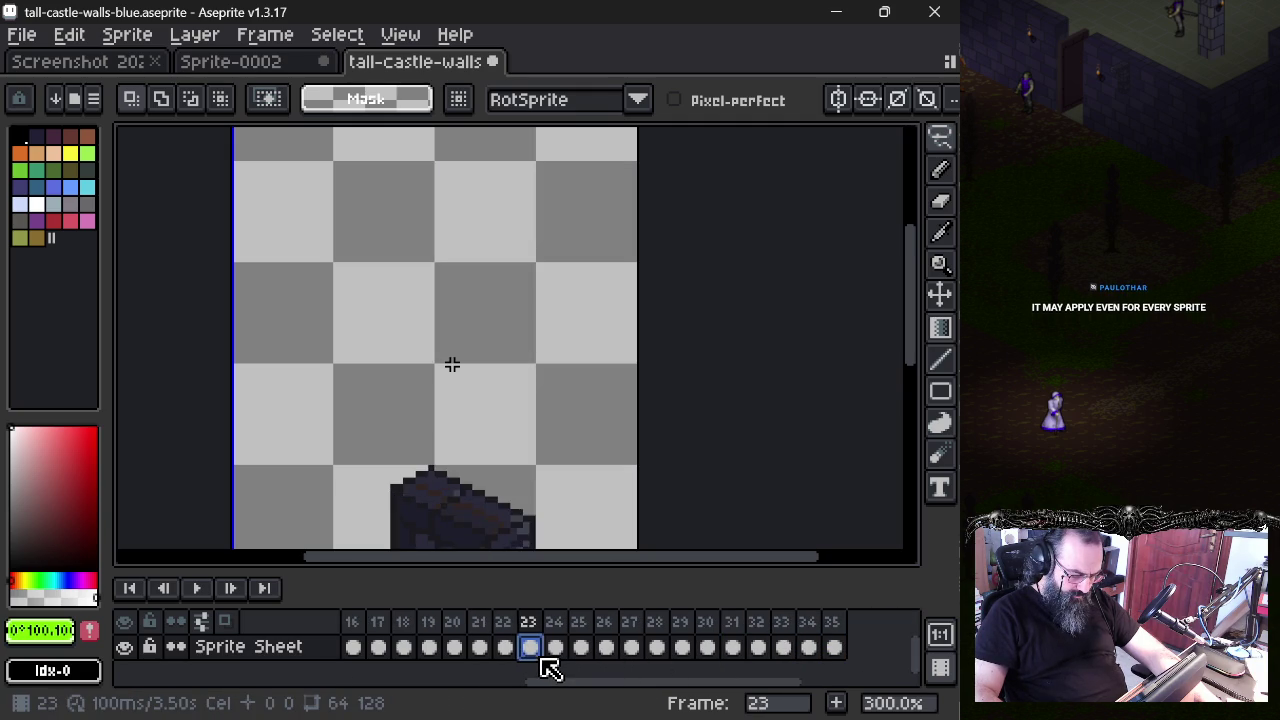
left_click(582, 655)
left_click(707, 648)
left_click(655, 648)
left_click(707, 648)
left_click(757, 648)
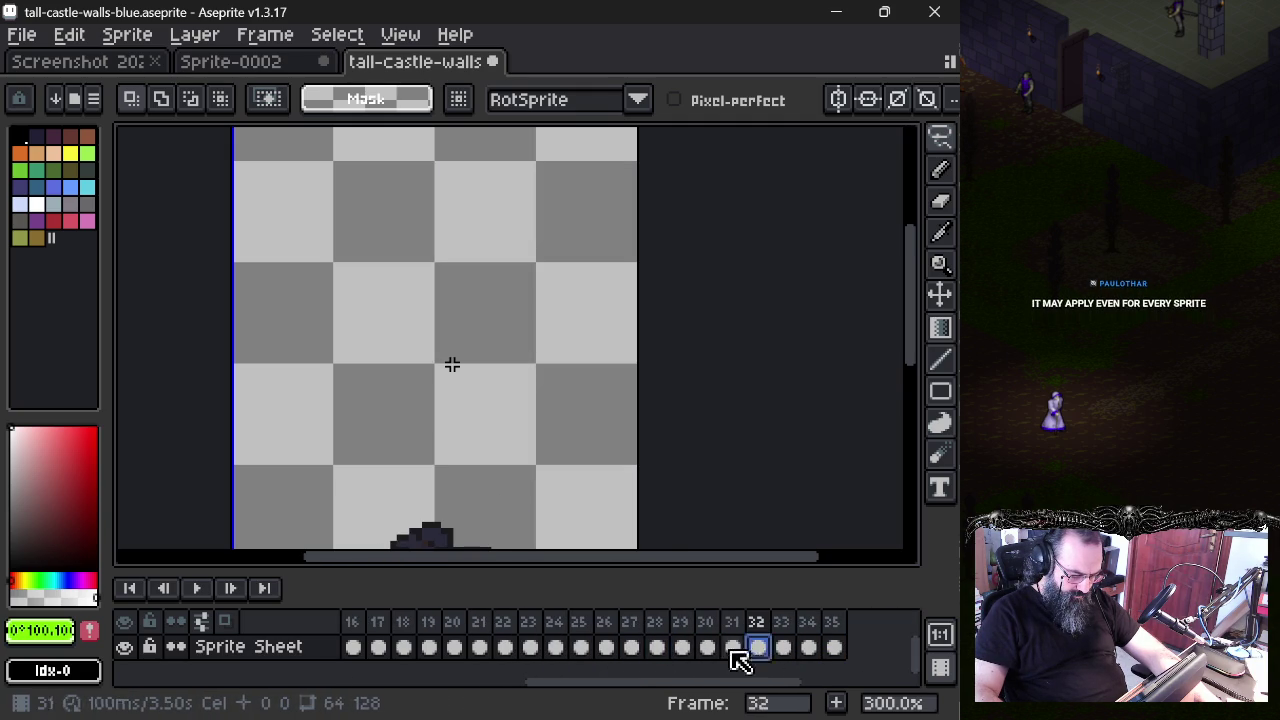
left_click(808, 648)
scroll(790, 660, "left", 3)
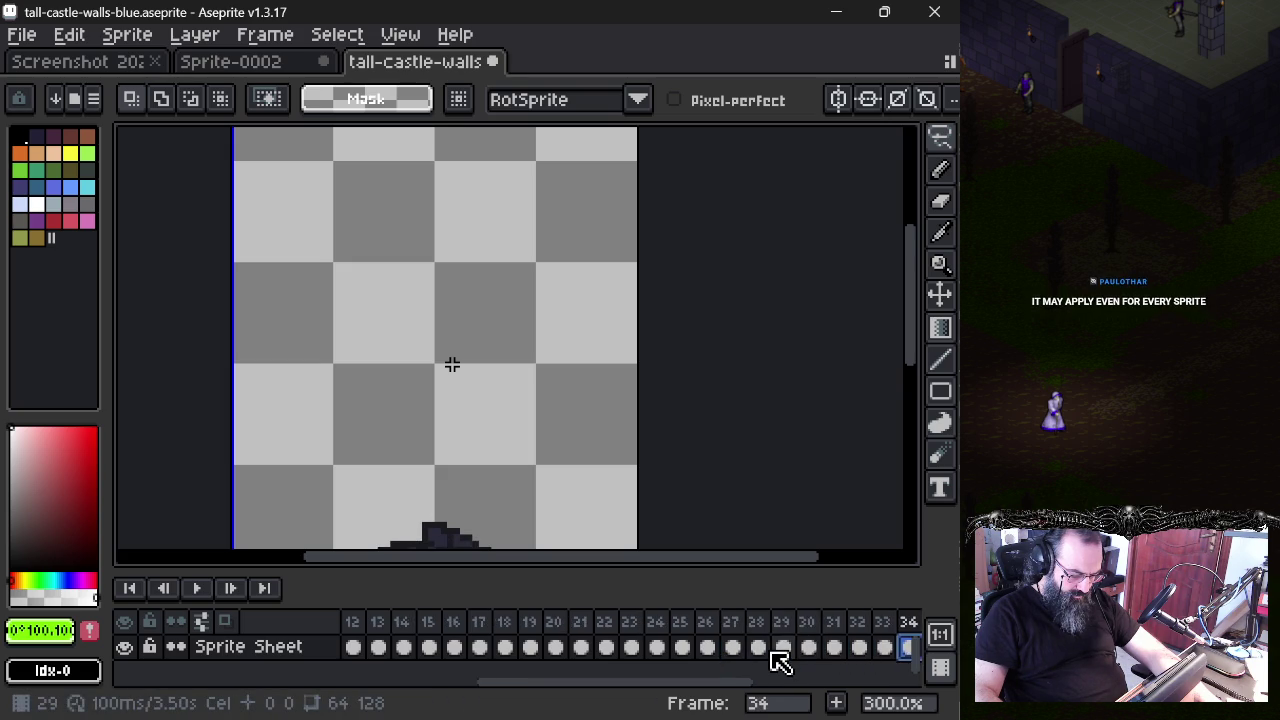
scroll(778, 657, "left", 2)
scroll(779, 659, "left", 2)
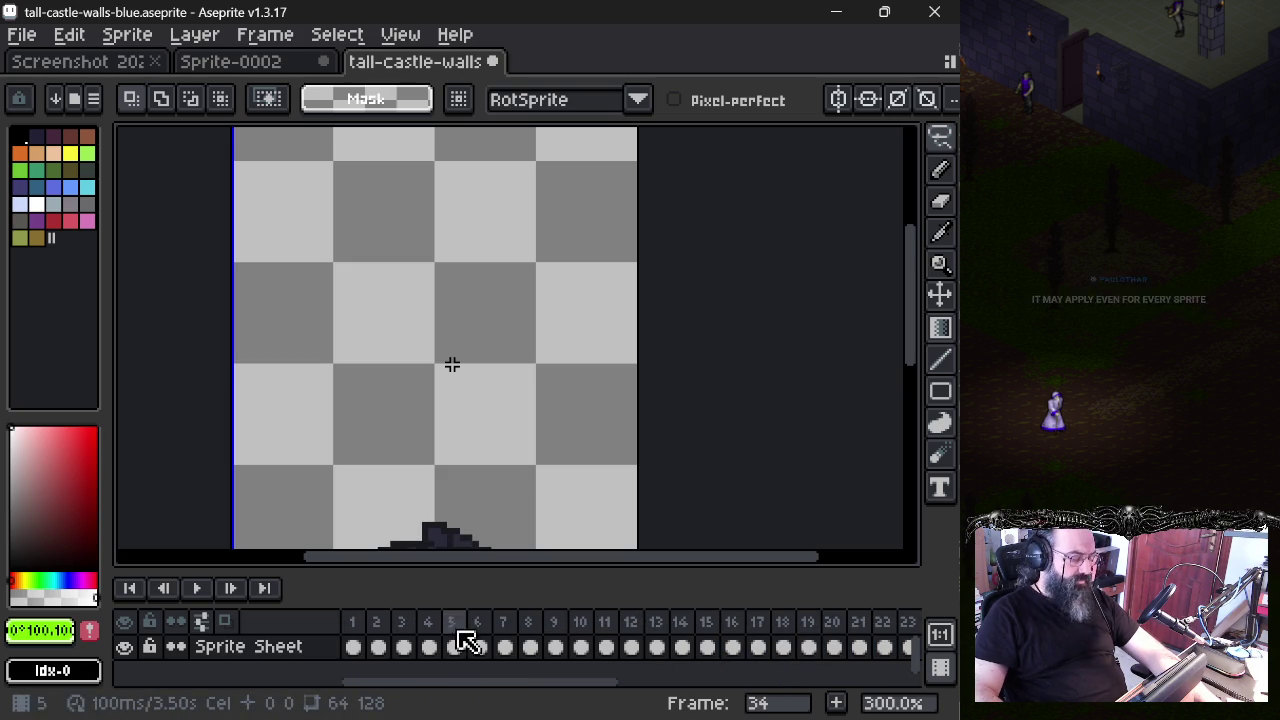
left_click(354, 650)
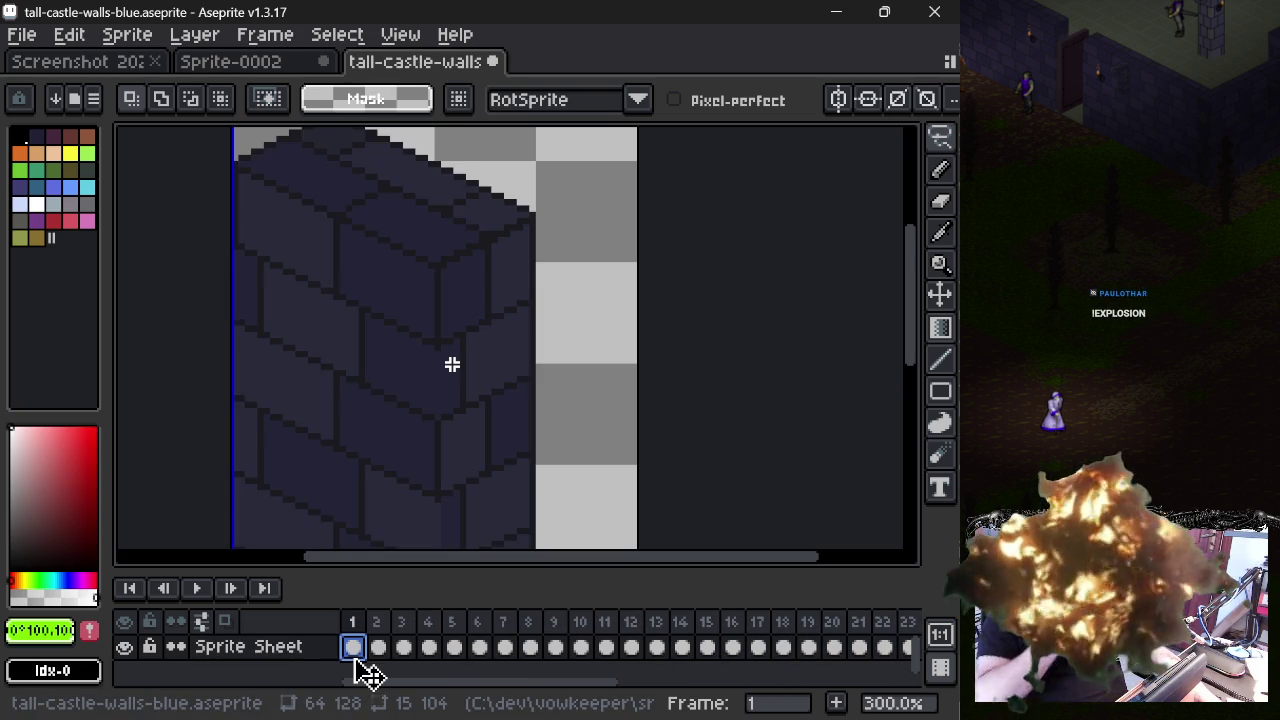
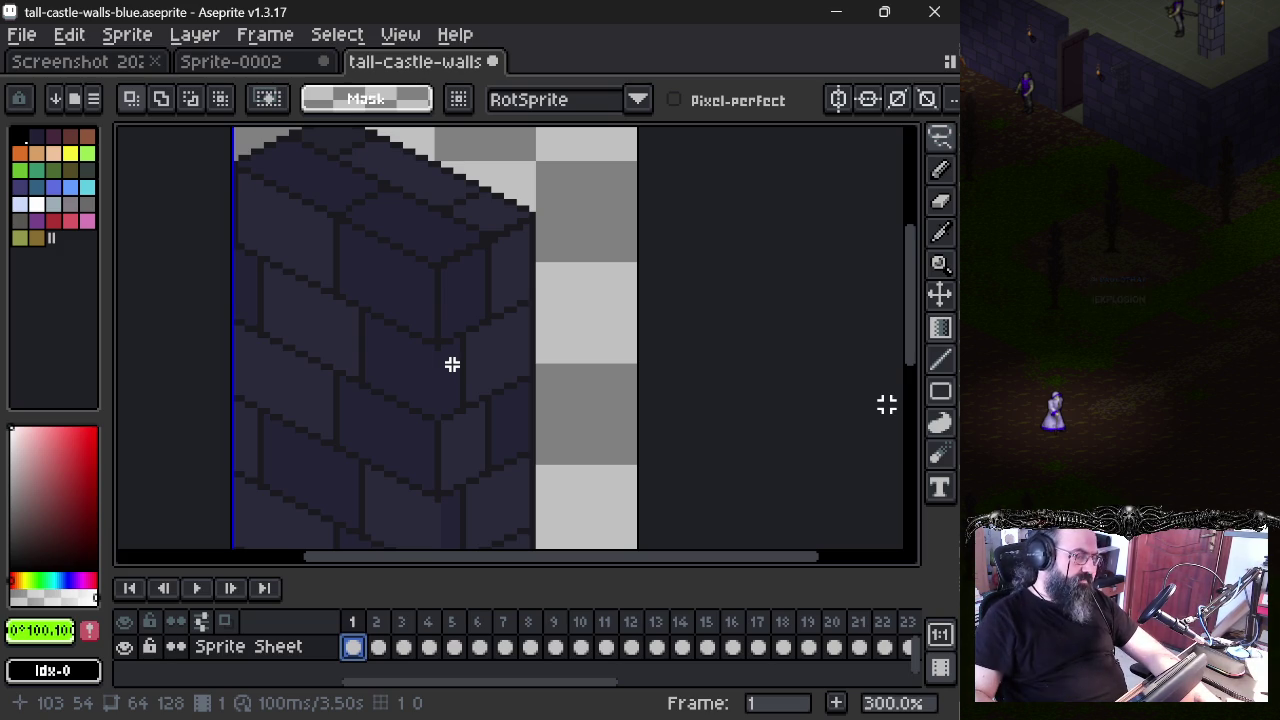
- Zoom out and pan the wall, browse the Layer and Frame menus, then bring up the palette options menu
scroll(368, 336, "down", 1)
left_click_drag(420, 408, 371, 380)
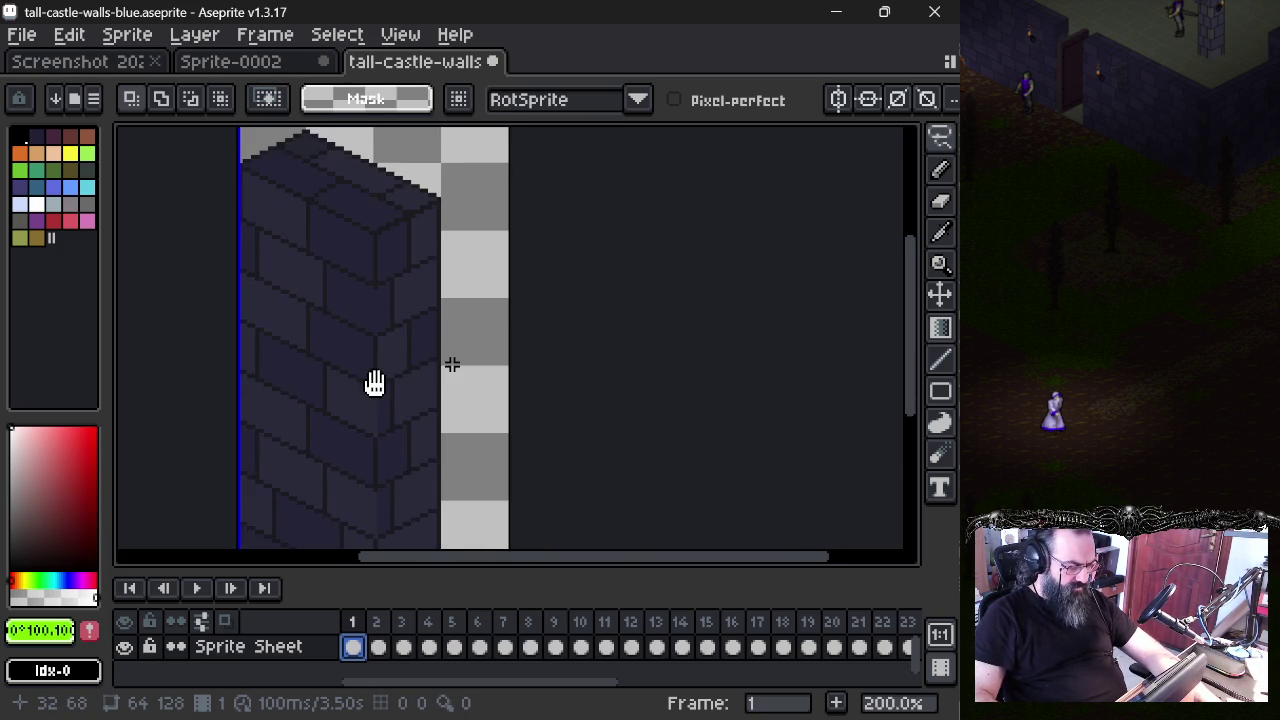
left_click(190, 36)
mouse_move(337, 35)
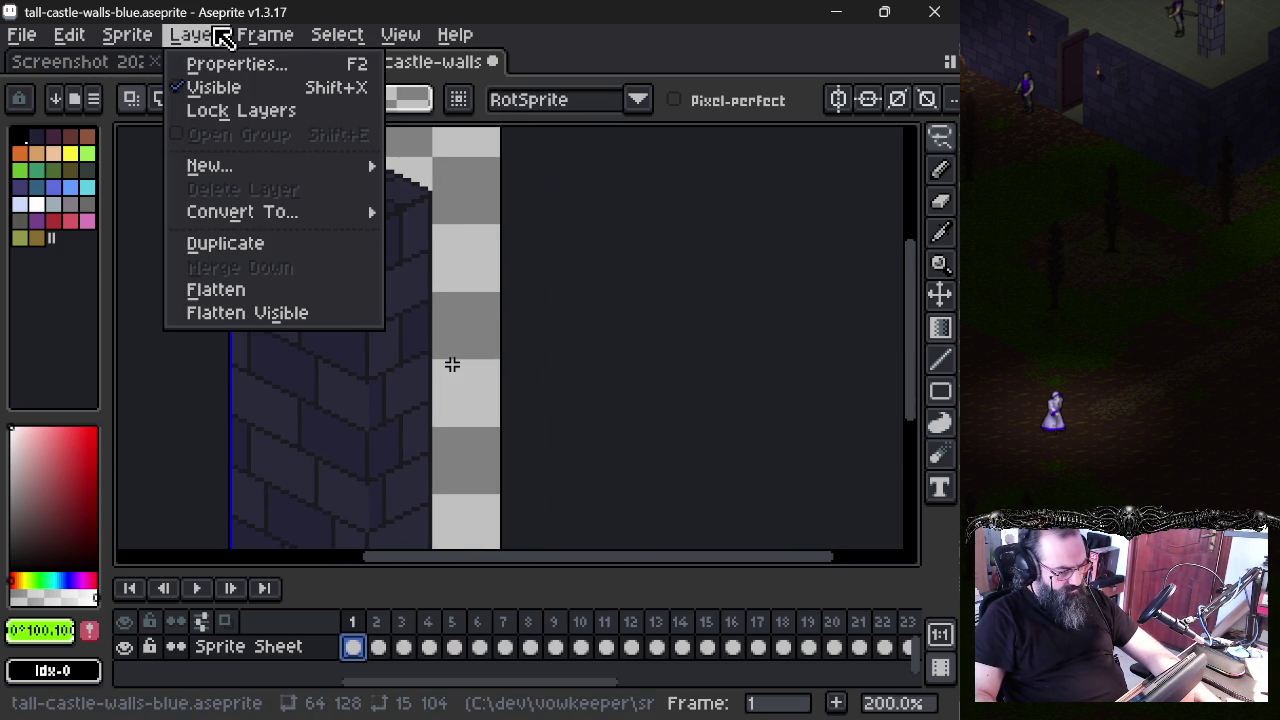
left_click(295, 38)
left_click(295, 38)
key("Escape")
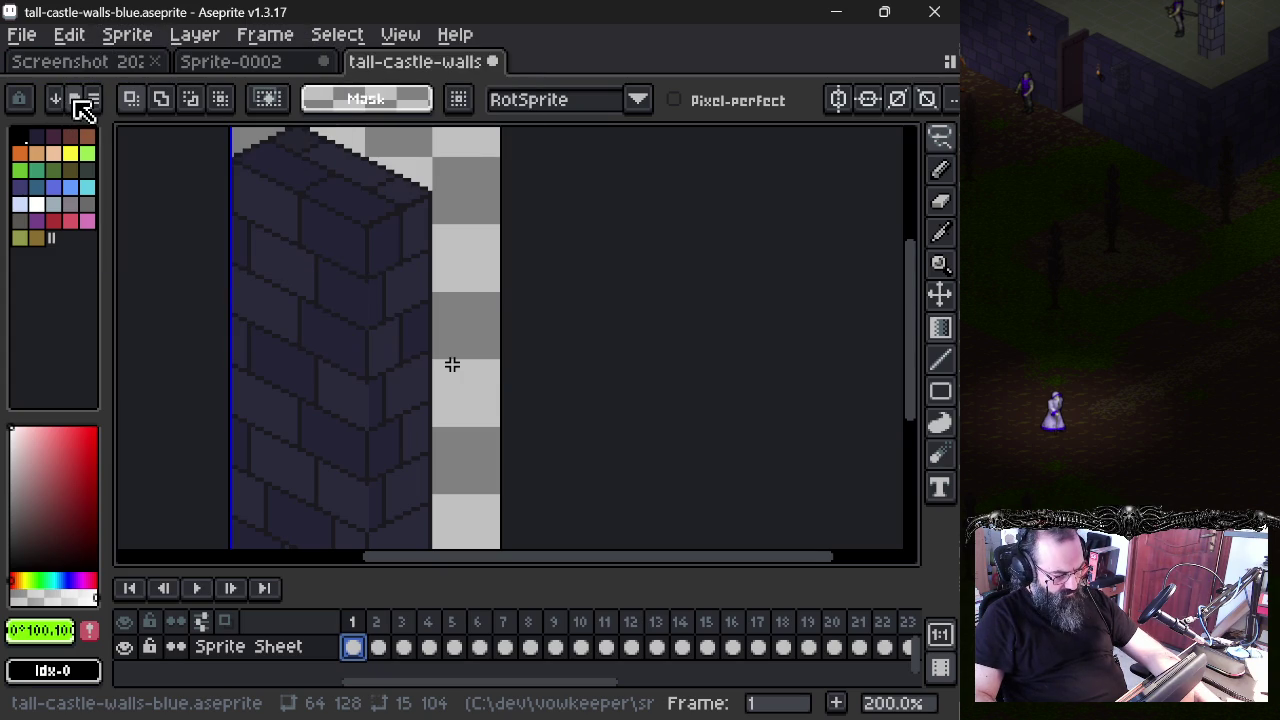
left_click(91, 99)
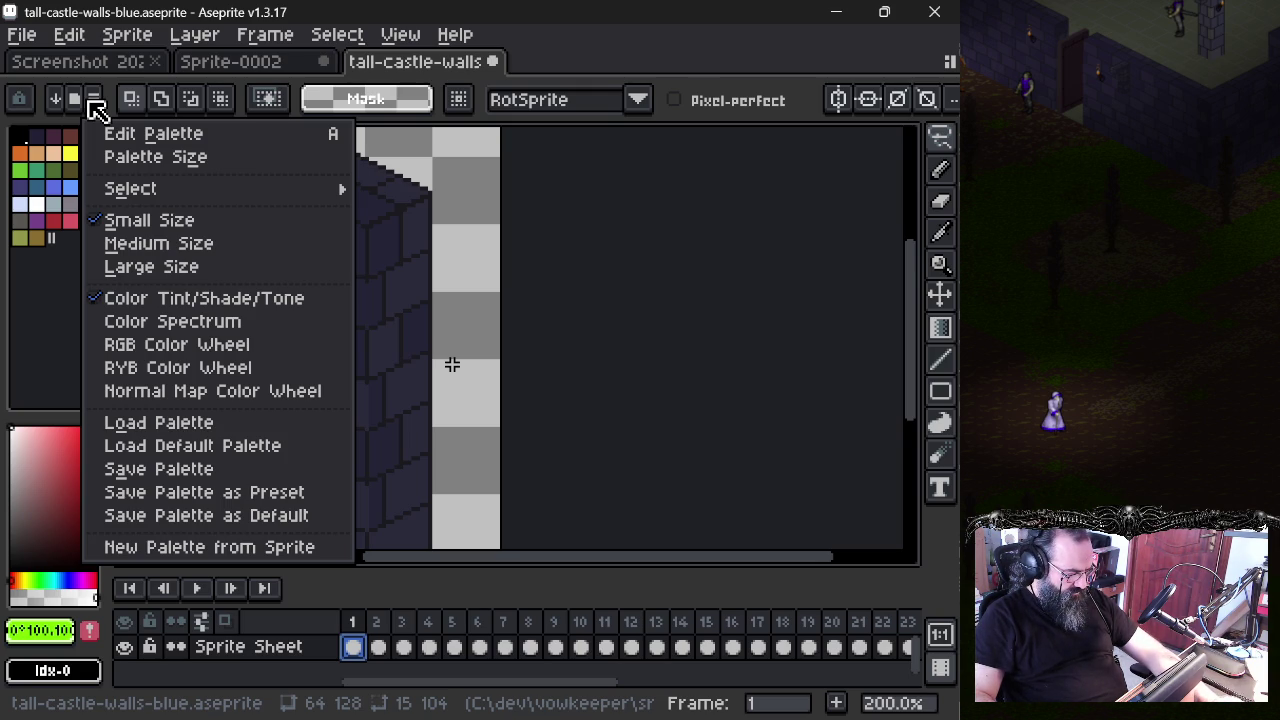
- Close the palette options and switch to frame 2 of the sprite sheet
left_click(93, 100)
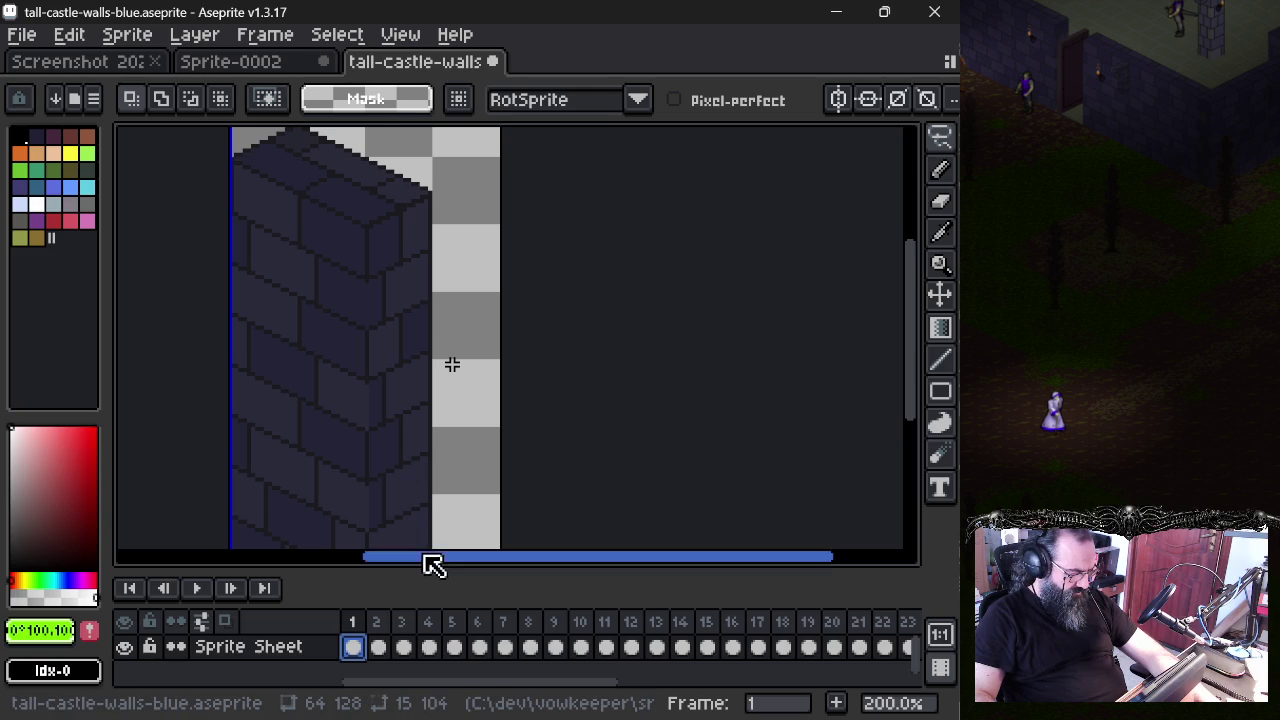
left_click_drag(440, 566, 430, 565)
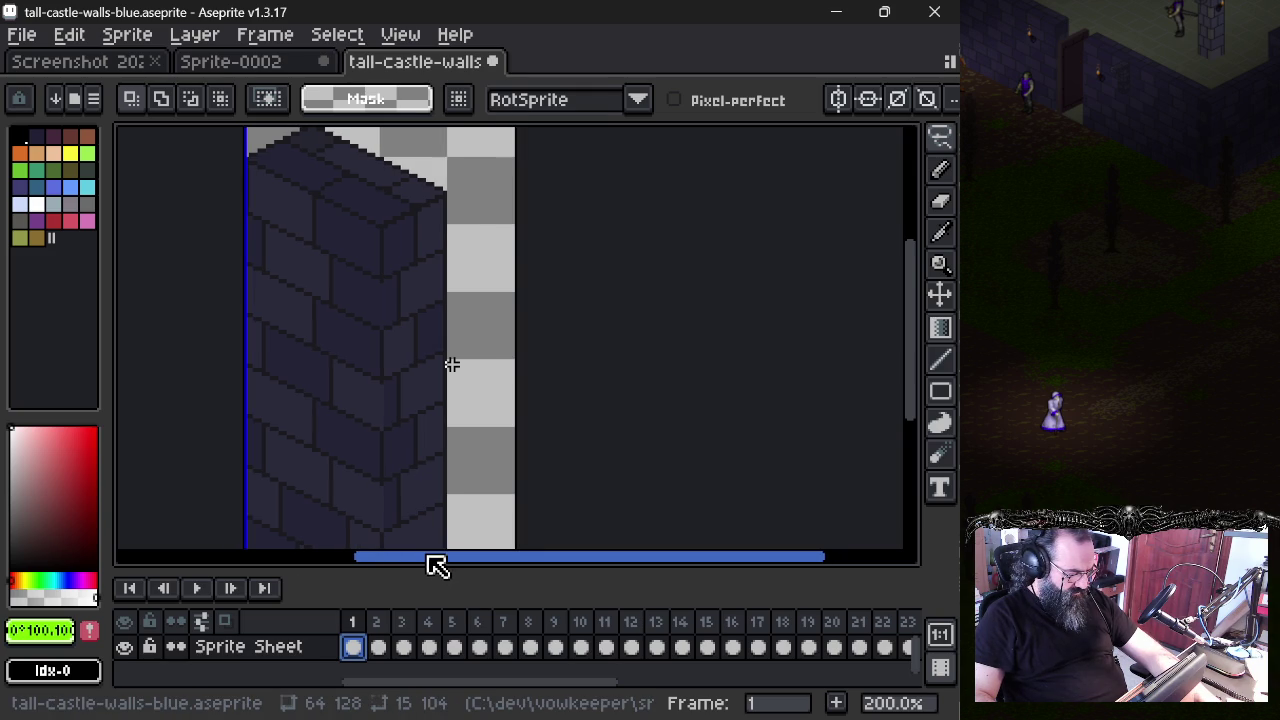
left_click(379, 647)
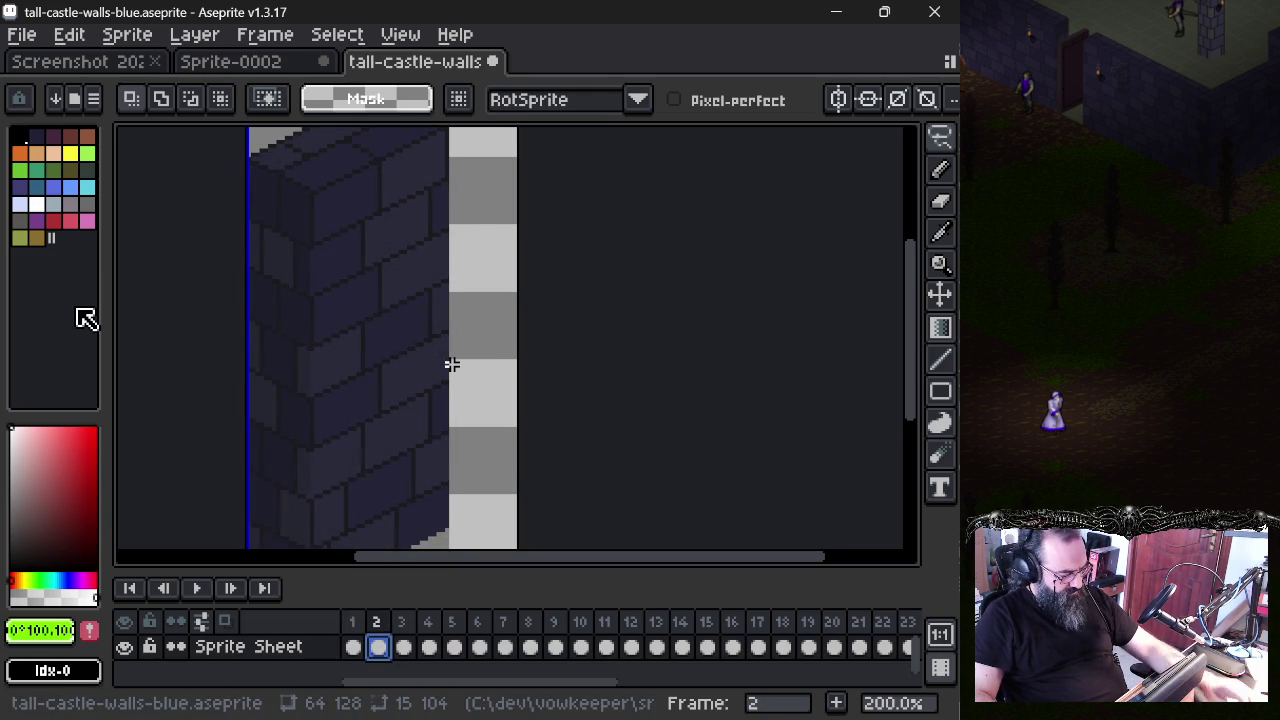
- Generate a new palette from the sprite's colours, keeping Default (Octree) mapping
left_click(93, 98)
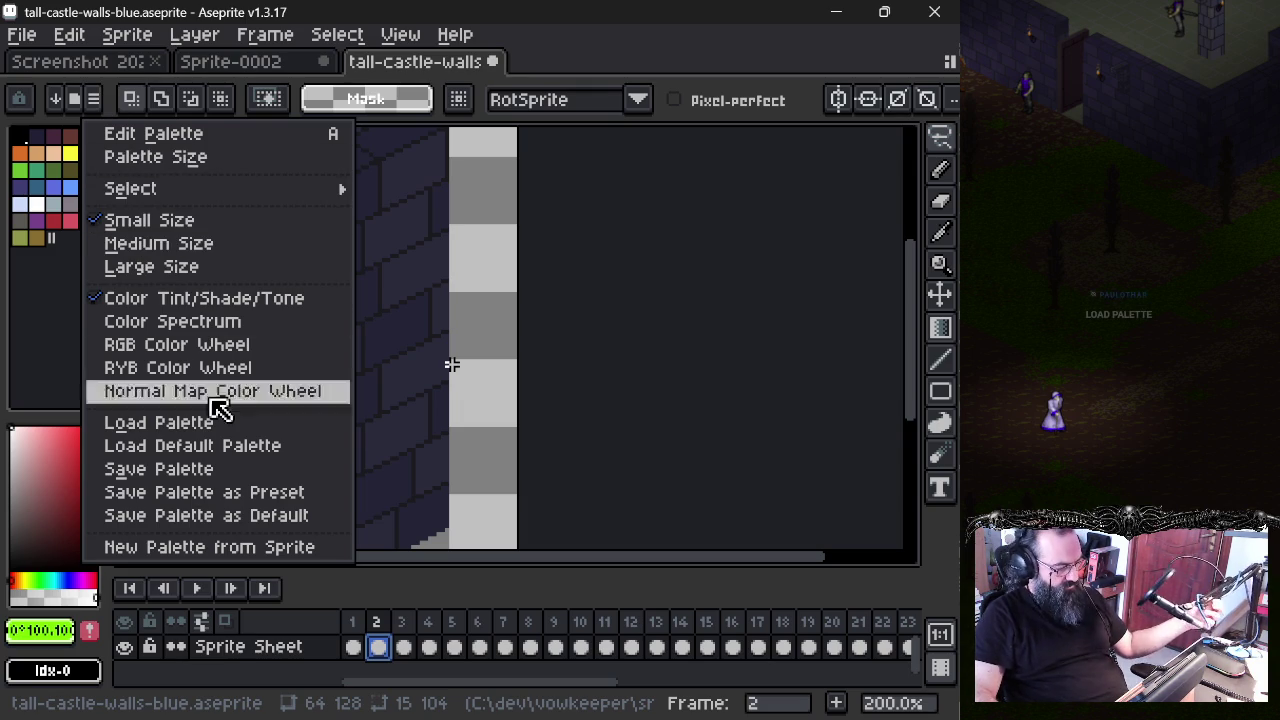
left_click(255, 549)
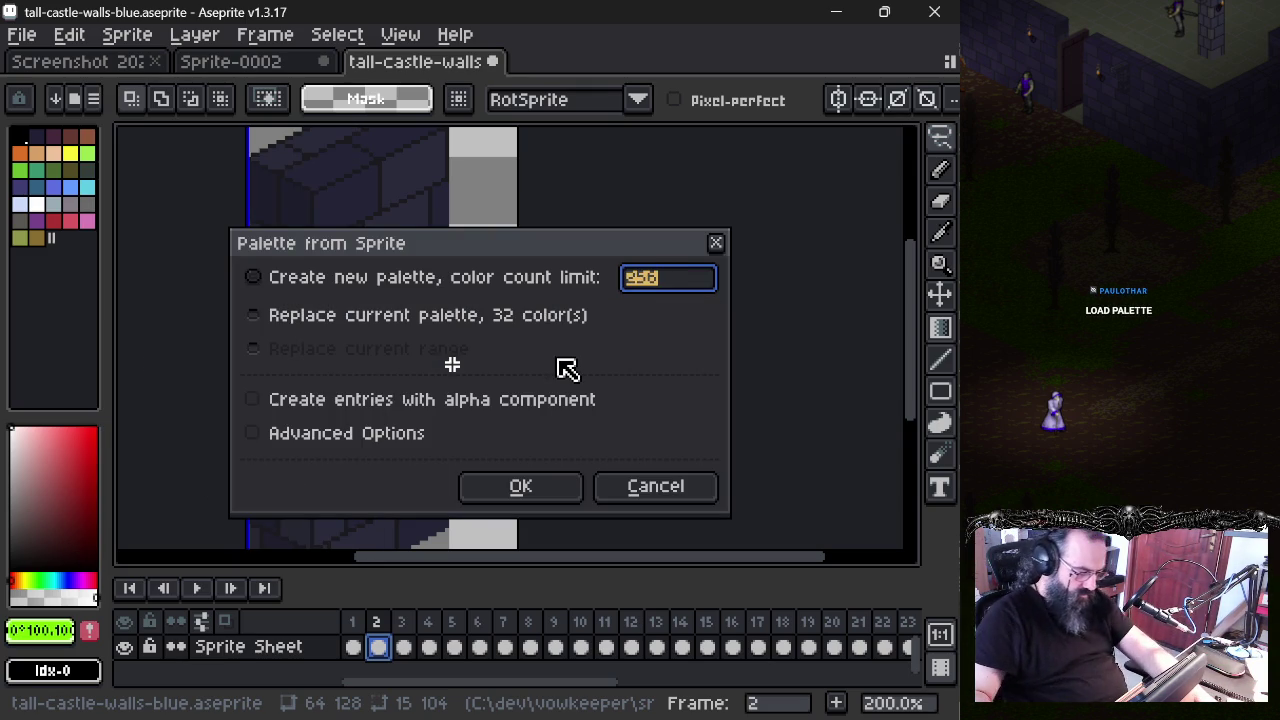
left_click(320, 440)
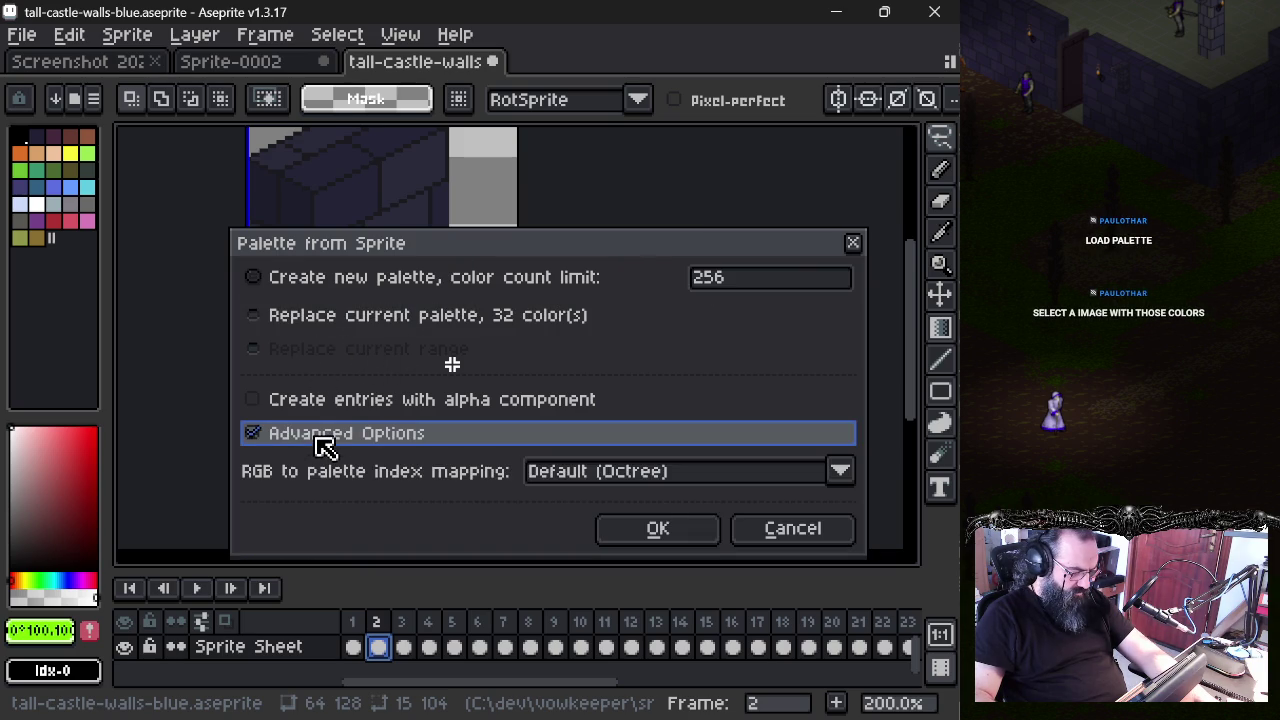
left_click(682, 484)
left_click(728, 432)
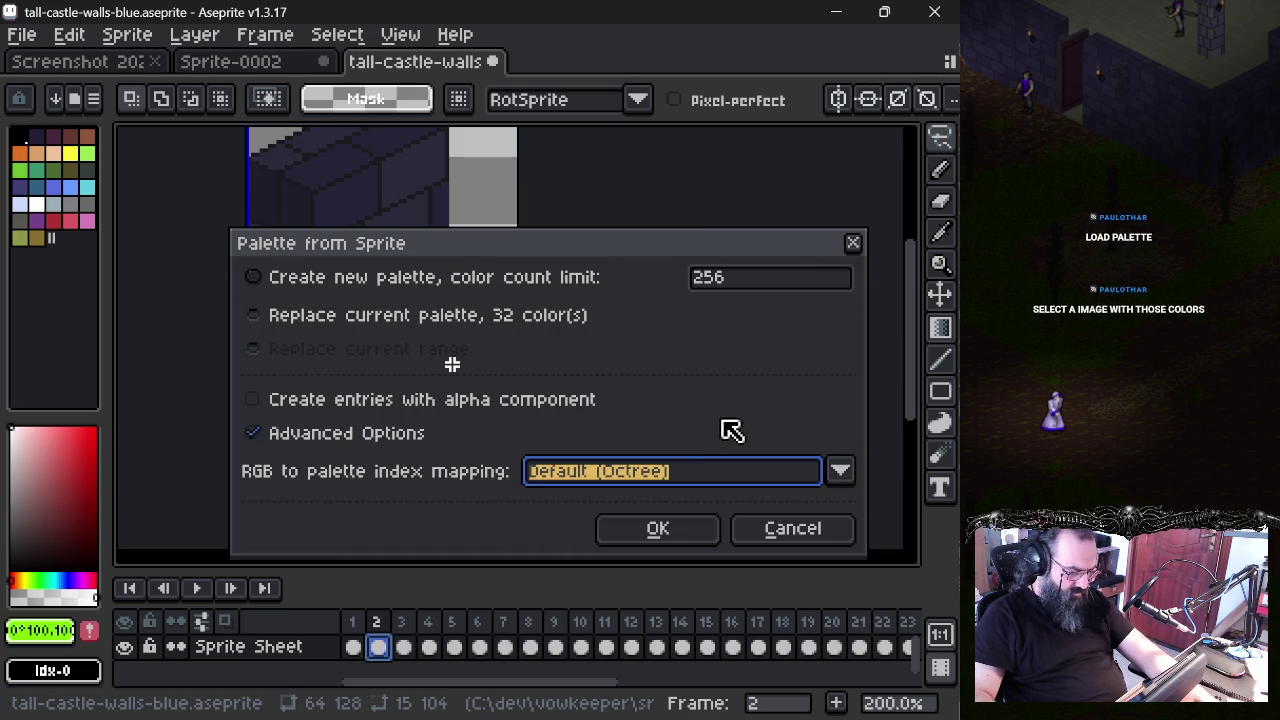
left_click(442, 291)
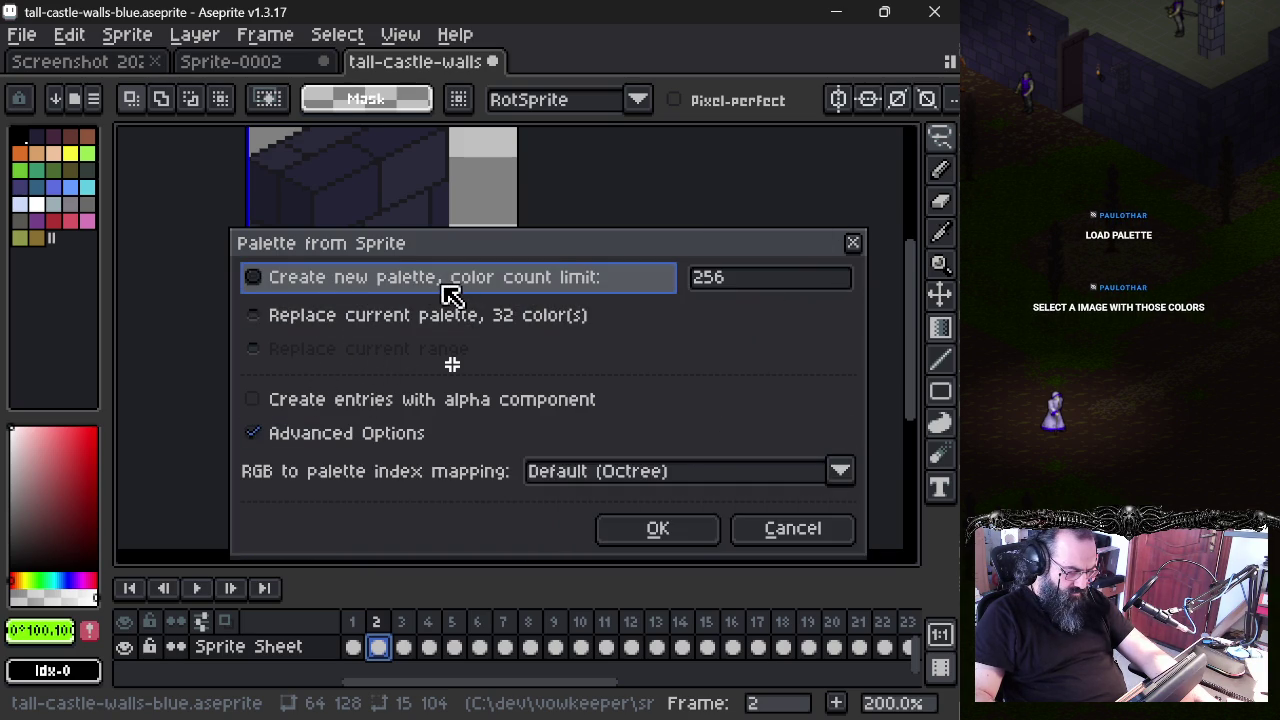
left_click(320, 435)
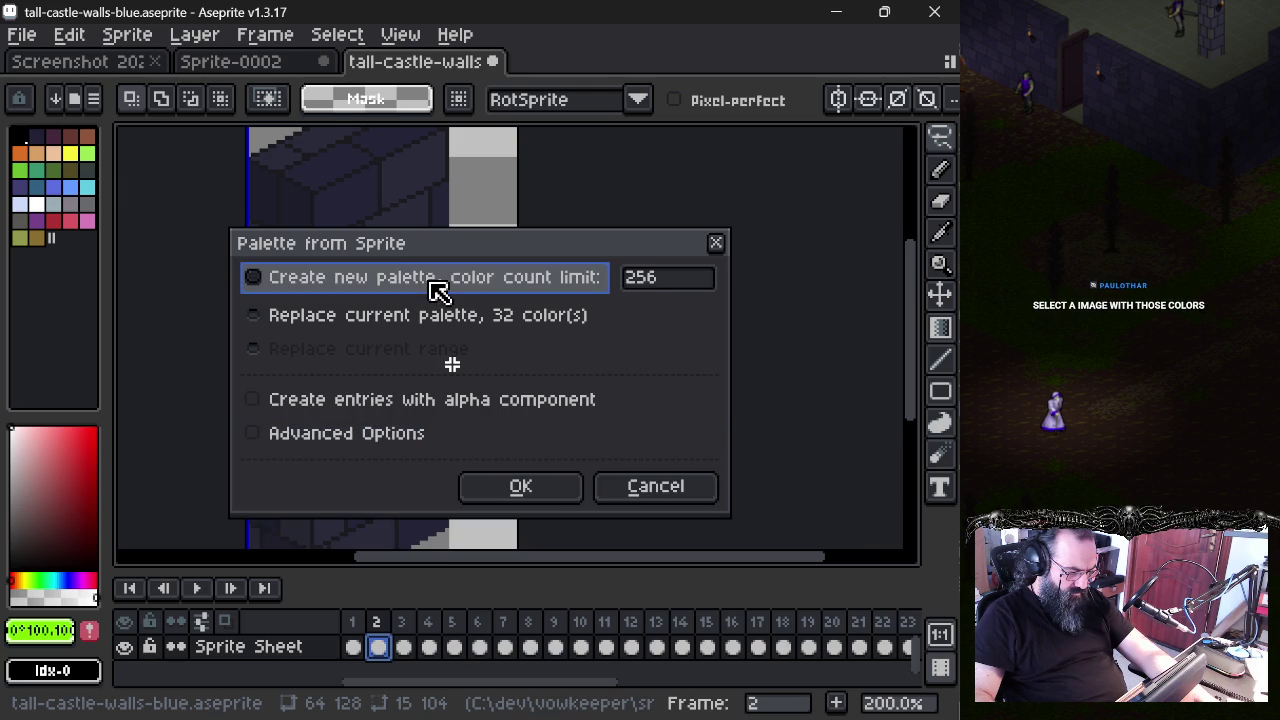
left_click(514, 487)
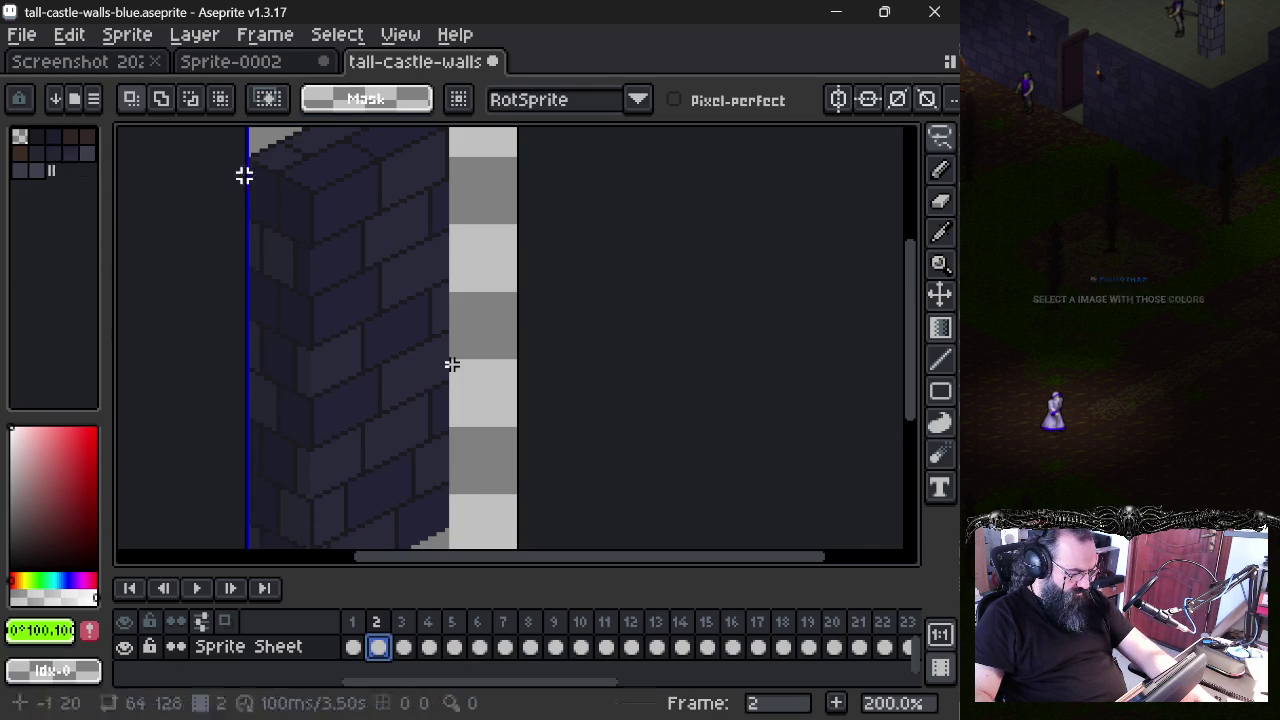
- Eyedrop brick face and outline colours from the wall, then zoom in on the wall pixels
left_click(292, 207, "alt")
left_click(340, 189, "alt")
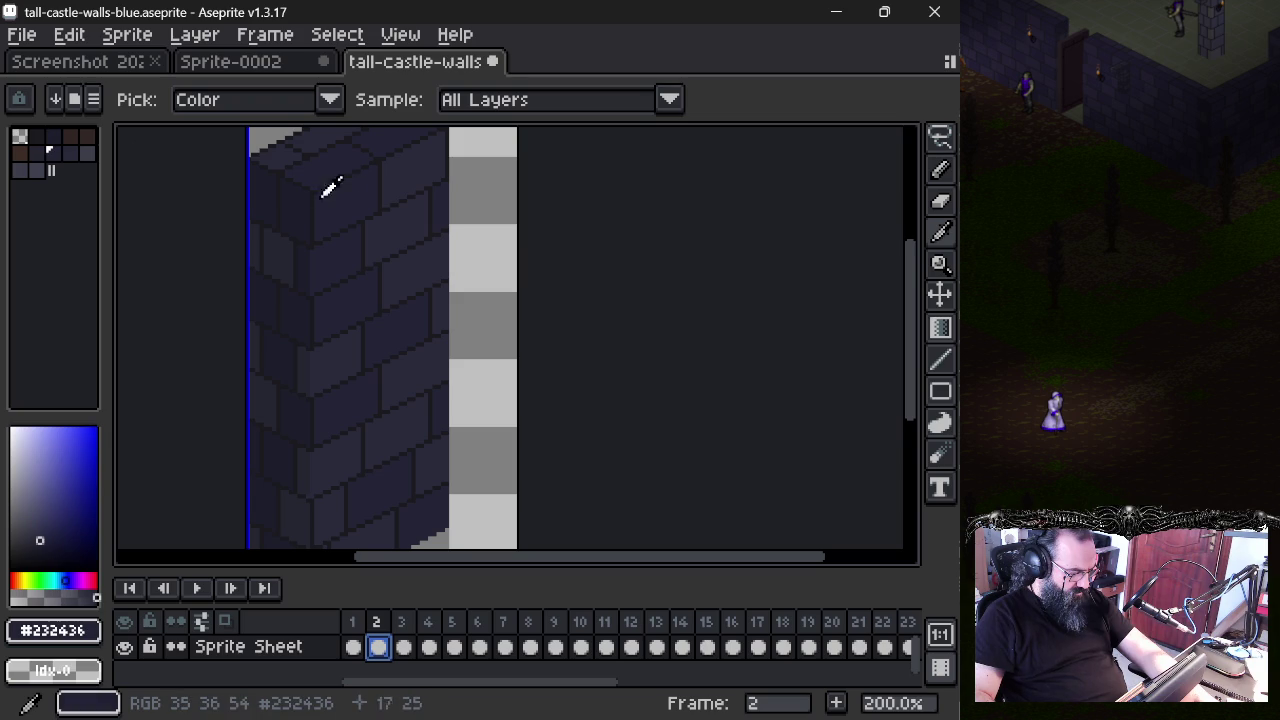
left_click(300, 193, "alt")
left_click(343, 189, "alt")
left_click(275, 188, "alt")
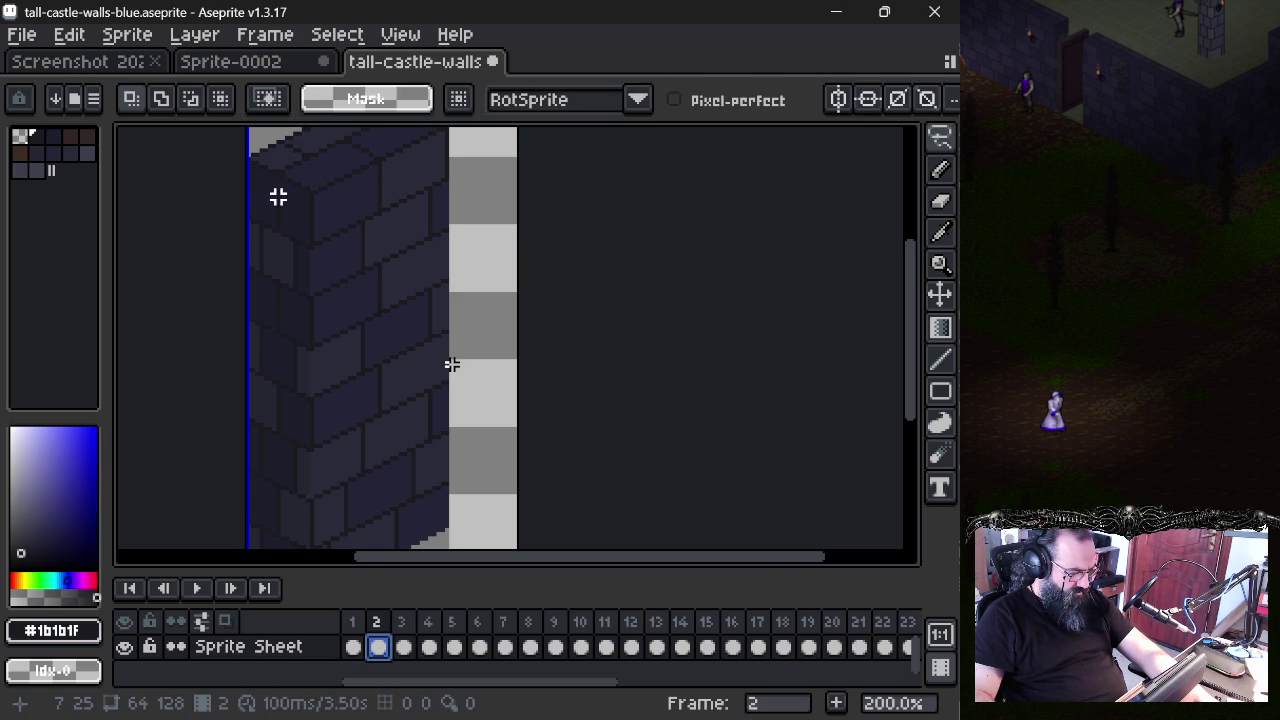
scroll(278, 194, "up", 10)
scroll(278, 194, "down", 3)
scroll(278, 194, "down", 4)
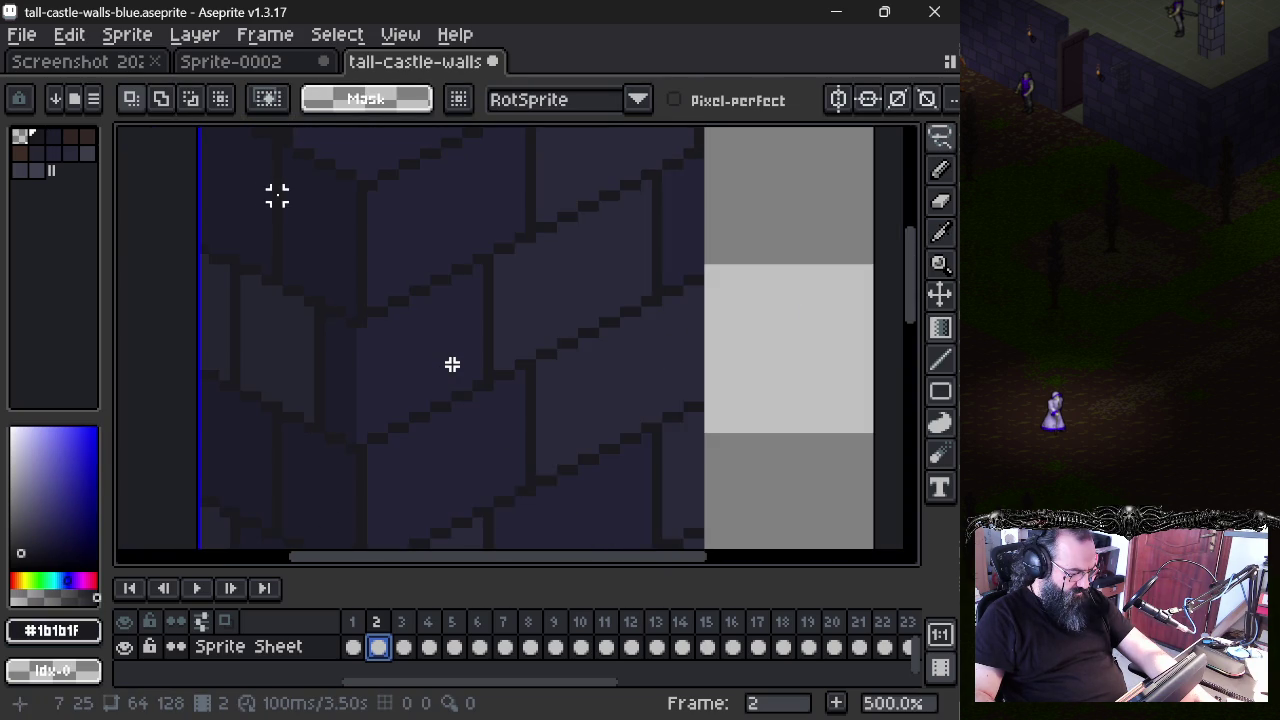
left_click_drag(278, 194, 331, 343)
scroll(452, 364, "up", 8)
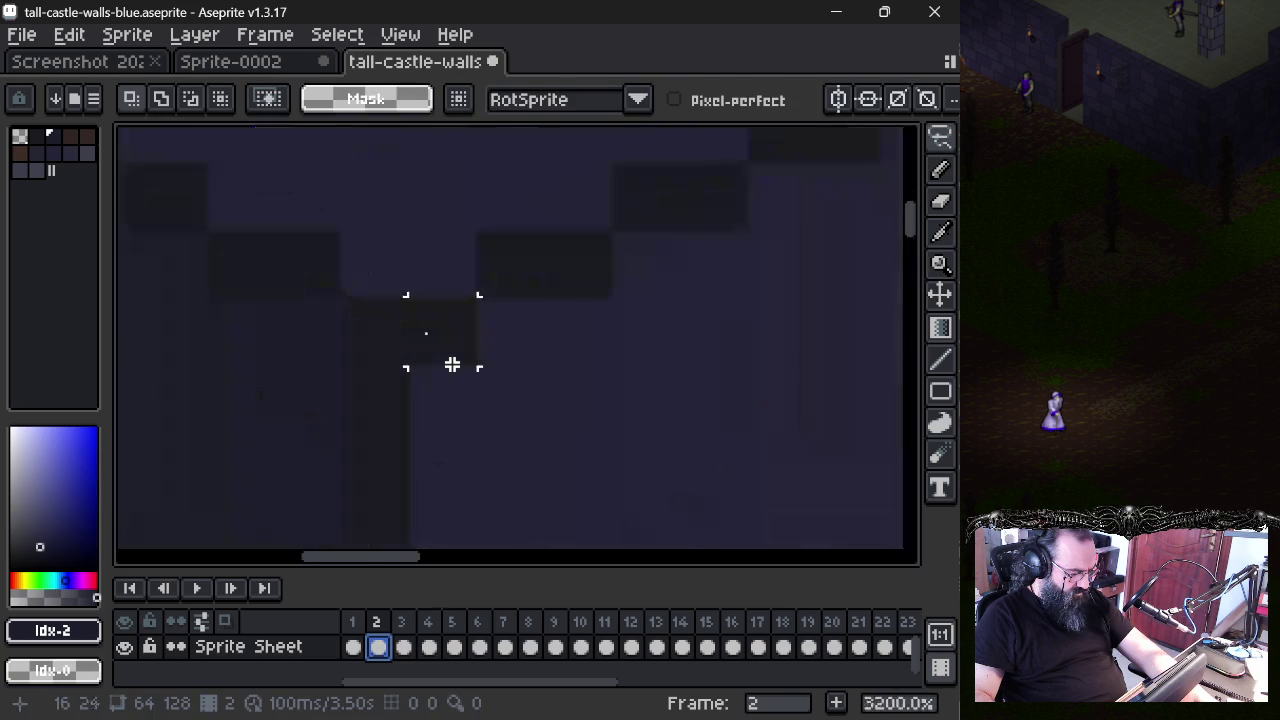
- Pick the dark outline shade #1b1b1f from the magnified wall, then show frame 1
left_click(517, 274, "alt")
left_click(444, 222, "alt")
left_click(488, 262, "alt")
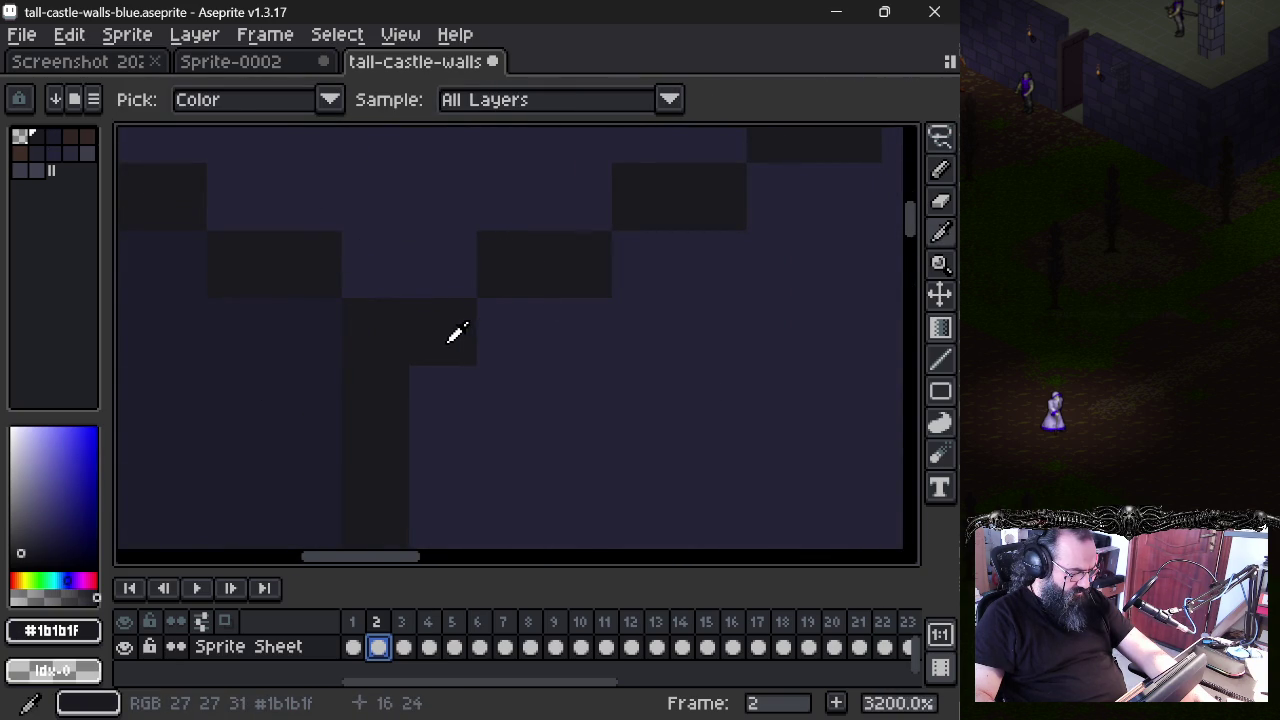
scroll(452, 360, "down", 6)
scroll(452, 364, "down", 2)
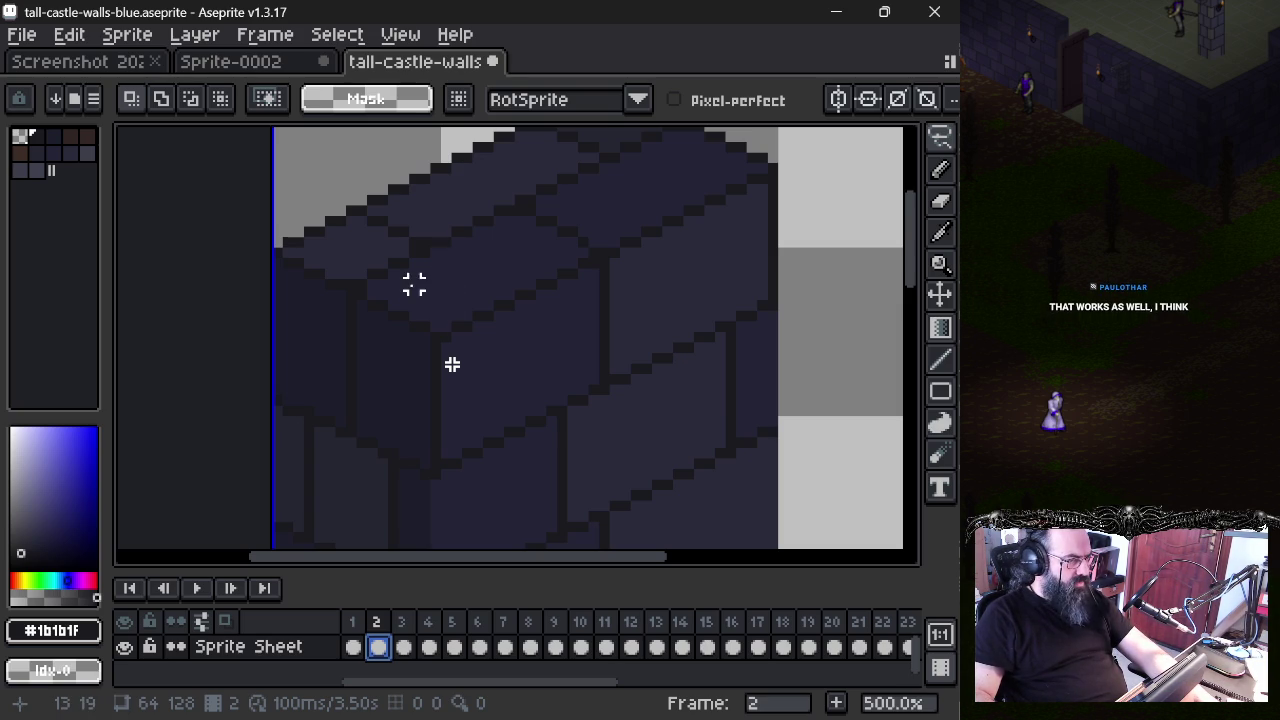
left_click_drag(403, 316, 414, 263)
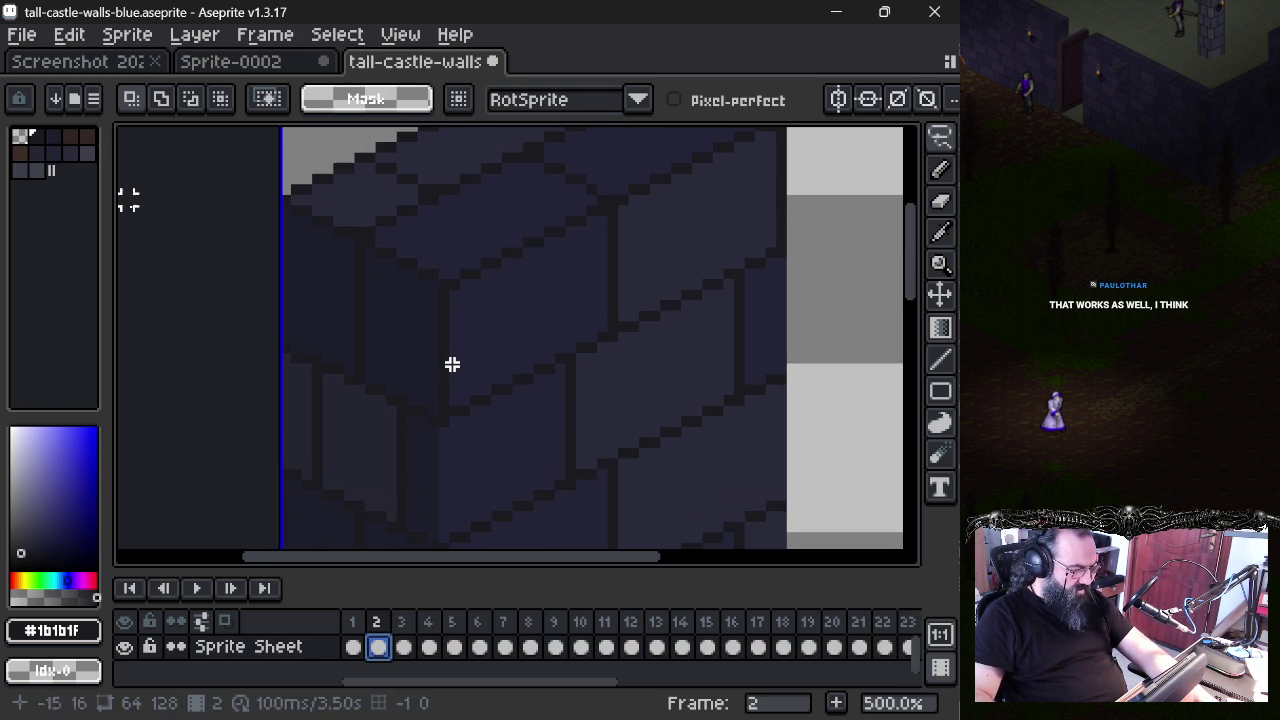
left_click(358, 647)
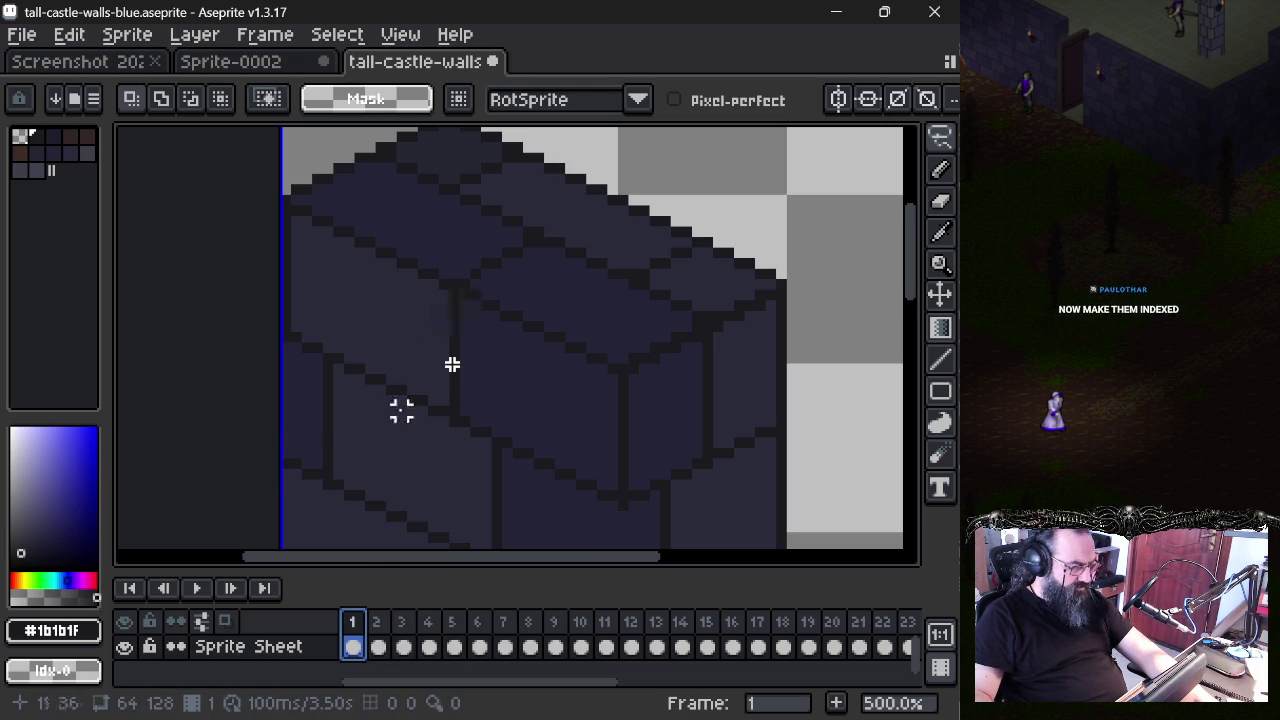
left_click(379, 621)
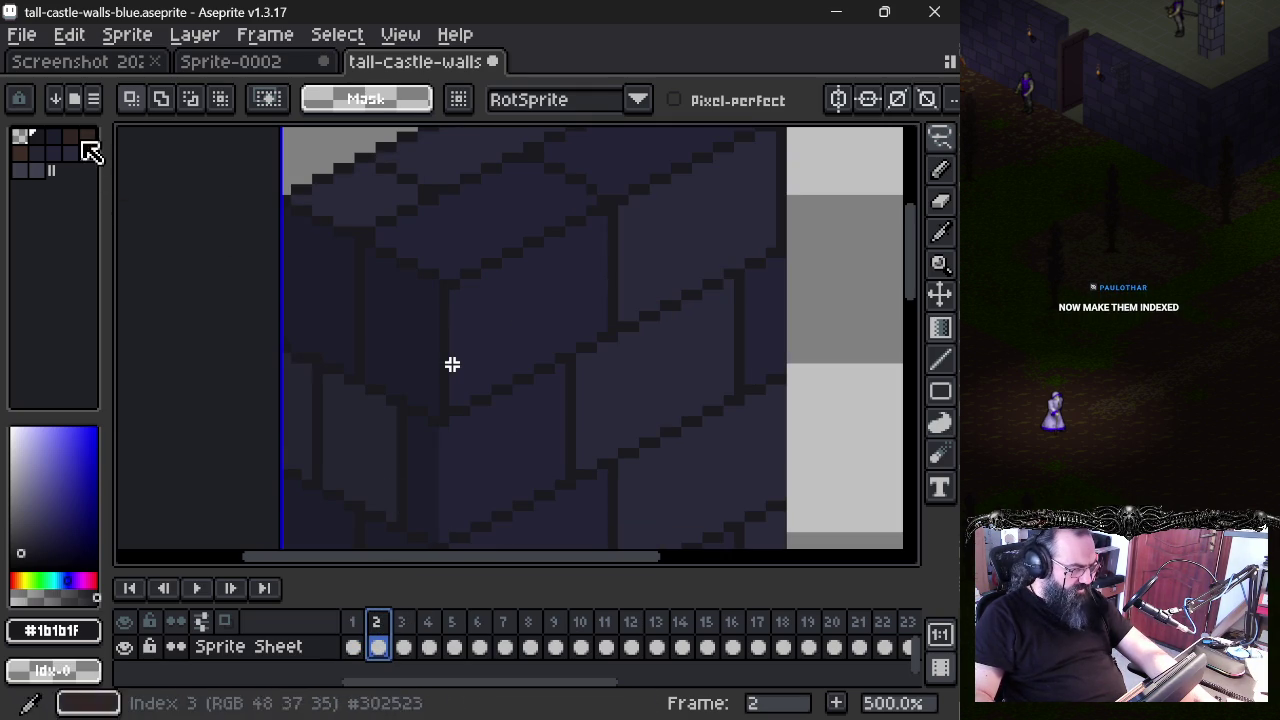
left_click(75, 42)
mouse_move(127, 34)
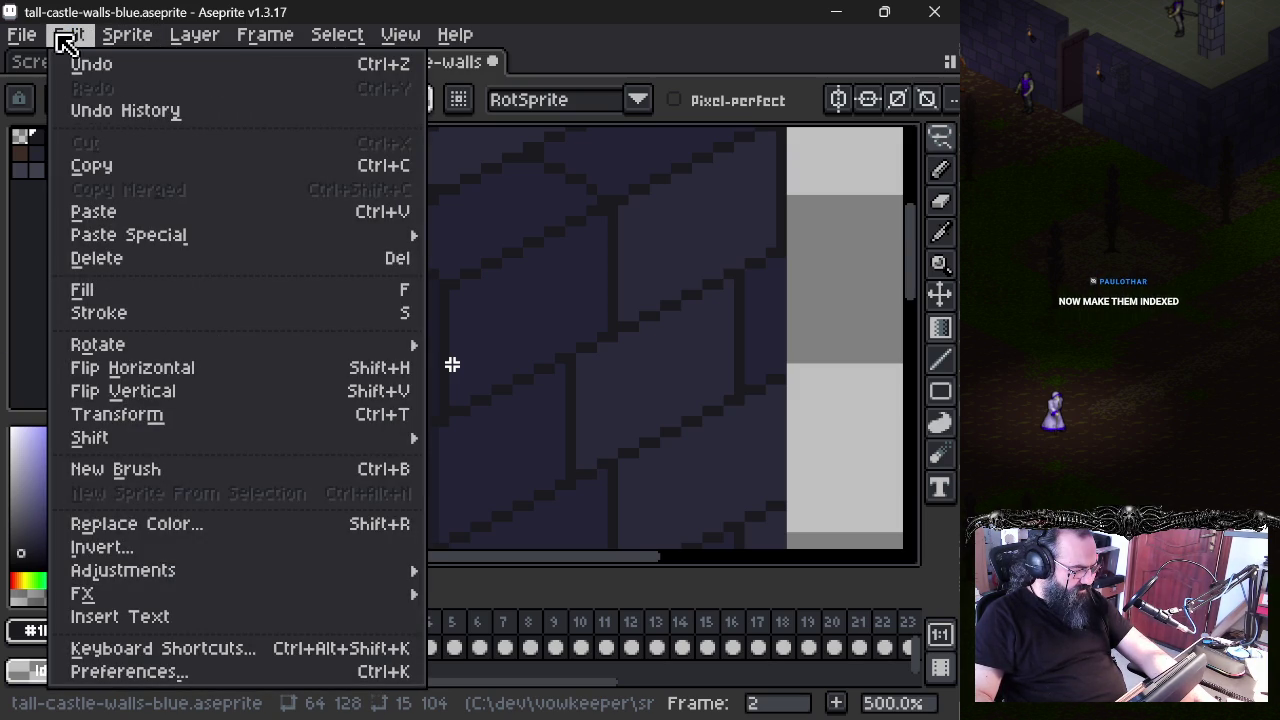
left_click(57, 32)
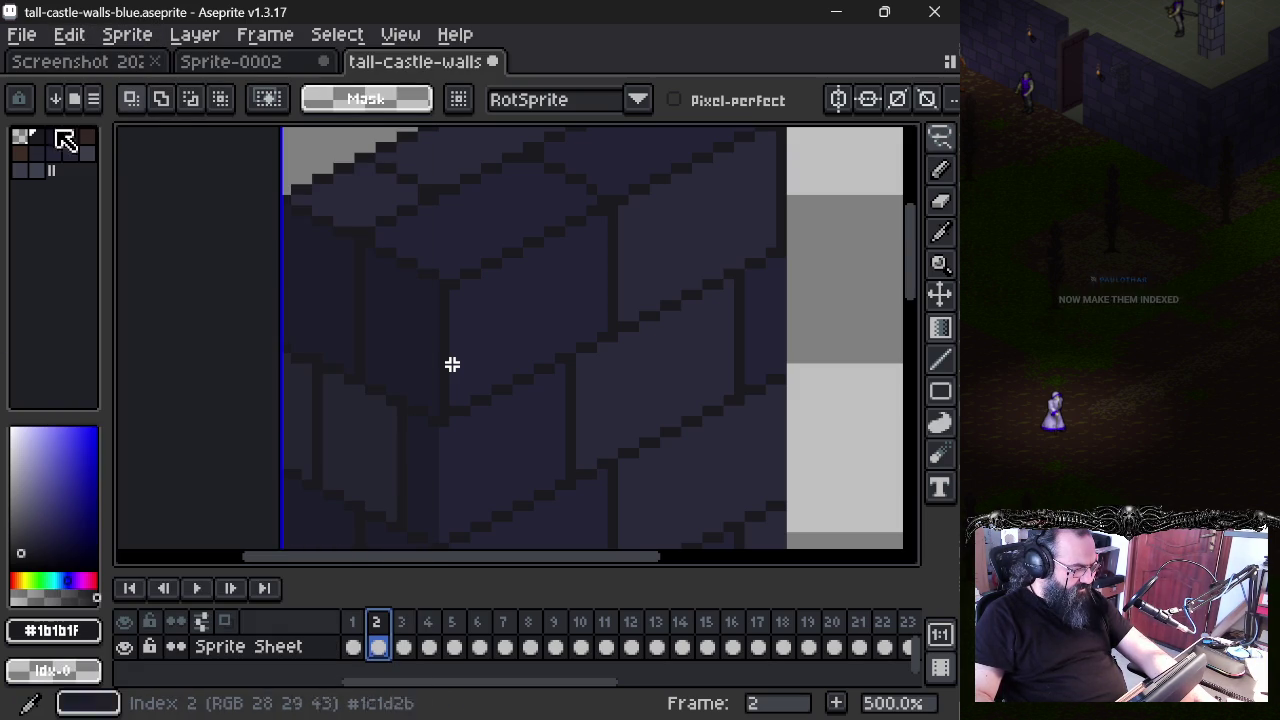
left_click(94, 94)
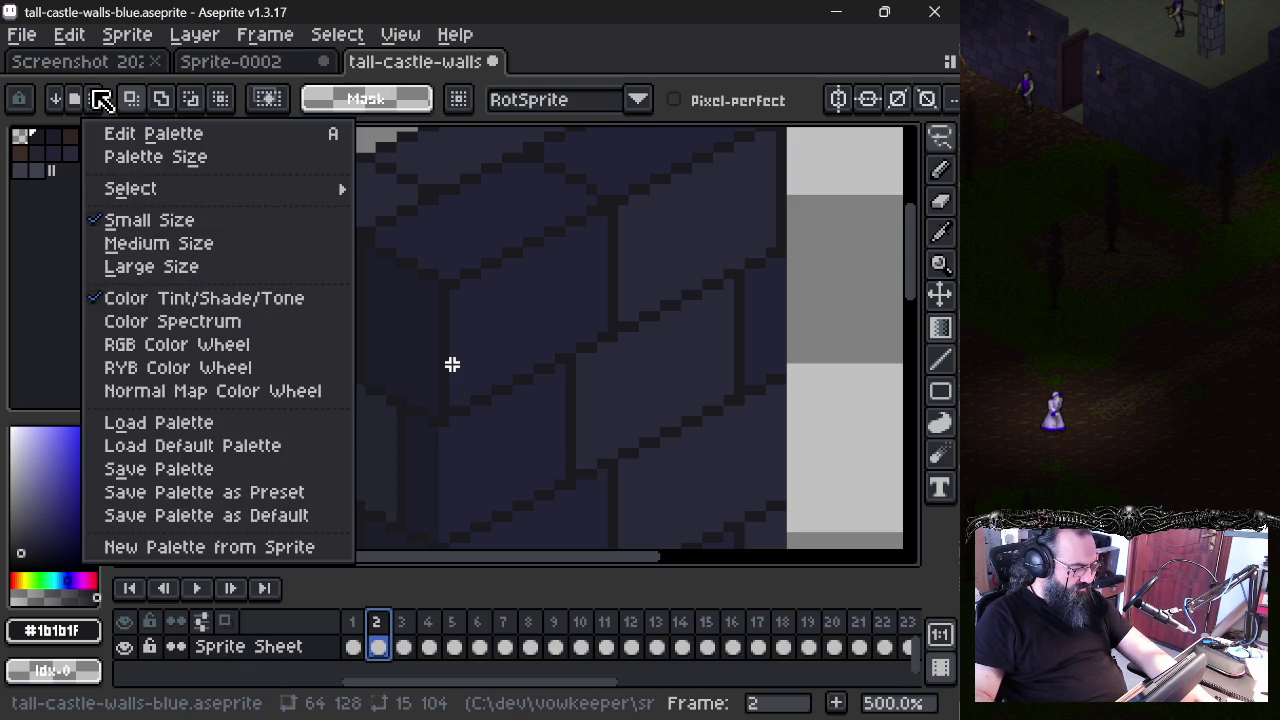
left_click(144, 134)
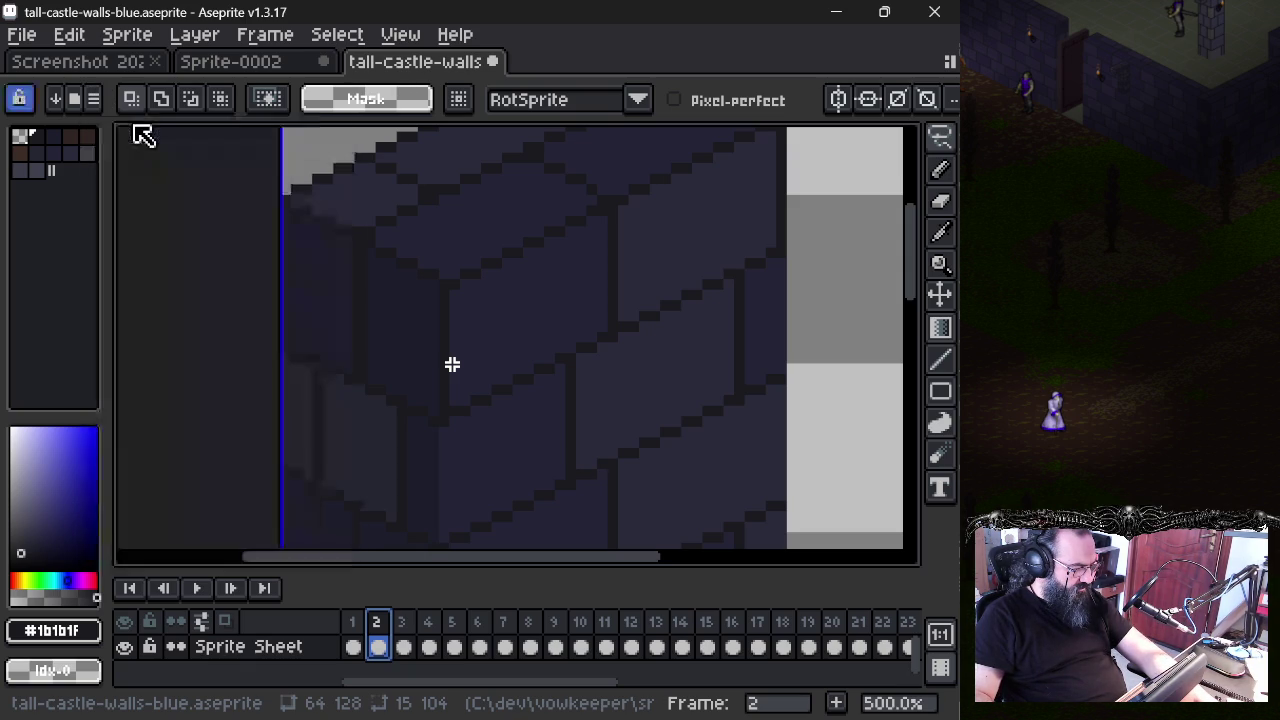
left_click(20, 98)
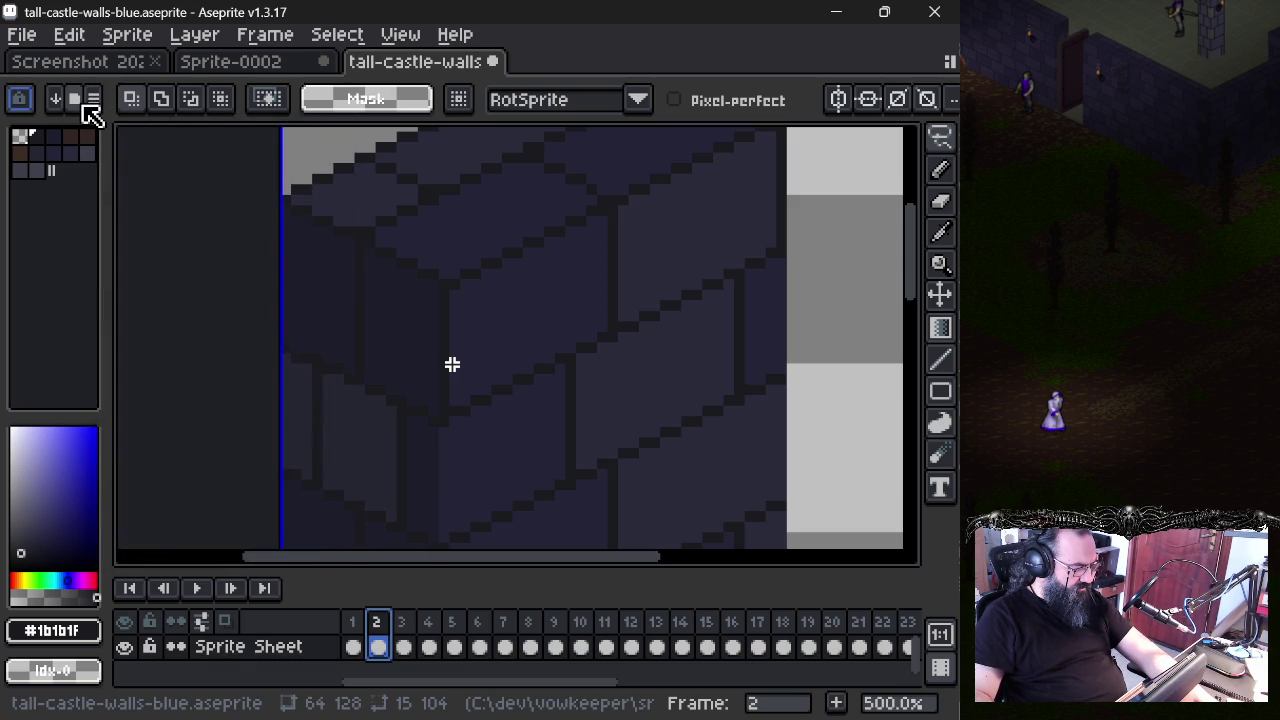
left_click(82, 104)
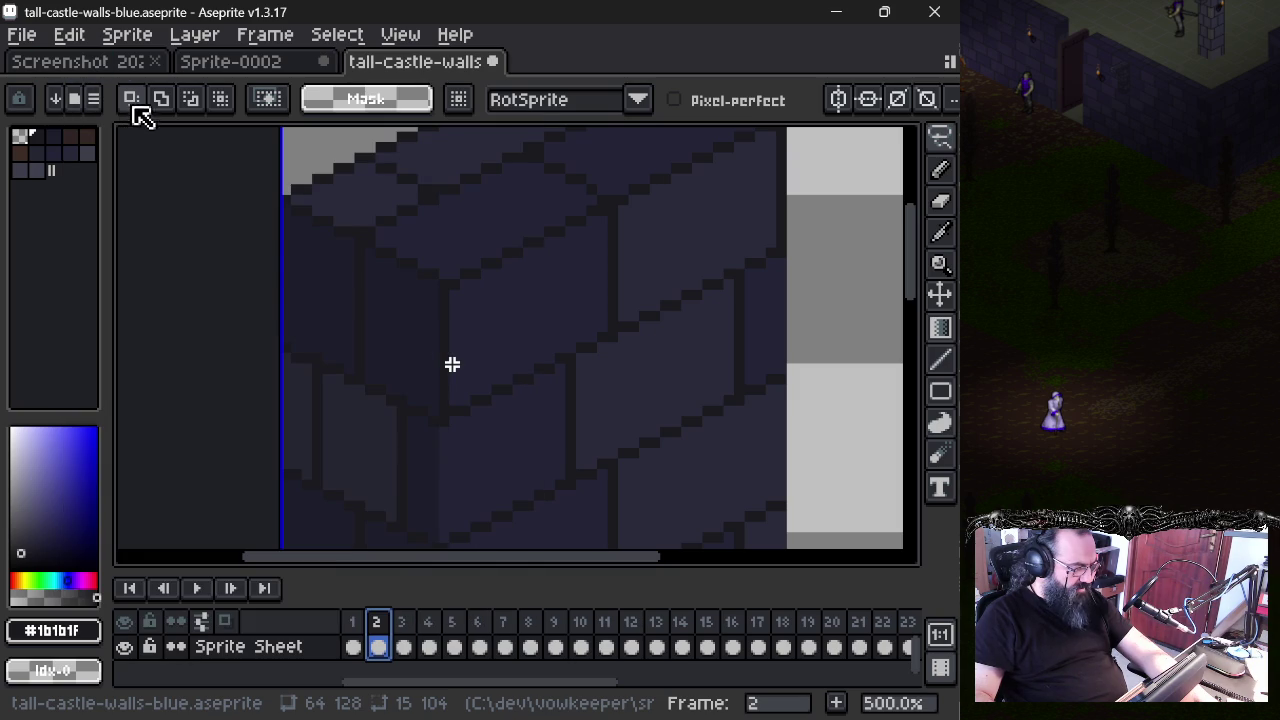
scroll(432, 410, "down", 1)
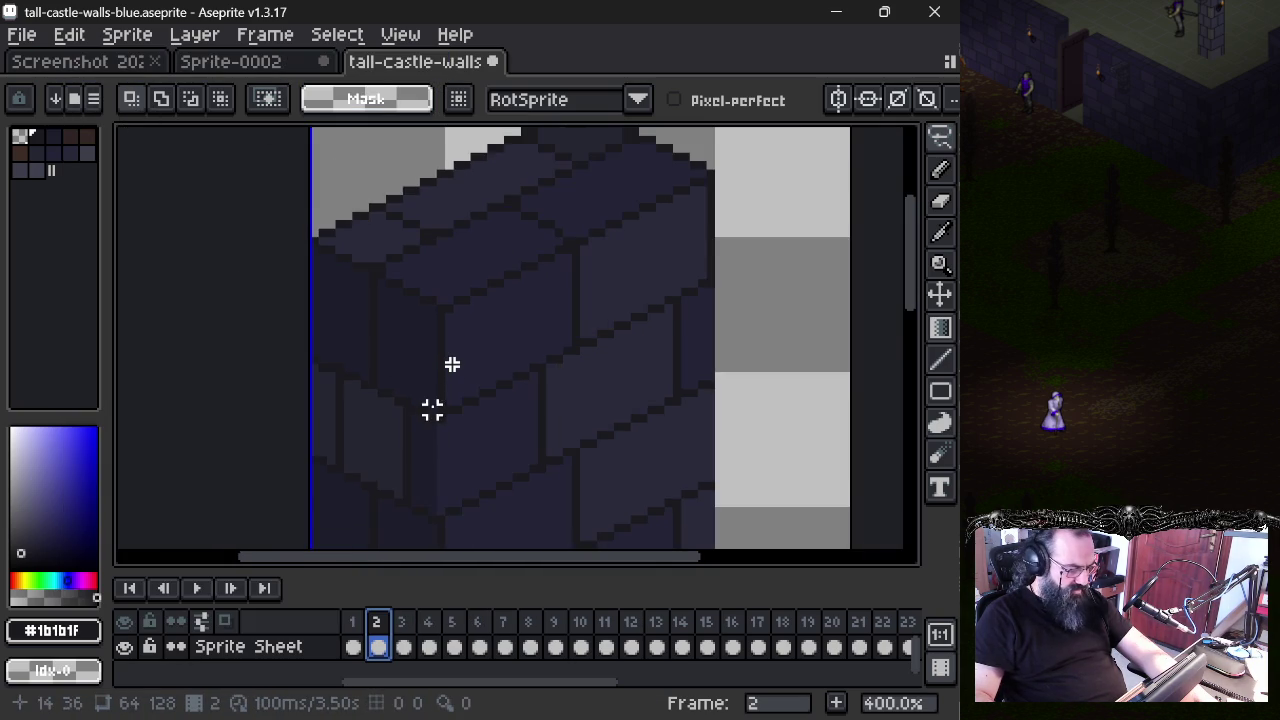
left_click_drag(449, 434, 466, 323)
scroll(469, 317, "down", 1)
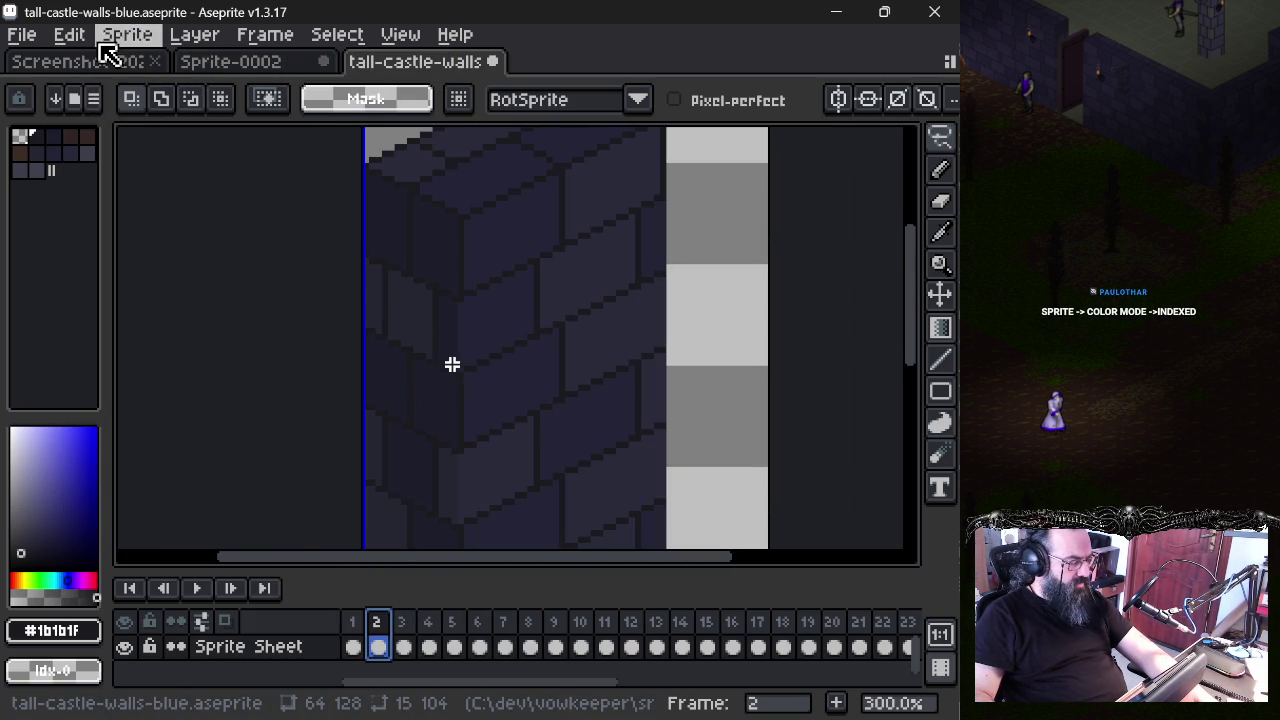
- Convert the sprite to Indexed colour mode, then undo it twice with Ctrl+Z
left_click(138, 38)
mouse_move(181, 197)
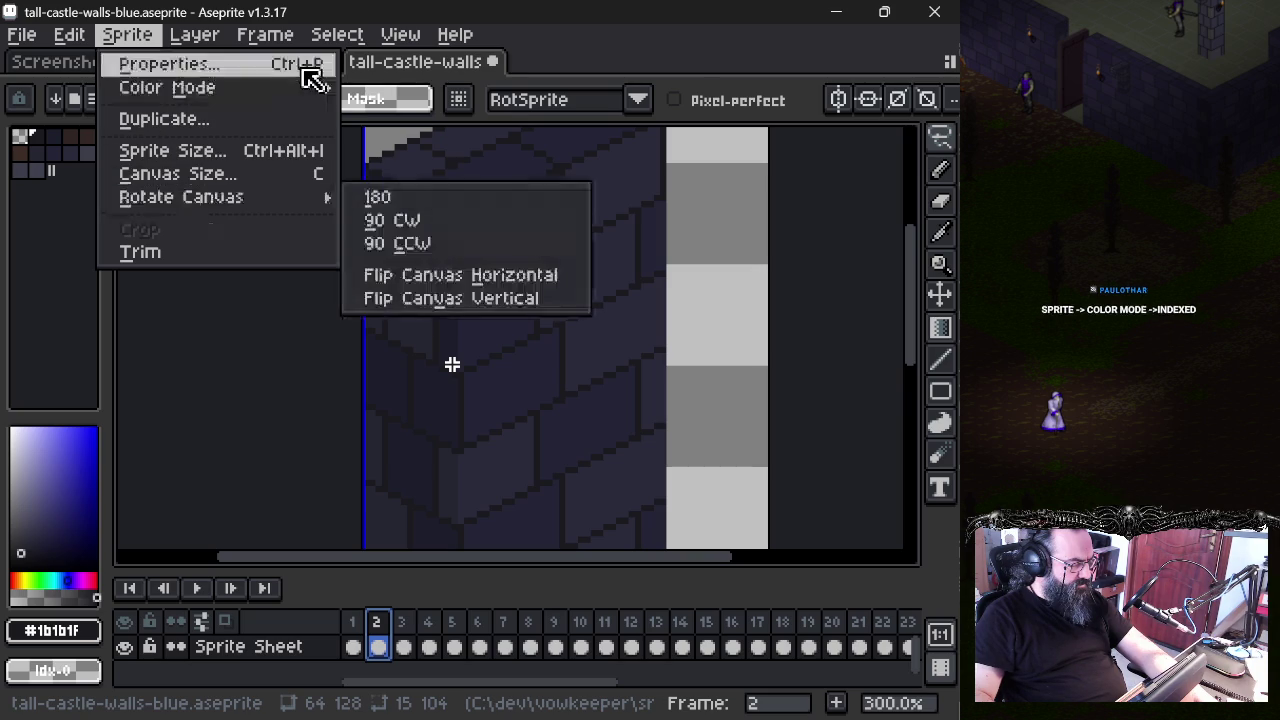
left_click(475, 148)
left_click_drag(480, 267, 449, 309)
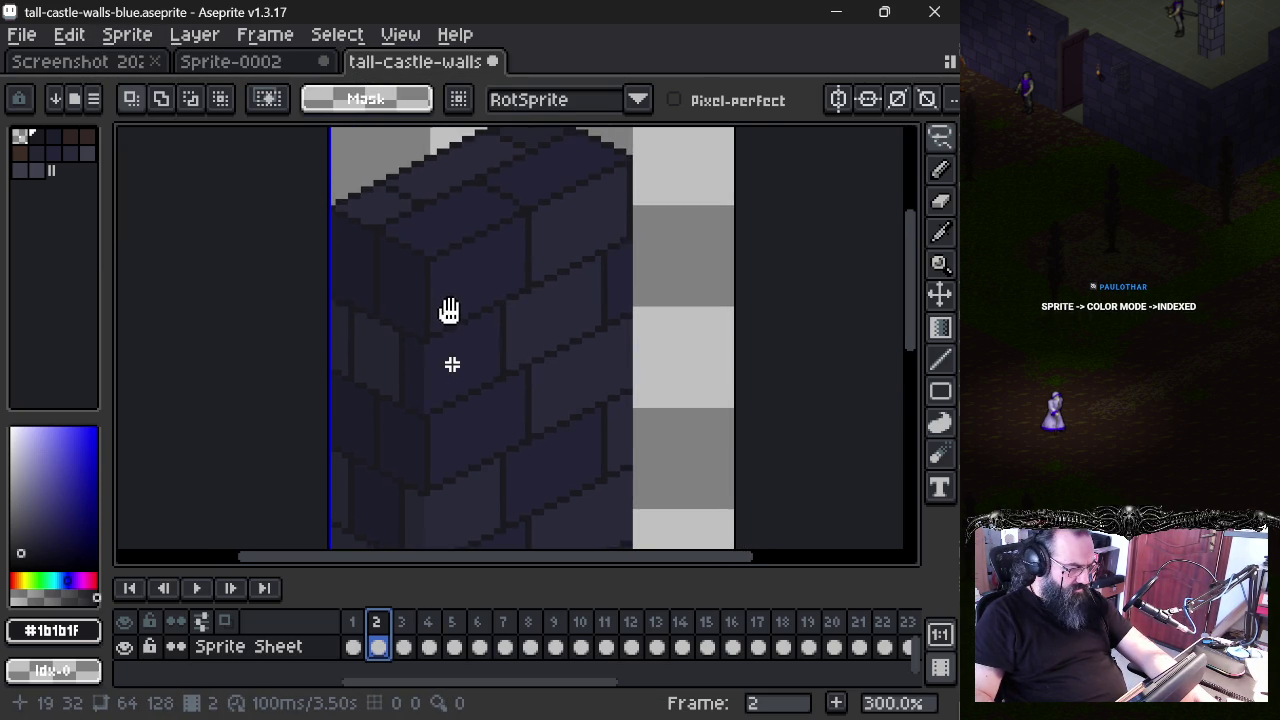
left_click(354, 632)
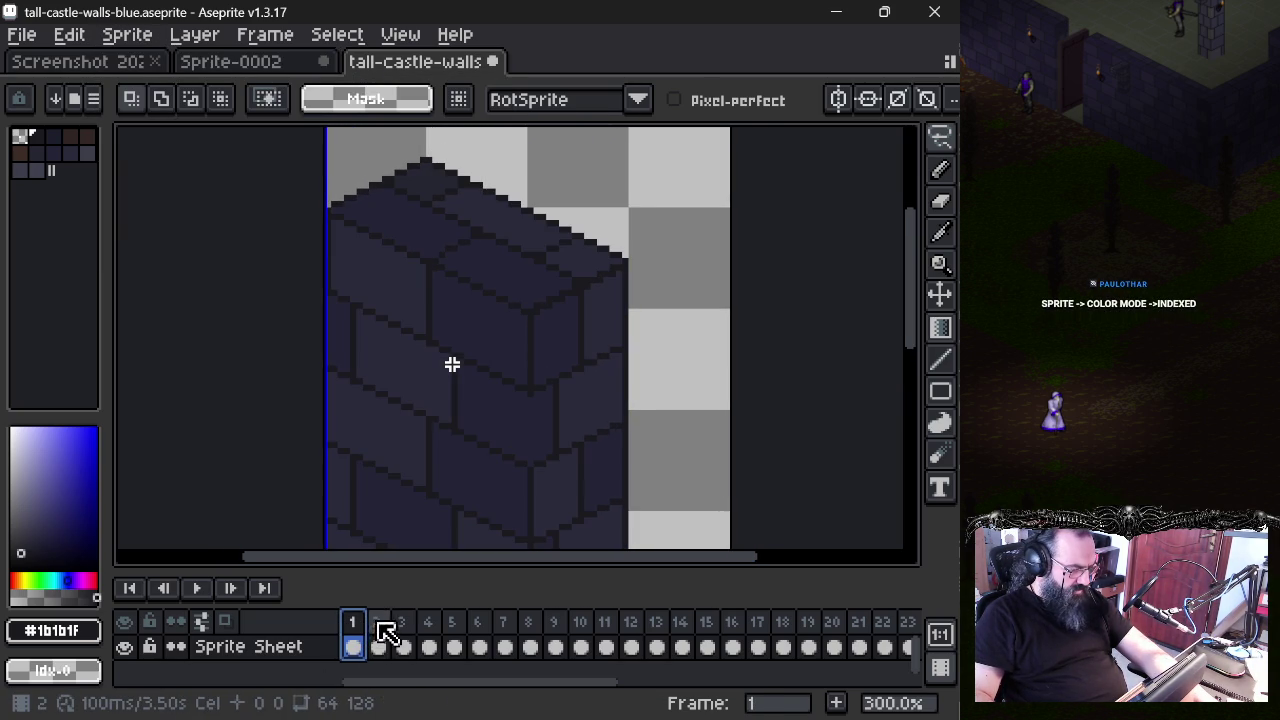
key("ctrl+z")
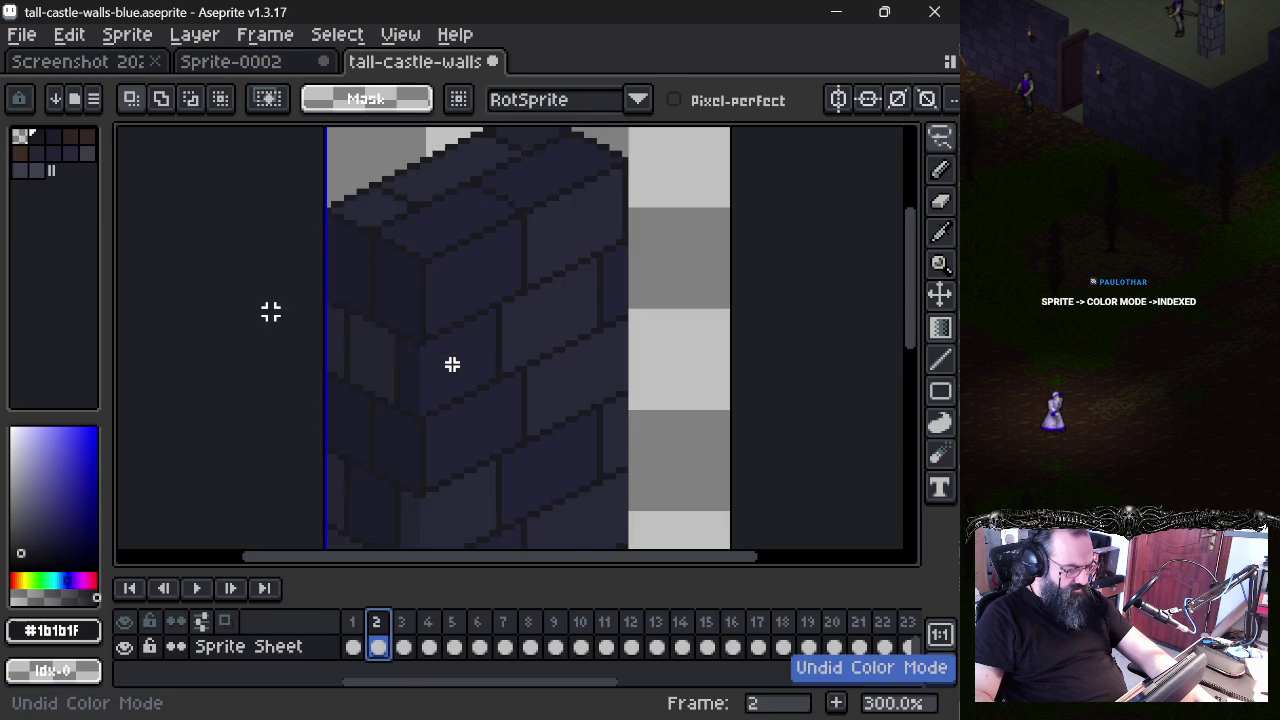
key("ctrl+z")
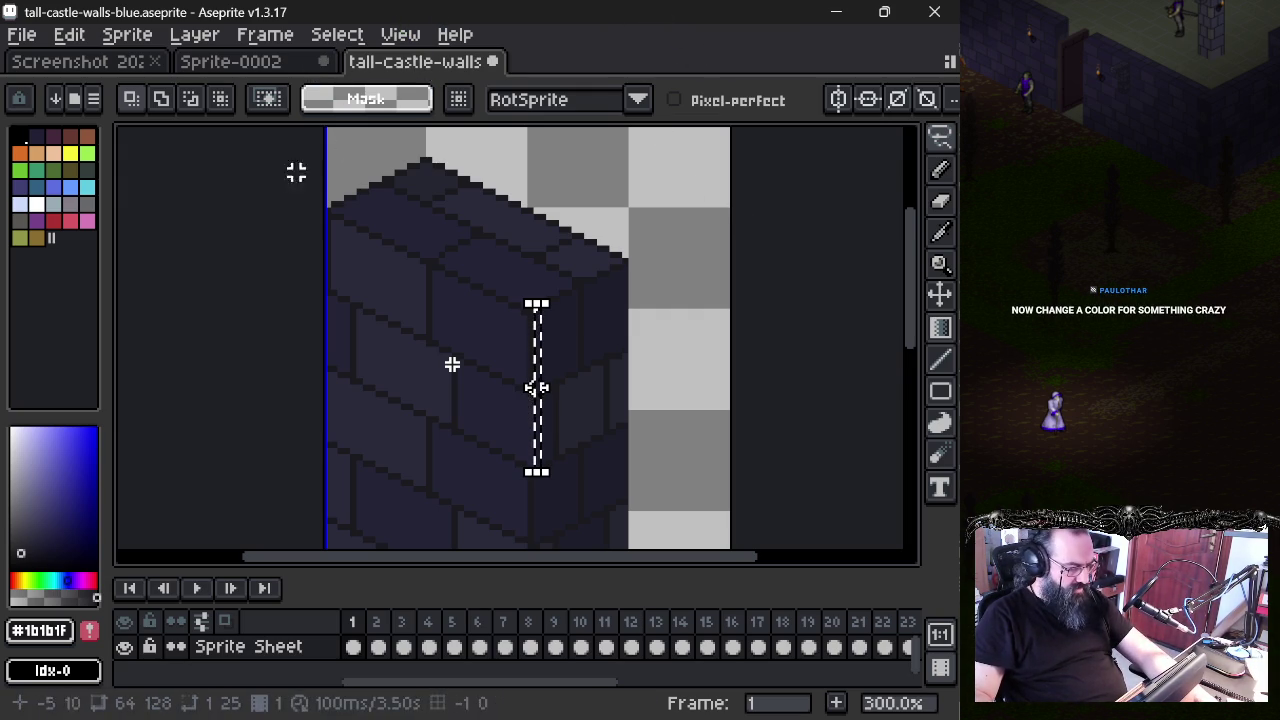
- Rebuild the palette from the sprite's own colours, viewing frame 1
left_click(378, 647)
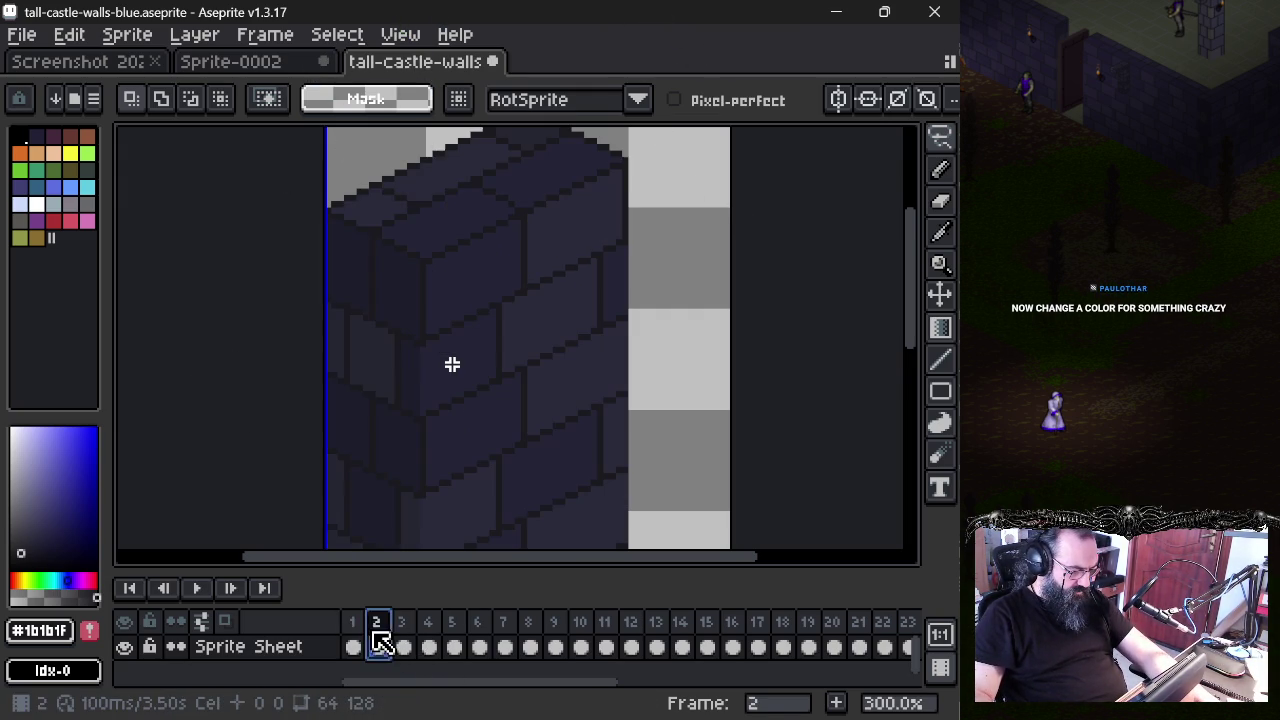
left_click(353, 646)
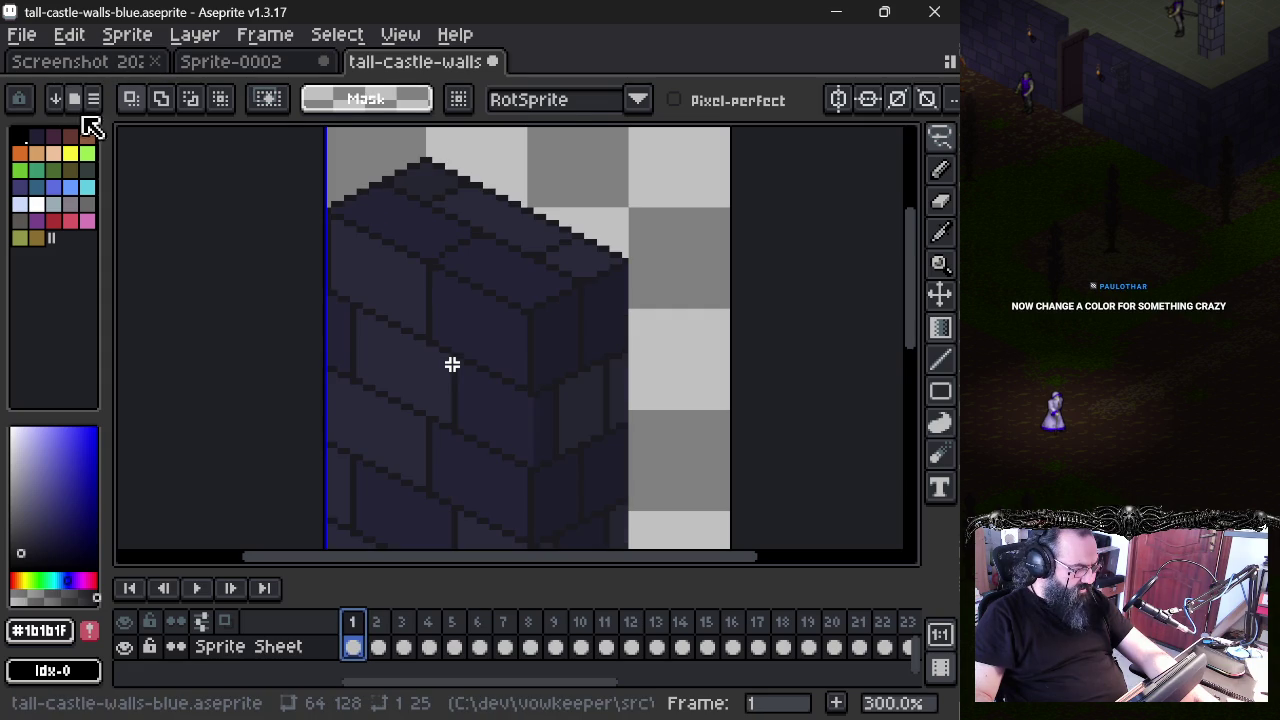
left_click(93, 99)
left_click(245, 546)
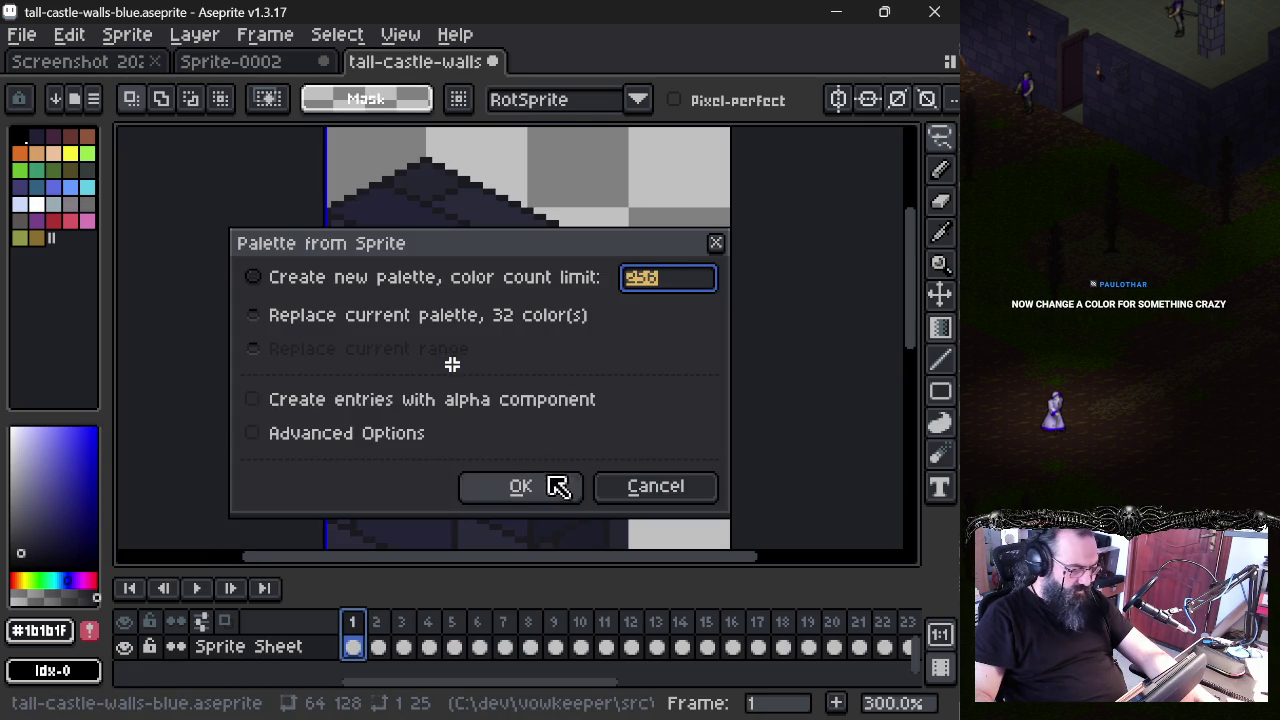
left_click(555, 487)
- Convert the sprite to Indexed colour mode and drag out a blue colour in the picker
left_click(122, 36)
mouse_move(167, 88)
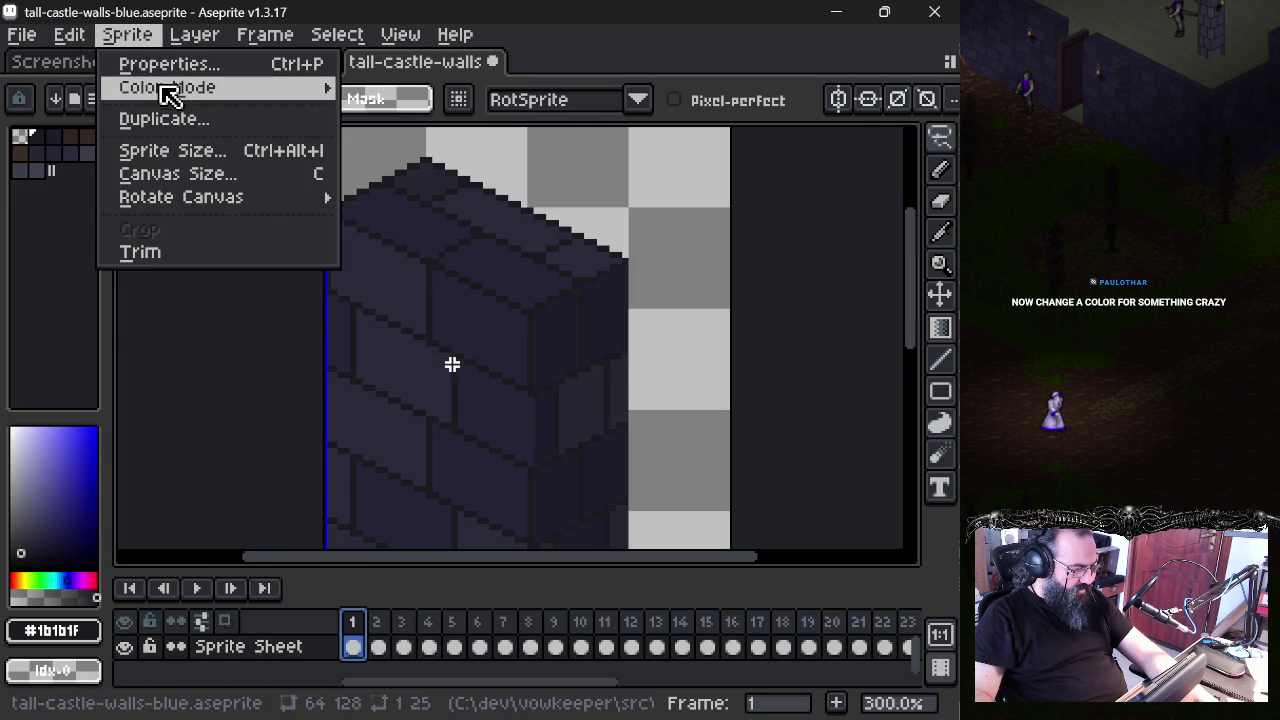
left_click(388, 133)
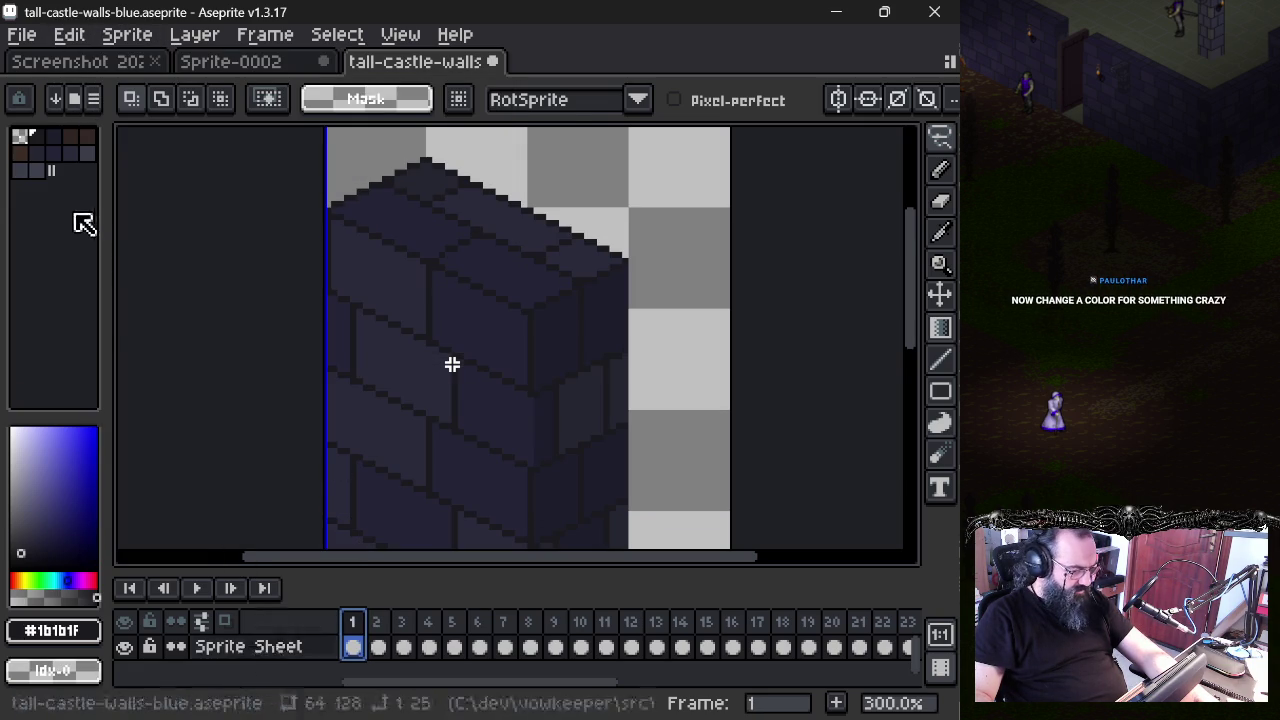
mouse_move(45, 470)
left_mouse_down()
mouse_move(105, 520)
mouse_move(92, 455)
left_mouse_up()
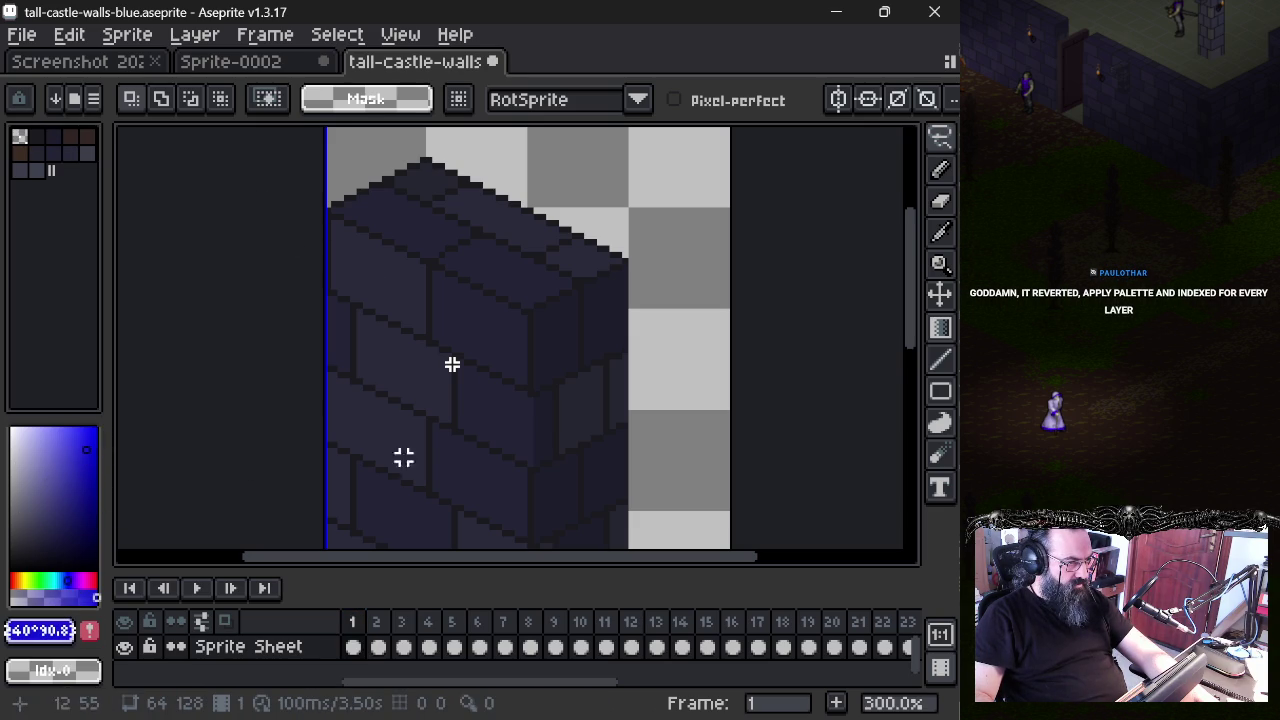
- Glance at frame 2, return to frame 1, and set palette index 1 (#1b1b1f) as foreground colour
left_click(377, 648)
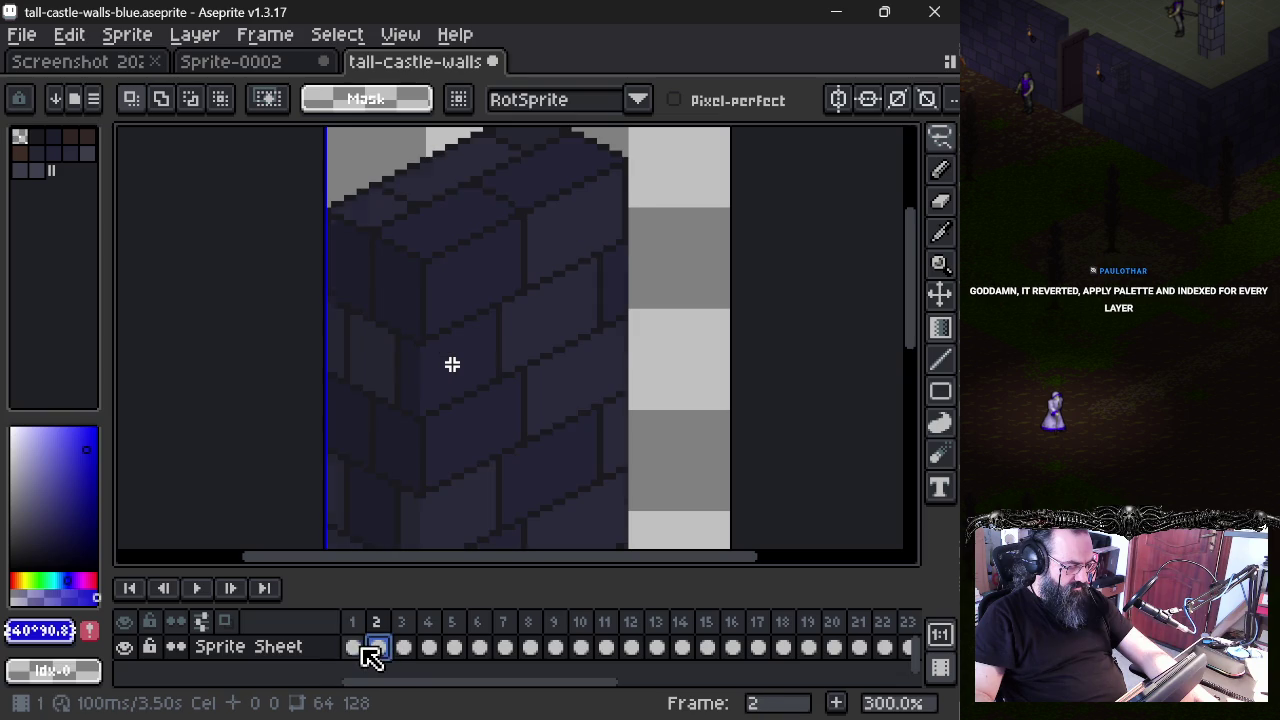
left_click(360, 648)
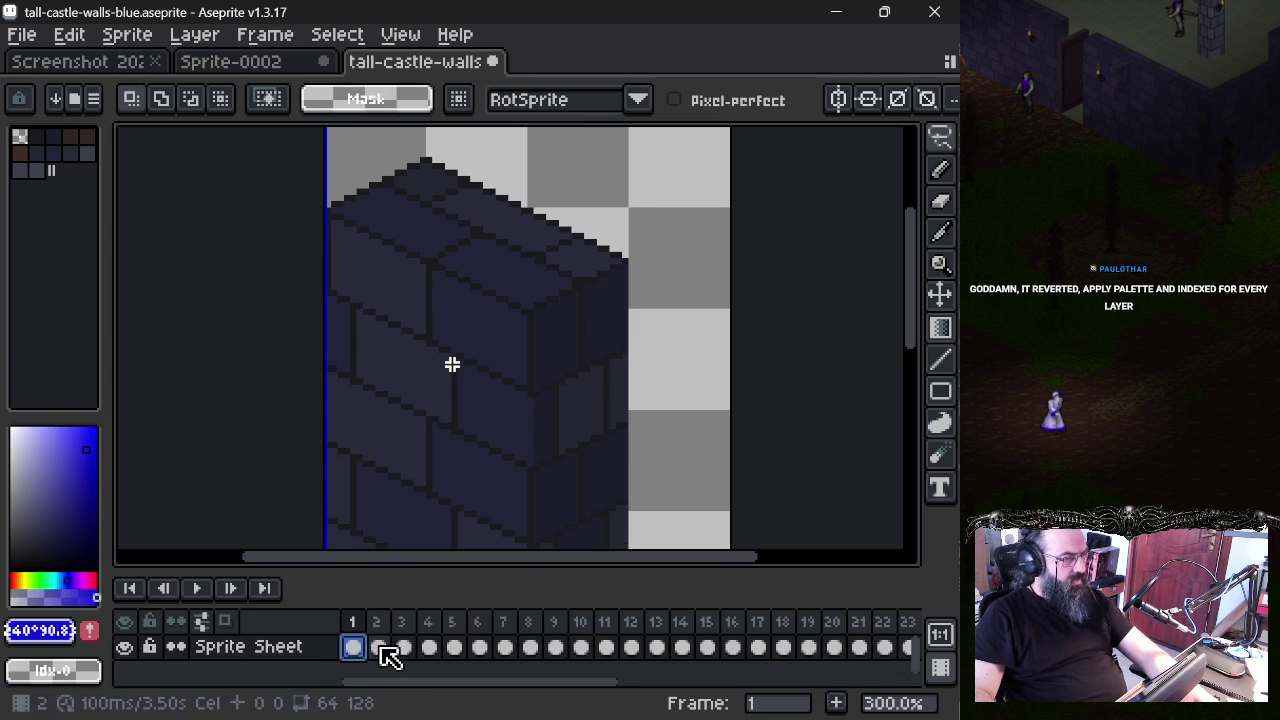
left_click(38, 137)
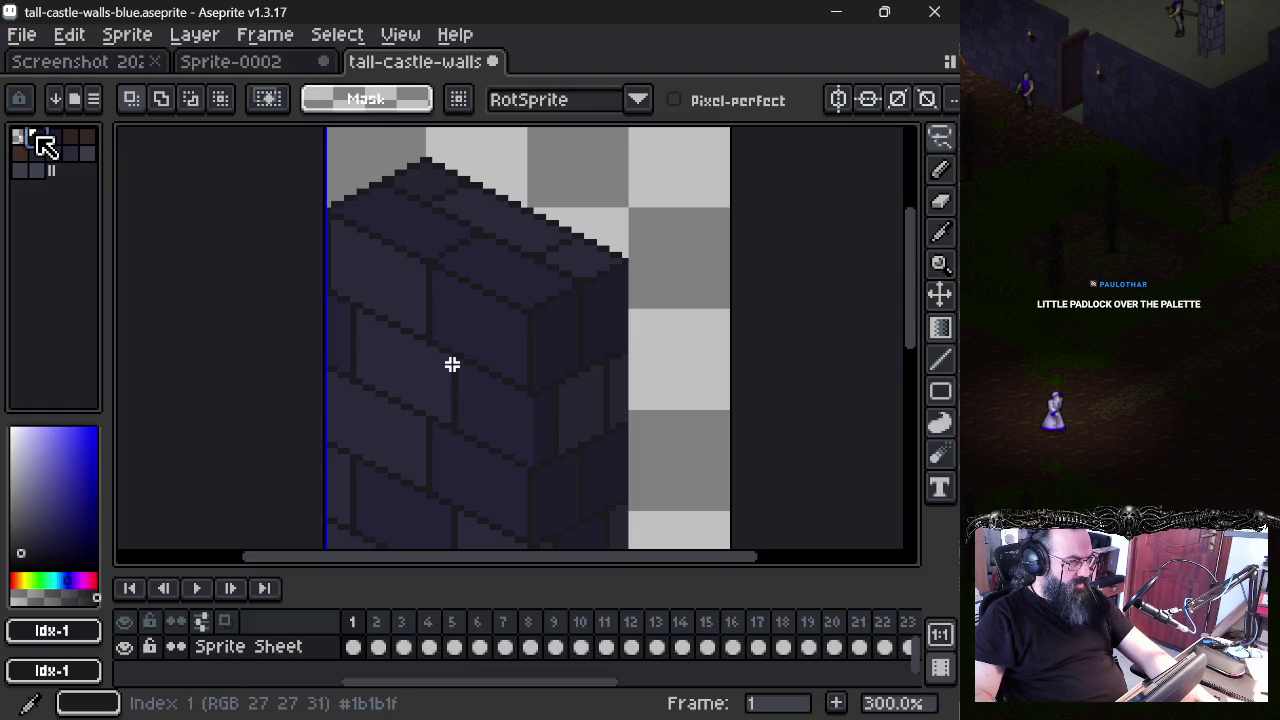
- Toggle the palette lock, undo a recolour of index 1, and eyedrop the wall's #232436
left_click(19, 98)
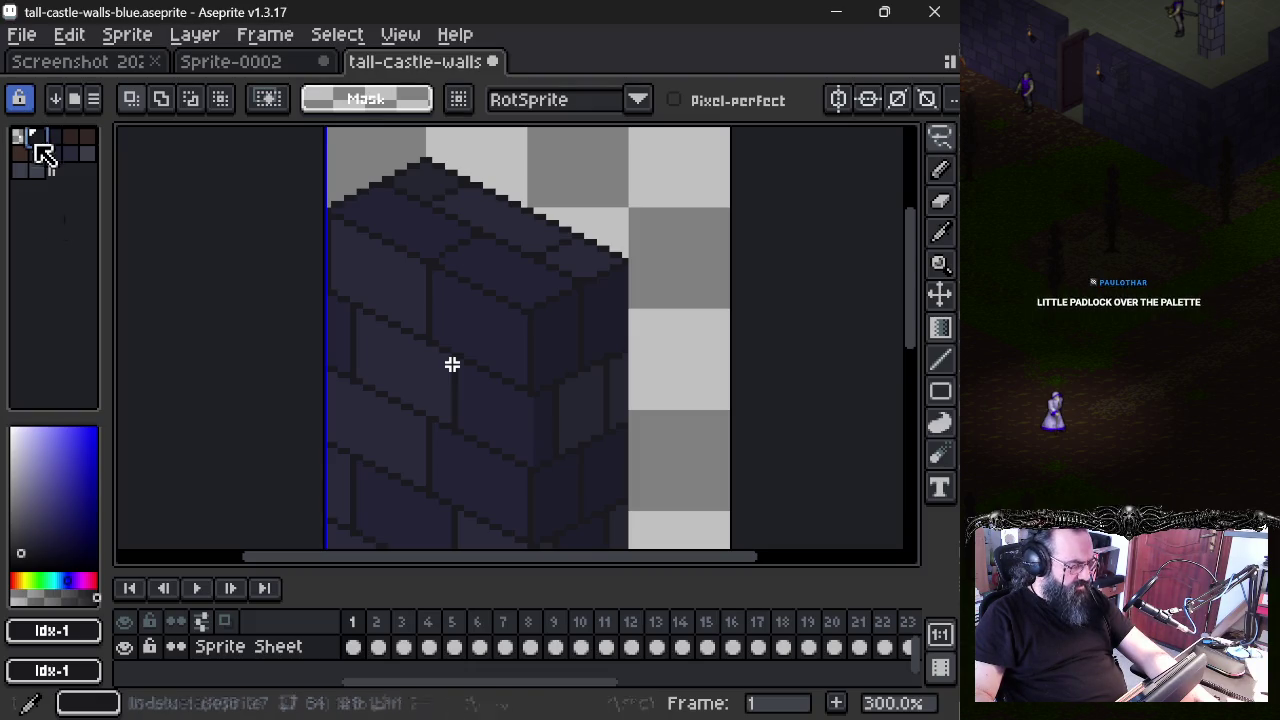
left_click_drag(40, 490, 134, 434)
key("ctrl+z")
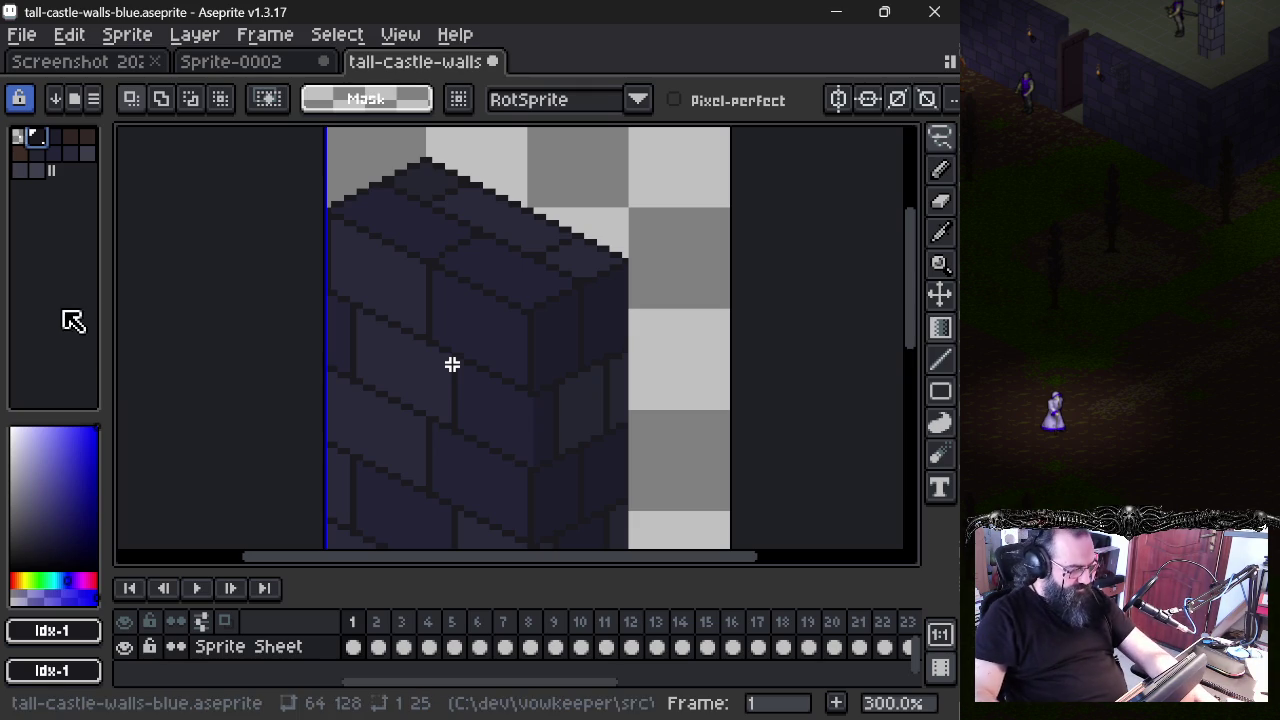
left_click(500, 300, "alt")
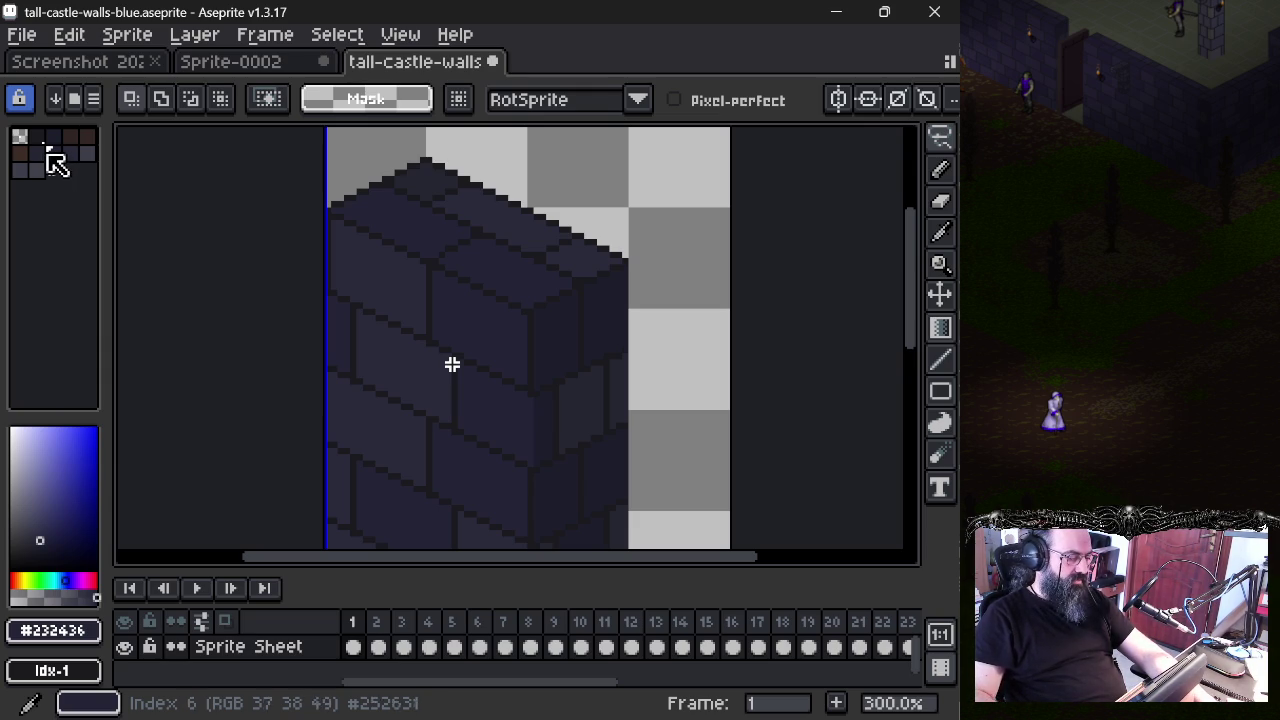
- Compare frames 1 and 2 repeatedly, settling on frame 2 before moving to Sprite-0002
left_click(388, 645)
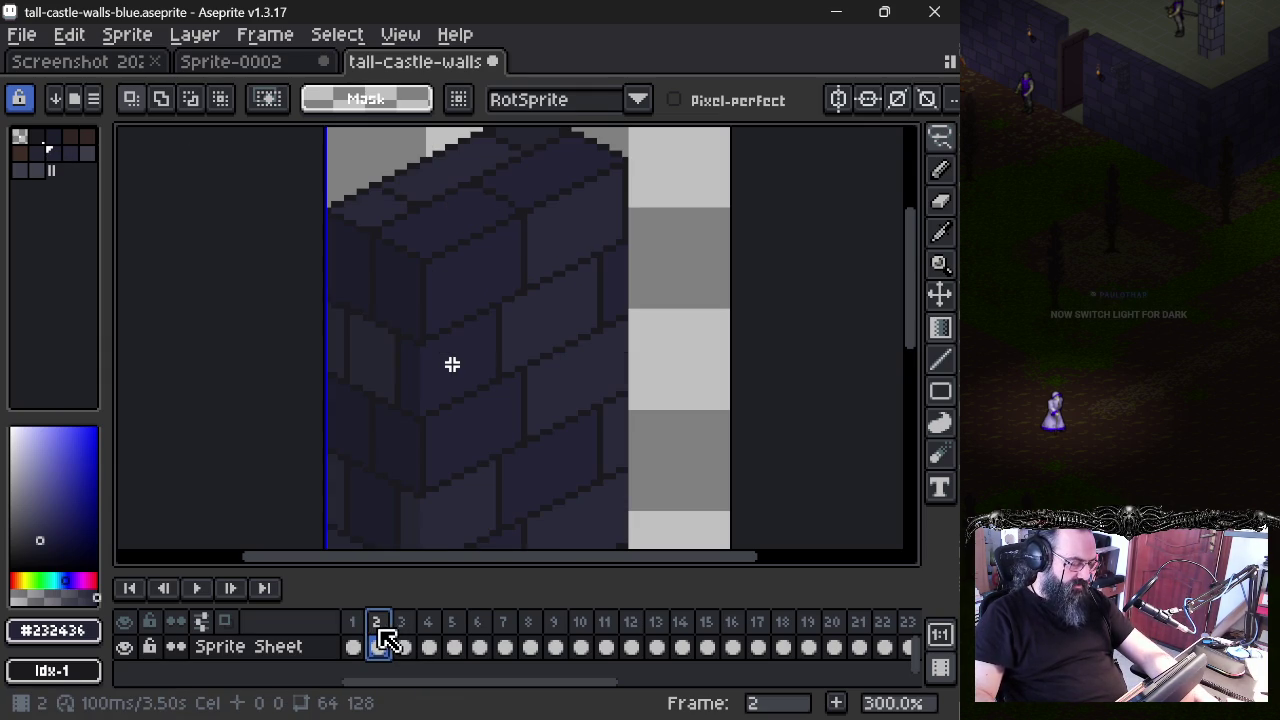
left_click(357, 628)
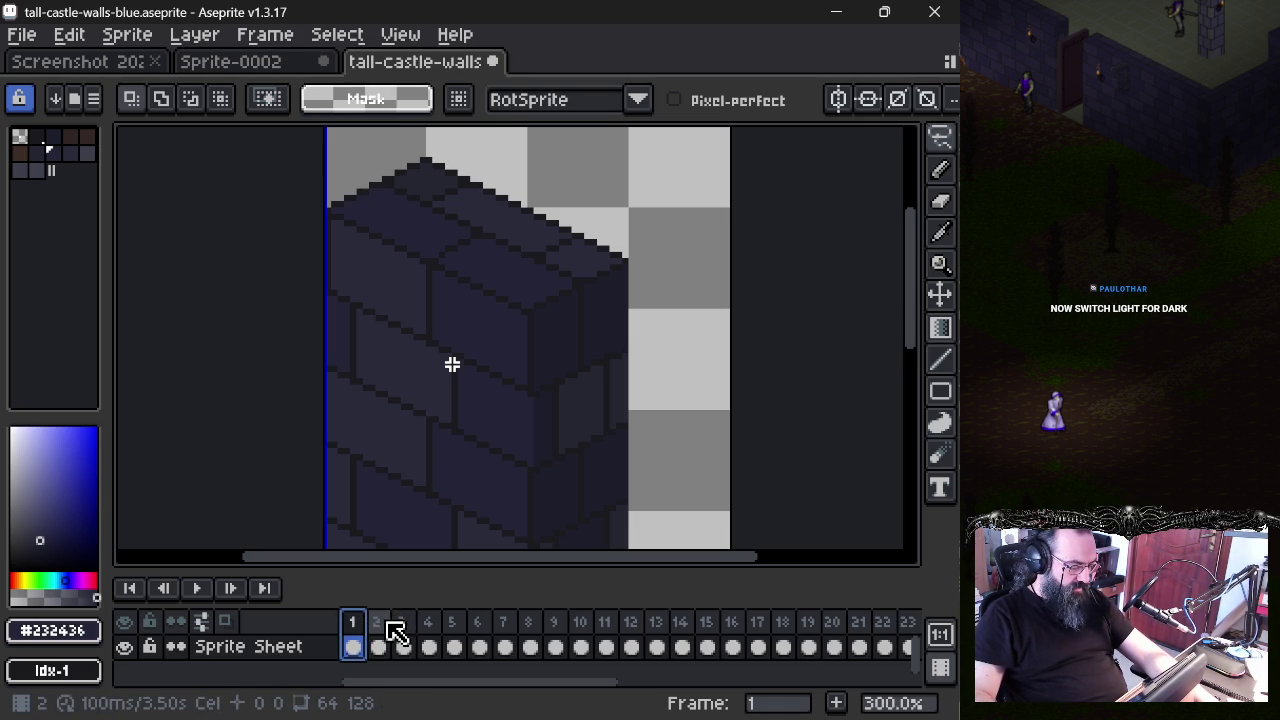
left_click(389, 622)
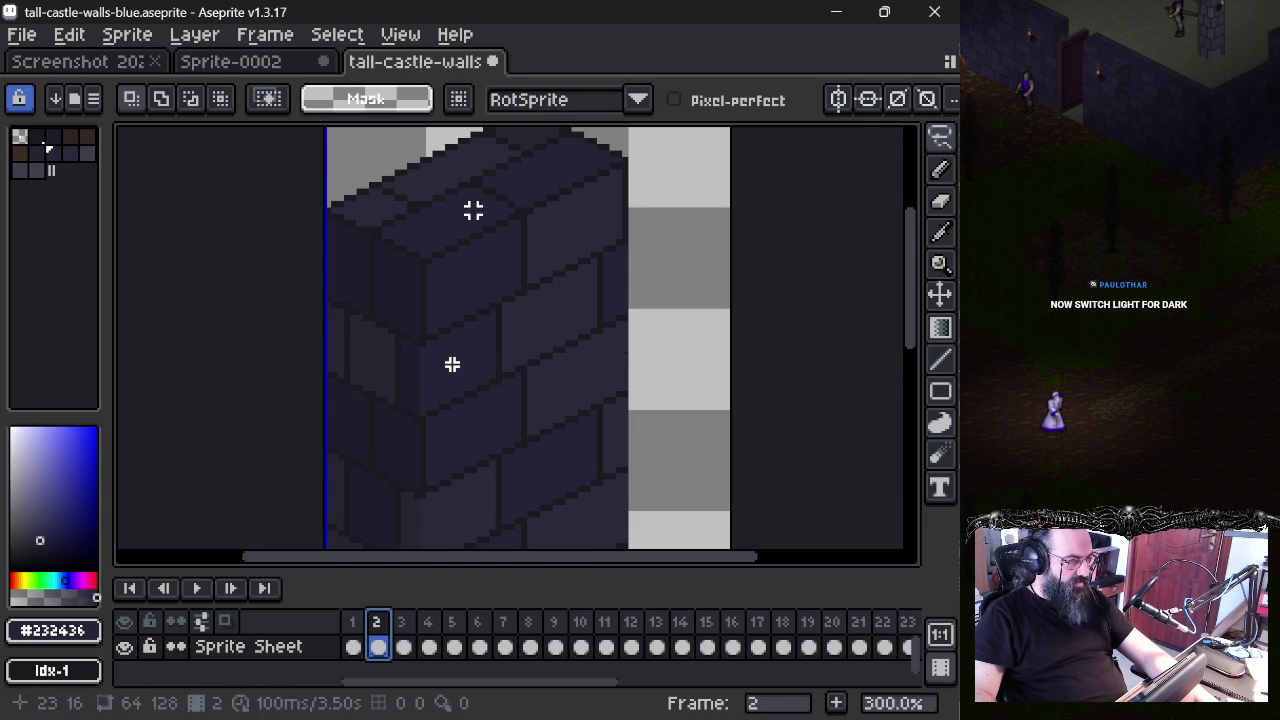
left_click(353, 643)
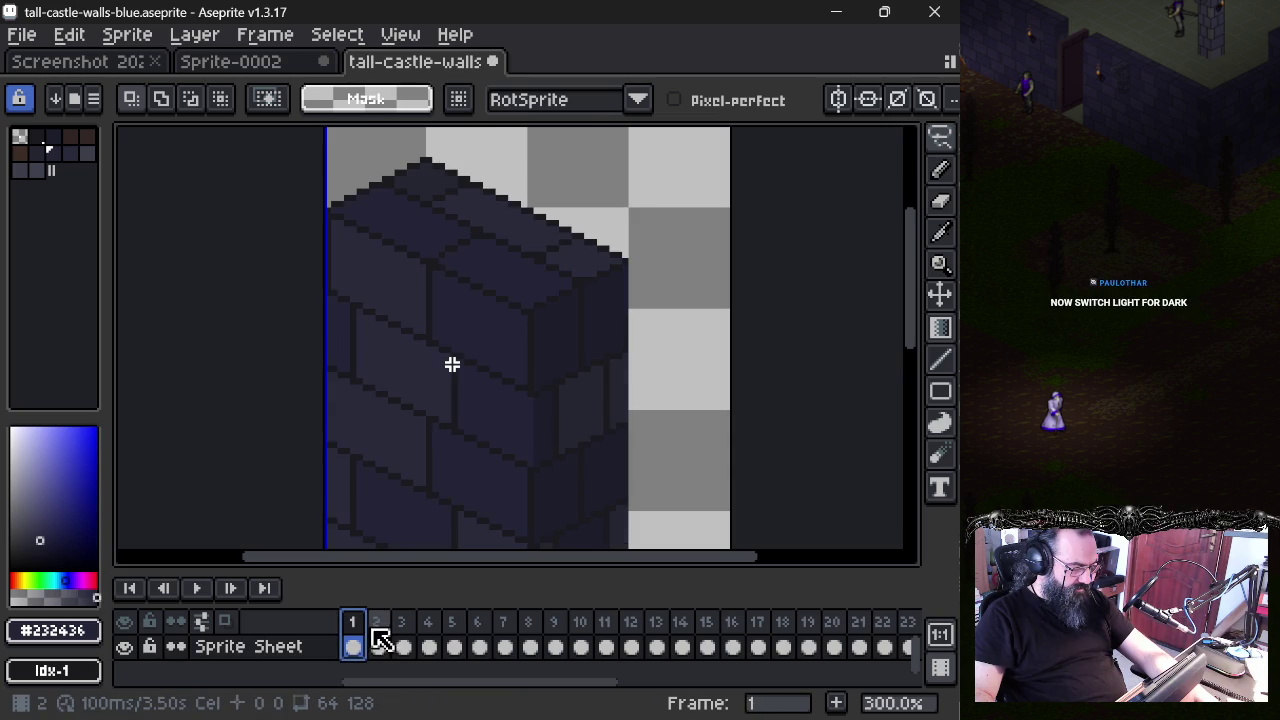
left_click(381, 633)
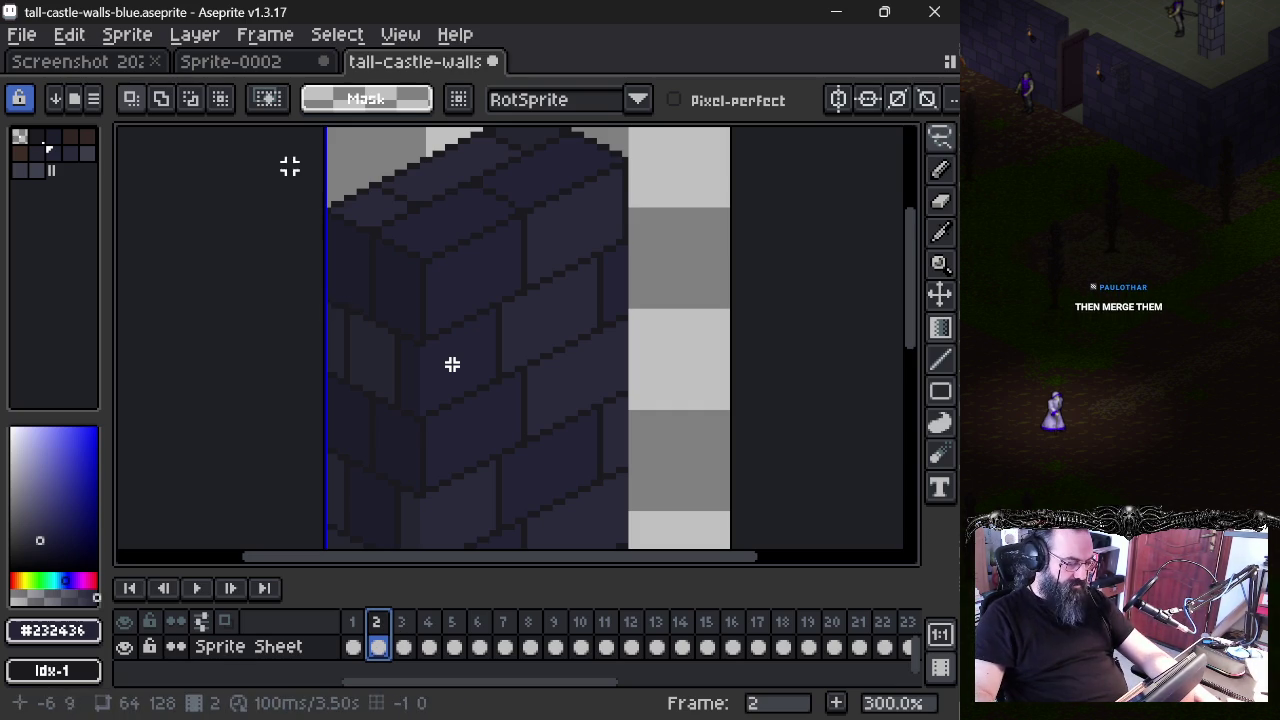
left_click(277, 58)
left_click(415, 61)
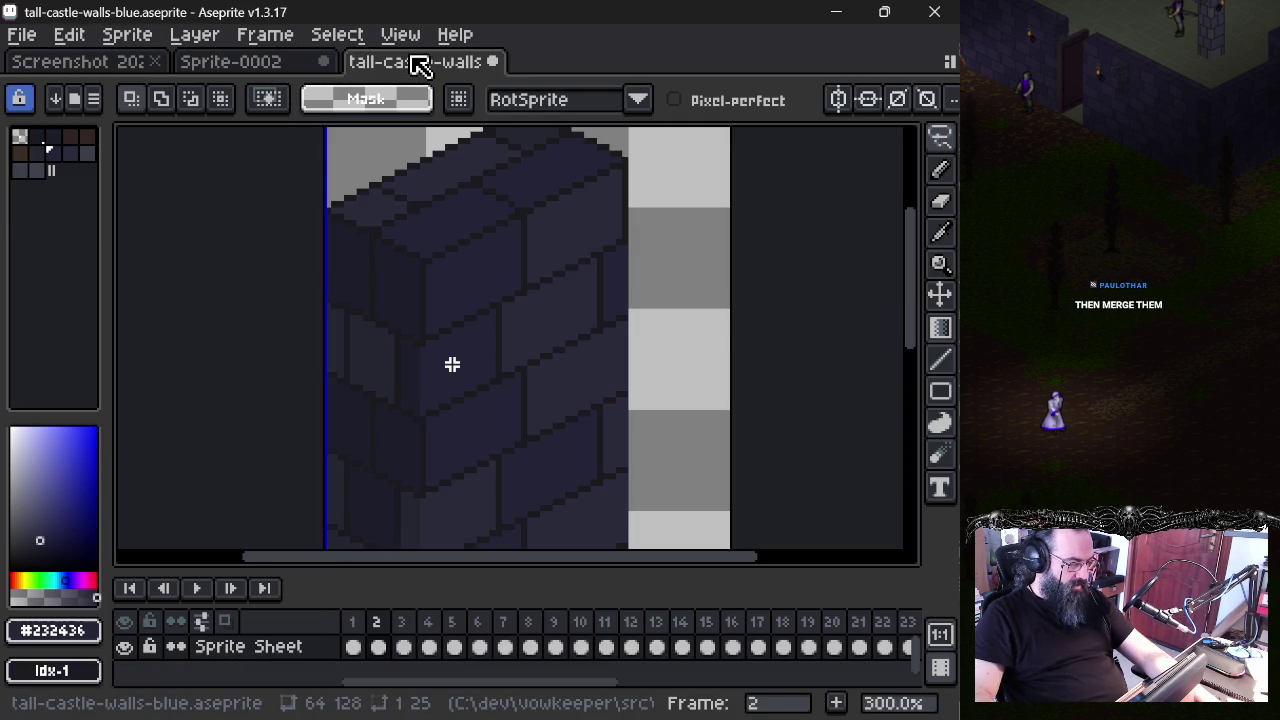
key("ctrl+shift+Tab")
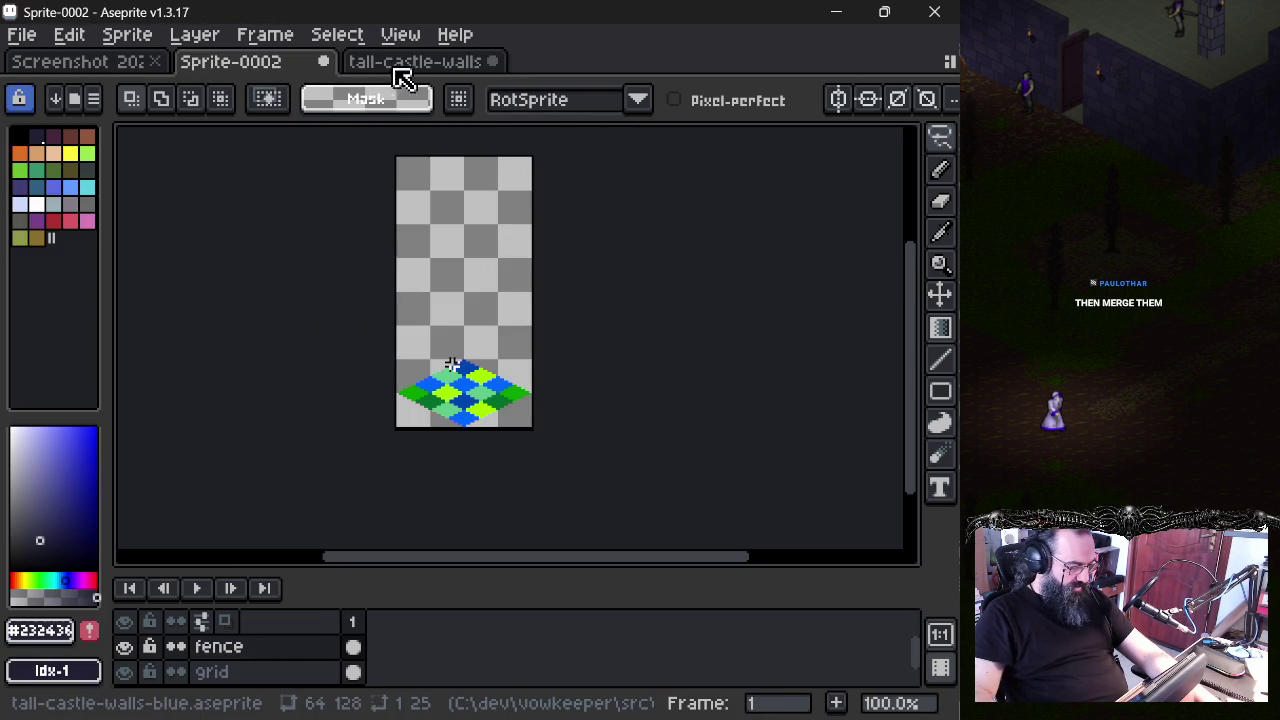
left_click(420, 62)
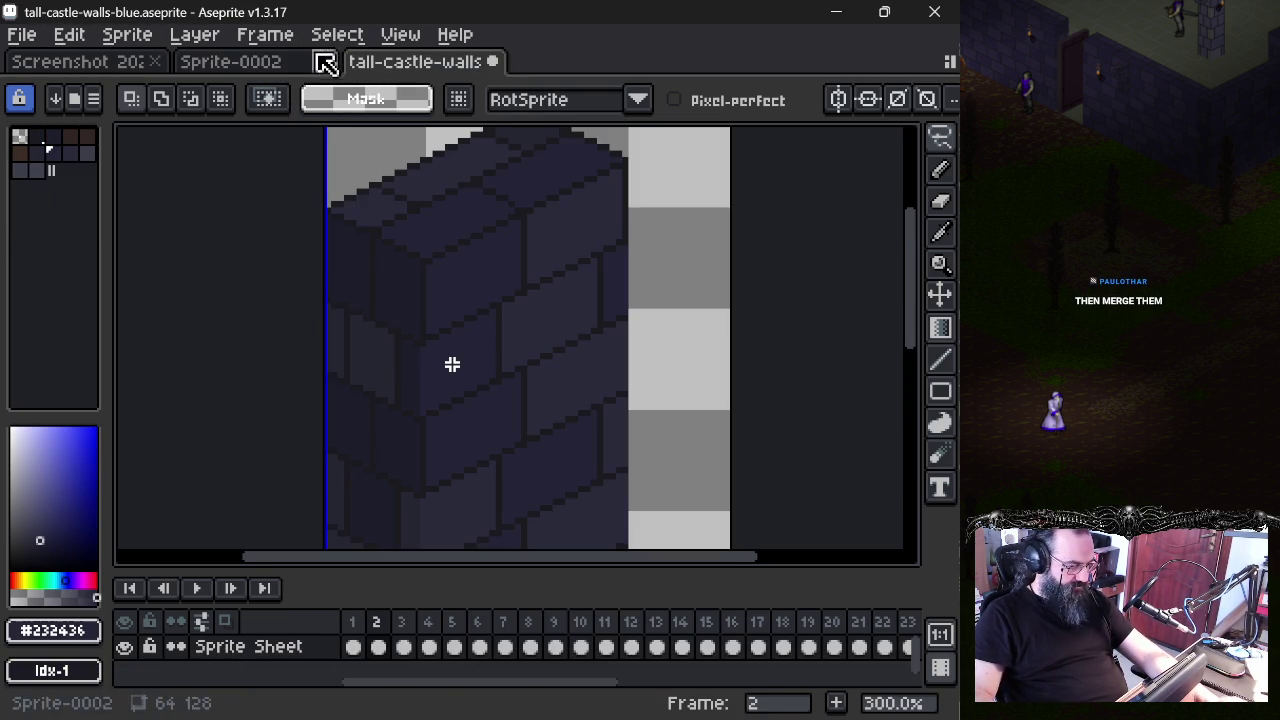
scroll(460, 531, "down", 1)
scroll(437, 491, "down", 1)
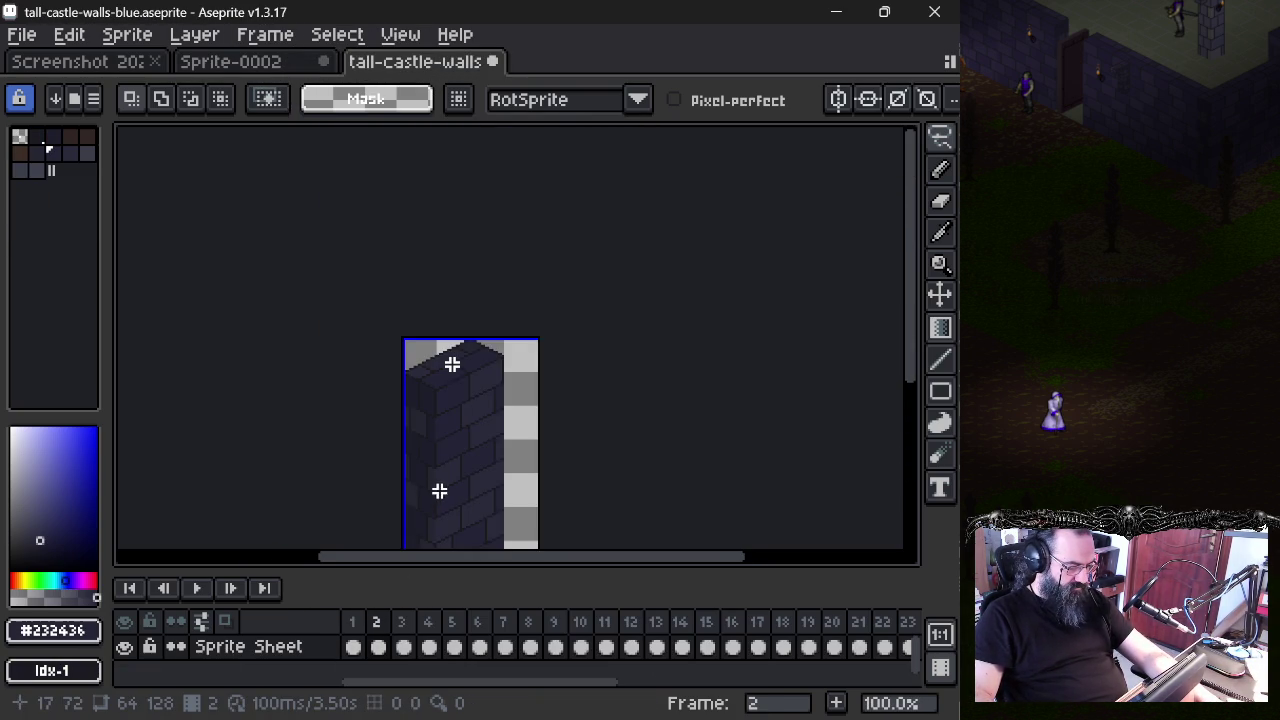
left_click_drag(437, 491, 423, 400)
left_click(409, 630)
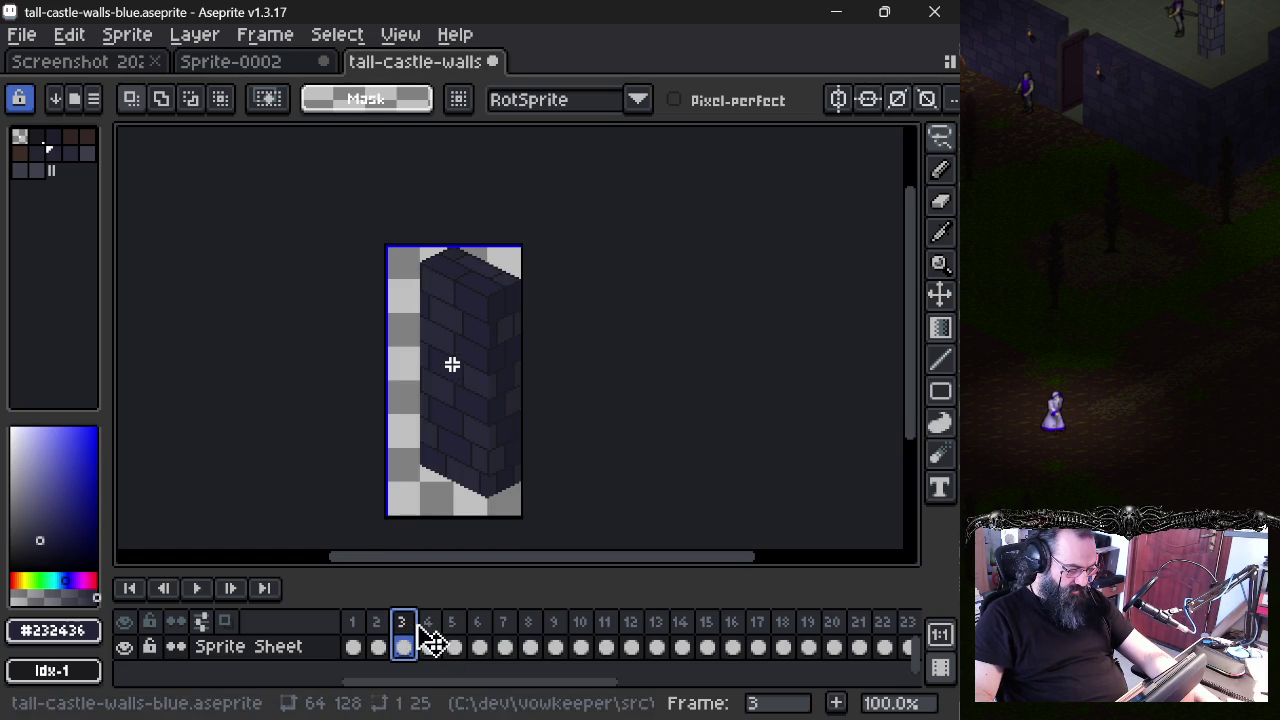
left_click(432, 638)
left_click(455, 645)
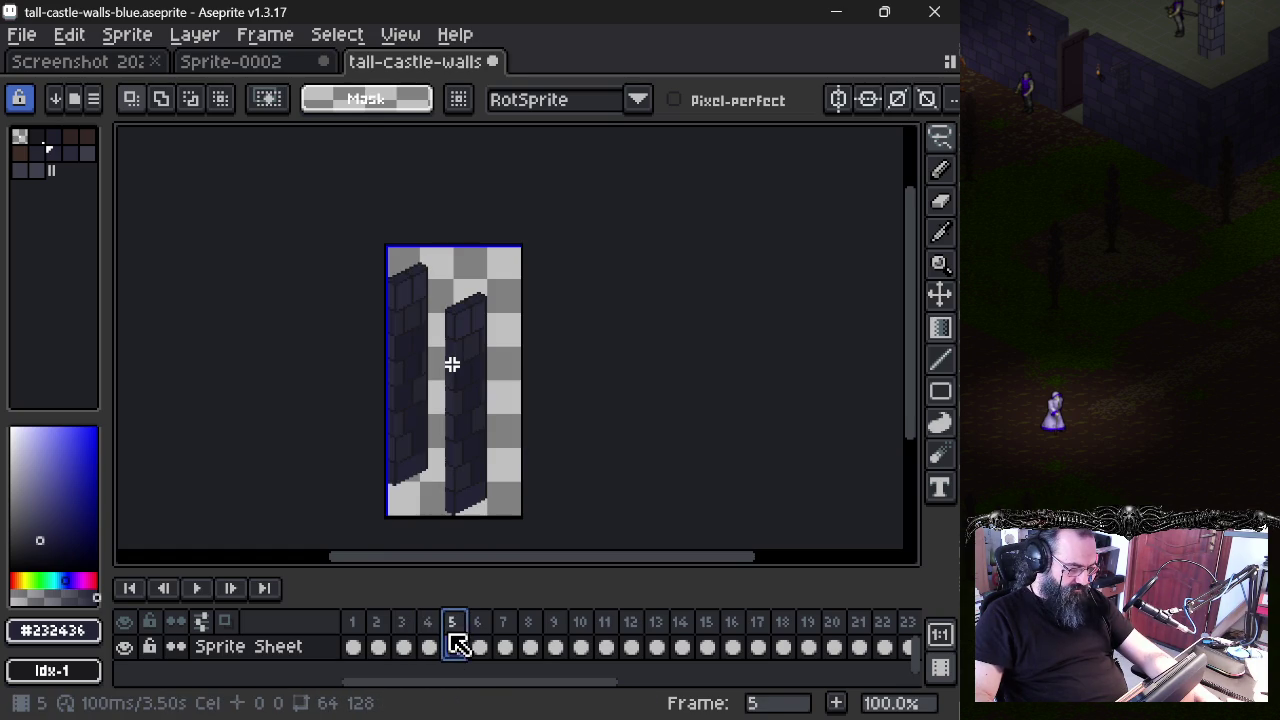
left_click(484, 645)
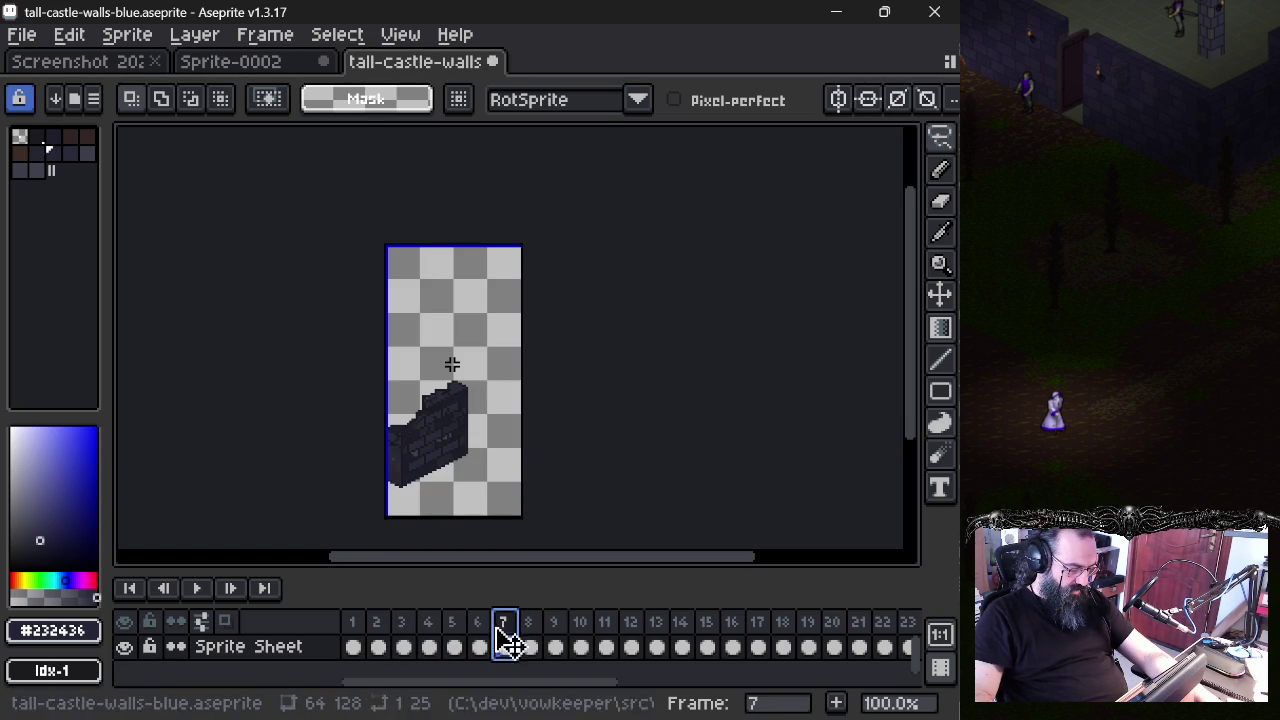
left_click(455, 645)
left_click(529, 640)
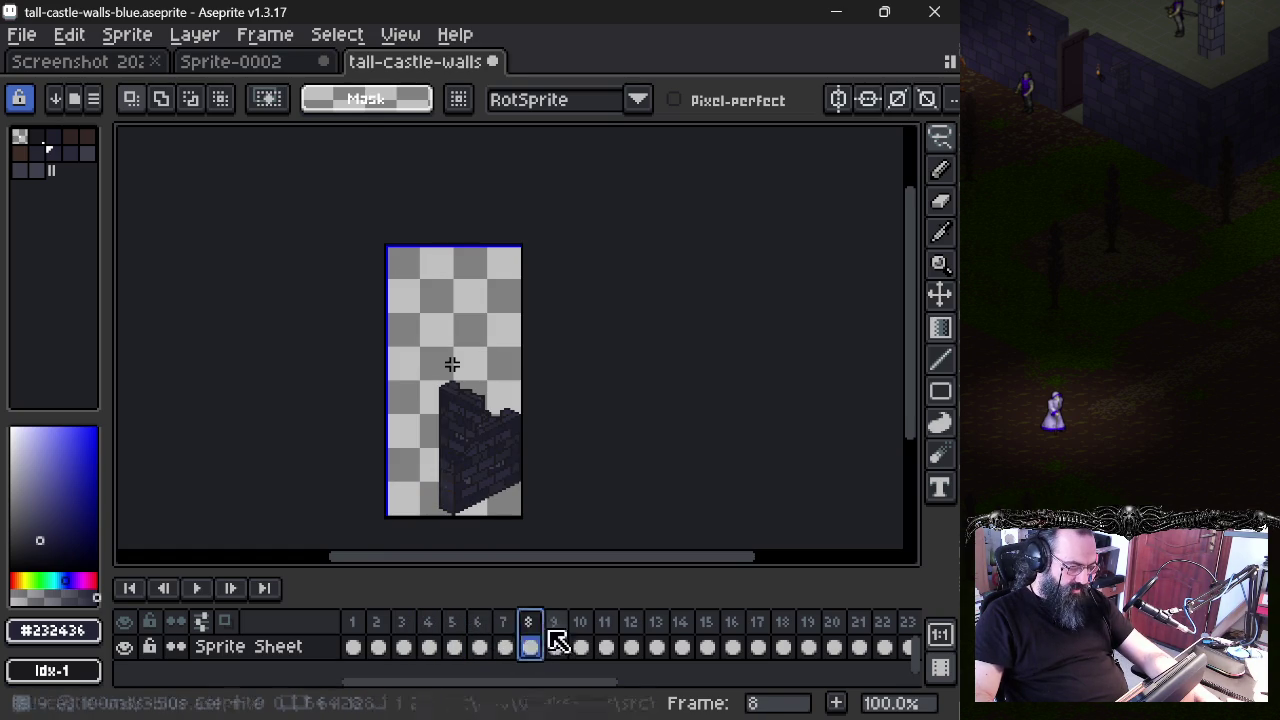
left_click(554, 638)
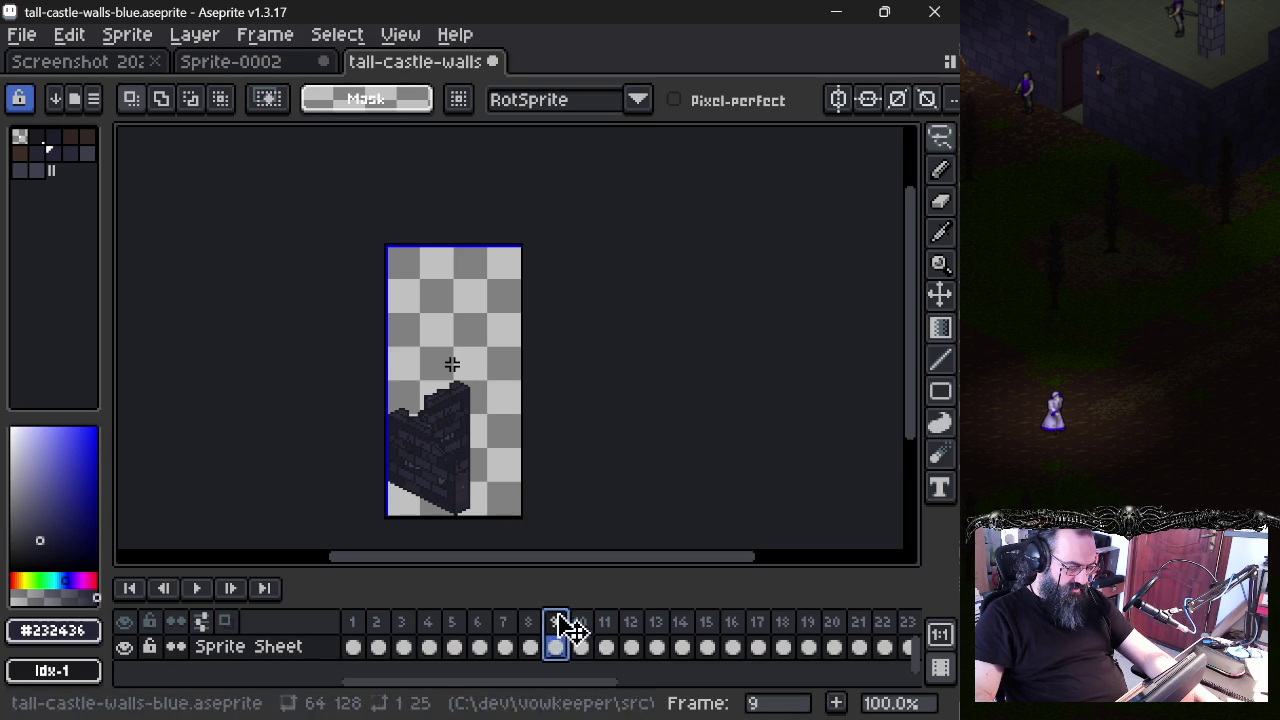
left_click(582, 640)
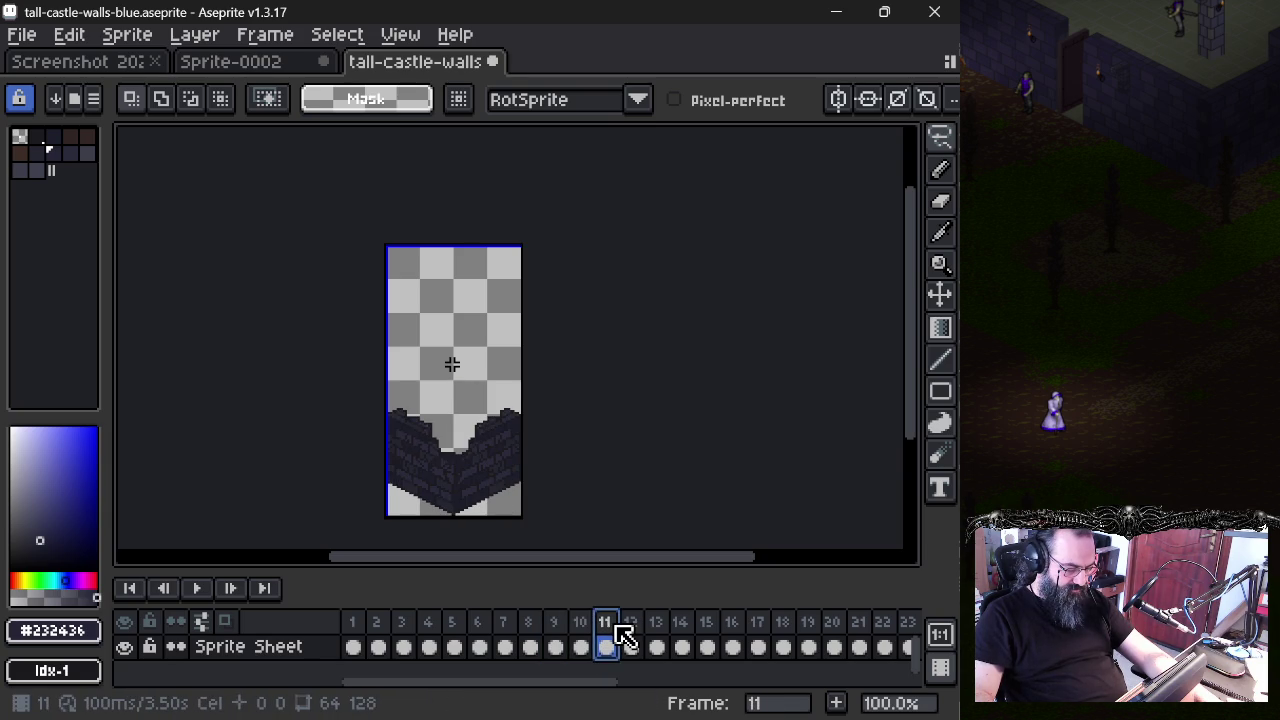
scroll(497, 489, "up", 5)
scroll(486, 477, "down", 1)
scroll(487, 476, "down", 1)
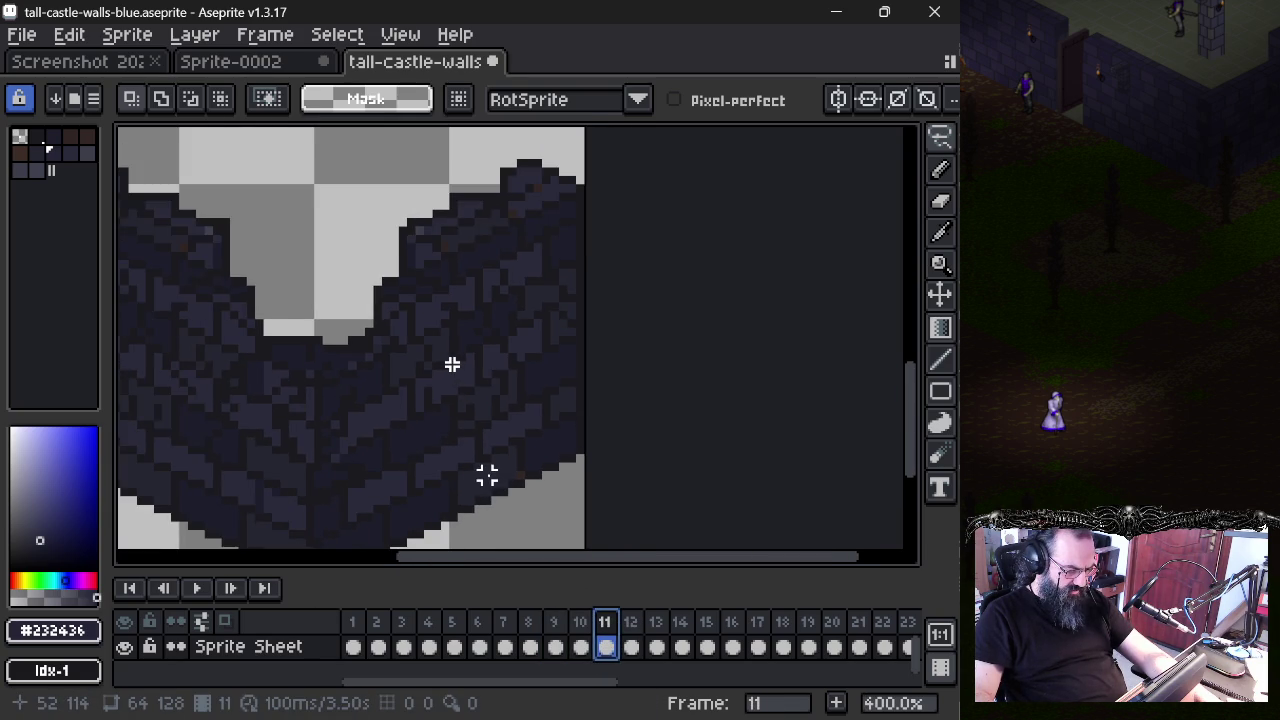
scroll(486, 477, "down", 1)
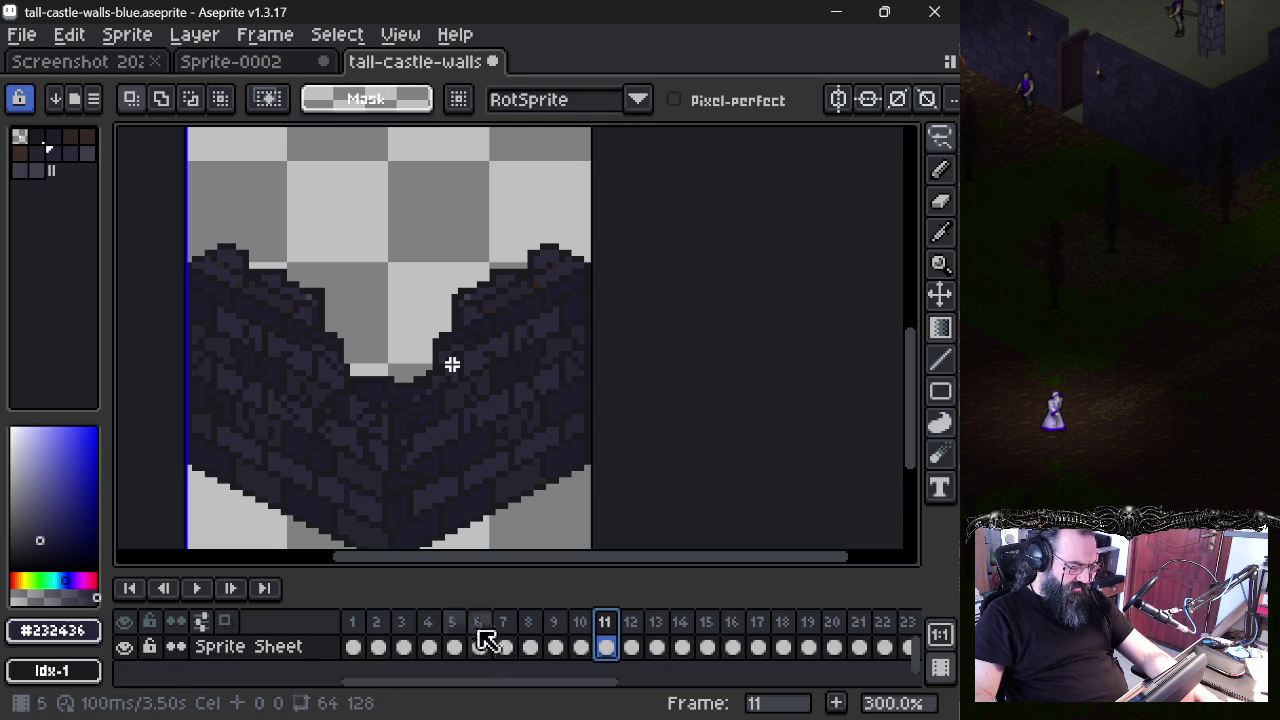
left_click(430, 632)
left_click(454, 625)
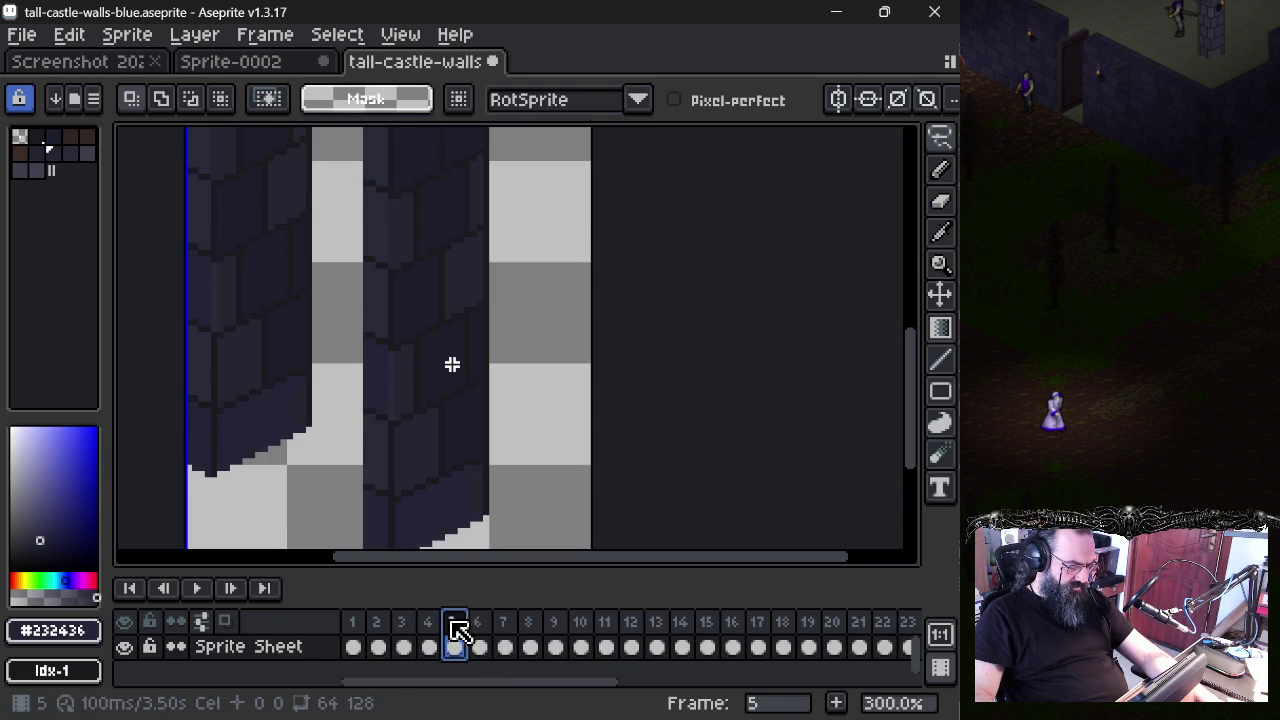
left_click(480, 635)
left_click(455, 625)
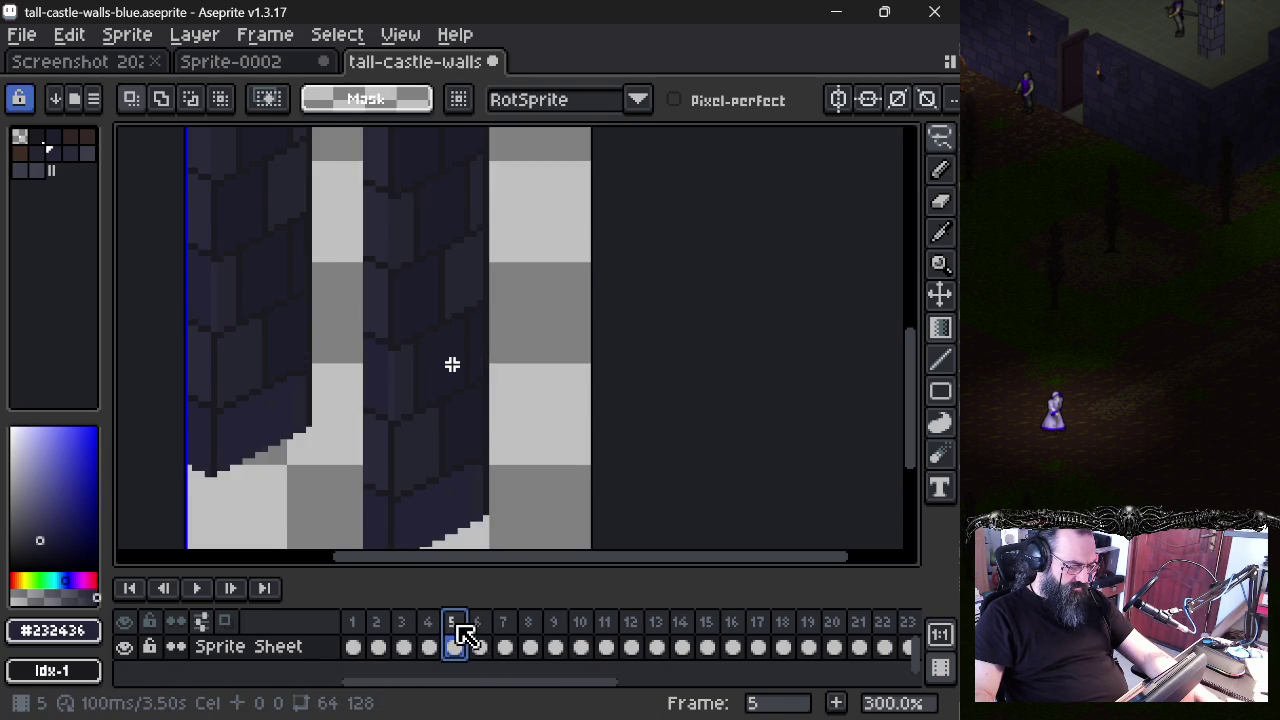
mouse_move(408, 423)
left_mouse_down()
mouse_move(411, 546)
mouse_move(403, 400)
left_mouse_up()
scroll(423, 473, "down", 1)
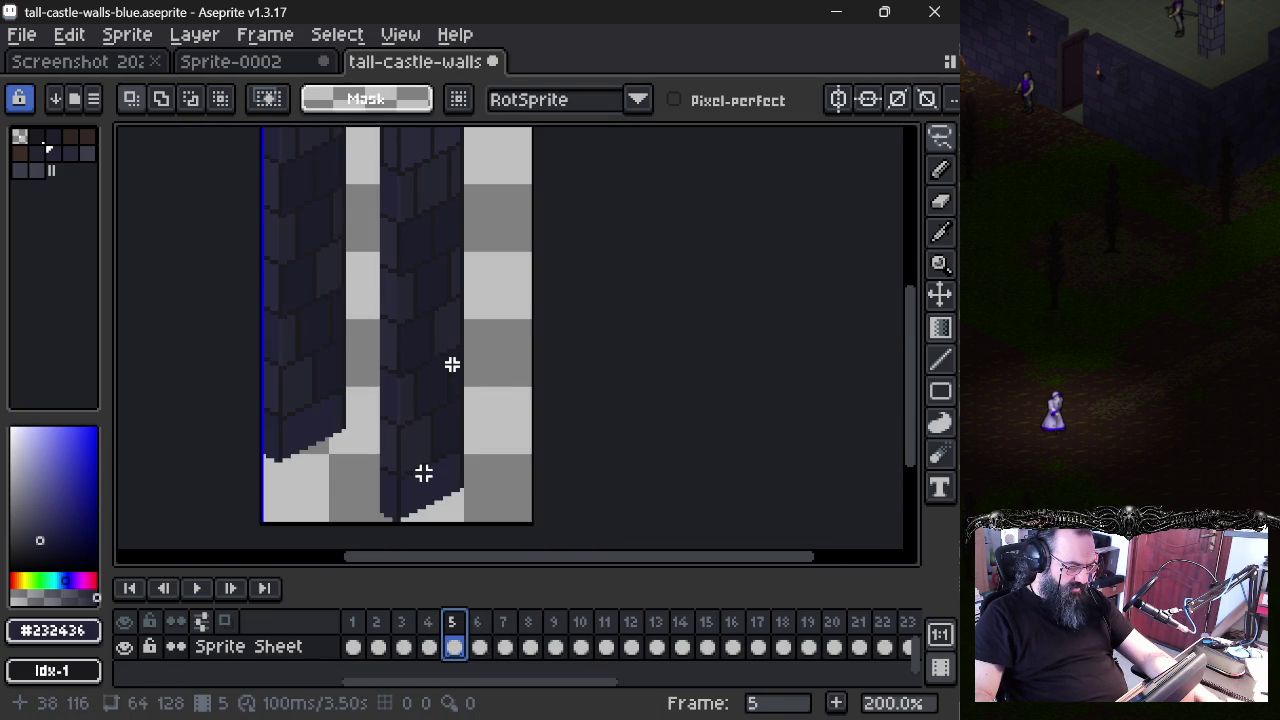
left_click(427, 640)
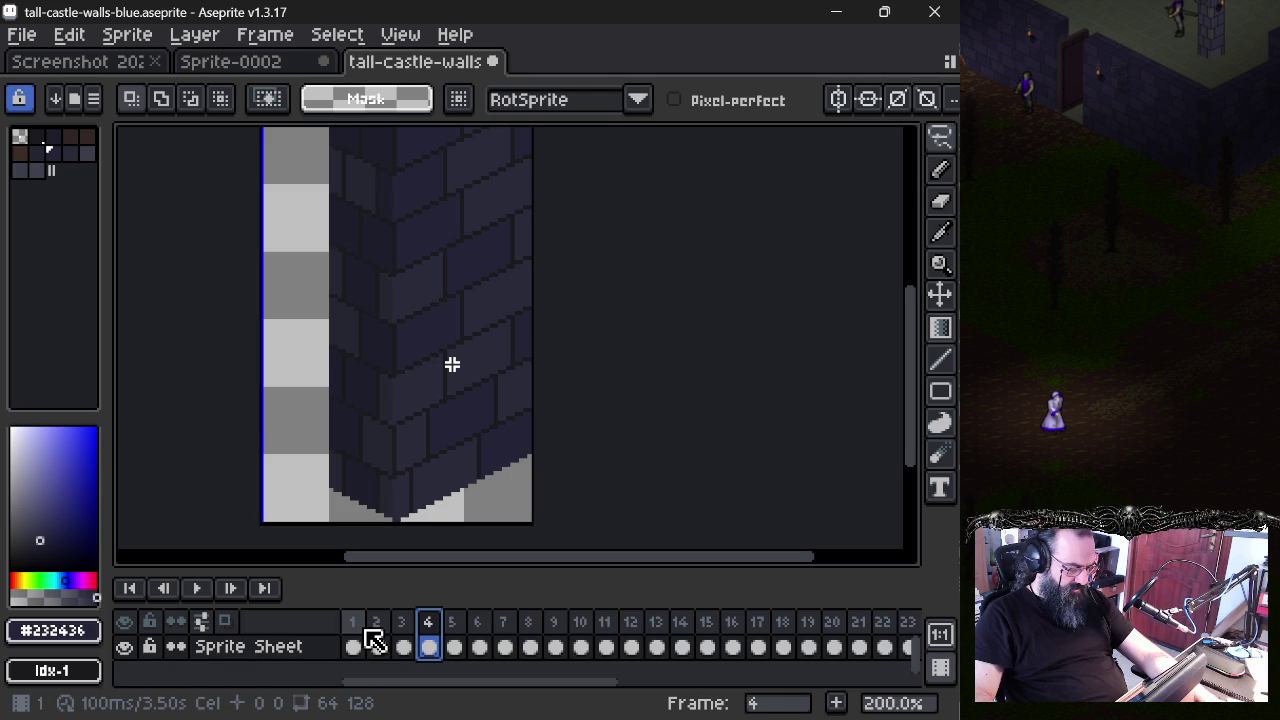
left_click(366, 640)
left_click(379, 645)
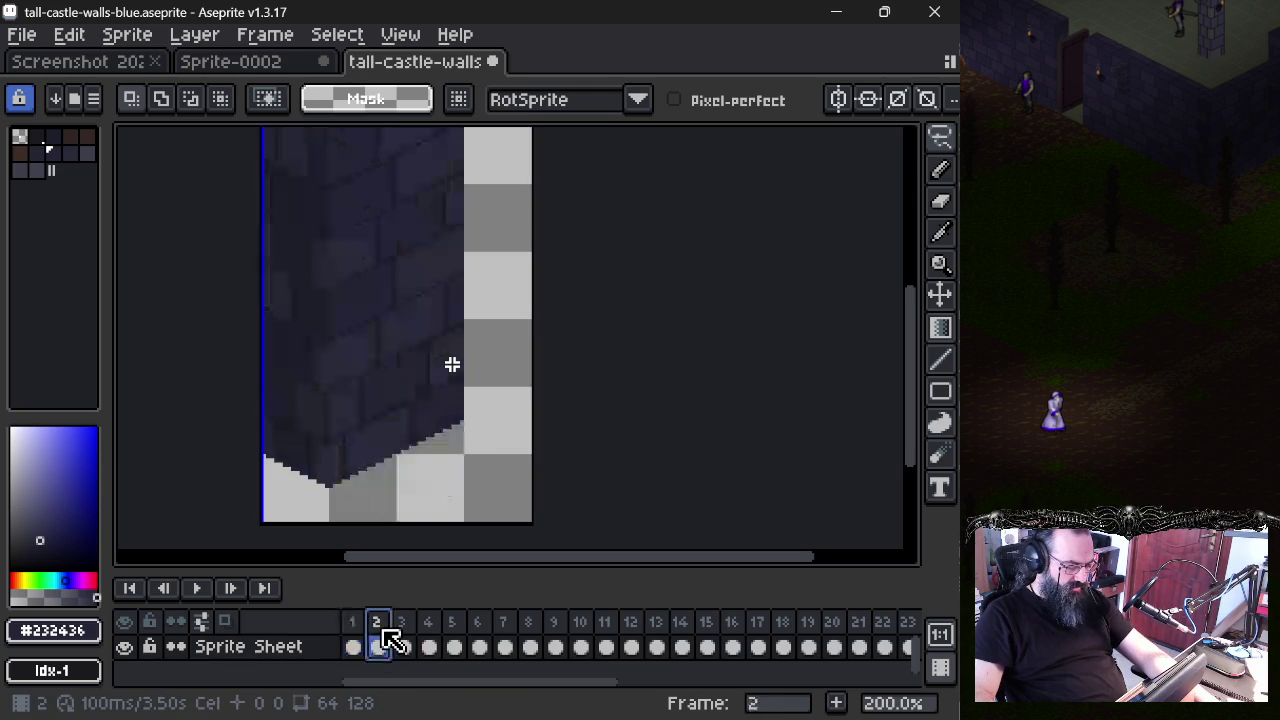
scroll(405, 451, "down", 1)
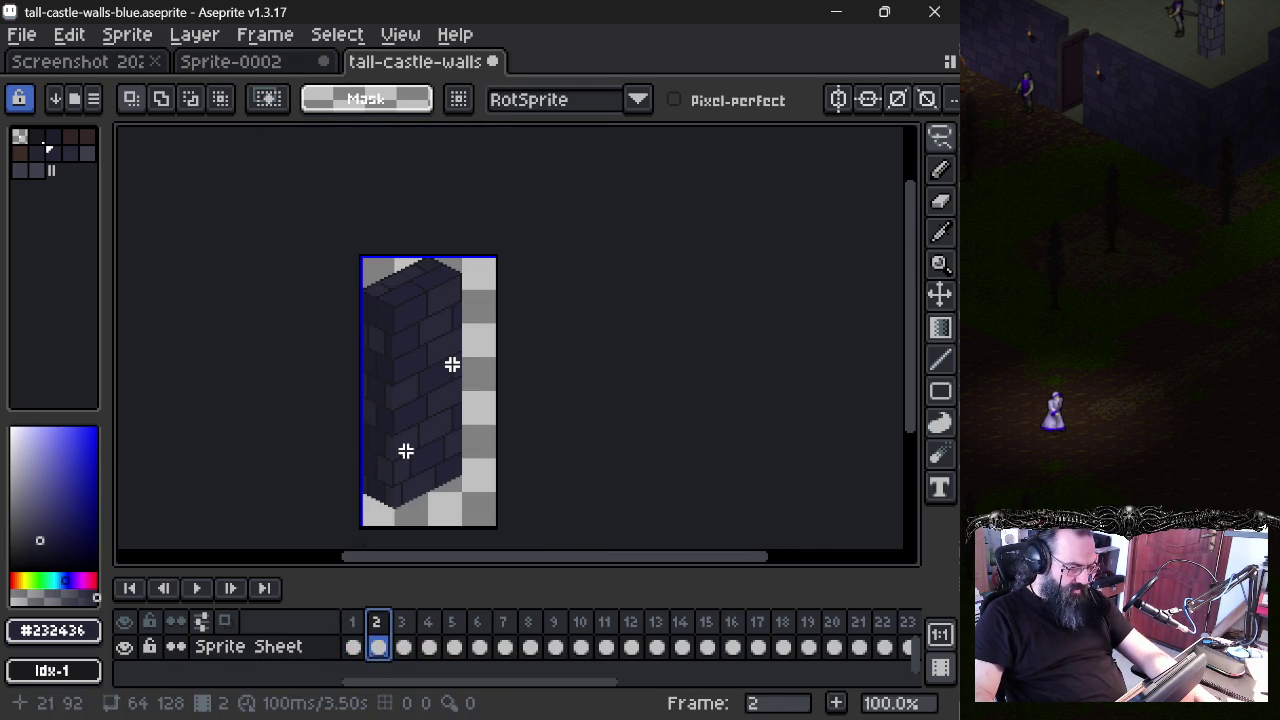
left_click(403, 645)
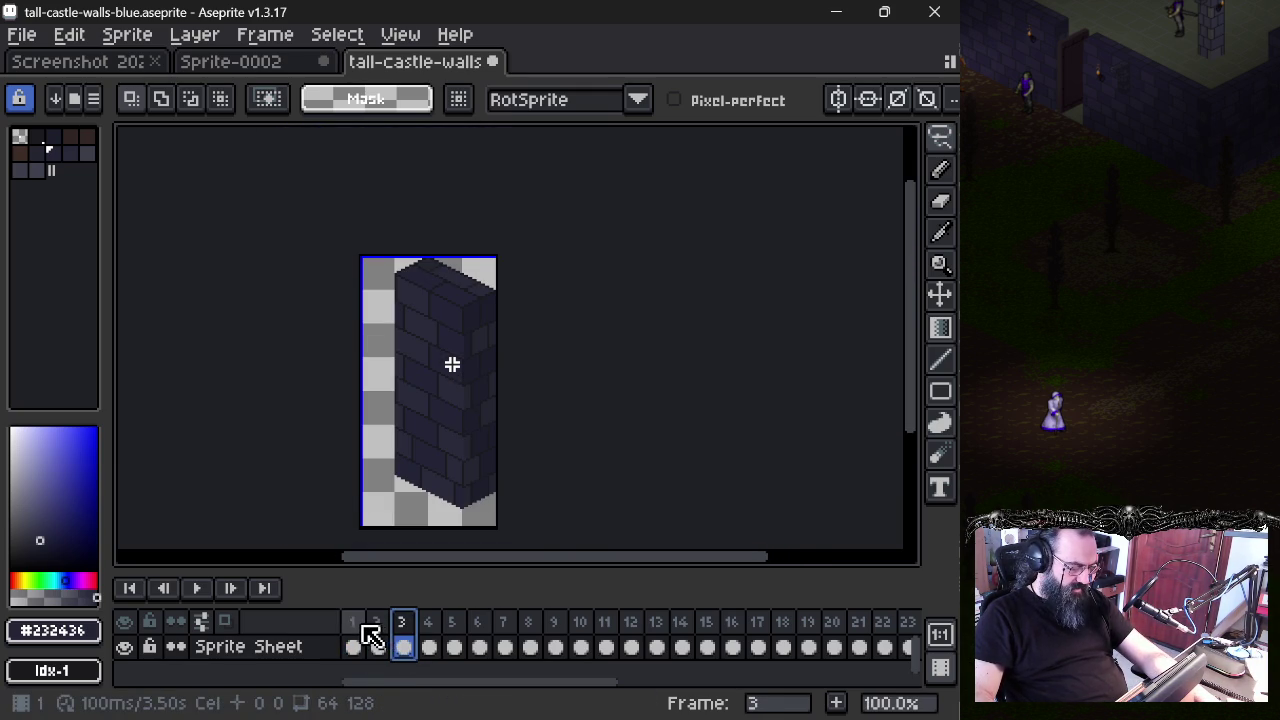
left_click(355, 645)
left_click(405, 638)
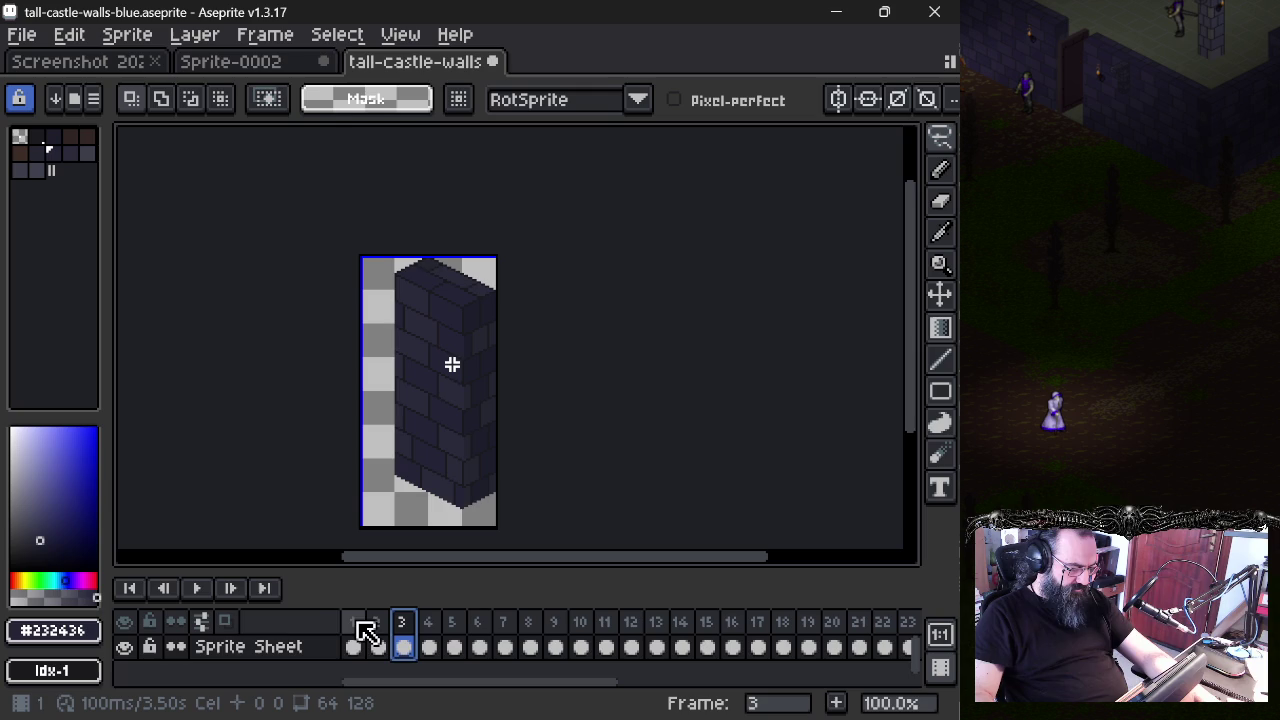
left_click(360, 635)
left_click(403, 637)
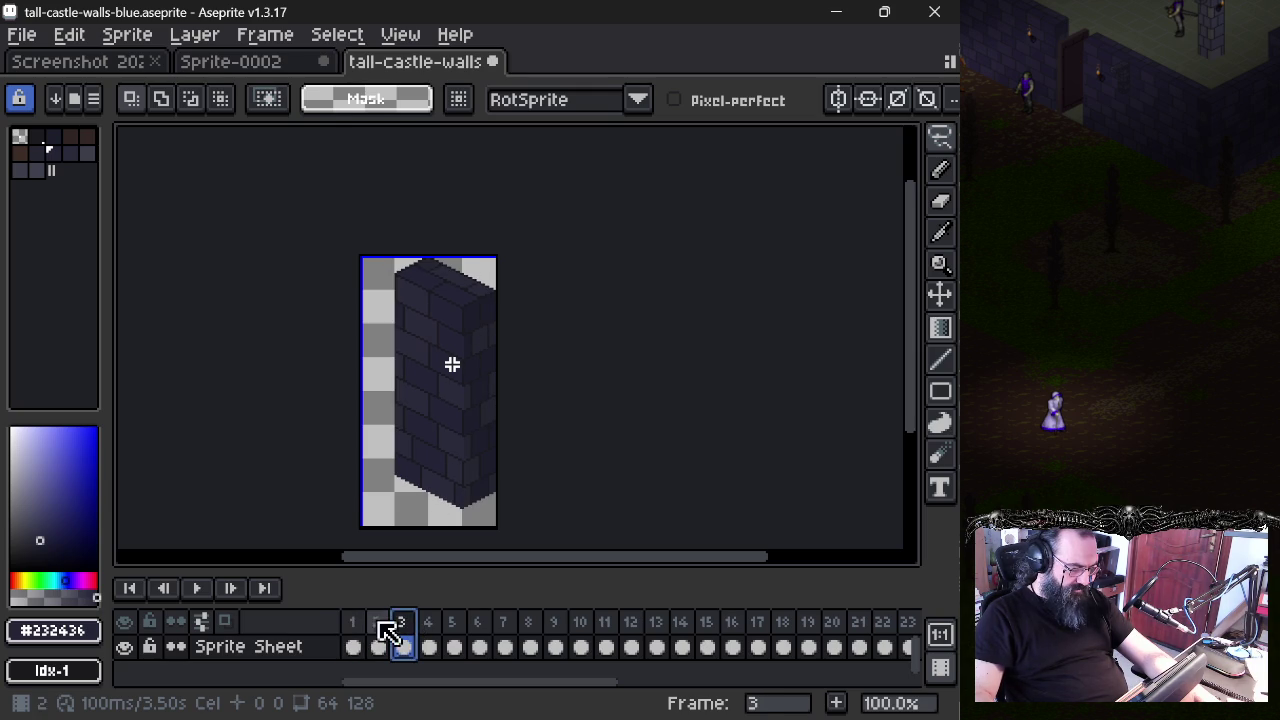
left_click(381, 640)
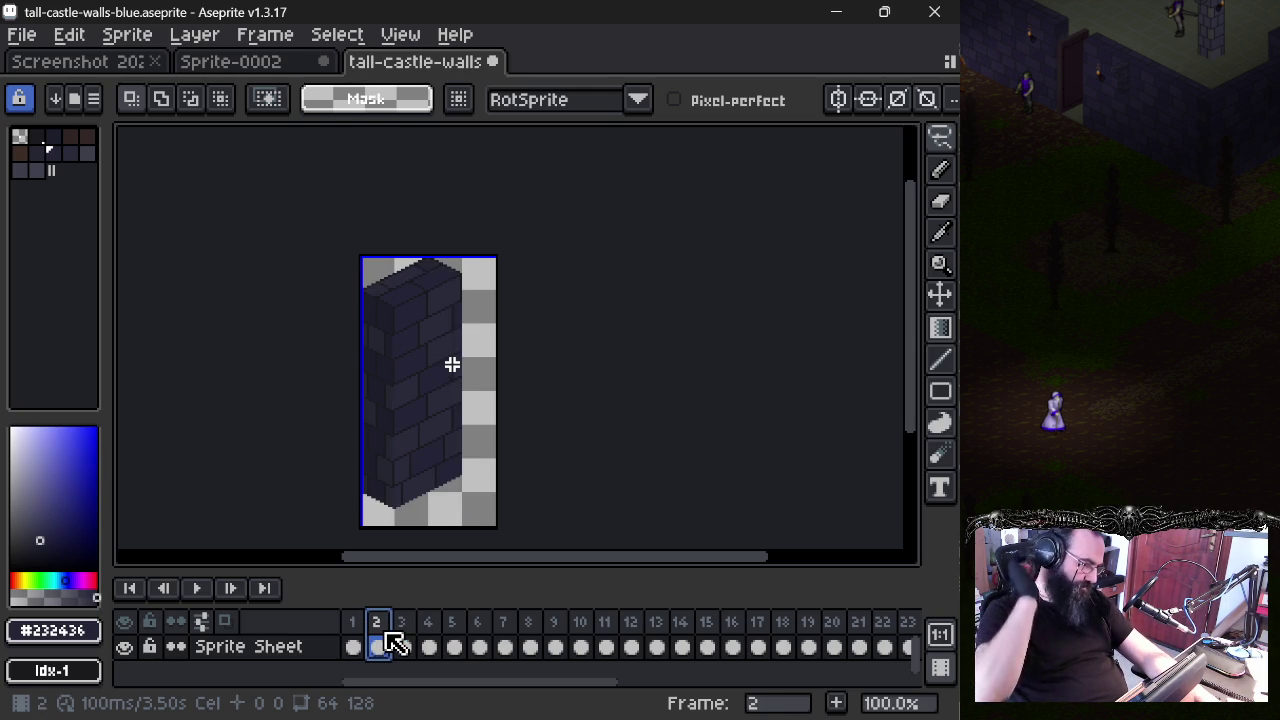
left_click(416, 634)
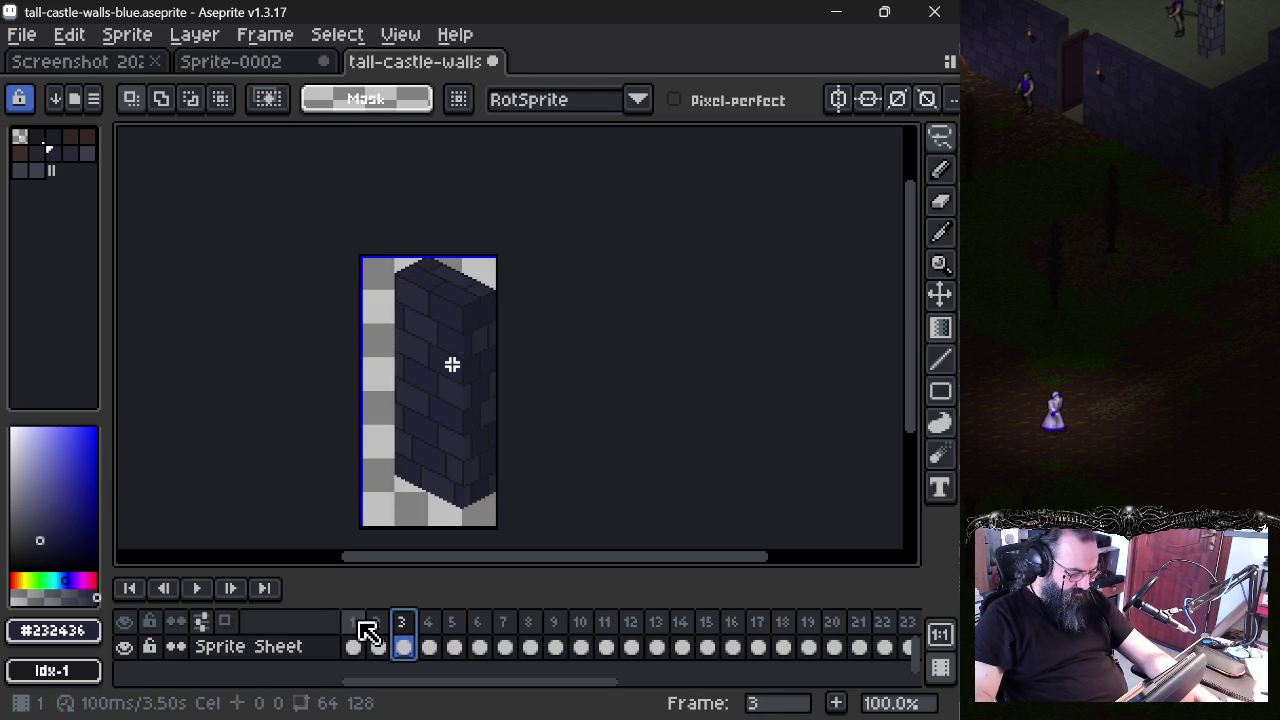
left_click(361, 622)
left_click(379, 629)
- Paste the copied wall into Sprite-0002, undo the paste, and return to frame 1
key("ctrl+a")
left_click(284, 64)
key("ctrl+v")
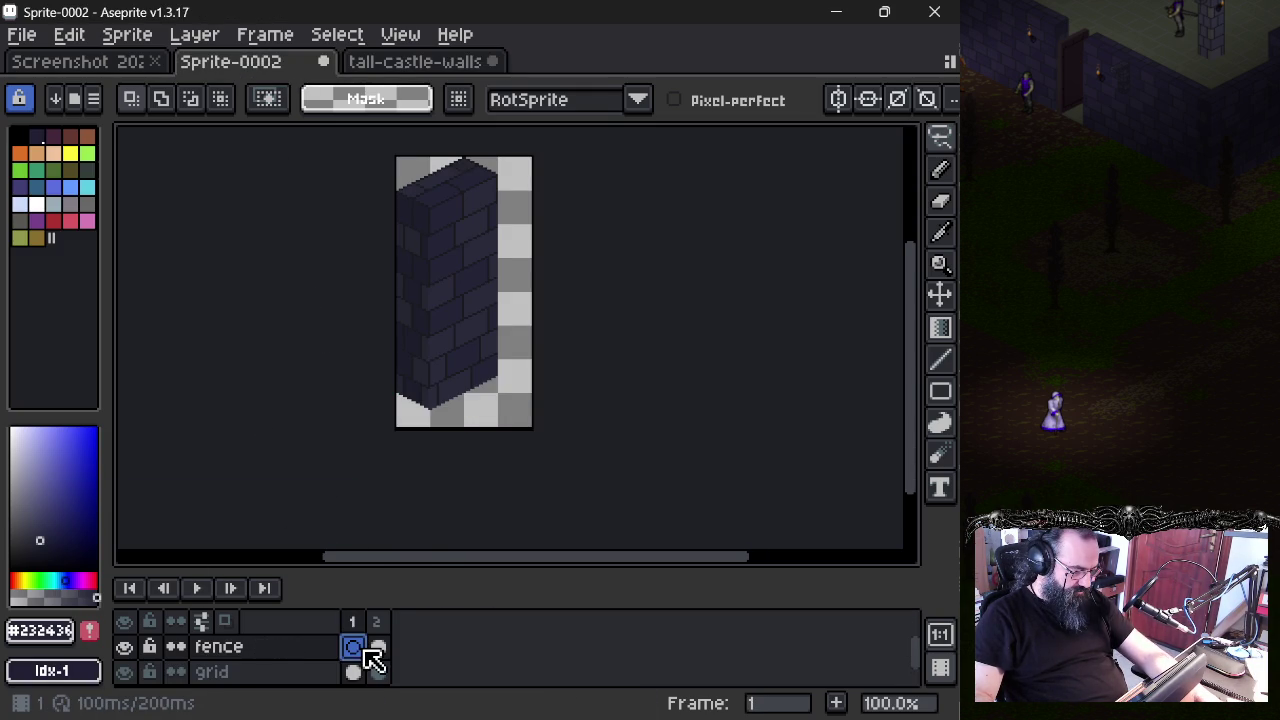
key("ctrl+z")
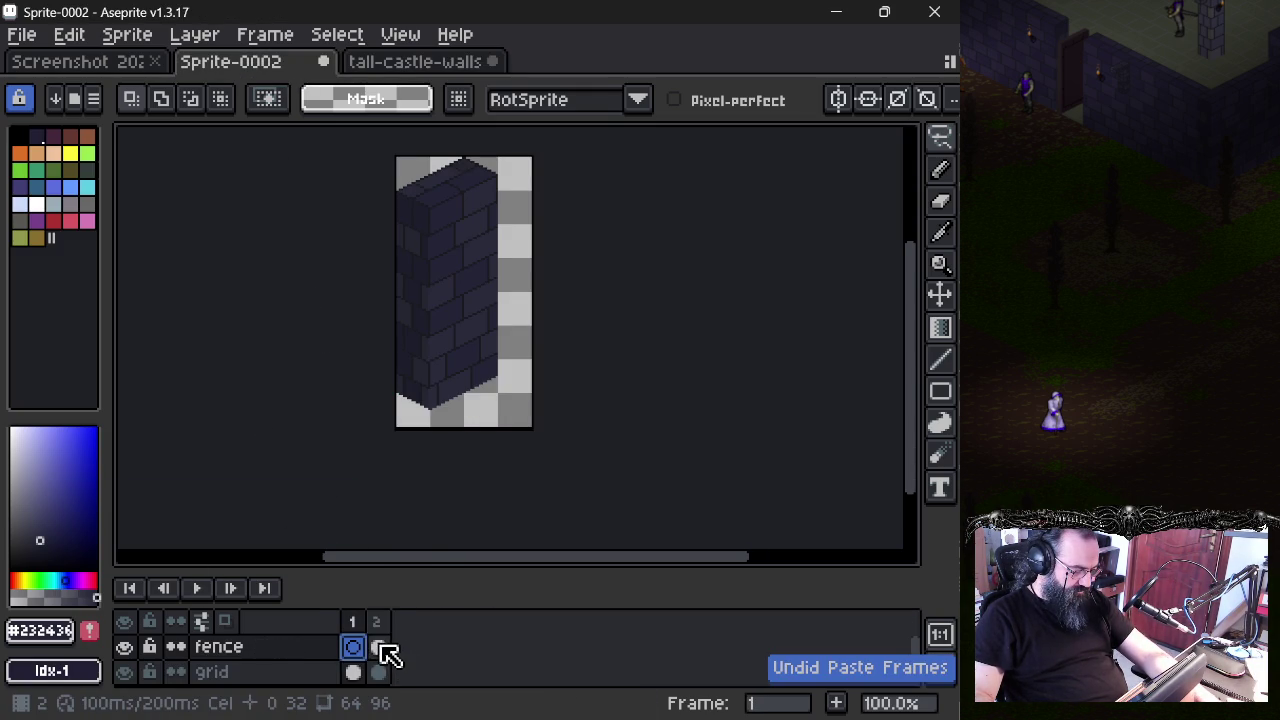
left_click(381, 646)
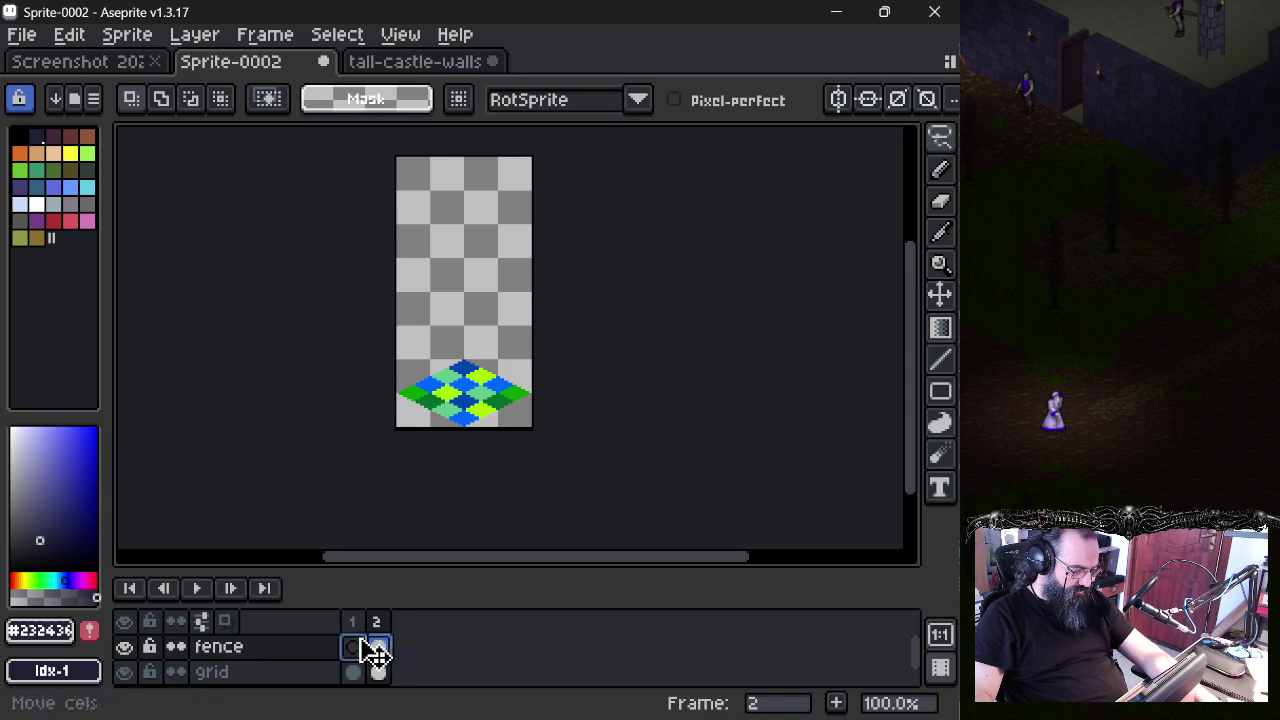
key("Left")
left_click(351, 506)
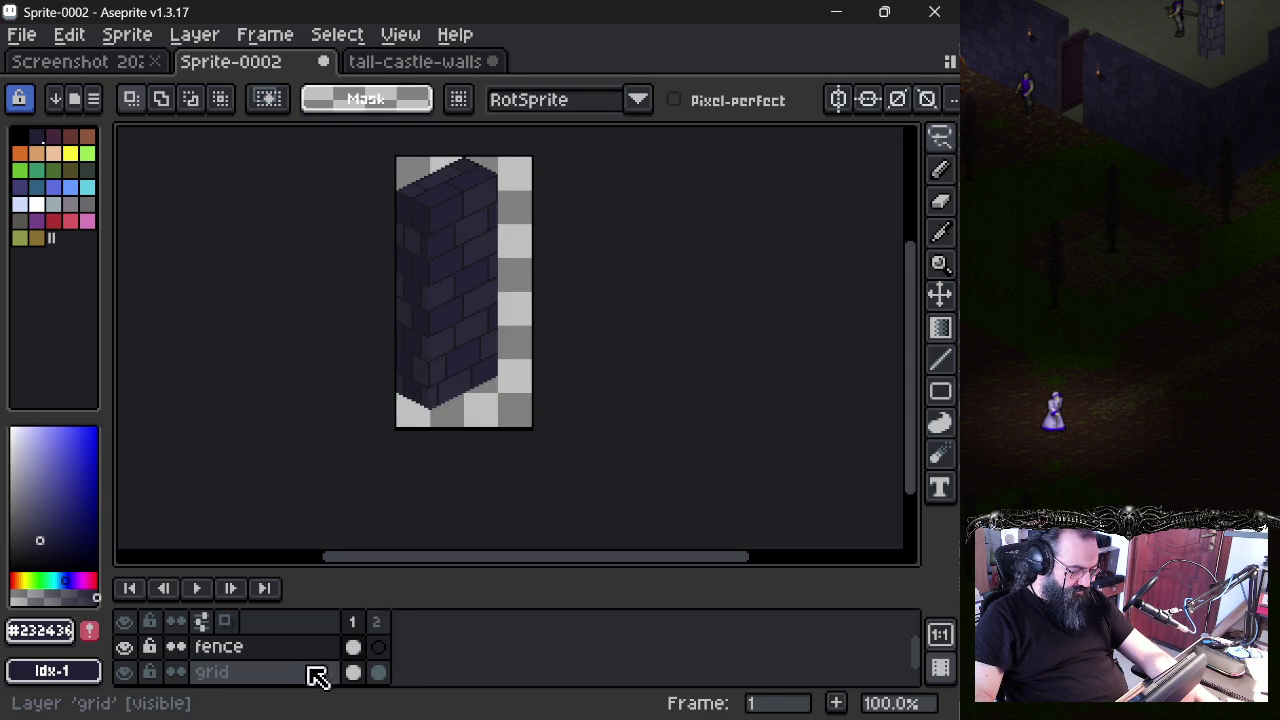
- Toggle layer visibility, delete and restore the grid layer, then hide the fence and grid layers
left_click(136, 682)
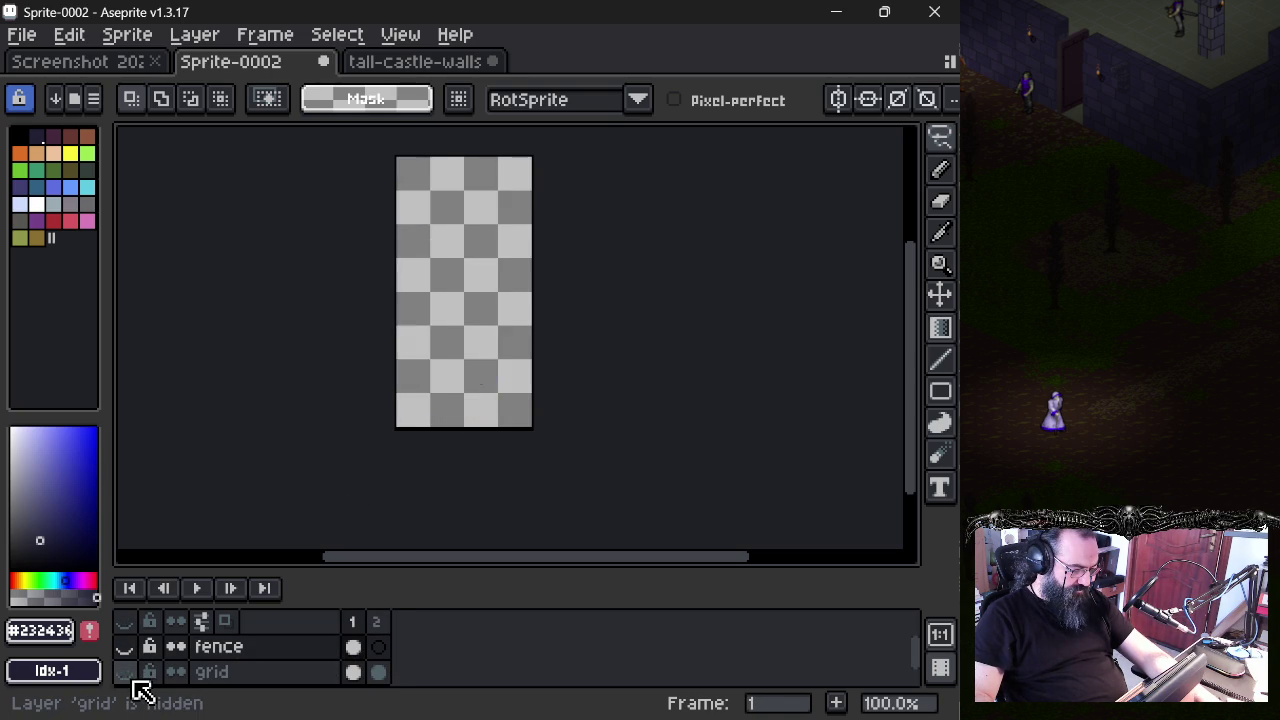
left_click(136, 682)
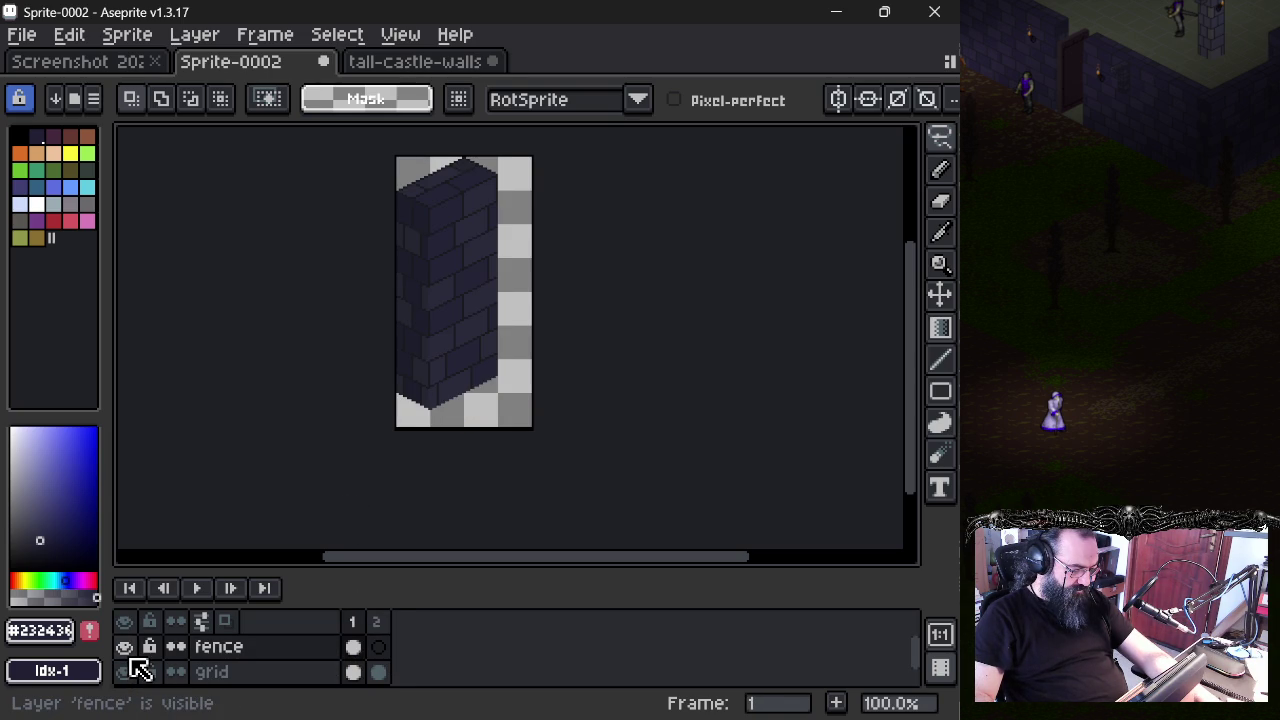
right_click(262, 678)
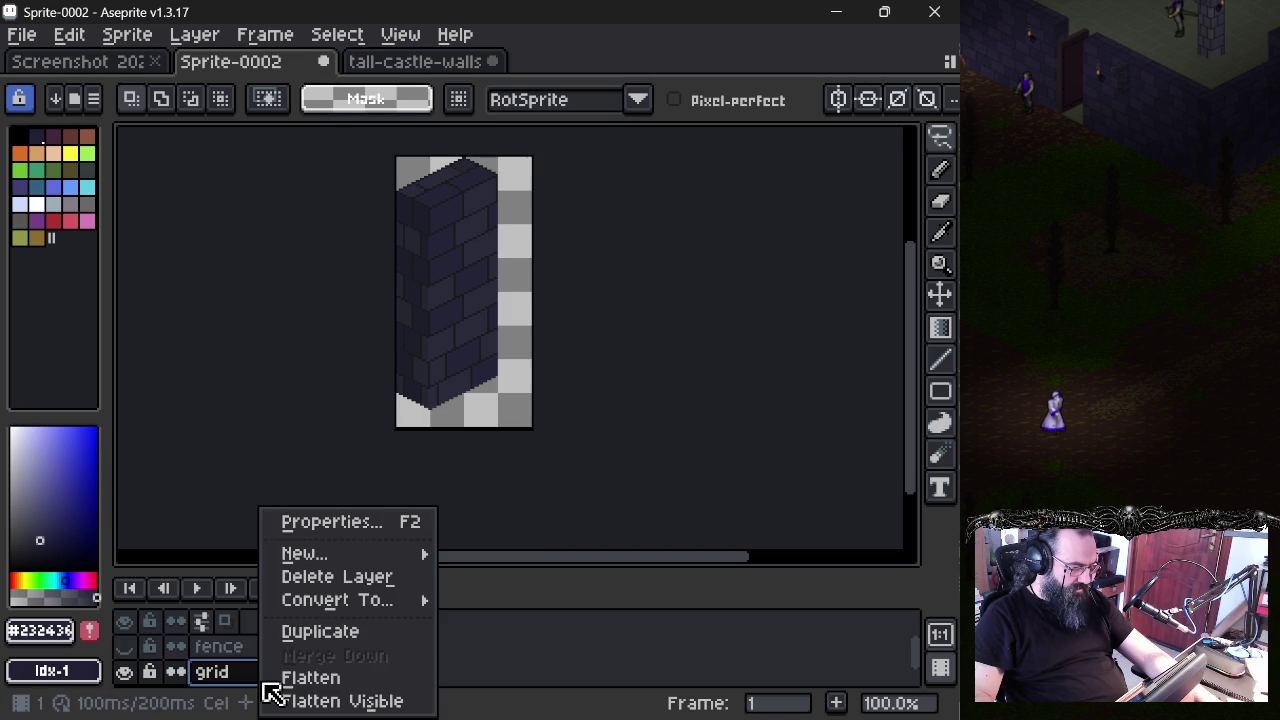
left_click(337, 577)
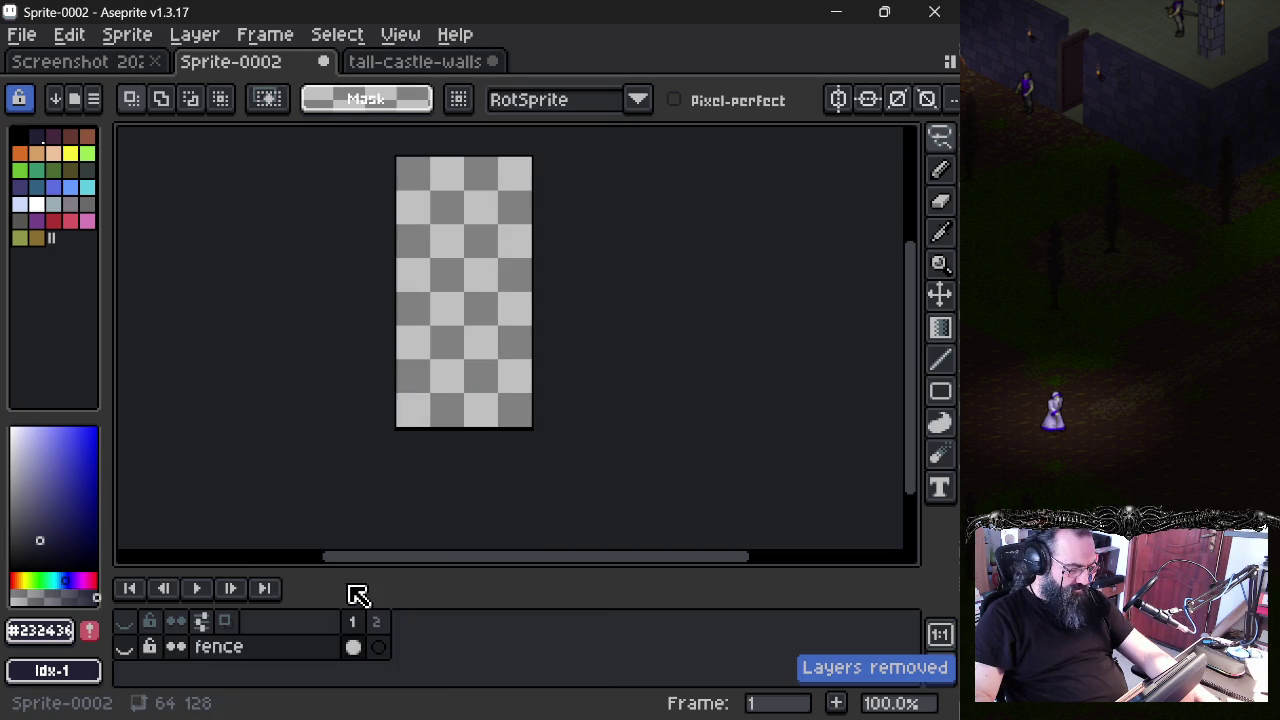
key("ctrl+z")
left_click(125, 647)
left_click(125, 672)
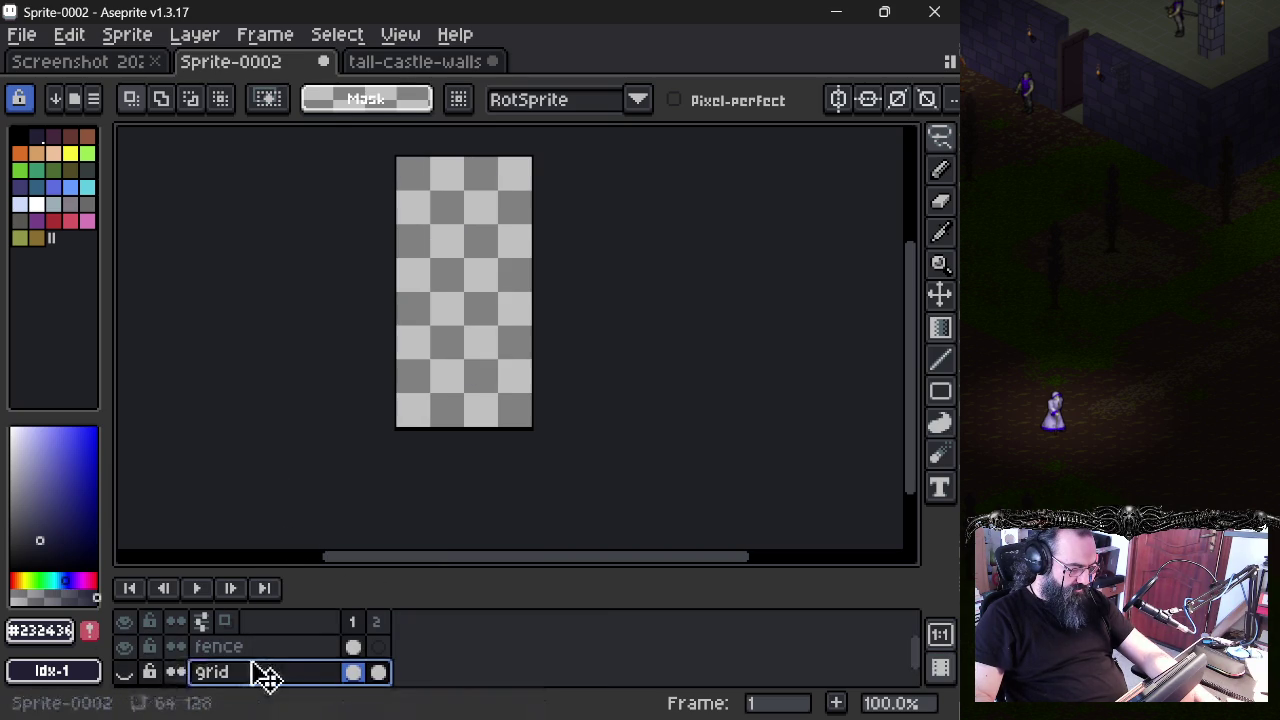
- Step through undo/redo history, re-show the grid layer, and redo then undo the pasted brick-wall frame
key("ctrl+z")
key("ctrl+z")
key("ctrl+z")
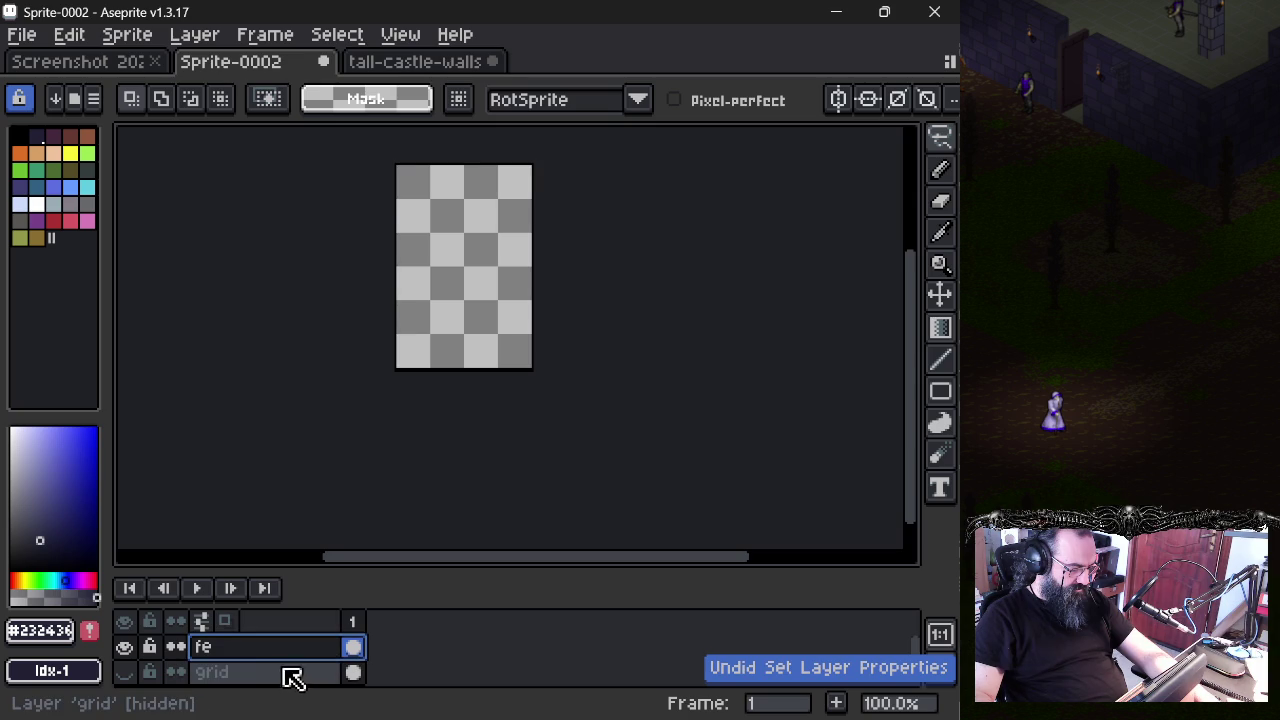
key("ctrl+y")
key("ctrl+y")
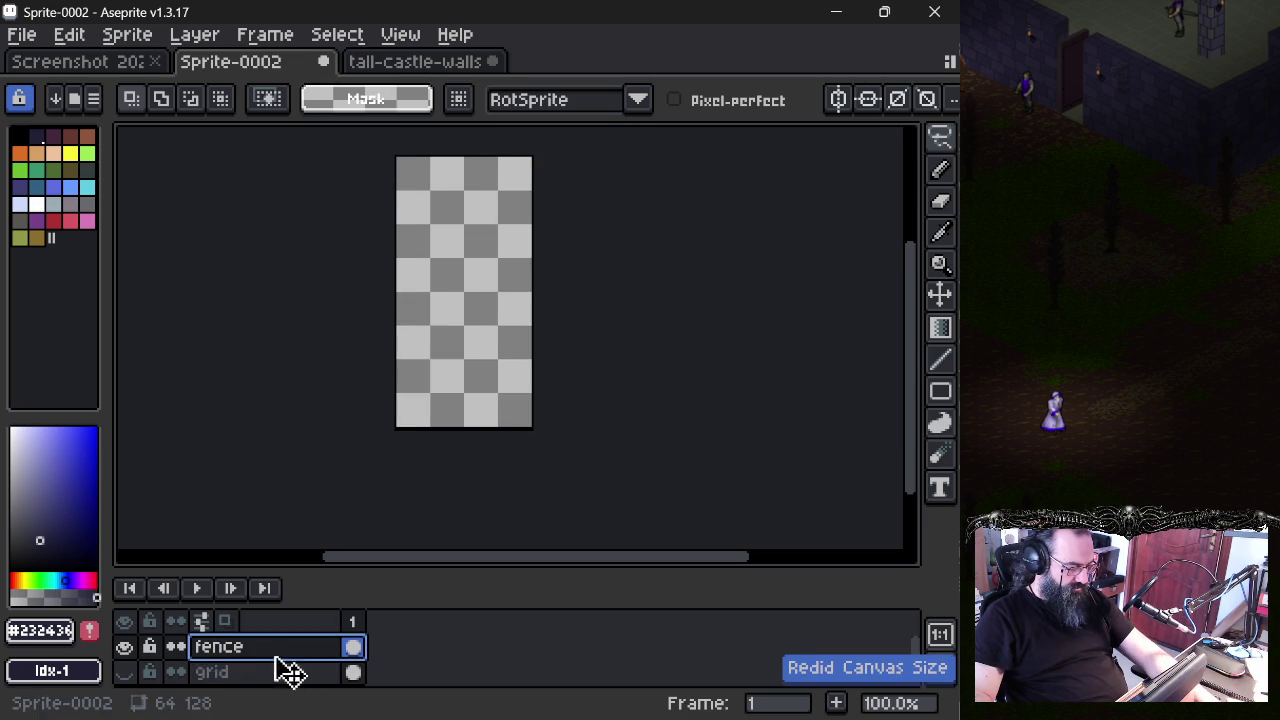
left_click(126, 673)
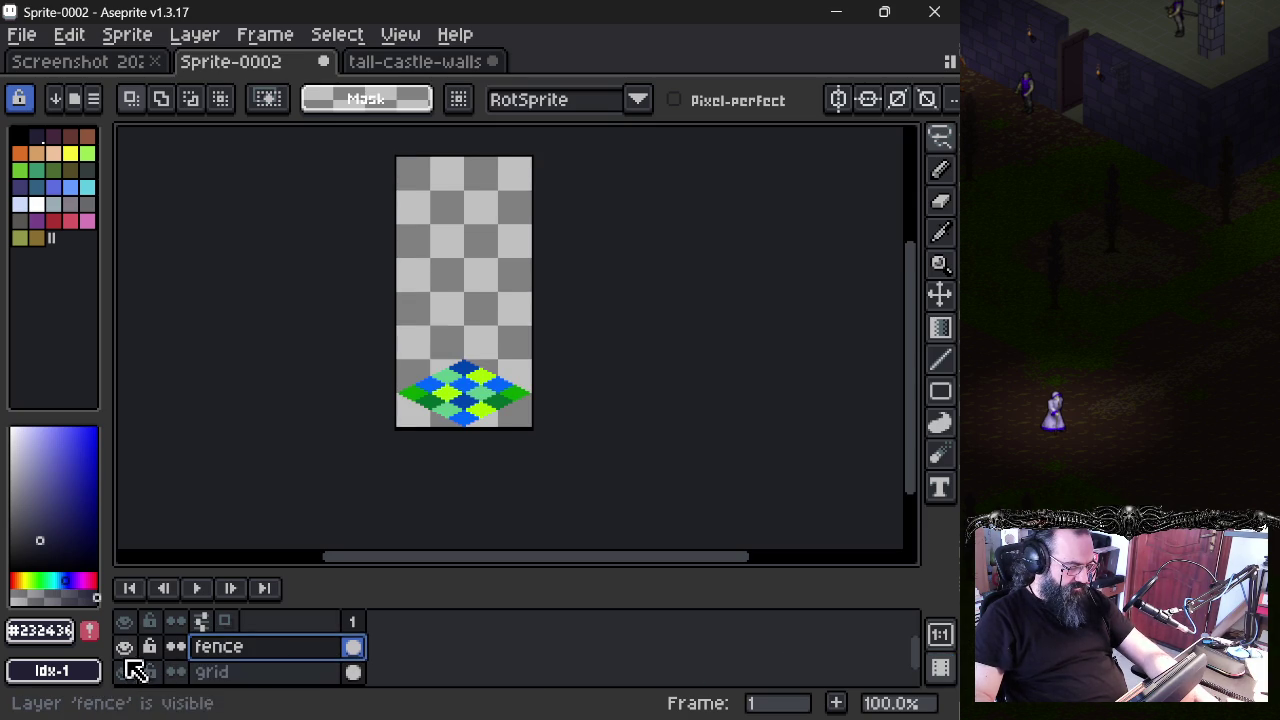
key("ctrl+y")
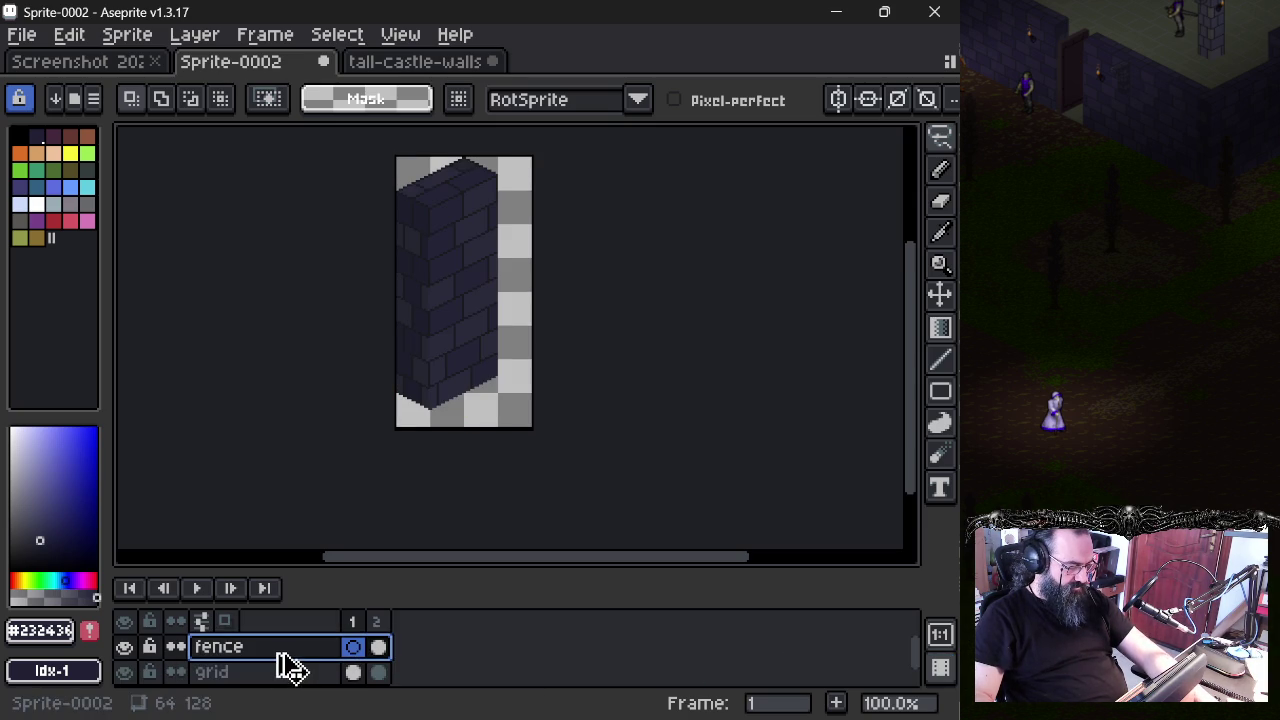
left_click(248, 676)
left_click(124, 672)
left_click(124, 672)
key("ctrl+z")
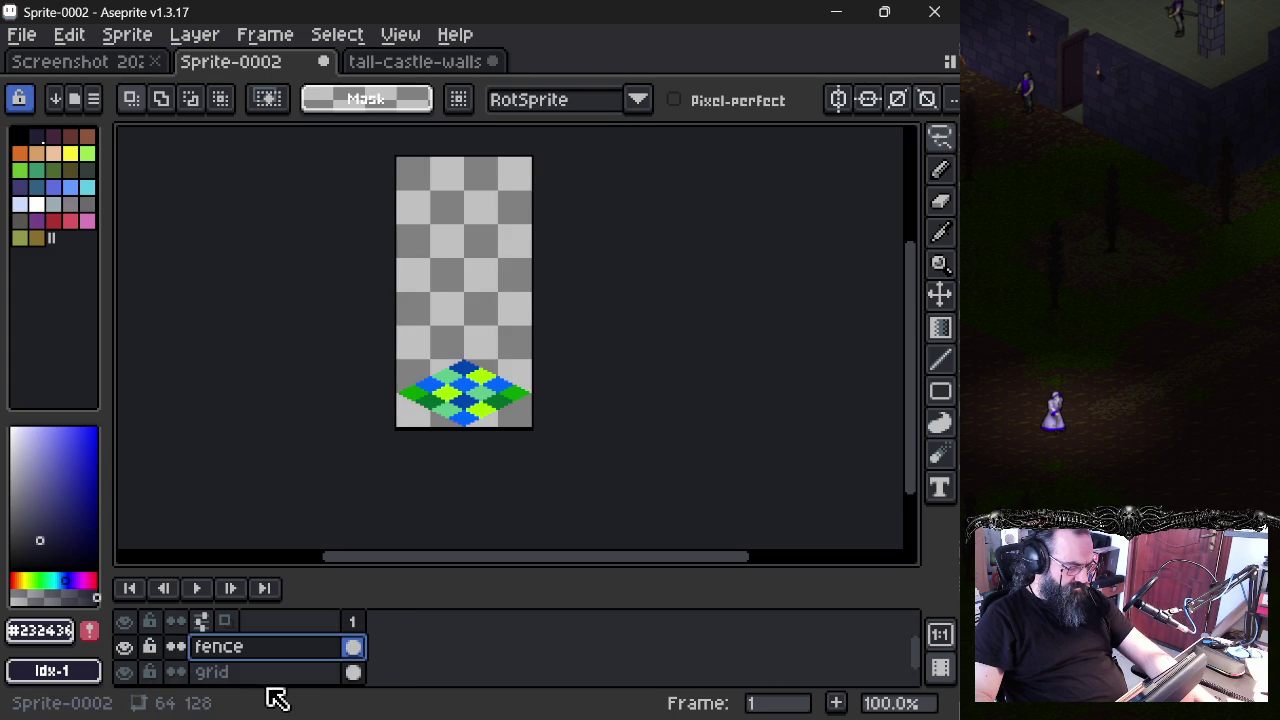
- Redo and undo the pasted brick-wall frame once more, then return to the tall-castle-walls sheet
left_click(272, 674)
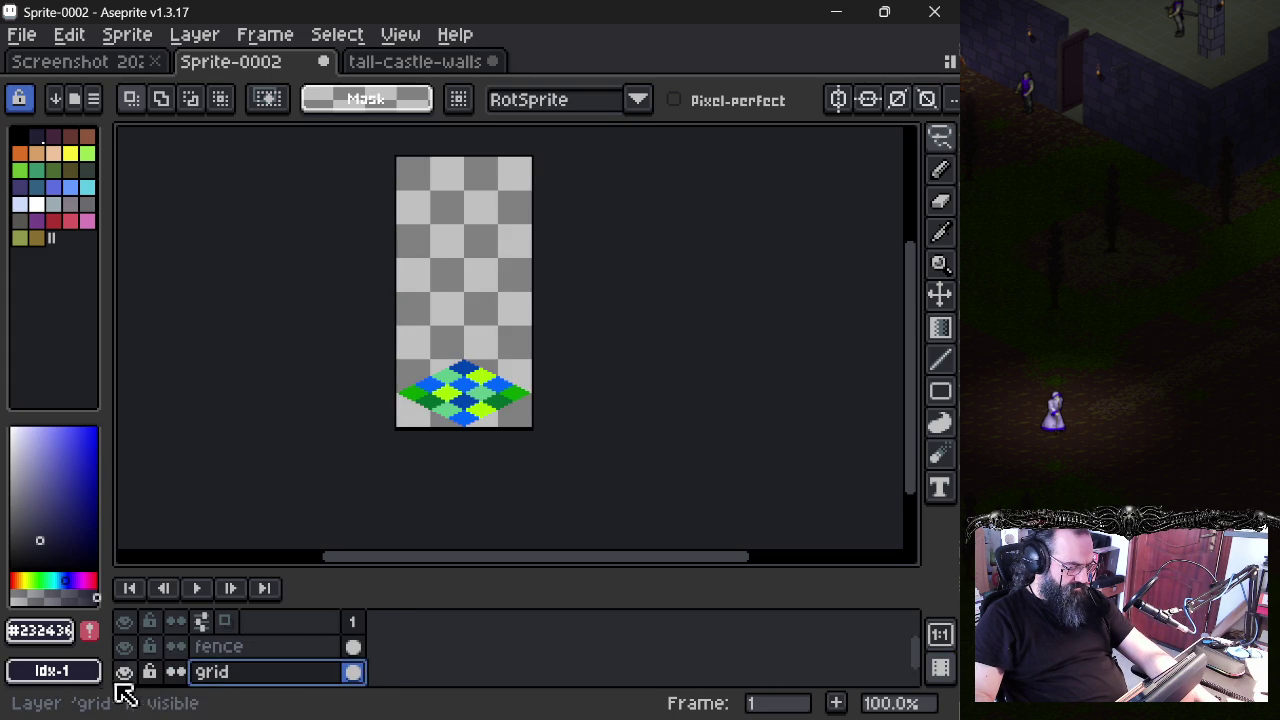
left_click(287, 655)
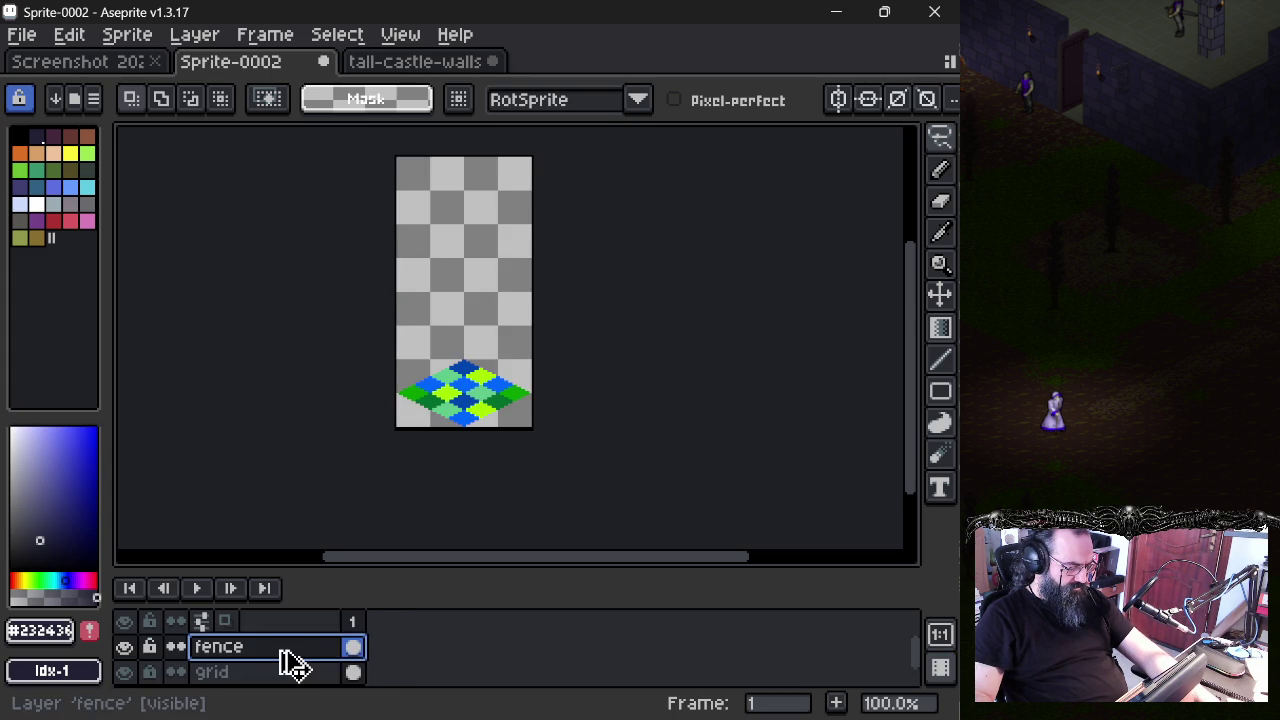
key("ctrl+y")
left_click(340, 676)
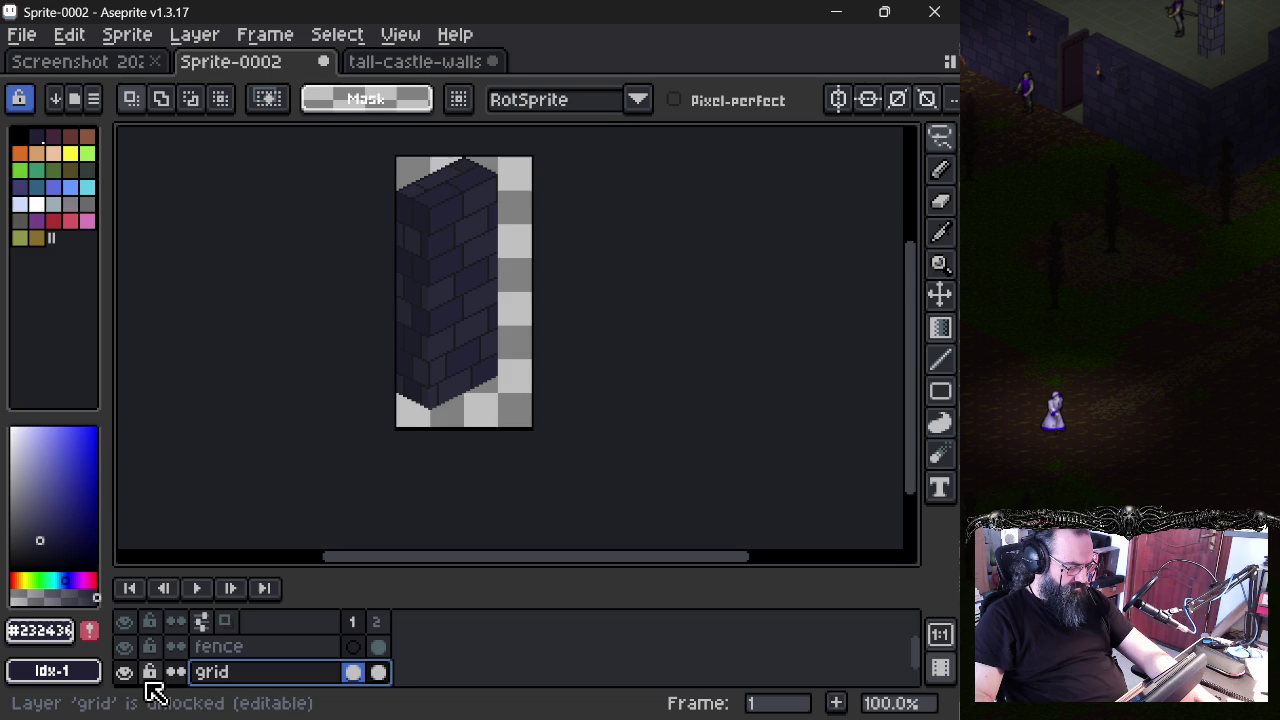
left_click(125, 673)
key("ctrl+z")
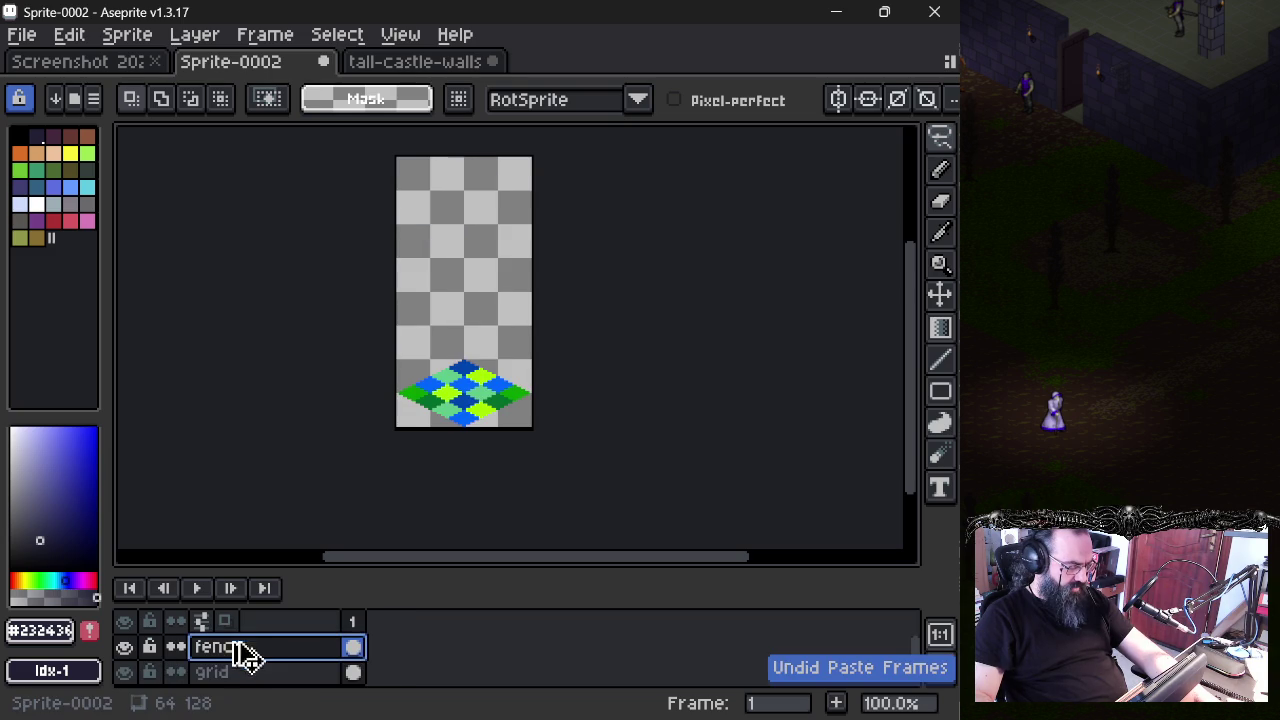
left_click(418, 62)
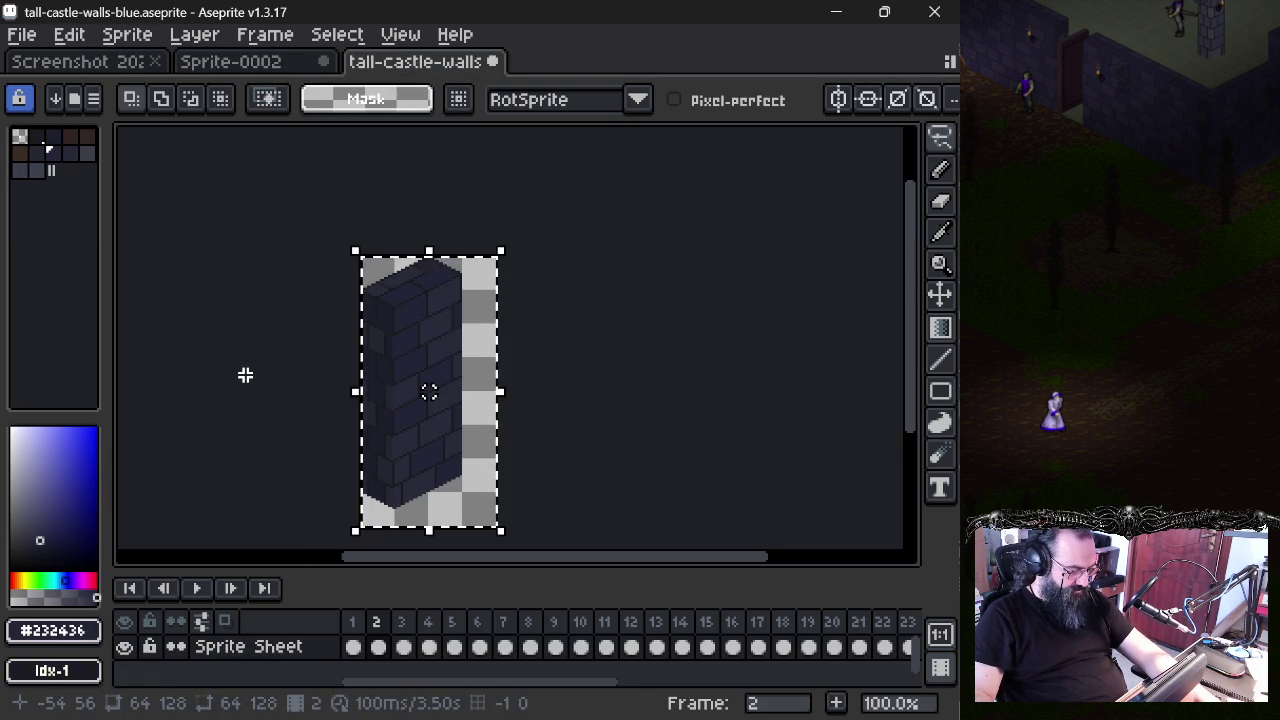
- Paste the brick wall into Sprite-0002 again, then go to frame 1 of tall-castle-walls
left_click(258, 66)
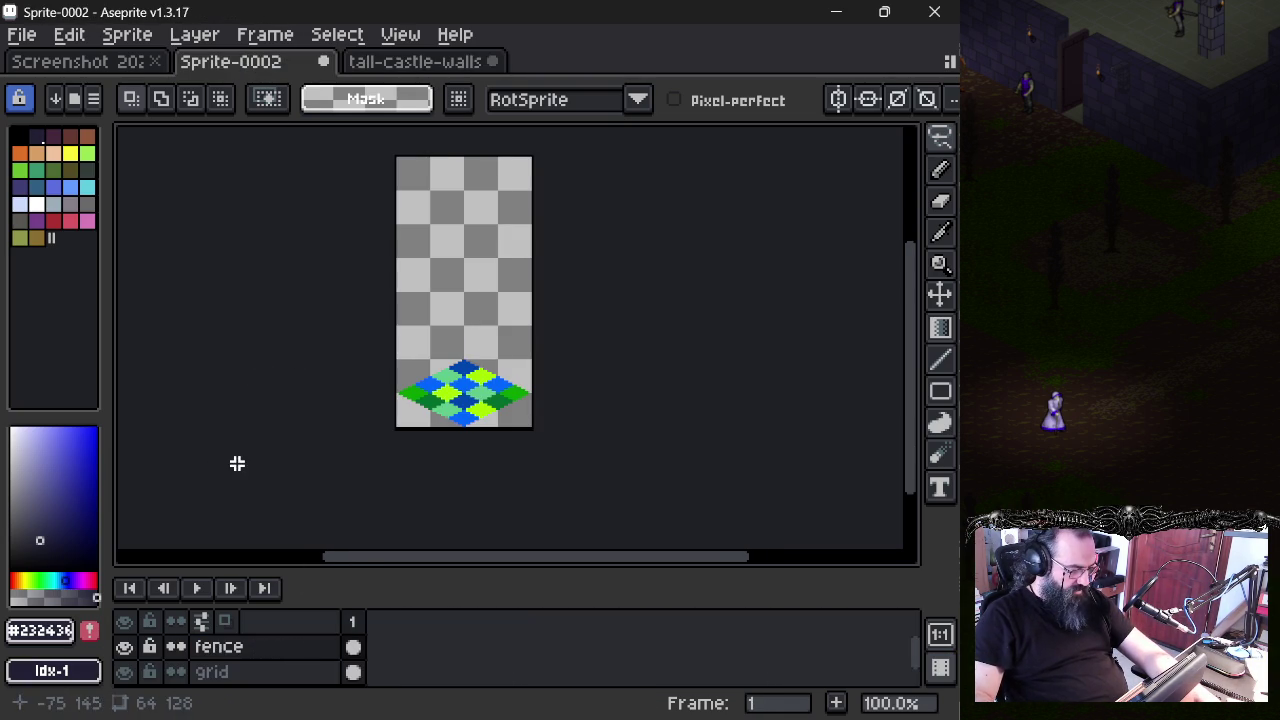
key("ctrl+v")
left_click(416, 64)
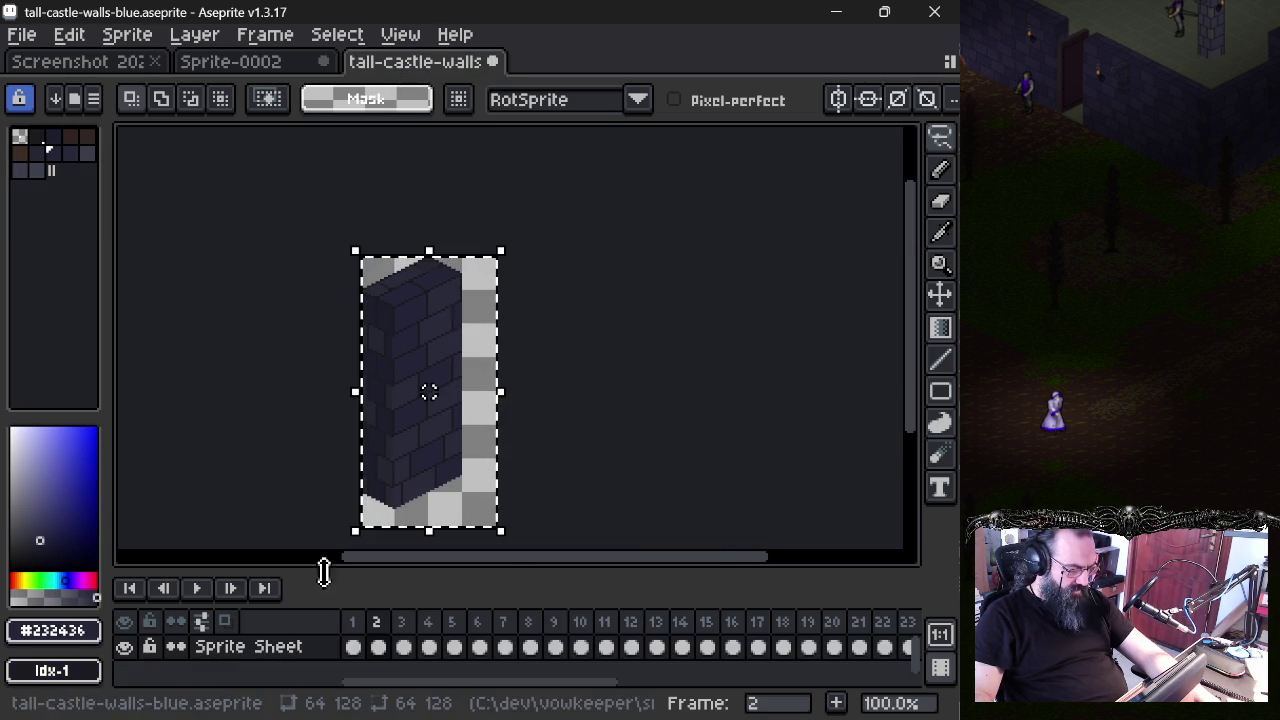
left_click(358, 645)
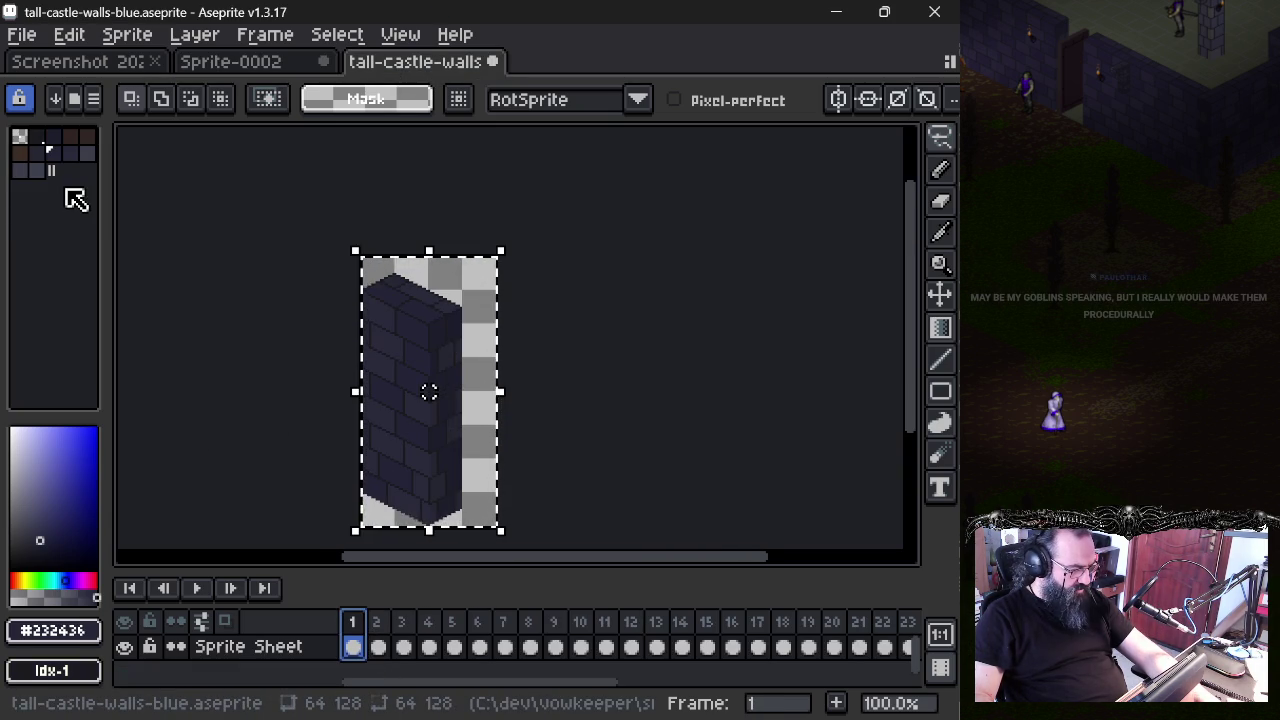
- Zoom in, deselect, eyedrop the wall, and set palette index 7 (#232436) as drawing colour
scroll(340, 337, "up", 2)
scroll(340, 337, "up", 1)
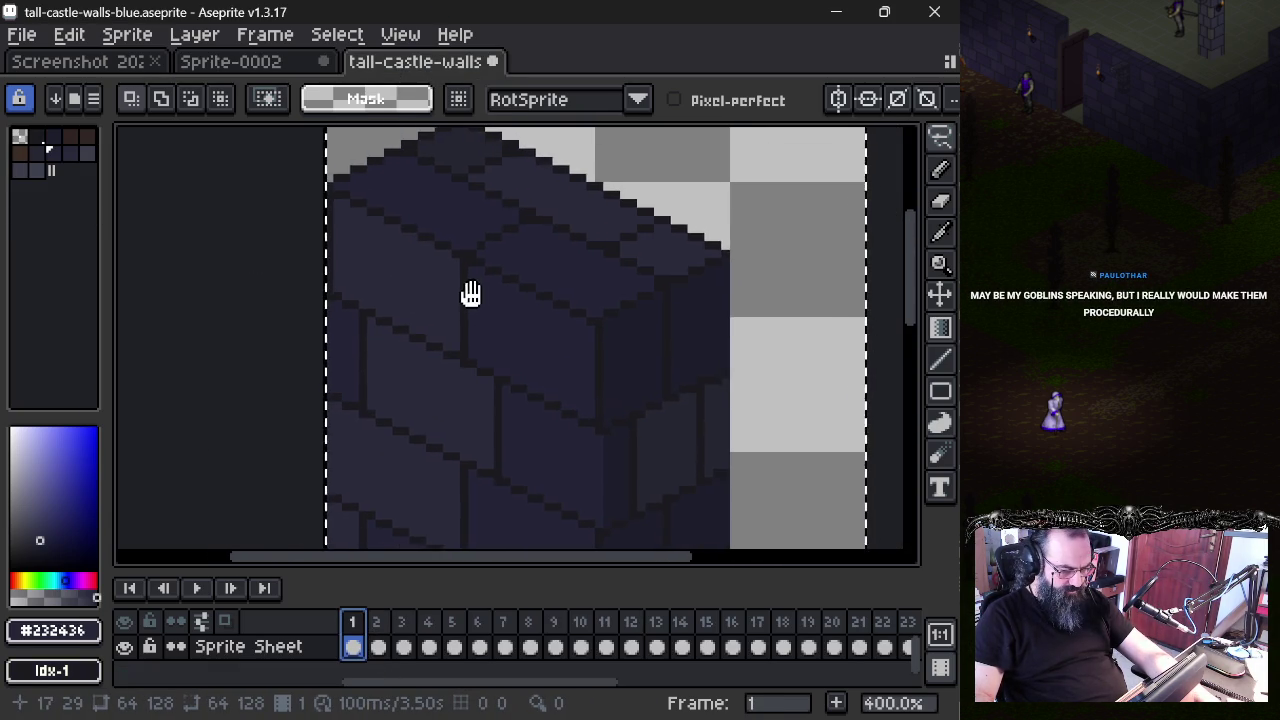
left_click_drag(486, 286, 434, 294)
key("ctrl+d")
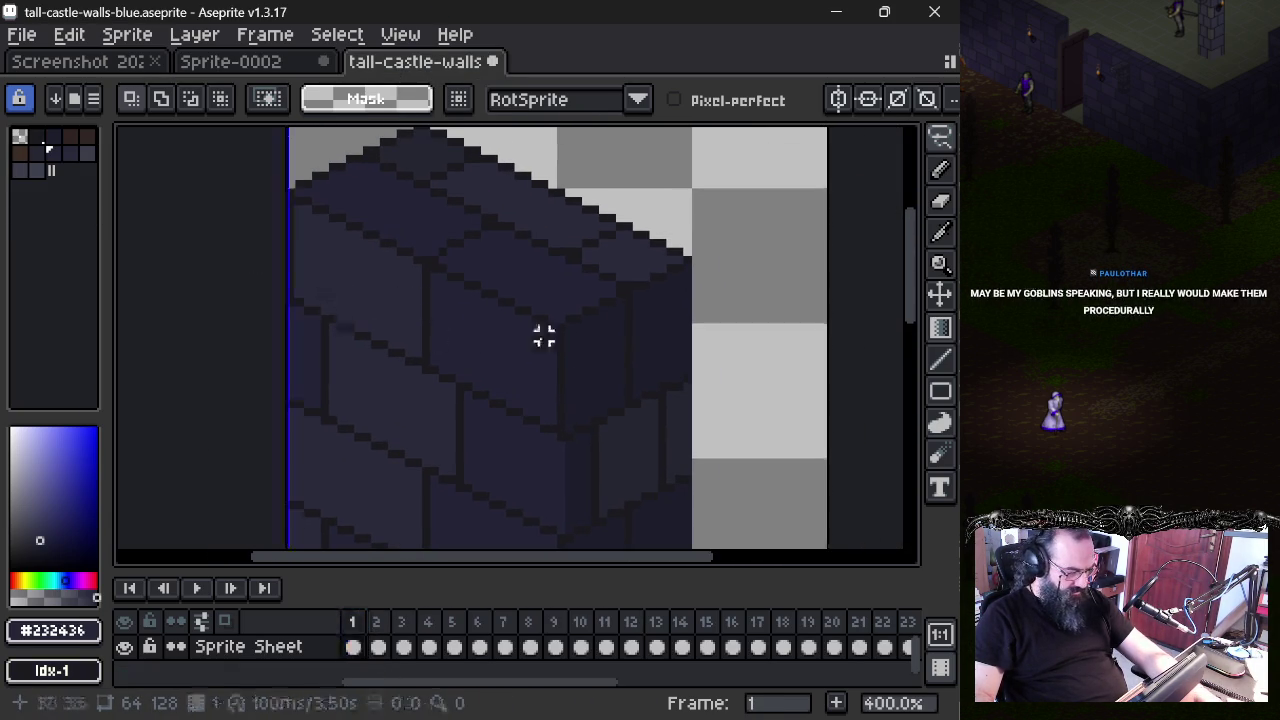
key("i")
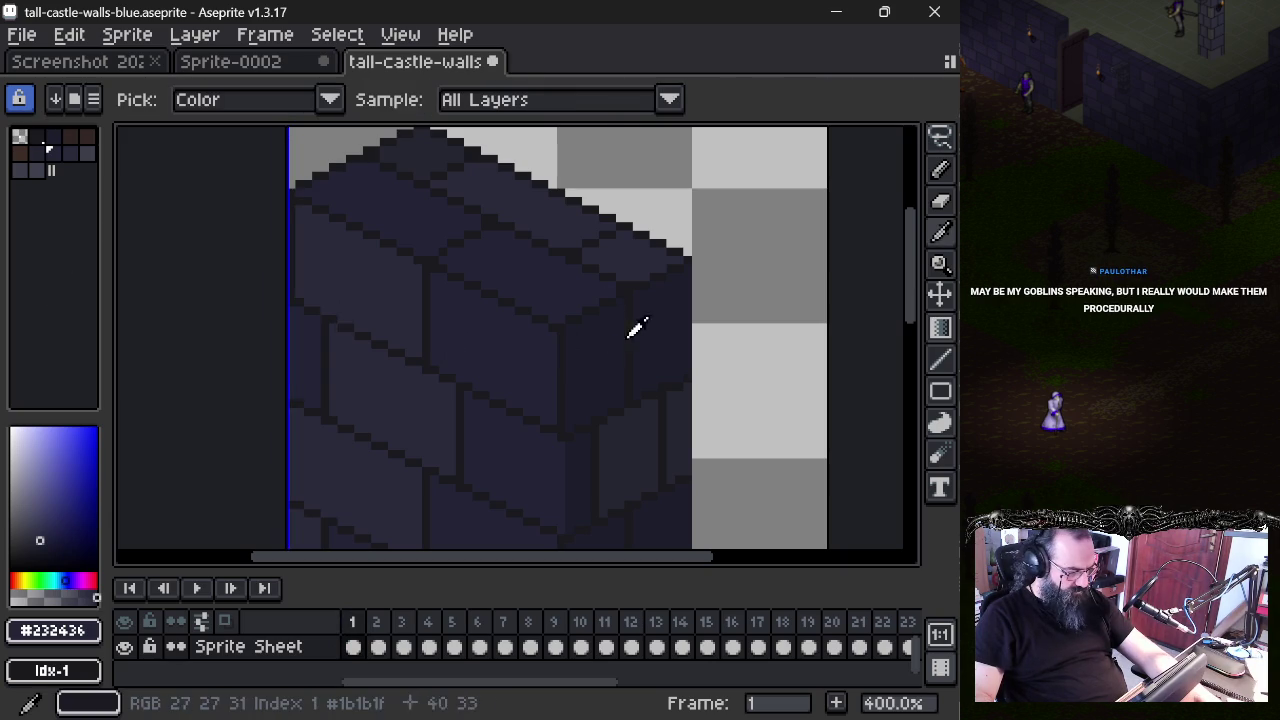
left_click(612, 345)
left_click(477, 332)
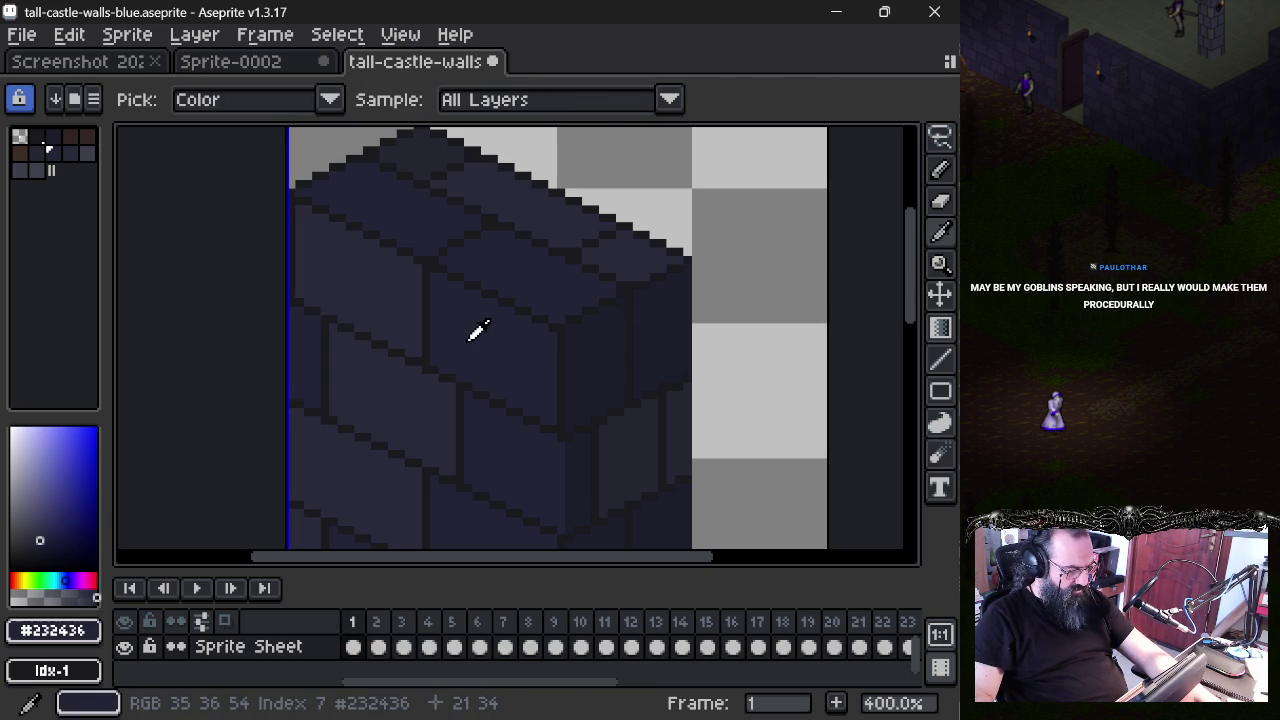
left_click(54, 152)
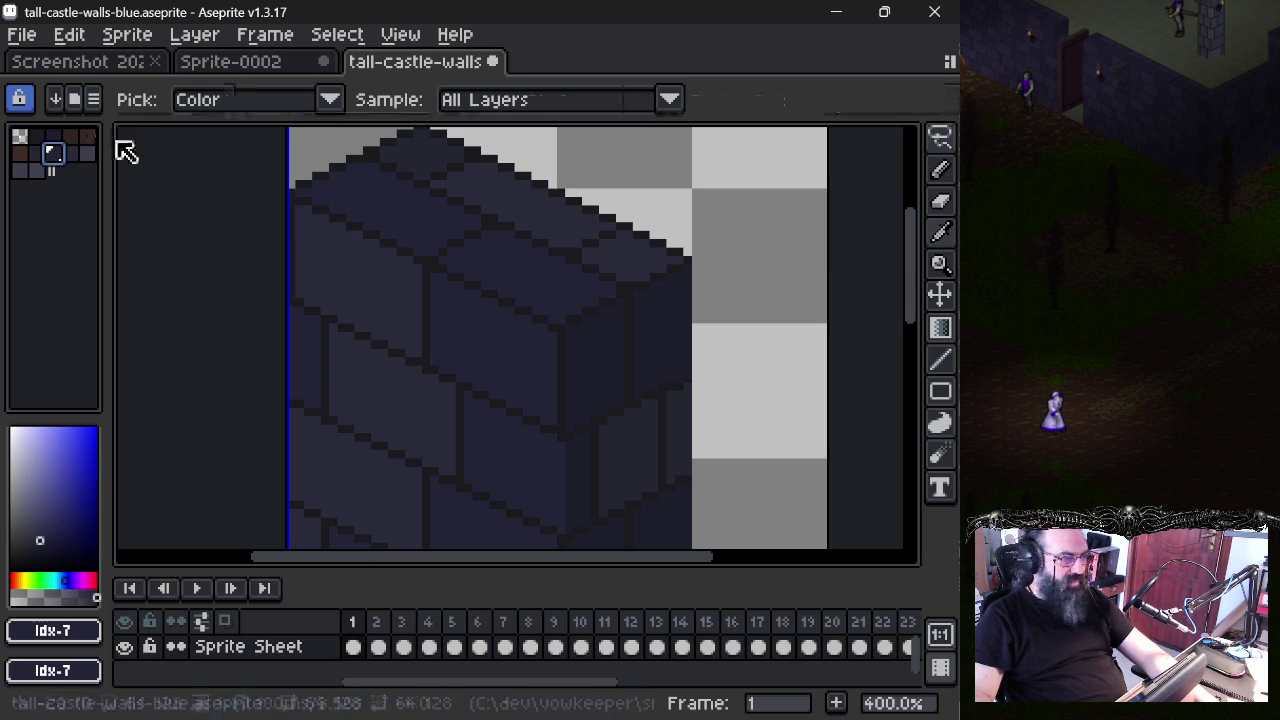
key("m")
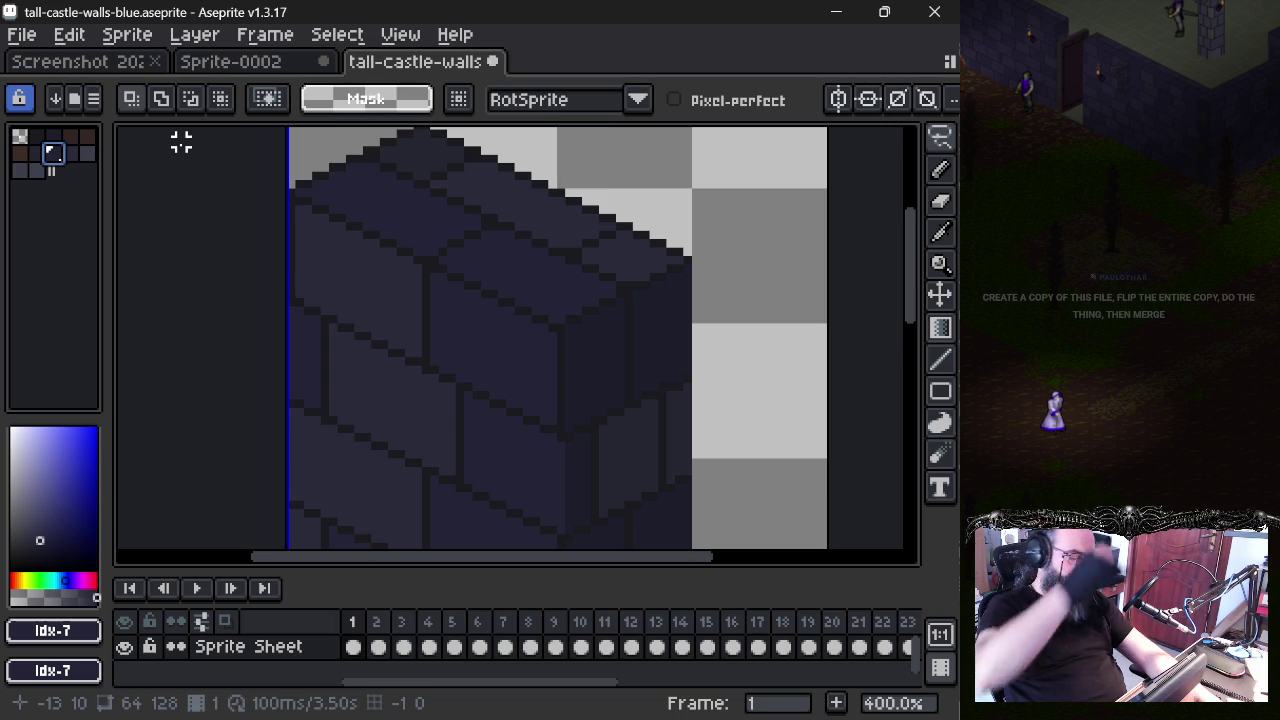
left_click_drag(443, 434, 406, 306)
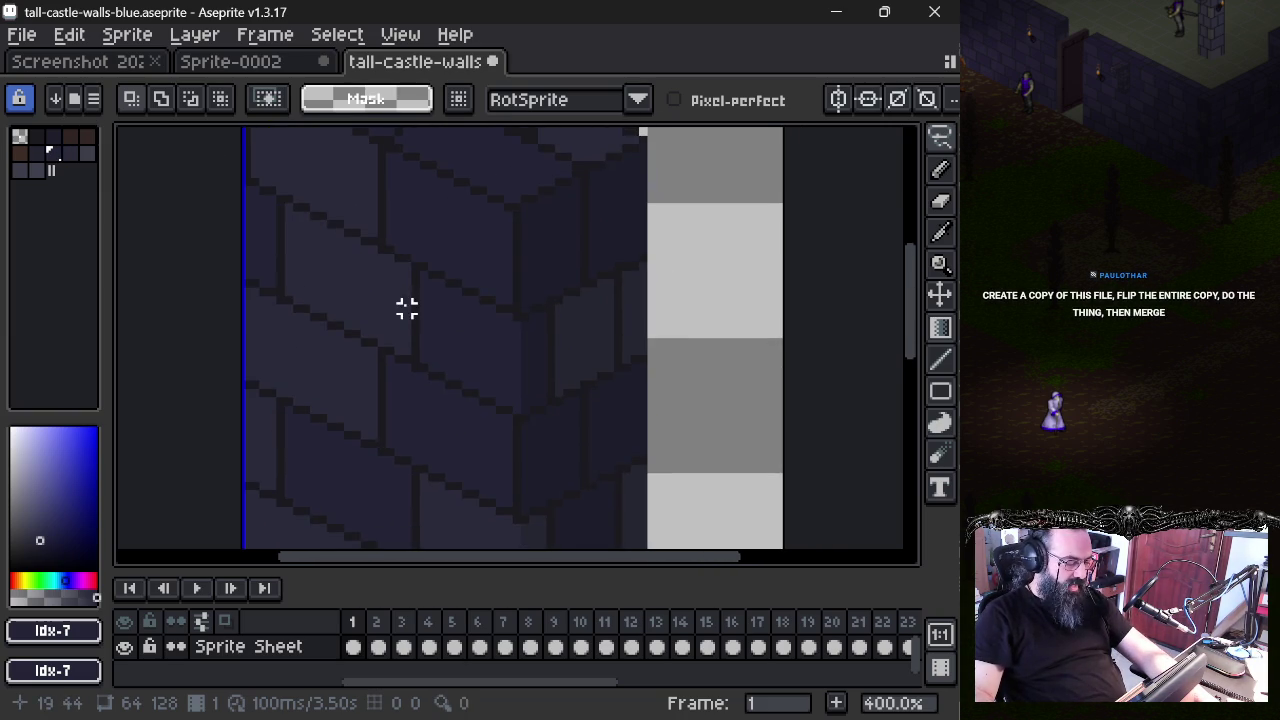
scroll(427, 345, "down", 1)
mouse_move(431, 369)
left_mouse_down()
mouse_move(446, 272)
mouse_move(437, 214)
left_mouse_up()
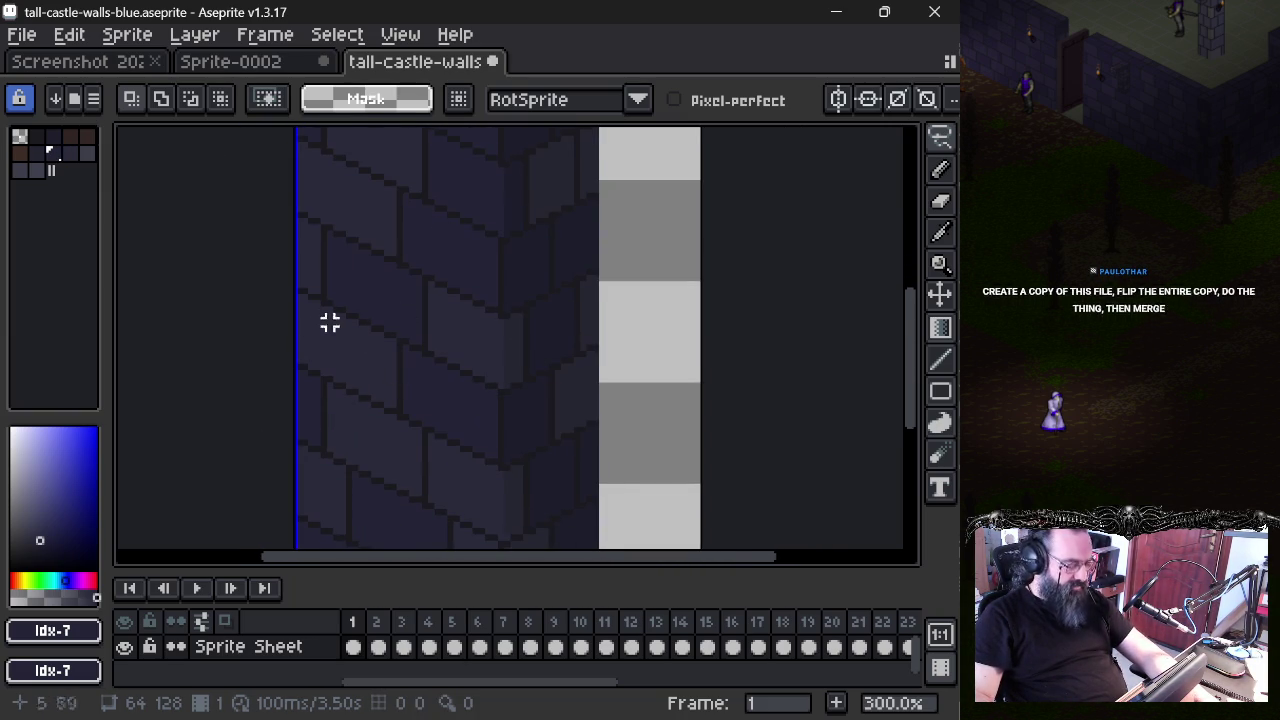
left_click_drag(329, 315, 331, 321)
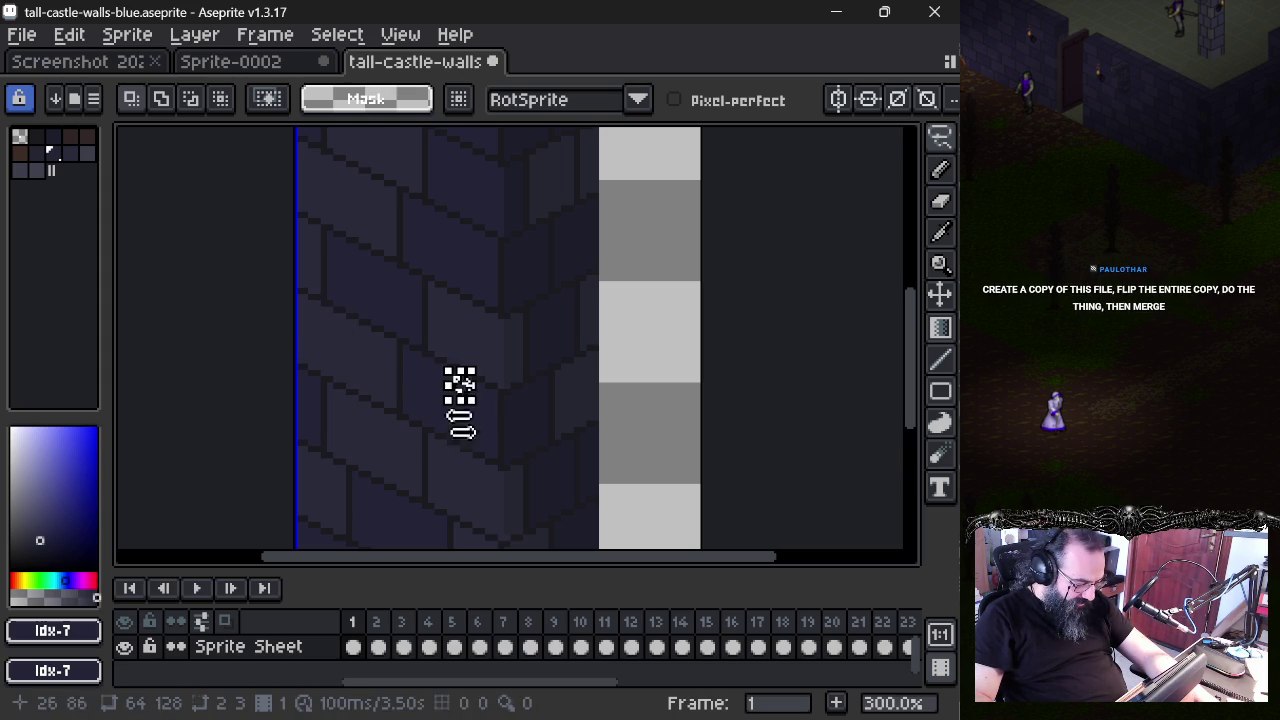
left_click_drag(460, 457, 471, 480)
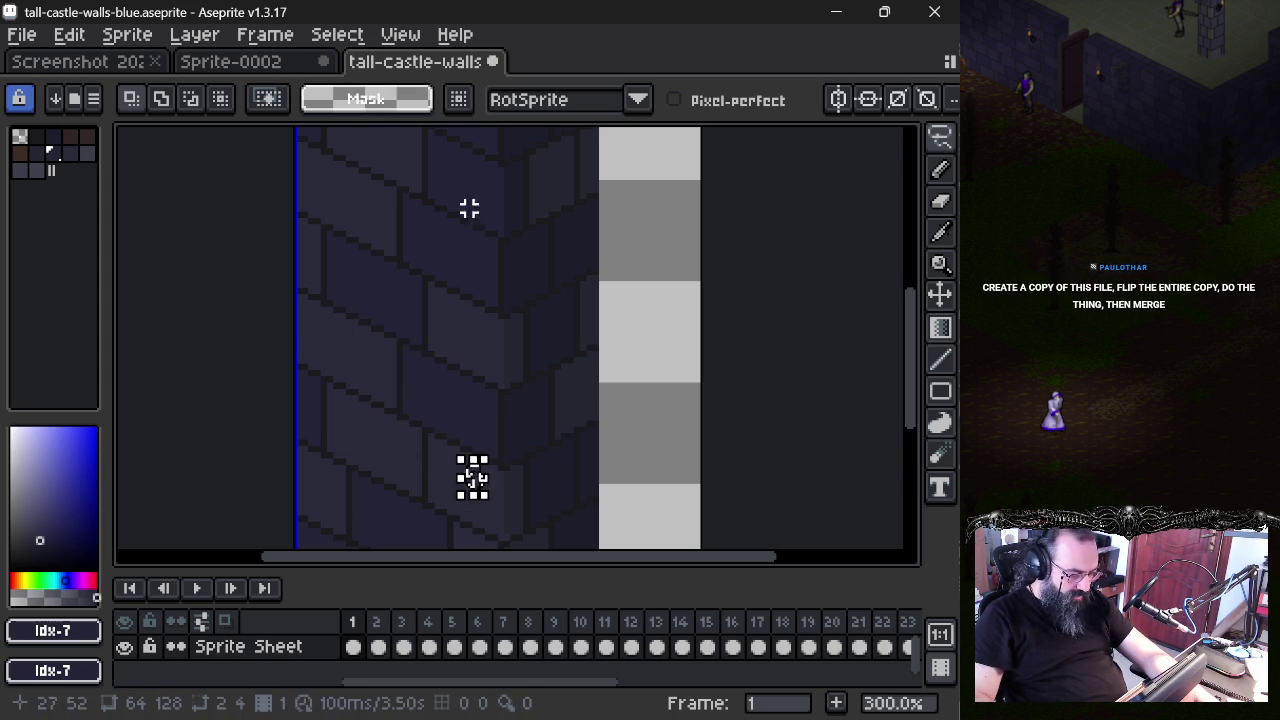
key("ctrl+d")
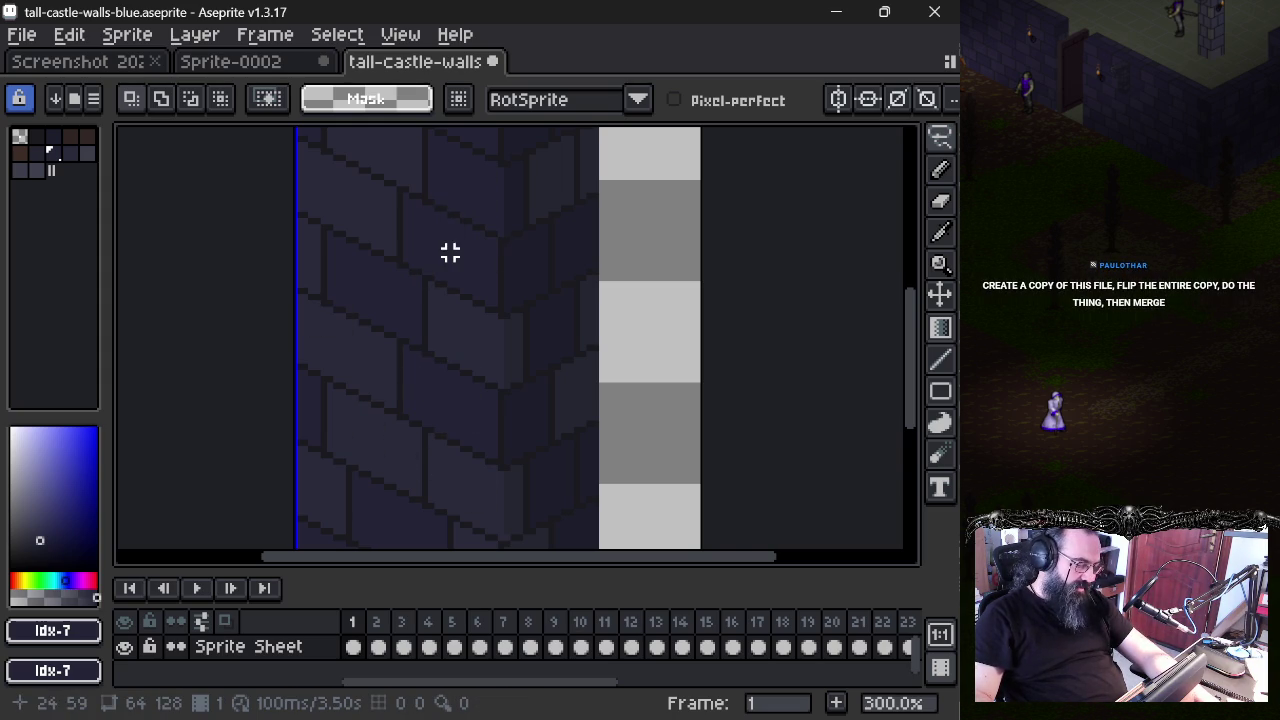
scroll(443, 251, "up", 3)
scroll(411, 344, "down", 1)
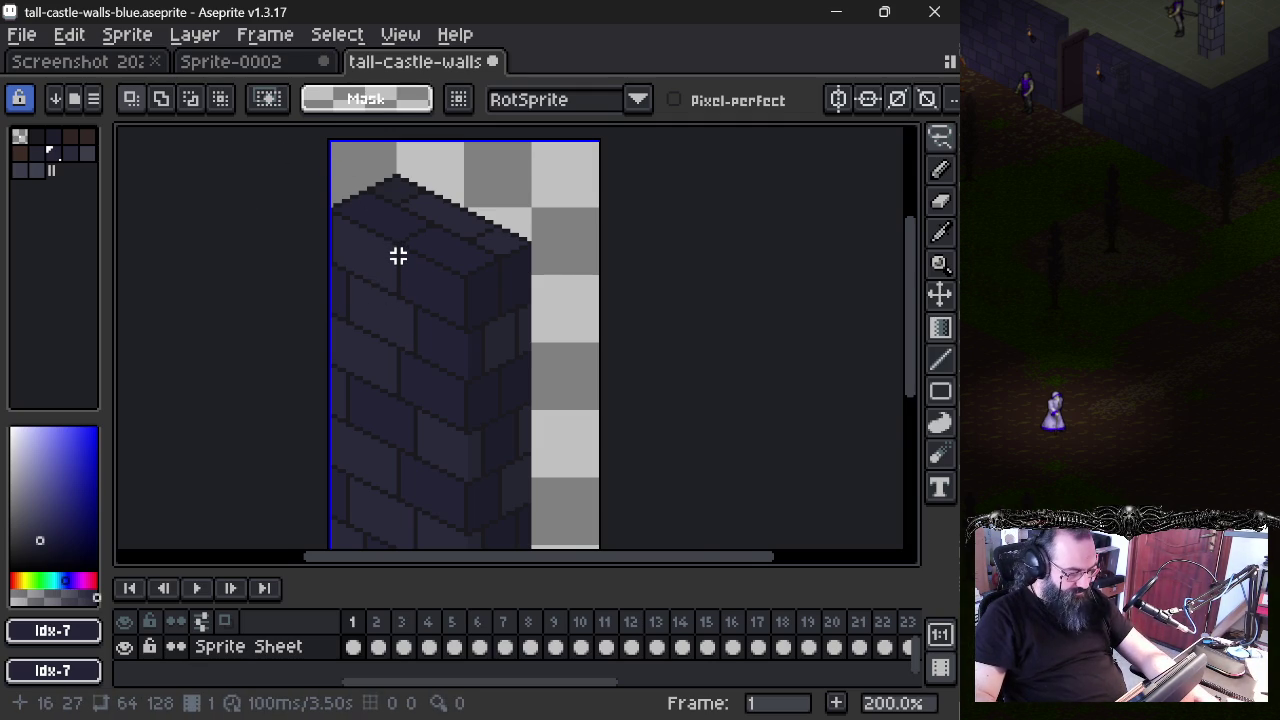
scroll(398, 256, "up", 1)
scroll(393, 257, "up", 1)
left_click_drag(391, 257, 351, 314)
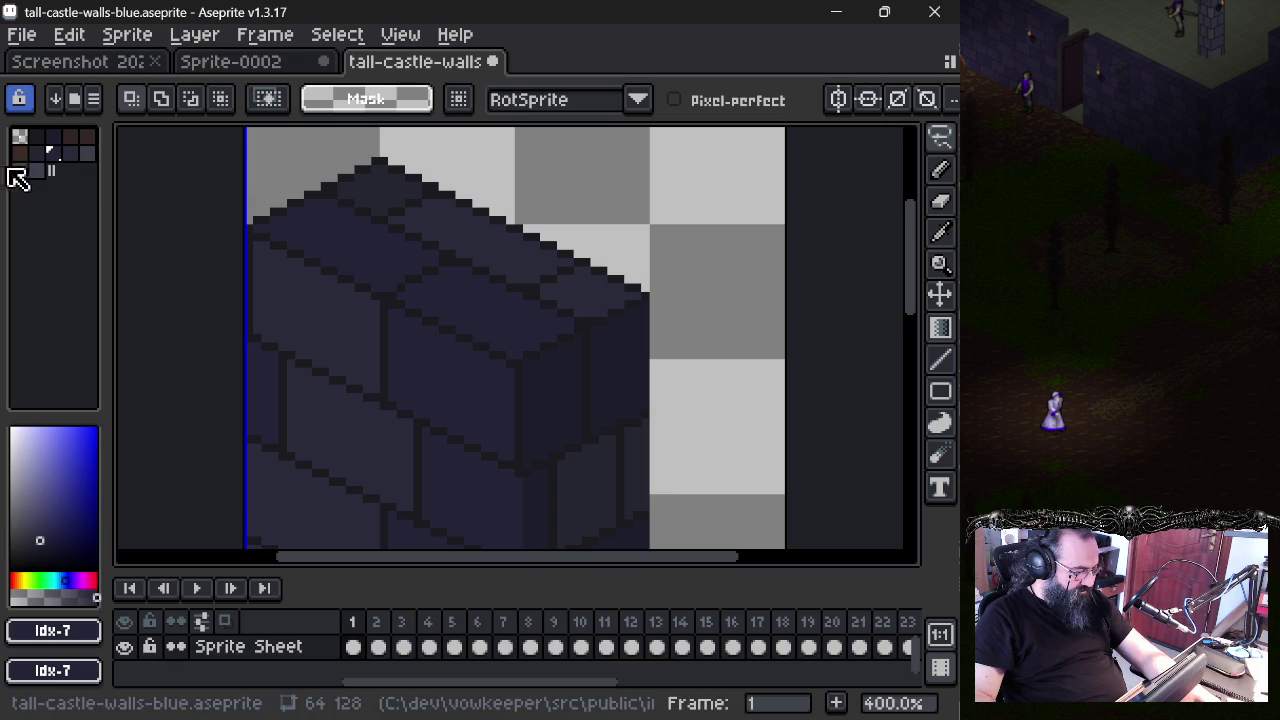
left_click(56, 139)
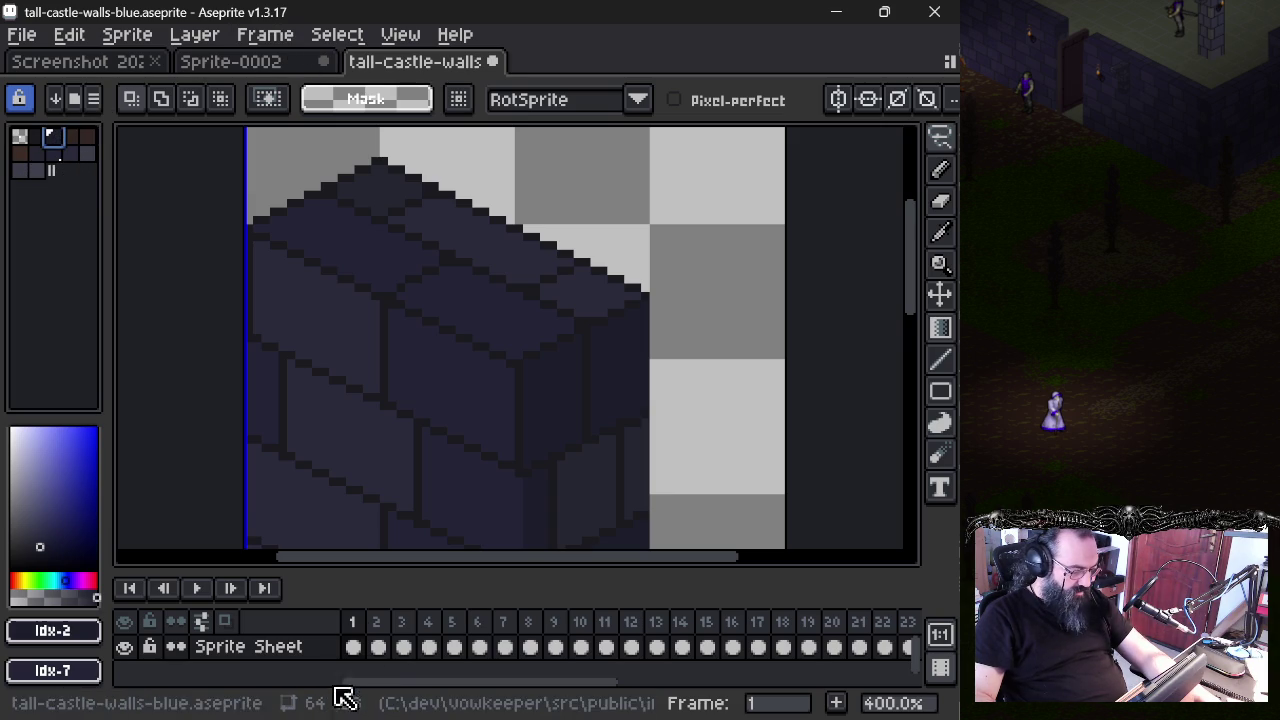
- Flip between Sprite-0002 and tall-castle-walls, then return to frame 1 of the sheet
left_click(291, 62)
left_click(370, 62)
left_click(272, 62)
left_click(385, 66)
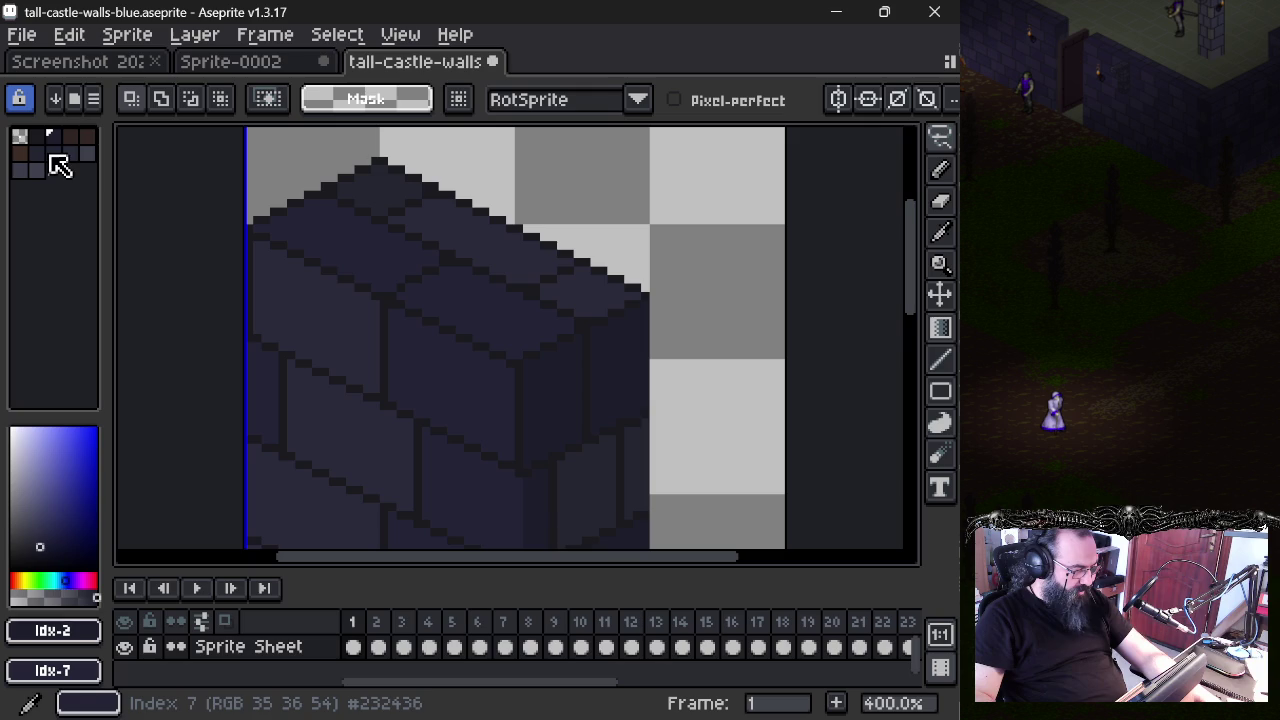
mouse_move(428, 647)
left_mouse_down()
mouse_move(843, 650)
mouse_move(808, 647)
left_mouse_up()
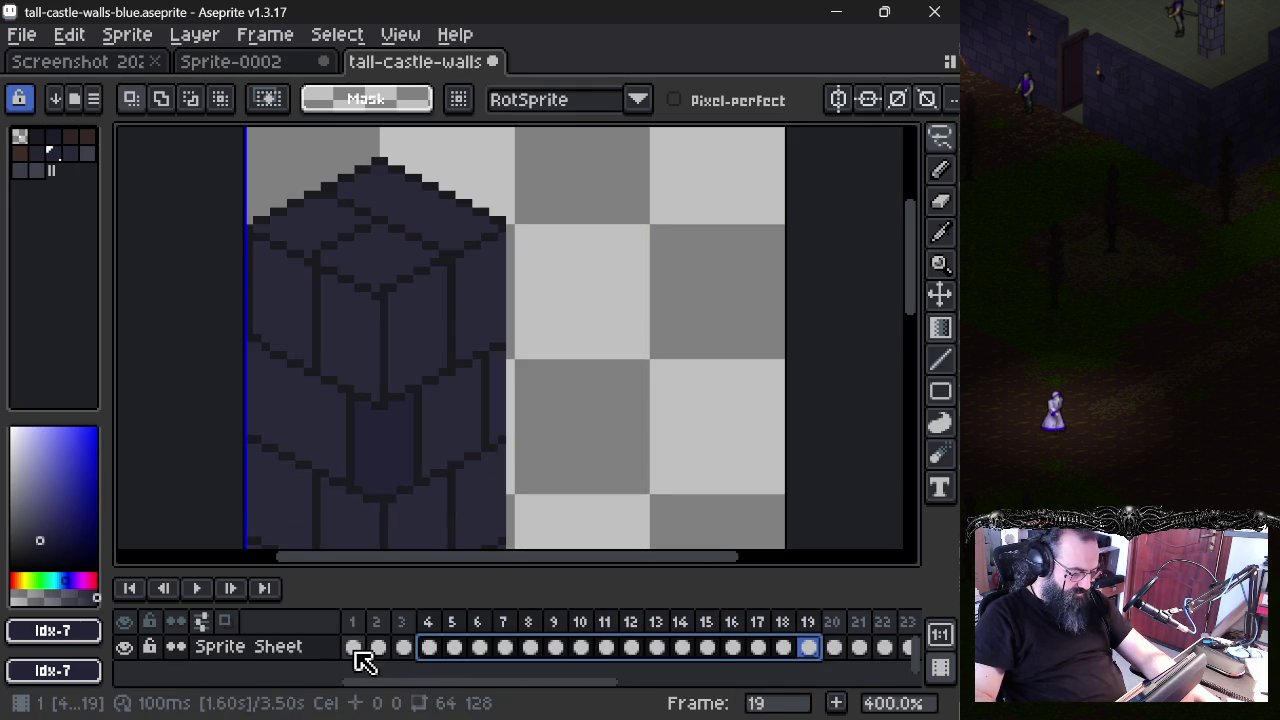
left_click(354, 648)
- Eyedrop the dark outline shade #1c1d2b from the wall and check its values
left_click(249, 66)
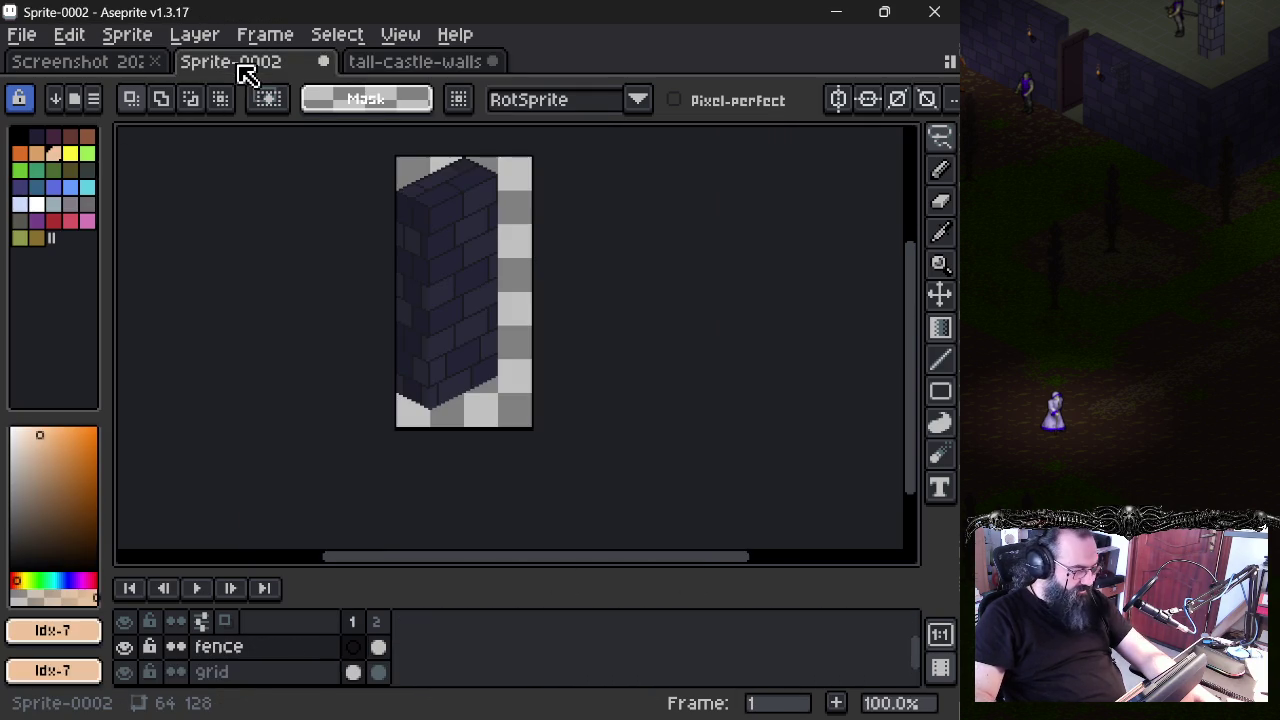
left_click(430, 66)
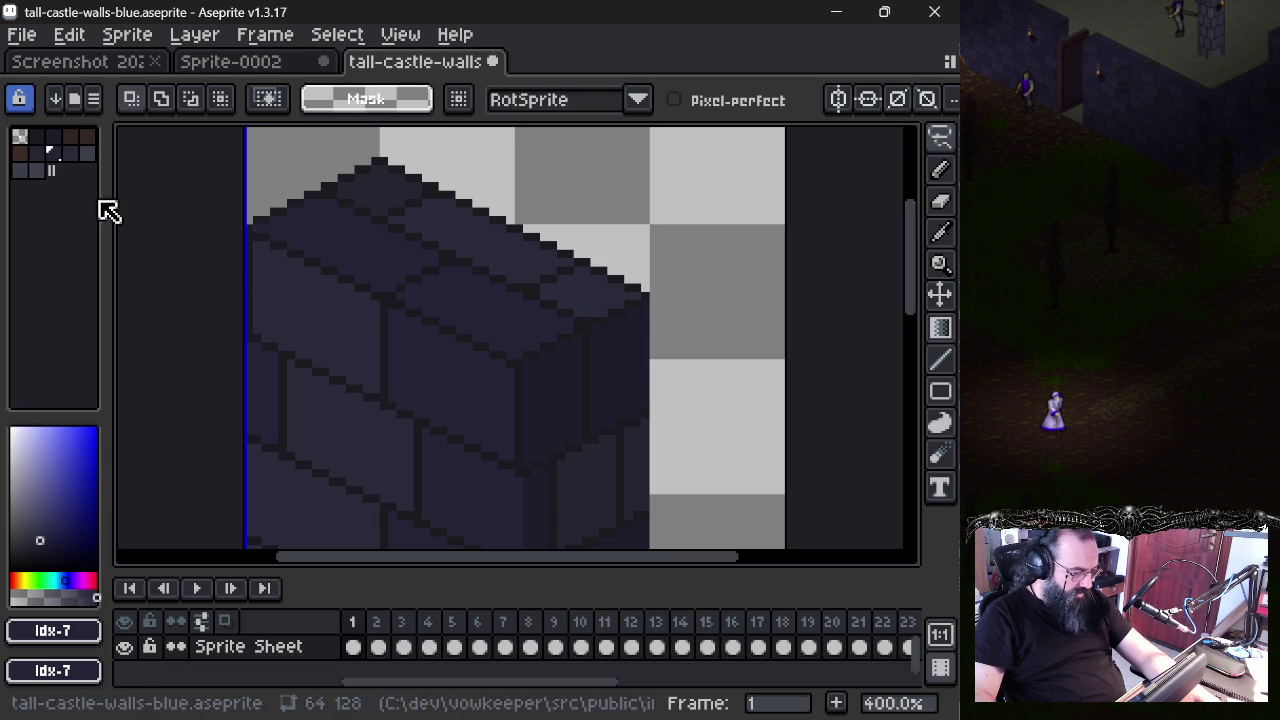
left_click(567, 378, "alt")
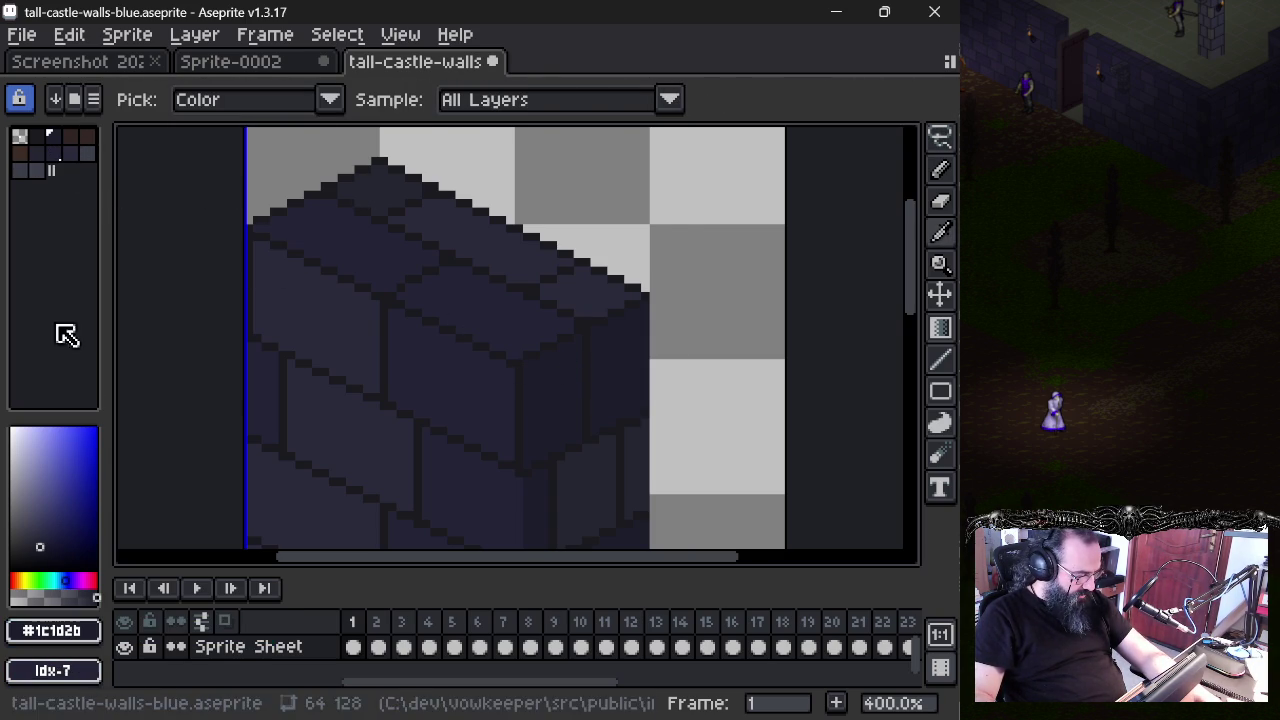
left_click(17, 103)
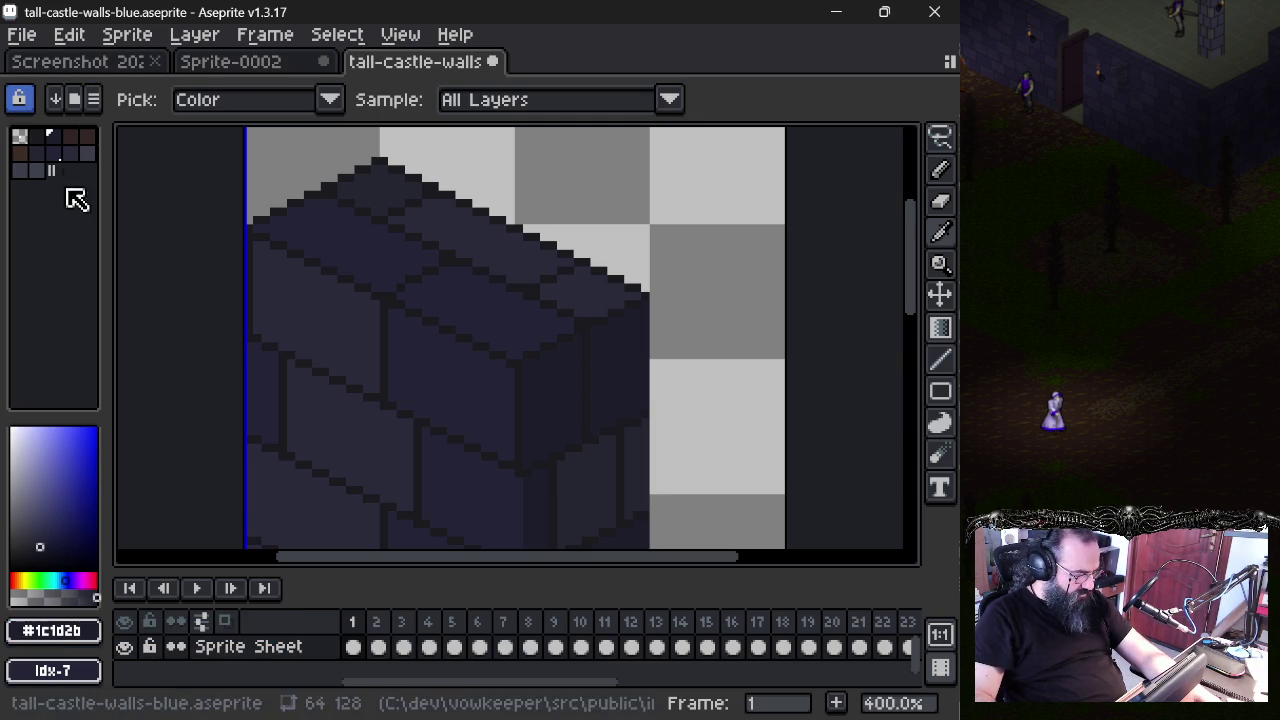
left_click(50, 631)
- Inspect the current drawing colour's hex value in its colour editor
key("m")
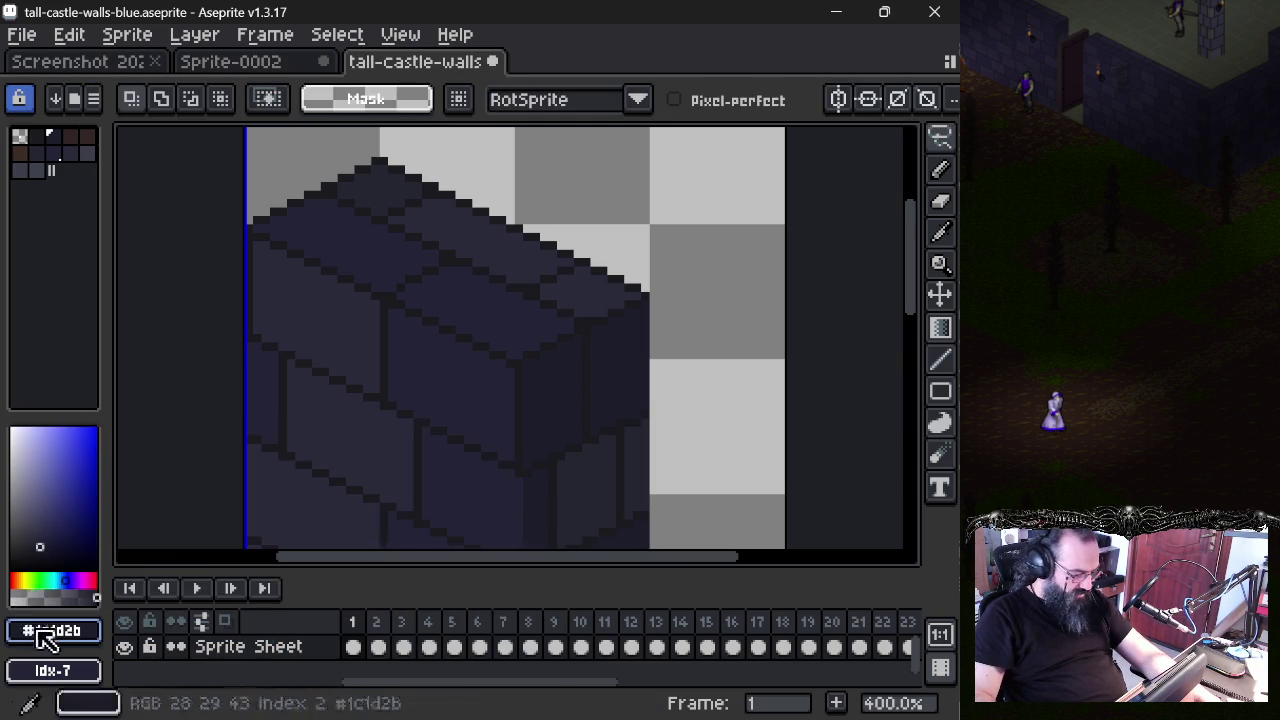
left_click(50, 631)
left_click(352, 463)
double_click(362, 473)
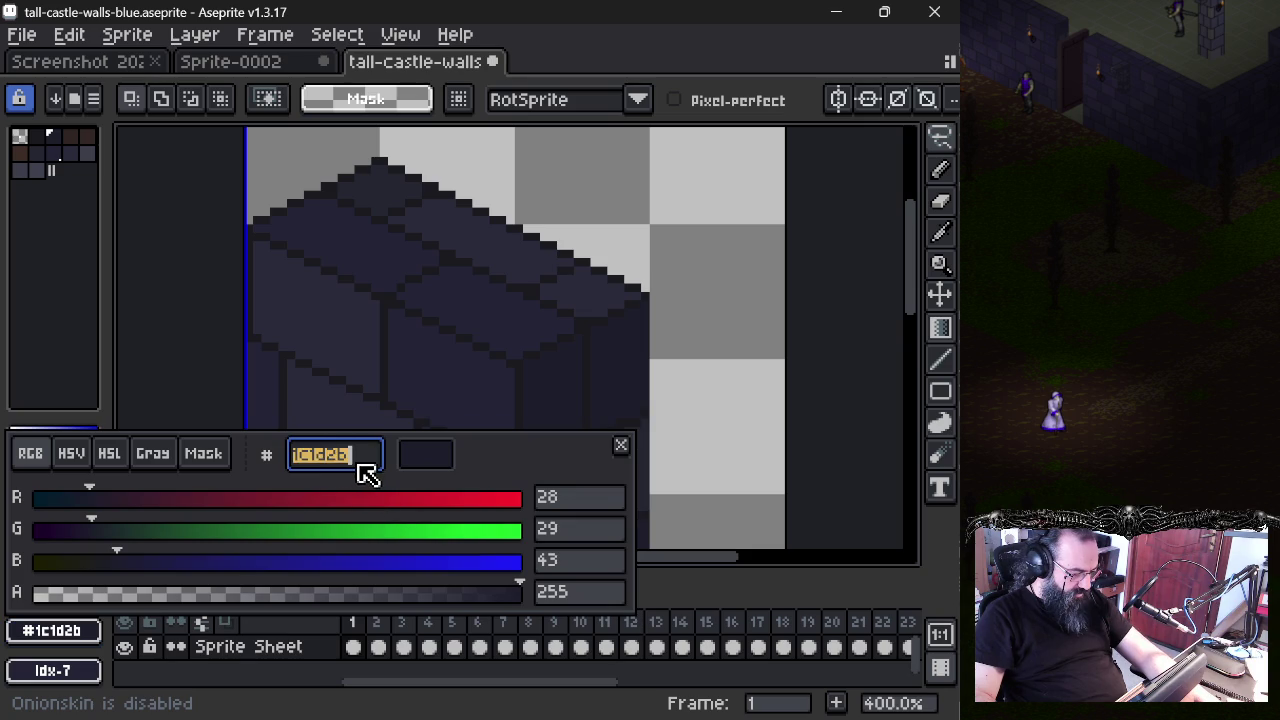
left_click(280, 380)
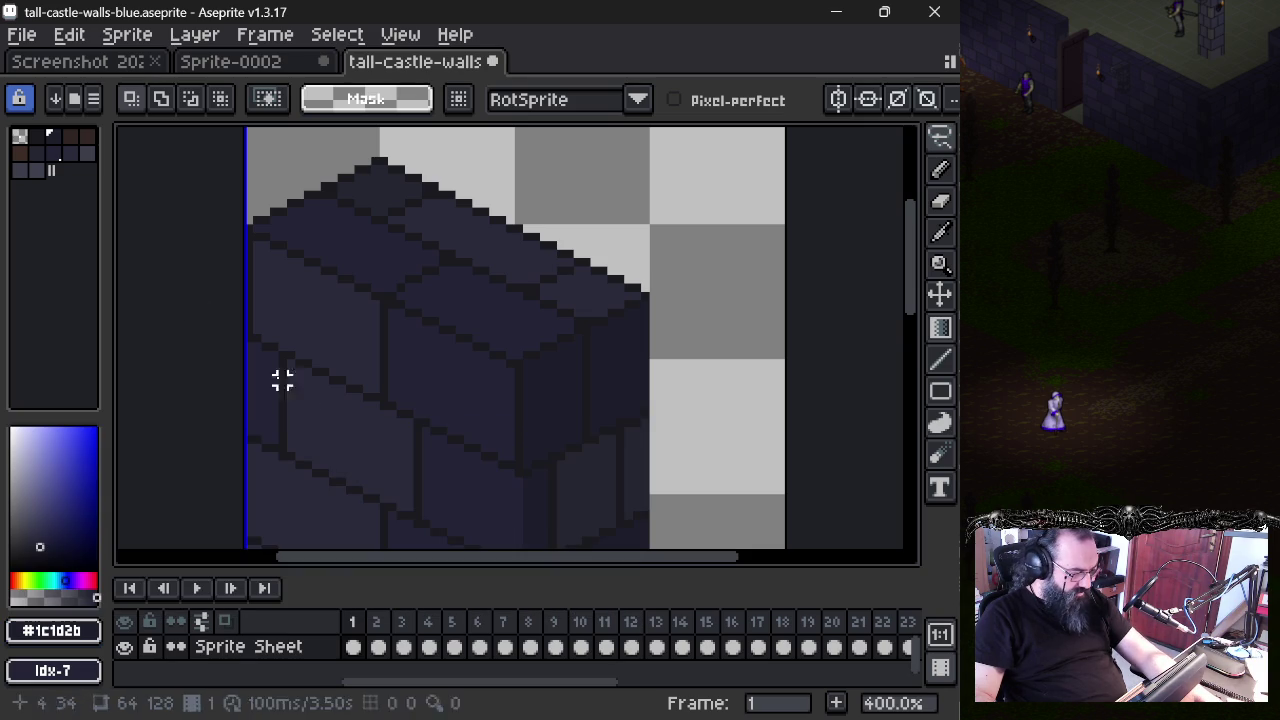
- Change palette entry 7's hex to 1c1d2b, then undo the change
left_click(56, 156)
left_click(50, 631)
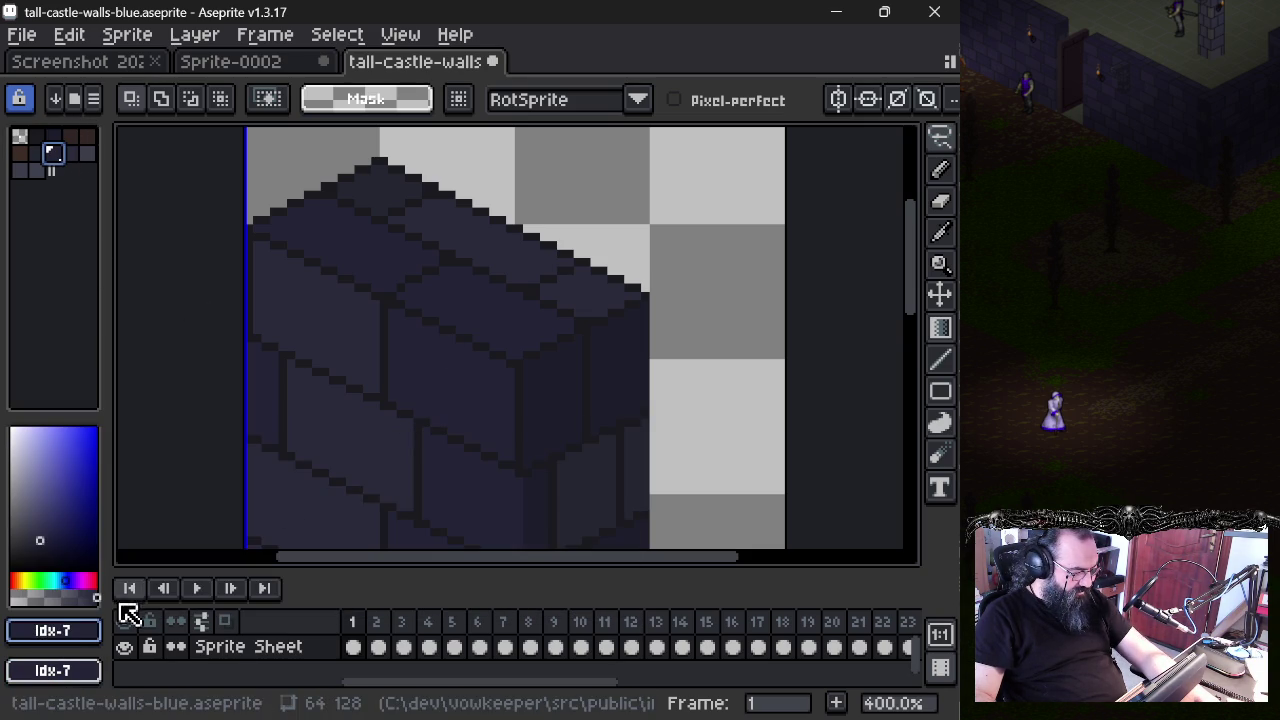
left_click(62, 632)
left_click(358, 465)
double_click(375, 470)
type("1c1d2b")
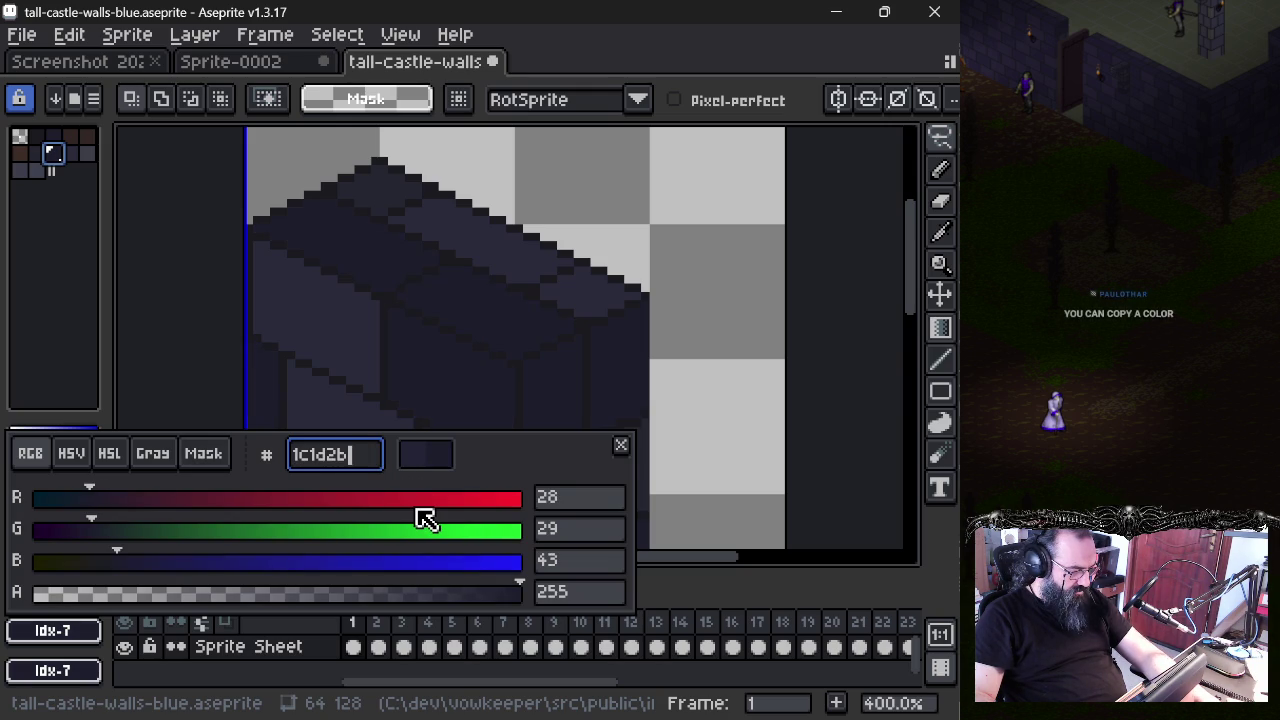
key("Return")
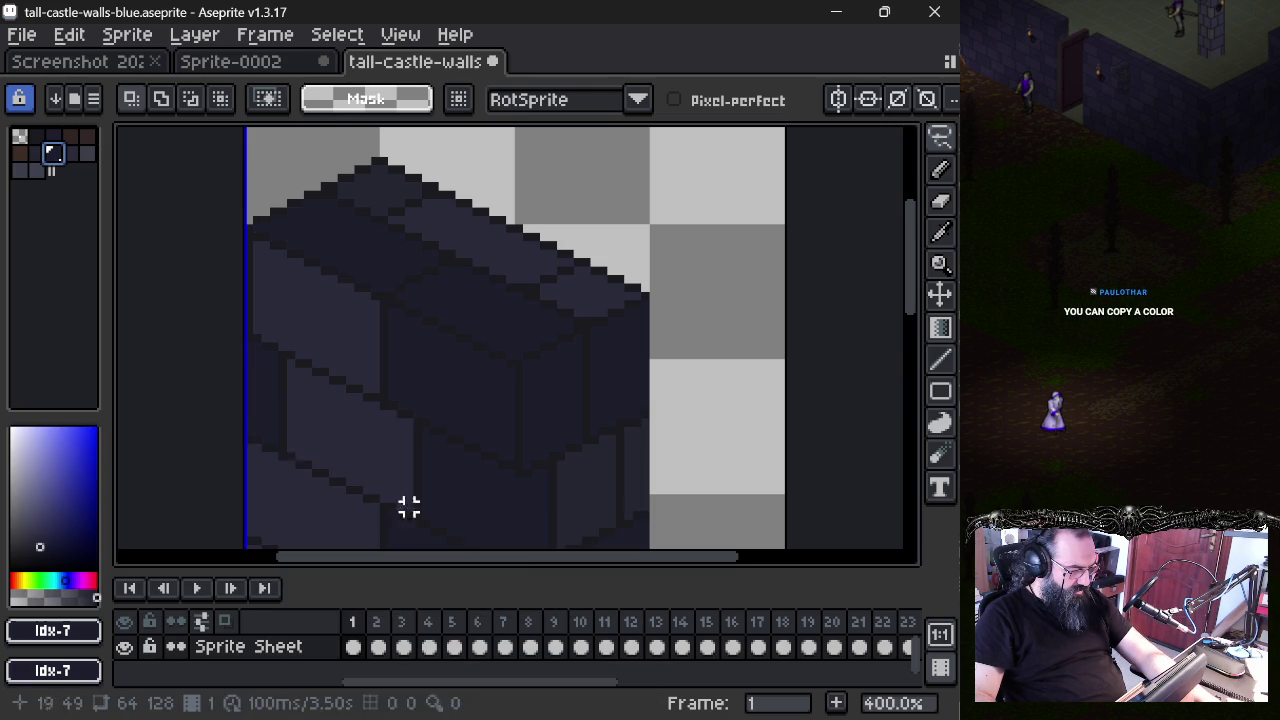
key("ctrl+z")
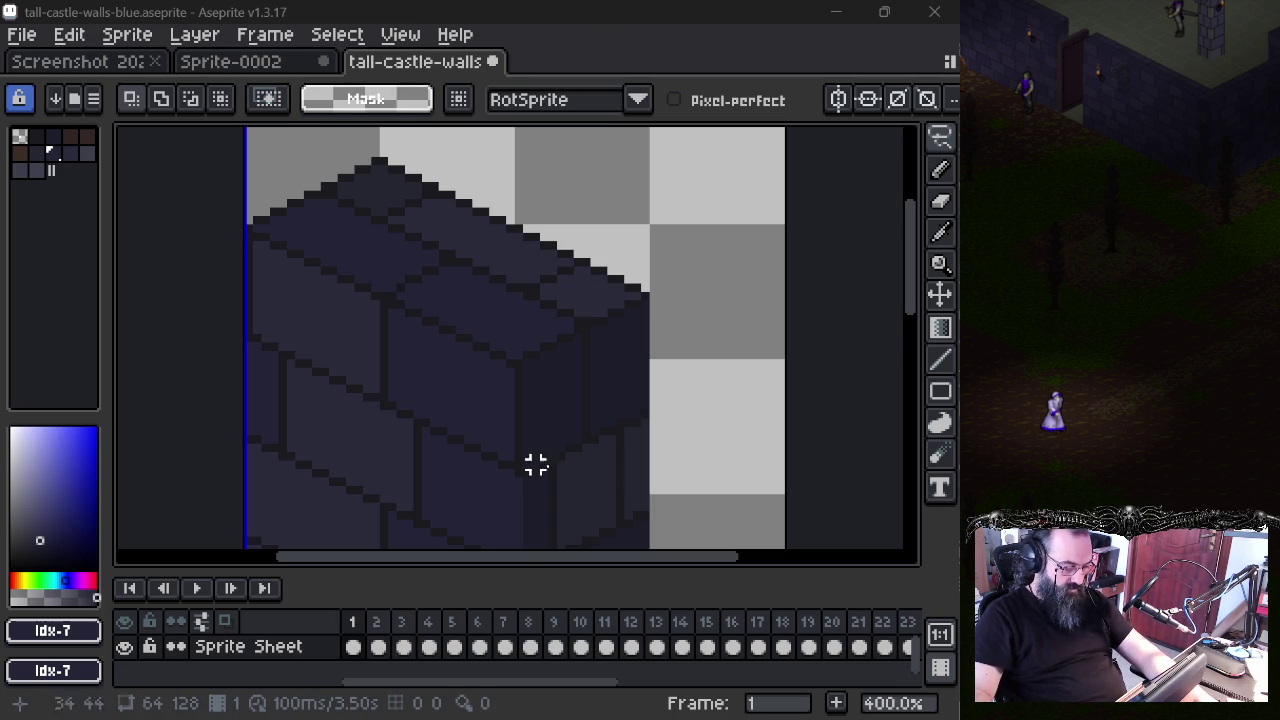
- Eyedrop the #252631 brick shade and inspect its hex value
key("i")
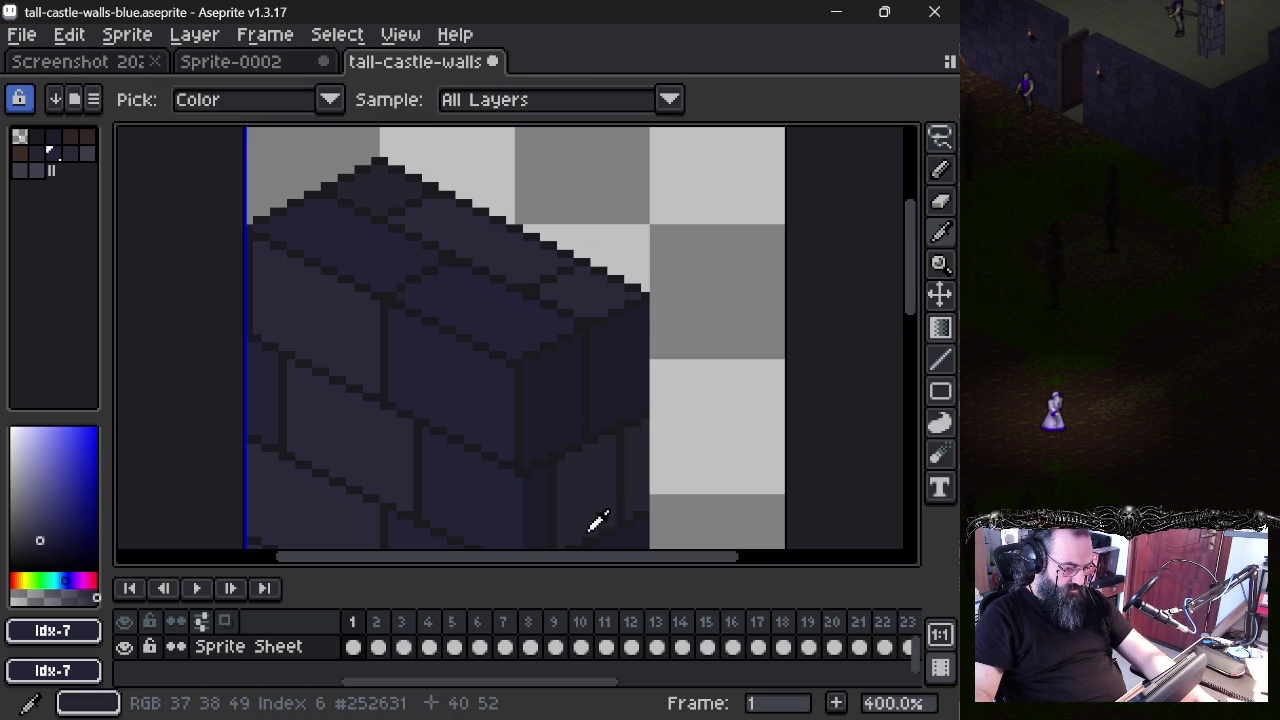
left_click(598, 488)
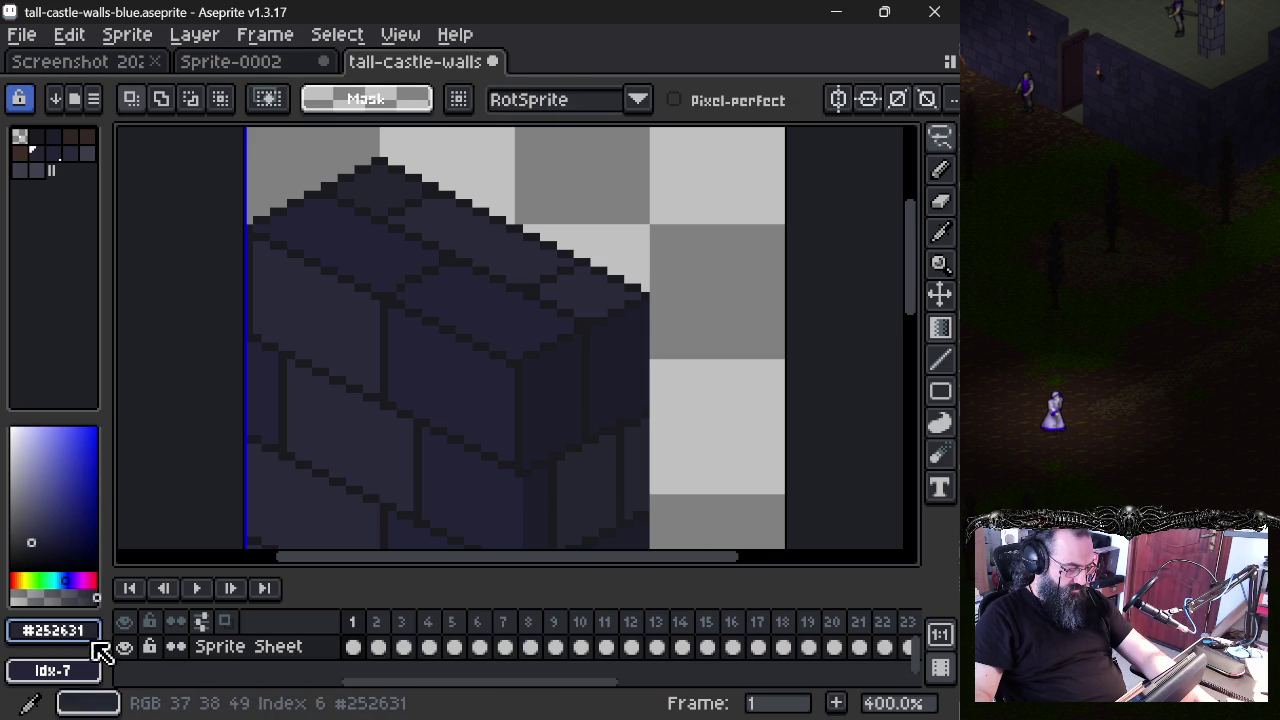
left_click(80, 634)
double_click(309, 457)
key("Escape")
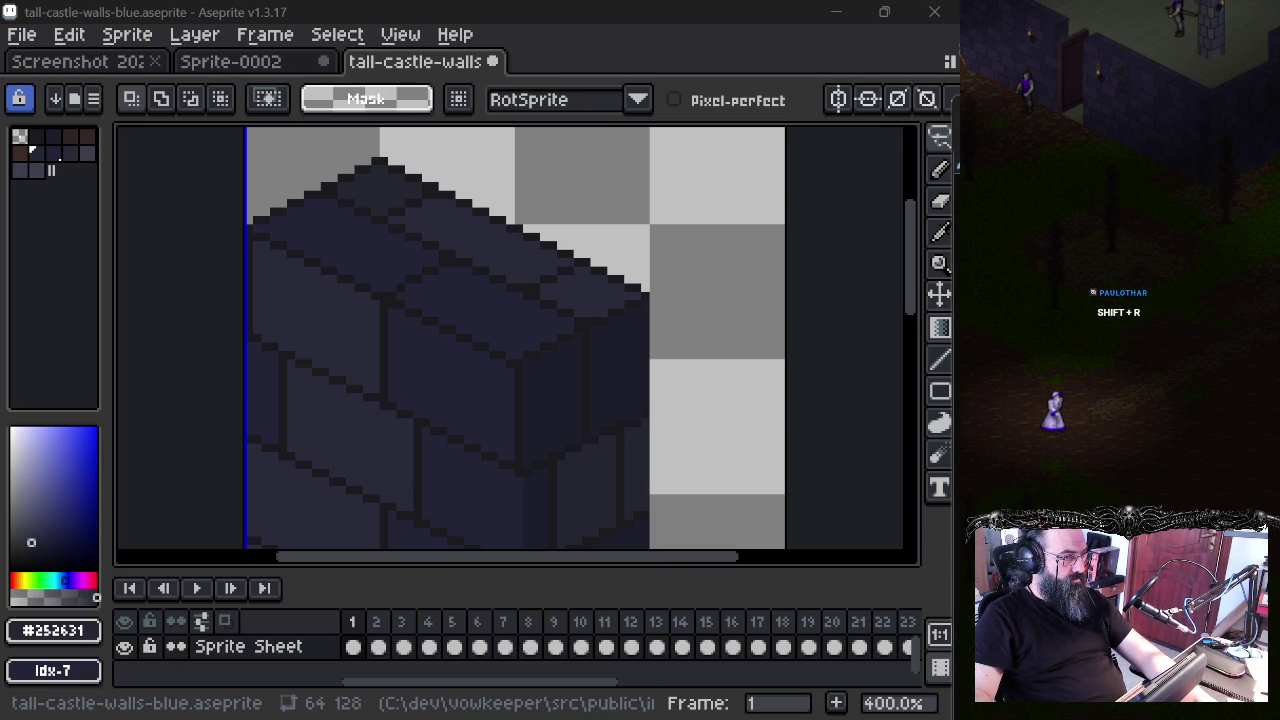
- Open Replace Color for #252631 and cancel it without changes
left_click(418, 10)
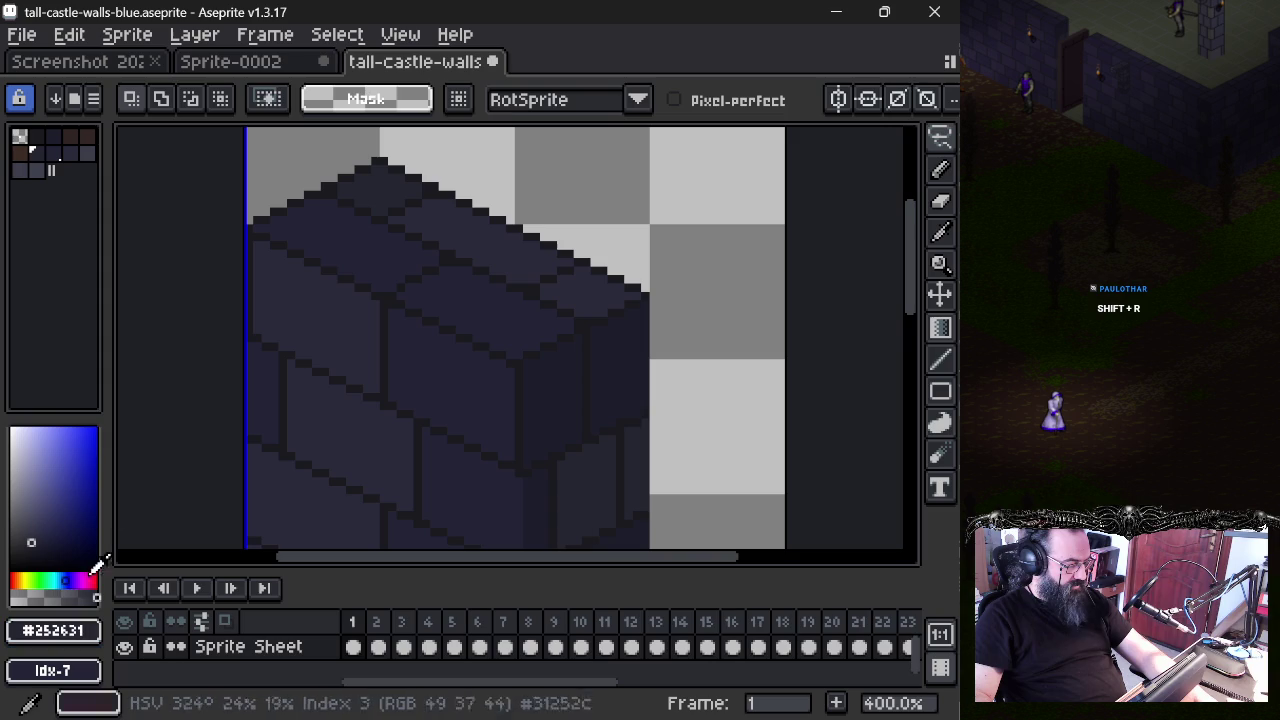
key("shift+r")
left_click_drag(785, 415, 500, 306)
key("Escape")
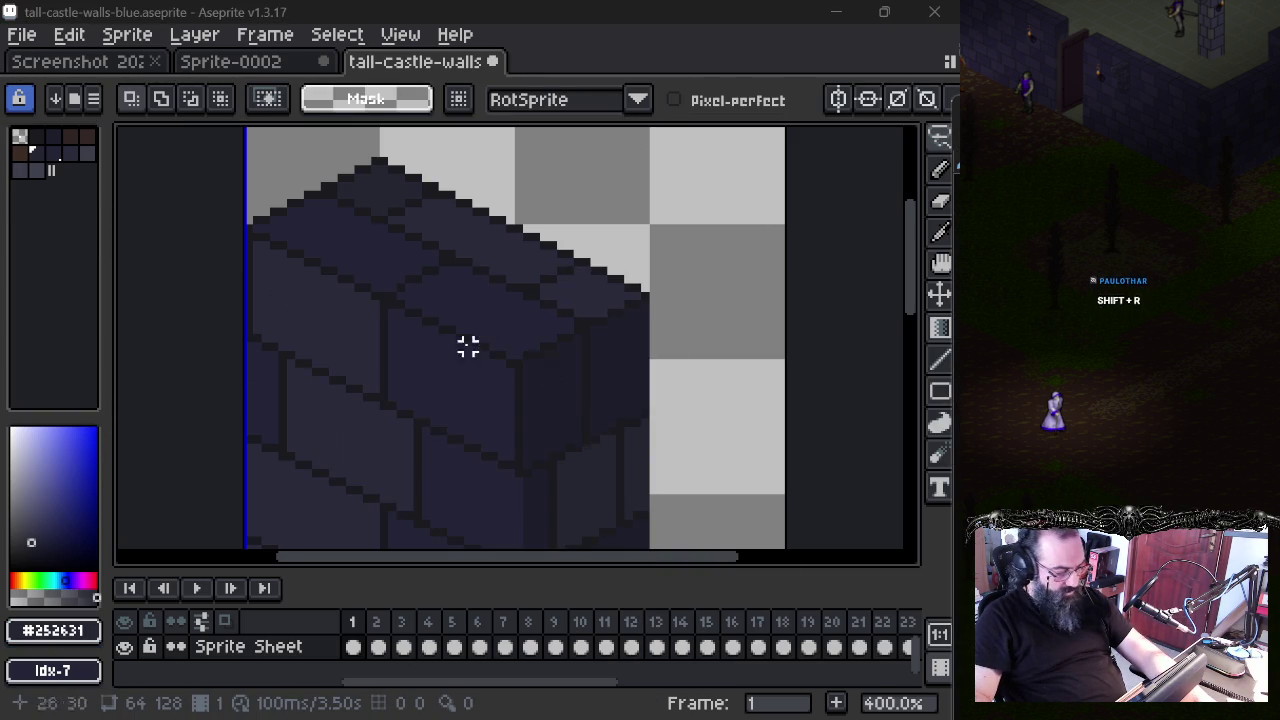
mouse_move(451, 372)
left_mouse_down()
mouse_move(495, 282)
mouse_move(451, 226)
mouse_move(489, 337)
mouse_move(466, 346)
mouse_move(483, 215)
mouse_move(469, 254)
mouse_move(394, 260)
mouse_move(440, 360)
left_mouse_up()
- Sample the #232436 wall-top shade and confirm palette entry 7 holds 232436
key("i")
left_click(445, 320)
key("q")
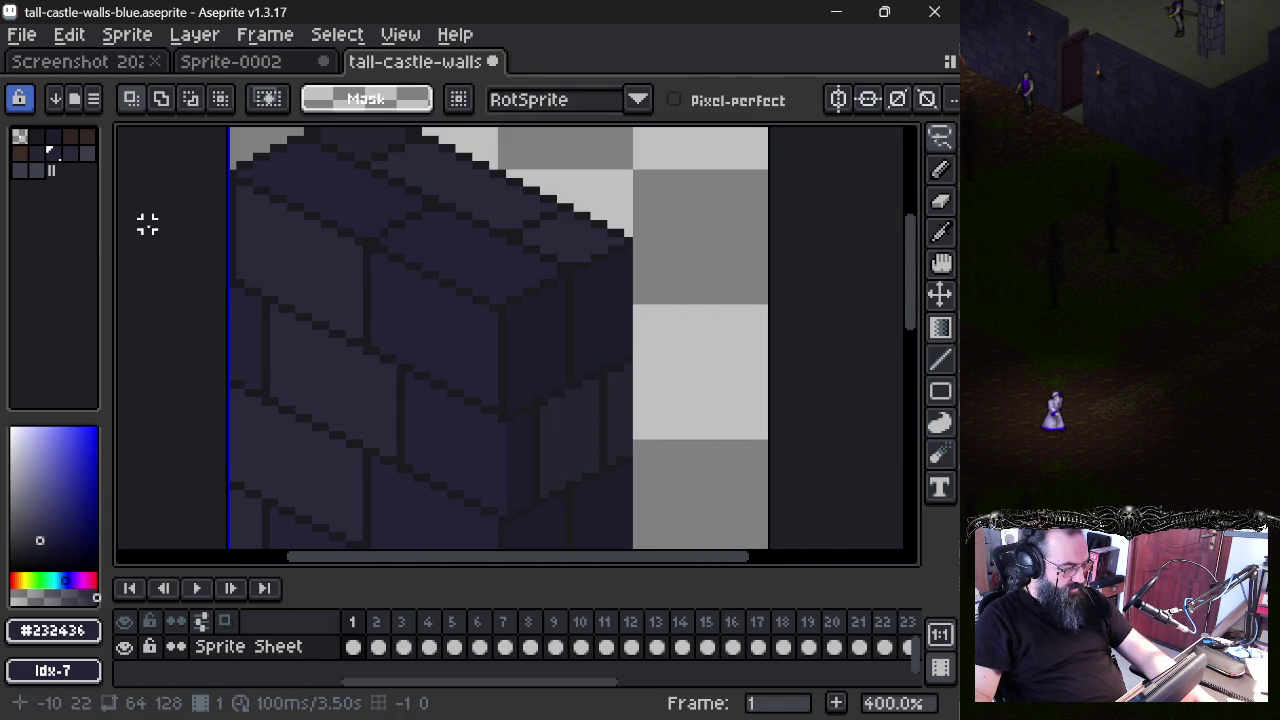
left_click(56, 155)
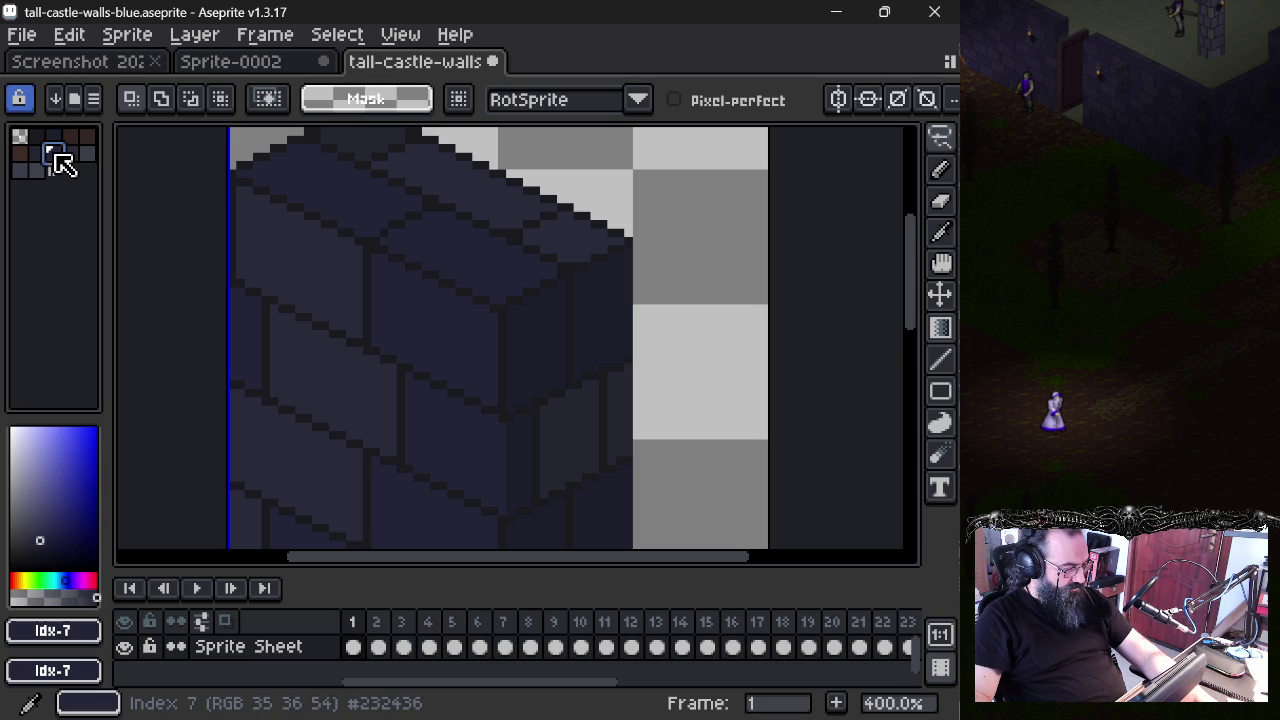
left_click(60, 635)
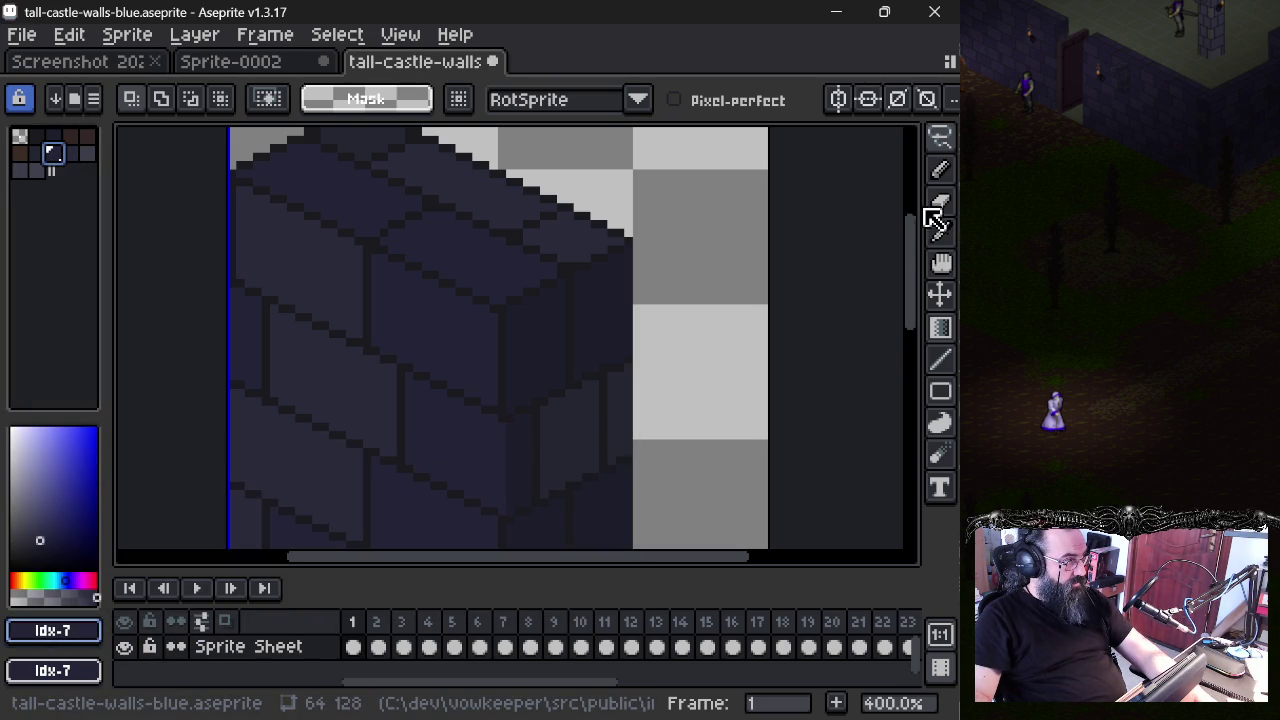
left_click(957, 165)
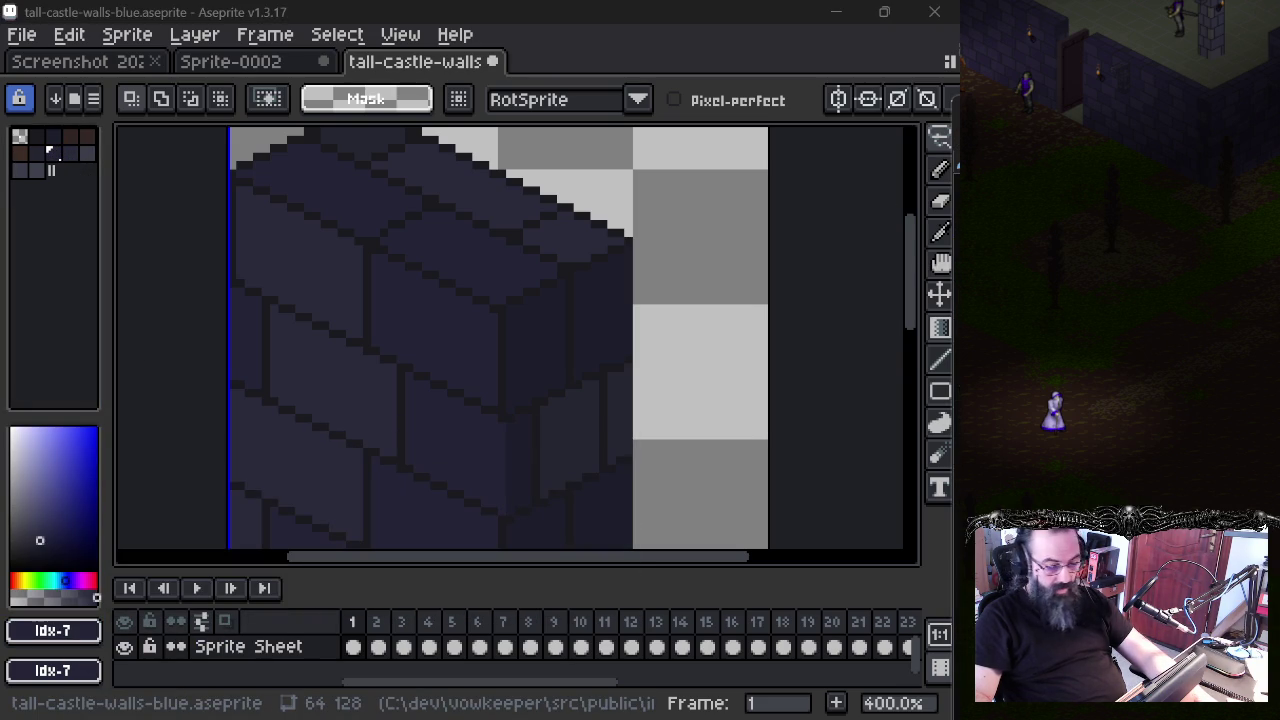
left_click(77, 632)
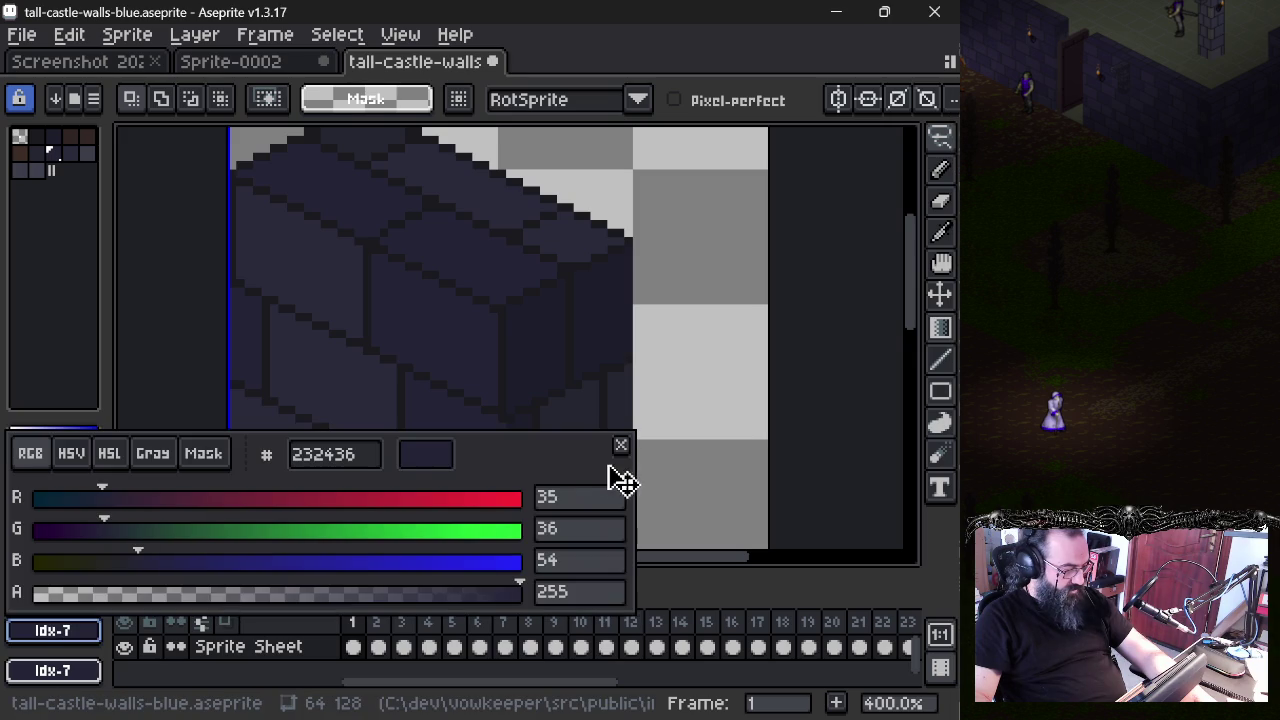
double_click(374, 457)
key("Escape")
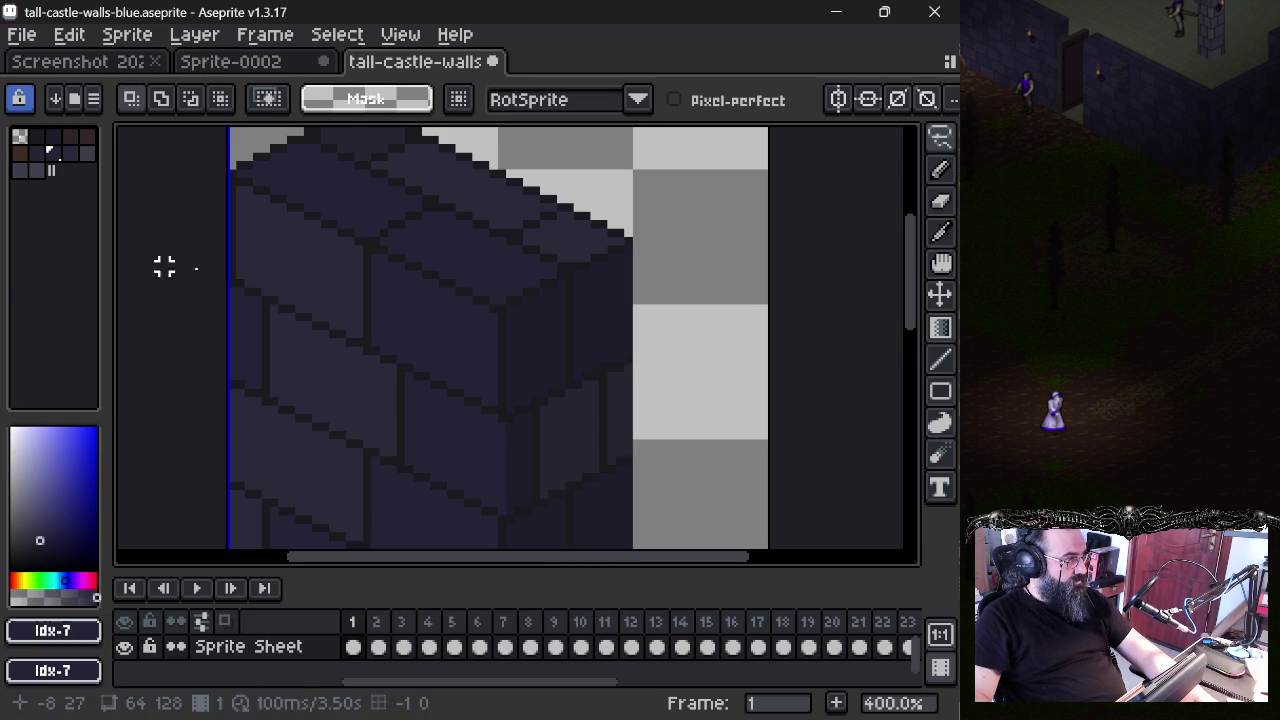
- Eyedrop the #2a2a3b brick shade and open its colour values
left_click(956, 165)
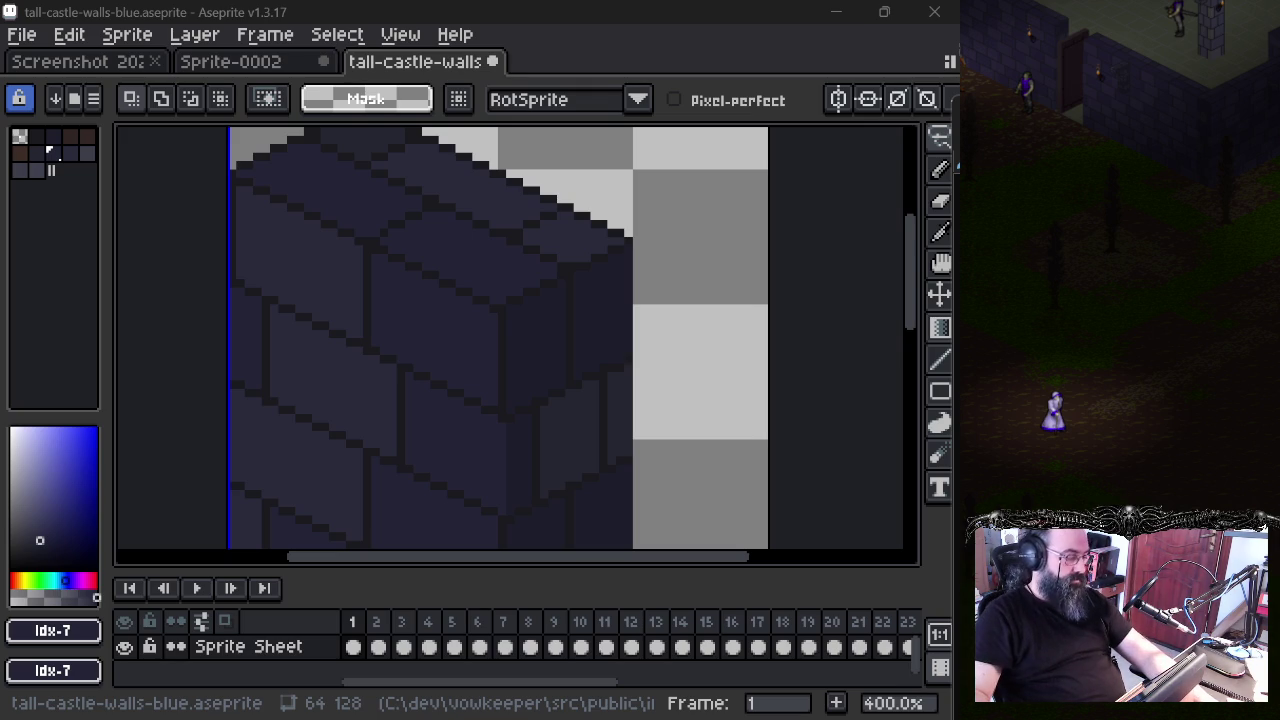
left_click(347, 286, "alt")
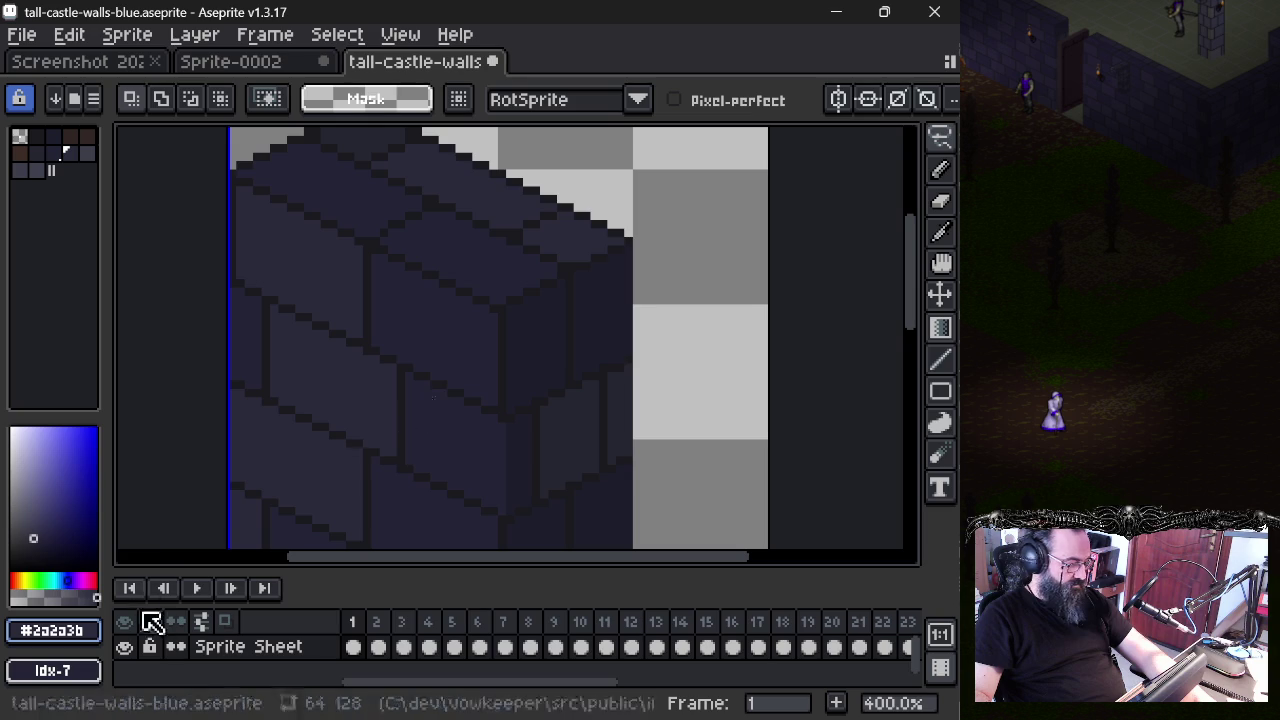
left_click(95, 632)
- Select palette colour 2 and sample the #1c1d2b shade from the wall
left_click(372, 460)
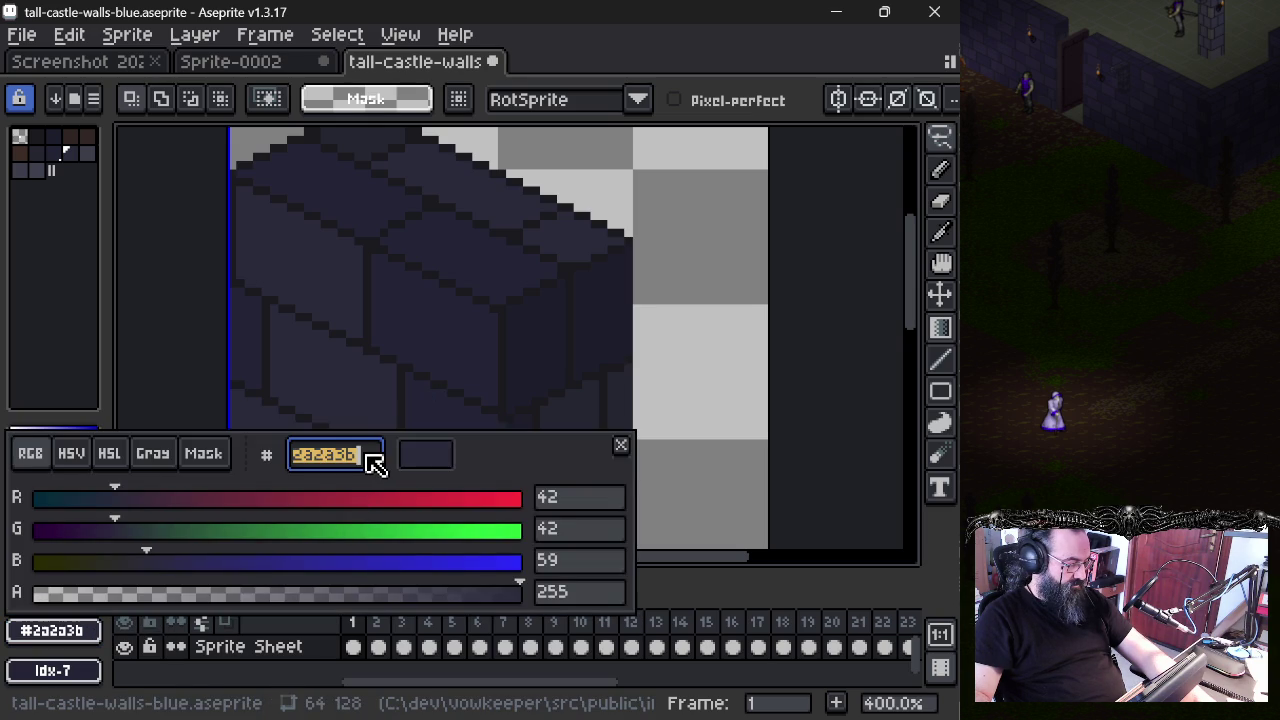
key("Escape")
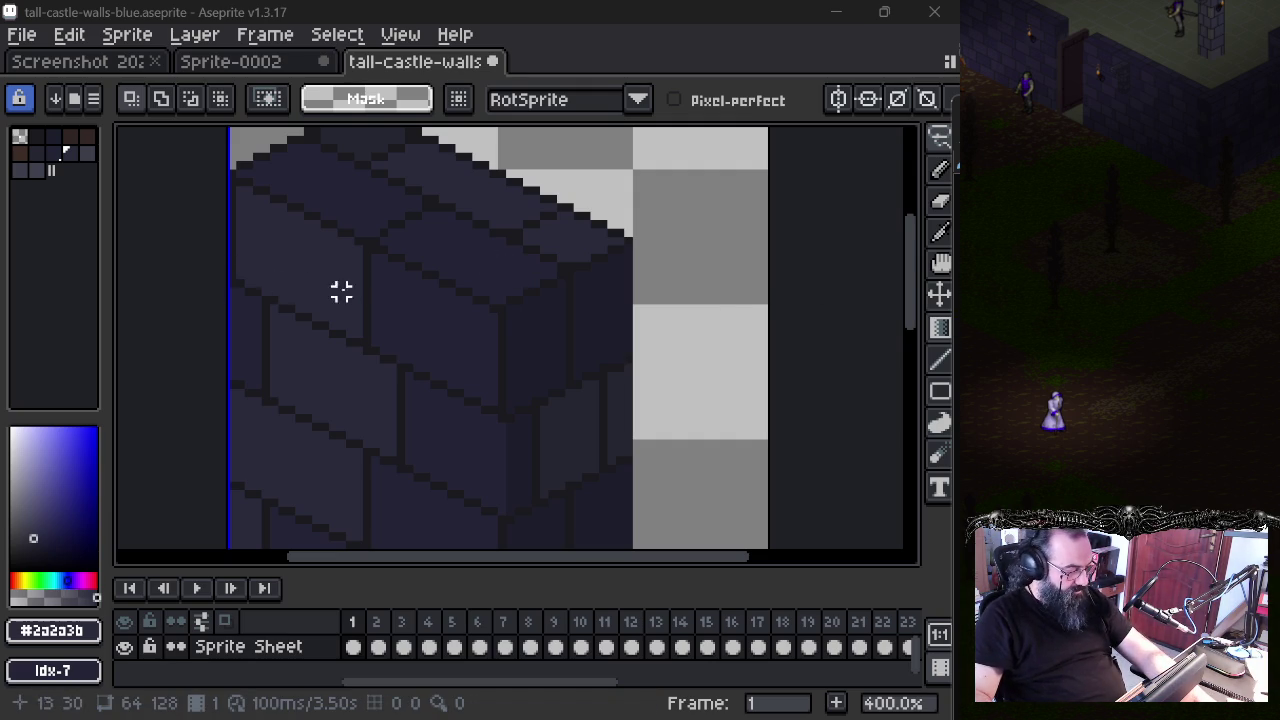
left_click(64, 142)
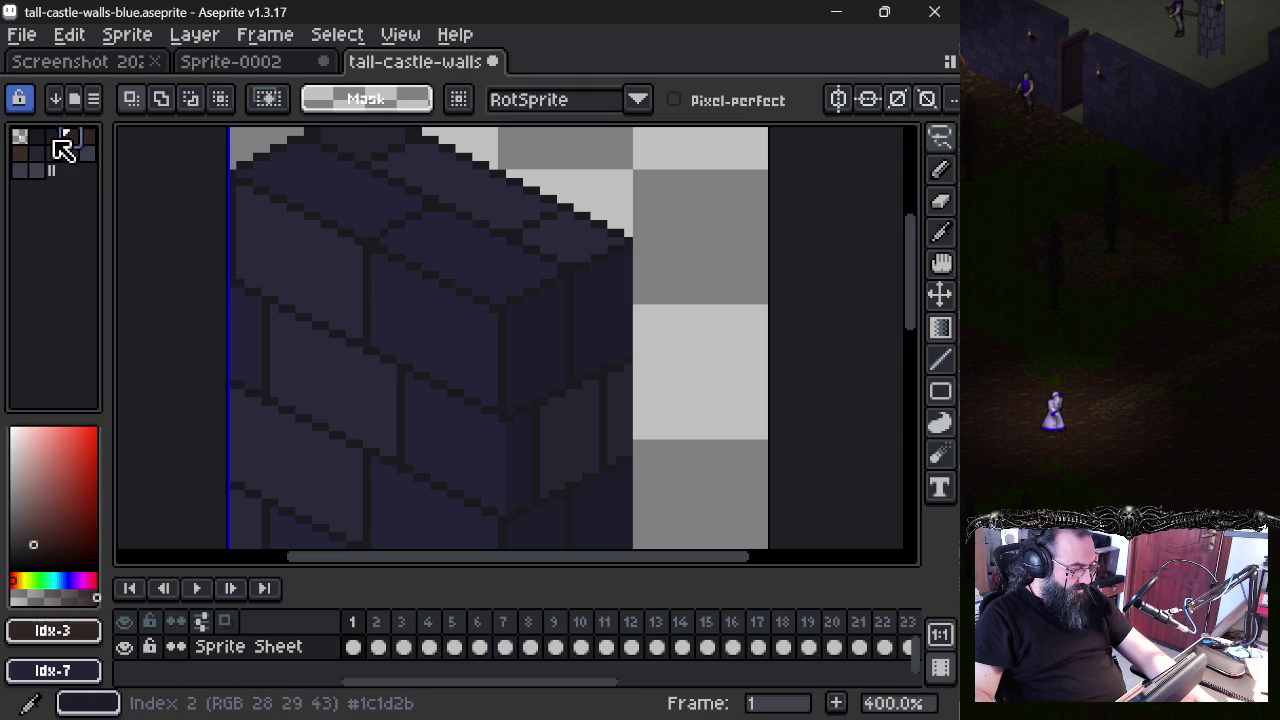
left_click(54, 142)
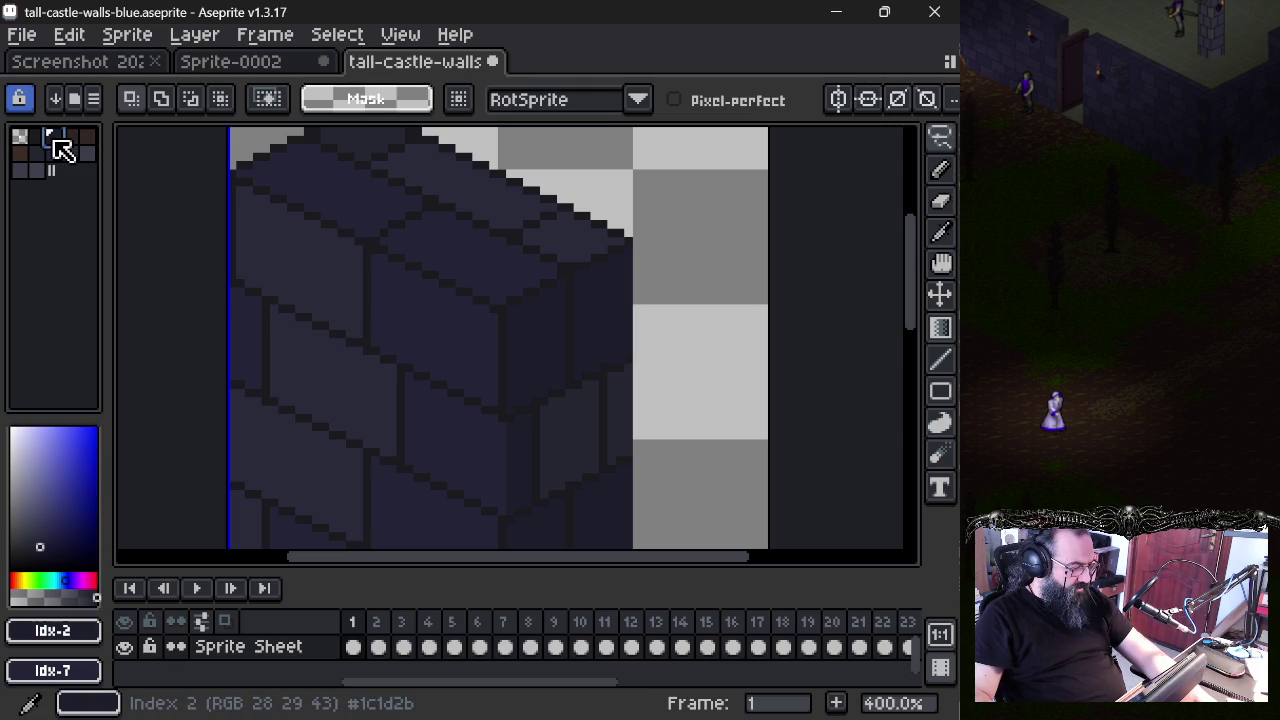
key("i")
left_click(548, 316)
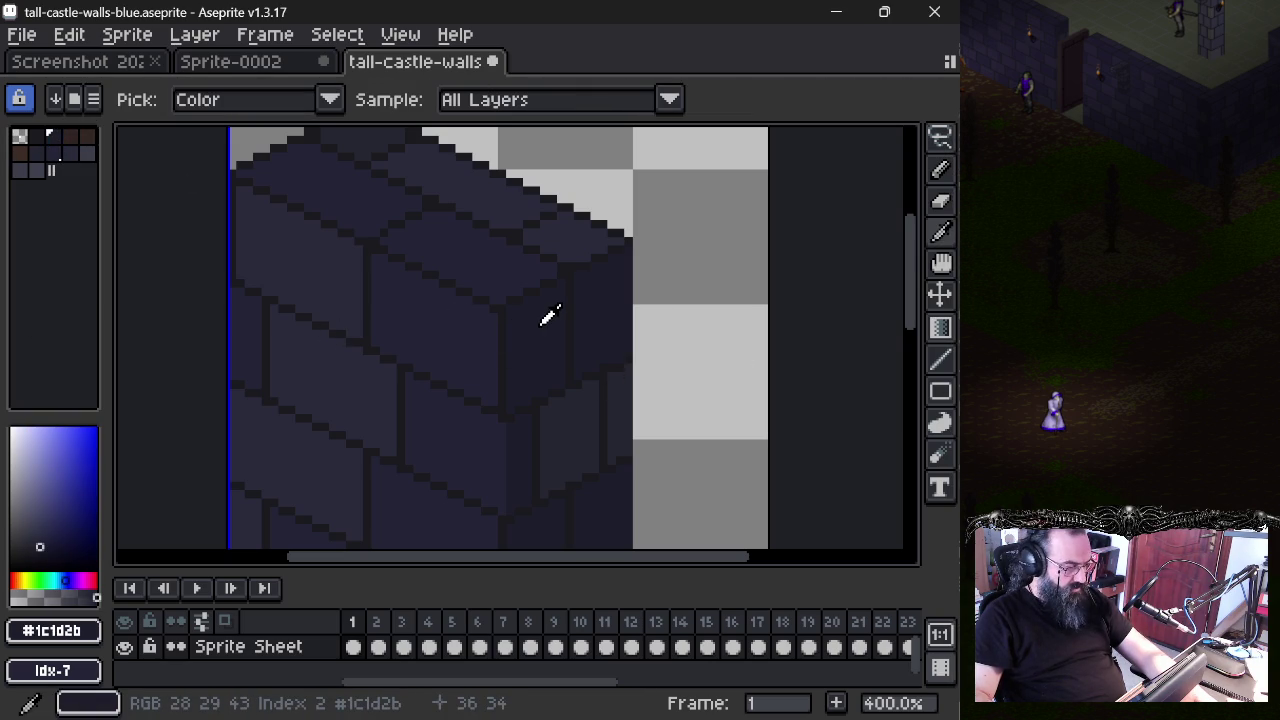
key("m")
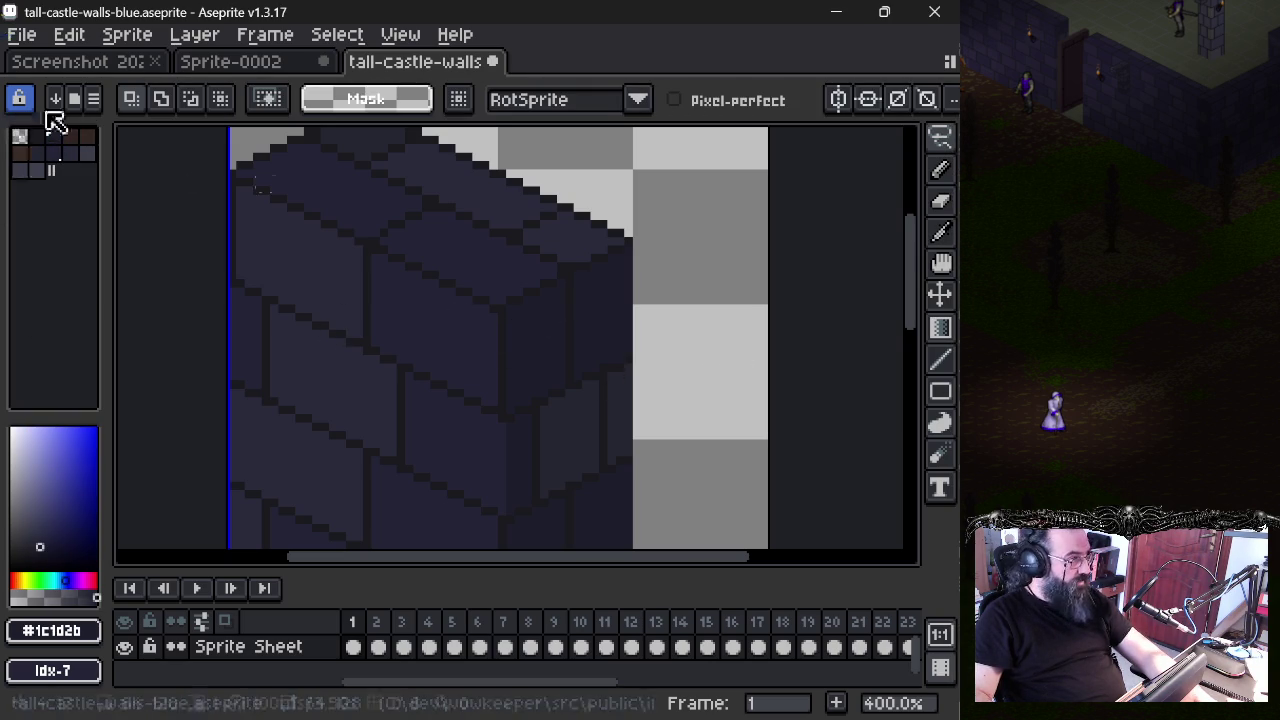
key("alt+Tab")
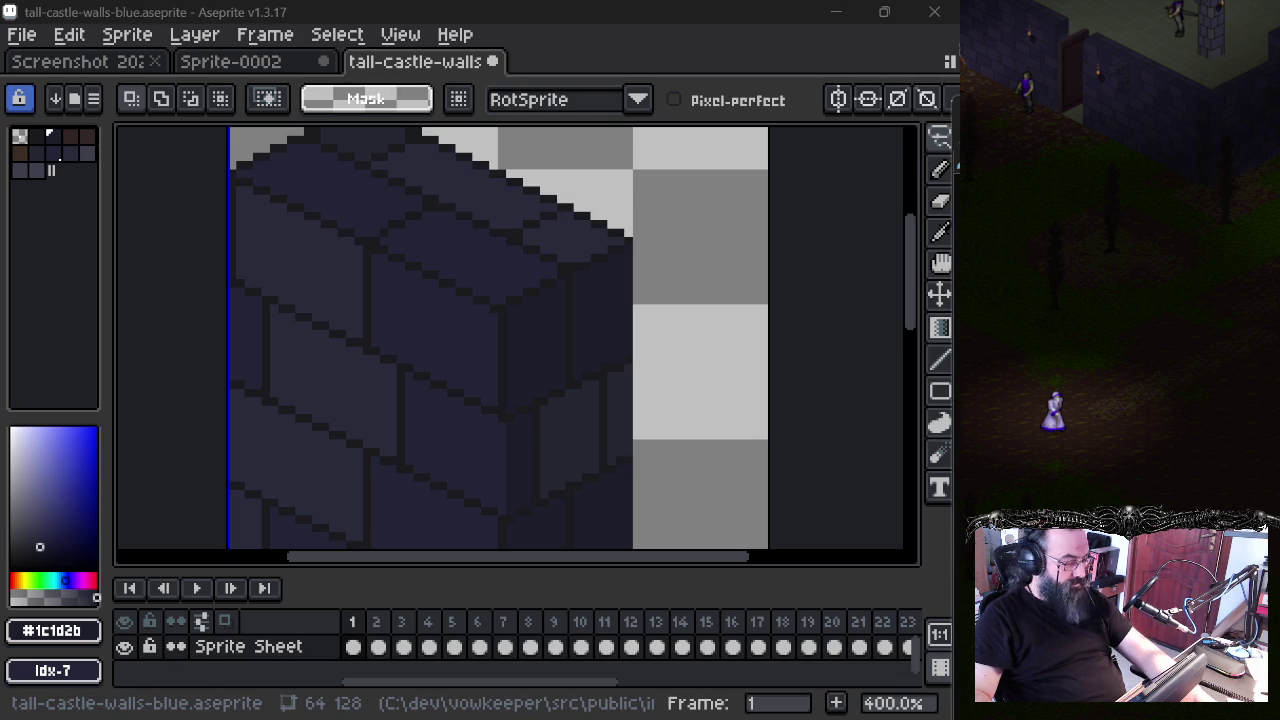
- Change palette colour 2's hex to 232436, then eyedrop a brick to check it
left_click(54, 137)
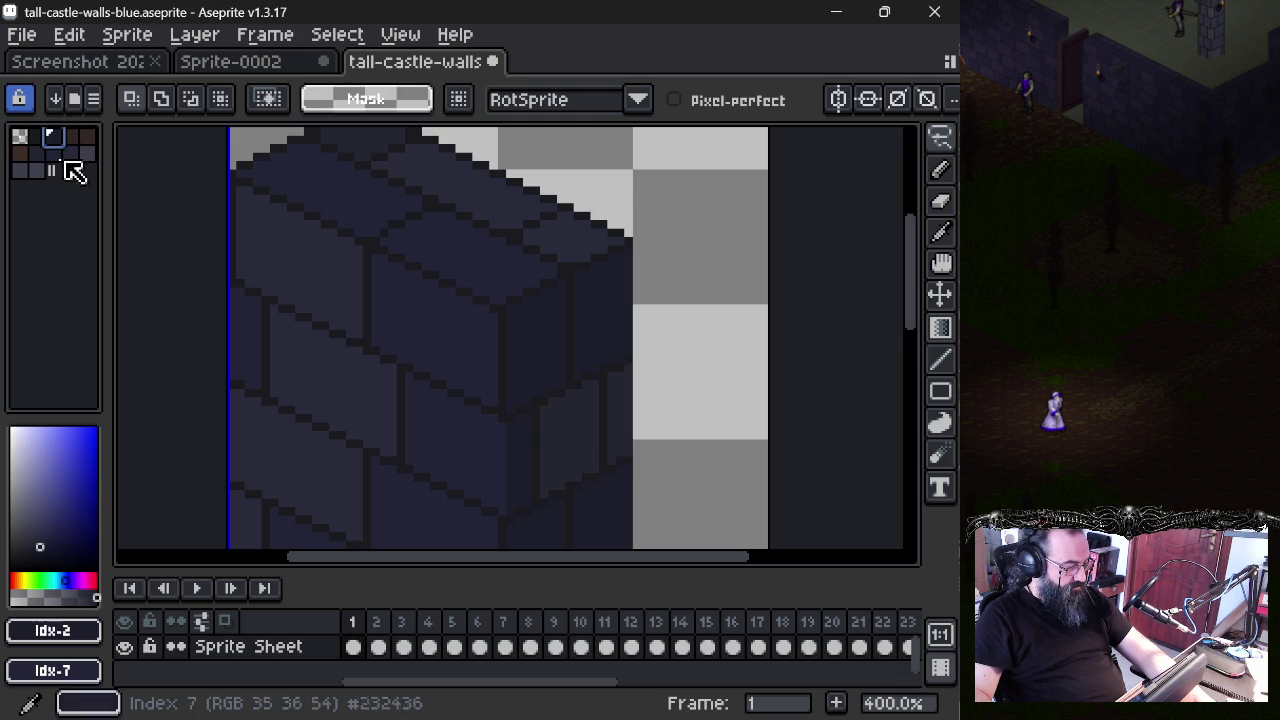
left_click(86, 638)
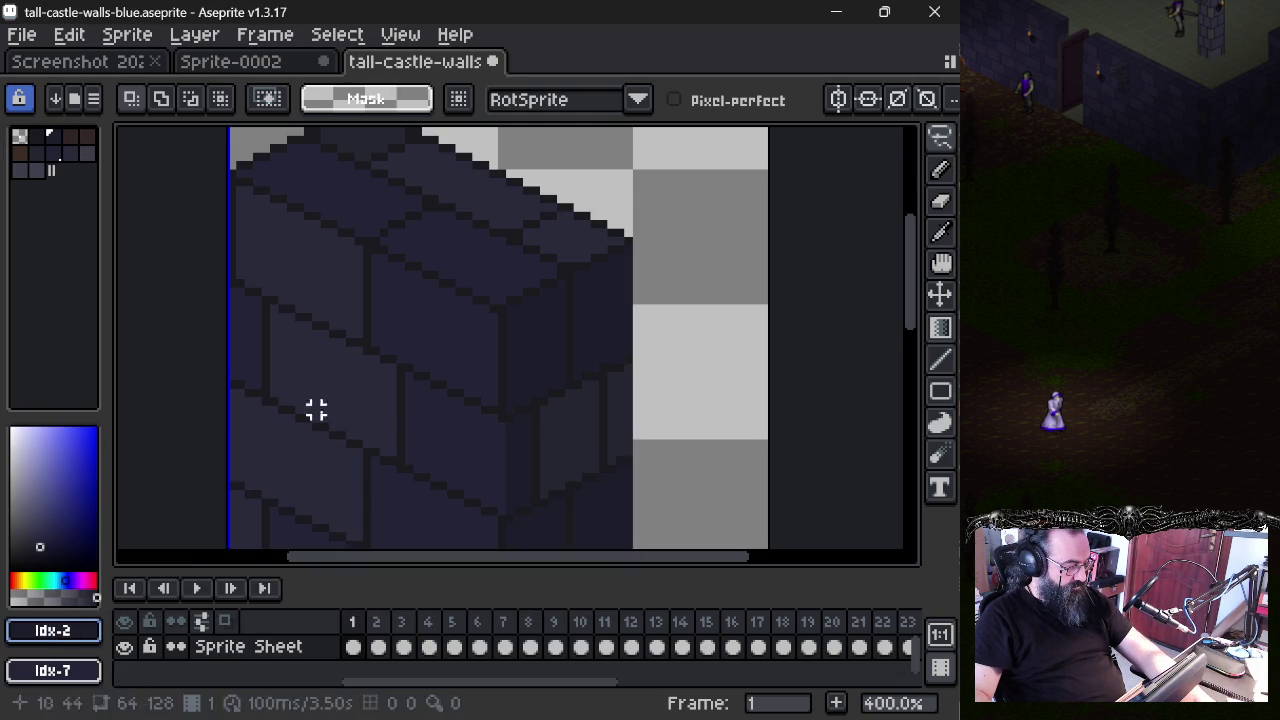
left_click(78, 630)
left_click(305, 458)
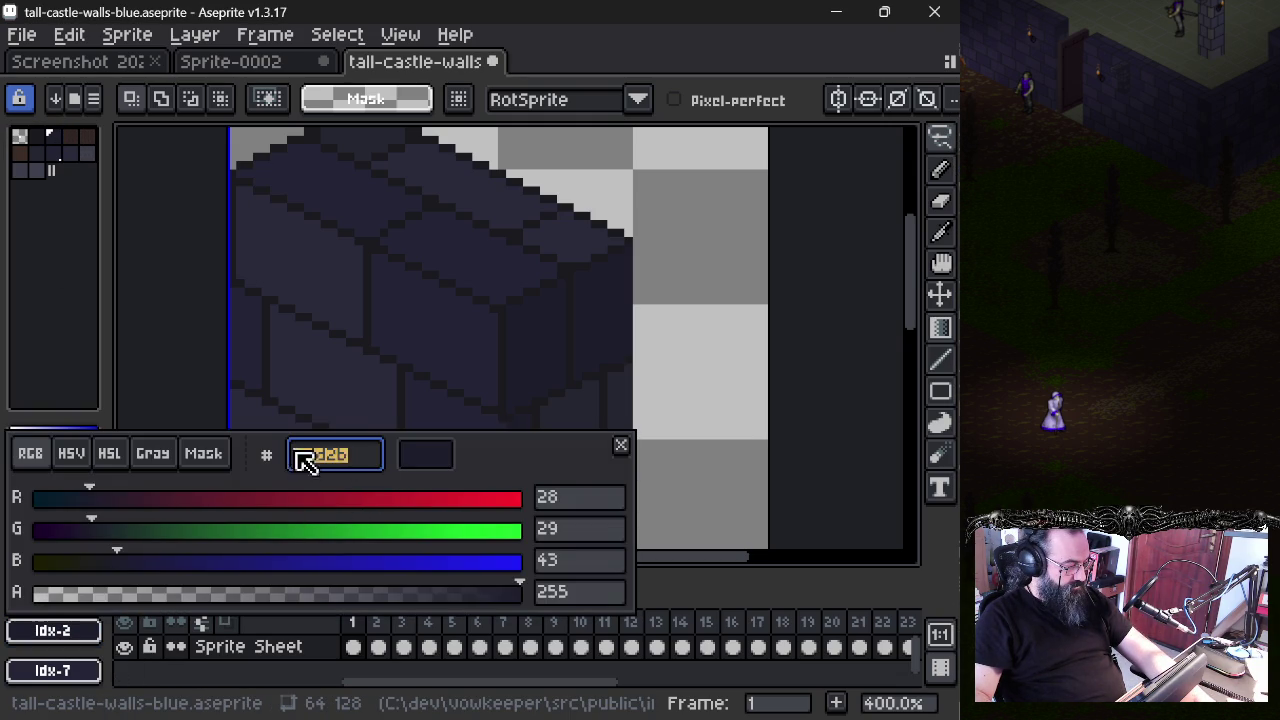
type("232436")
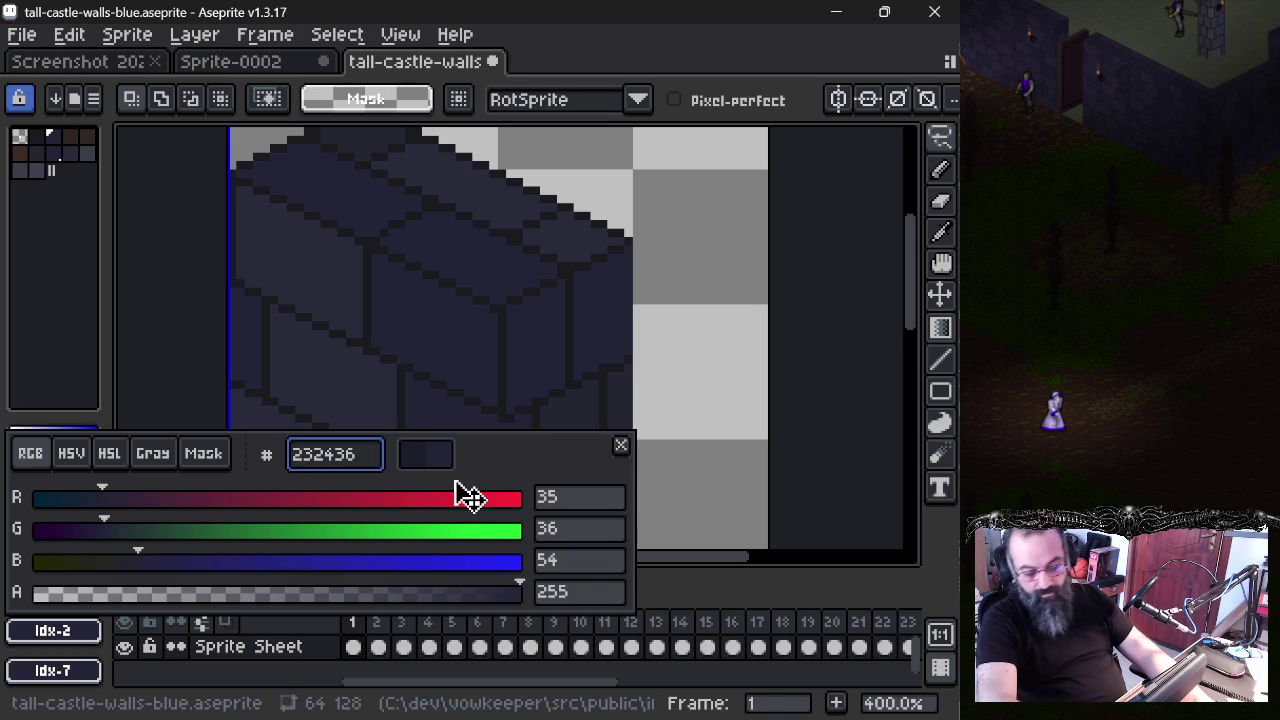
key("Return")
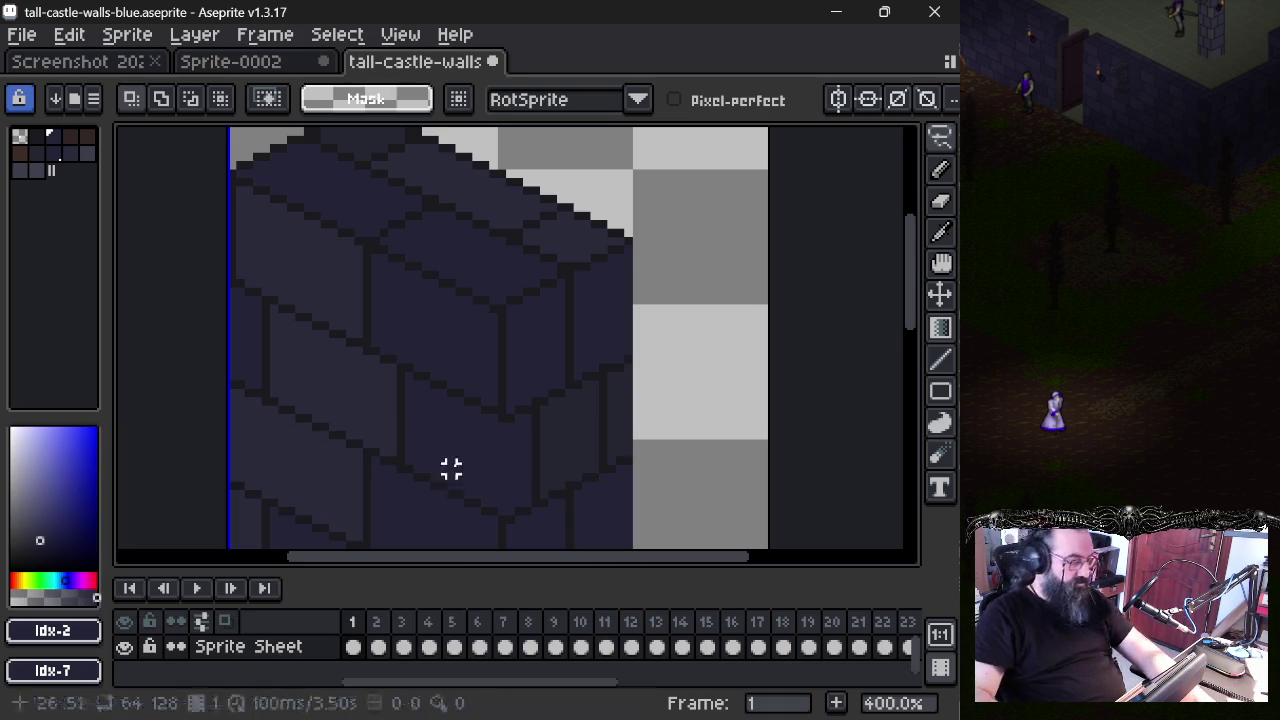
key("i")
left_click(557, 431)
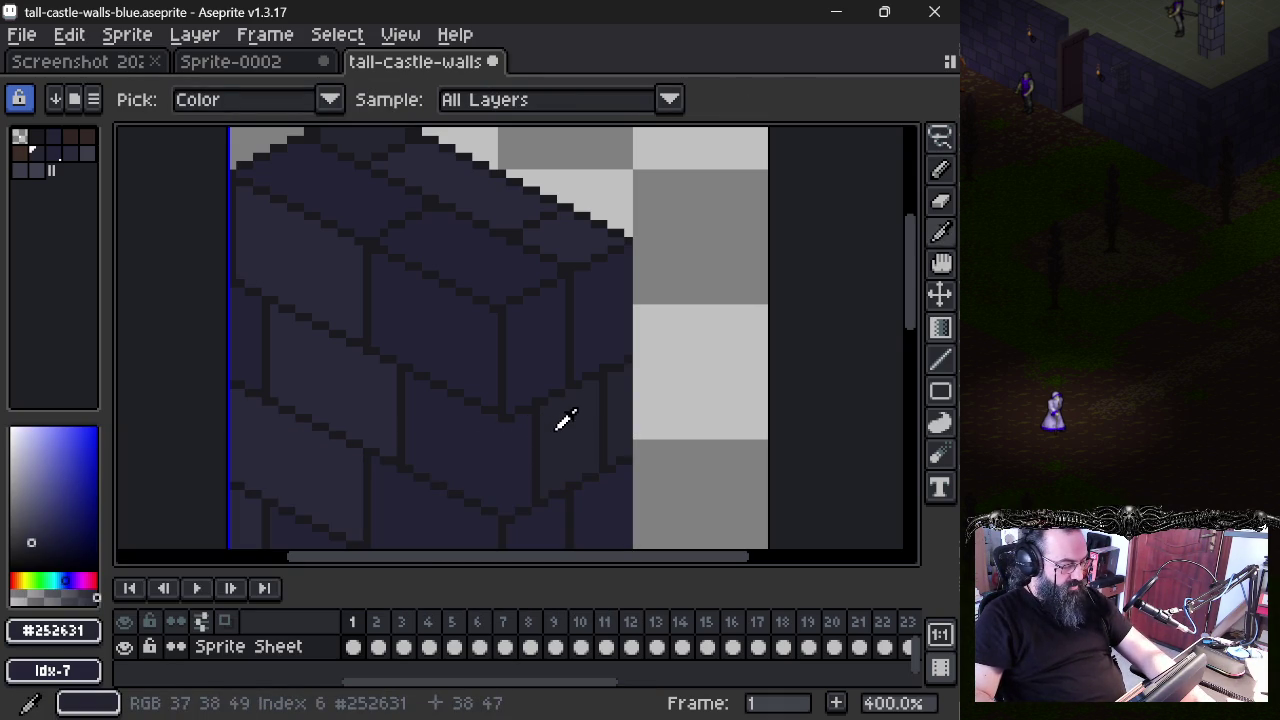
- Pan around the wall, toggling the palette change with undo and redo to compare
key("m")
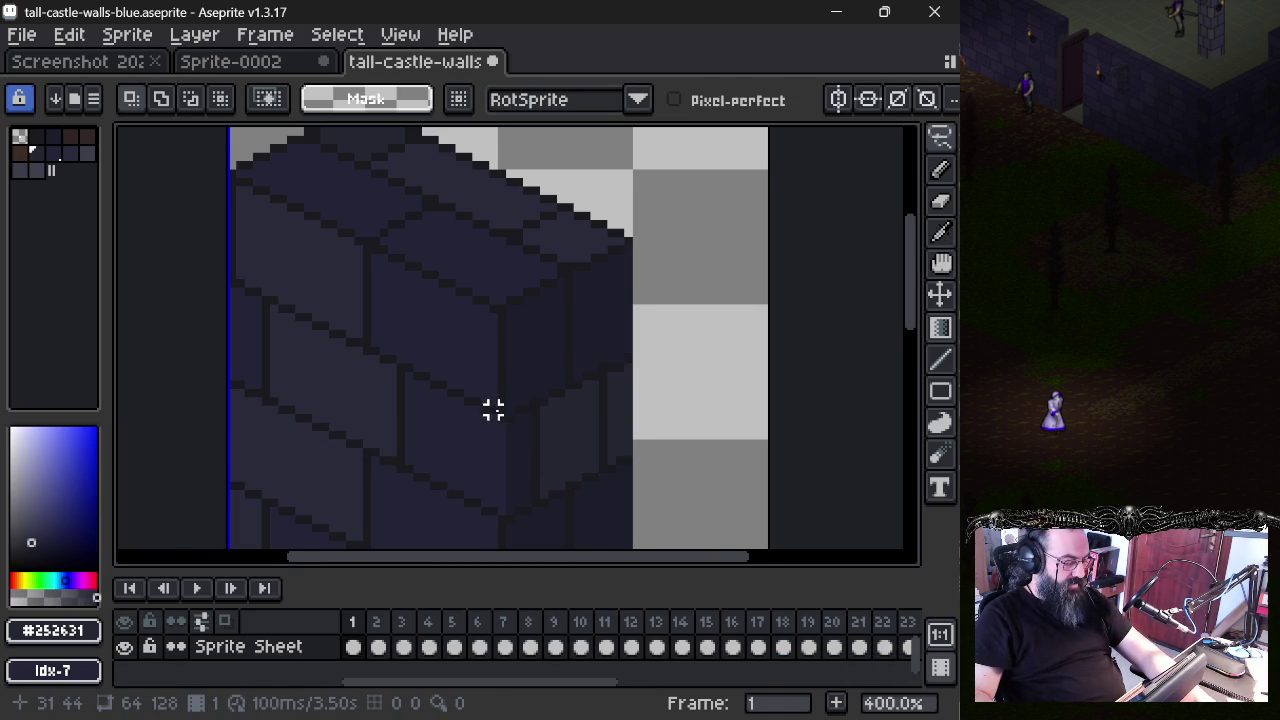
left_click_drag(491, 408, 455, 400)
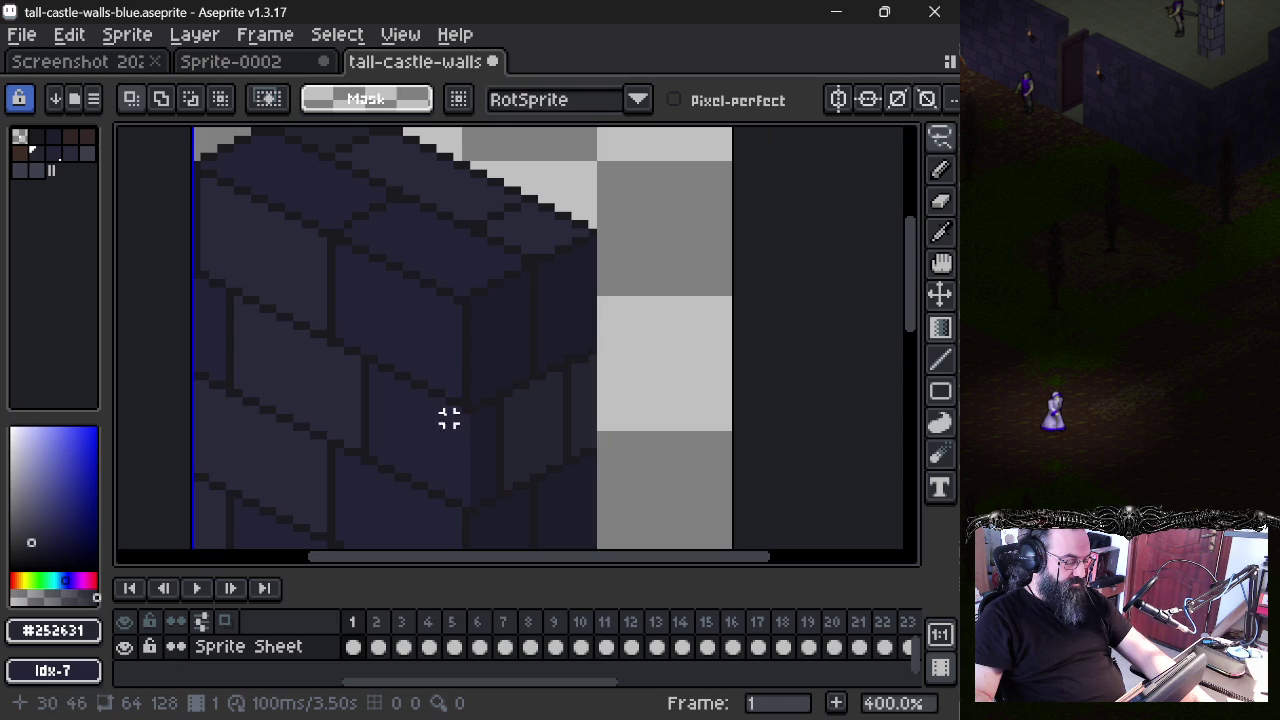
left_click_drag(480, 466, 471, 286)
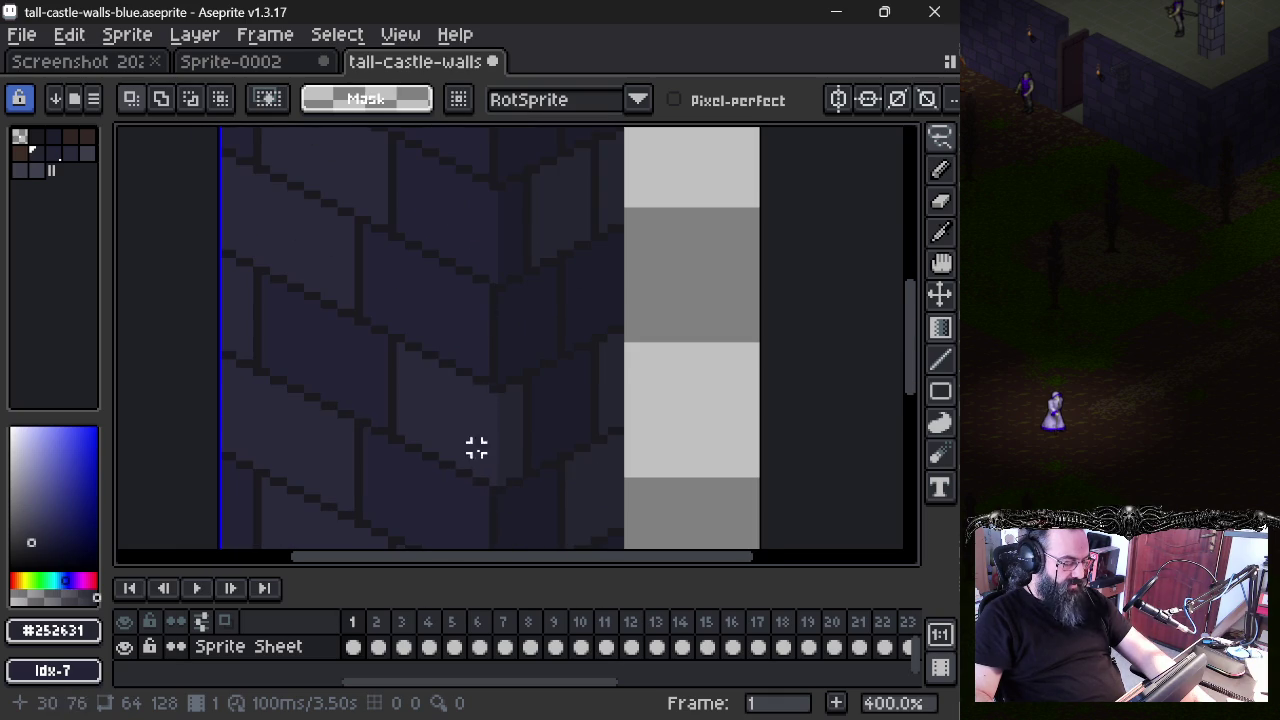
left_click_drag(493, 236, 476, 479)
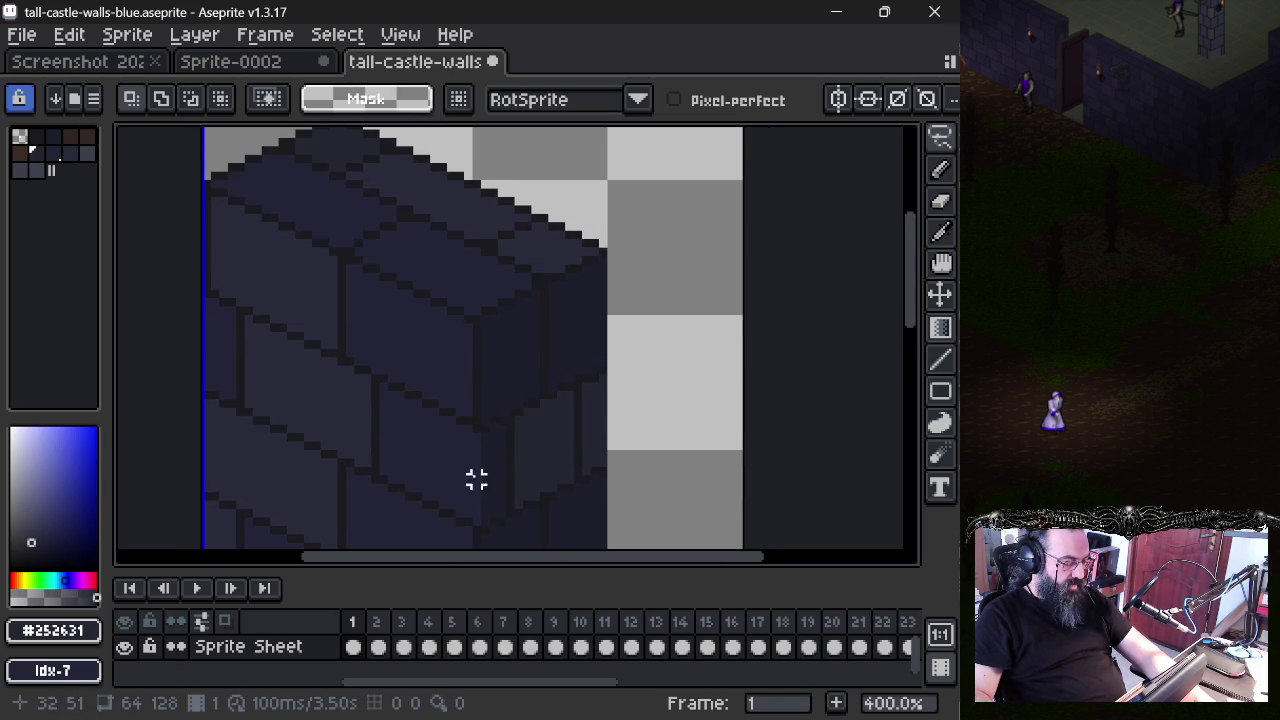
key("ctrl+y")
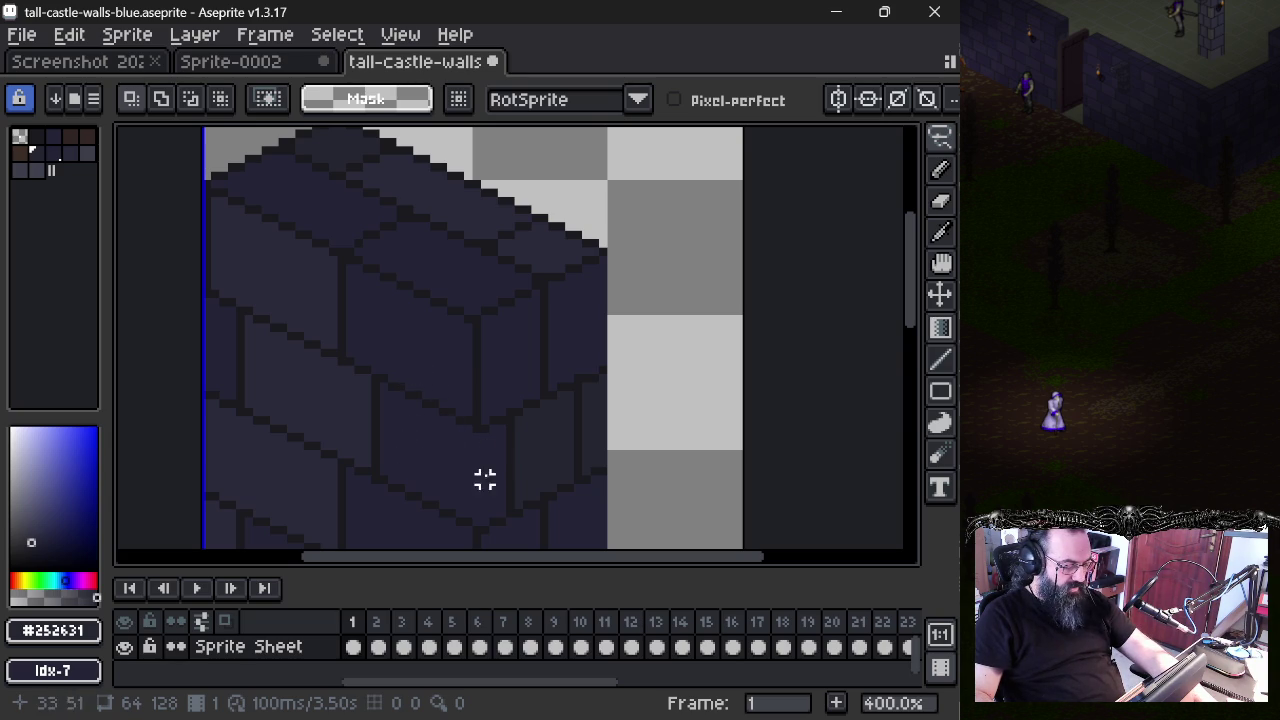
left_click_drag(451, 470, 471, 343)
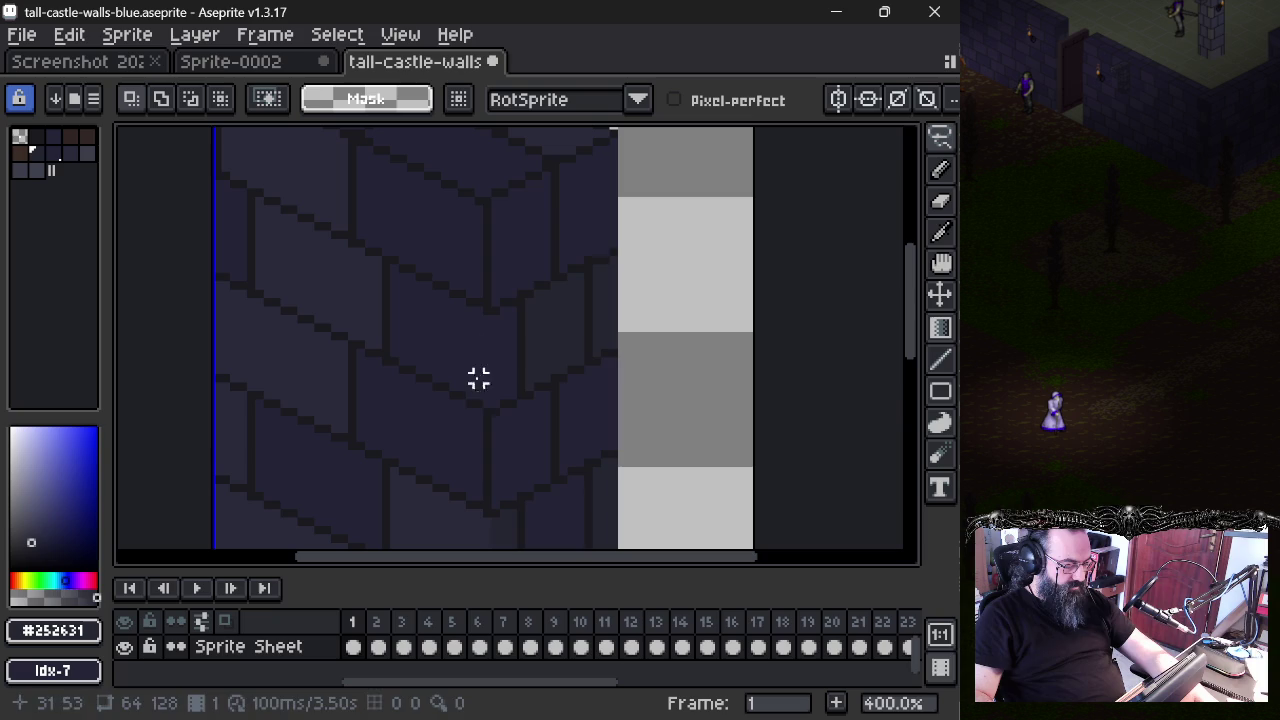
key("ctrl+z")
left_click_drag(487, 437, 497, 233)
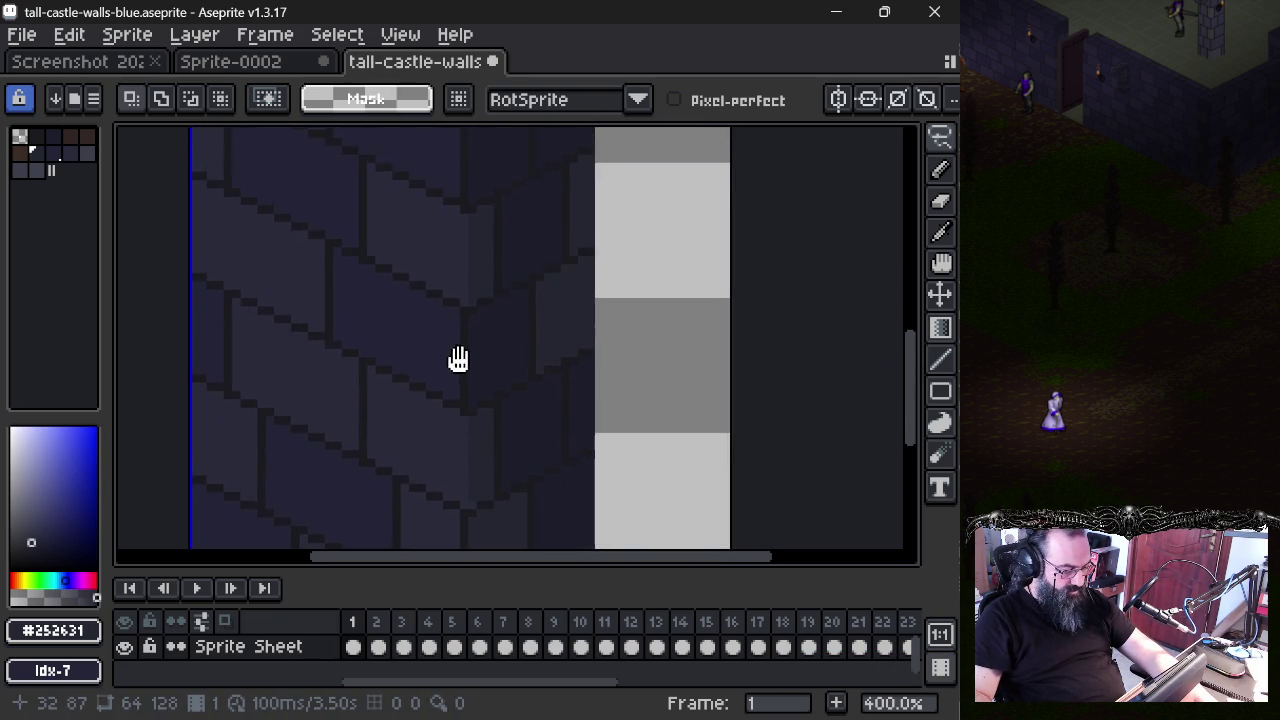
left_click_drag(497, 233, 433, 428)
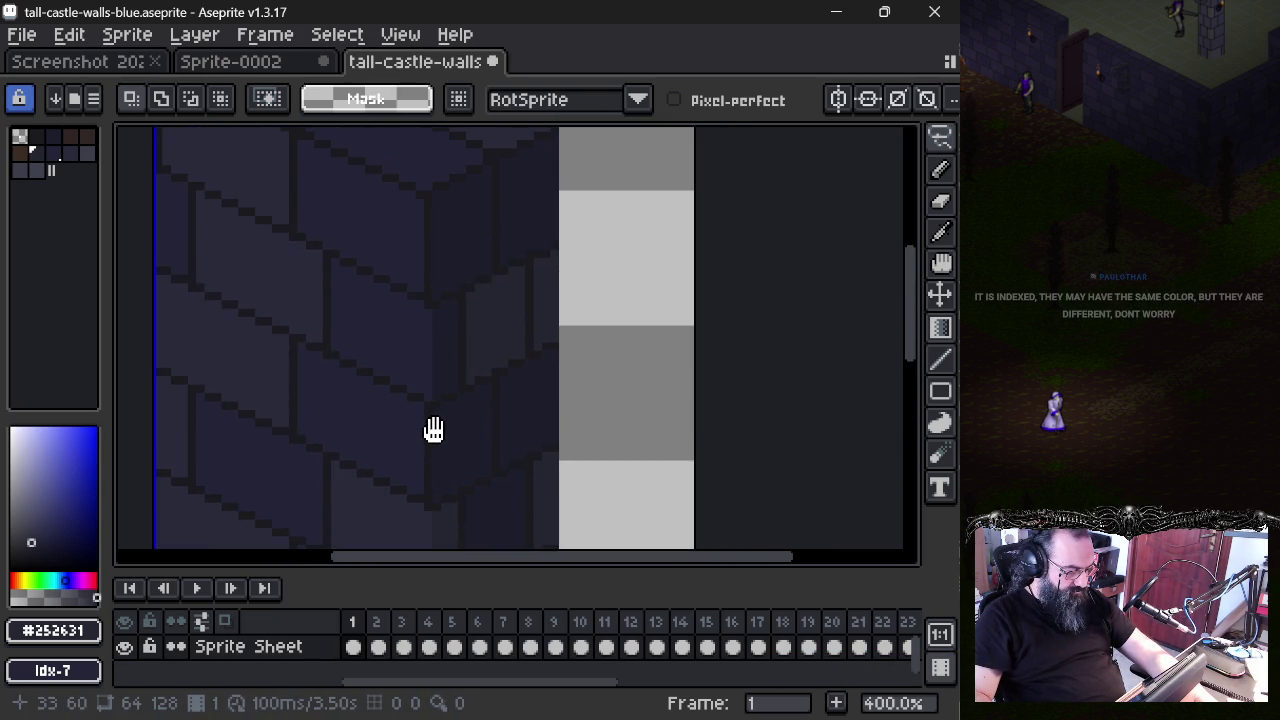
scroll(427, 380, "up", 1)
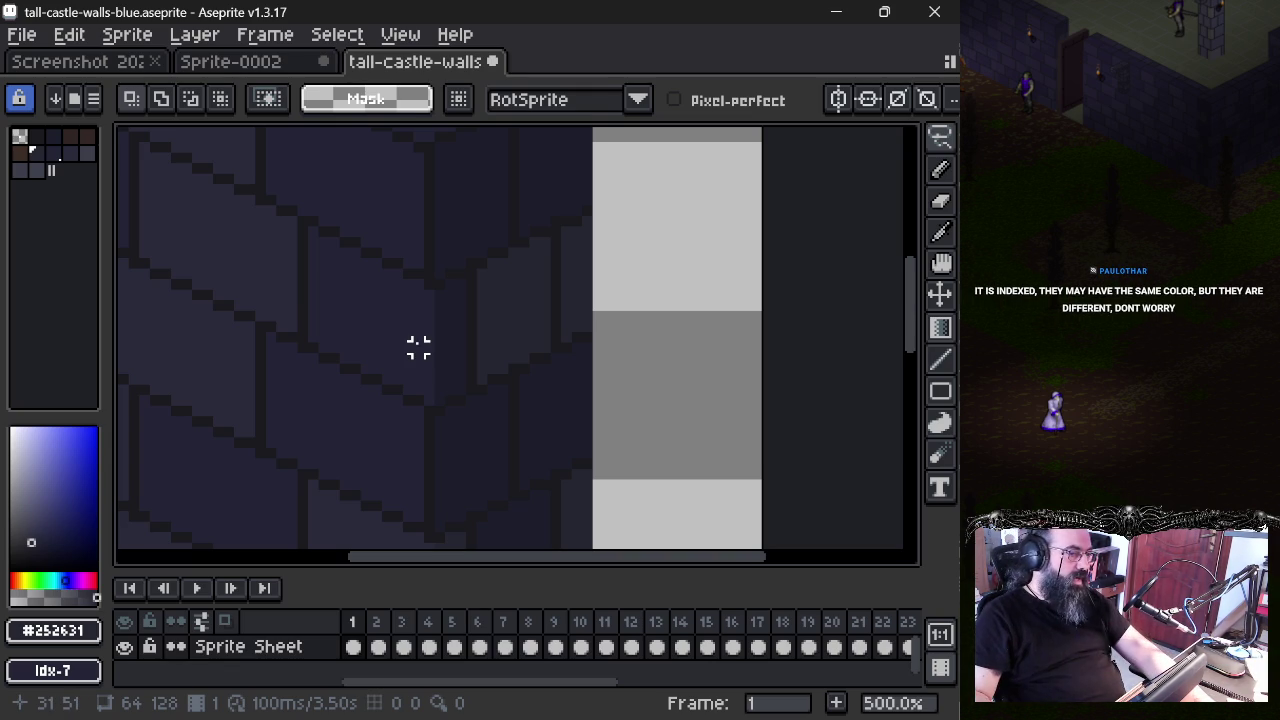
left_click_drag(449, 294, 451, 302)
key("ctrl+y")
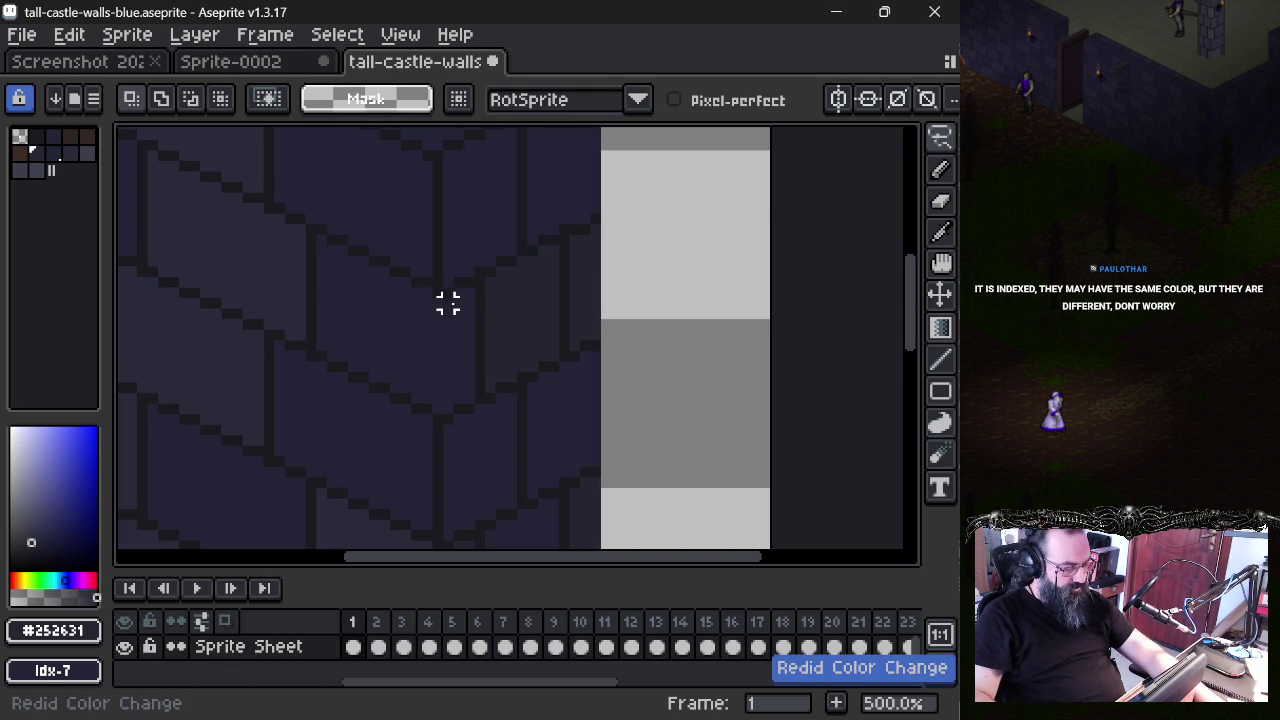
- Set palette colour 2 to 1c1d2b, then undo that change
left_click(388, 295, "alt")
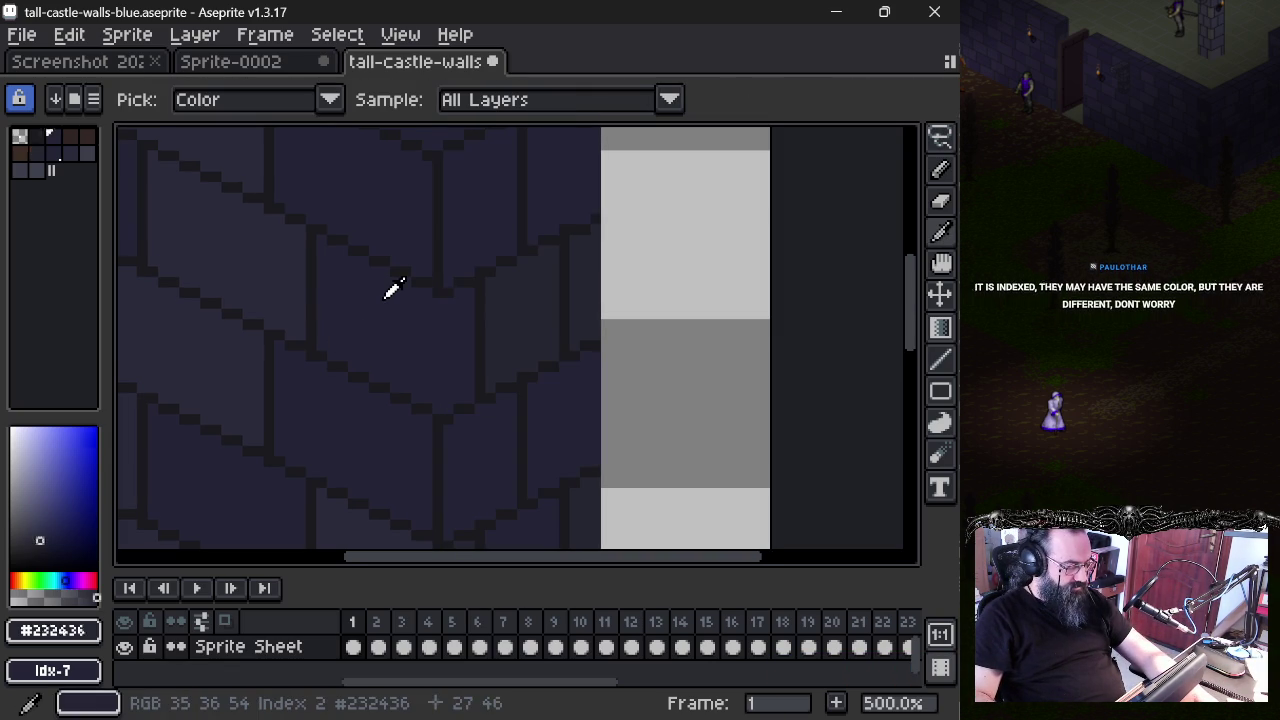
left_click(56, 140)
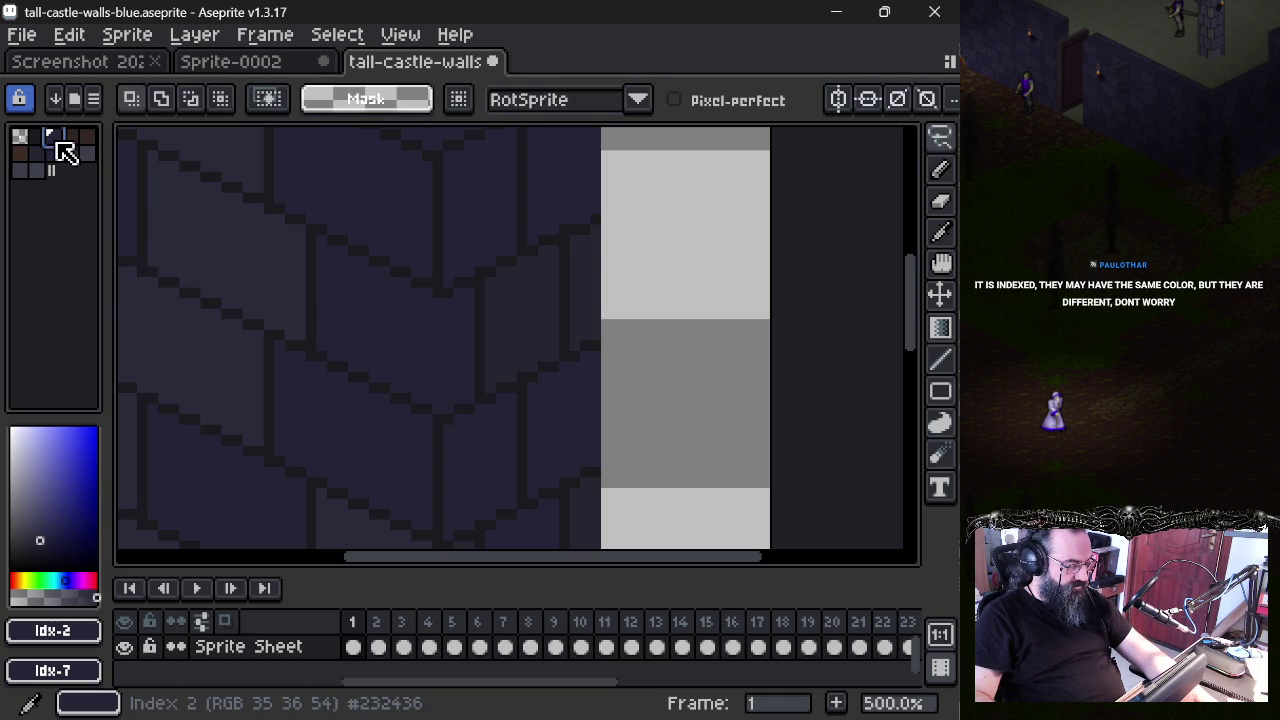
left_click(60, 632)
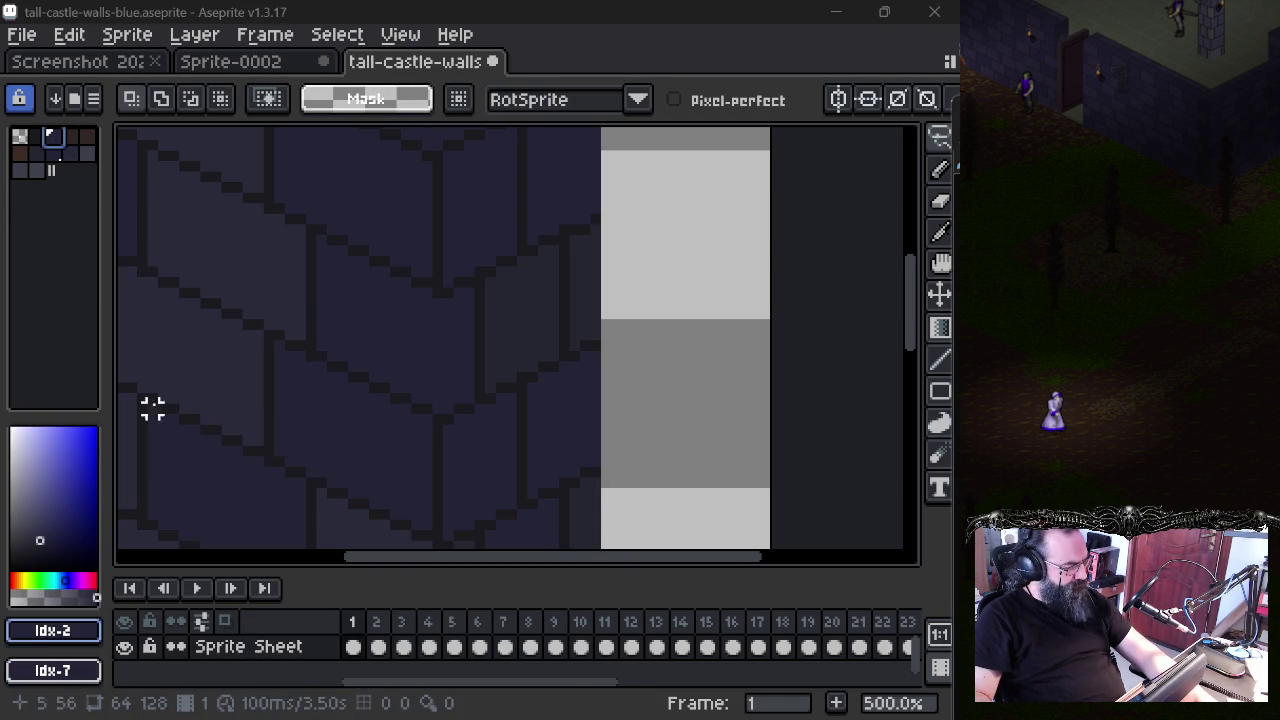
left_click(85, 632)
left_click(340, 460)
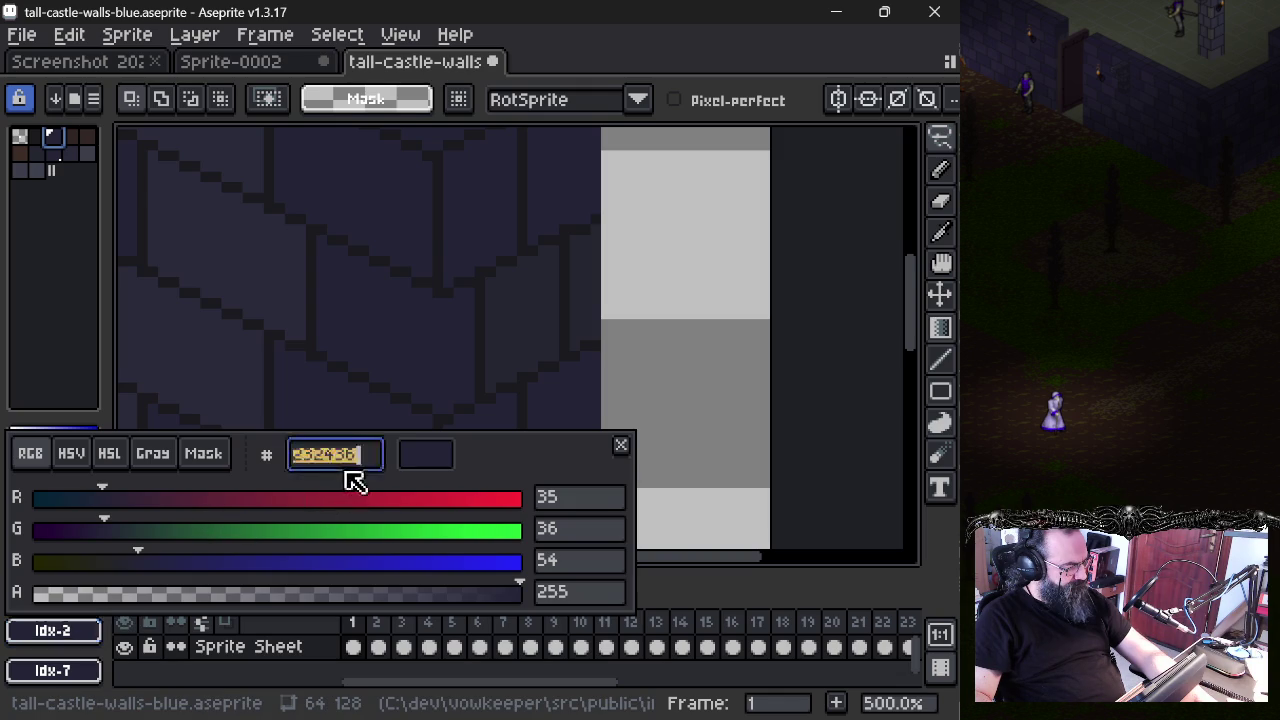
key("ctrl+b")
left_click(376, 462)
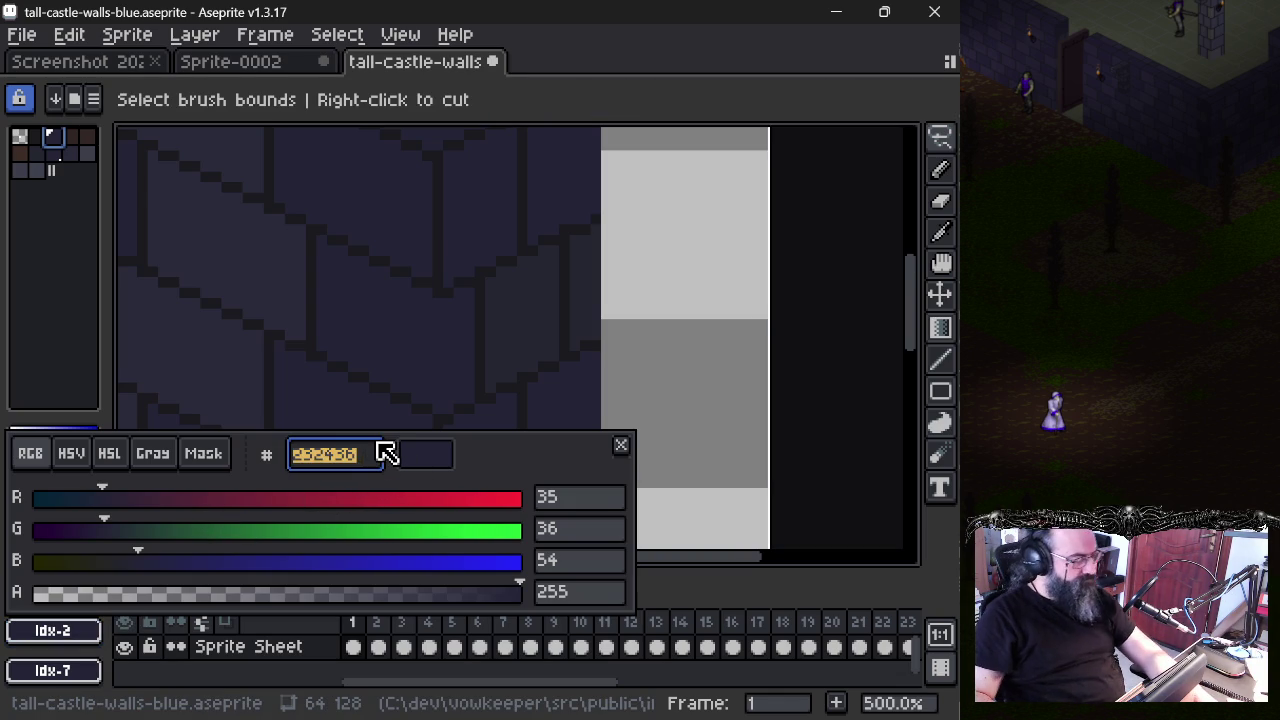
type("1c1d2b")
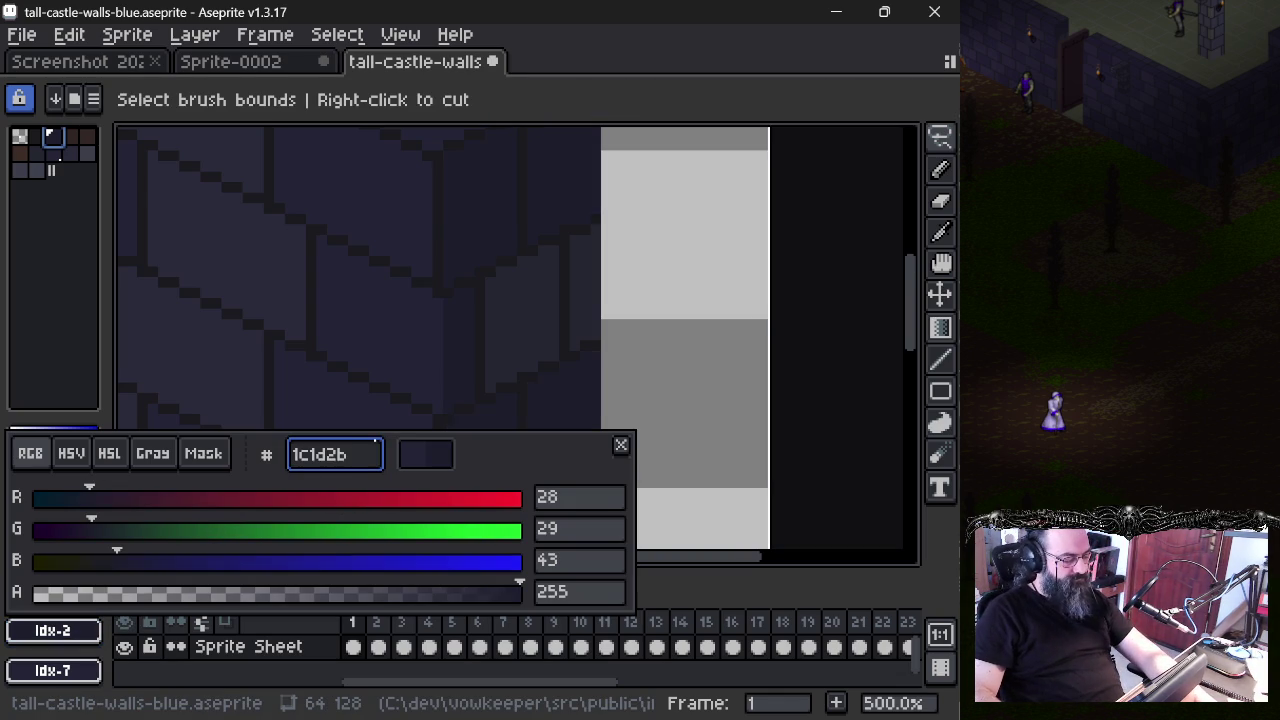
left_click(310, 323)
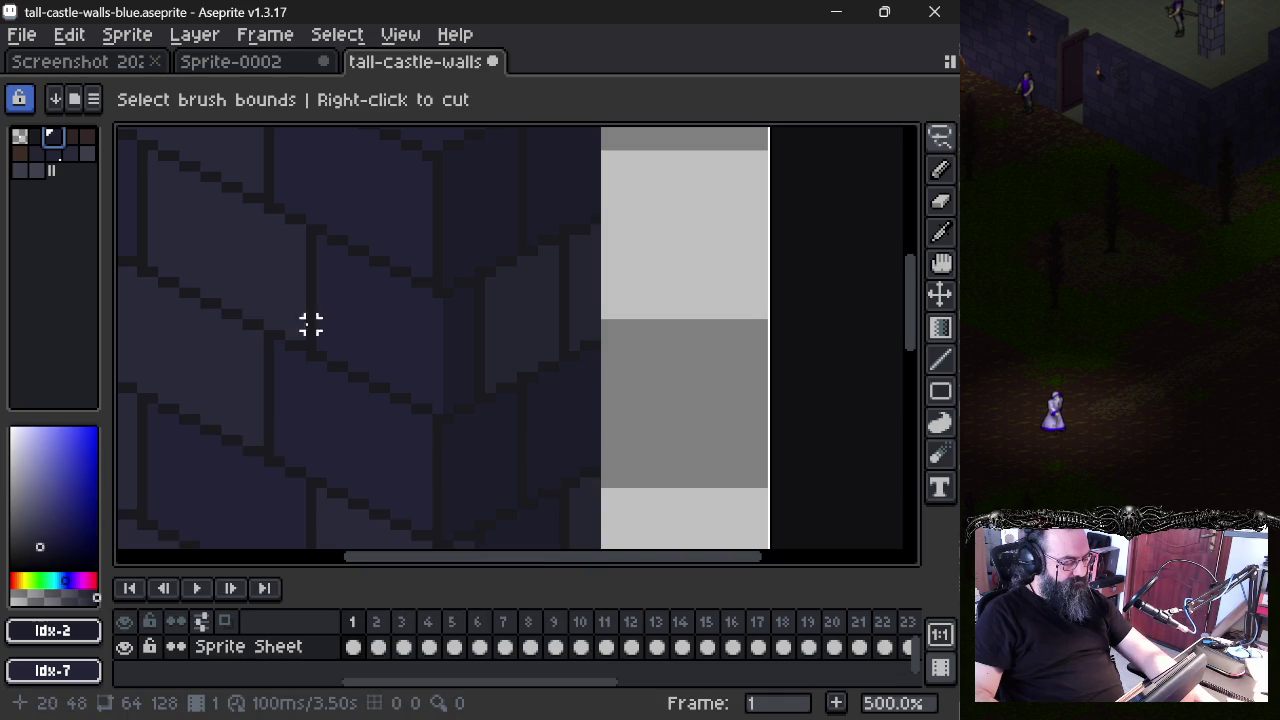
key("ctrl+z")
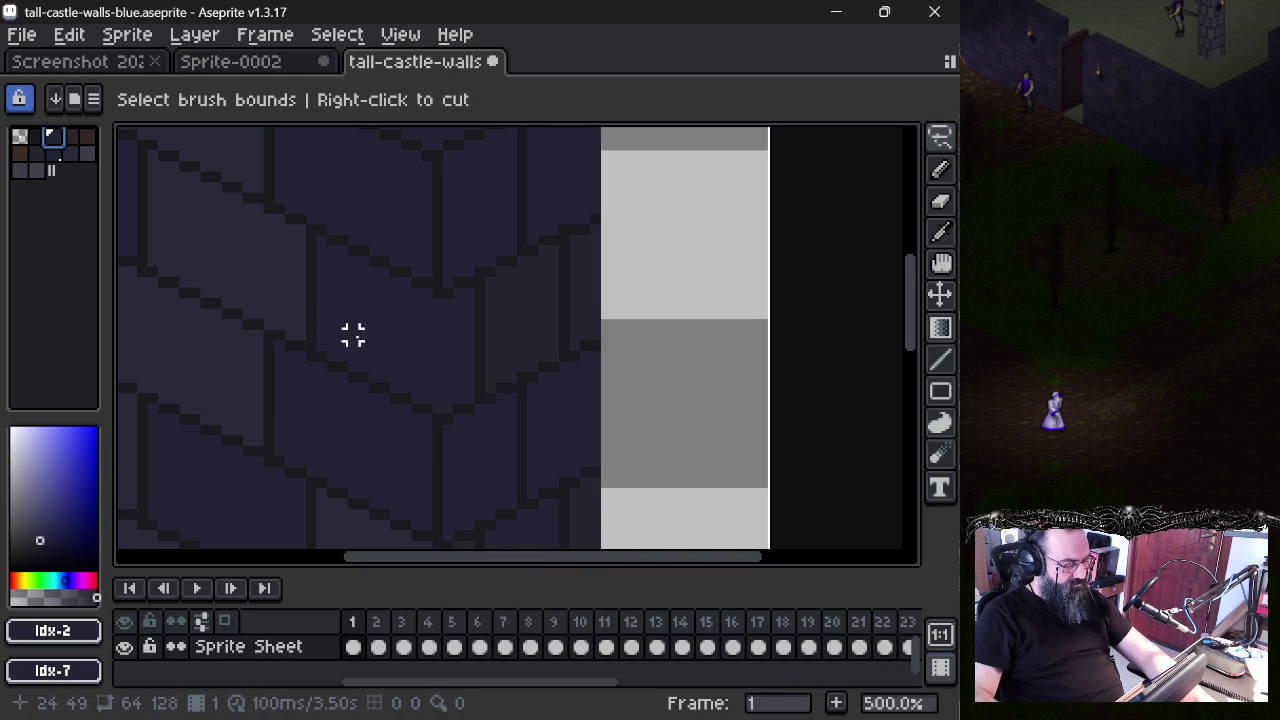
- Undo the earlier colour change and resample the brick face colour
left_click(357, 301, "alt")
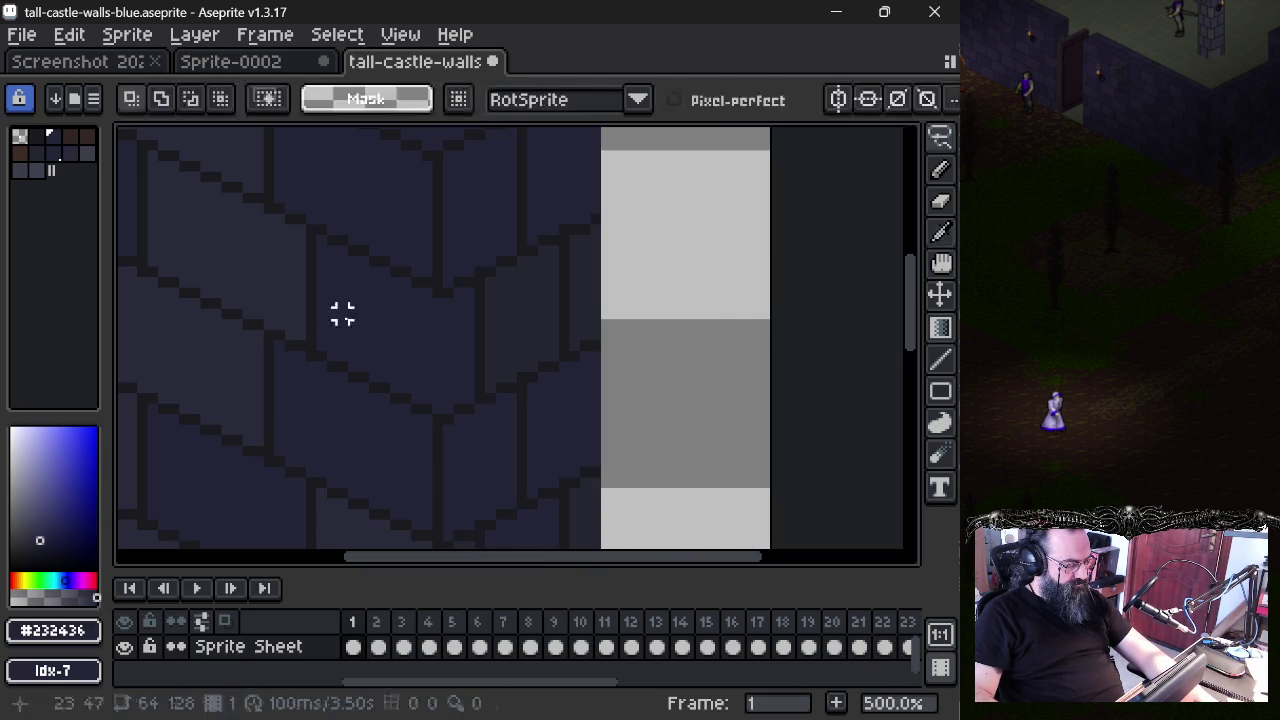
key("ctrl+z")
key("alt")
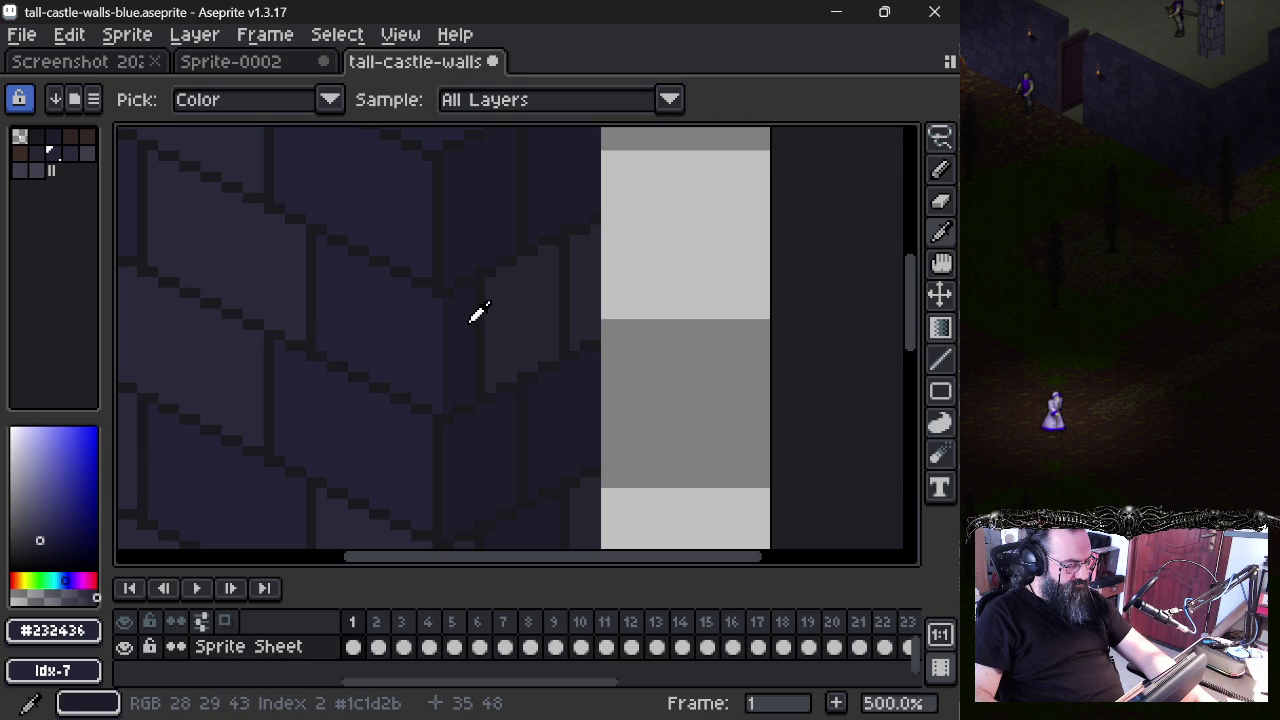
left_click(406, 316, "alt")
left_click(427, 320, "alt")
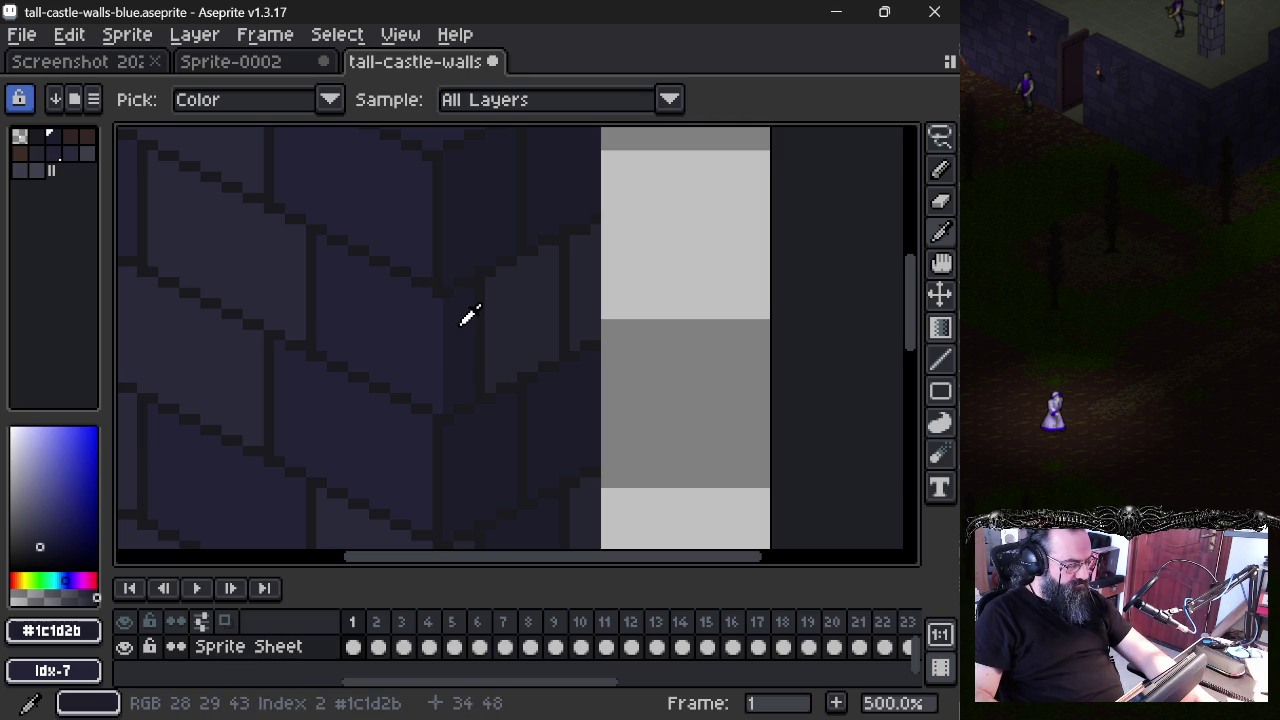
key("m")
- Inspect palette colour 2's hex value in its colour editor
left_click(53, 630)
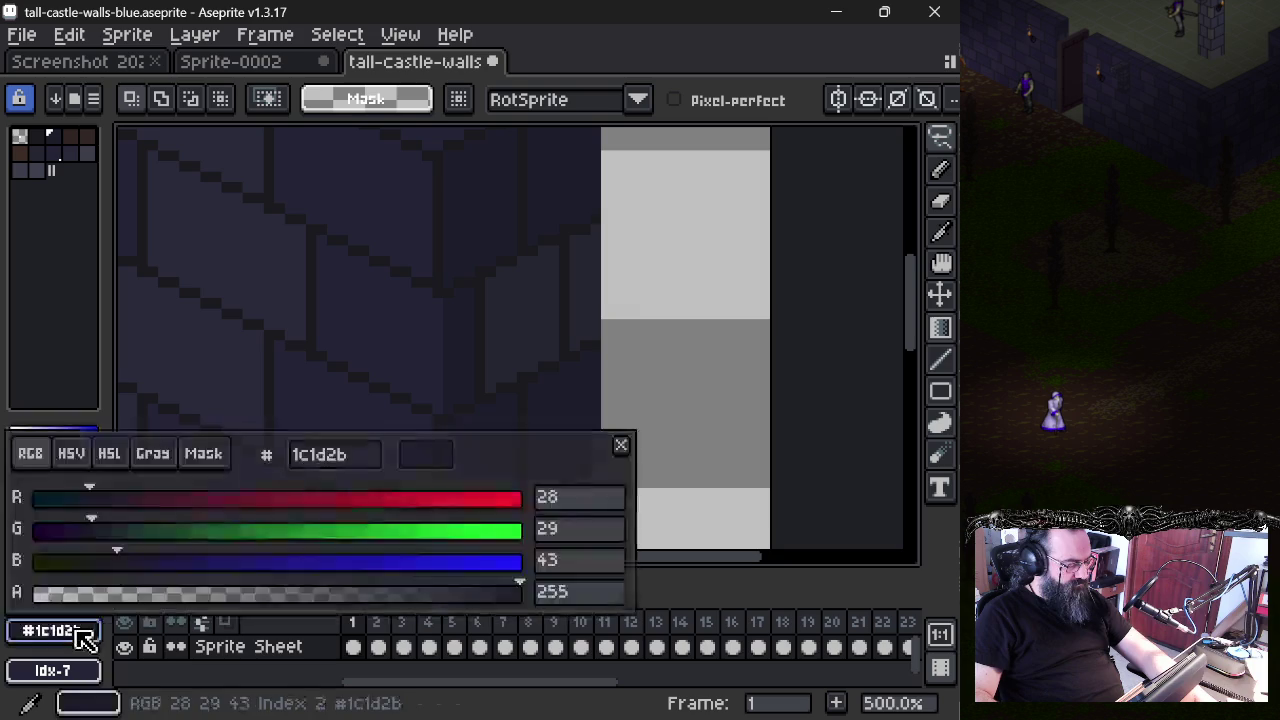
left_click(50, 632)
left_click(371, 463)
key("ctrl+b")
left_click(370, 466)
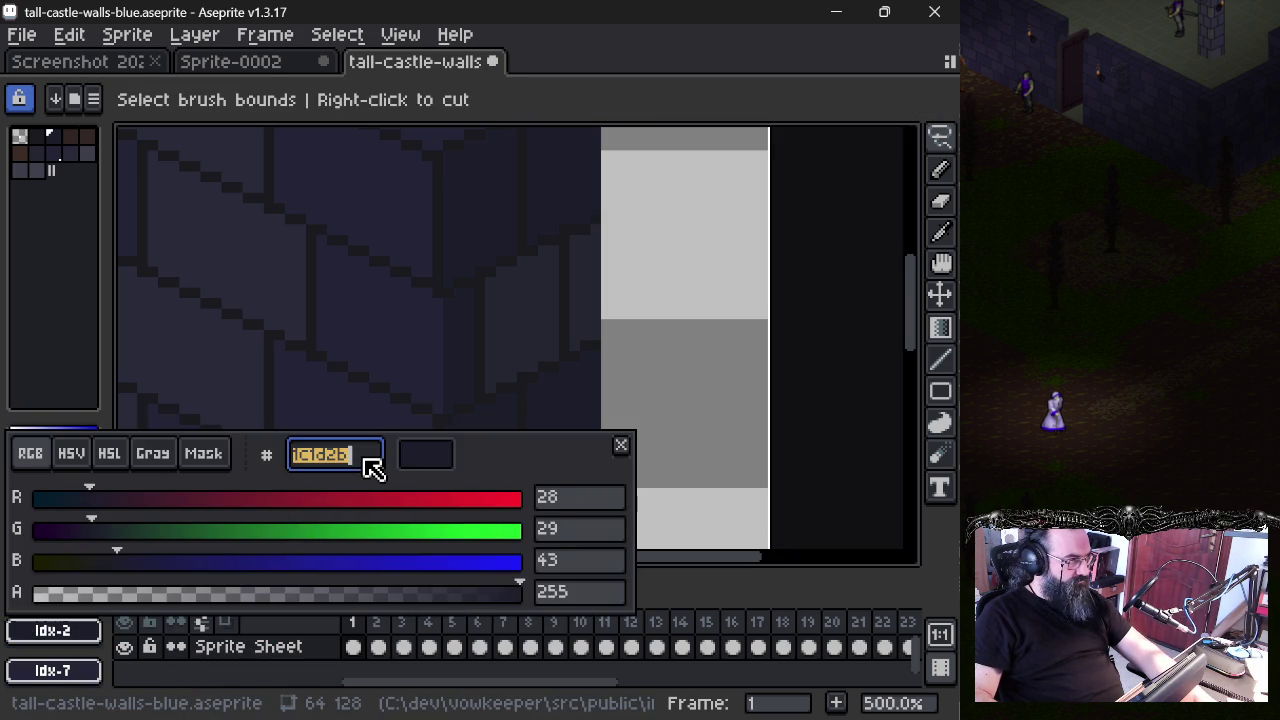
key("Escape")
- Pick the #232436 brick colour, replace its hex with 1c1d2b, and reselect palette colour 2
key("i")
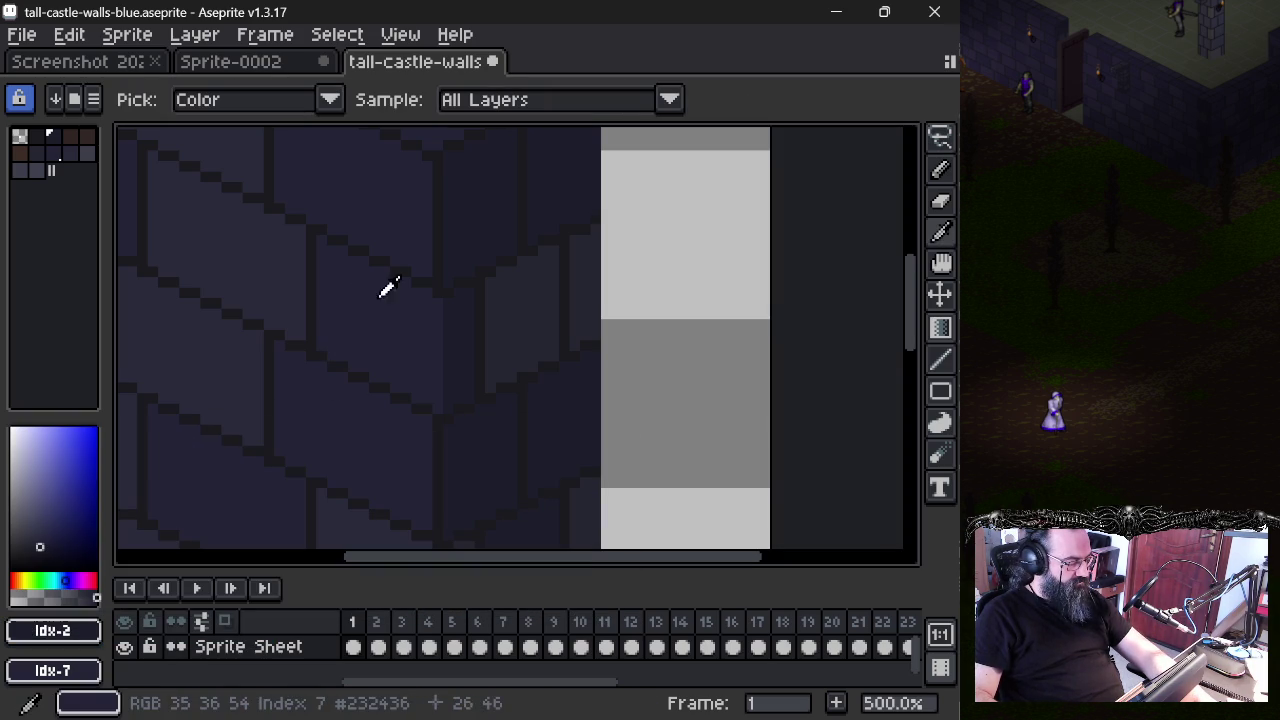
left_click(358, 284)
left_click(86, 643)
key("m")
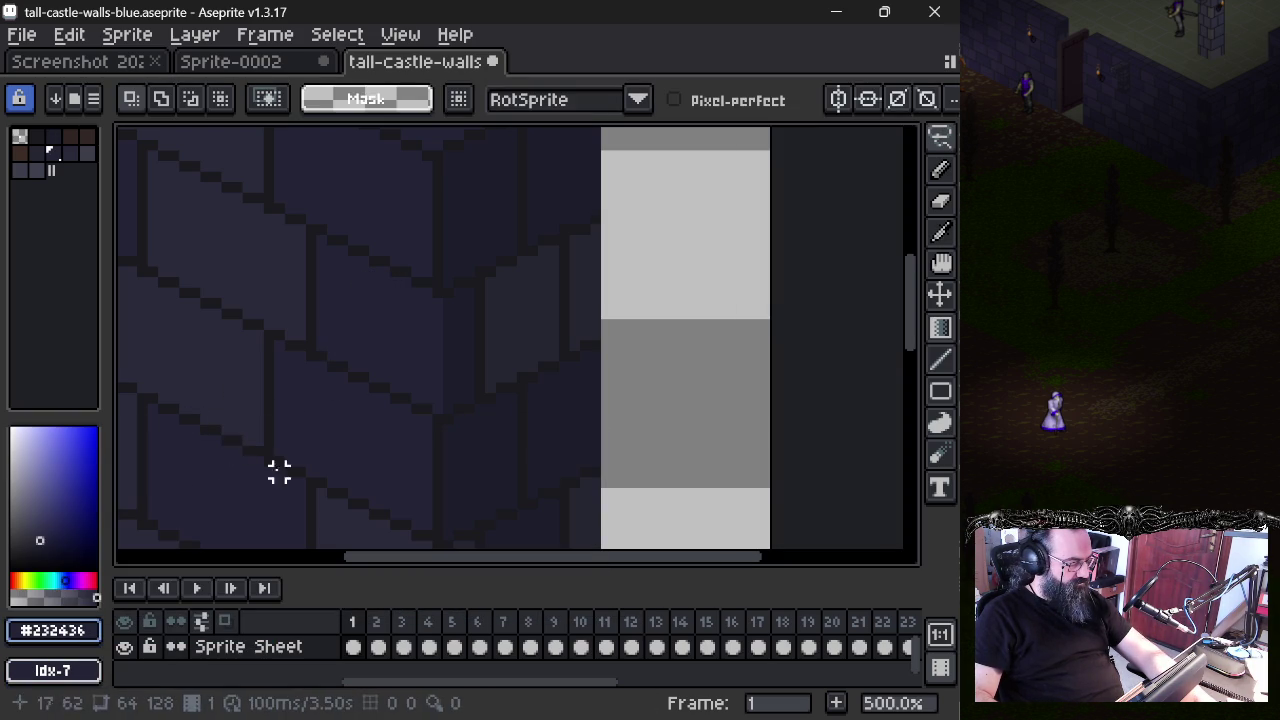
left_click(86, 629)
left_click(370, 466)
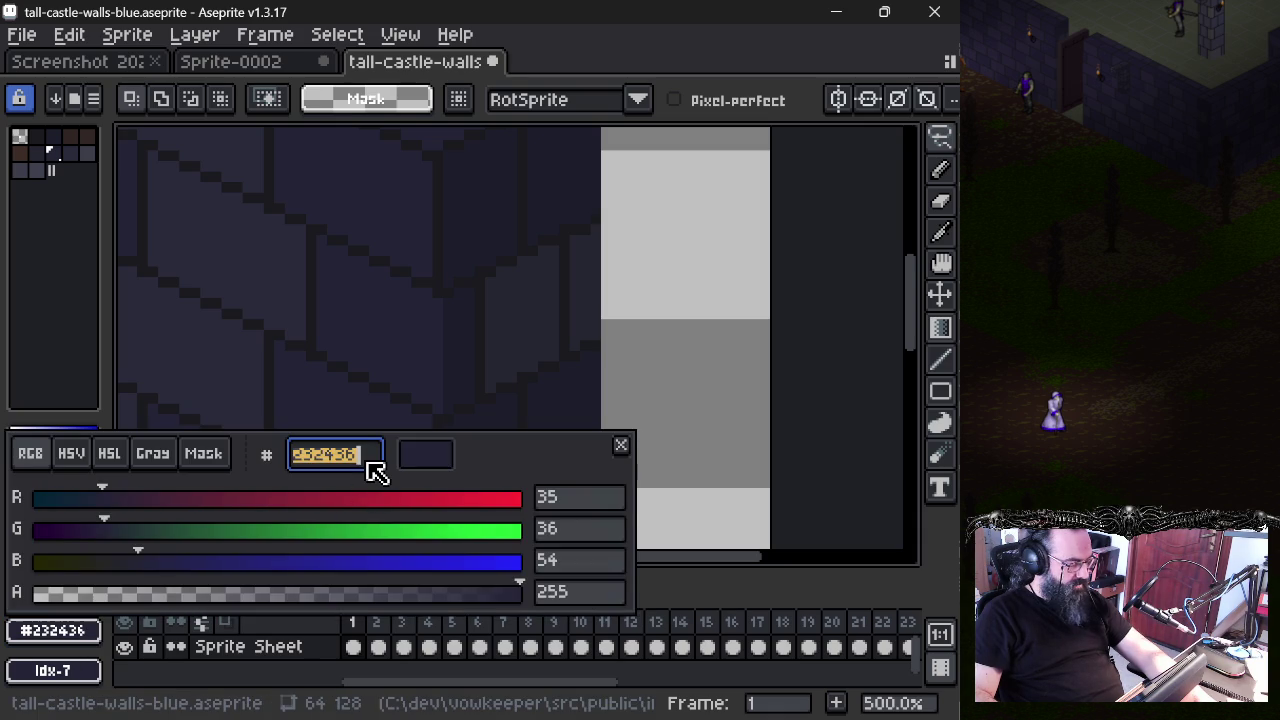
type("1c1d2b")
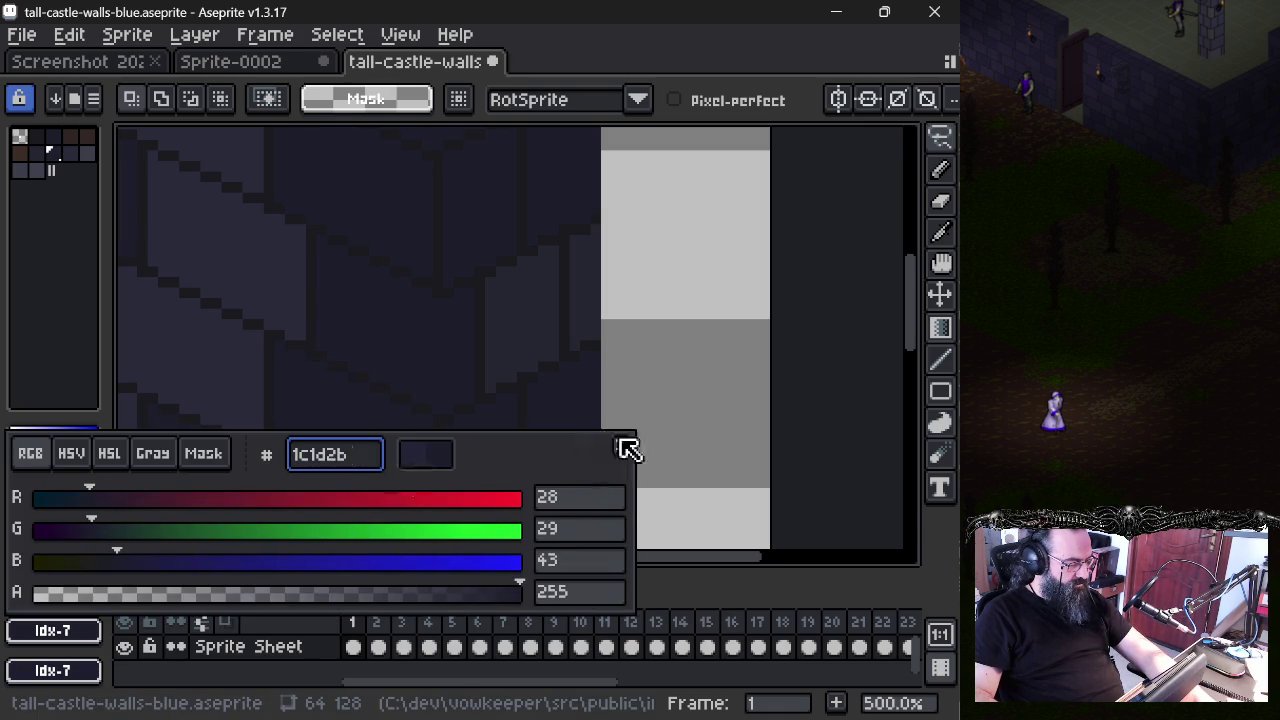
left_click(621, 445)
left_click(58, 138)
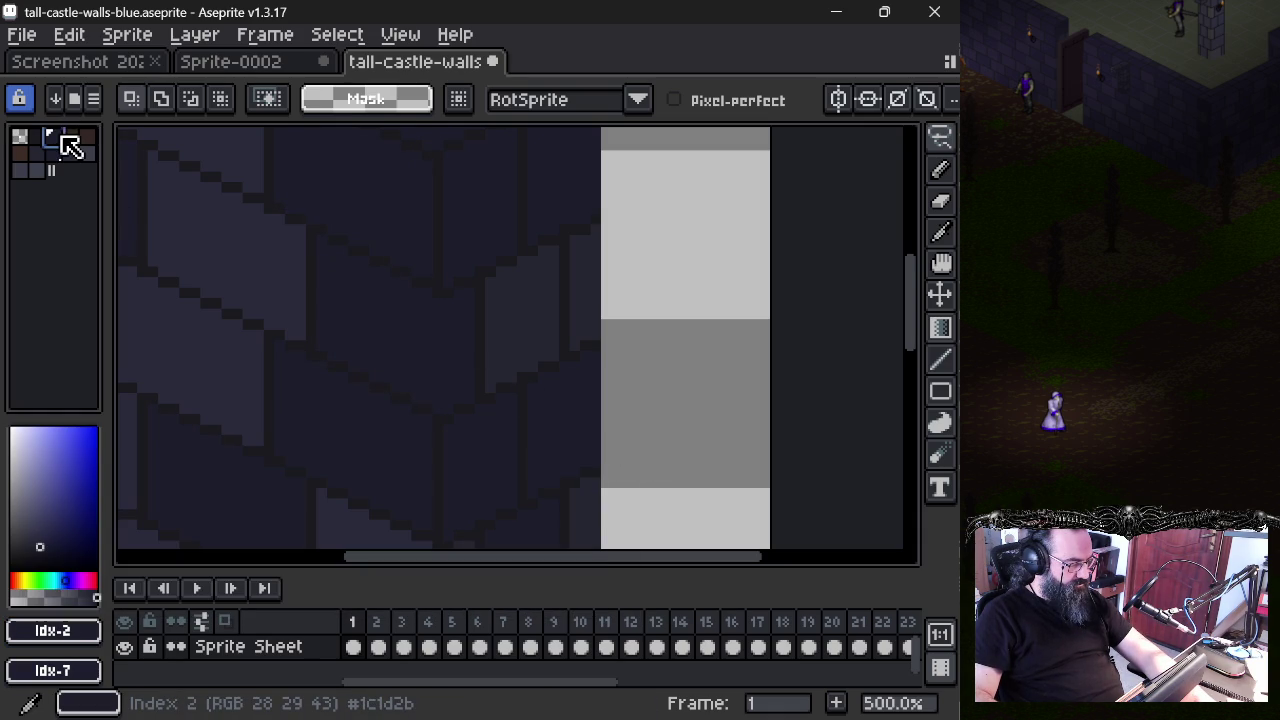
- Paste 232436 back into palette colour 2's hex value
left_click(55, 631)
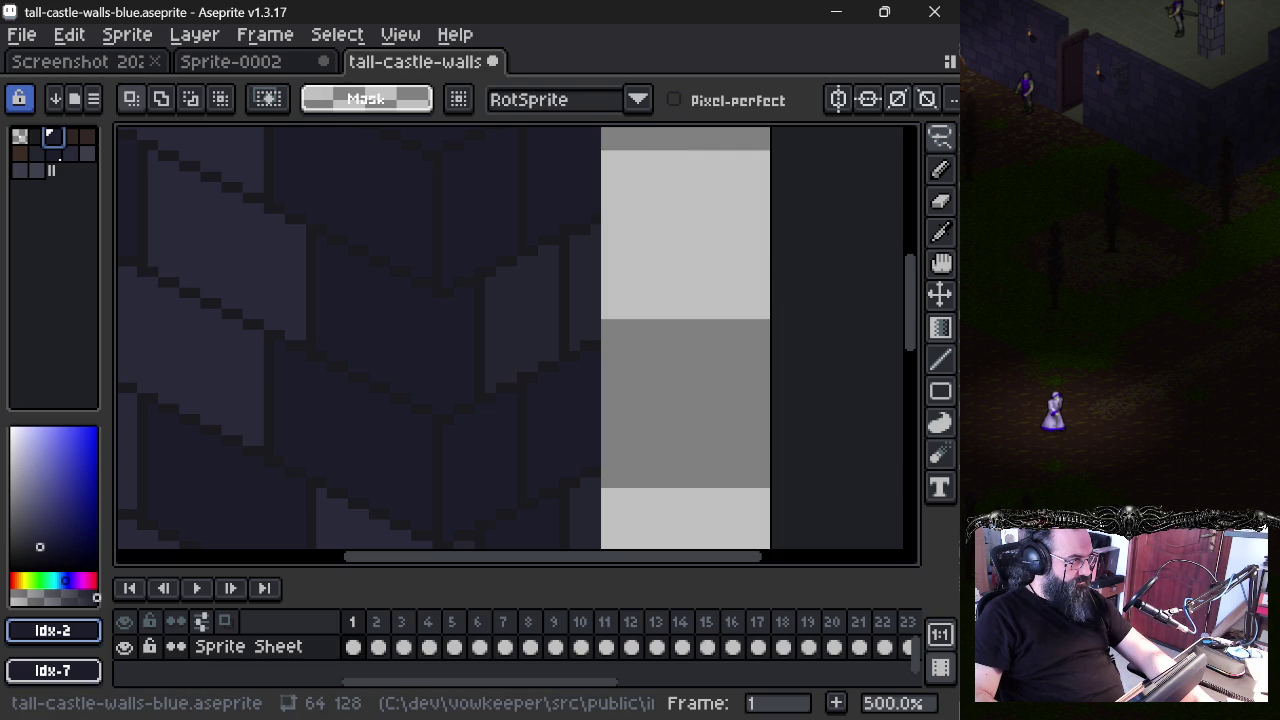
key("alt+Tab")
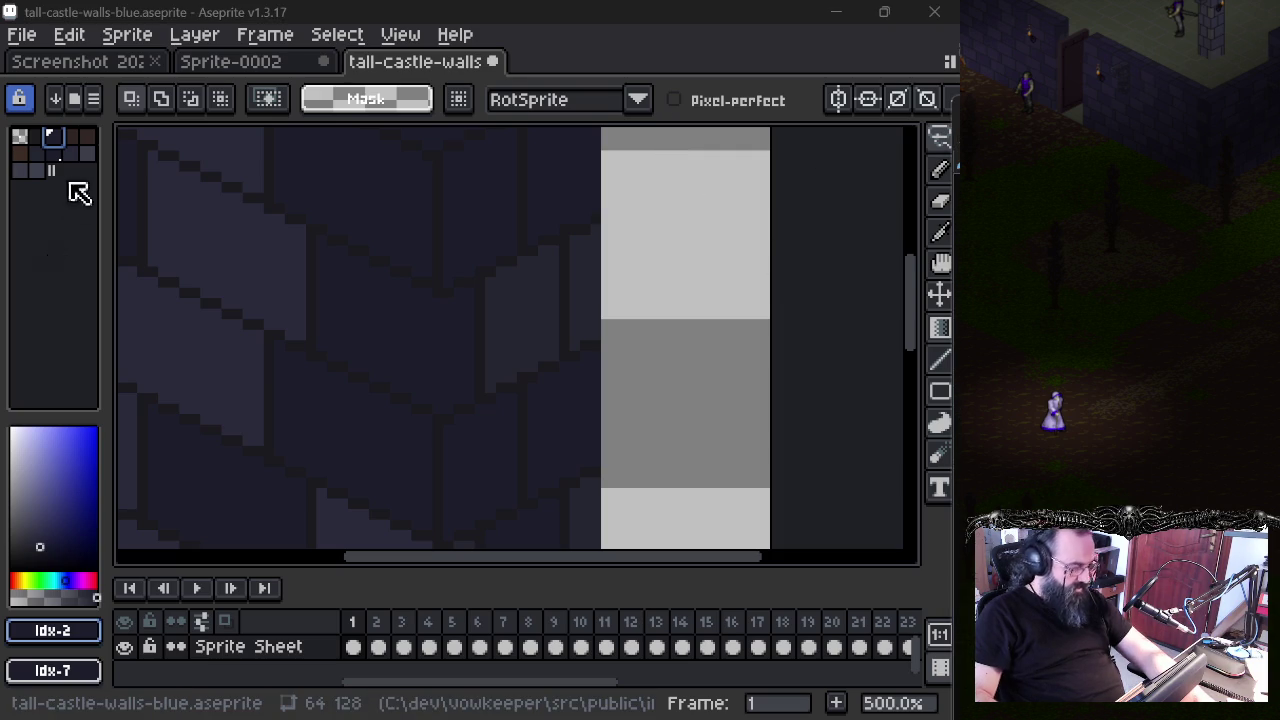
left_click(67, 150)
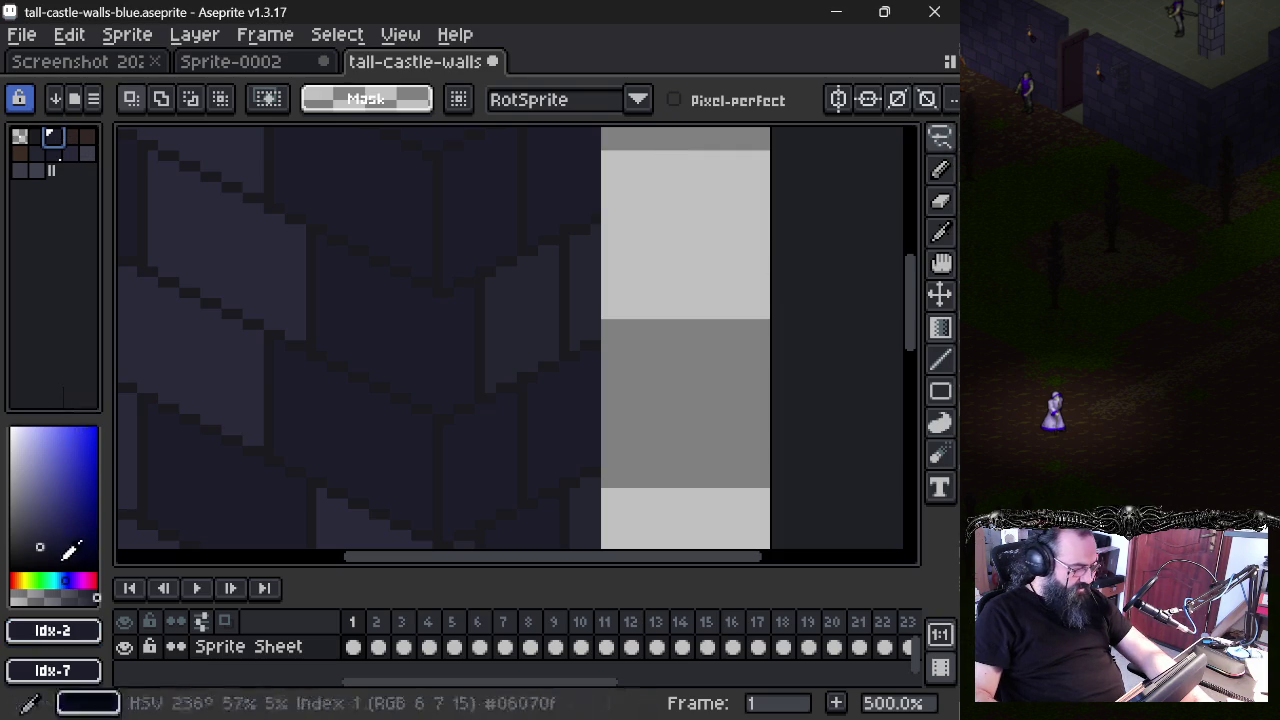
left_click(53, 630)
left_click(371, 462)
type("232436")
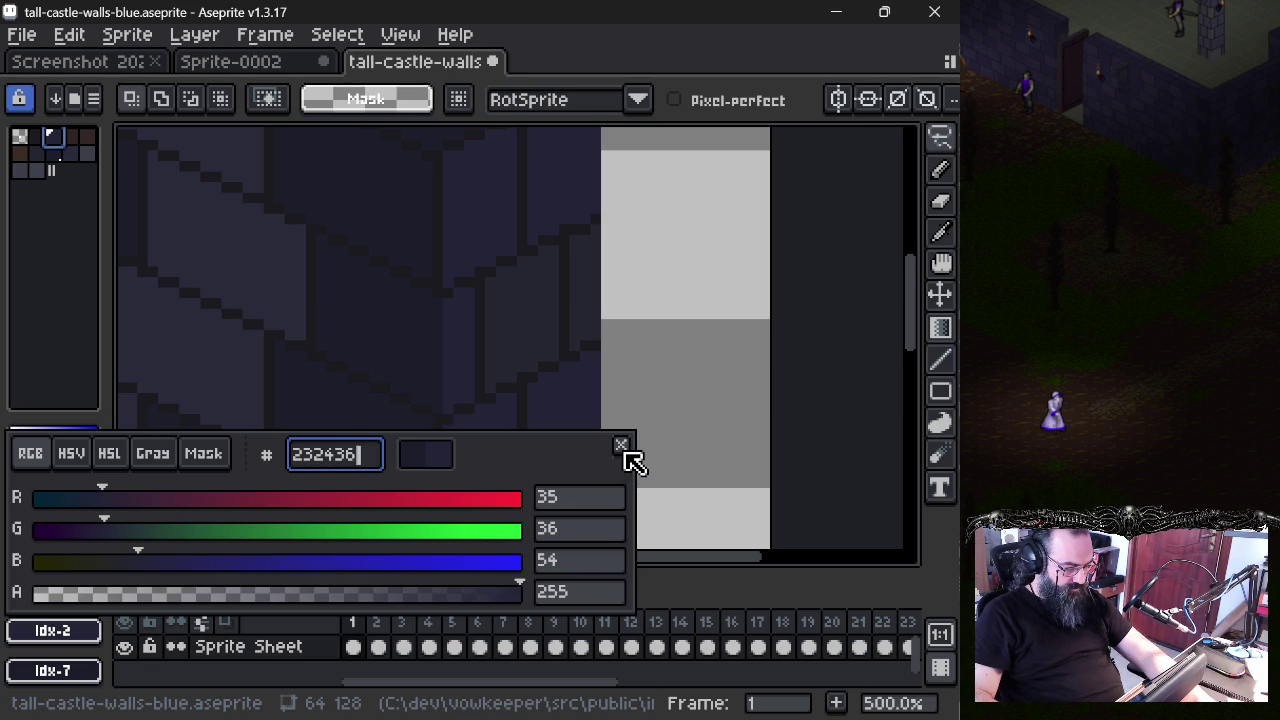
left_click(621, 446)
- Compare with undo/redo, keep the darker wall, then eyedrop #2a2a3b and view its values
key("ctrl+z")
key("ctrl+z")
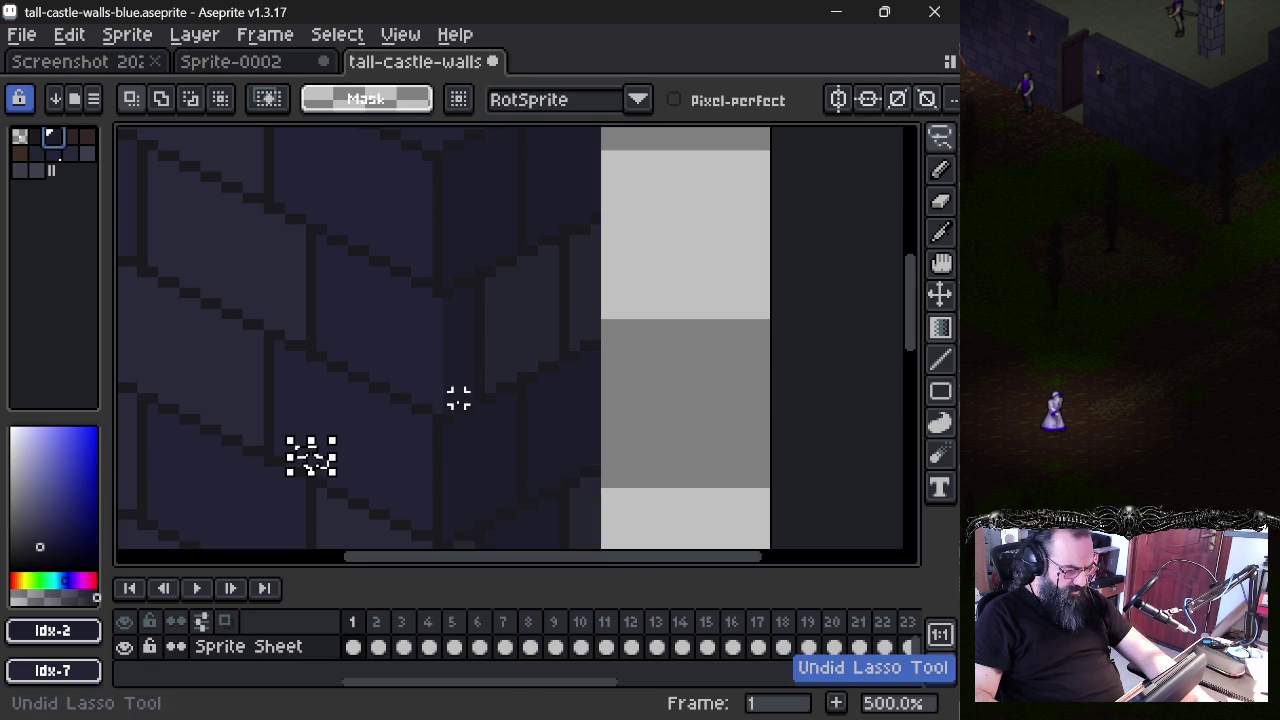
key("ctrl+y")
key("ctrl+y")
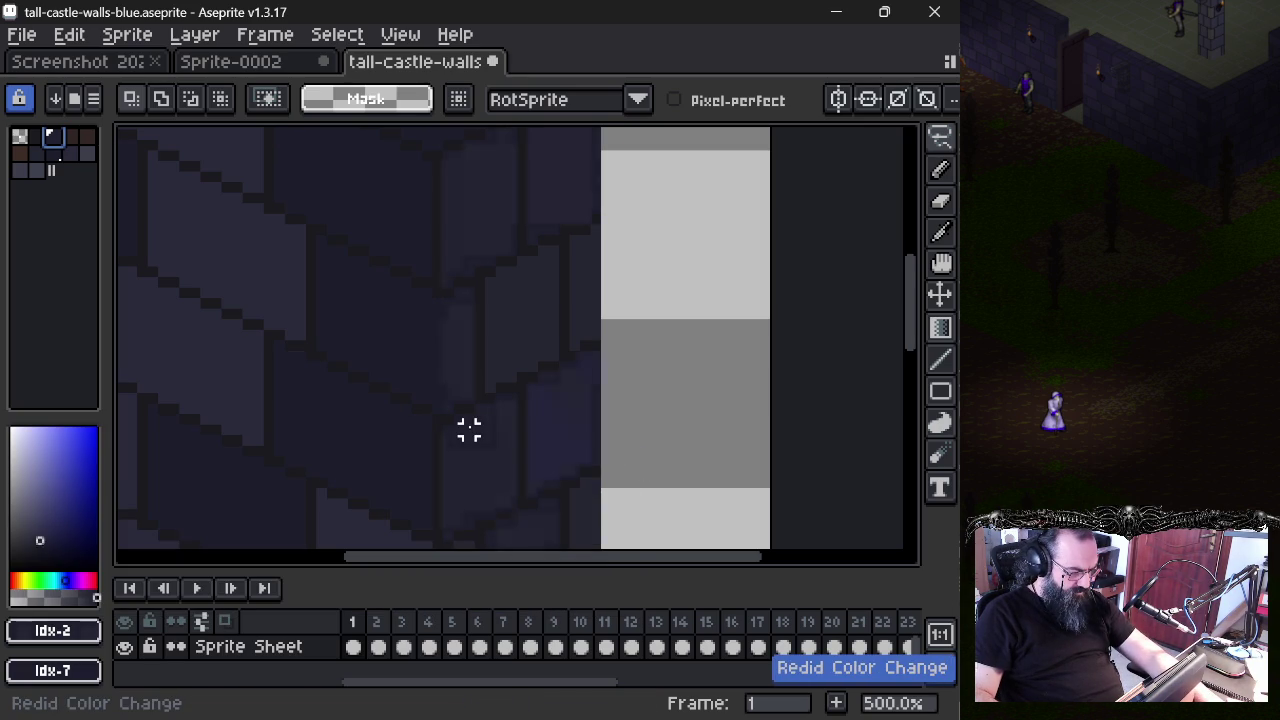
key("i")
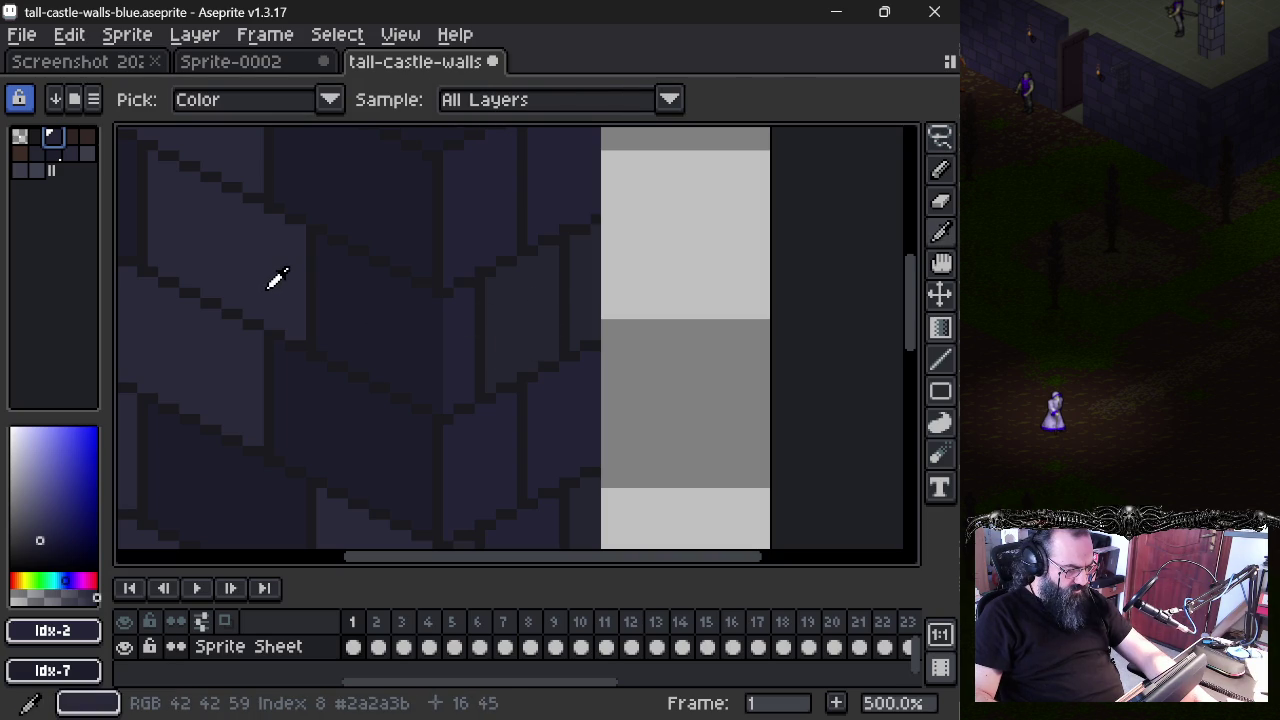
key("m")
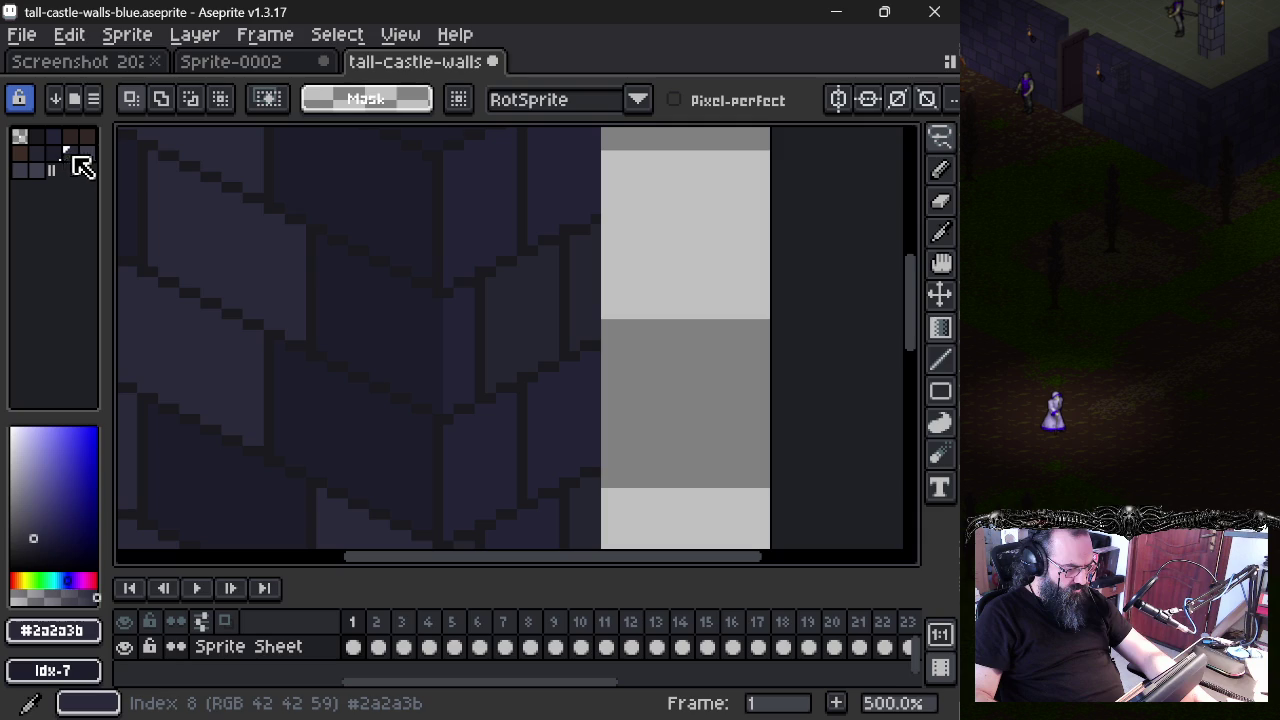
key("i")
left_click(537, 311)
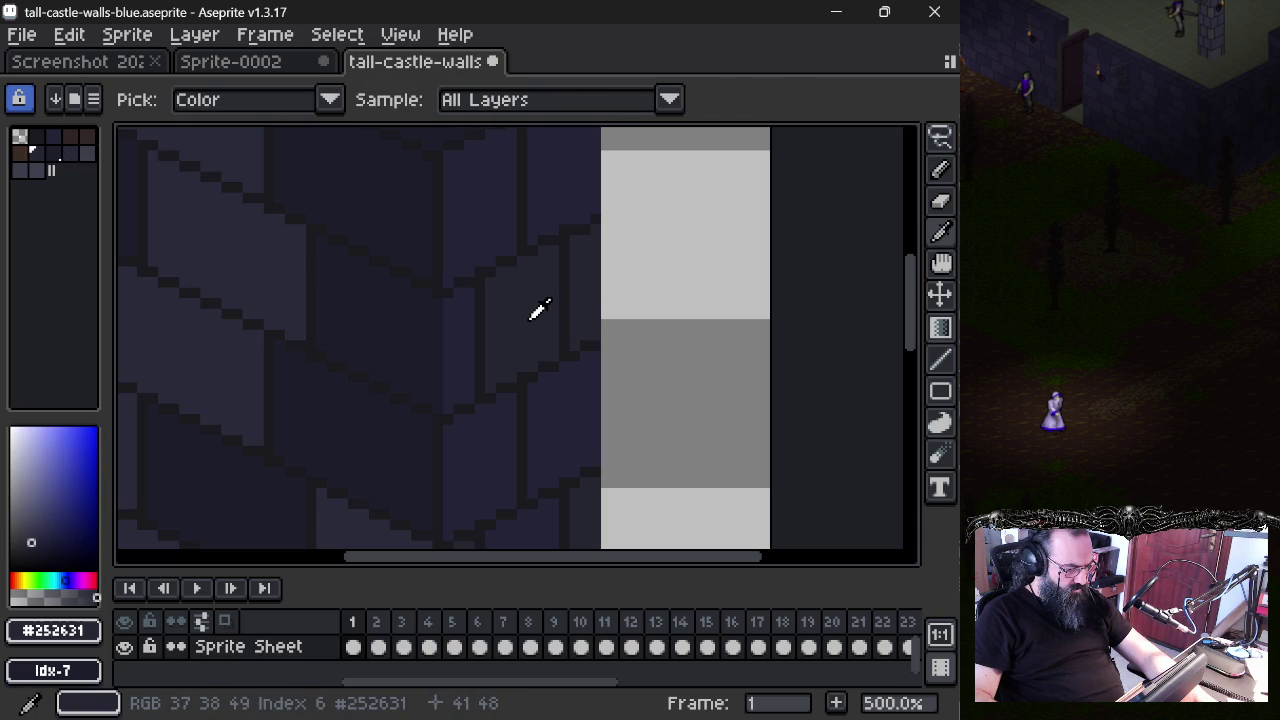
left_click(280, 264)
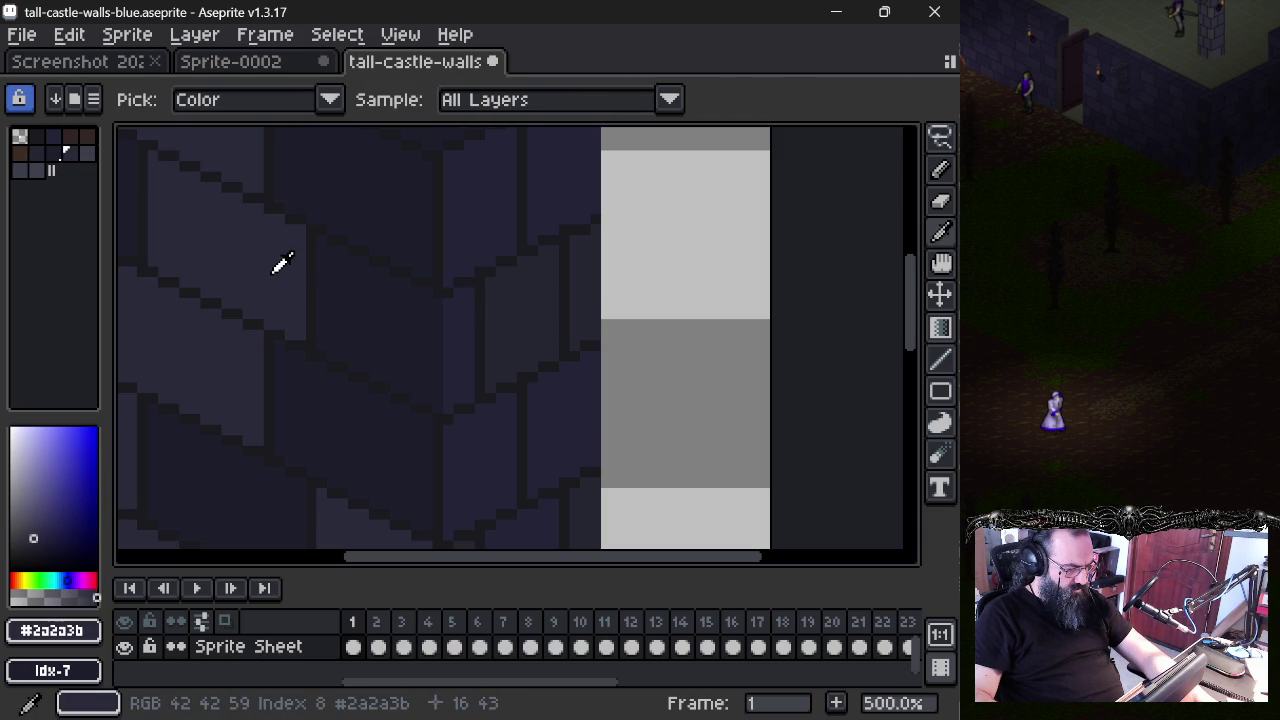
key("m")
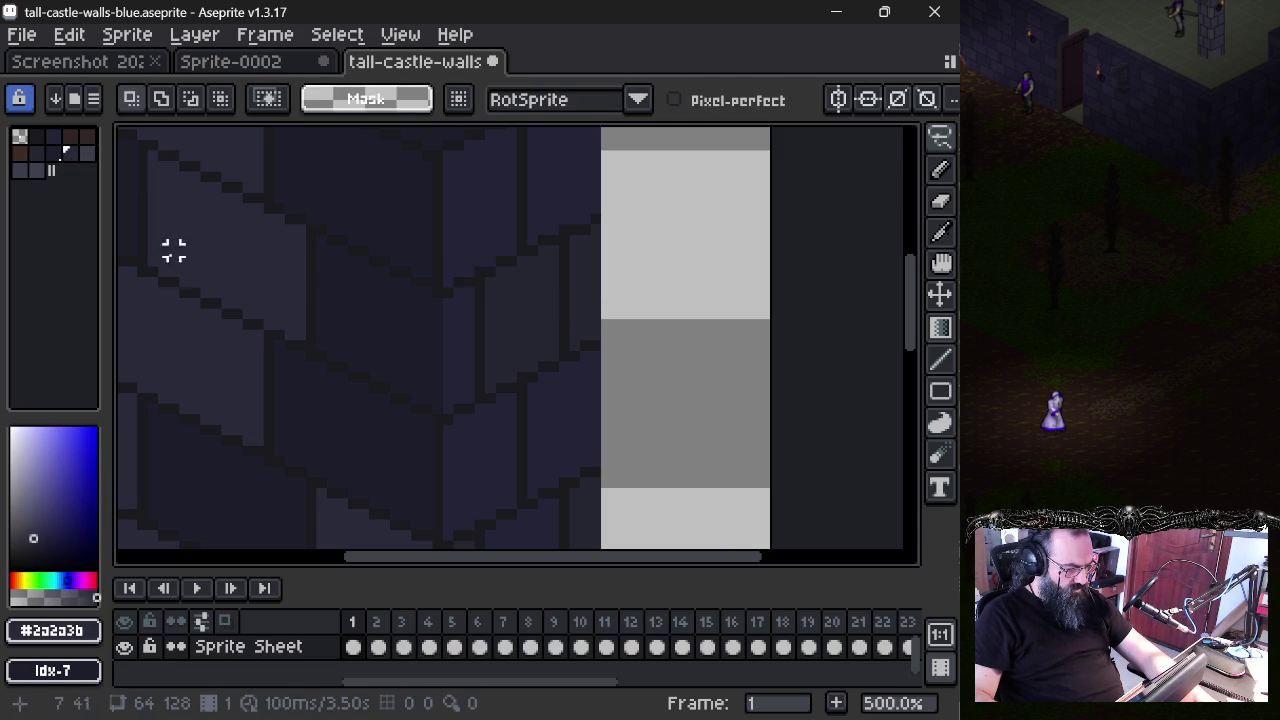
left_click(55, 632)
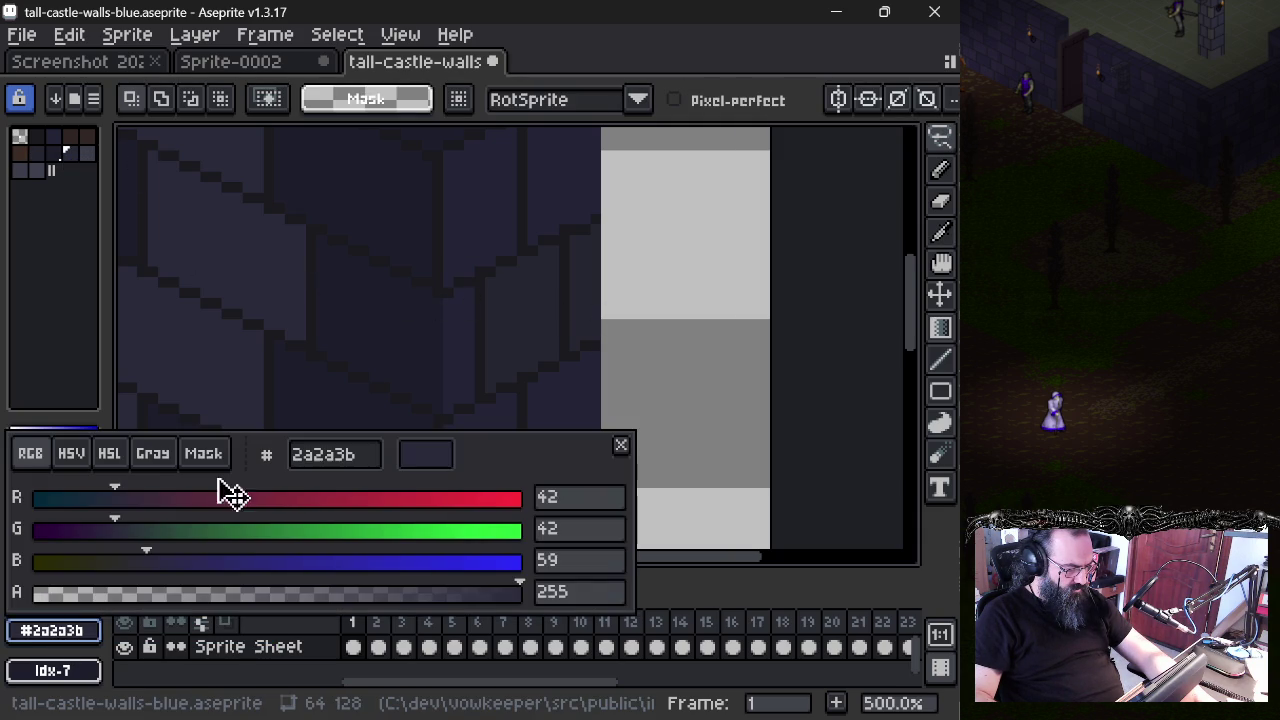
- Eyedrop #252631 and temporarily recolour it to ffffff to see where it's used
double_click(350, 458)
key("Escape")
left_click(530, 295, "alt")
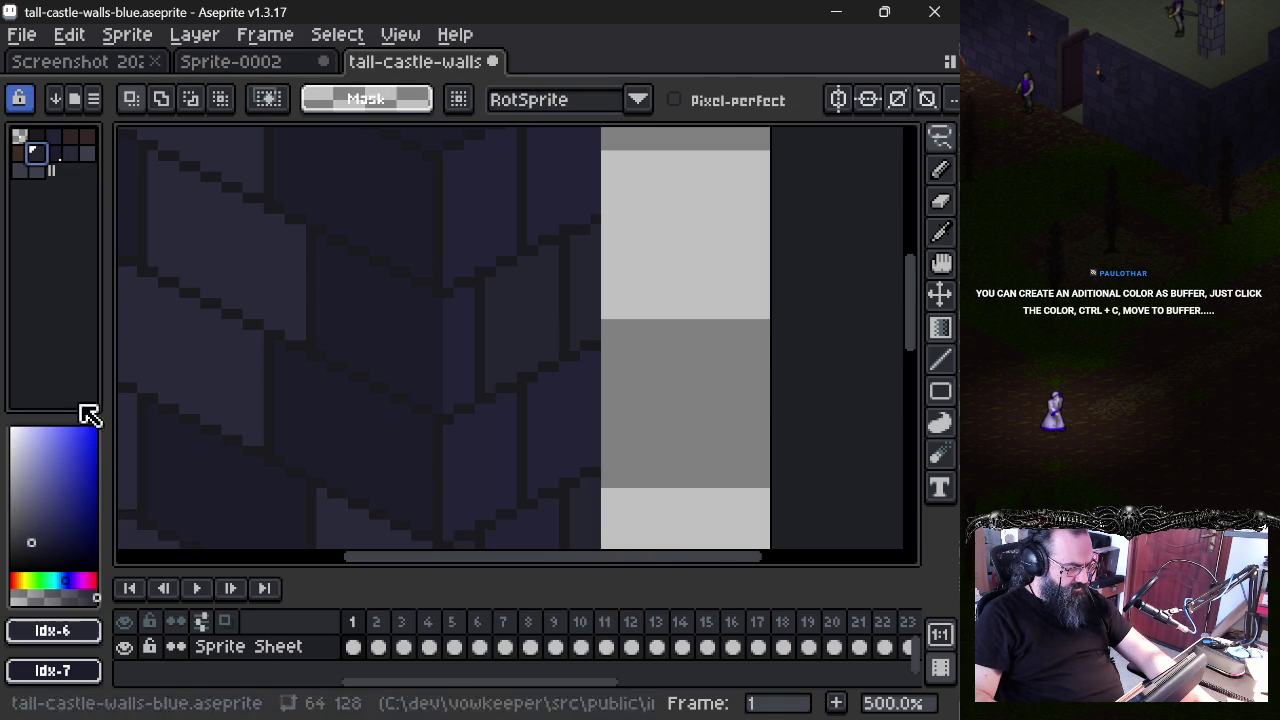
left_click(60, 631)
left_click(371, 457)
type("ffffff")
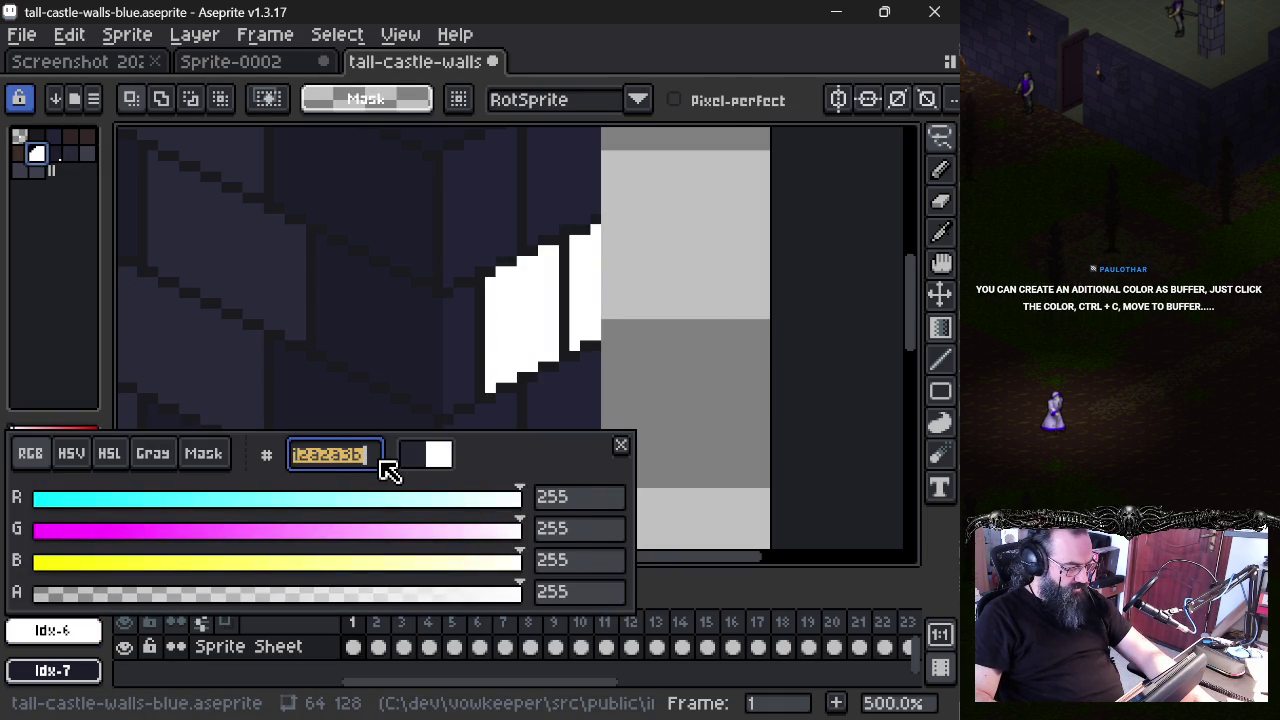
- Revert the white recolour and resample #252631 from the wall
key("ctrl+z")
key("ctrl+y")
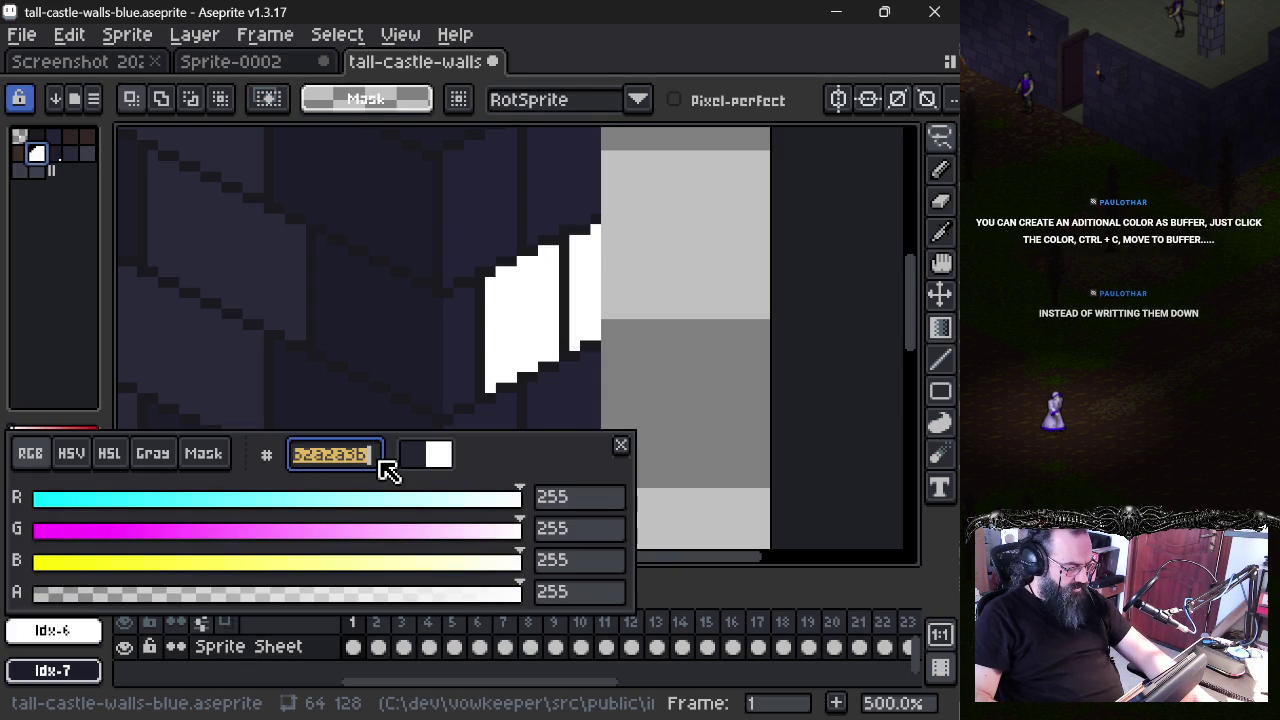
left_click(380, 463)
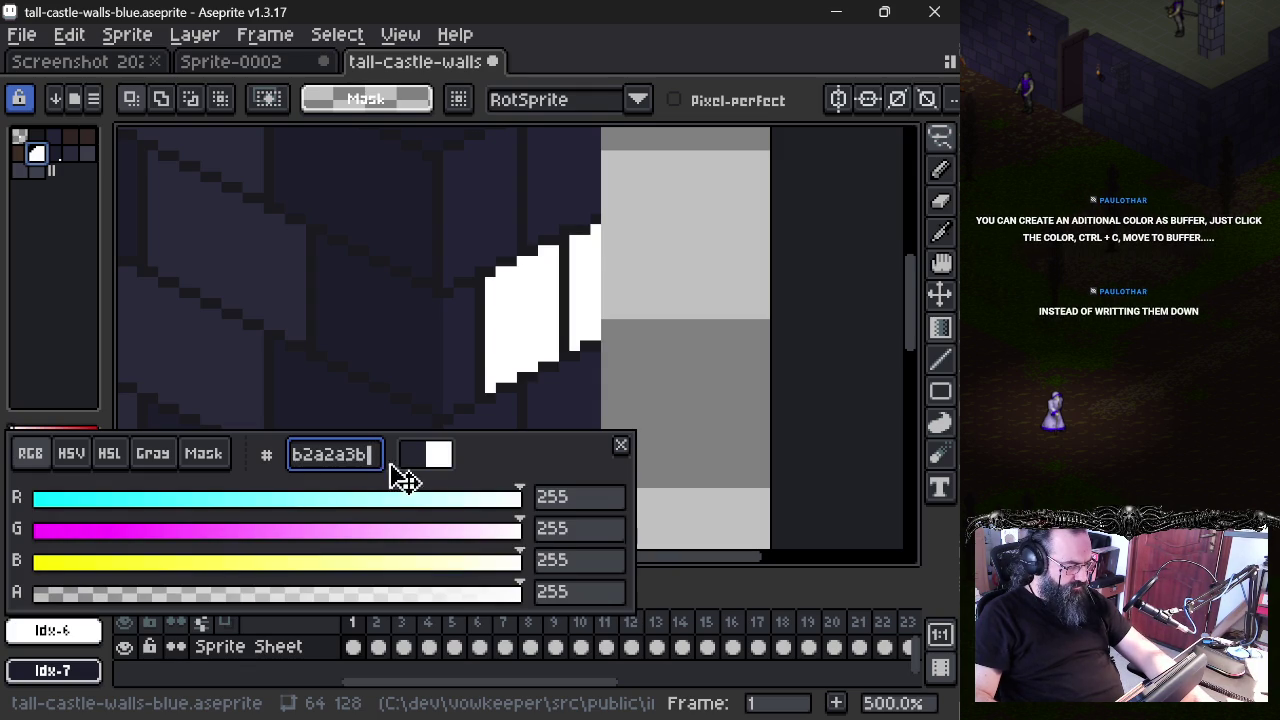
key("Escape")
key("ctrl+z")
key("ctrl+z")
key("ctrl+z")
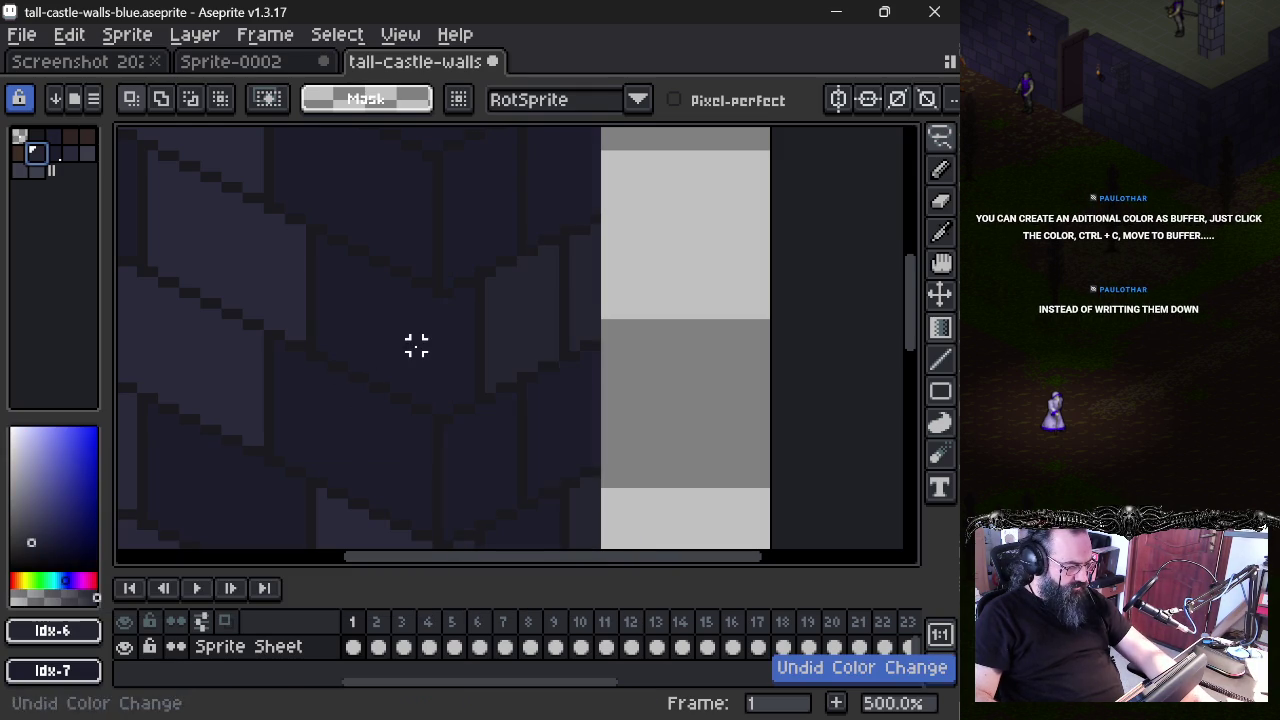
key("ctrl+z")
key("ctrl+z")
key("ctrl+y")
key("ctrl+y")
key("ctrl+y")
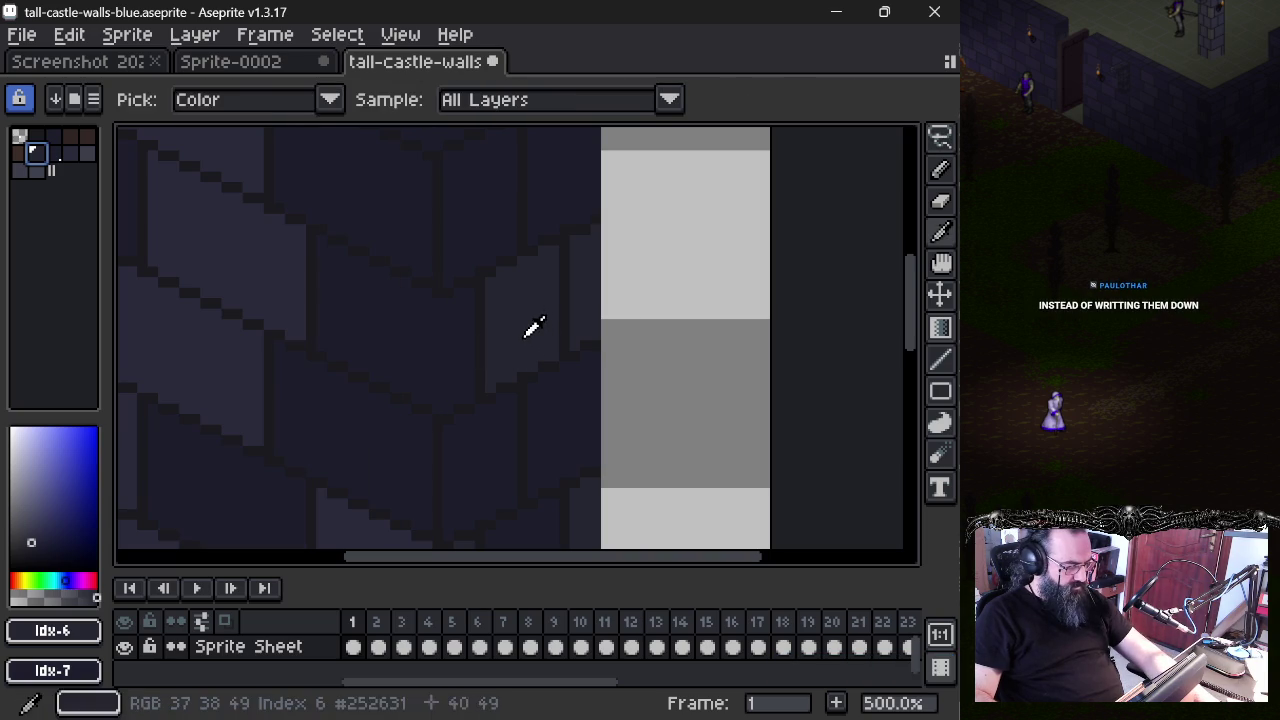
left_click(527, 330, "alt")
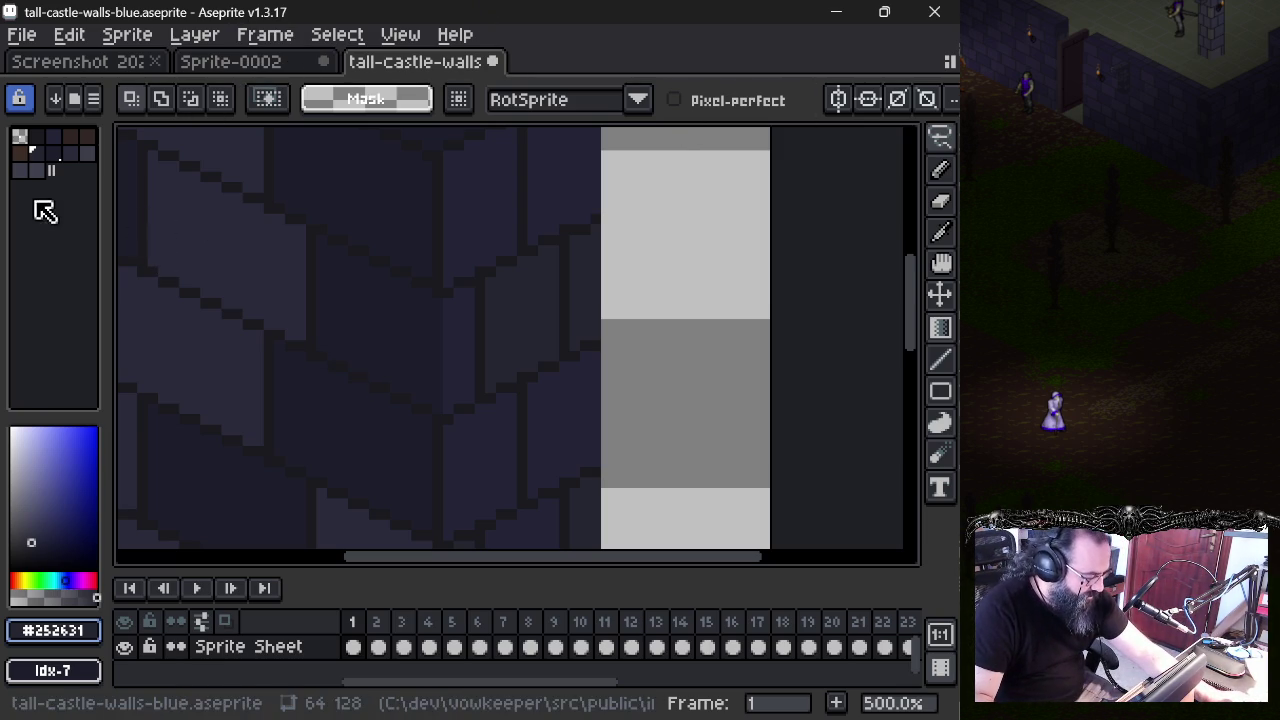
- Inspect the #252631 colour and sample the #2a2a3b wall shade from the canvas
left_click(88, 628)
left_click(350, 465)
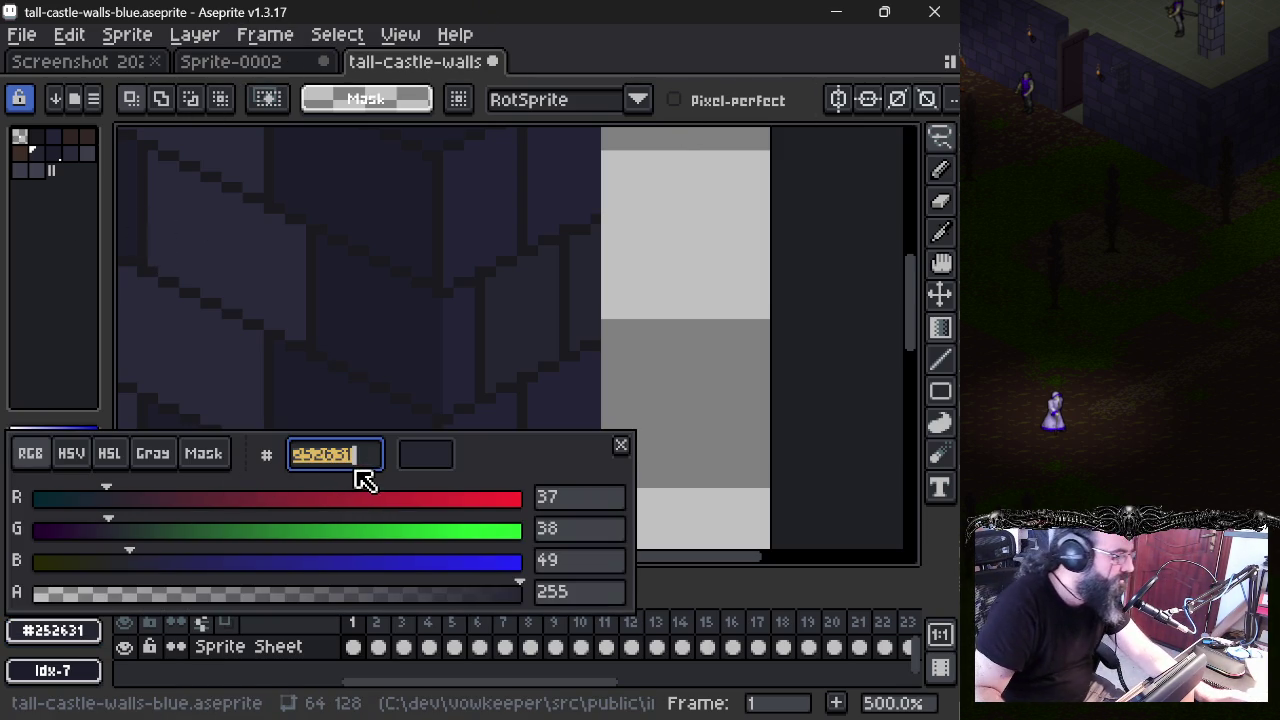
left_click(268, 337)
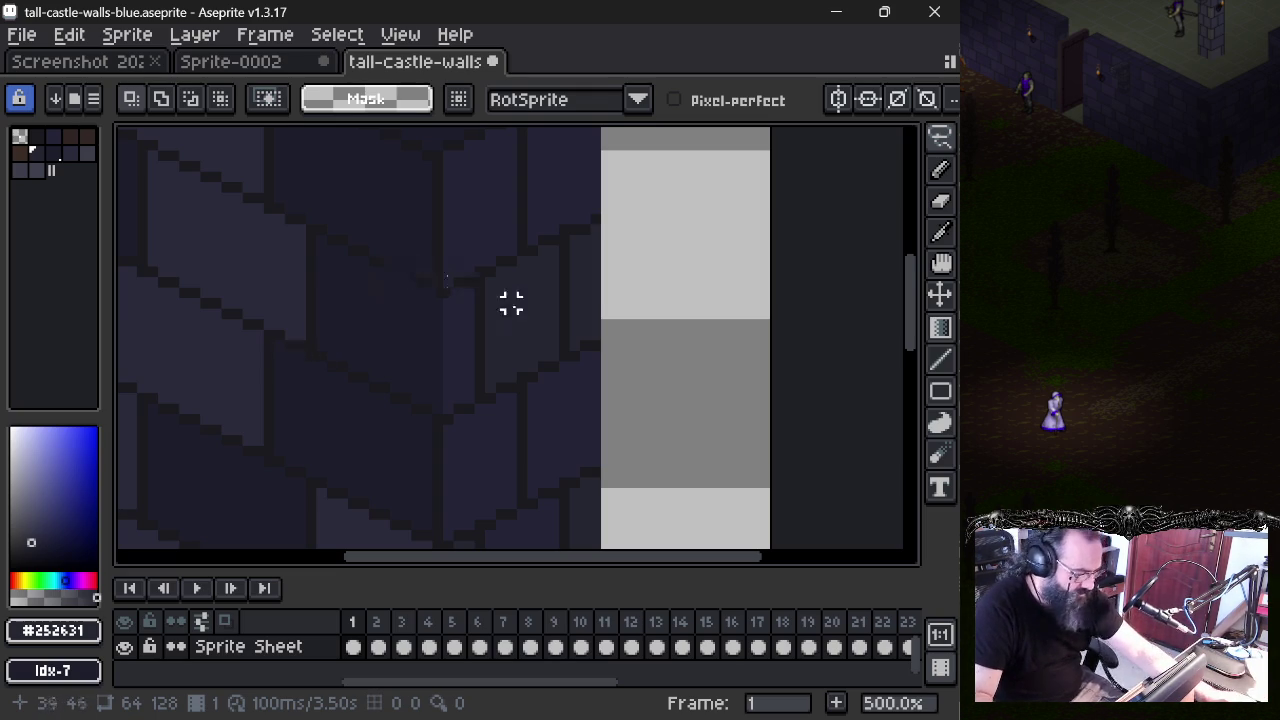
key("i")
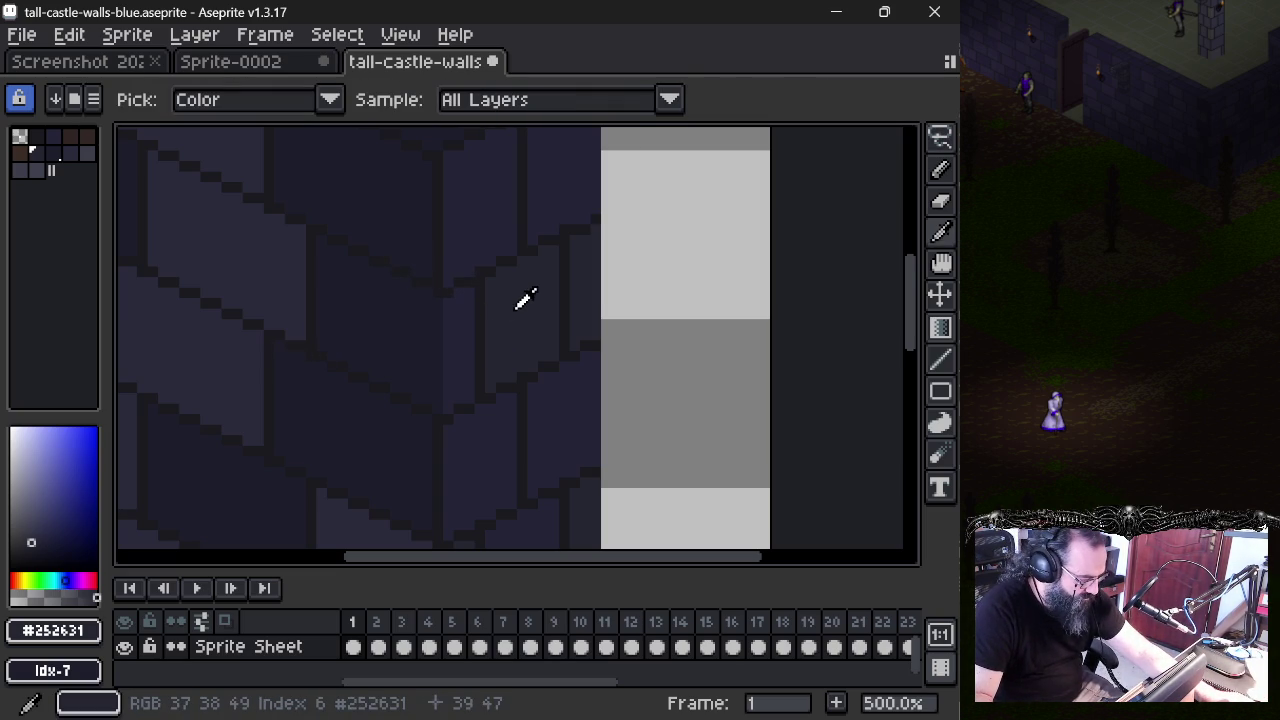
left_click(235, 240)
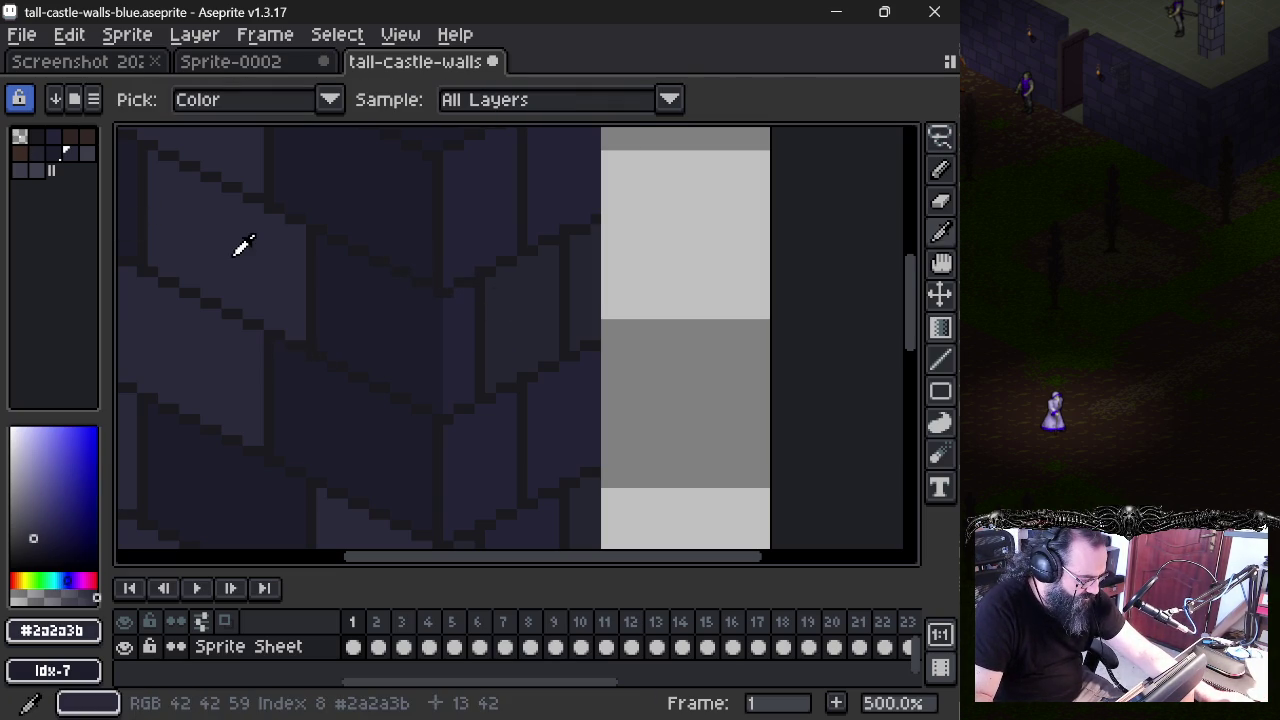
left_click(70, 152)
key("m")
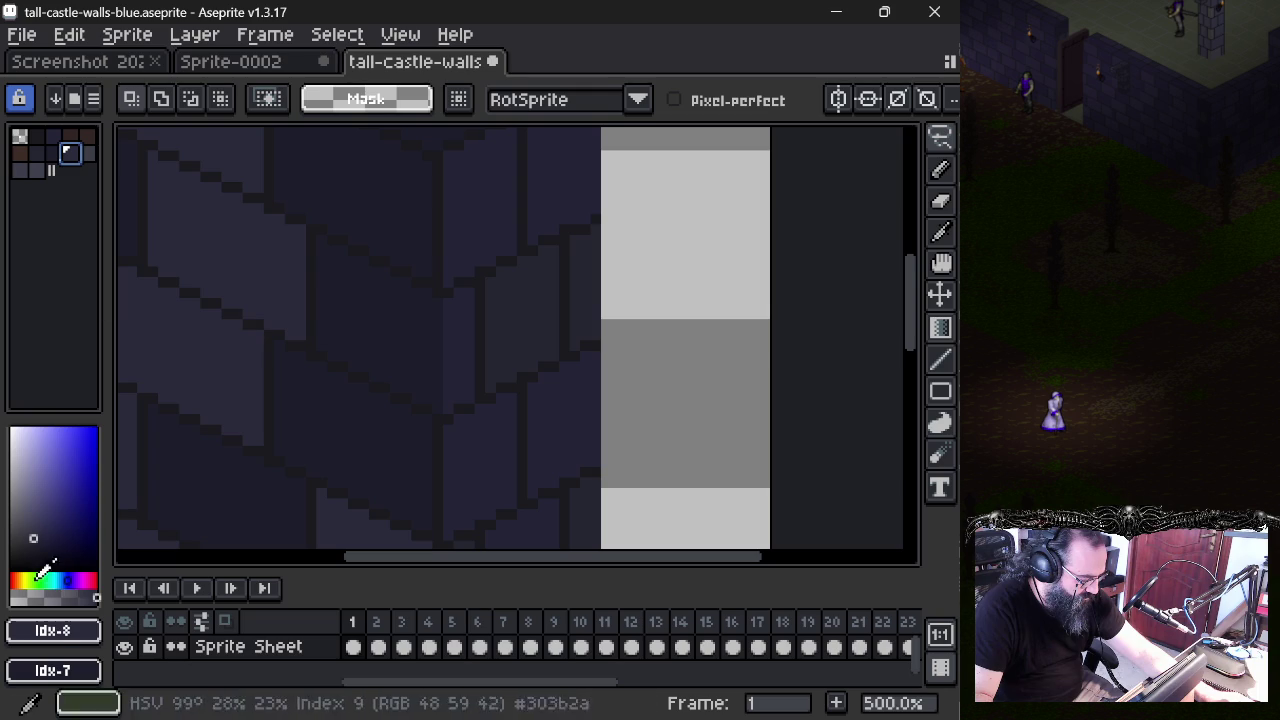
- Set the foreground colour to hex 252631 and sample the darker wall colour
left_click(53, 632)
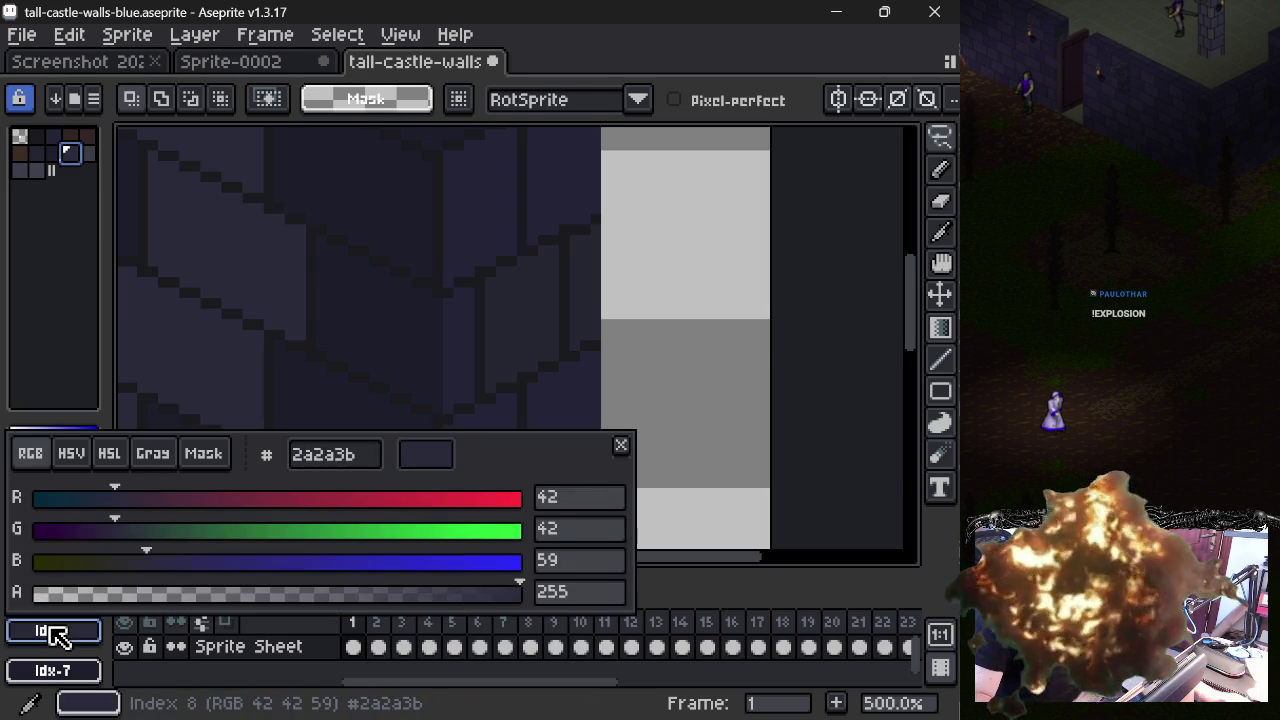
left_click(362, 462)
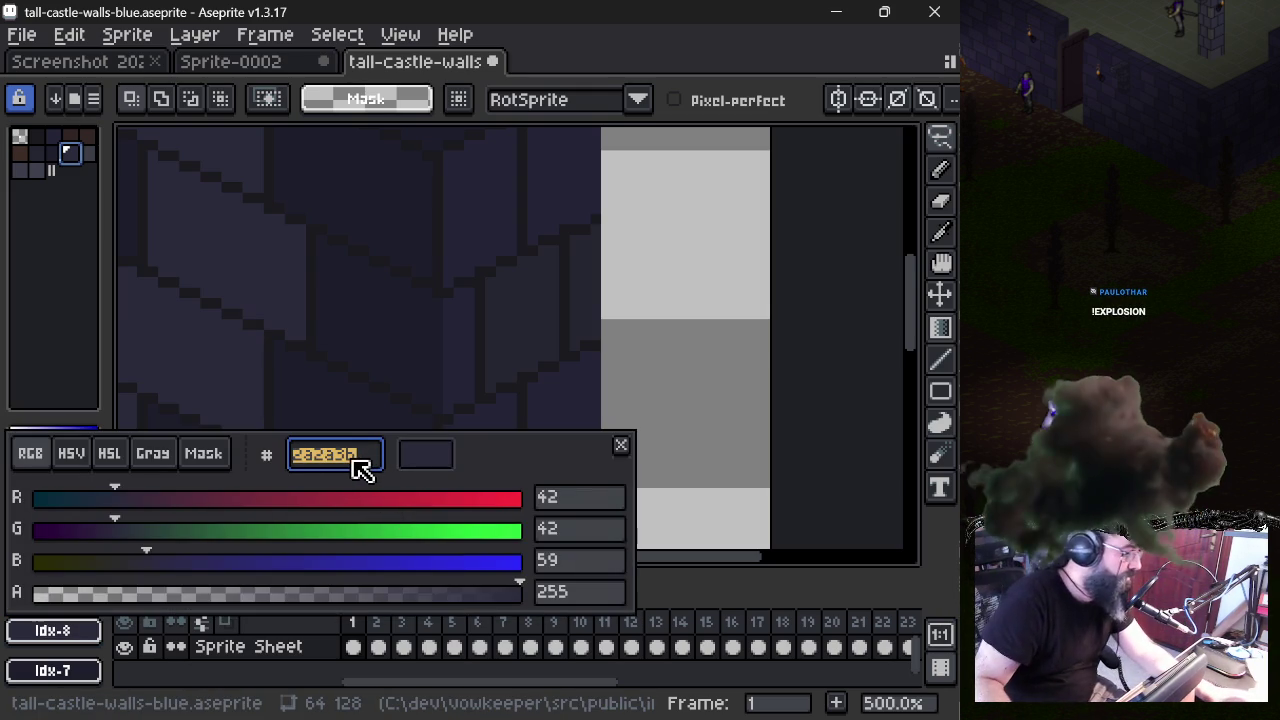
type("252631")
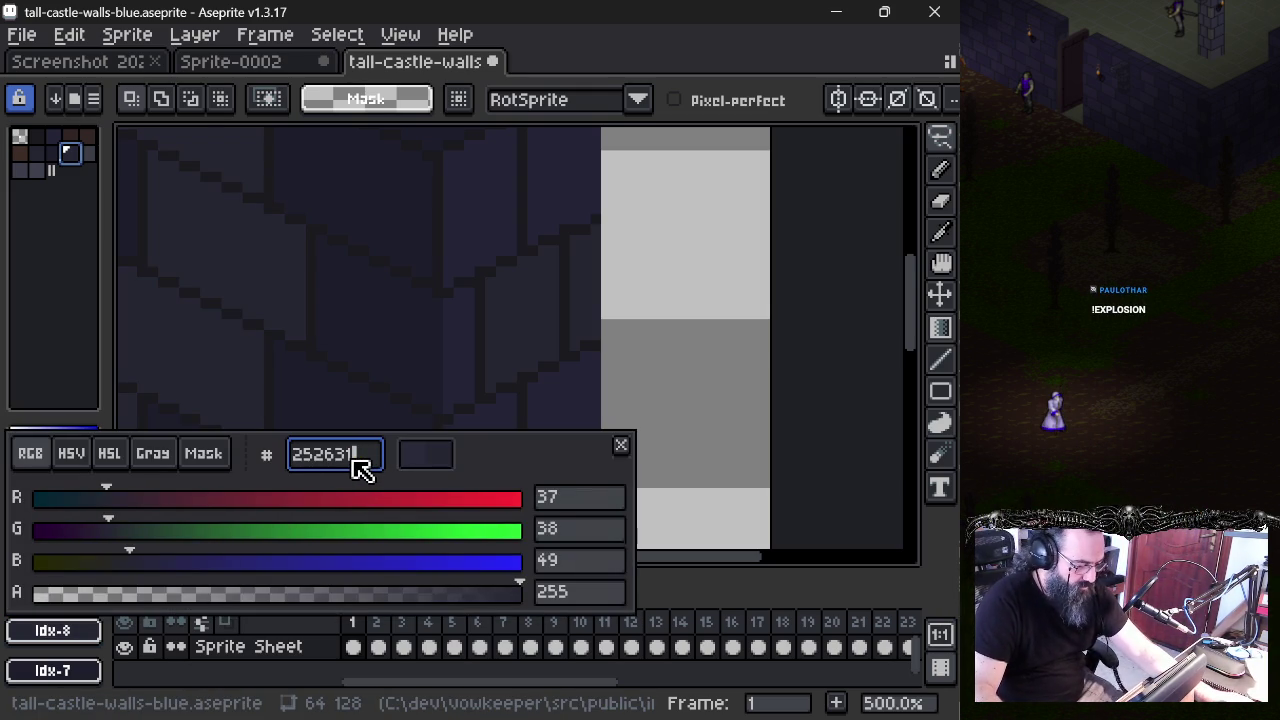
key("Return")
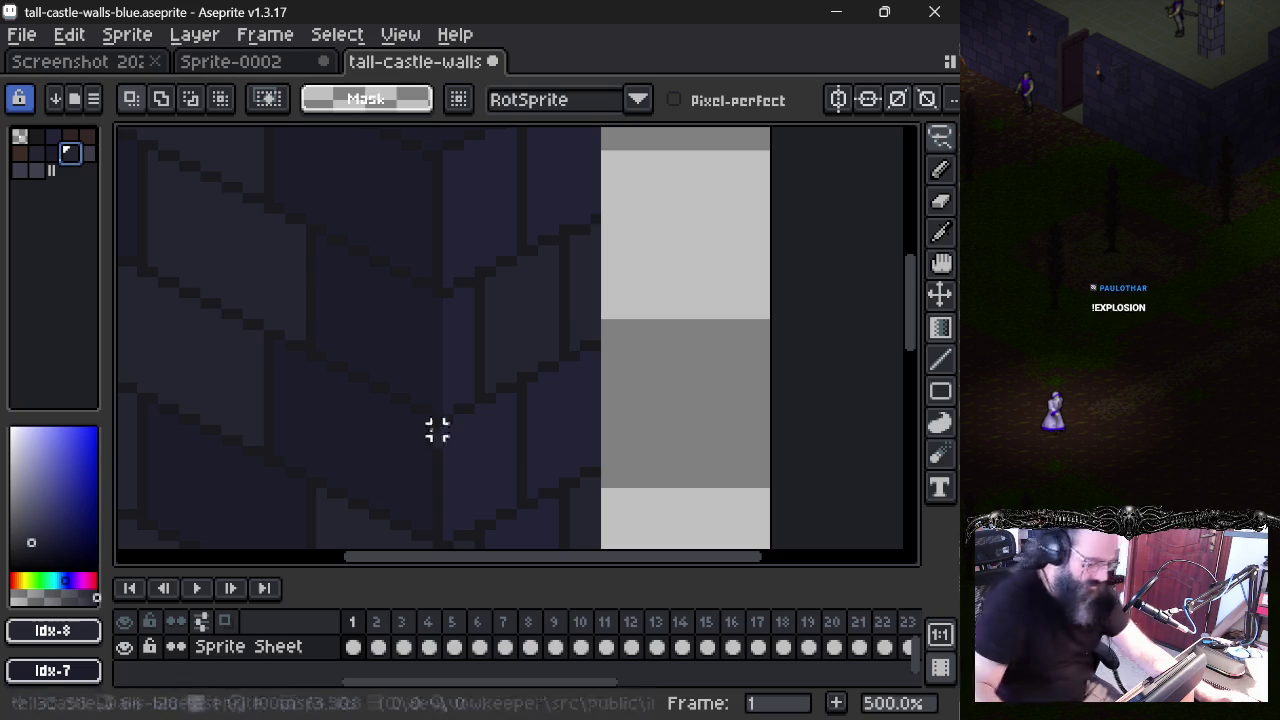
left_click(530, 313, "alt")
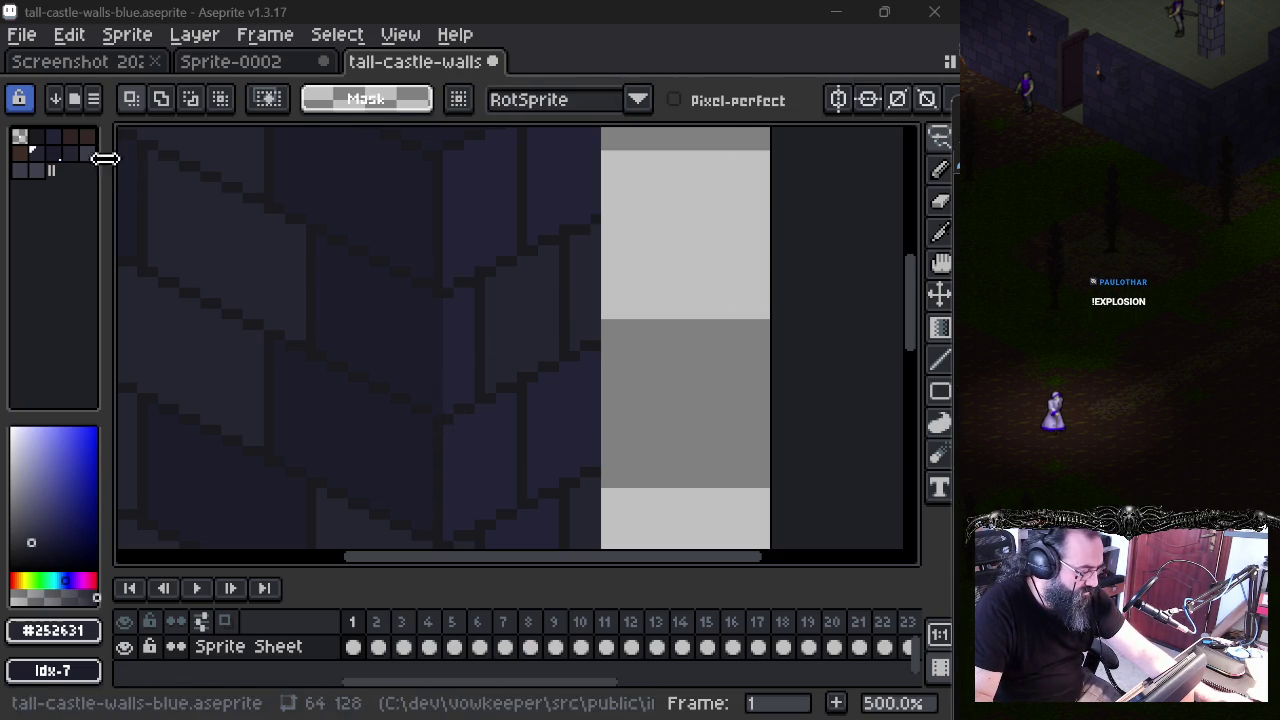
- Set the foreground to hex 2a2a3b, then pick palette index 8 and open palette Options
left_click(66, 626)
left_click(372, 460)
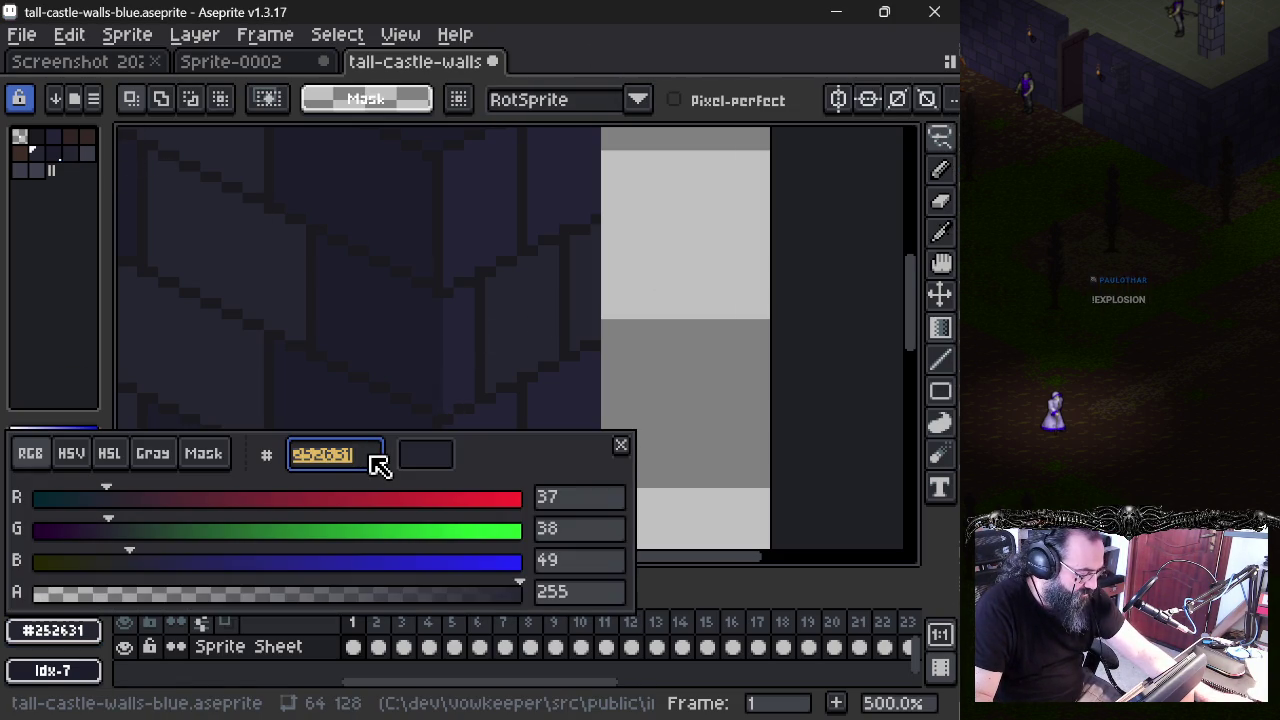
type("2a2a3b")
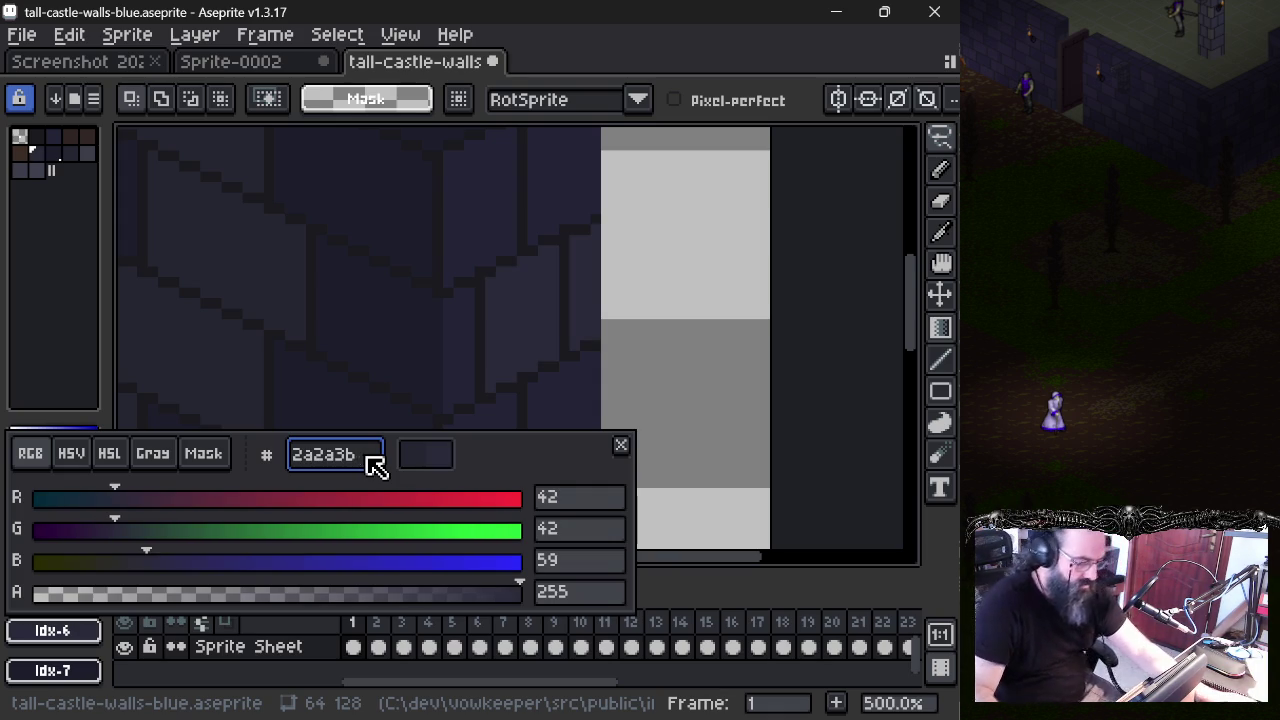
key("Return")
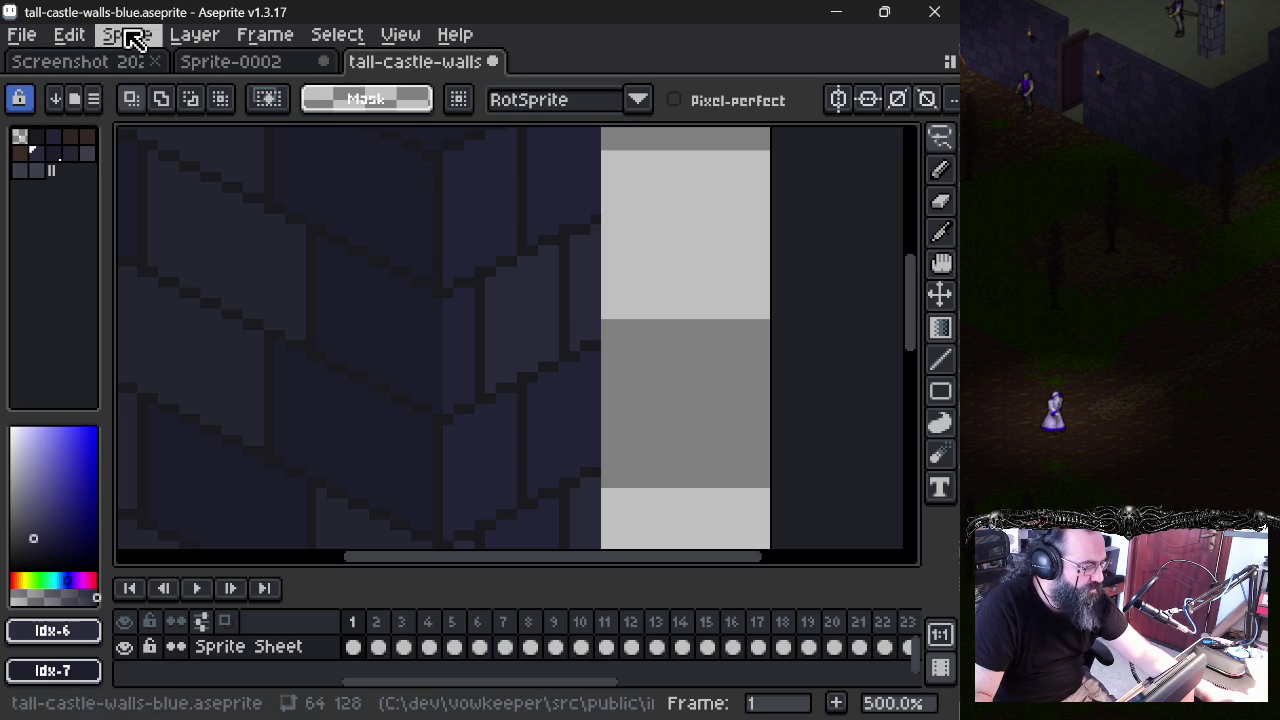
left_click(76, 158)
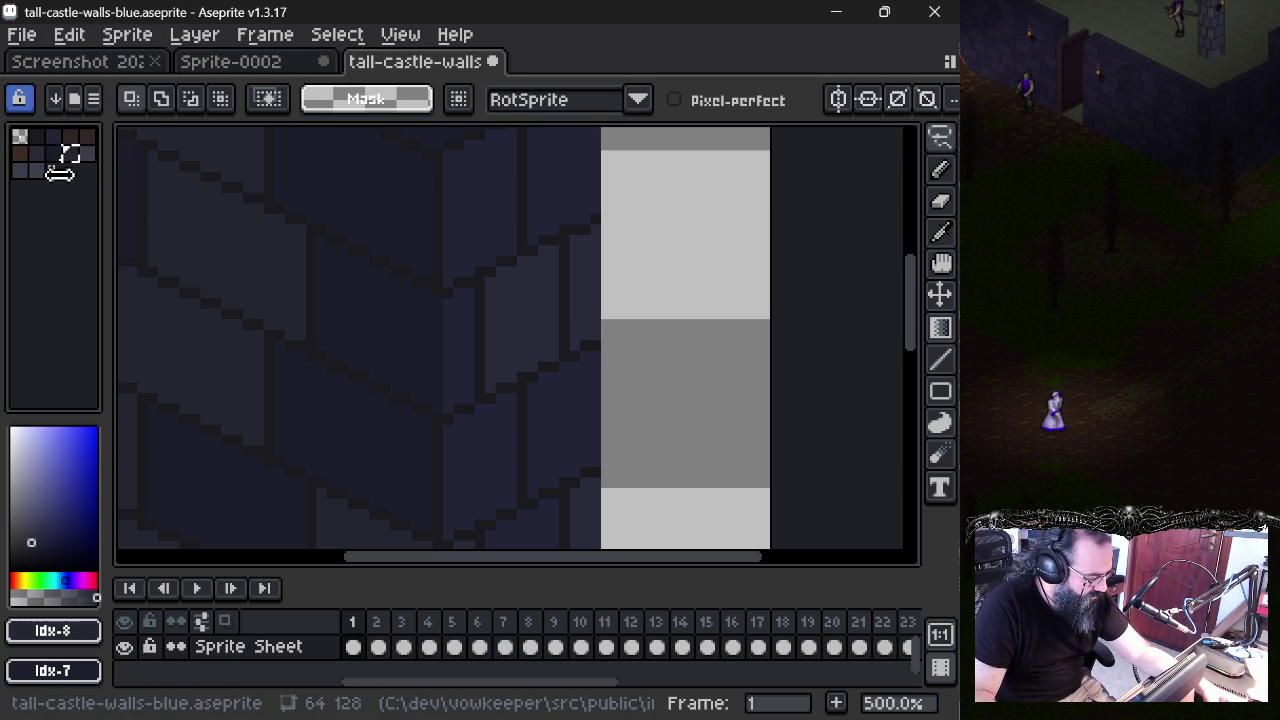
left_click(94, 100)
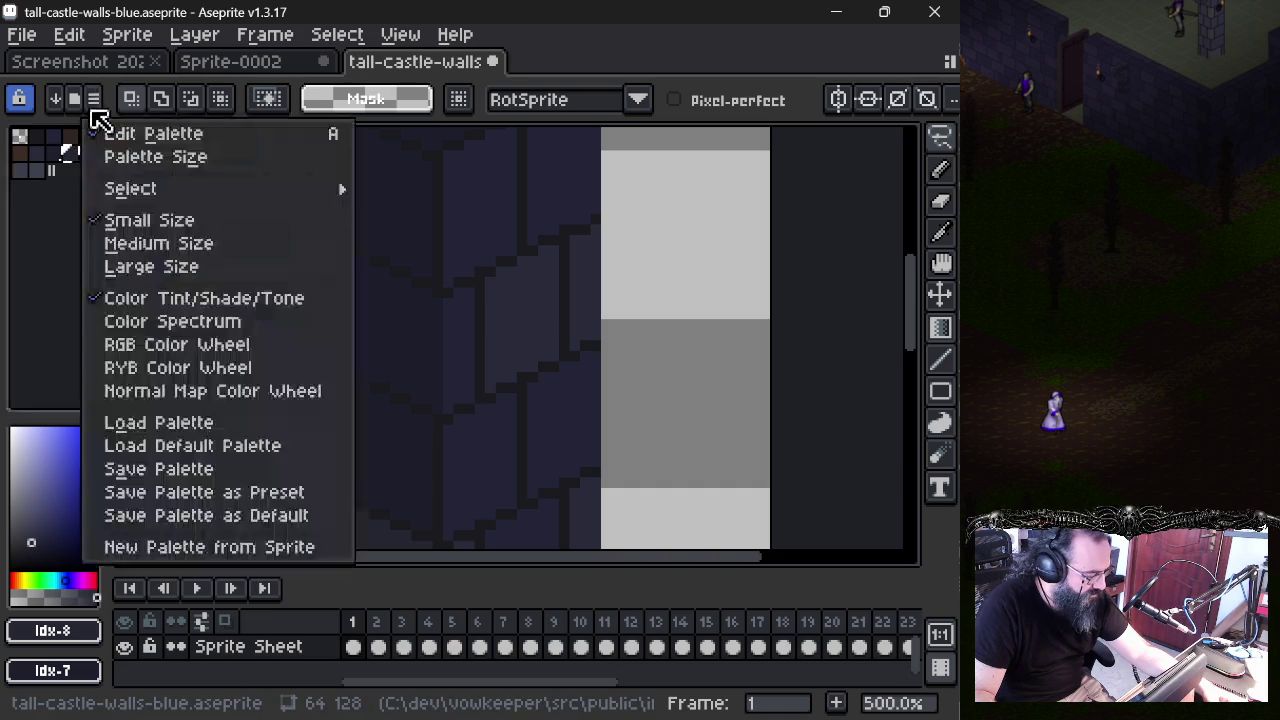
left_click(96, 112)
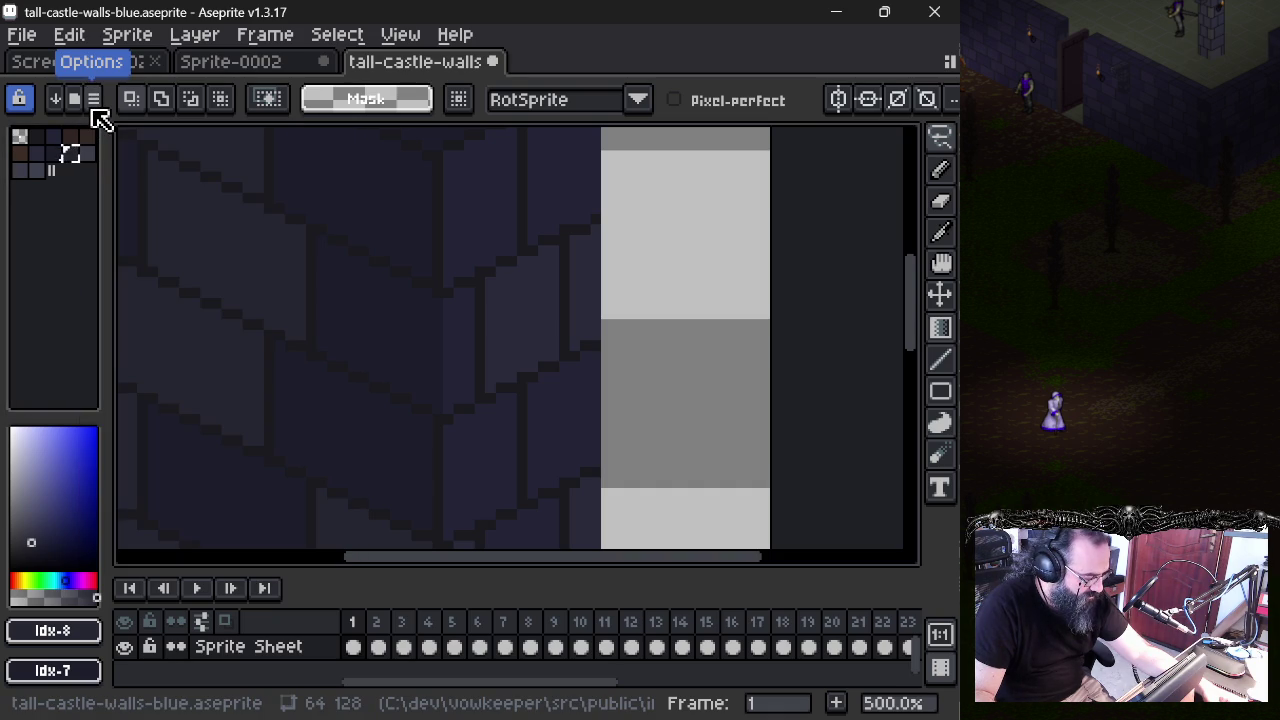
left_click(52, 632)
left_click(368, 462)
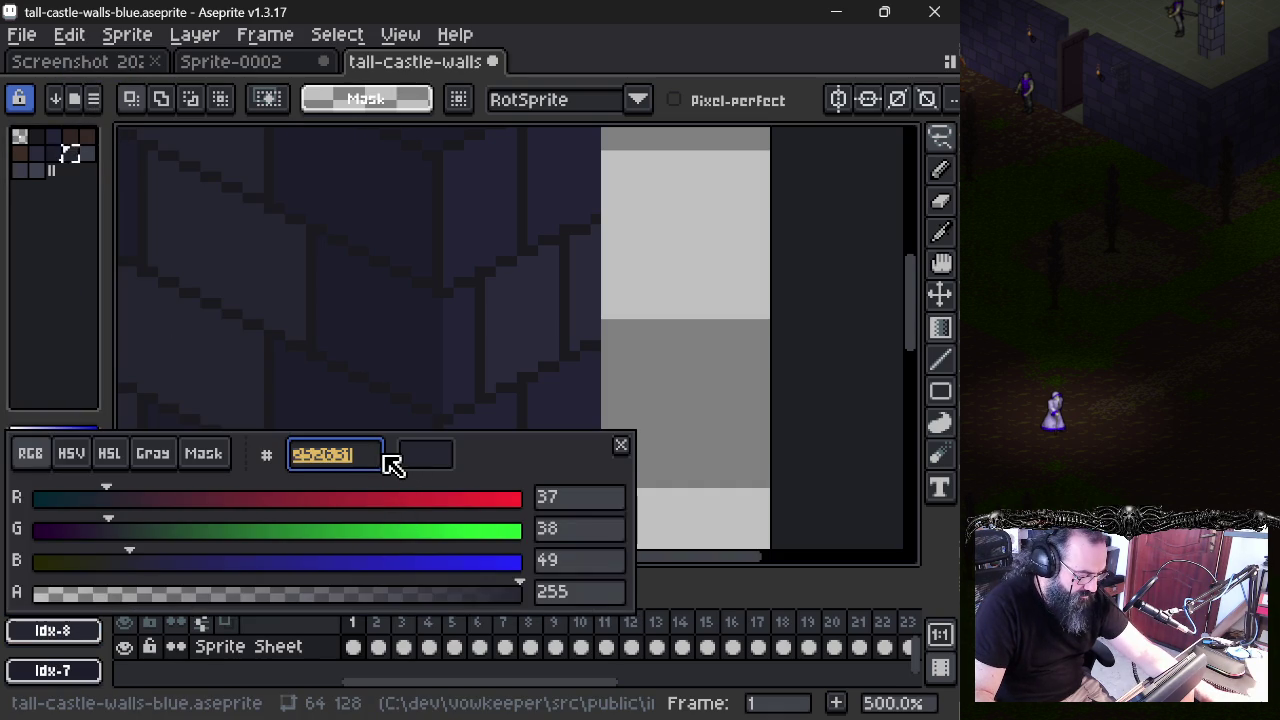
key("Escape")
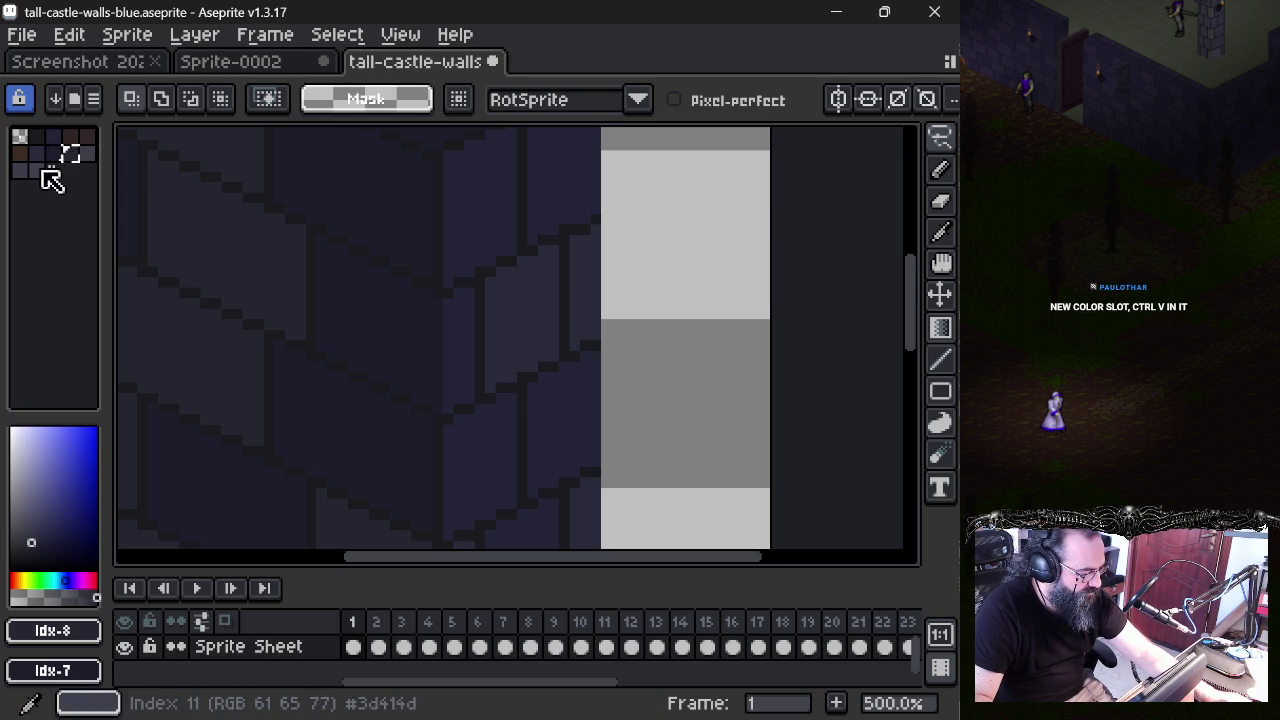
left_click_drag(55, 168, 70, 169)
- Undo the extra palette slot so the palette keeps its original size
left_click(53, 170)
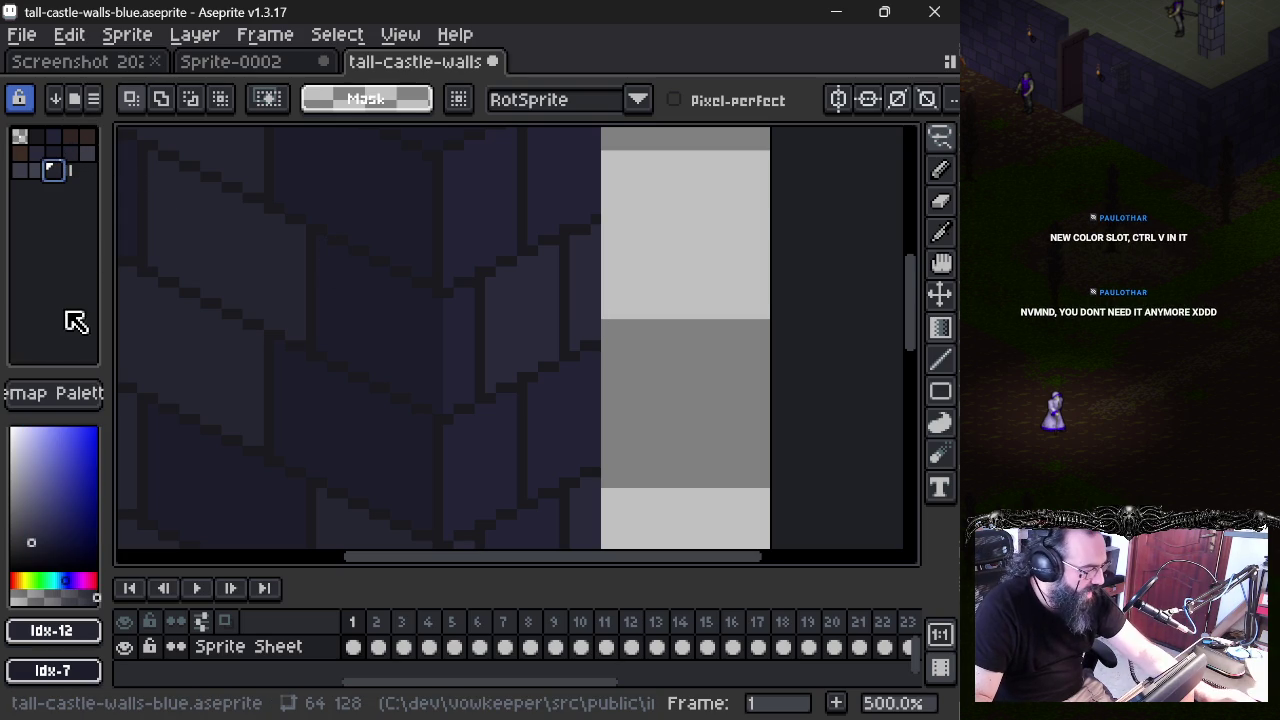
key("ctrl+z")
key("ctrl+z")
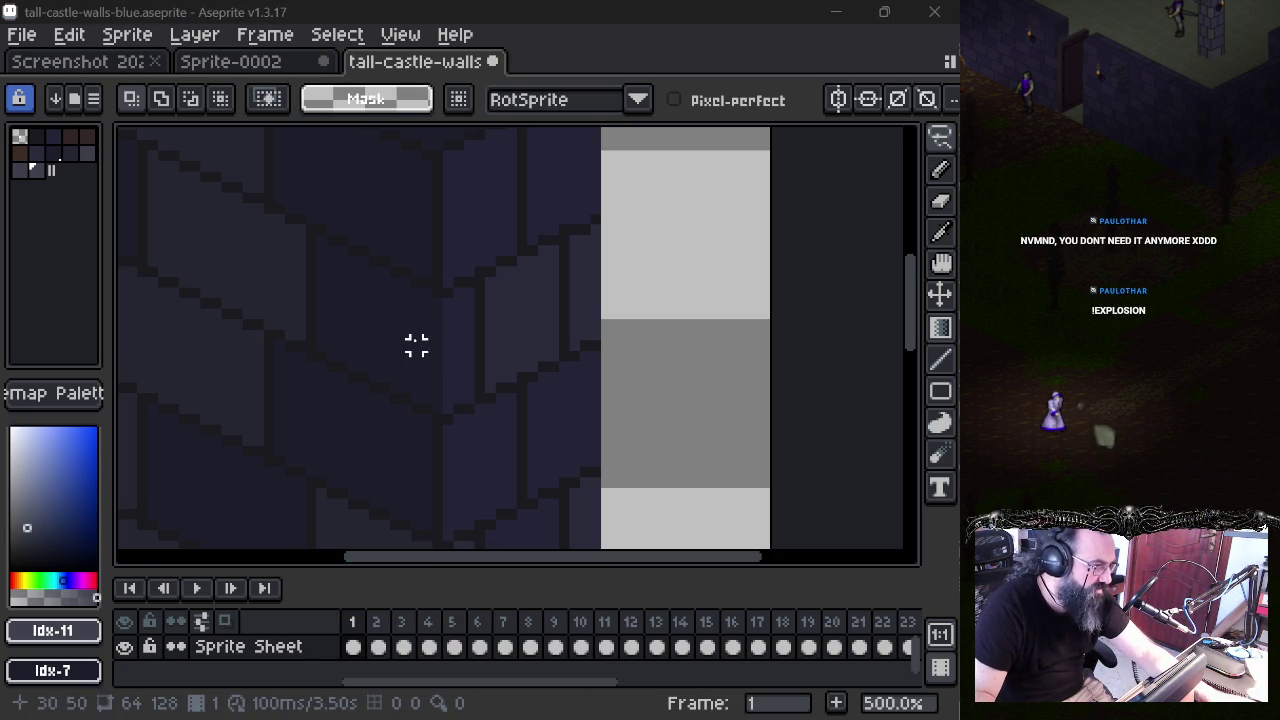
scroll(427, 336, "down", 2)
scroll(424, 336, "down", 1)
- Zoom and pan the view onto the top of the tall wall sprite
mouse_move(445, 348)
left_mouse_down()
mouse_move(467, 231)
mouse_move(400, 343)
mouse_move(398, 326)
left_mouse_up()
scroll(403, 351, "down", 1)
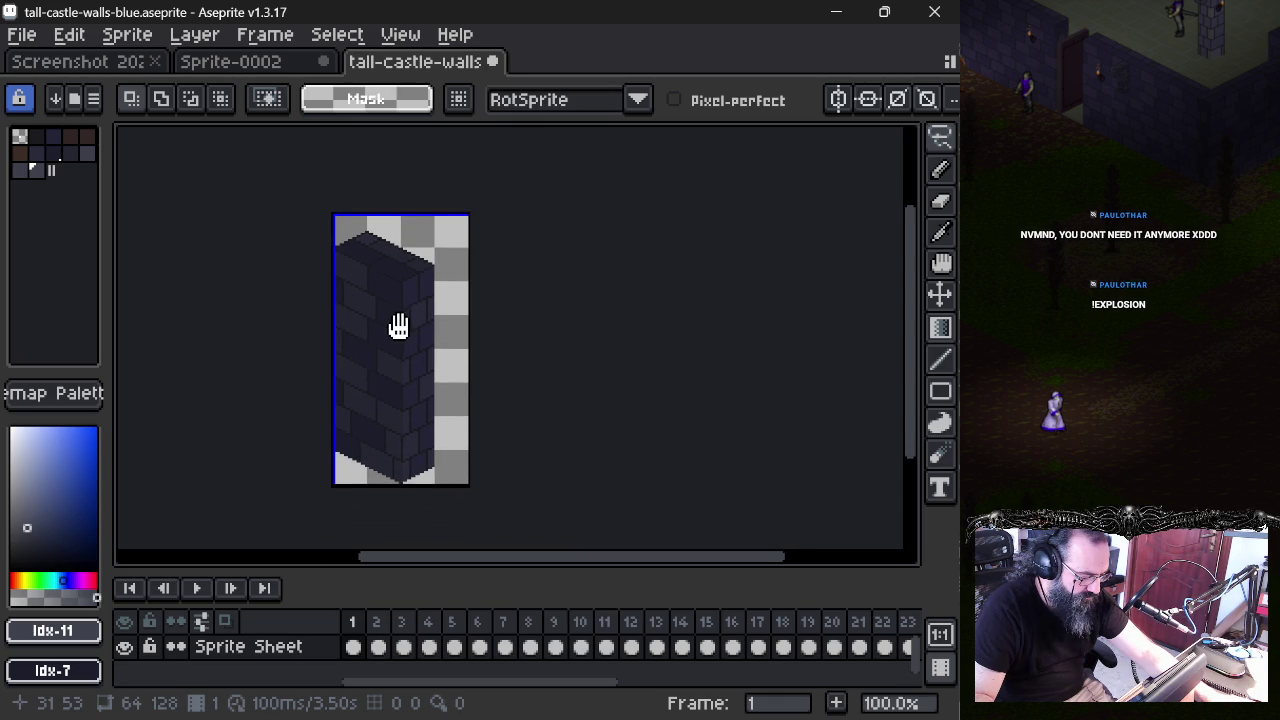
scroll(408, 296, "up", 1)
scroll(394, 266, "down", 1)
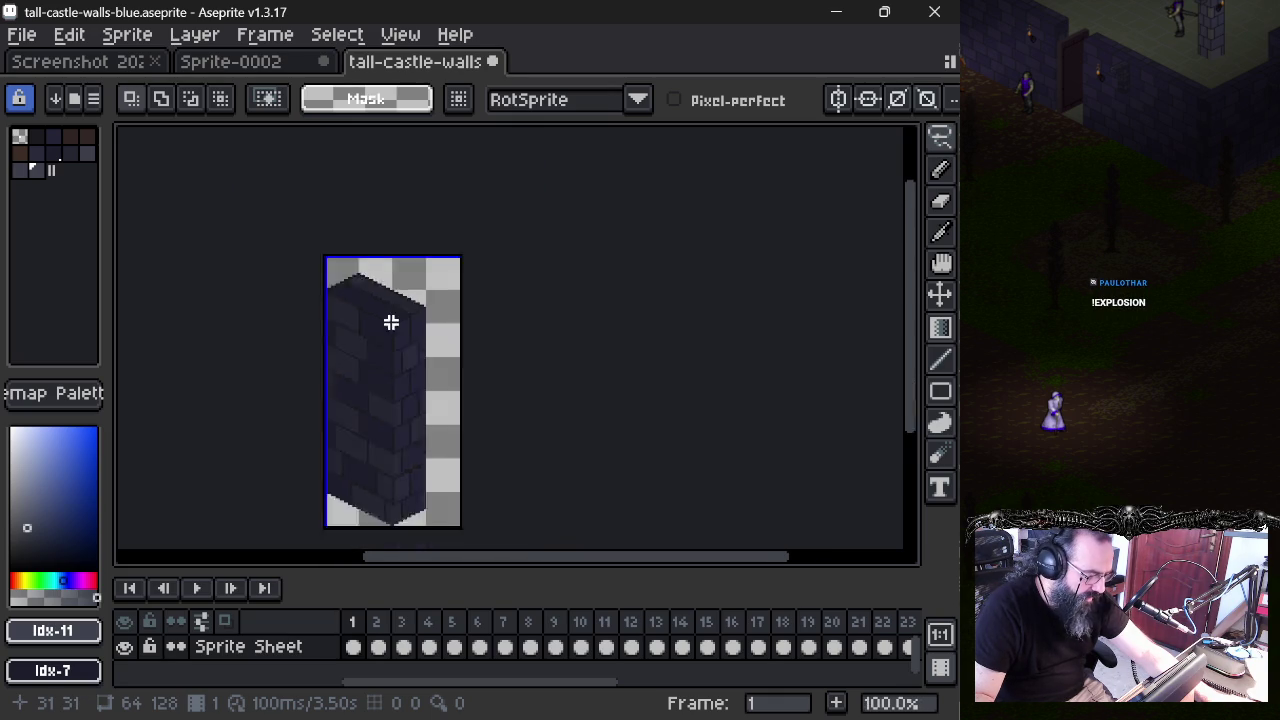
scroll(390, 320, "up", 3)
left_click_drag(364, 330, 370, 342)
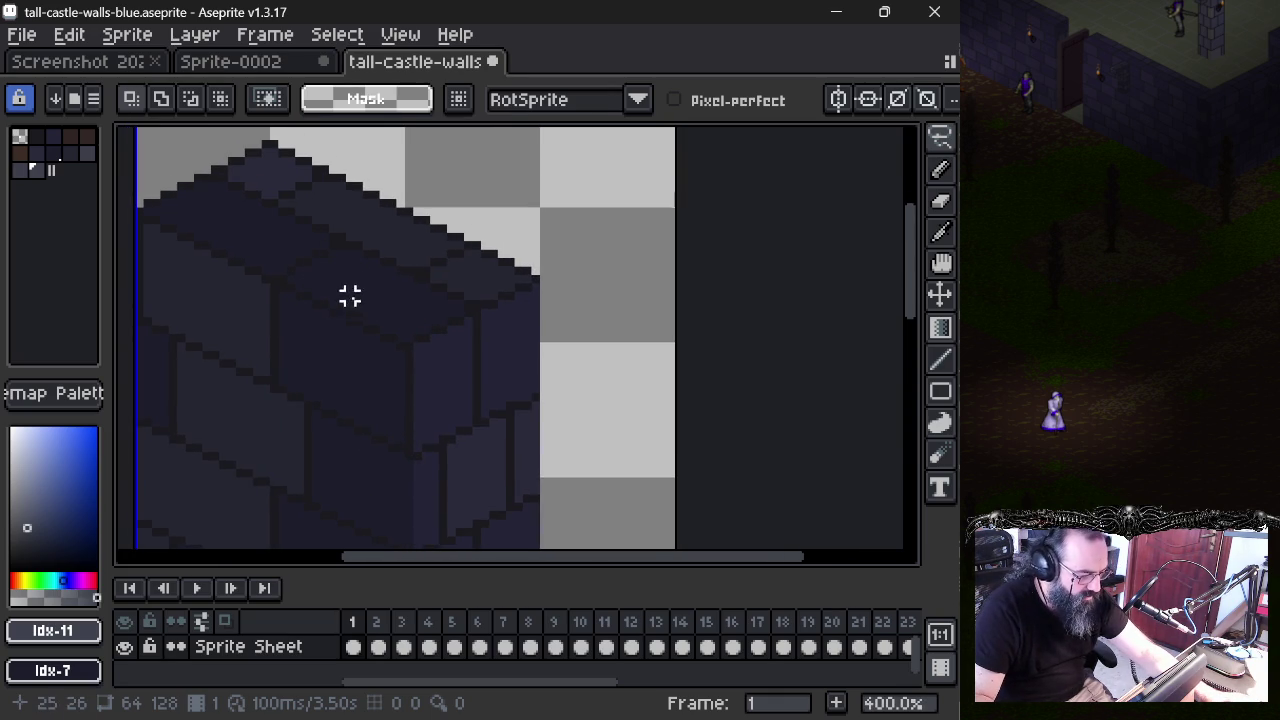
- Select the wall's two top faces and fill them with palette colours 6 and 2
key("w")
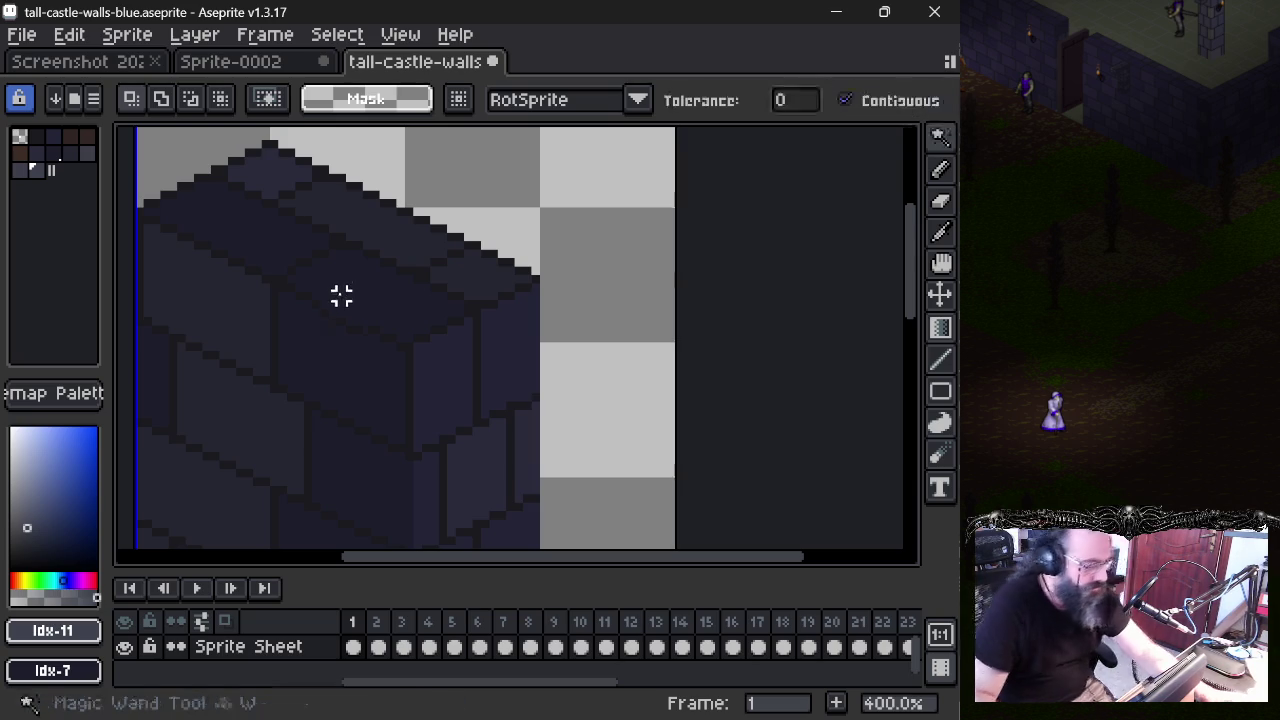
left_click(400, 305)
left_click(258, 254, "shift")
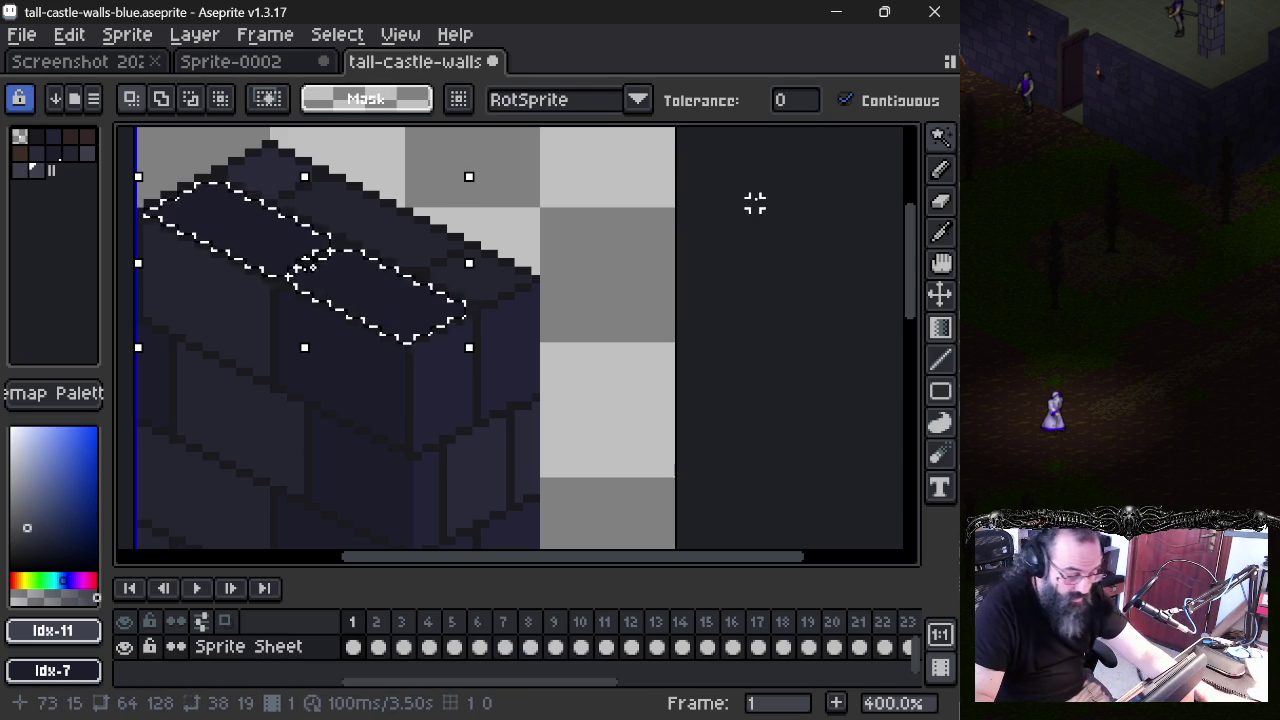
key("g")
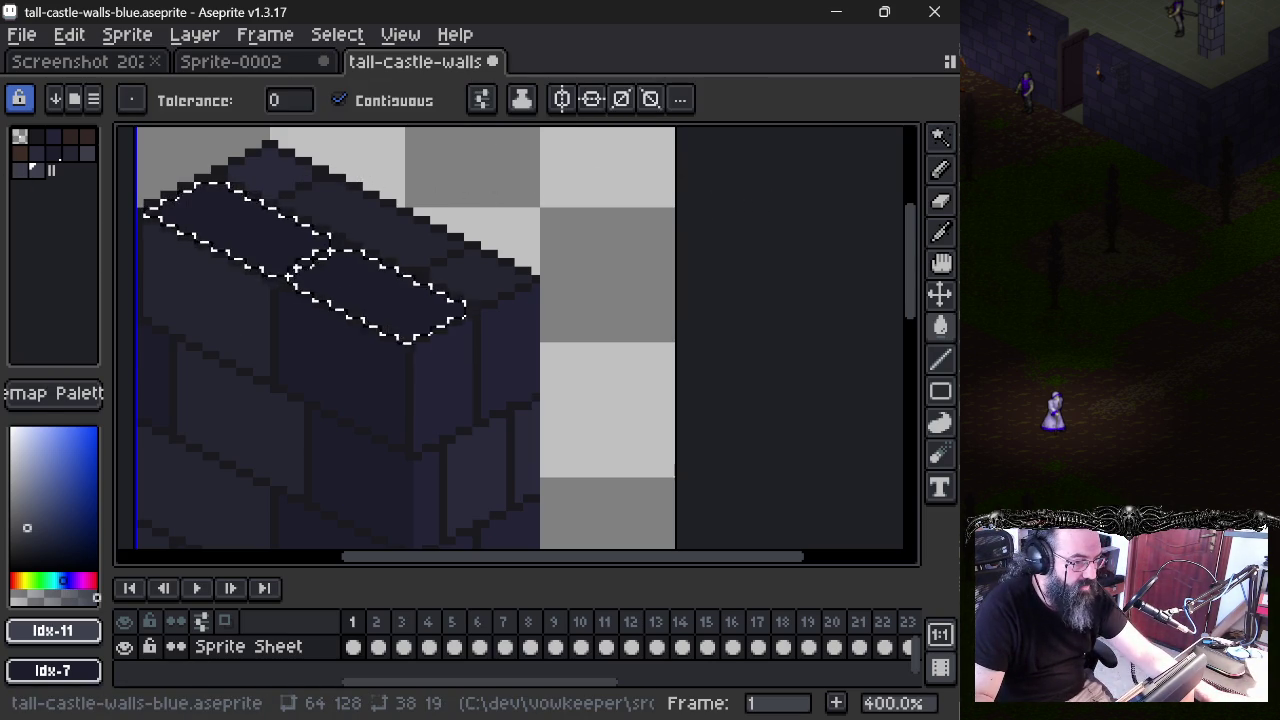
left_click(957, 164)
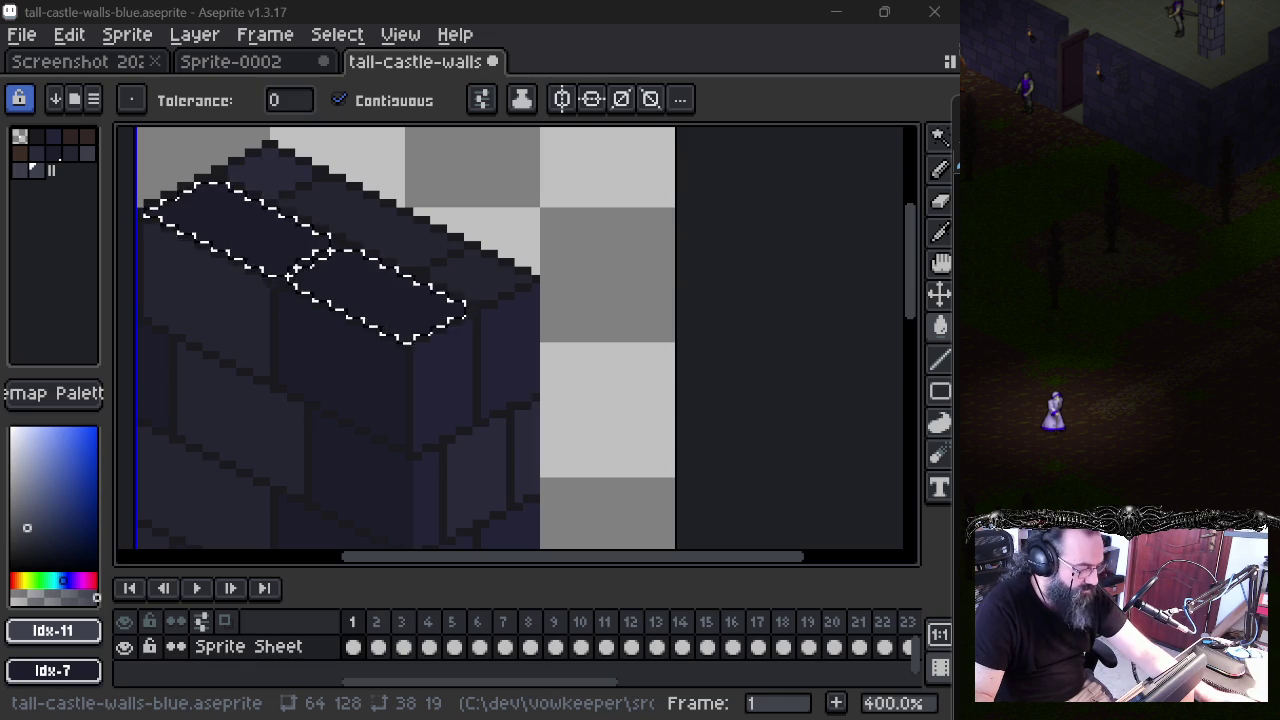
left_click(40, 153)
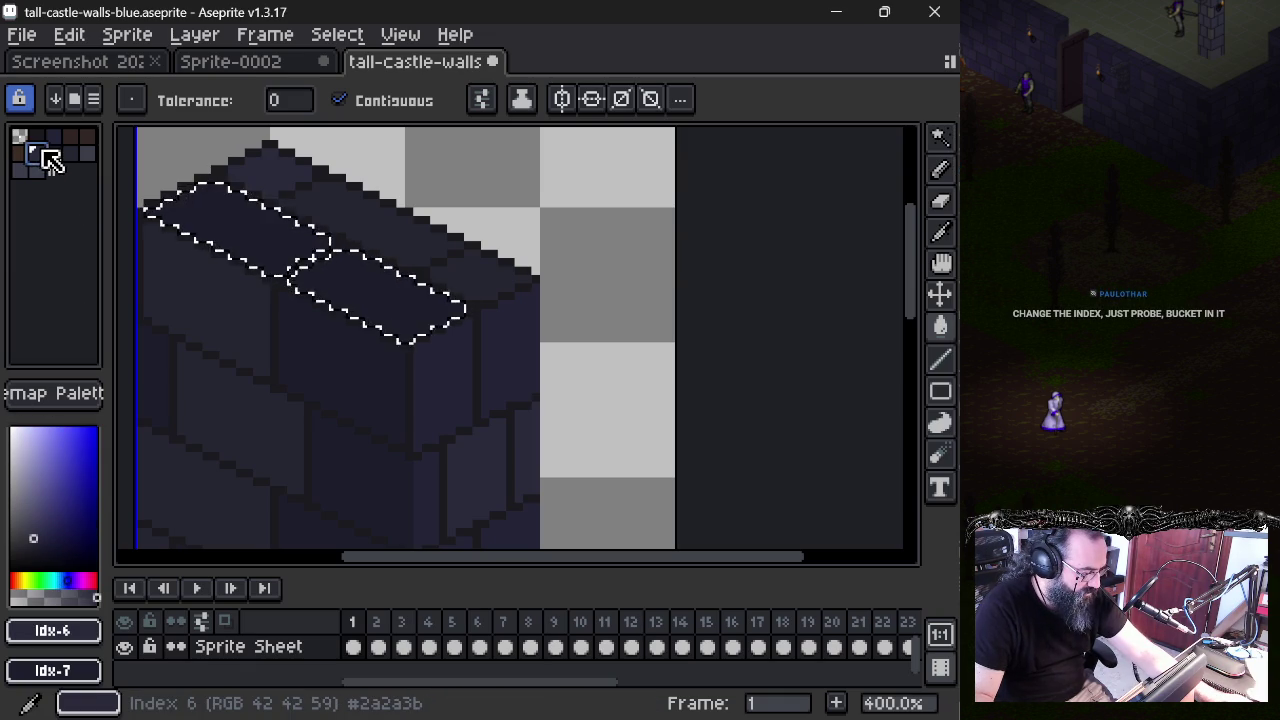
left_click(372, 292)
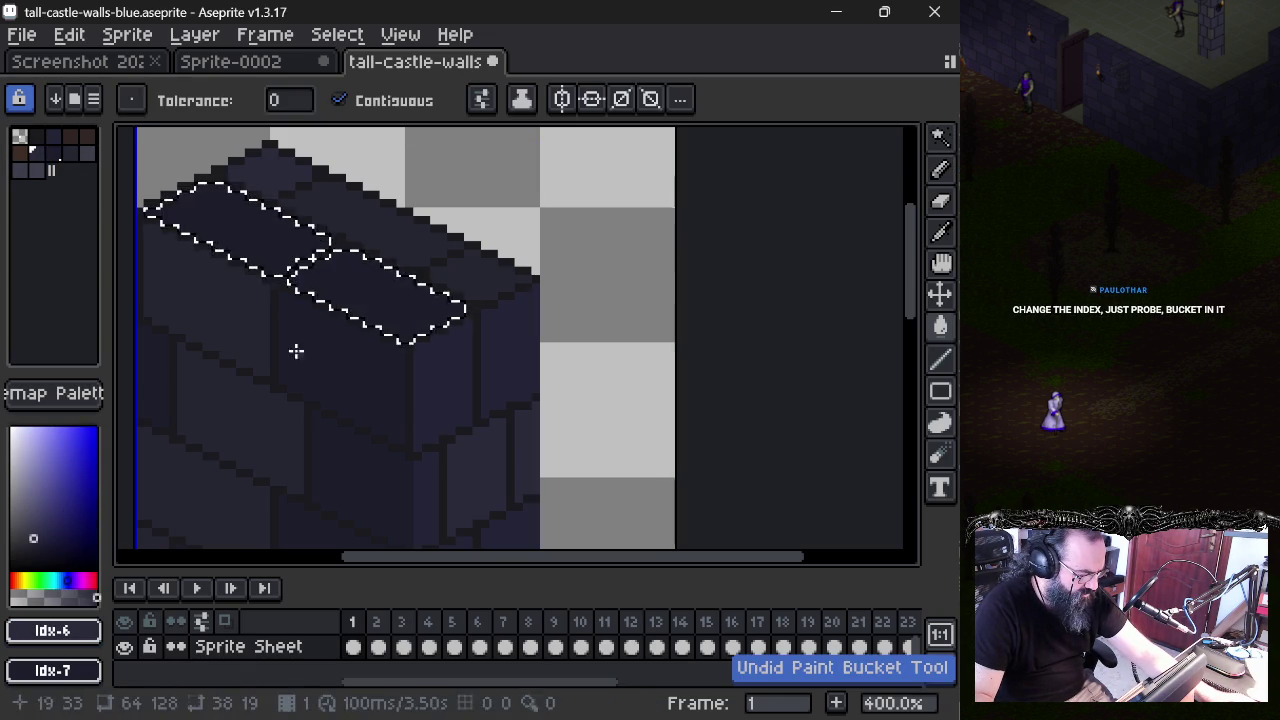
left_click(52, 137)
left_click(244, 240)
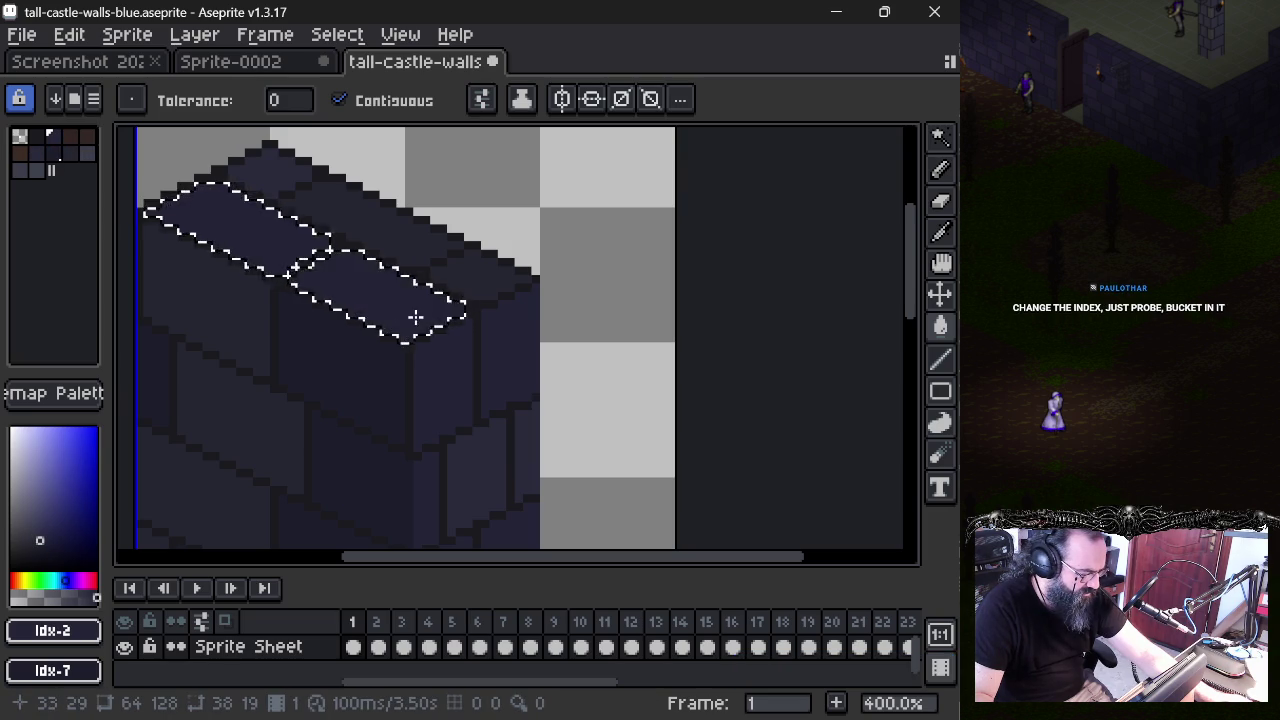
key("ctrl+d")
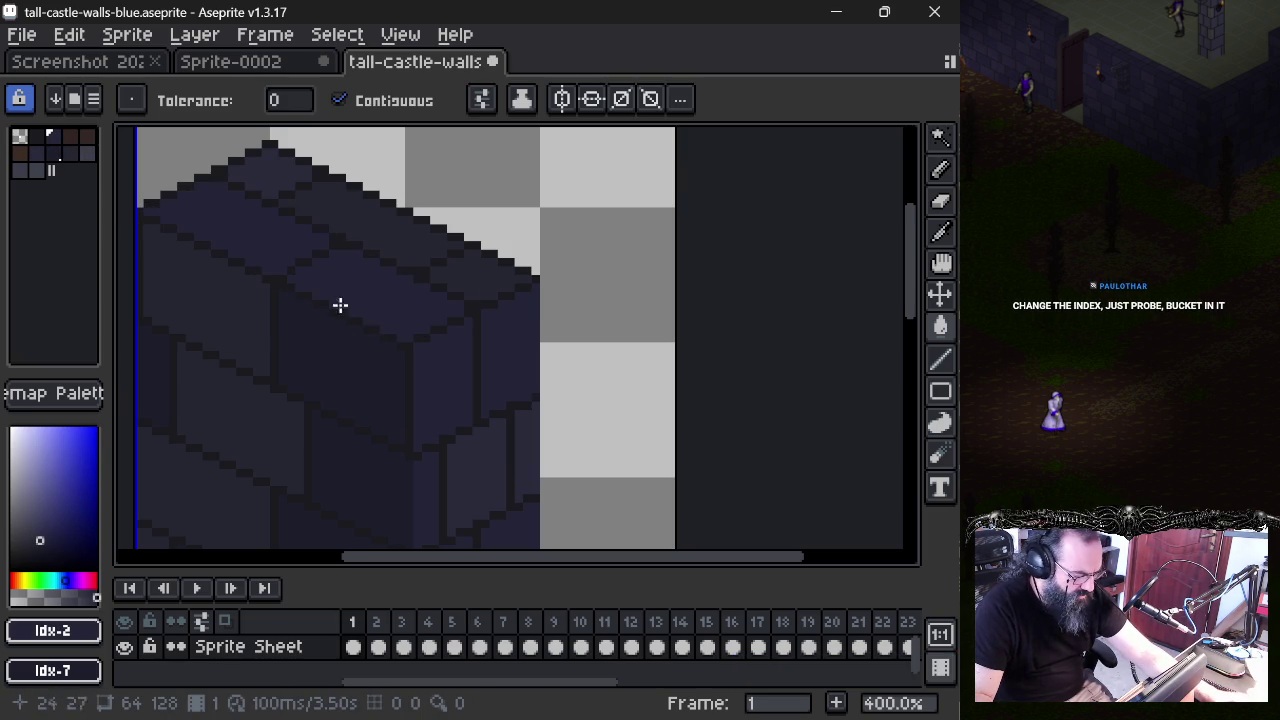
- Refill the wall-top regions with #2a2a3b and save the sprite sheet
key("w")
left_click(483, 275)
left_click(314, 200, "shift")
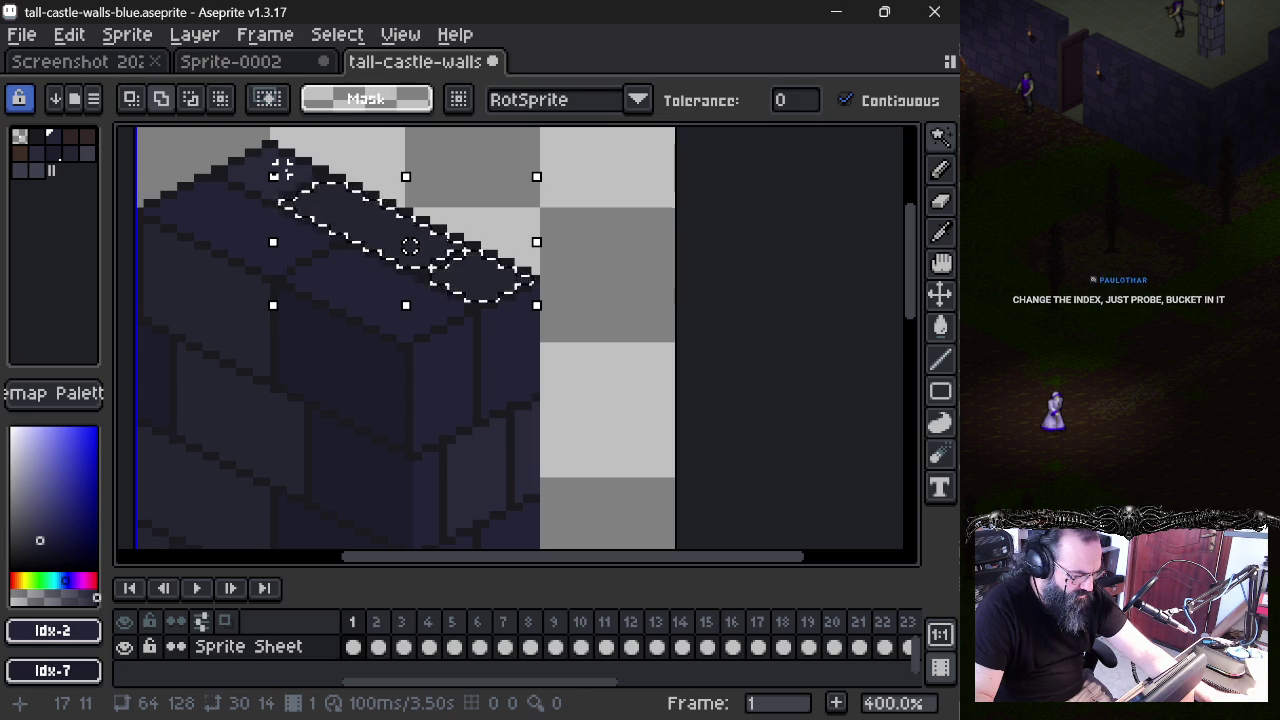
left_click(497, 449, "alt")
key("g")
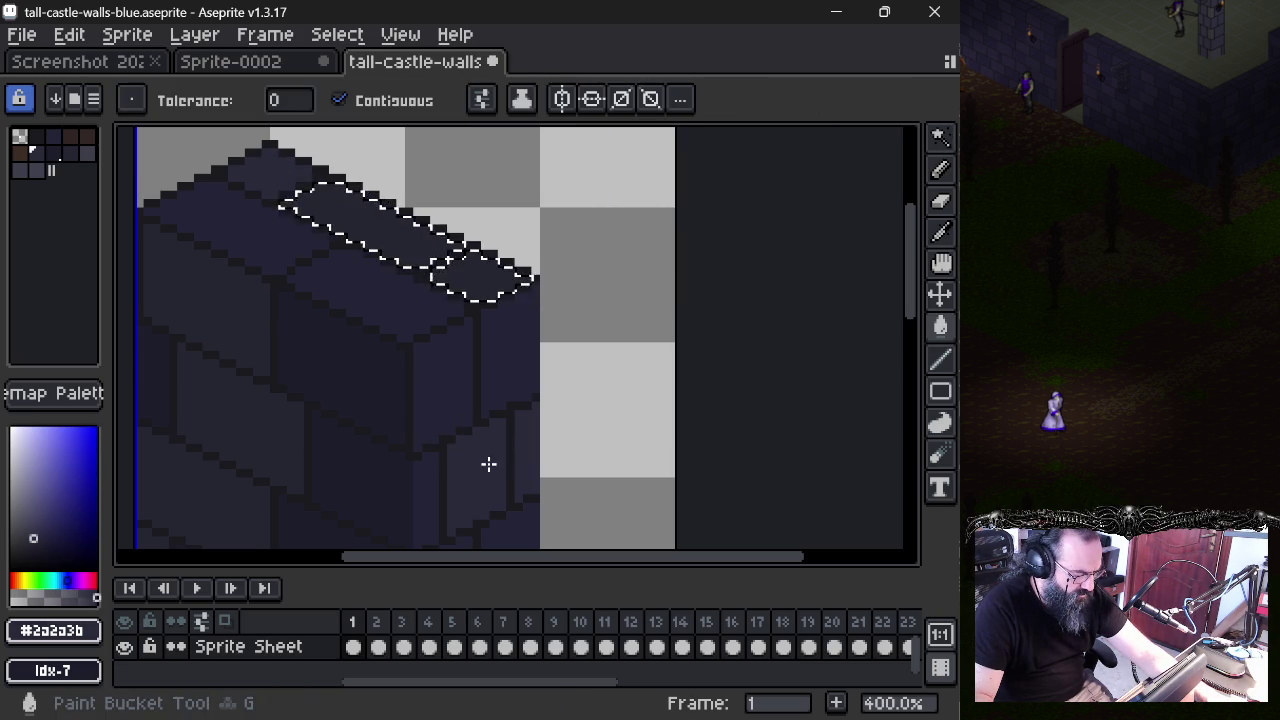
left_click(475, 270)
key("ctrl+d")
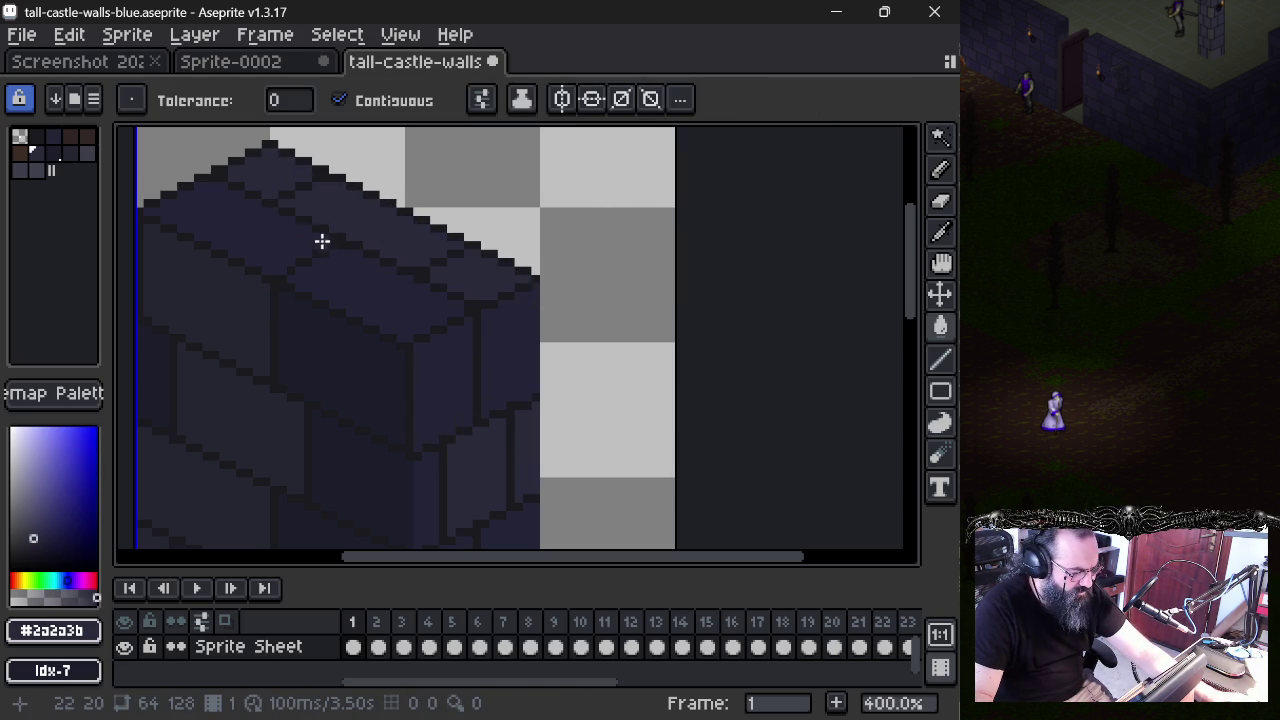
key("v")
key("ctrl+s")
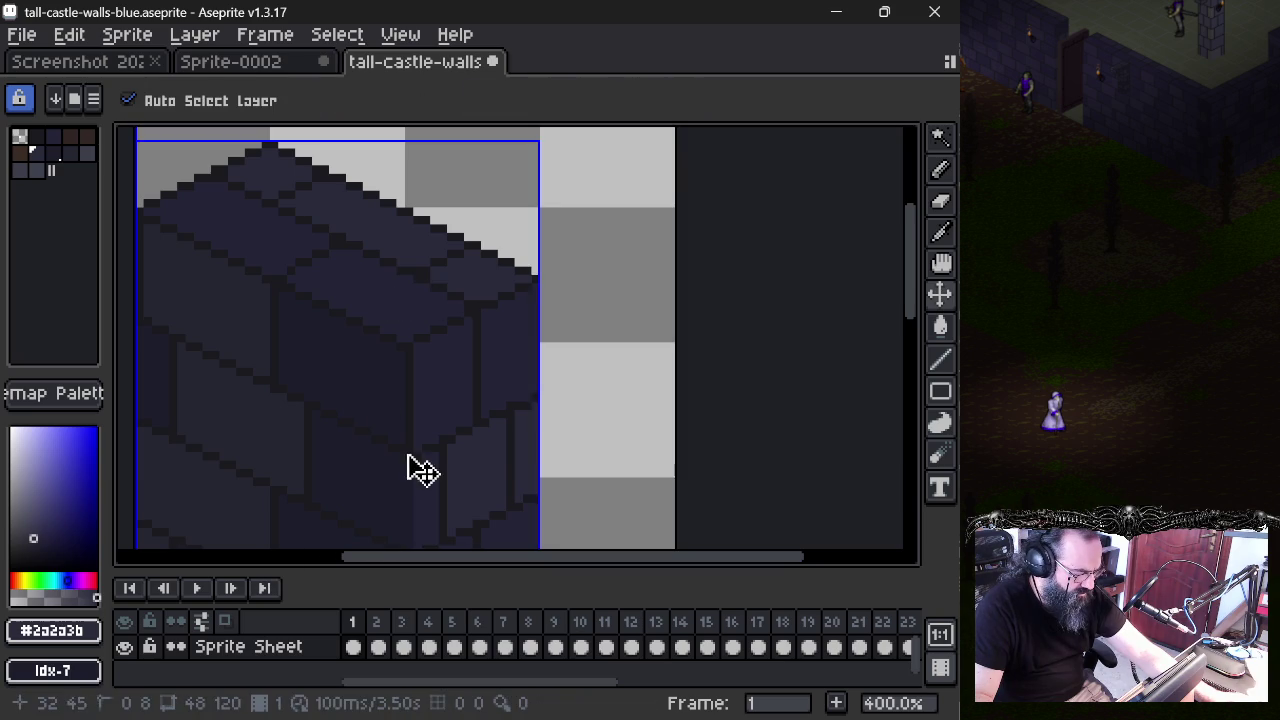
- Check frames 2 and 3, then select all of the Sprite-0002 canvas
left_click(376, 623)
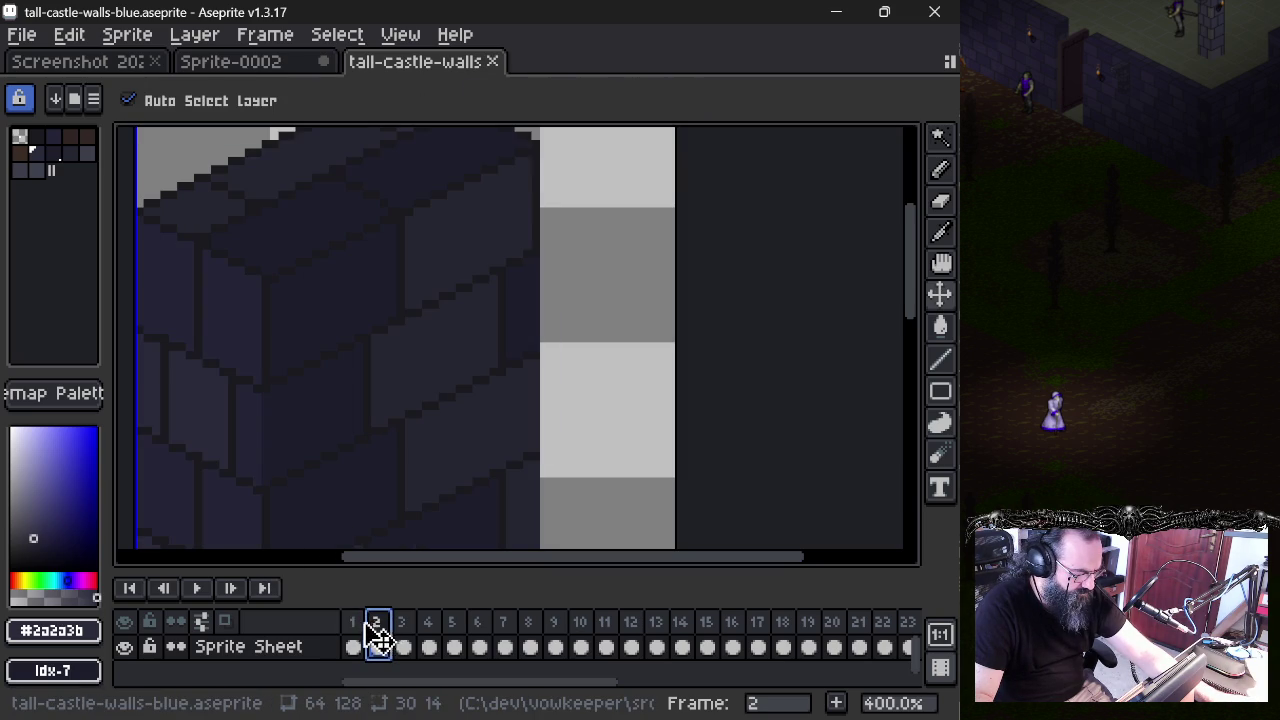
left_click(402, 645)
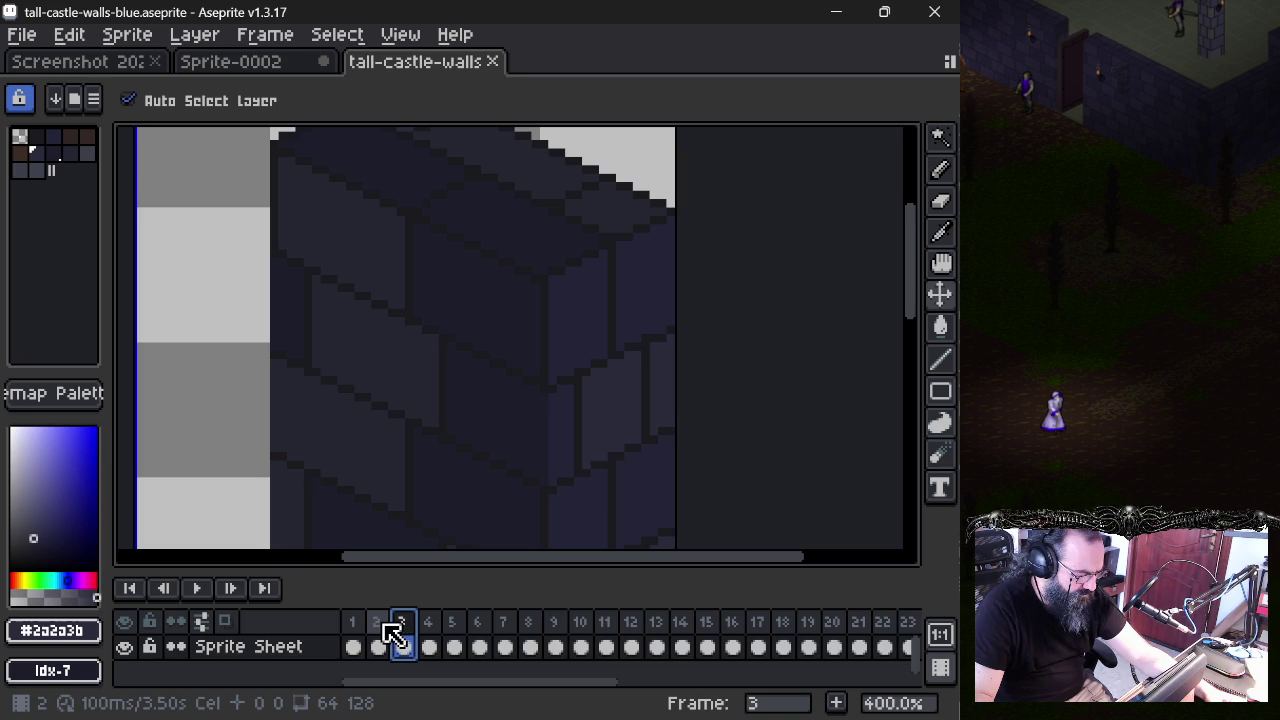
left_click(384, 632)
key("g")
left_click(258, 65)
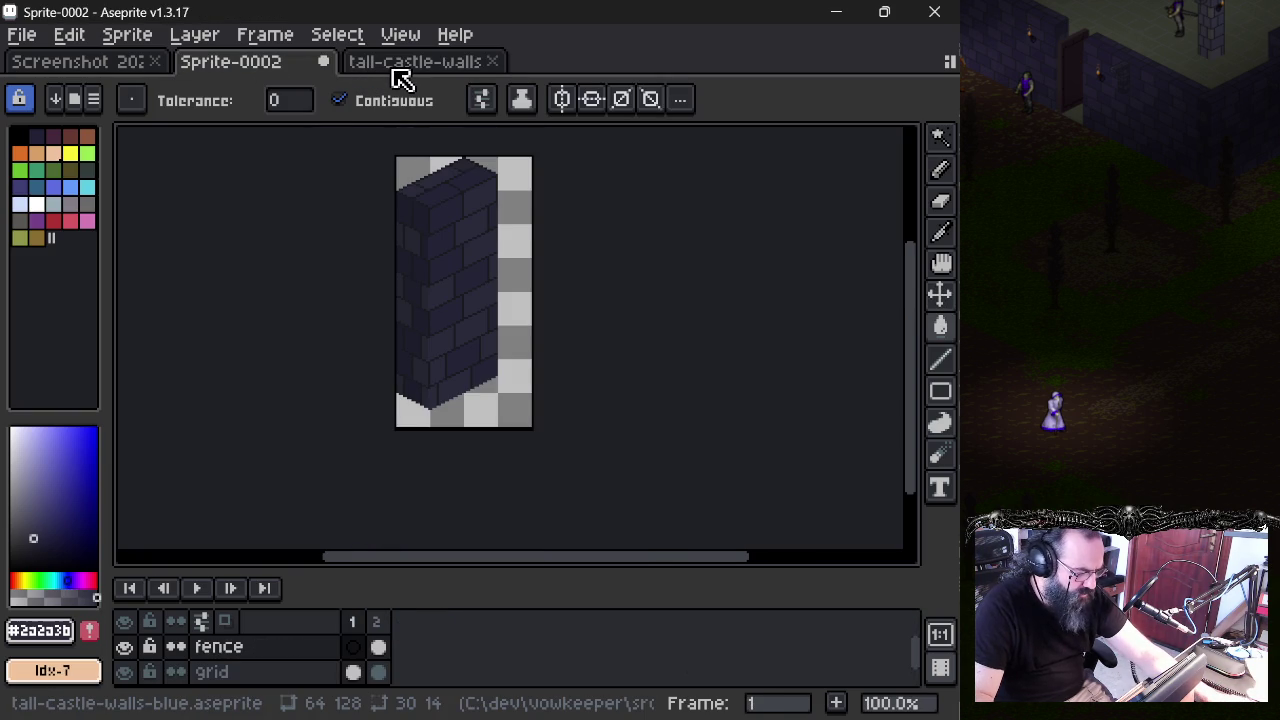
key("v")
key("ctrl+a")
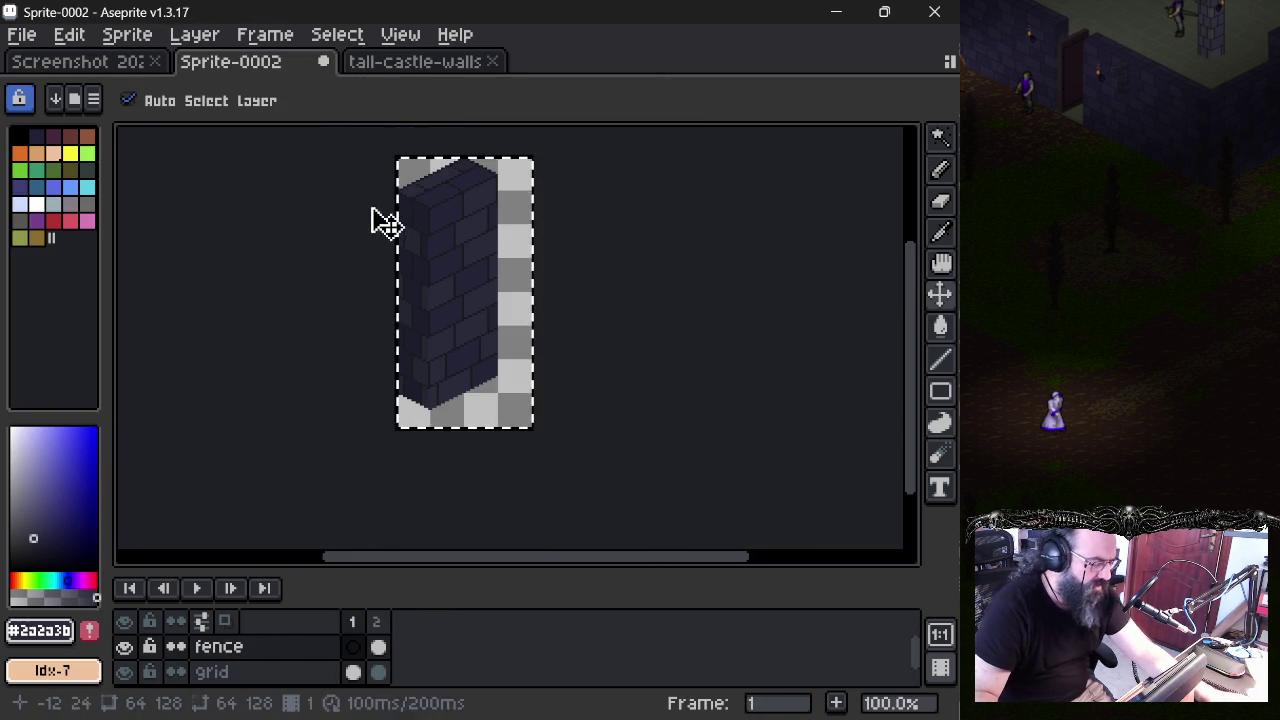
left_click(383, 62)
- Select all of frame 2 on tall-castle-walls and delete its wall pixels
key("g")
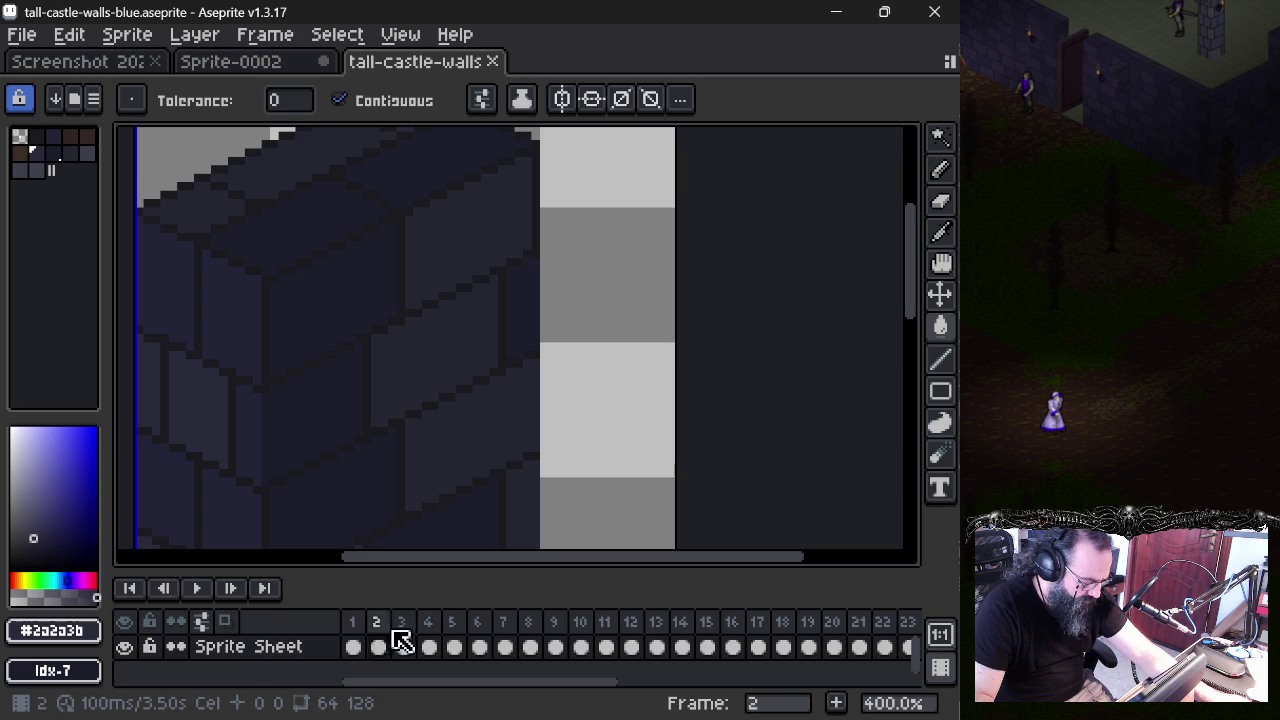
scroll(383, 400, "down", 3)
key("v")
key("g")
left_click_drag(395, 410, 452, 346)
key("v")
key("ctrl+a")
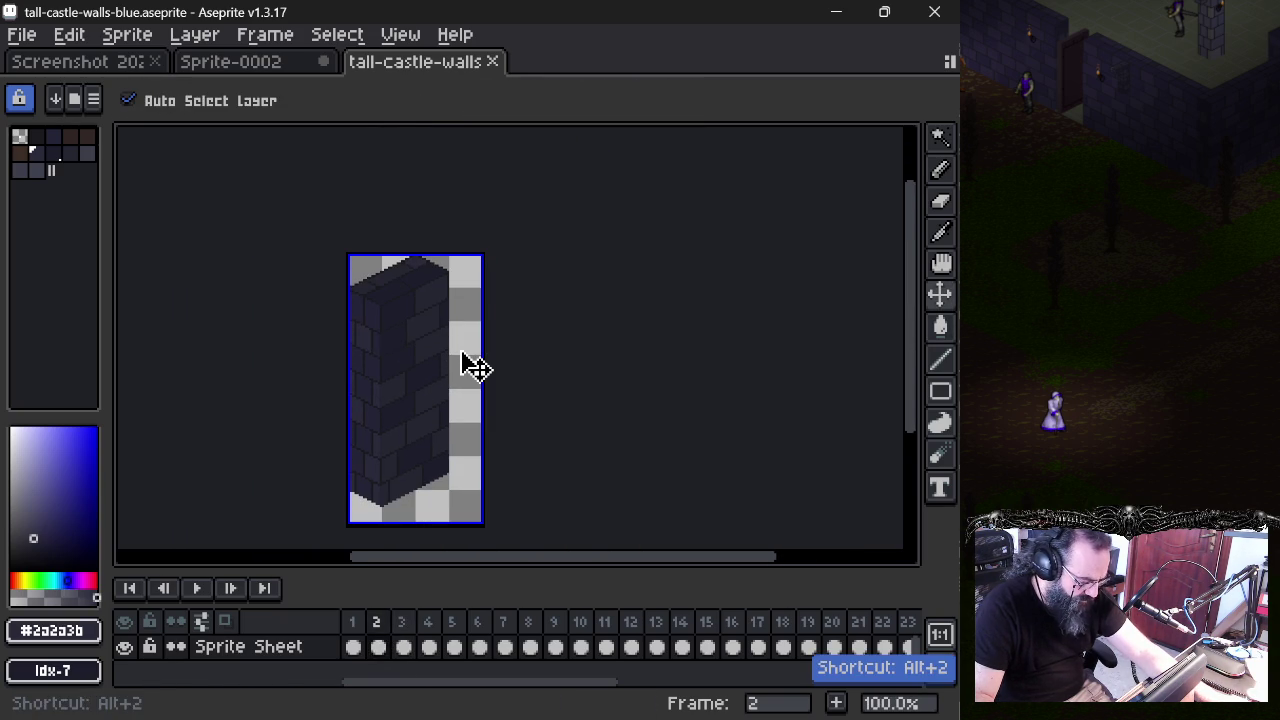
key("g")
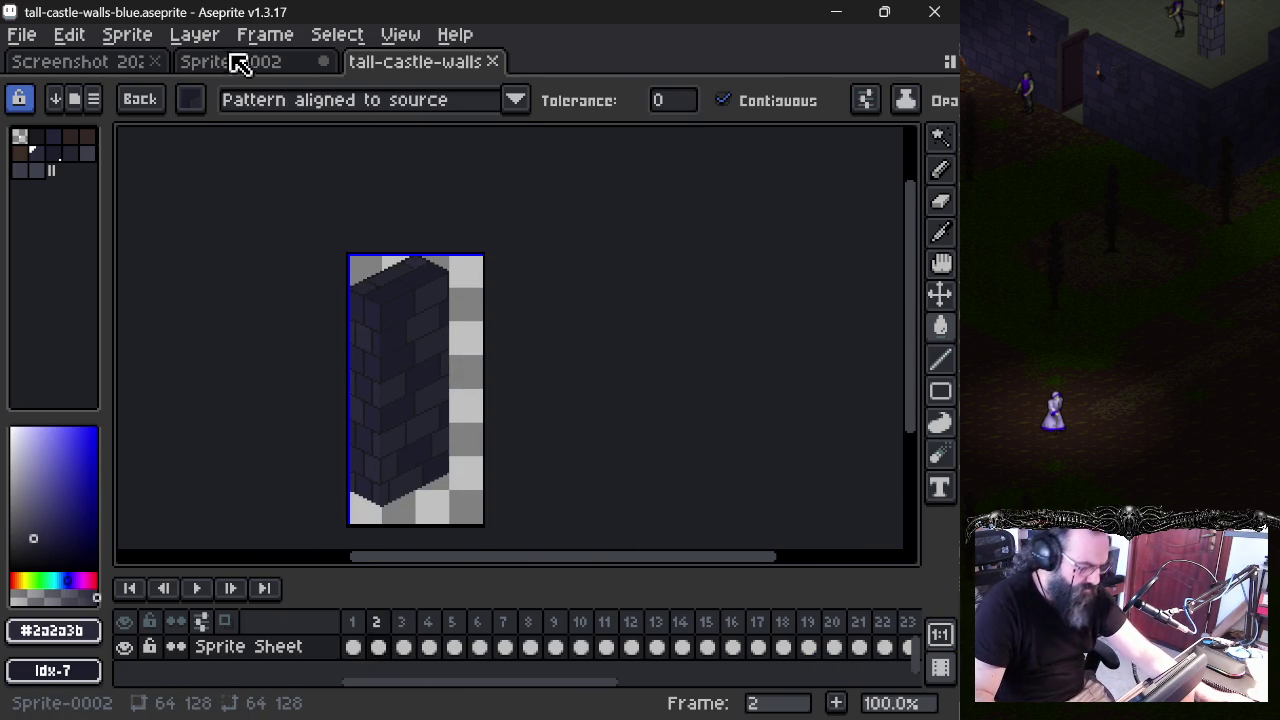
left_click(258, 63)
left_click(412, 66)
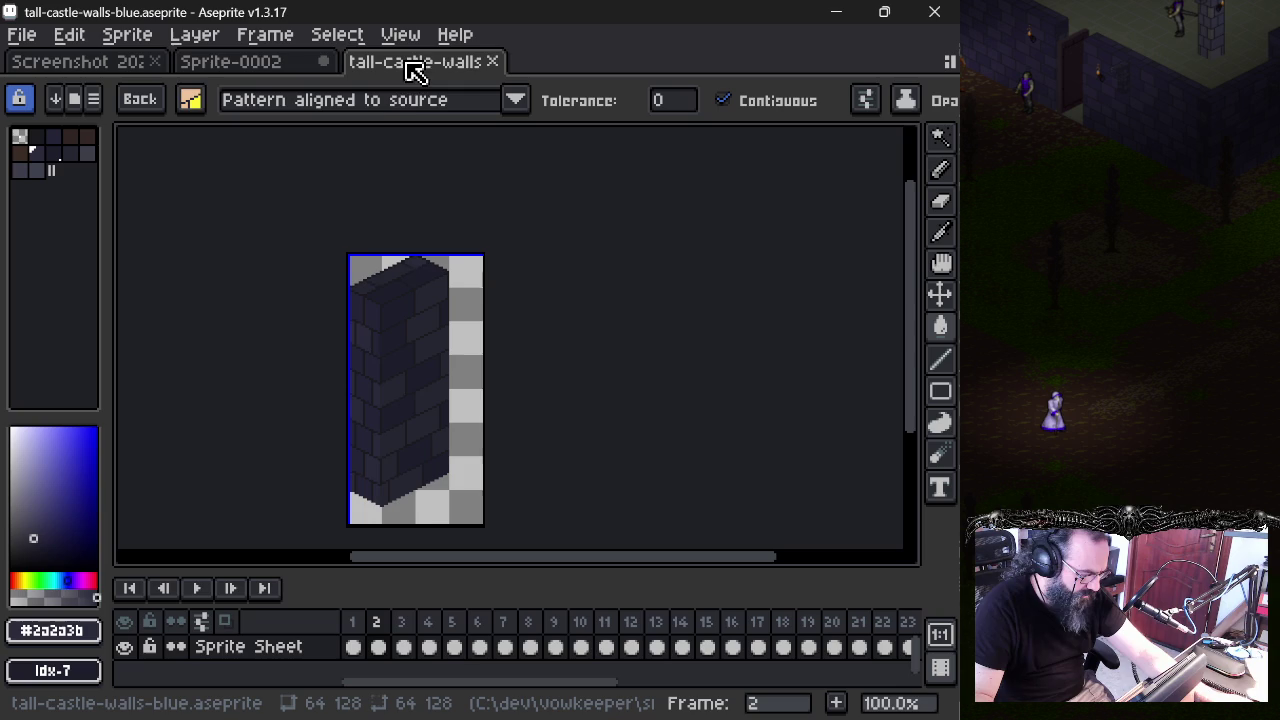
key("v")
key("g")
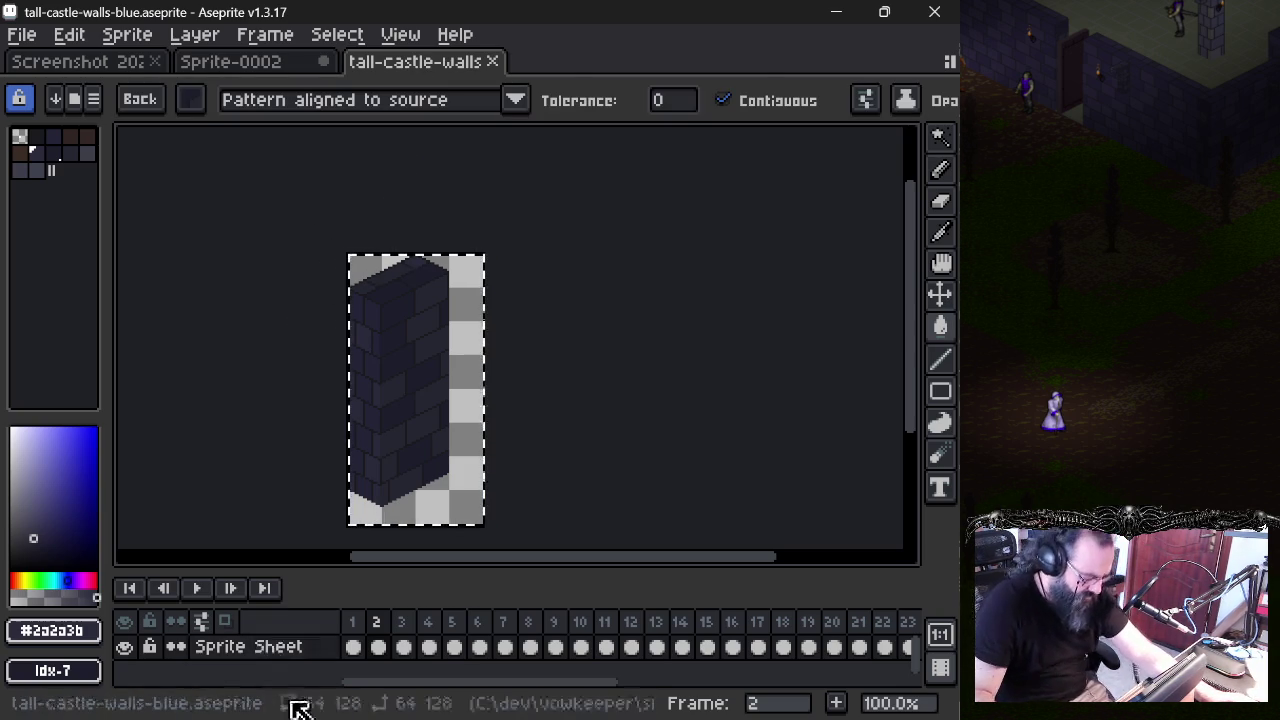
key("Delete")
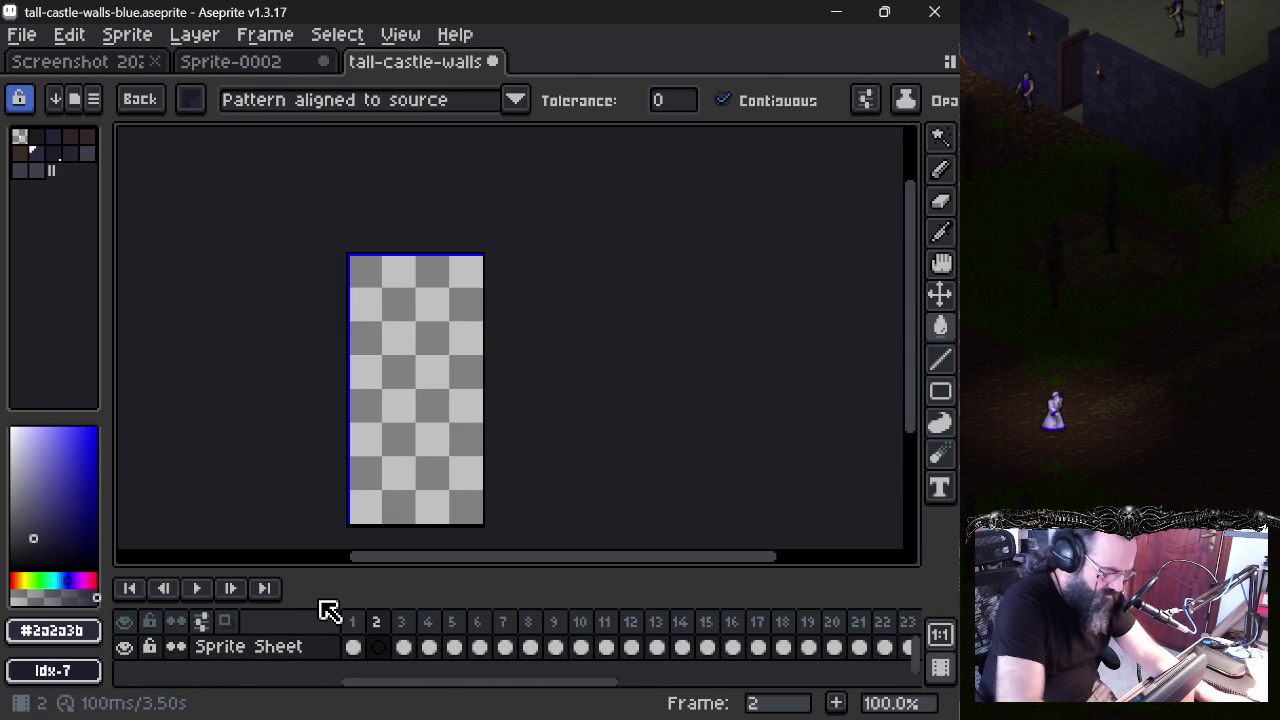
- Try a bucket fill on the Sprite-0002 brick wall, undo it, and select the whole sprite
key("ctrl+a")
key("v")
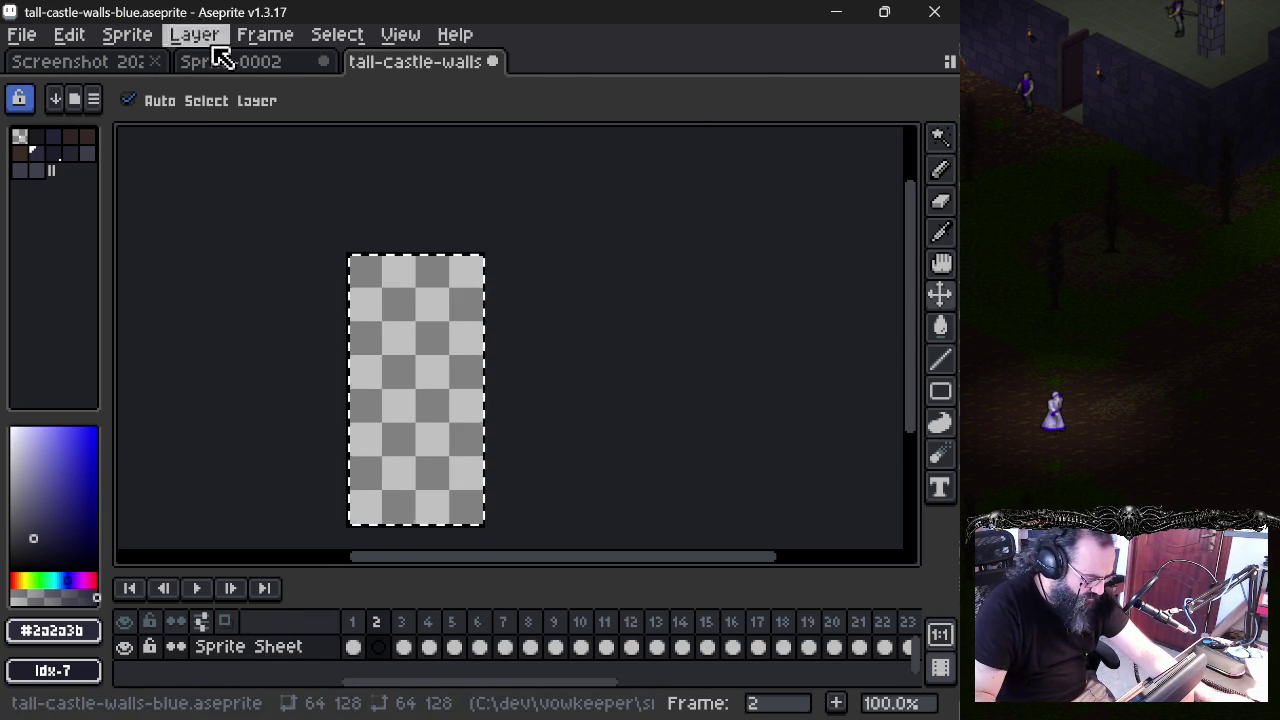
left_click(290, 66)
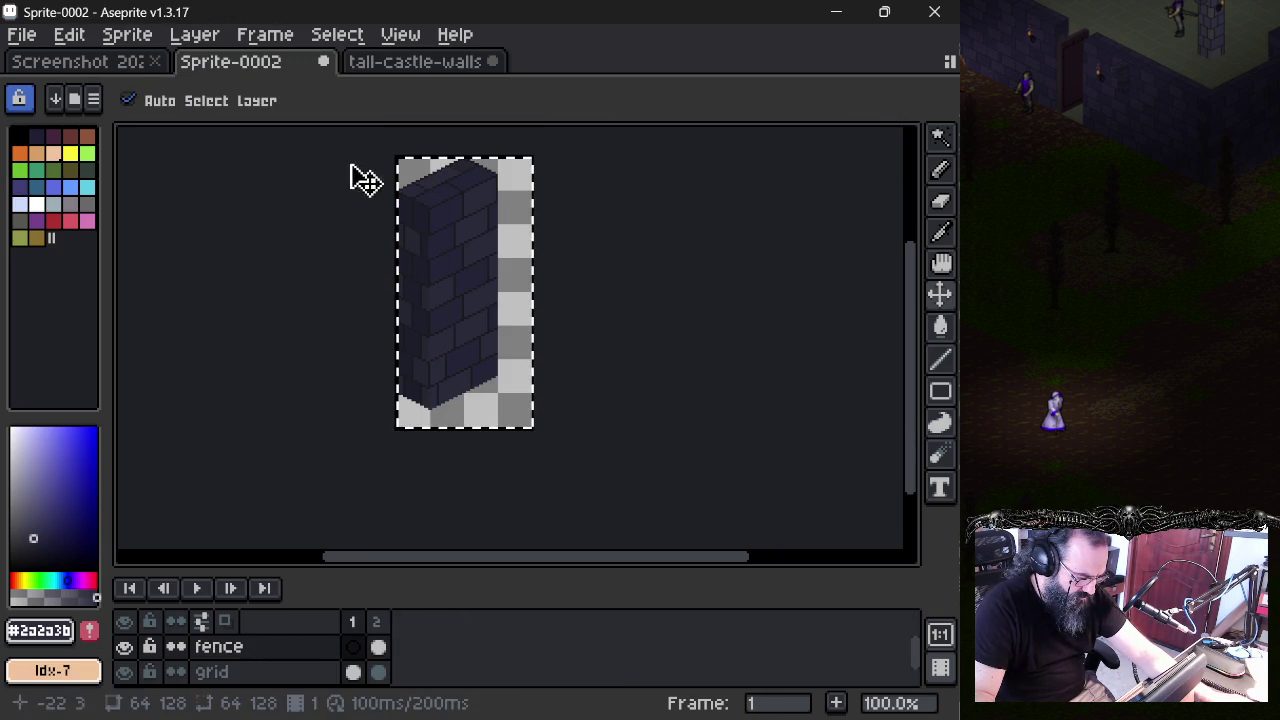
key("g")
left_click(480, 253)
key("ctrl+z")
key("ctrl+z")
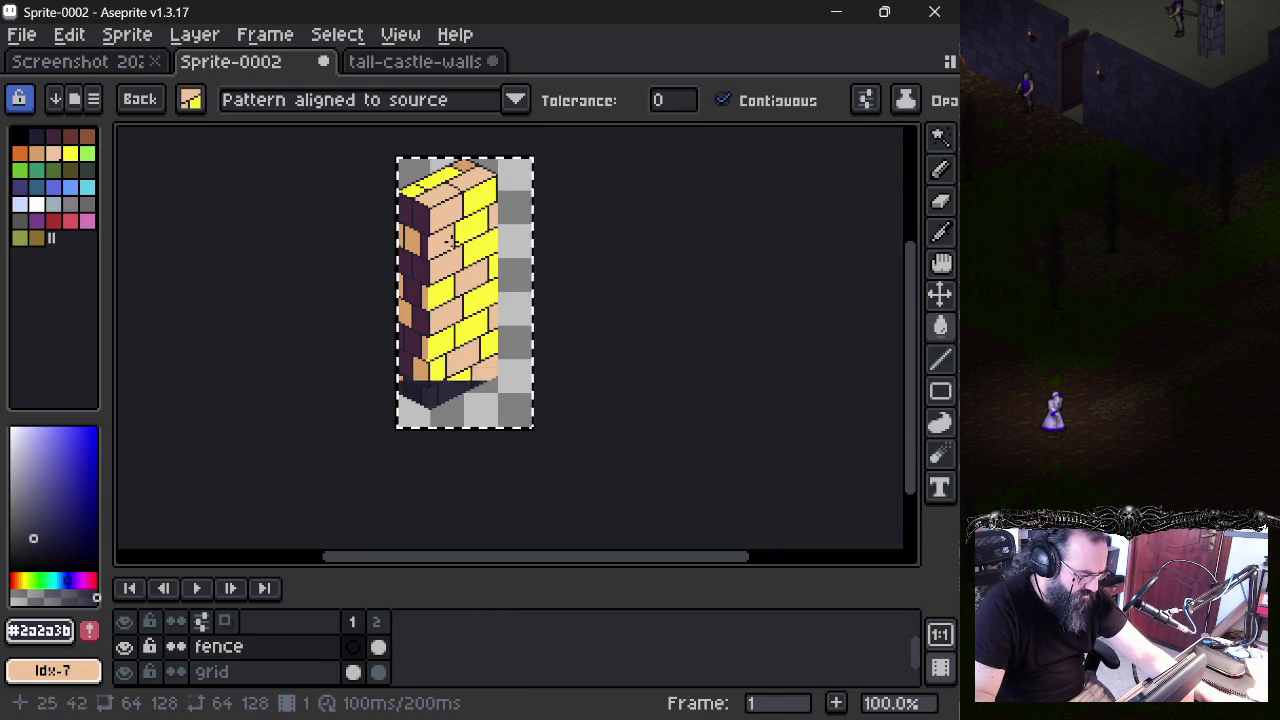
key("ctrl+z")
key("ctrl+z")
key("w")
key("v")
key("ctrl+a")
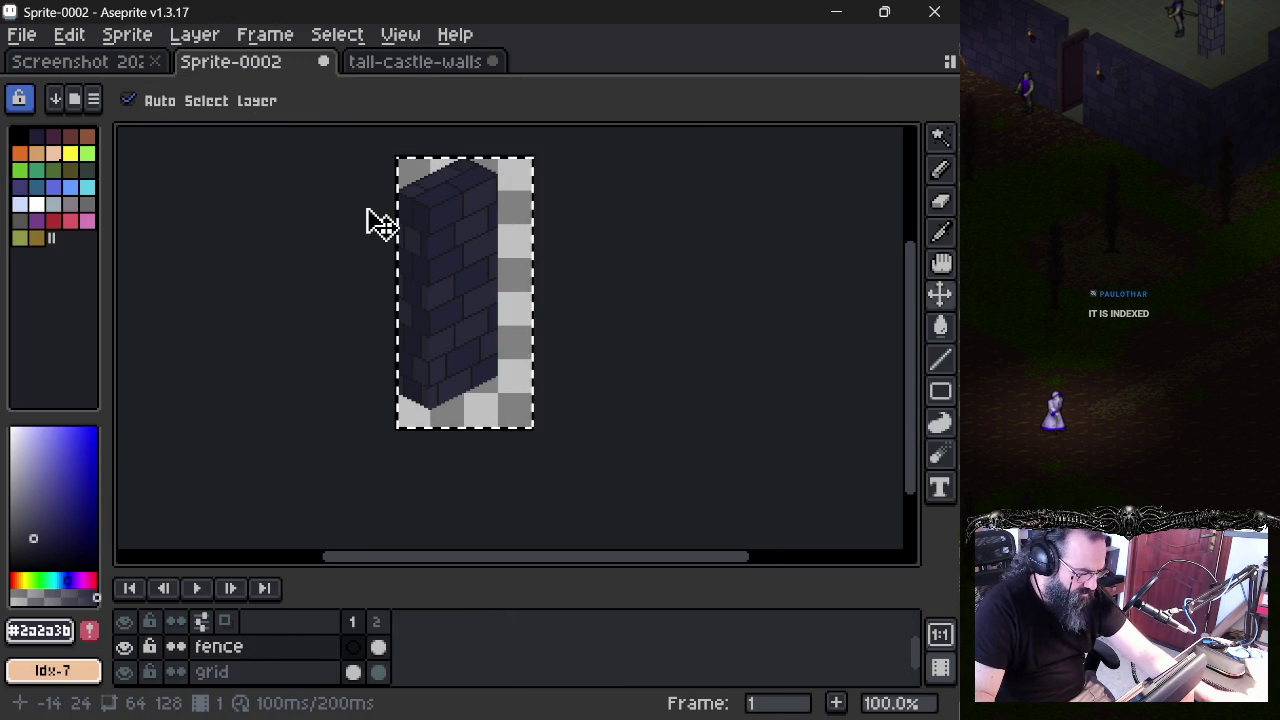
left_click(432, 61)
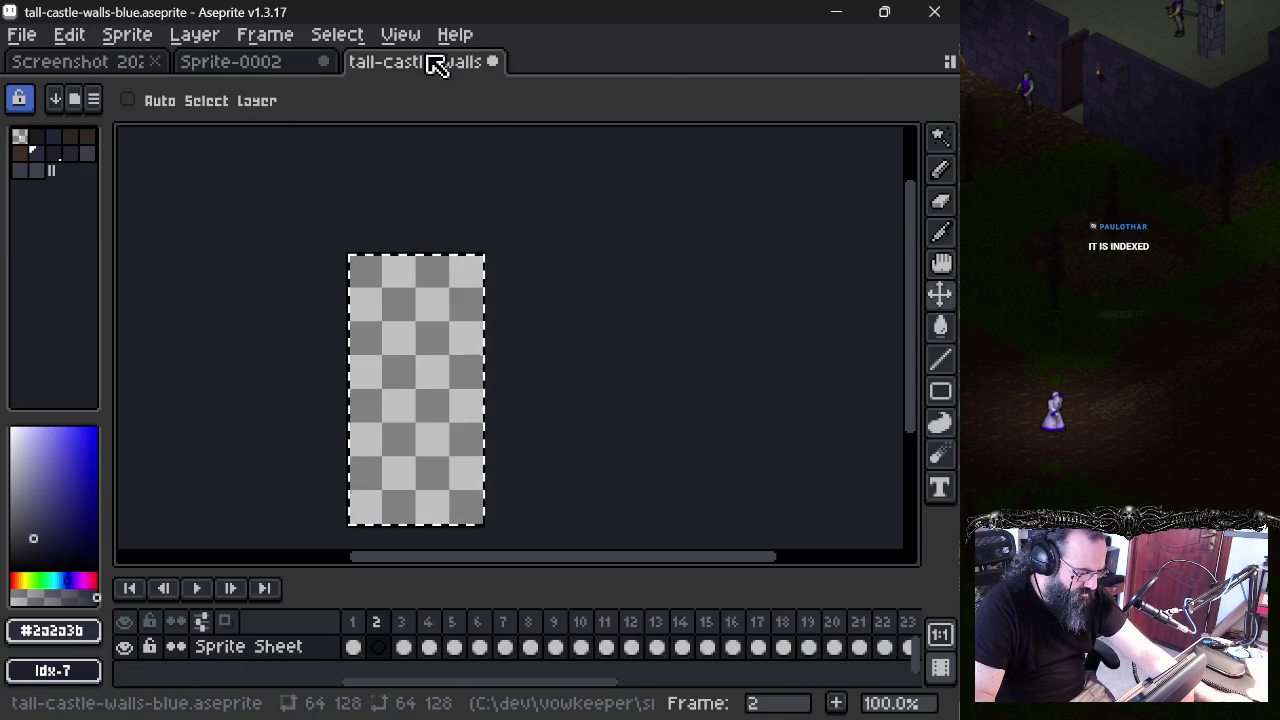
- Look at the Sprite colour mode menu and frame 2's cel properties on tall-castle-walls
key("g")
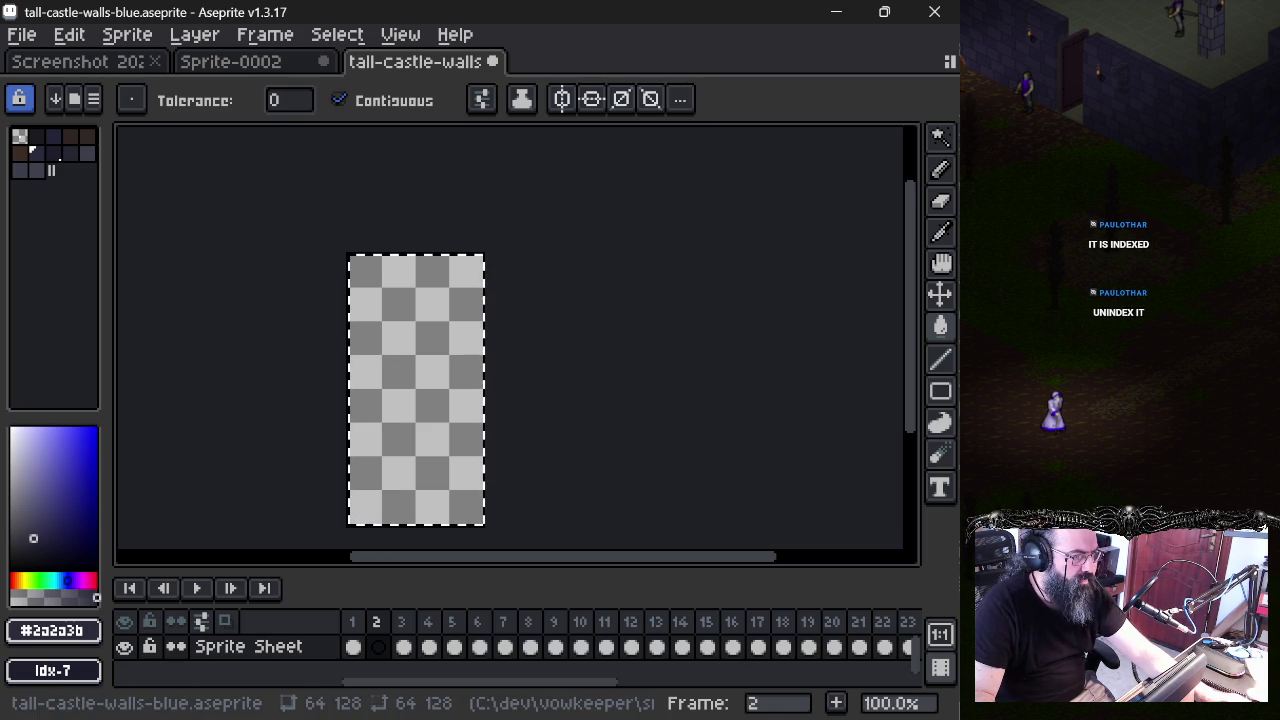
left_click(118, 38)
left_click(410, 105)
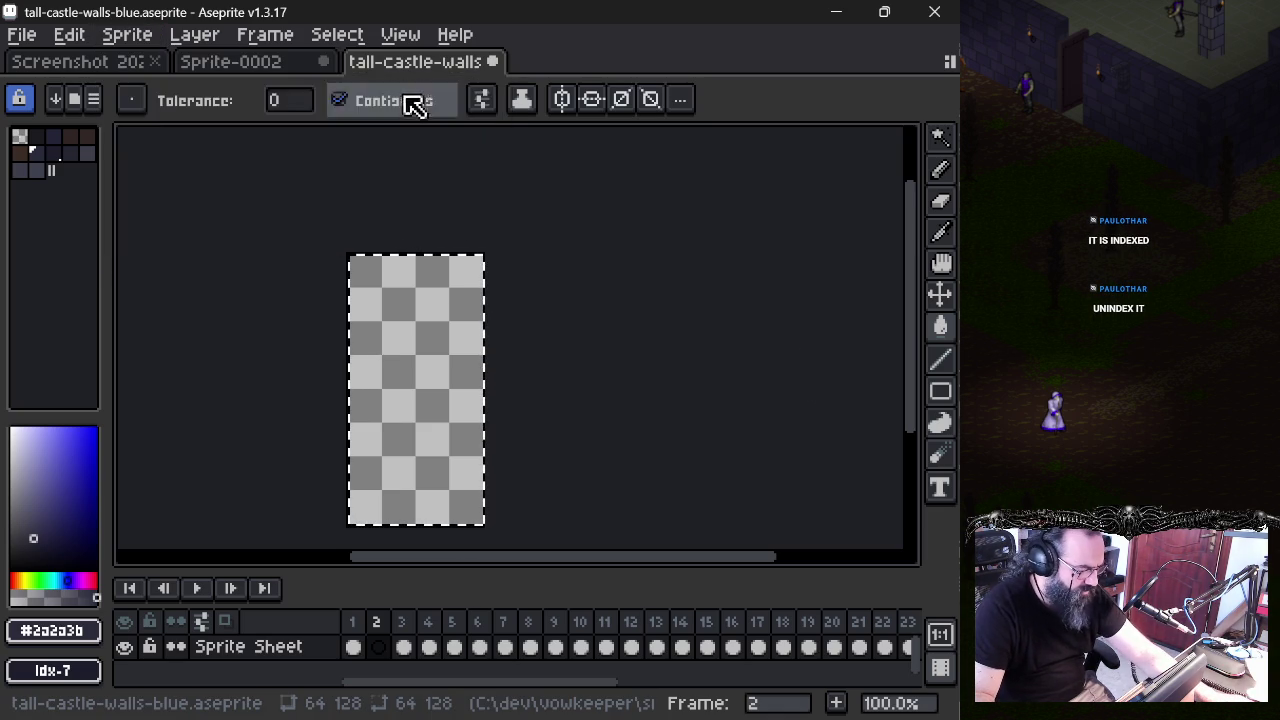
key("g")
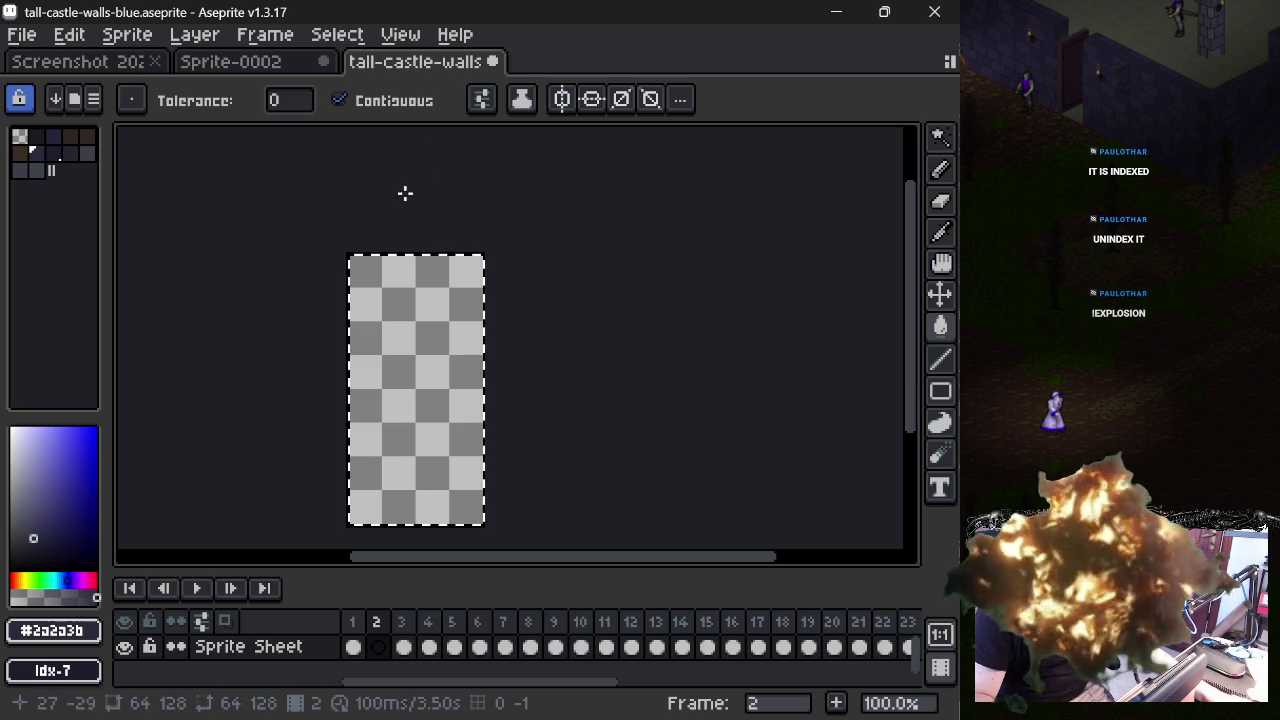
left_click(272, 63)
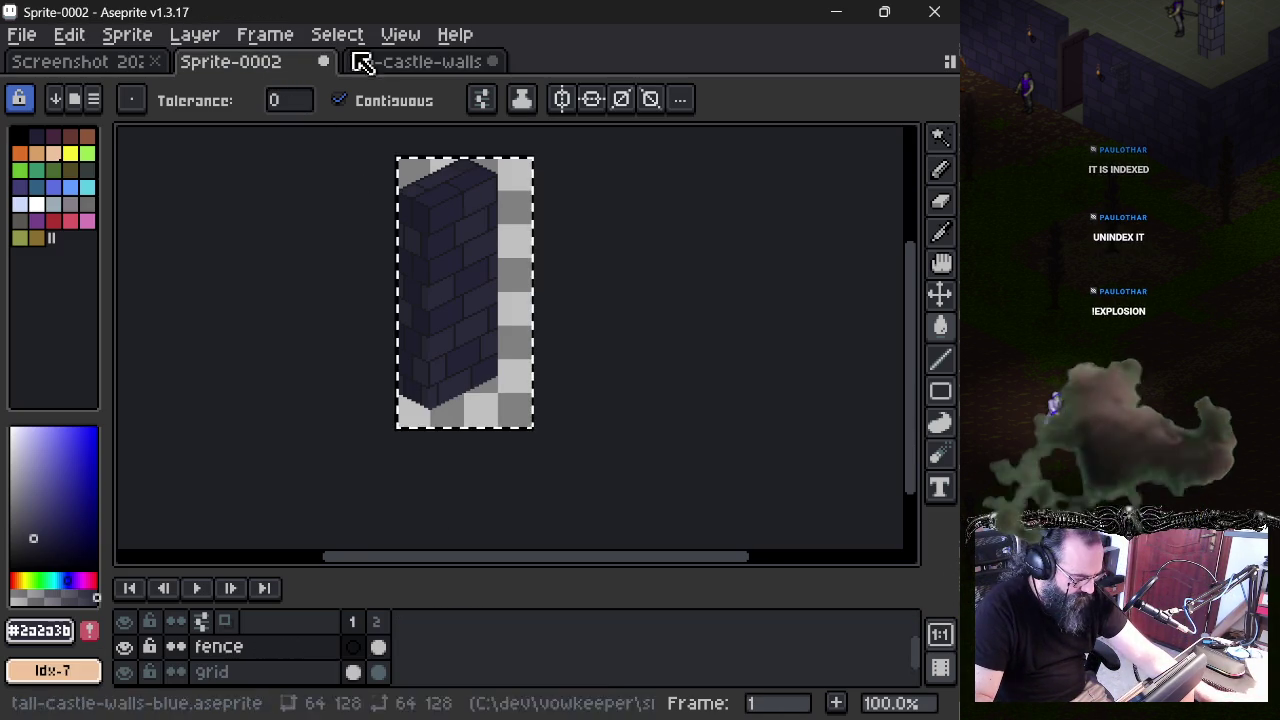
left_click(396, 63)
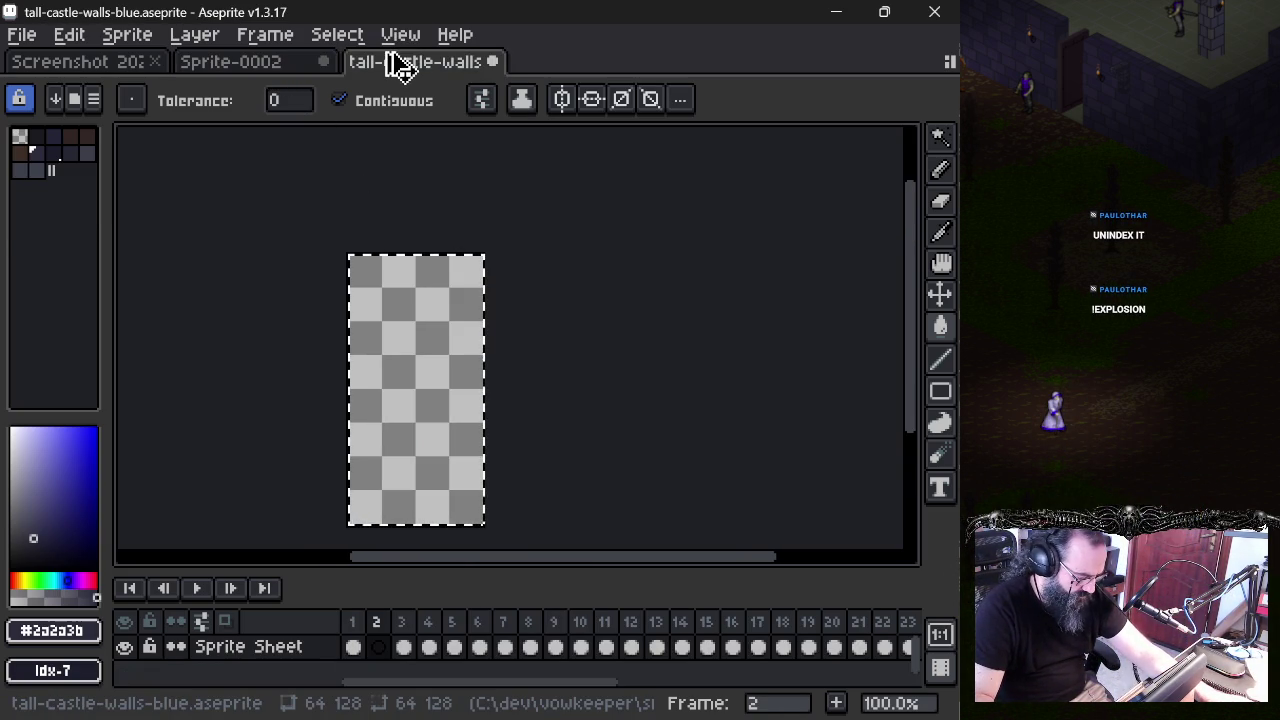
left_click(380, 647)
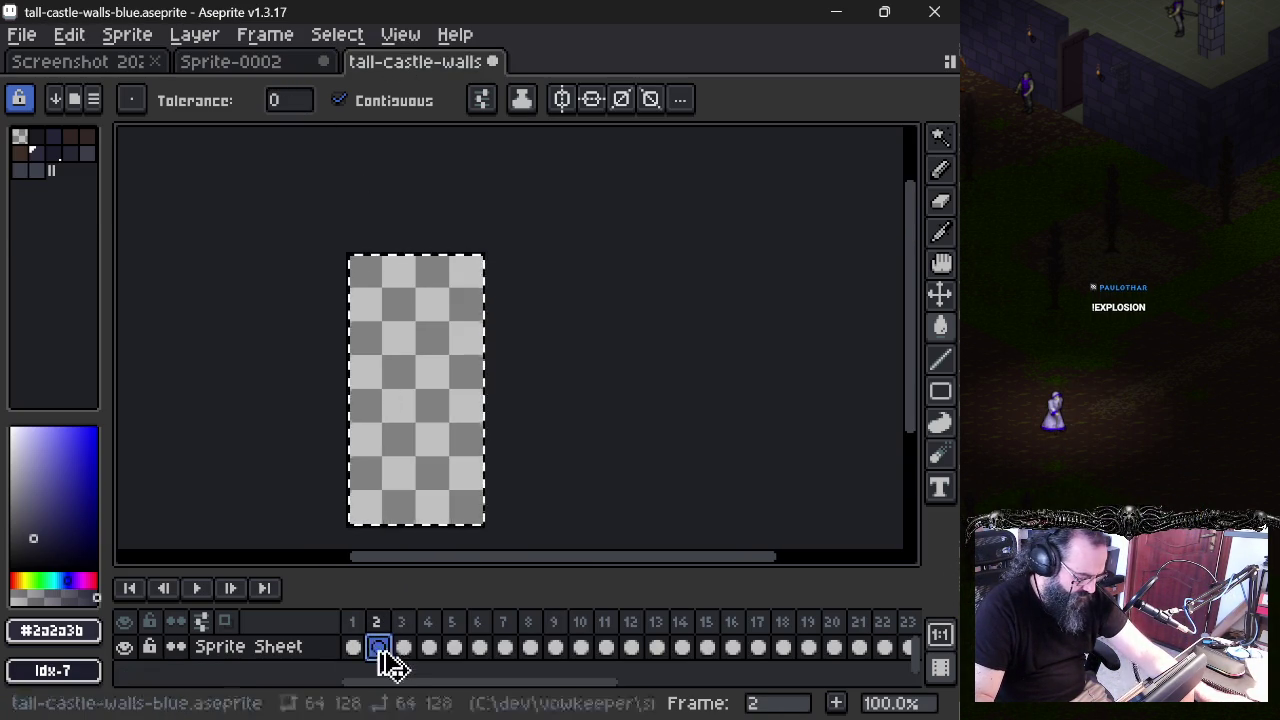
double_click(380, 650)
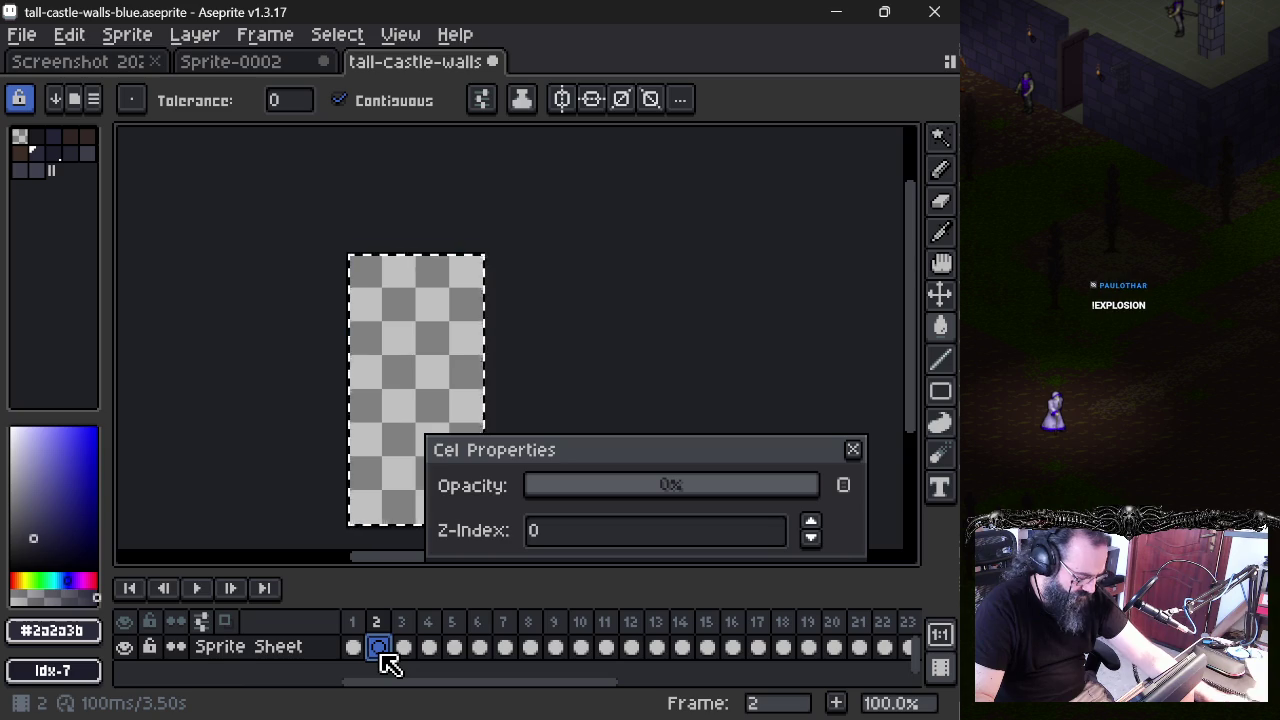
key("Escape")
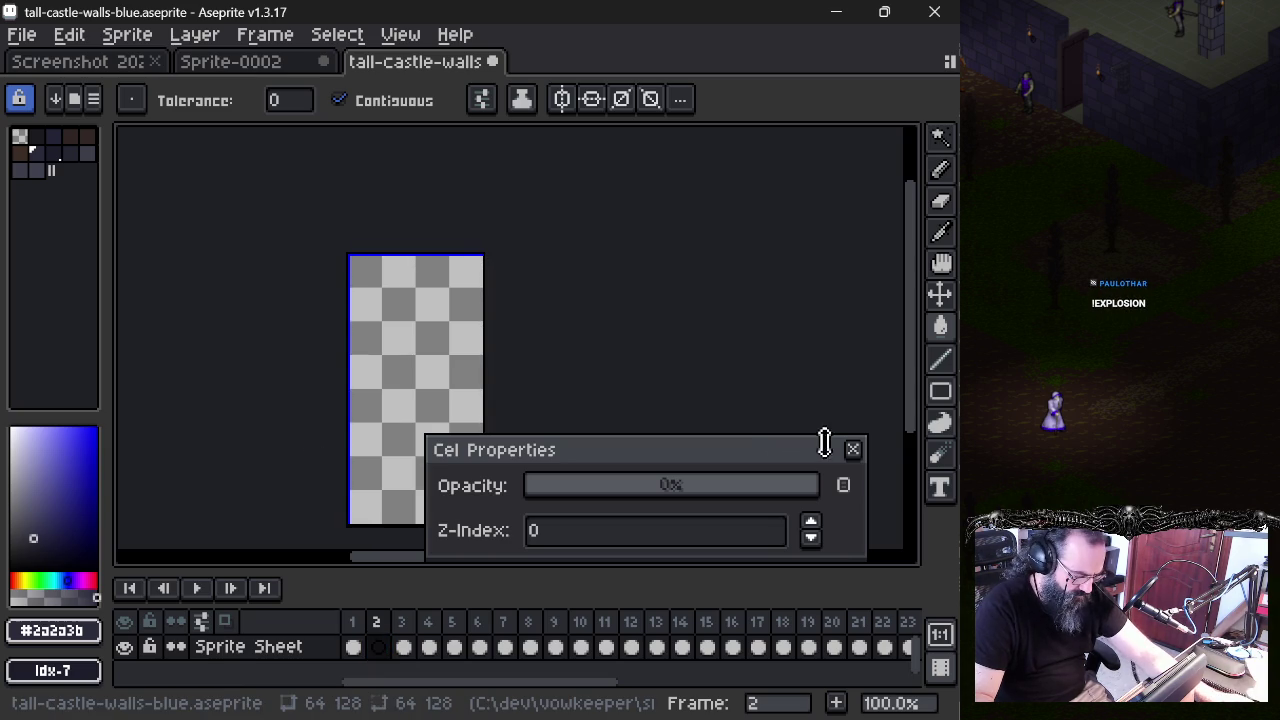
left_click(853, 450)
- Reopen frame 2's cel properties and cel options without changing anything
left_click_drag(407, 365, 363, 258)
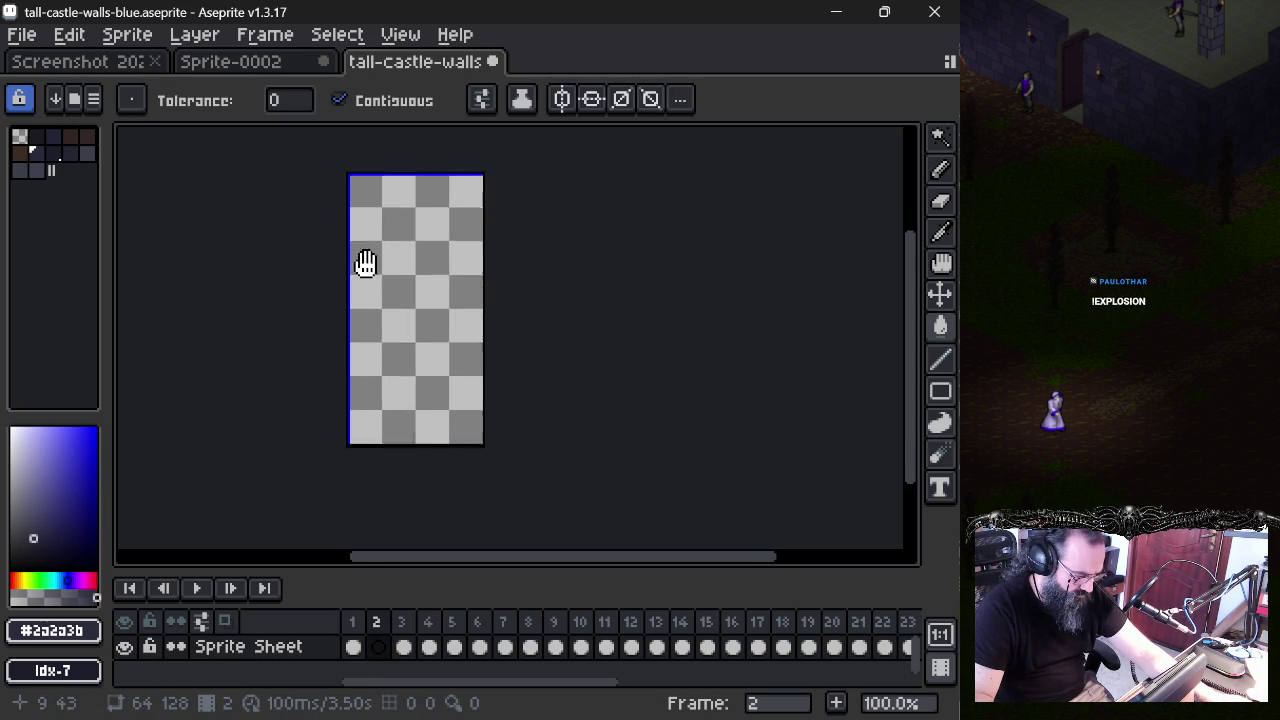
key("v")
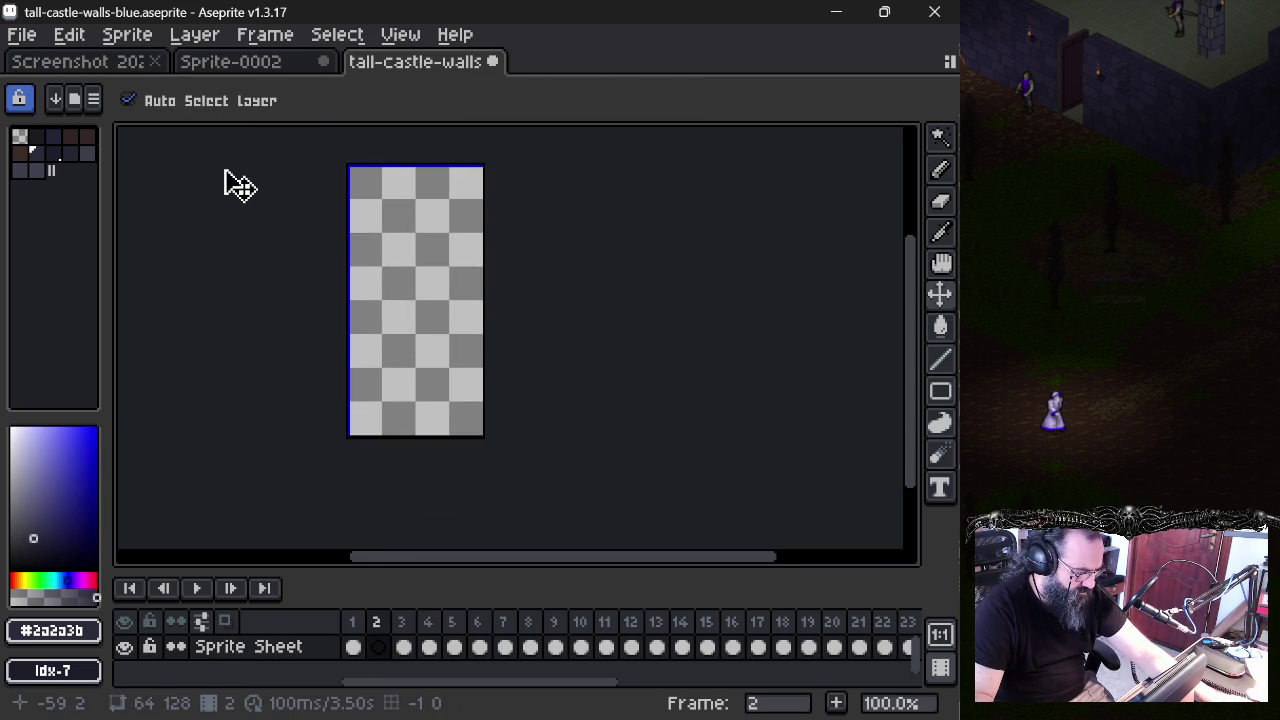
key("w")
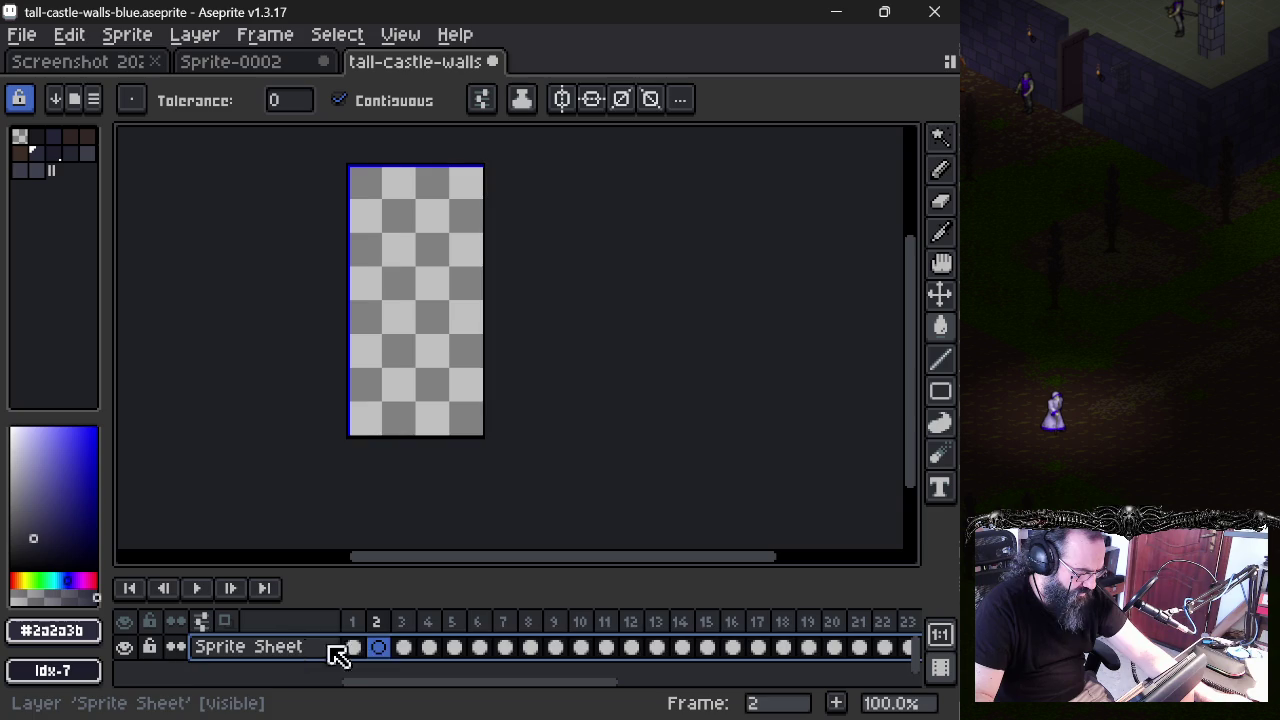
double_click(379, 647)
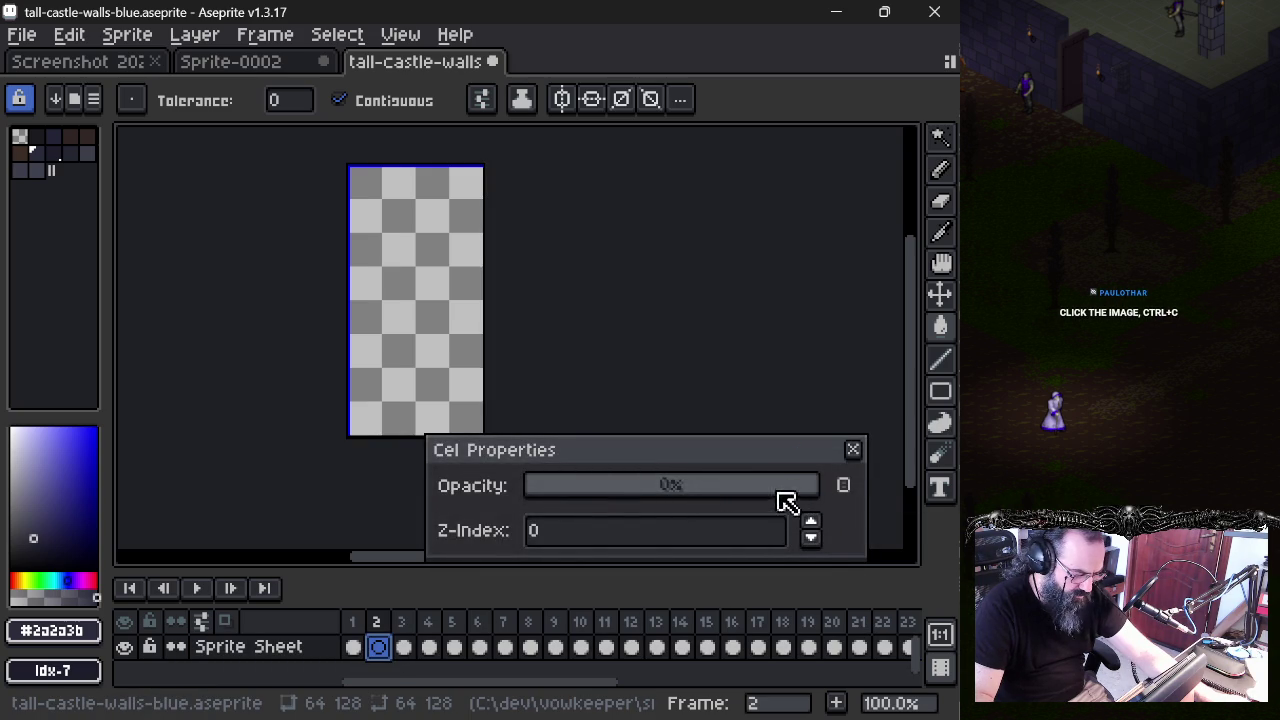
left_click(853, 450)
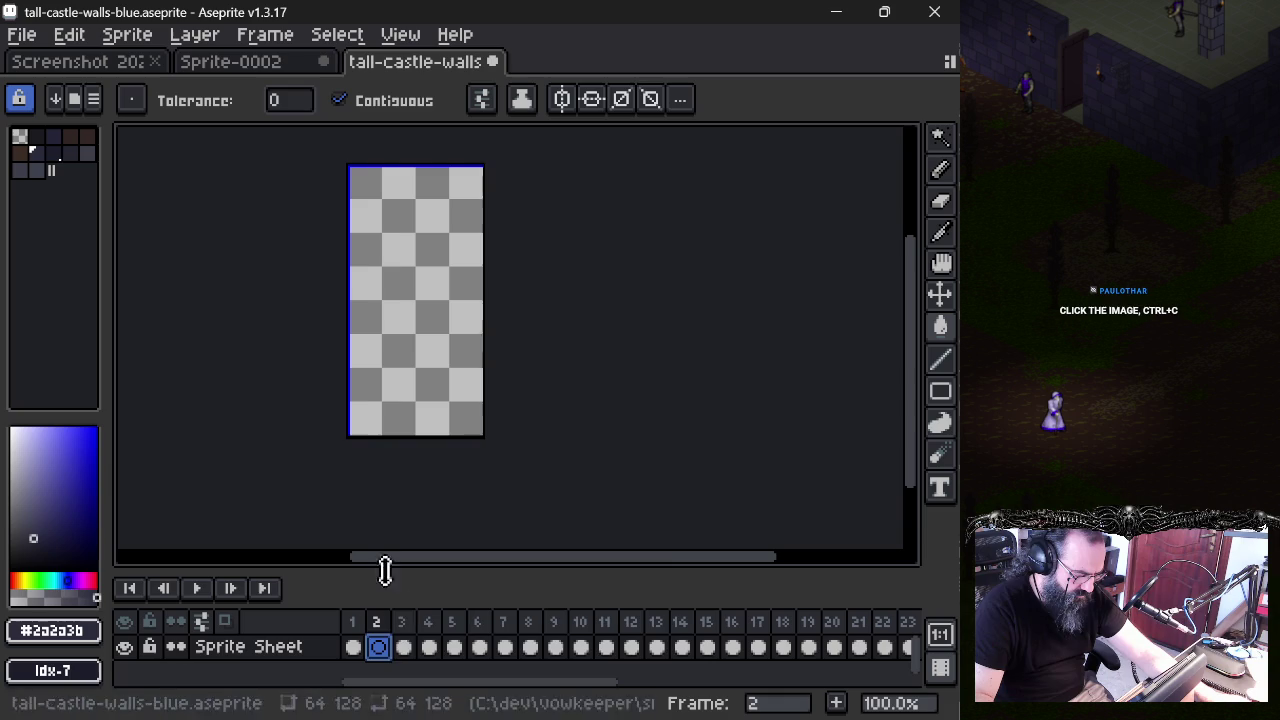
right_click(378, 658)
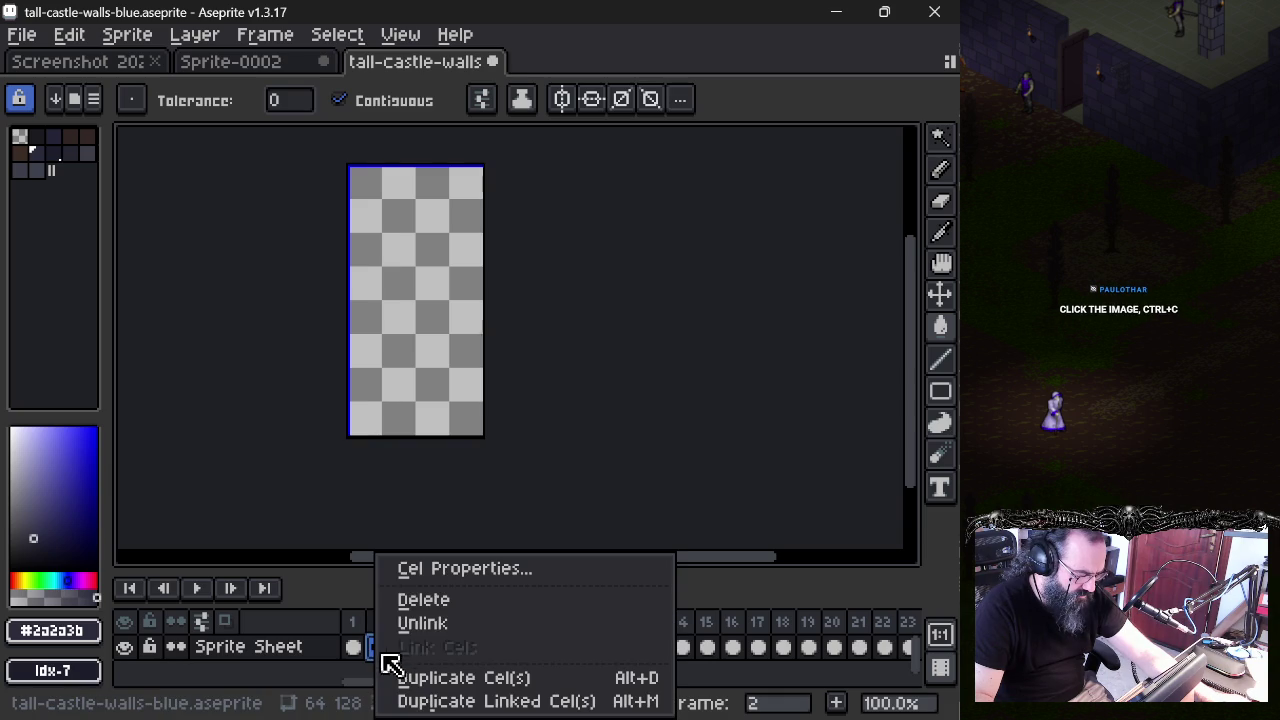
left_click(313, 453)
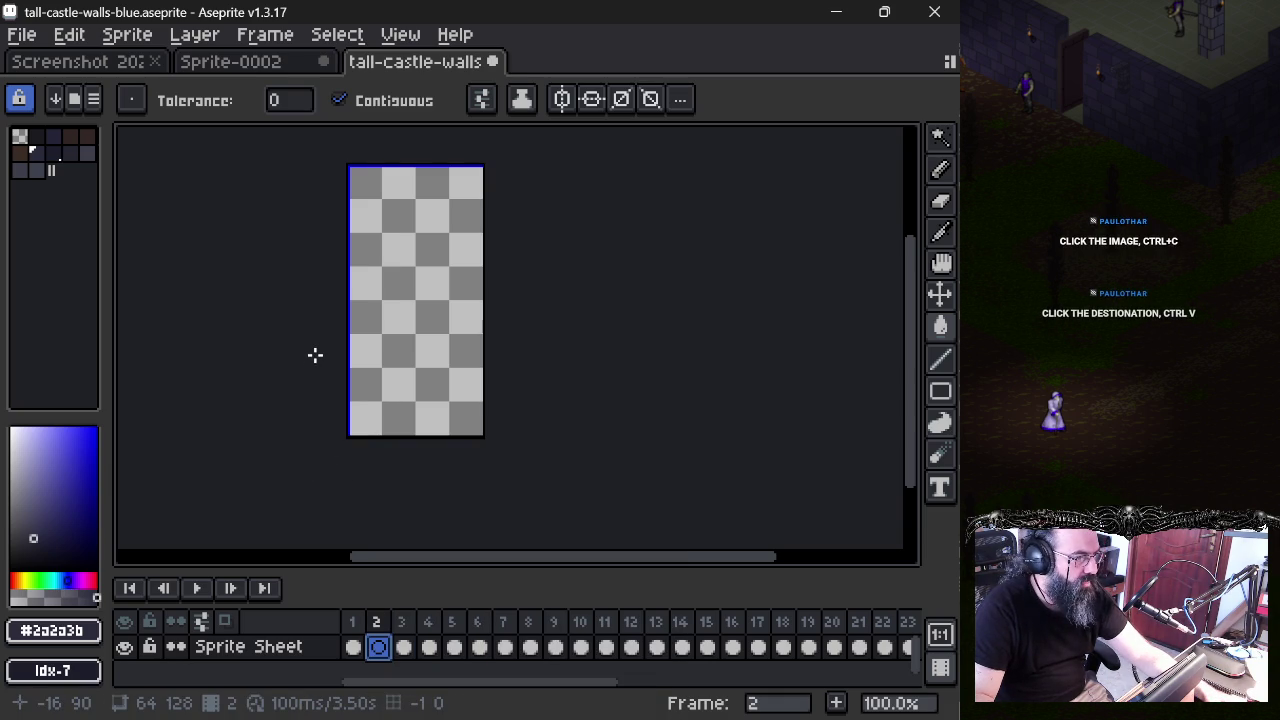
- Try filling empty frame 2 with dark blue, undo it, and return to Sprite-0002
left_click(421, 248)
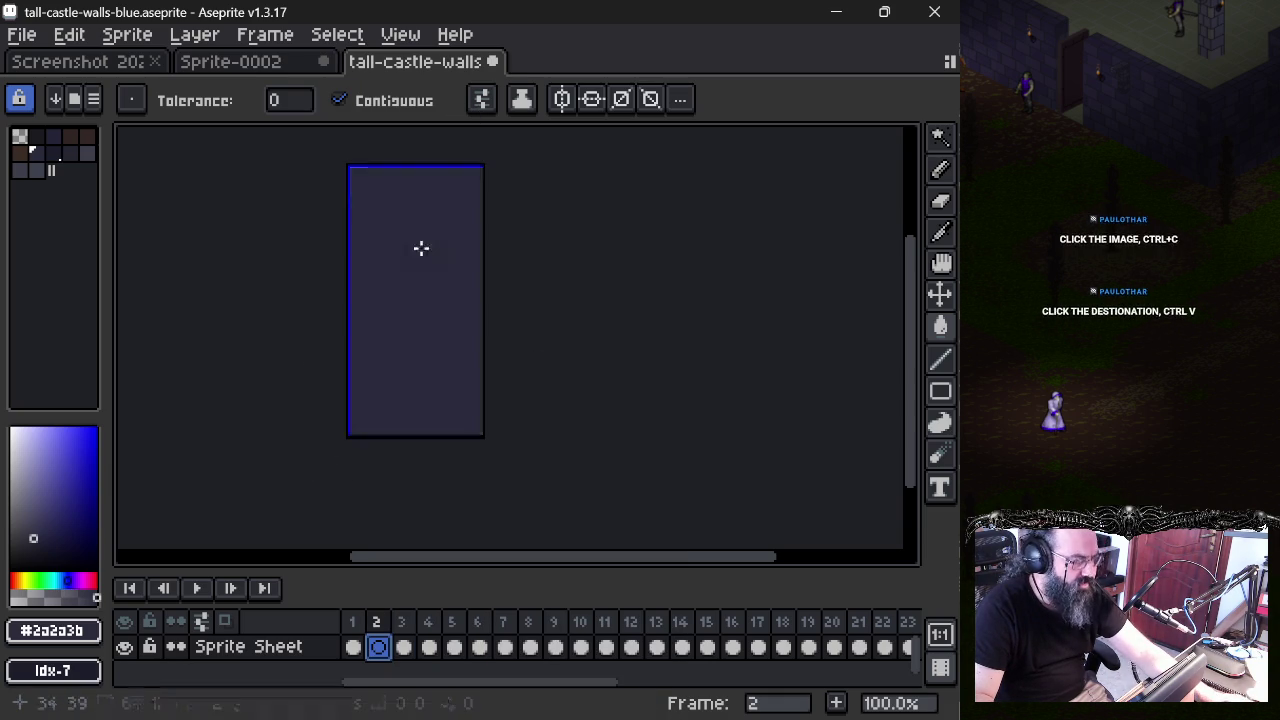
key("ctrl+z")
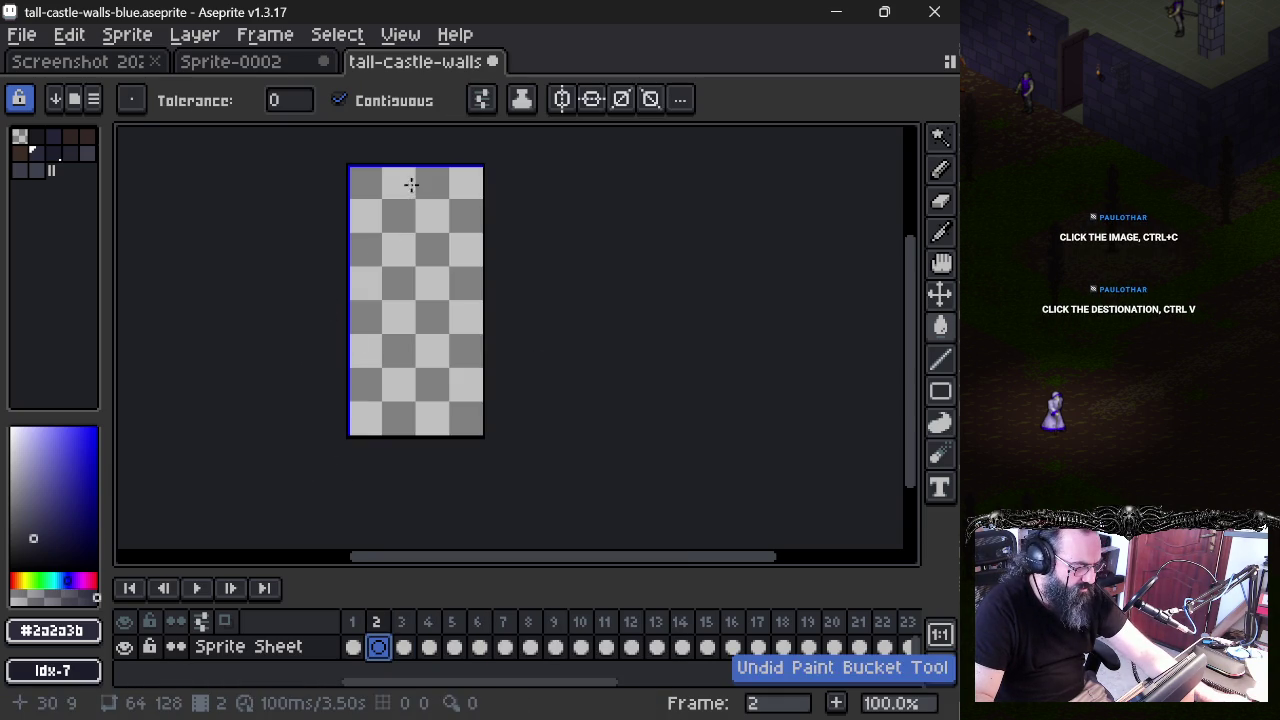
left_click(397, 277)
scroll(397, 277, "down", 3)
scroll(397, 277, "up", 3)
key("ctrl+z")
key("g")
left_click(200, 62)
- Select the grid layer's frame 1 wall cel in Sprite-0002
key("v")
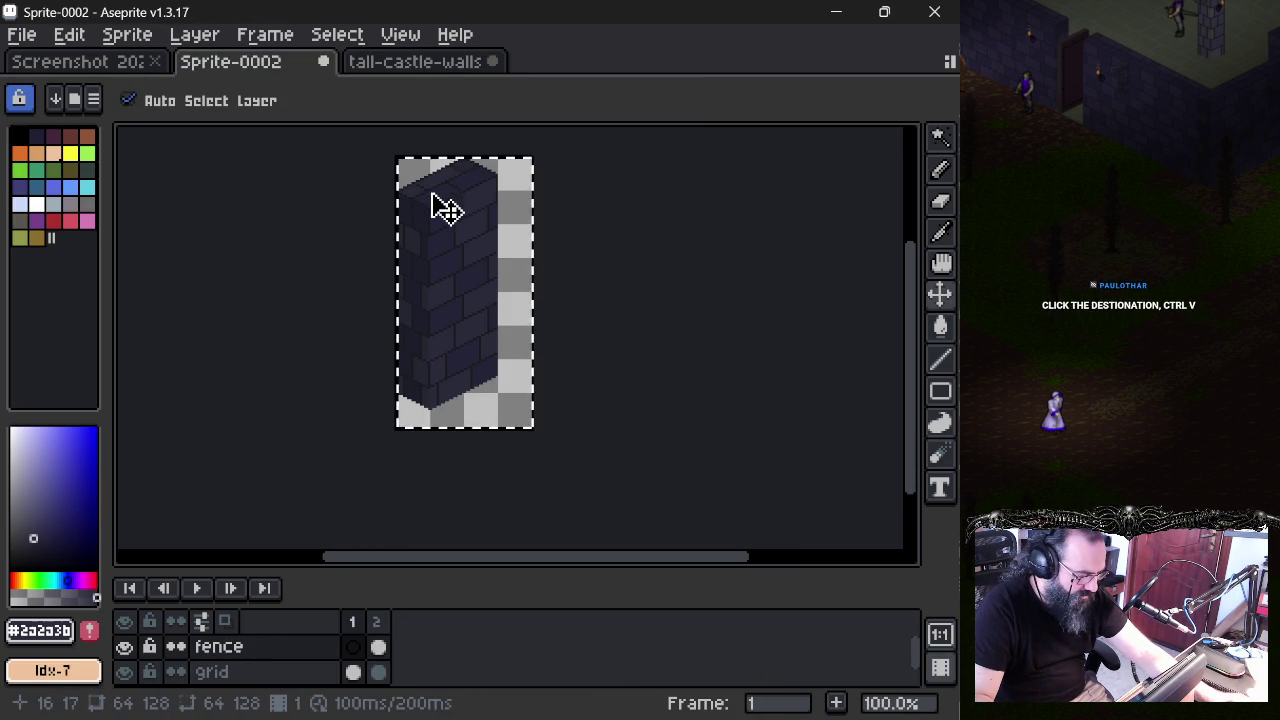
left_click(378, 648)
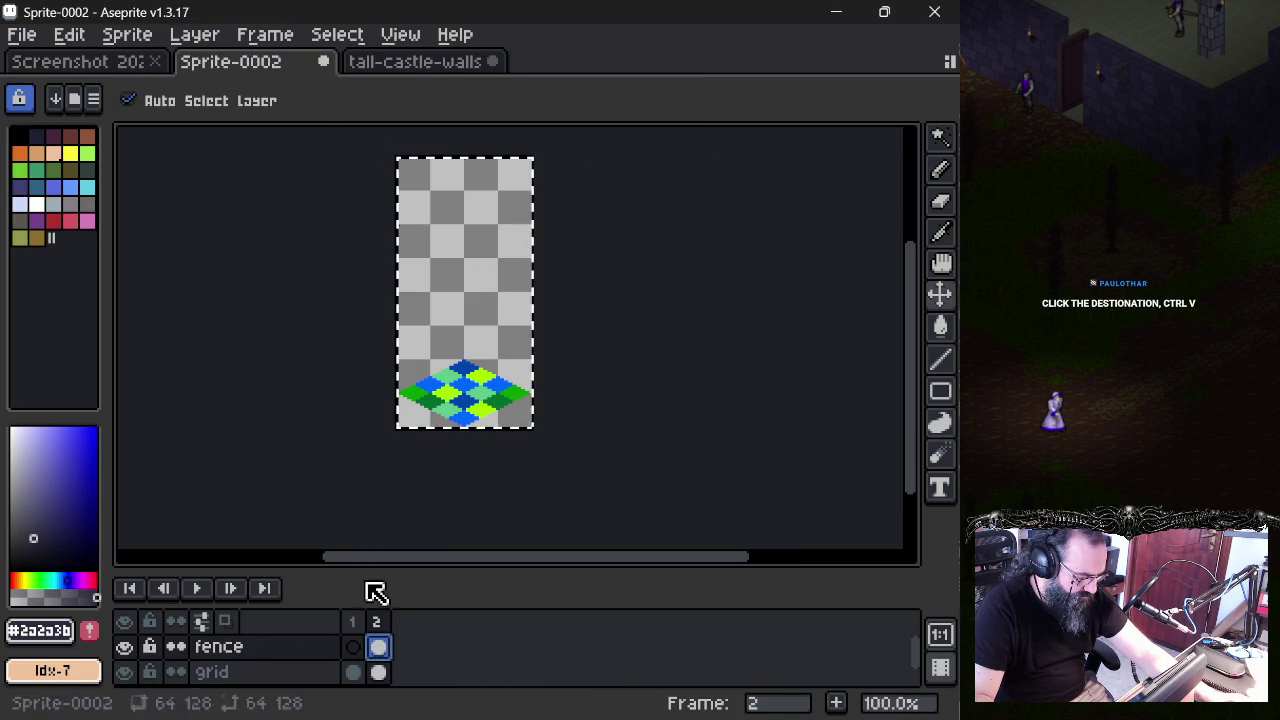
left_click(360, 649)
left_click(356, 673)
key("g")
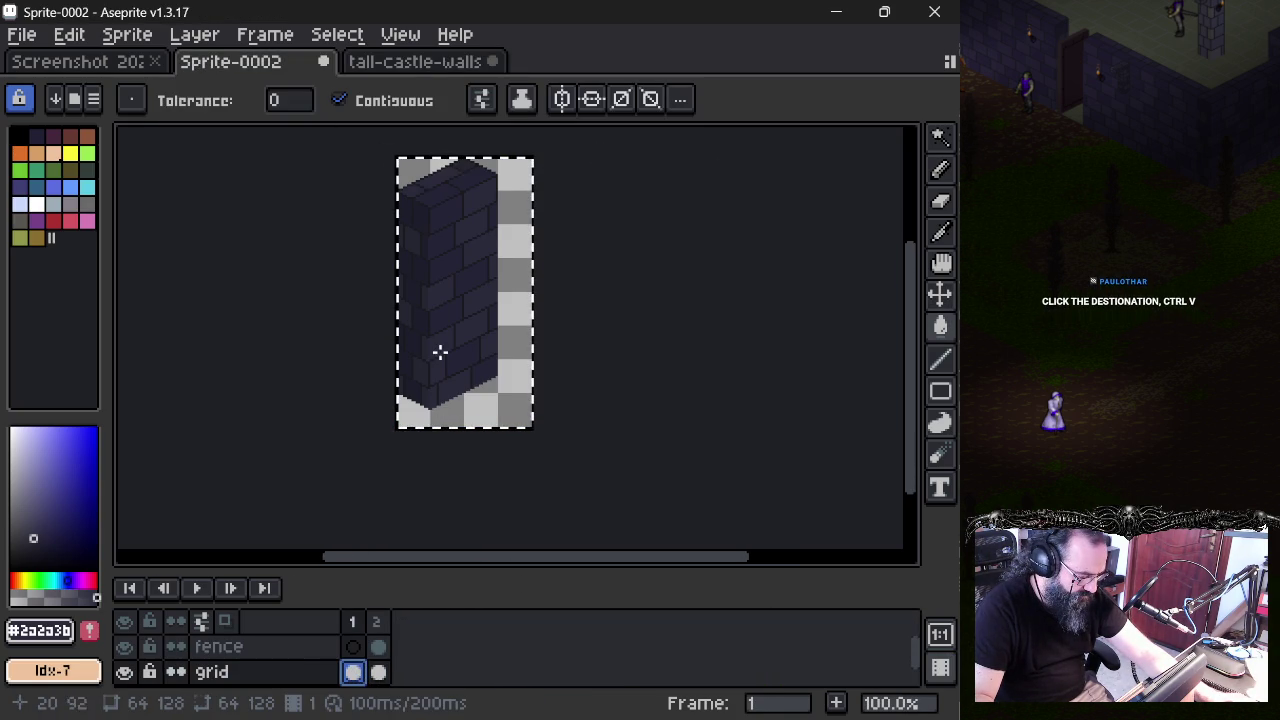
left_click(420, 62)
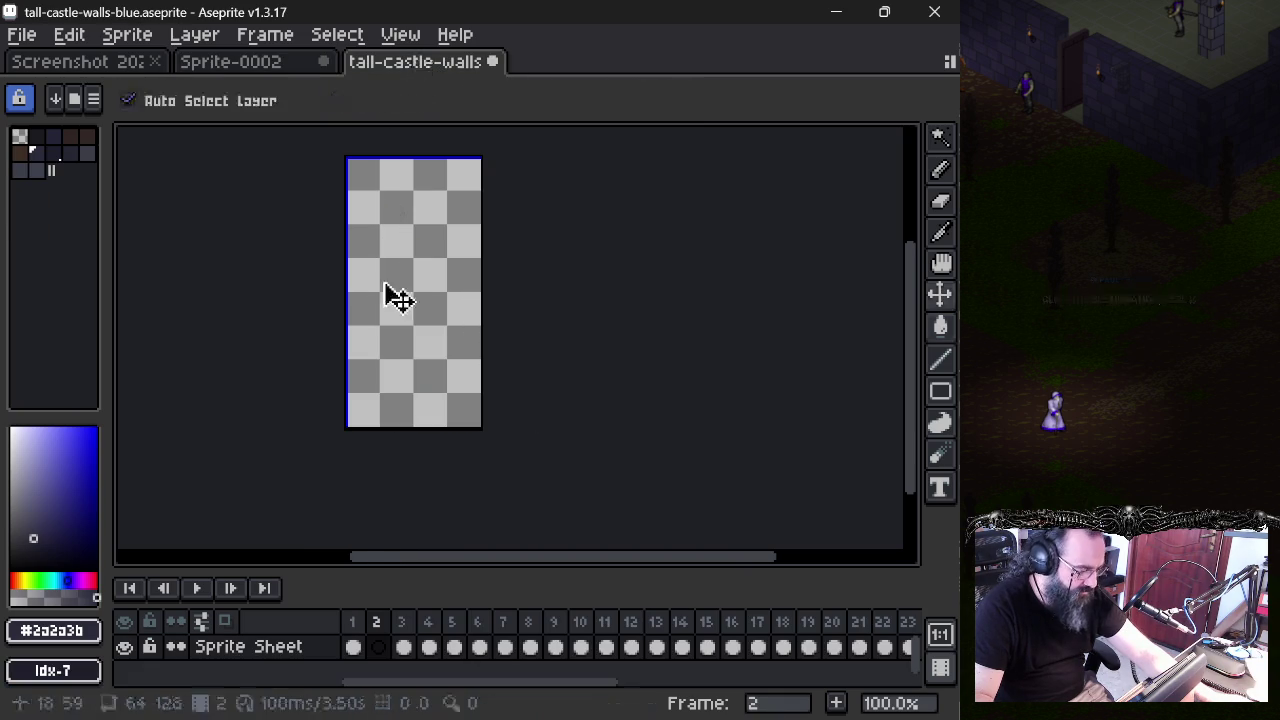
key("g")
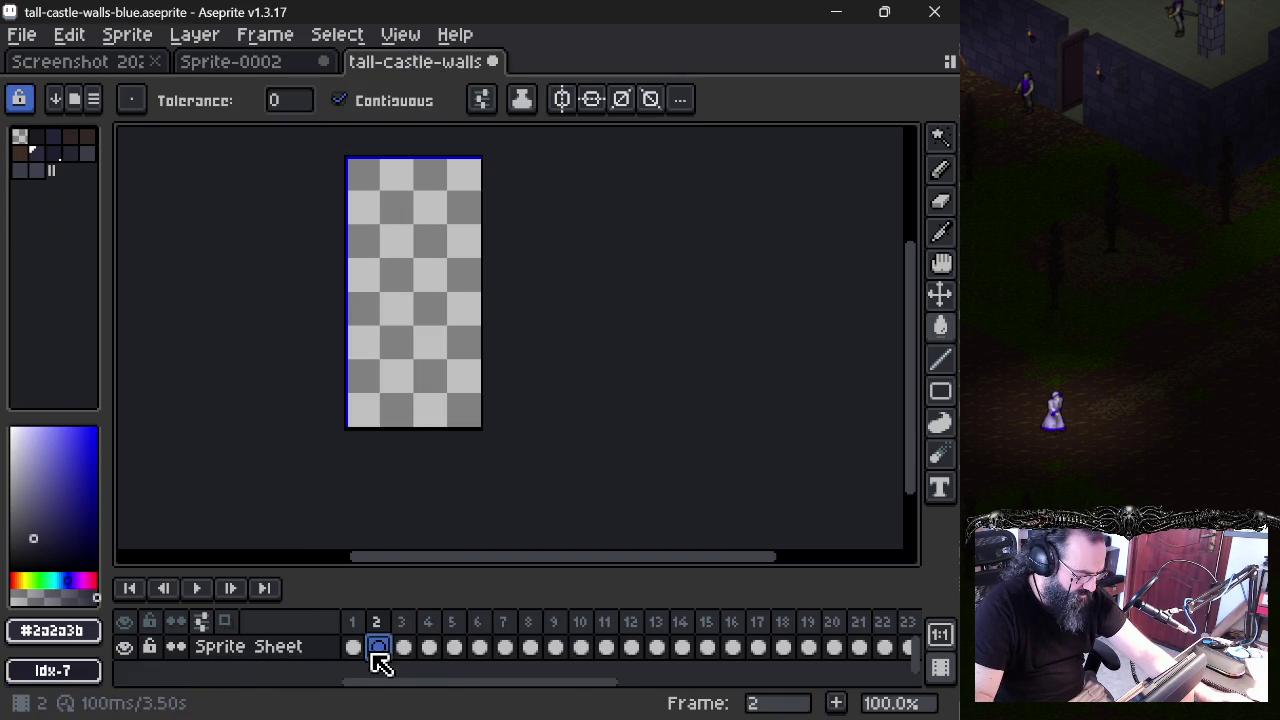
left_click(296, 62)
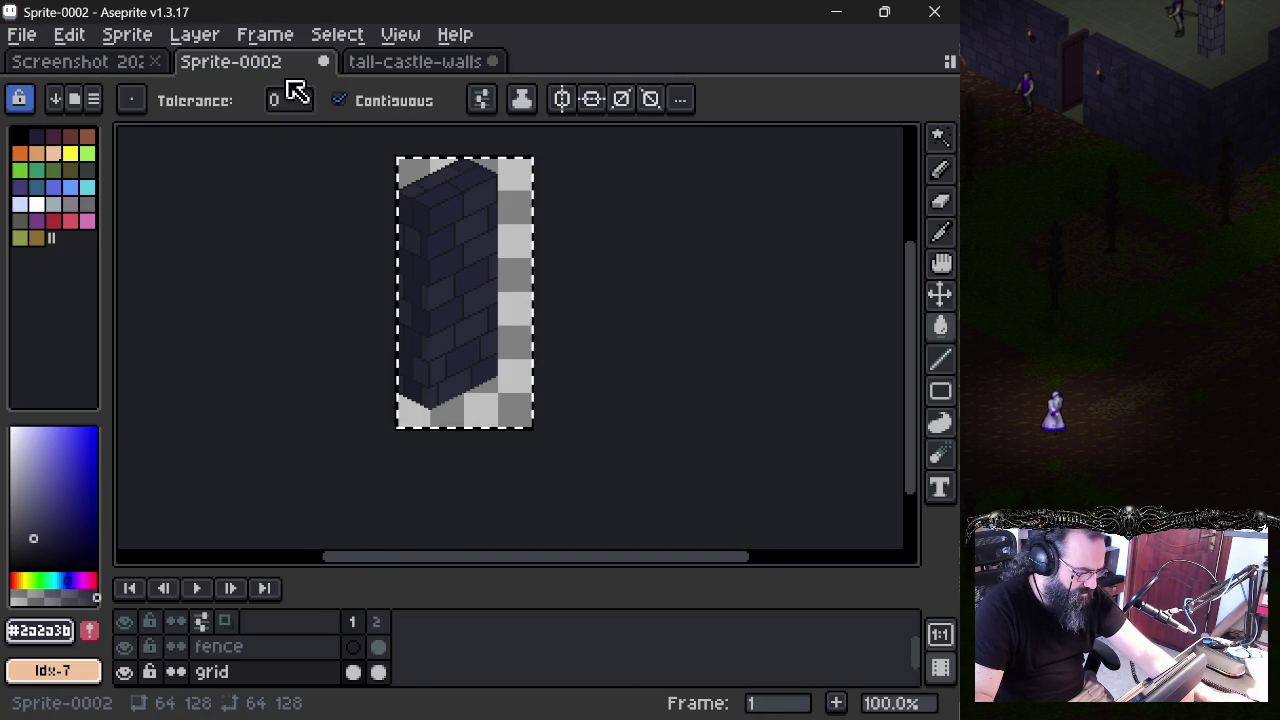
- Hide the fence layer, copy the grid layer's frame 1 brick wall, and switch to tall-castle-walls
left_click(358, 671)
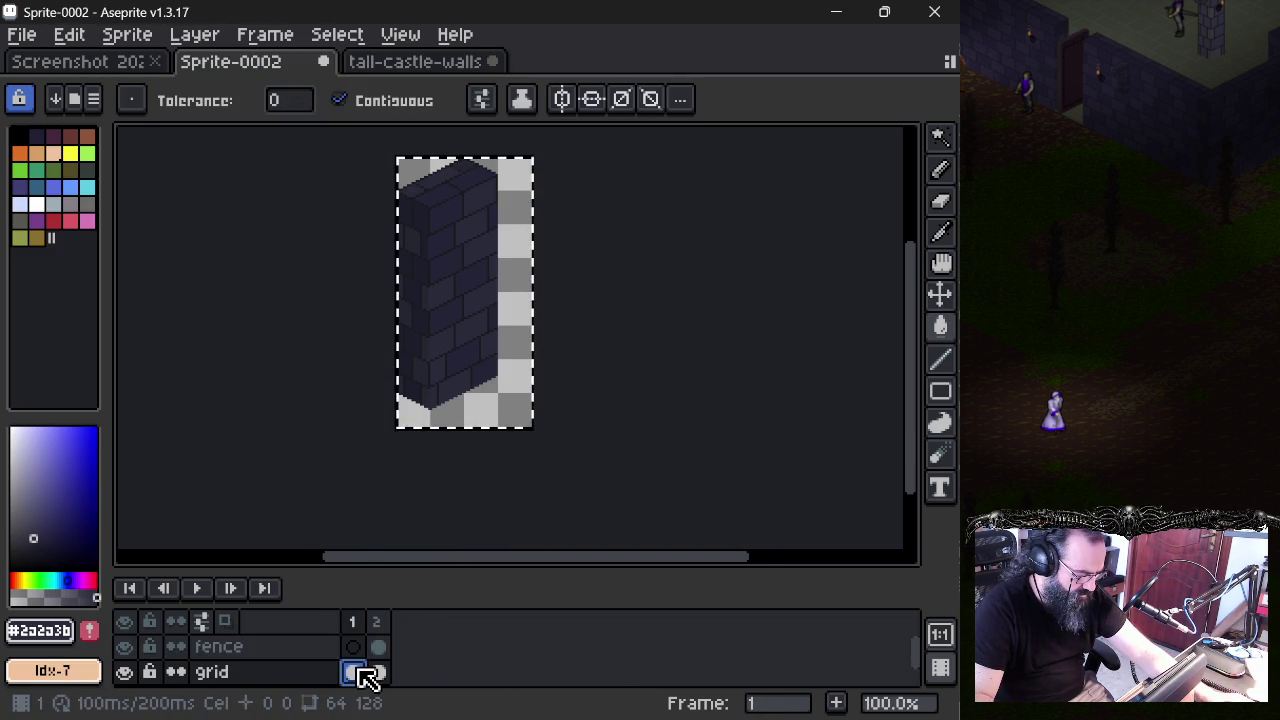
left_click(124, 672)
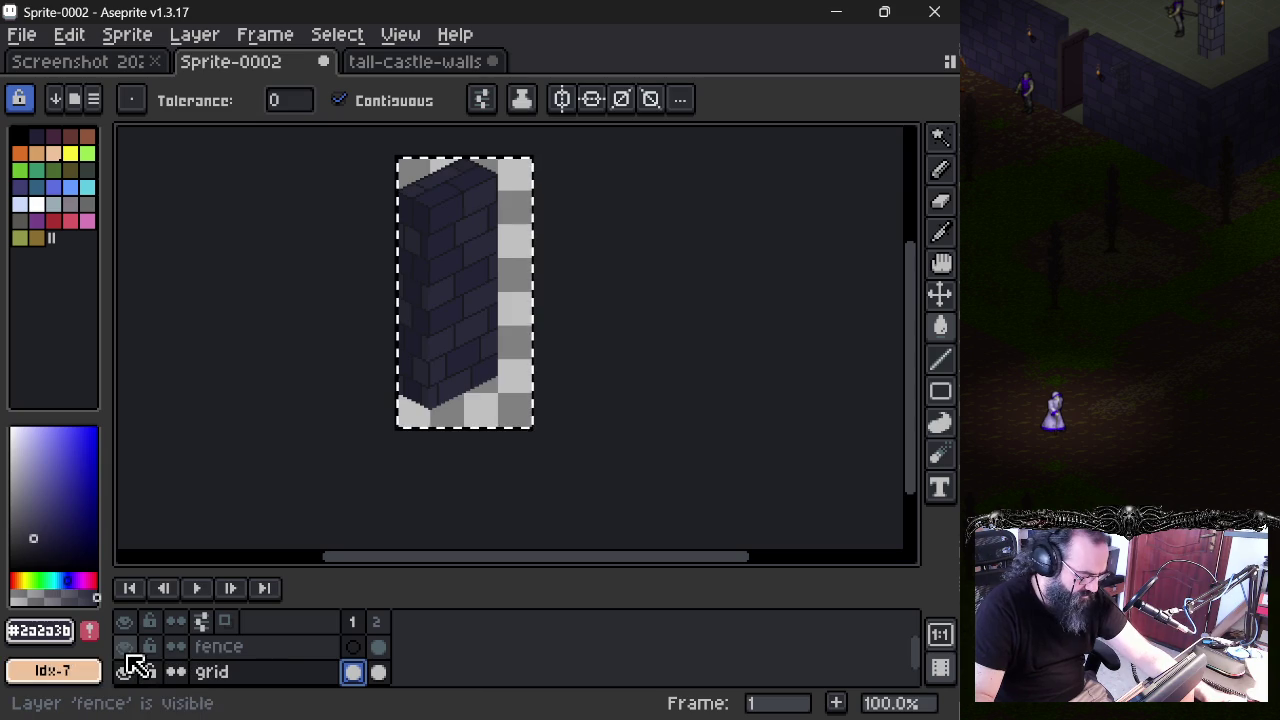
left_click(378, 672)
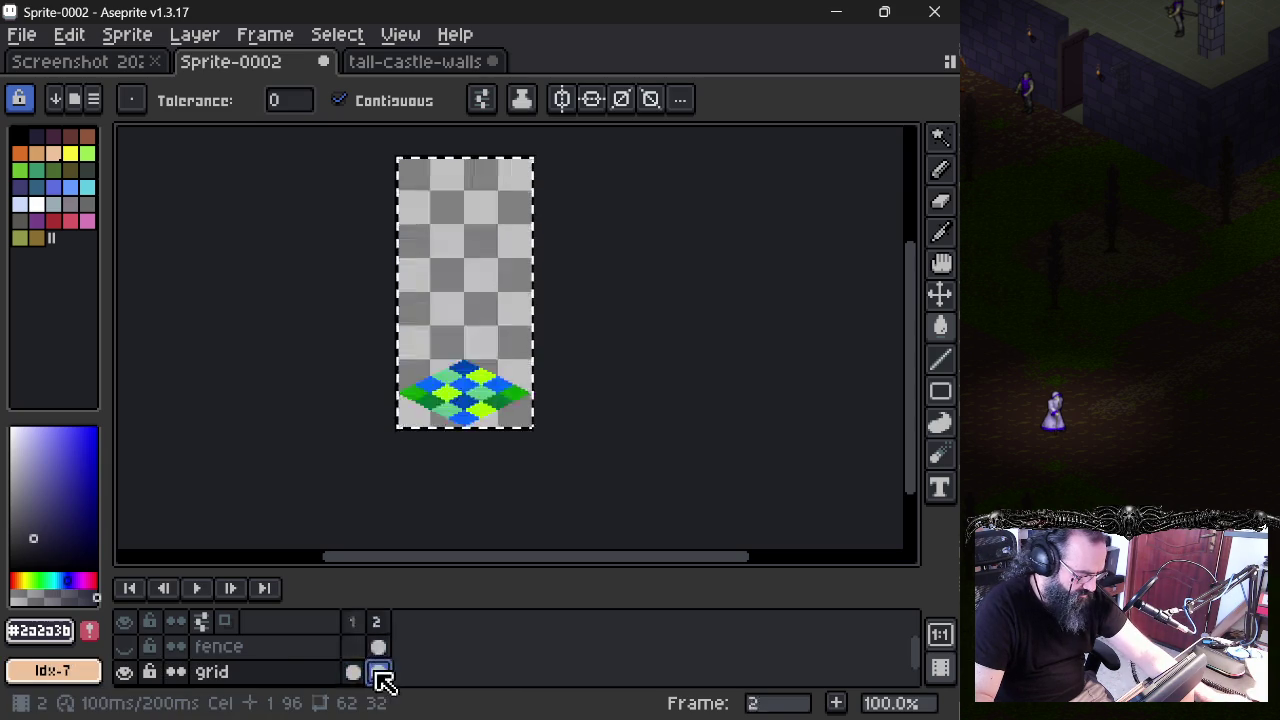
left_click(446, 316)
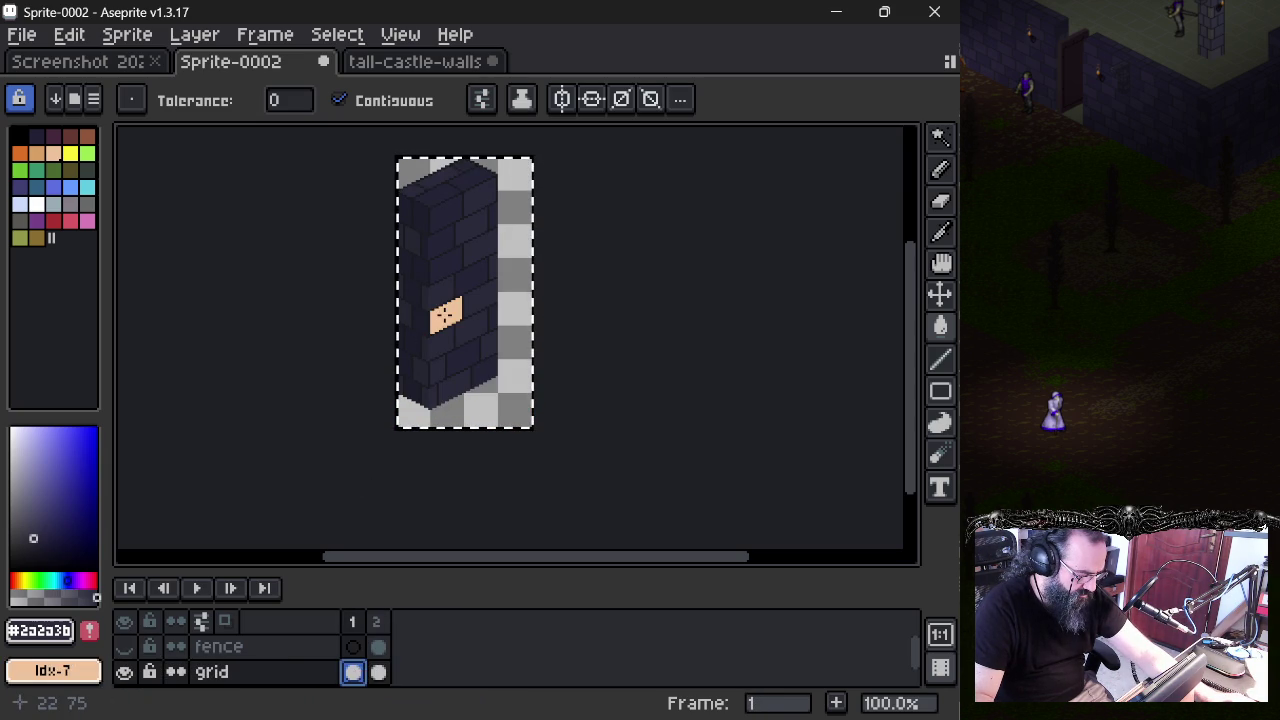
key("ctrl+z")
left_click(75, 36)
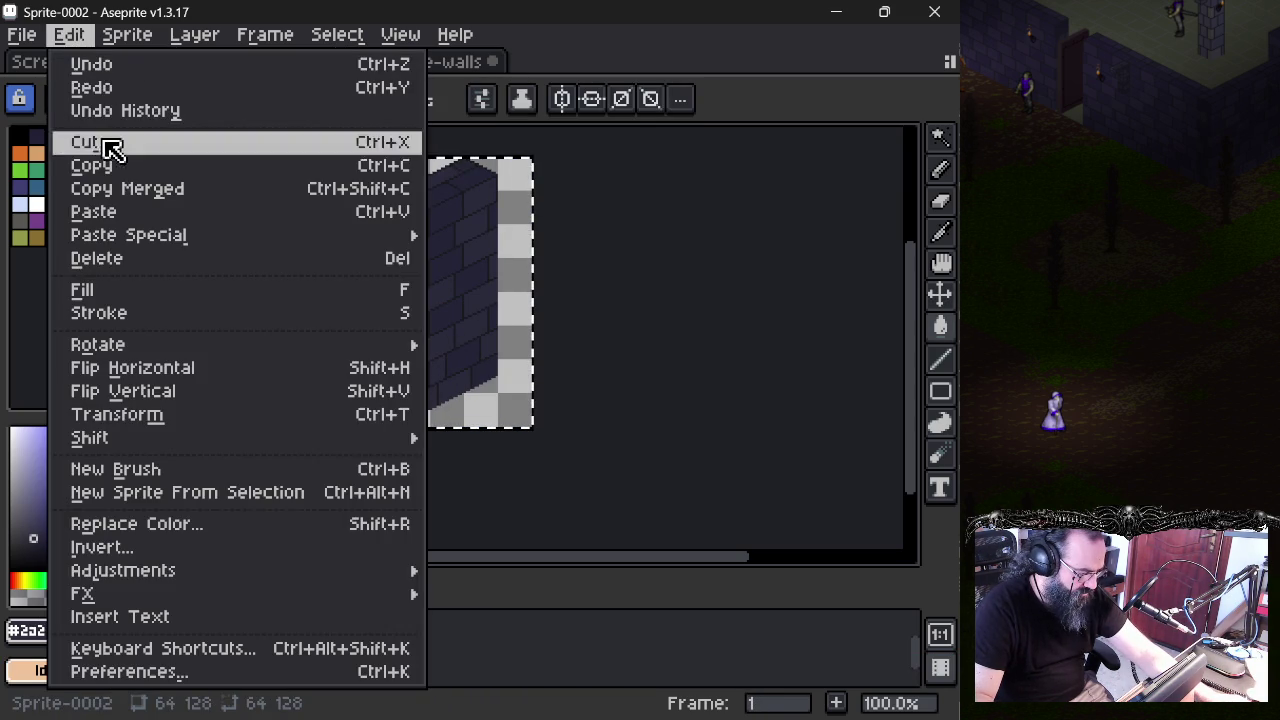
left_click(151, 163)
left_click(405, 62)
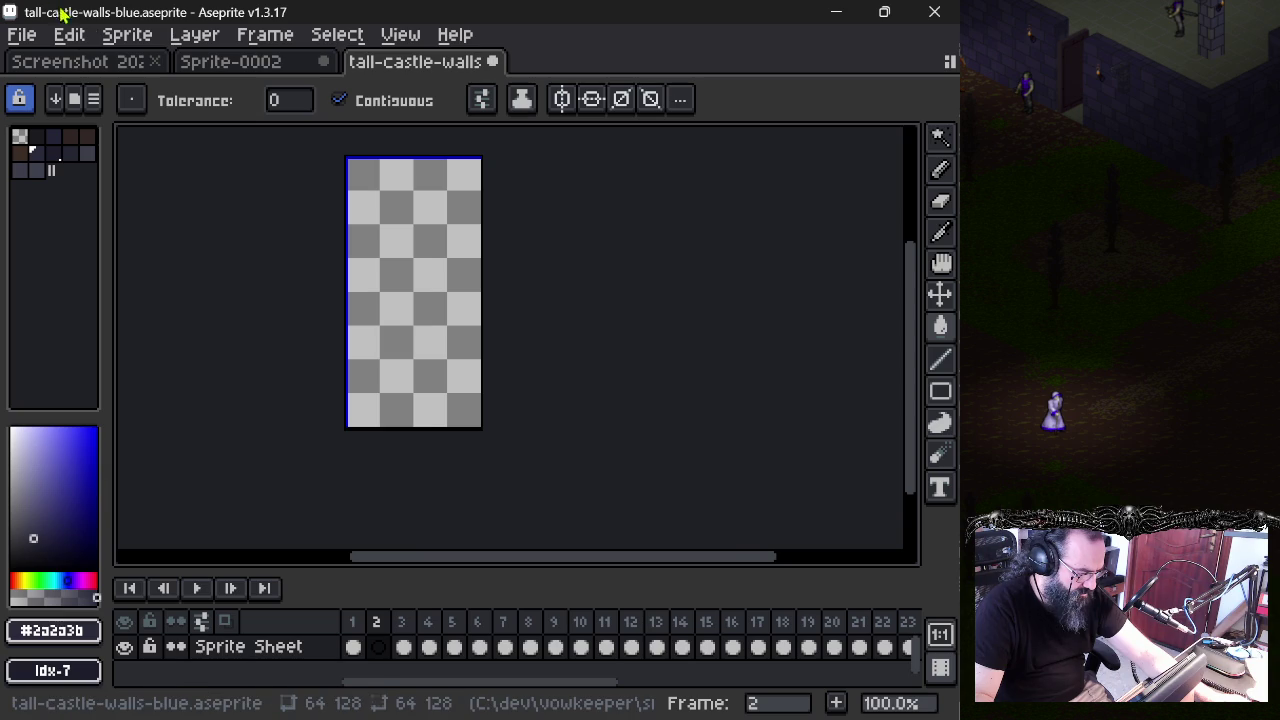
- Paste the copied brick wall into frame 2 and commit it in place
left_click(69, 34)
left_click(167, 219)
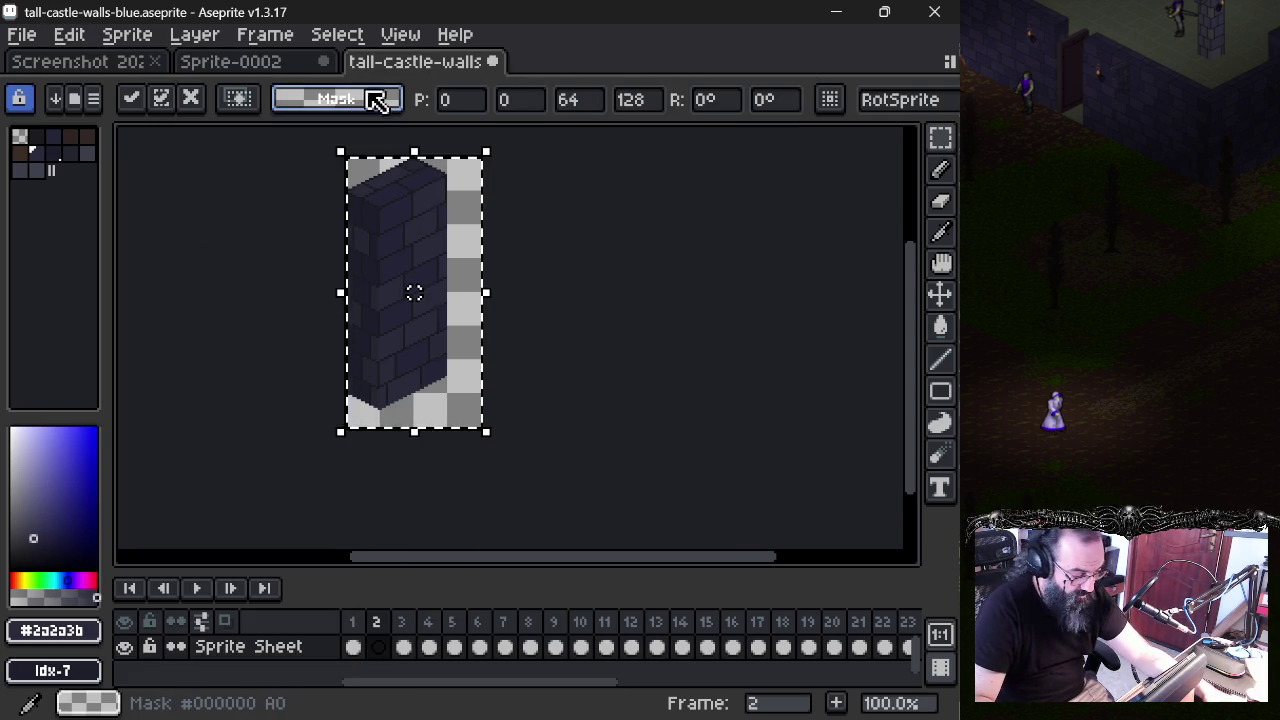
left_click(355, 625)
left_click(357, 622)
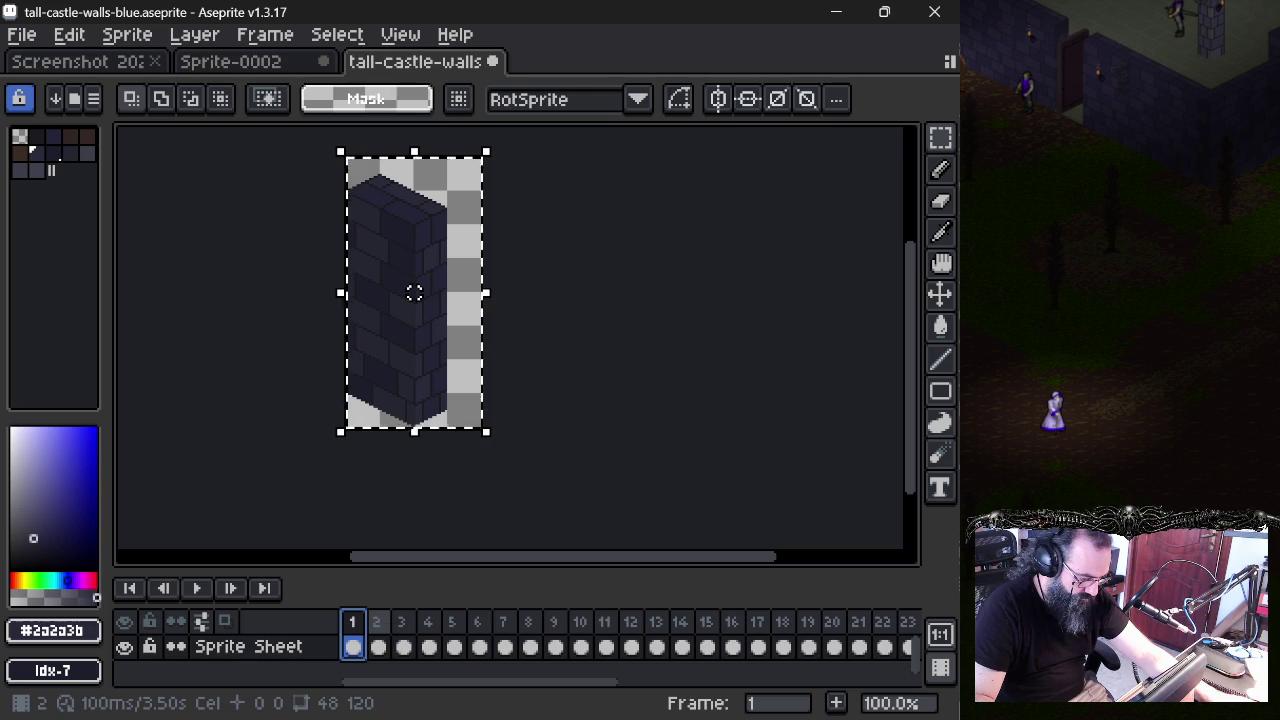
- Flip between frames 1, 2 and 3 to compare the pasted wall
left_click(378, 624)
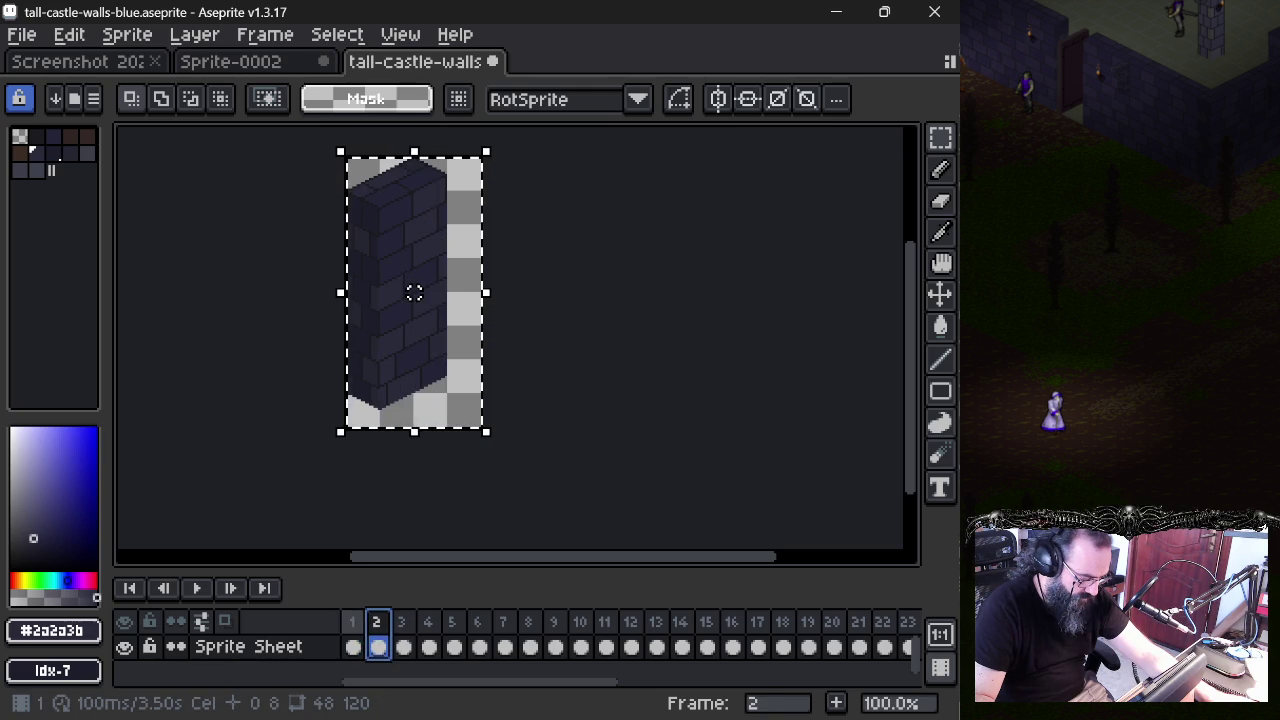
left_click(353, 624)
left_click(378, 628)
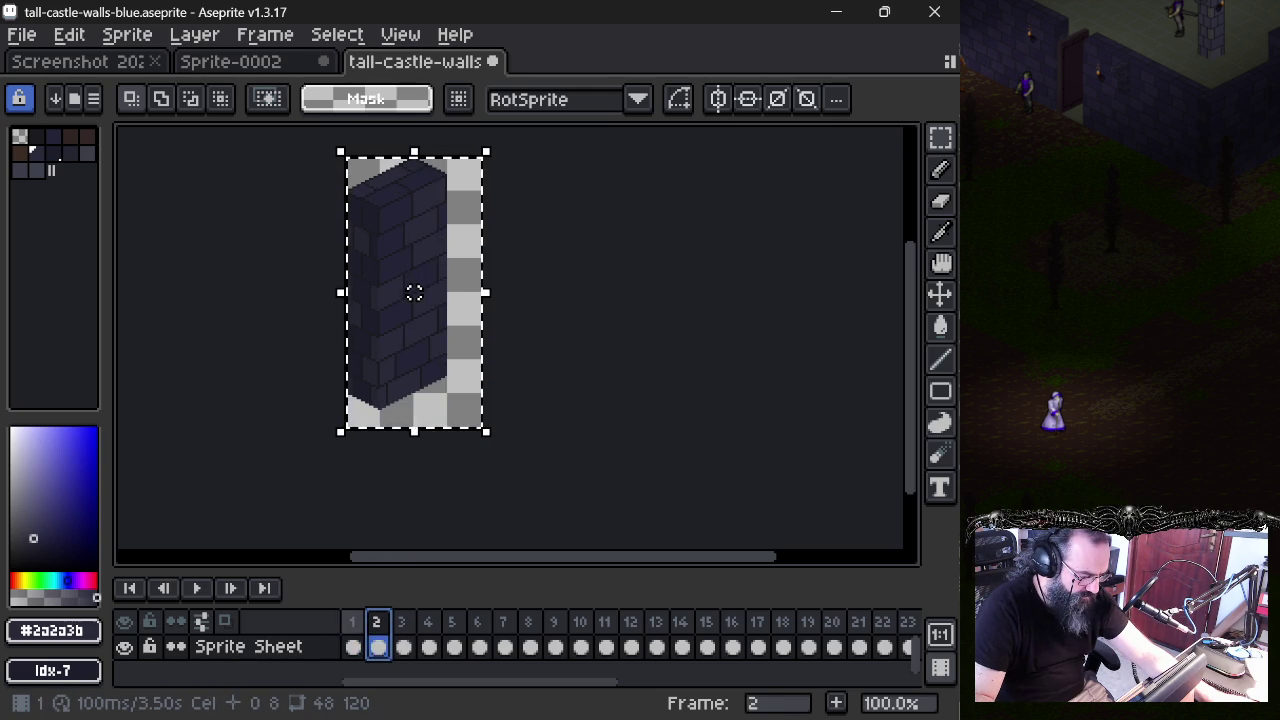
key("Left")
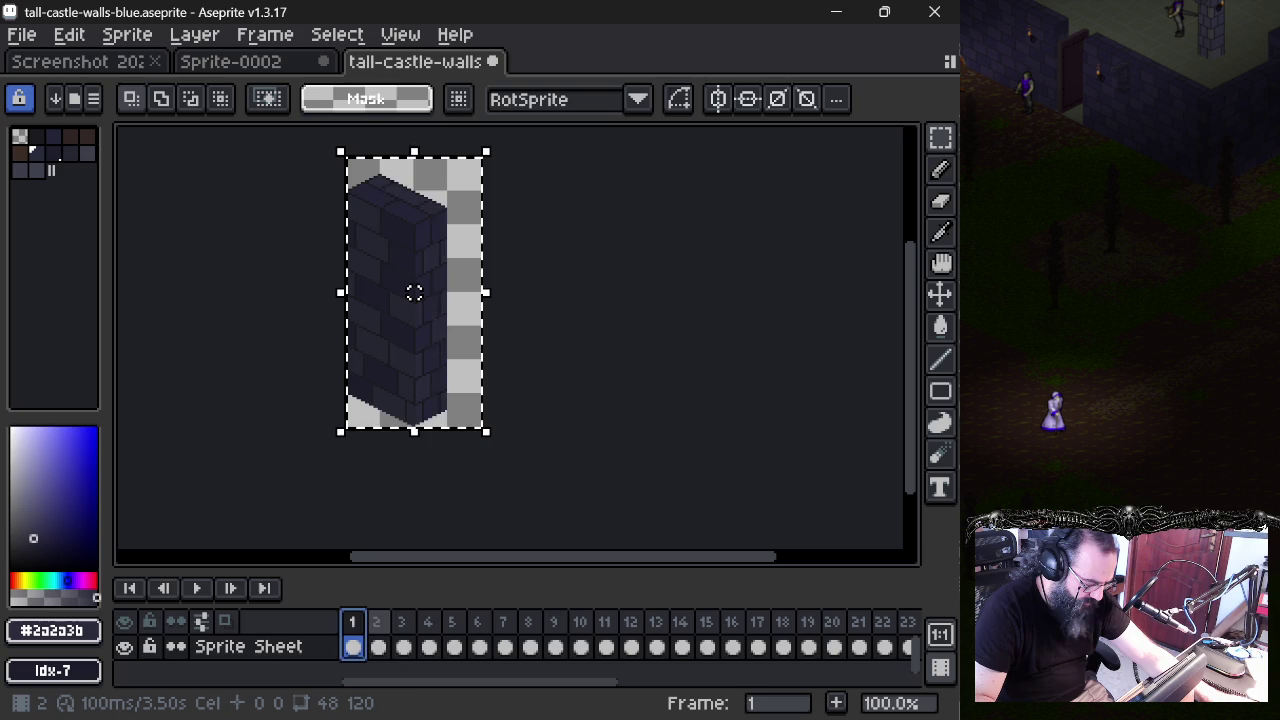
left_click(377, 630)
left_click(362, 630)
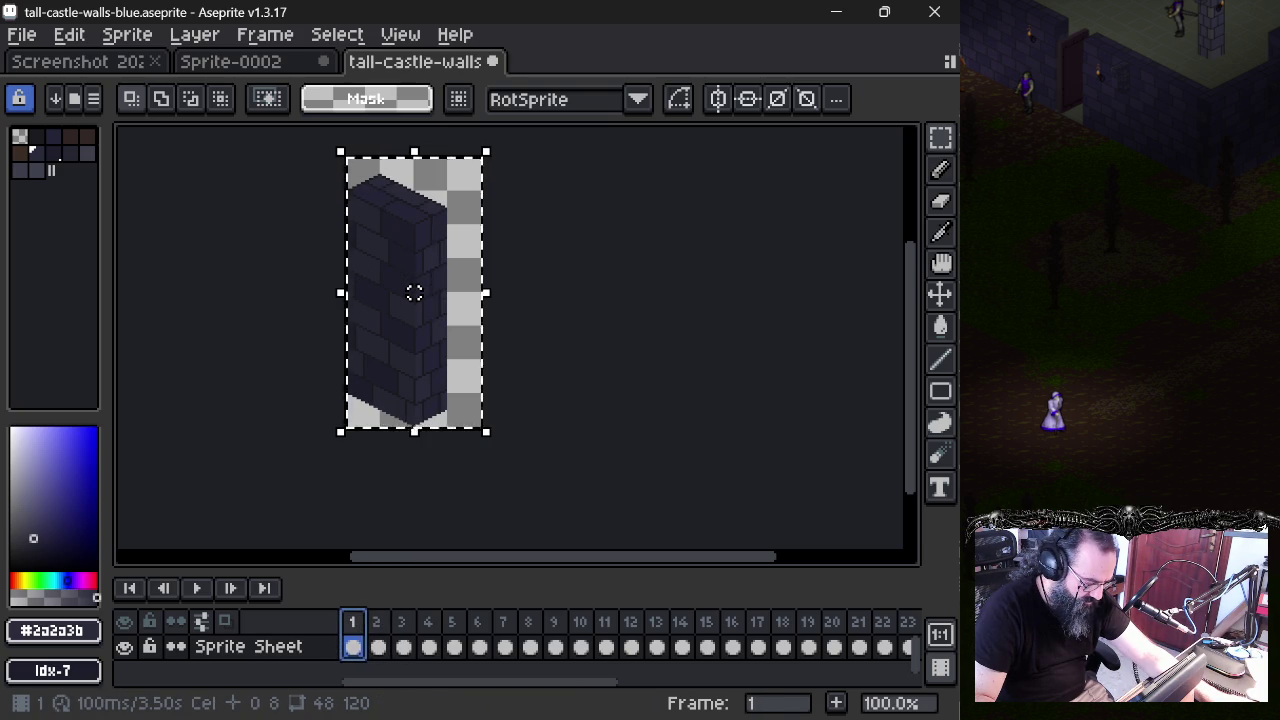
left_click(378, 646)
key("Right")
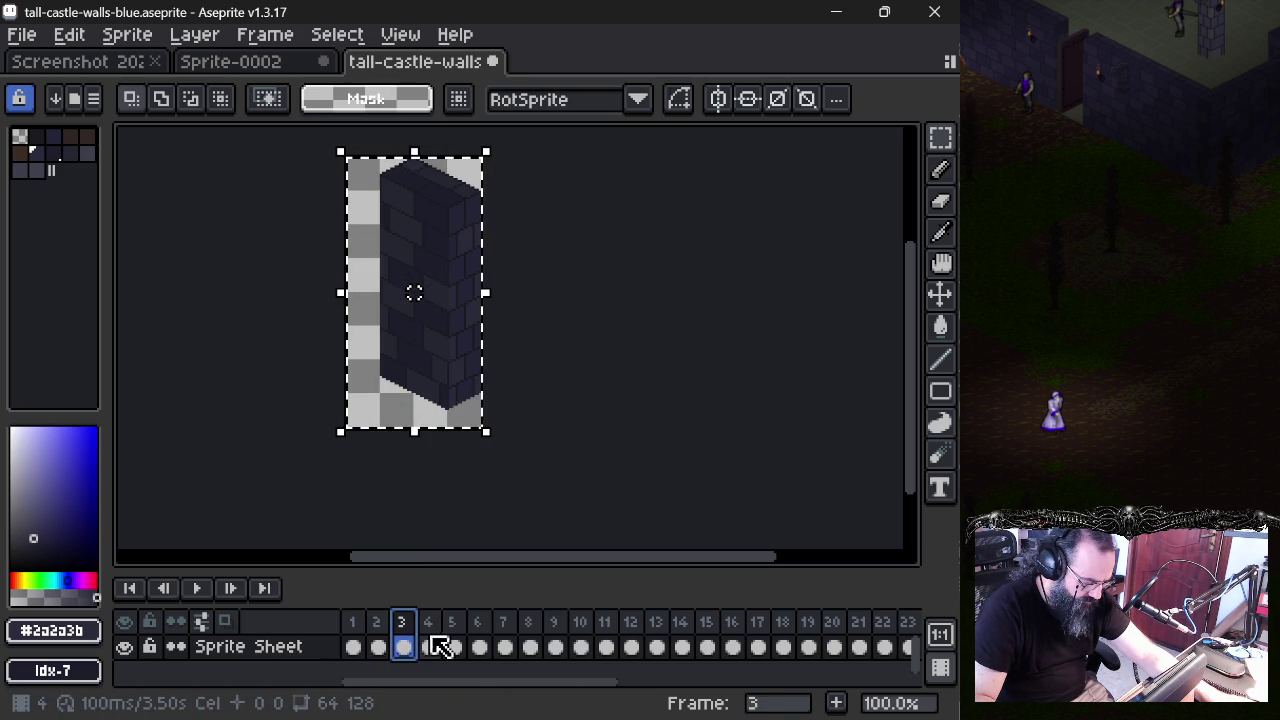
left_click(380, 640)
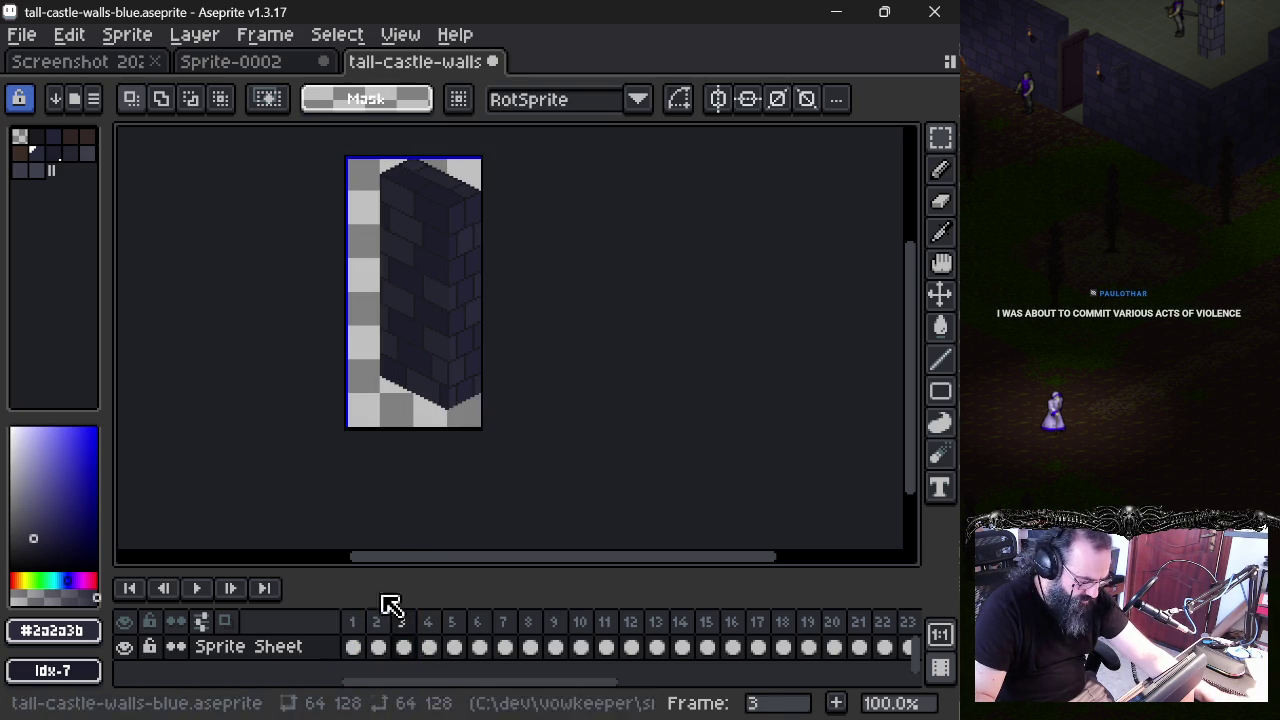
left_click(356, 640)
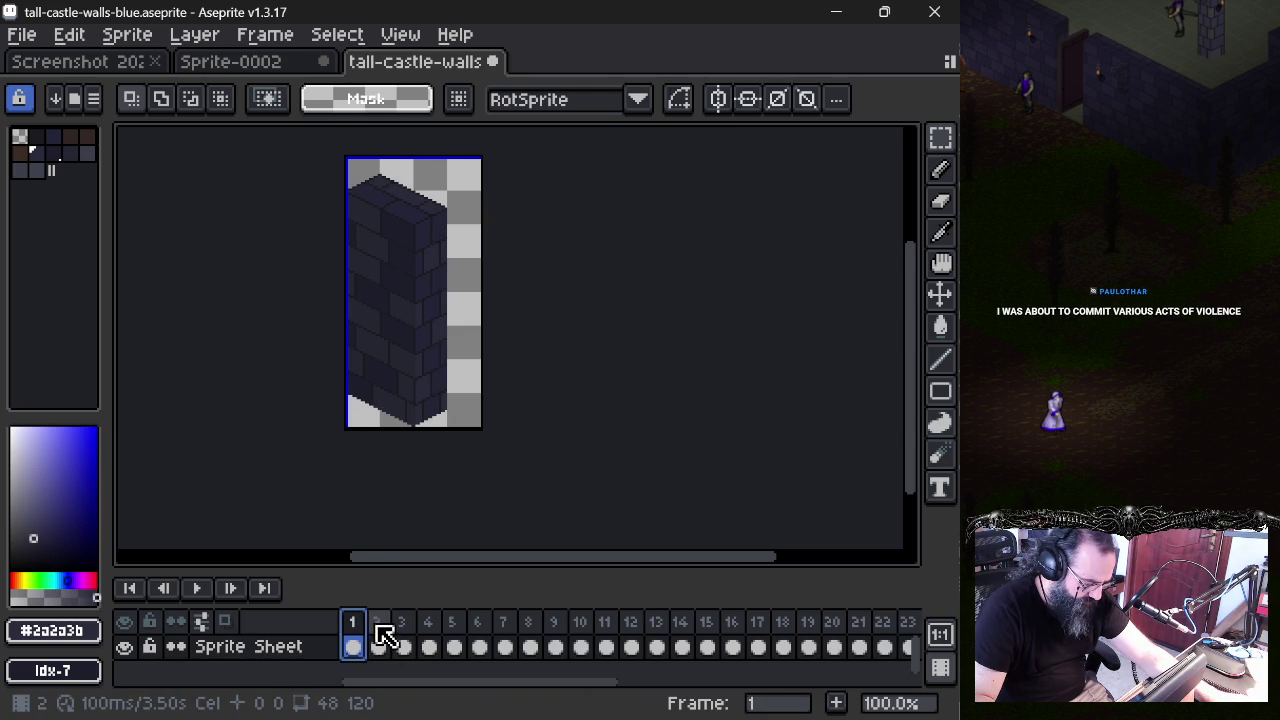
left_click(404, 640)
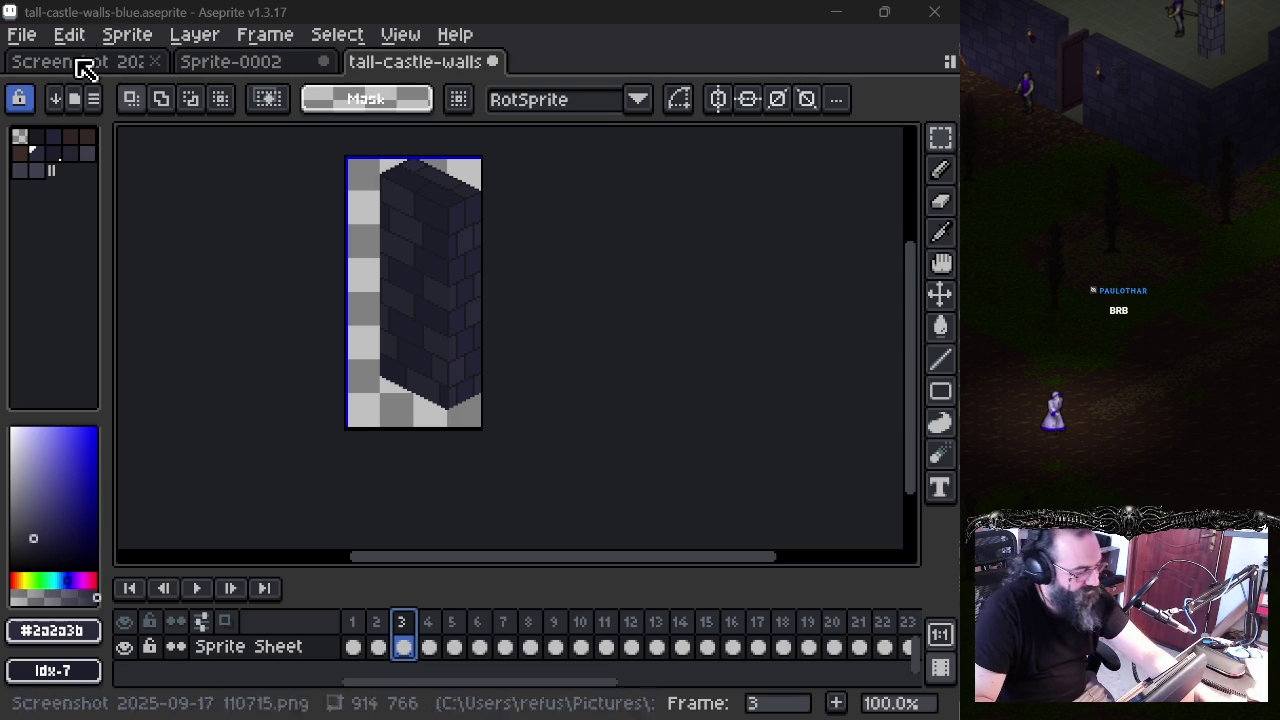
- Switch to the Sprite-0002 tab with its dark brick wall on frame 1
left_click(265, 66)
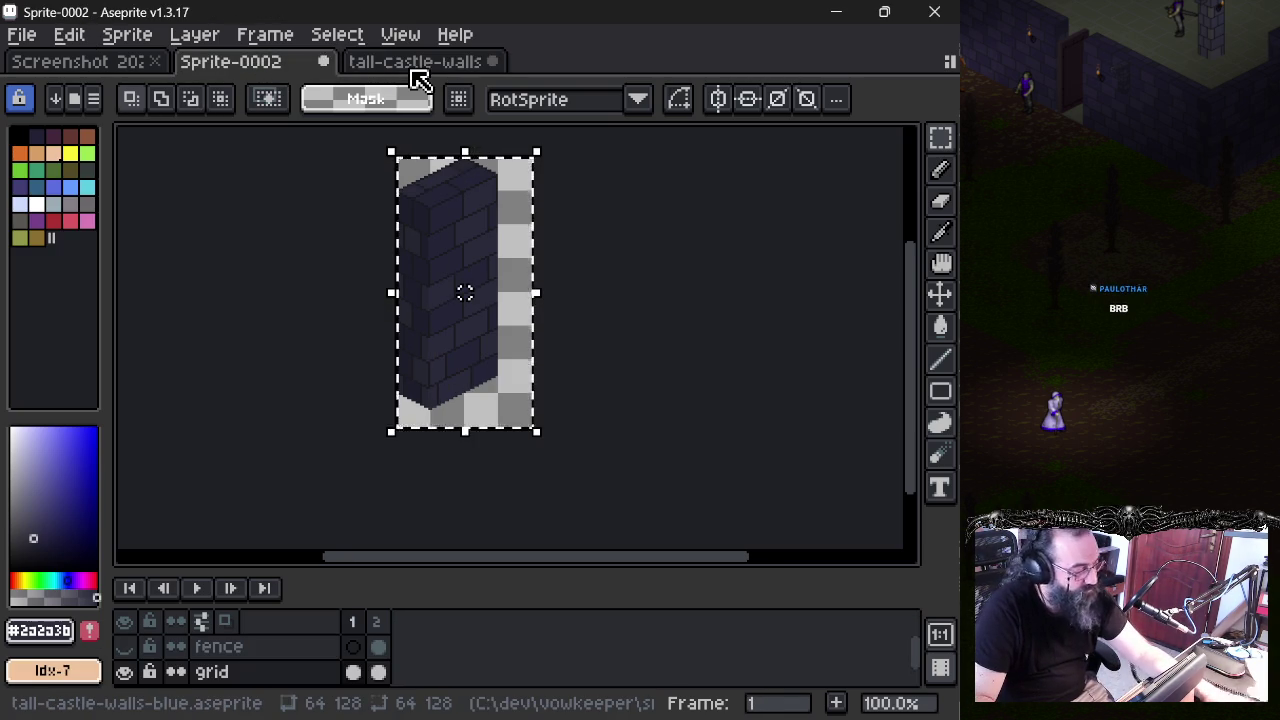